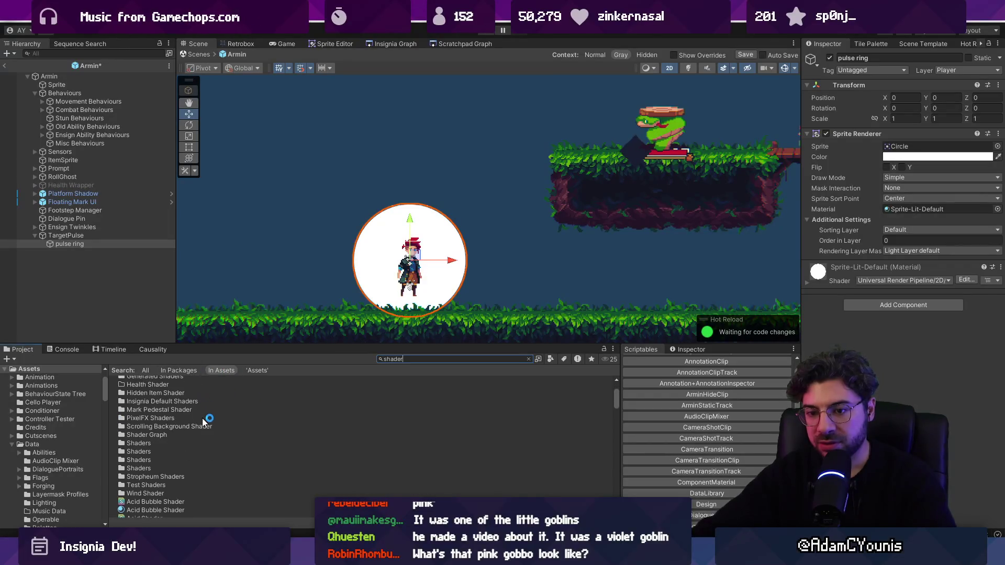
Create a new folder named Target Pulse Shader inside Assets/Shaders
{"action": "double_click", "coordinate": [150, 445]}
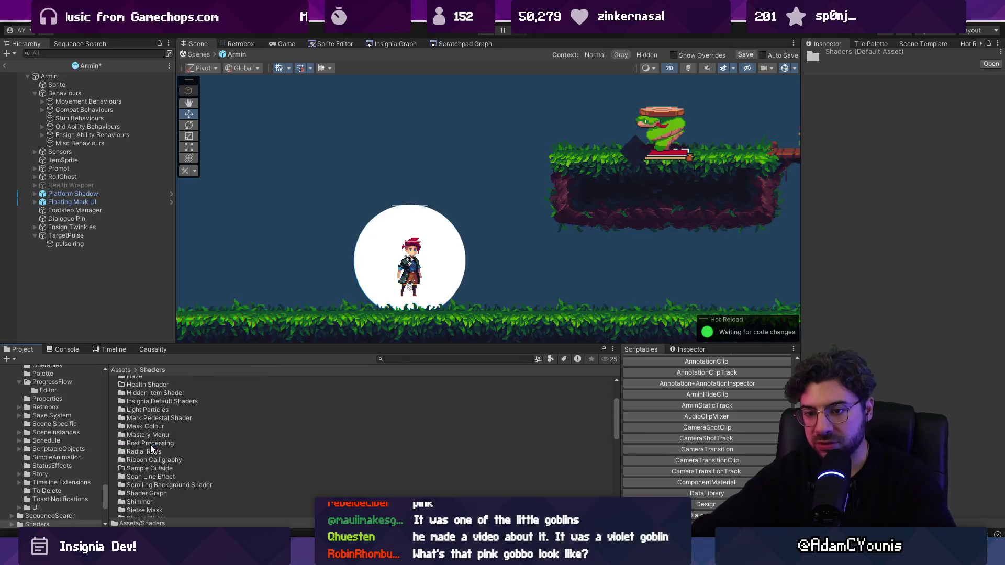
{"action": "right_click", "coordinate": [297, 496]}
{"action": "mouse_move", "coordinate": [375, 178]}
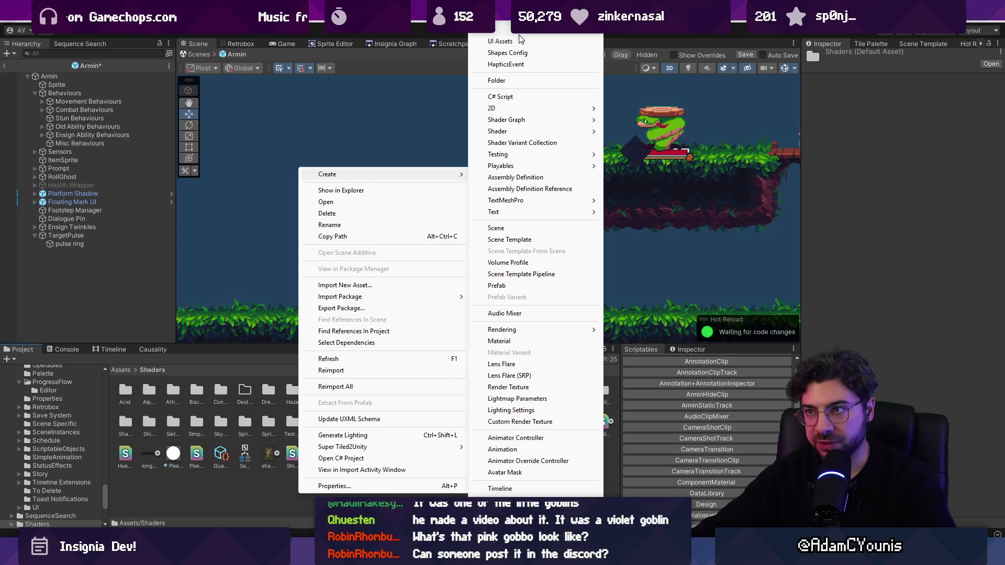
{"action": "left_click", "coordinate": [500, 80]}
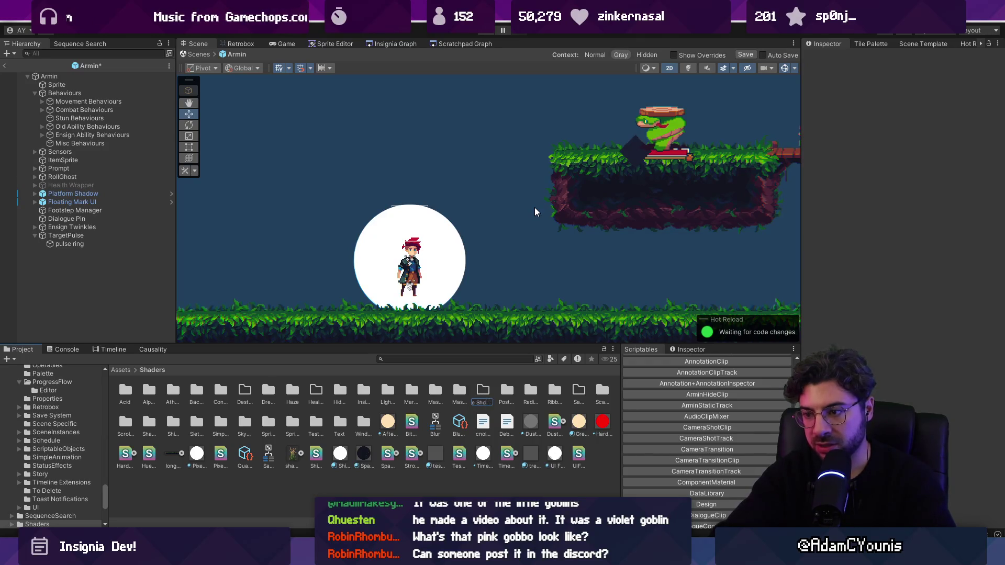
{"action": "key", "text": "Return"}
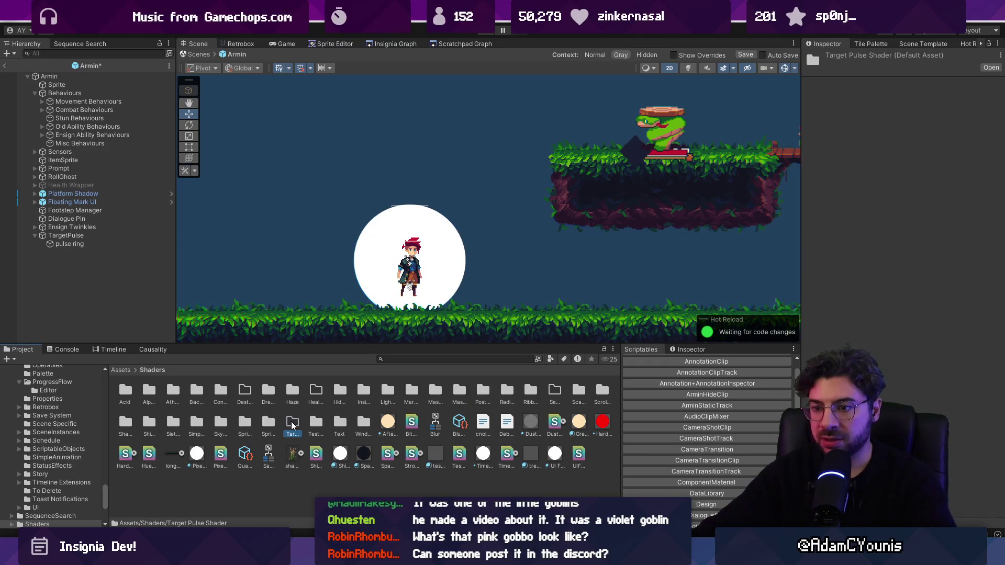
Open the empty Target Pulse Shader folder in the Project panel
{"action": "double_click", "coordinate": [292, 427]}
{"action": "right_click", "coordinate": [211, 419]}
{"action": "mouse_move", "coordinate": [315, 96]}
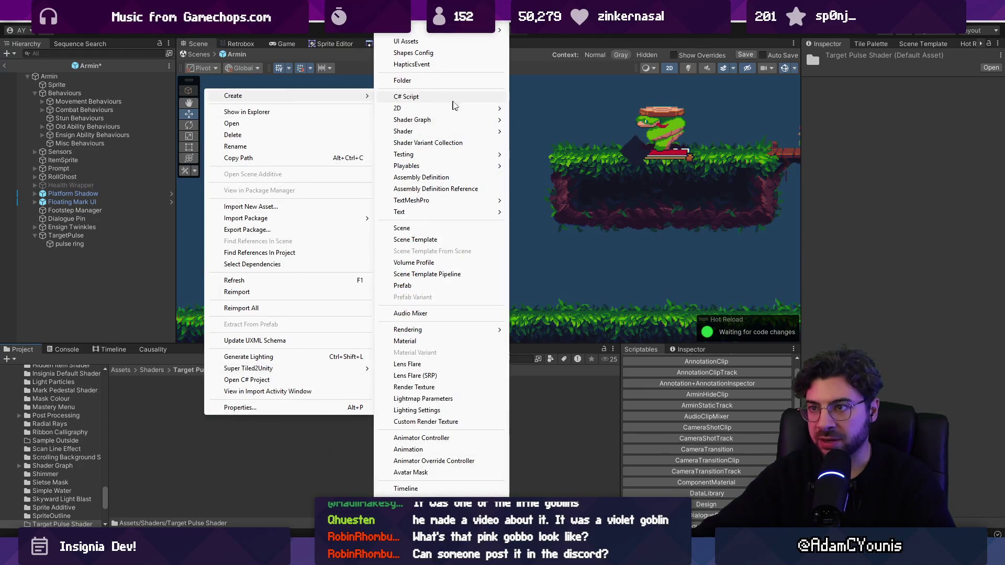
{"action": "key", "text": "Escape"}
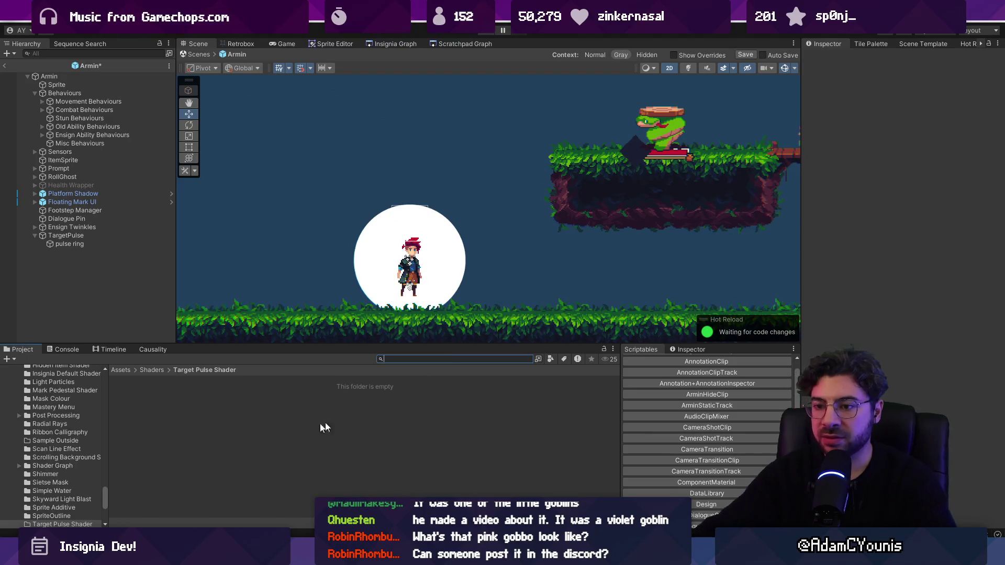
Create a URP Sprite Unlit Shader Graph named Target Pulse Shader and open it for editing
{"action": "right_click", "coordinate": [360, 417]}
{"action": "mouse_move", "coordinate": [398, 100]}
{"action": "mouse_move", "coordinate": [490, 120]}
{"action": "mouse_move", "coordinate": [609, 136]}
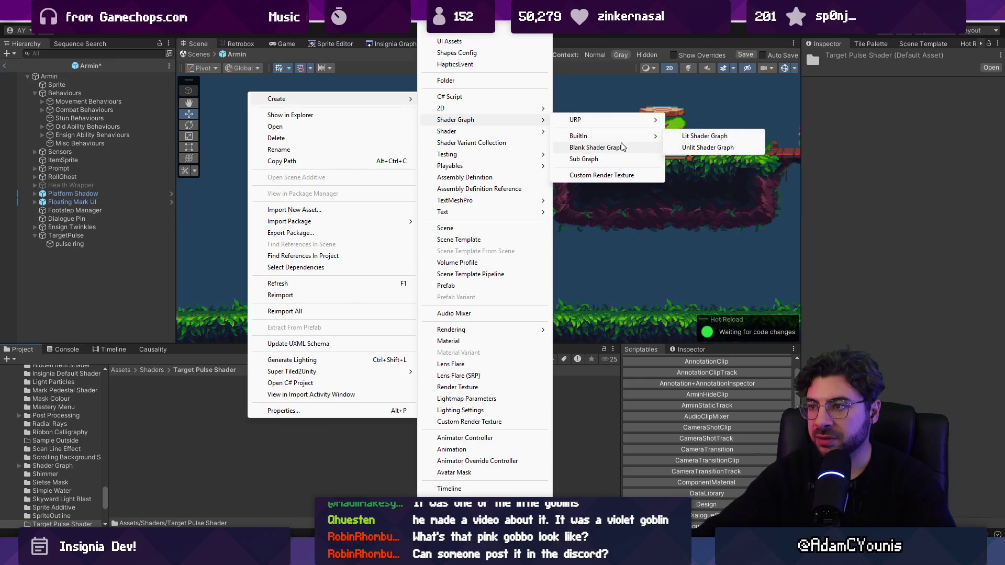
{"action": "mouse_move", "coordinate": [633, 121]}
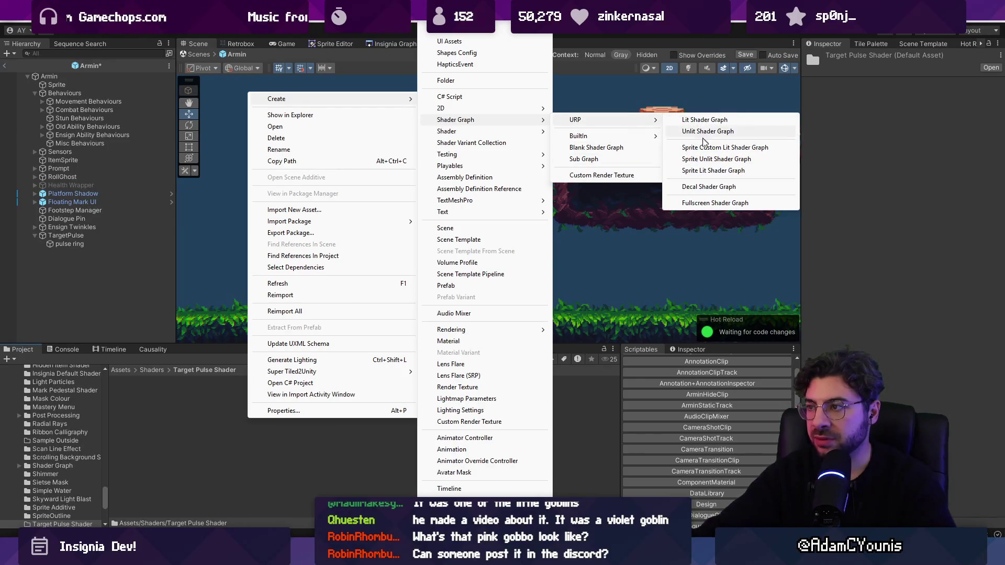
{"action": "left_click", "coordinate": [730, 159]}
{"action": "type", "text": "Targe"}
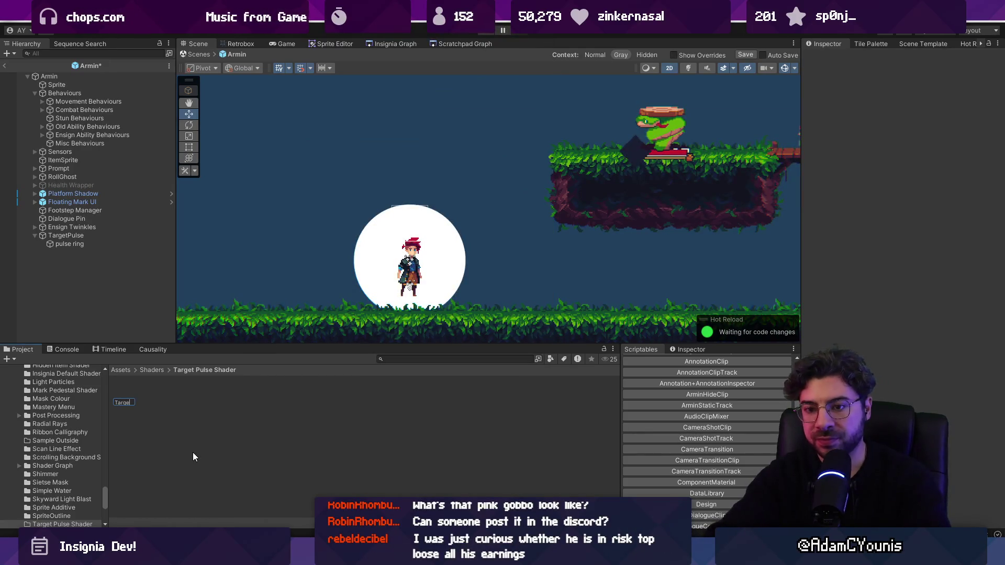
{"action": "type", "text": "t Pulse C"}
{"action": "type", "text": "hader"}
{"action": "key", "text": "Return"}
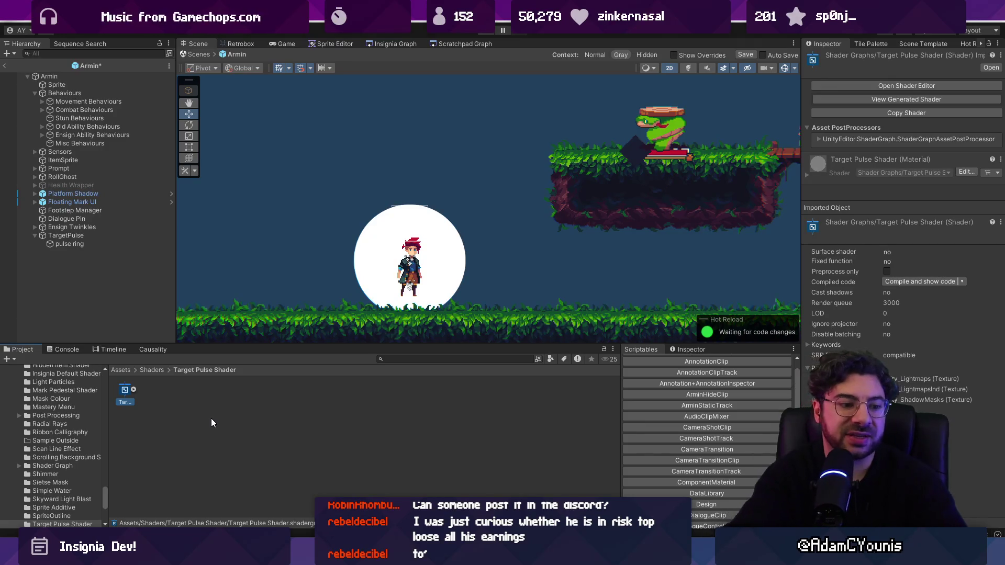
{"action": "double_click", "coordinate": [124, 388]}
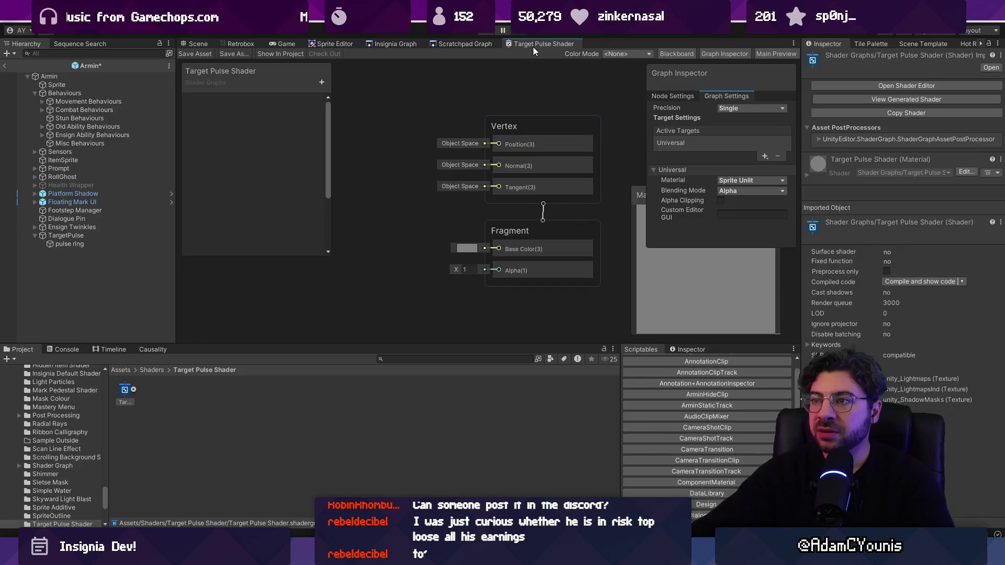
Enlarge the graph editor, save the new shader graph, and maximize the editor window
{"action": "left_click_drag", "start_coordinate": [415, 345], "coordinate": [415, 383]}
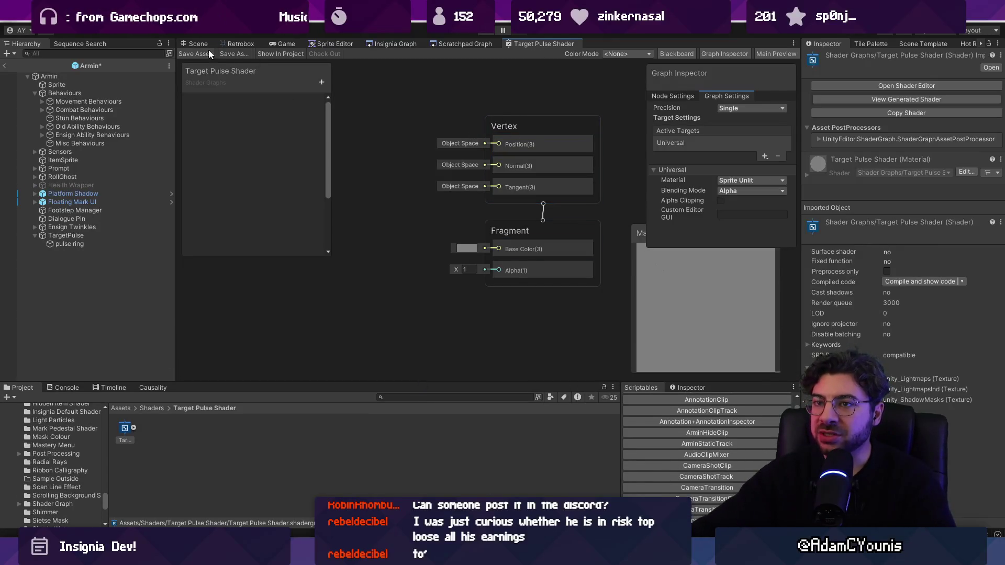
{"action": "left_click", "coordinate": [210, 45]}
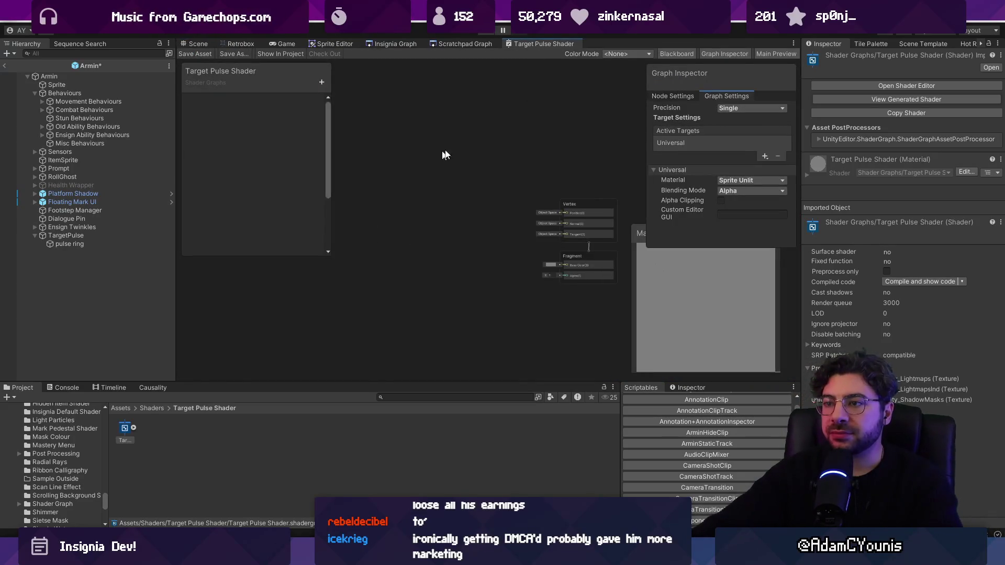
{"action": "double_click", "coordinate": [528, 43]}
Add a Texture2D property to the Blackboard and show its settings
{"action": "right_click", "coordinate": [259, 202]}
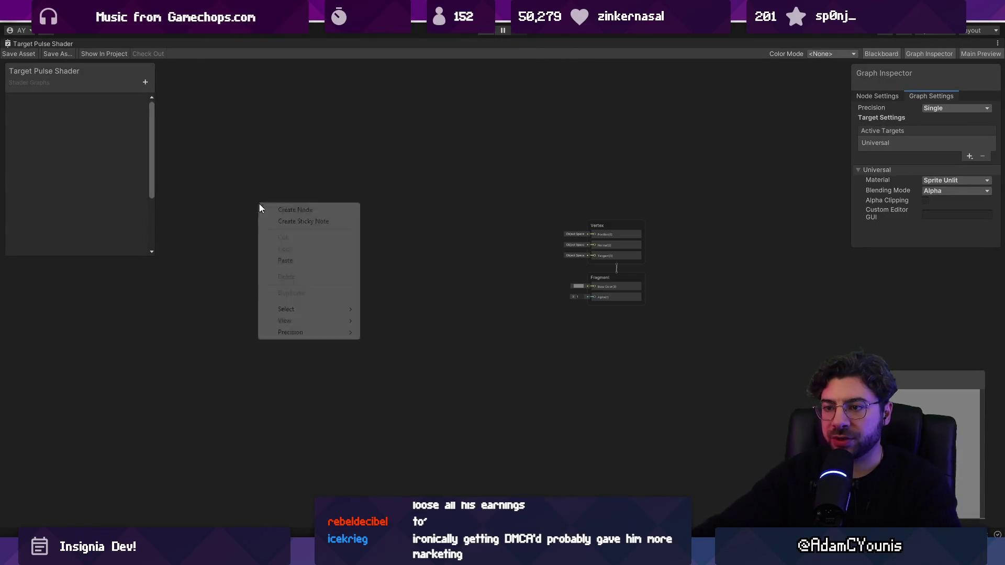
{"action": "left_click", "coordinate": [312, 210]}
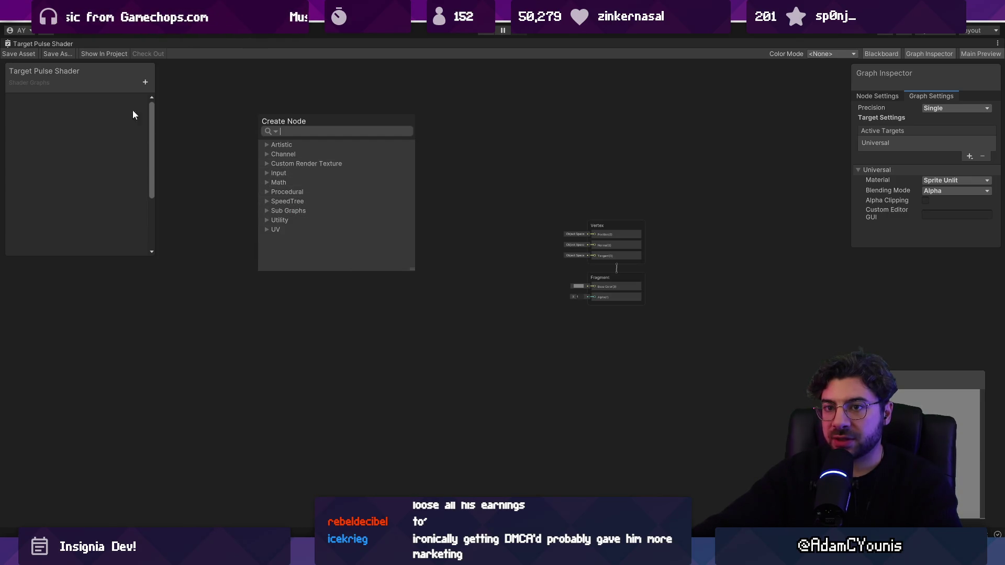
{"action": "left_click", "coordinate": [145, 82]}
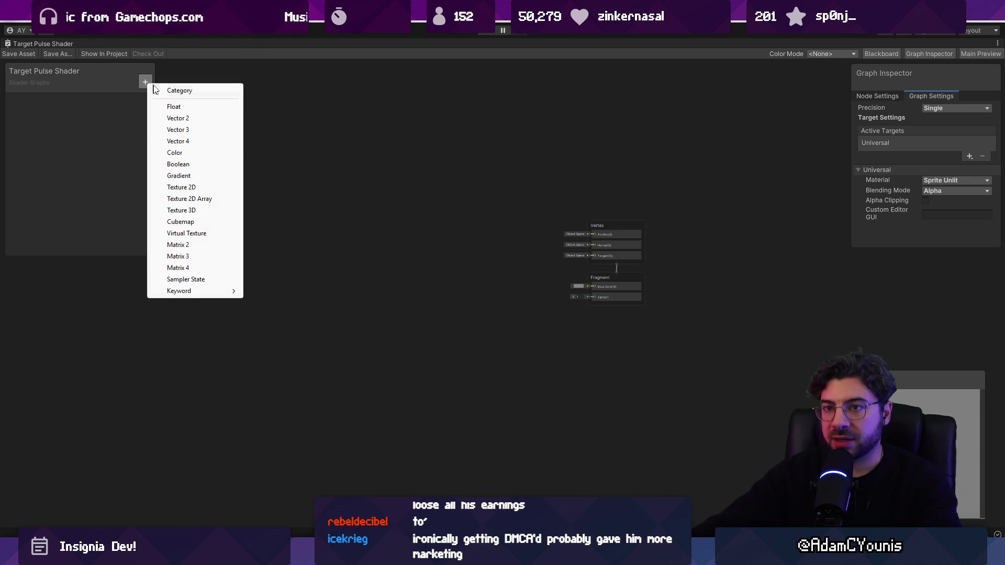
{"action": "left_click", "coordinate": [194, 187]}
{"action": "key", "text": "Return"}
{"action": "left_click", "coordinate": [43, 104]}
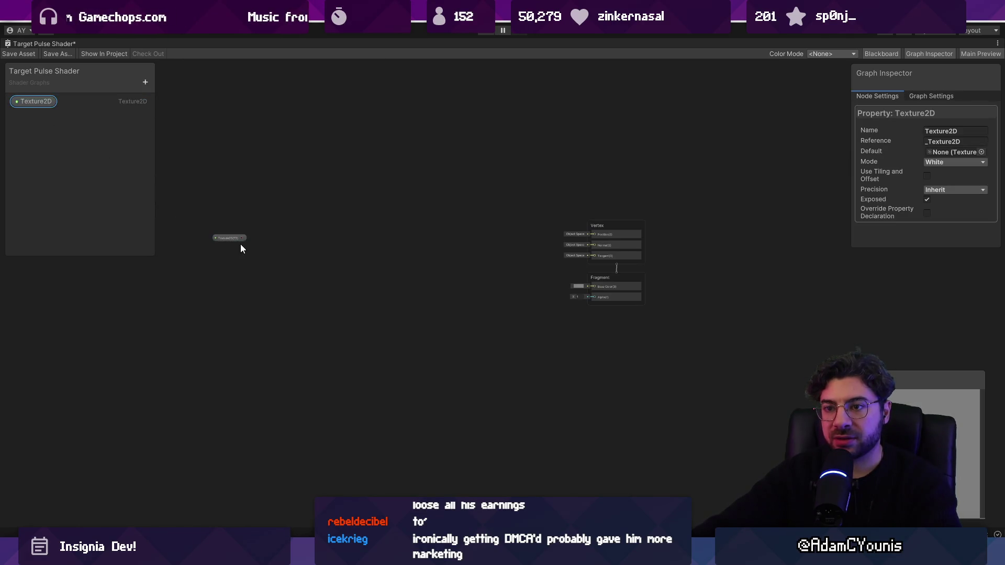
Add a Sample Texture 2D node fed by the Texture2D property
{"action": "key", "text": "space"}
{"action": "type", "text": "sampolk"}
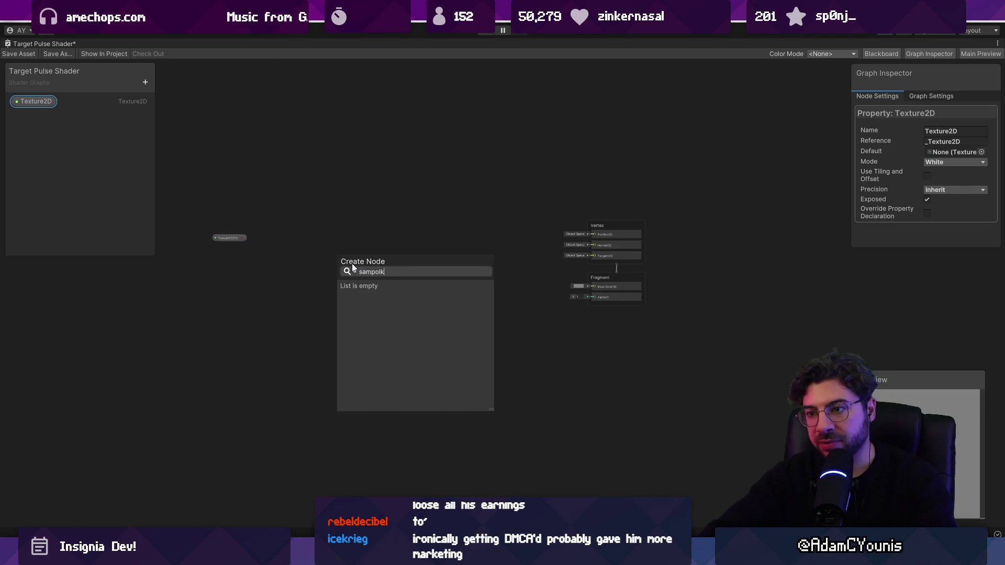
{"action": "key", "text": "BackSpace"}
{"action": "key", "text": "BackSpace"}
{"action": "key", "text": "BackSpace"}
{"action": "type", "text": "le"}
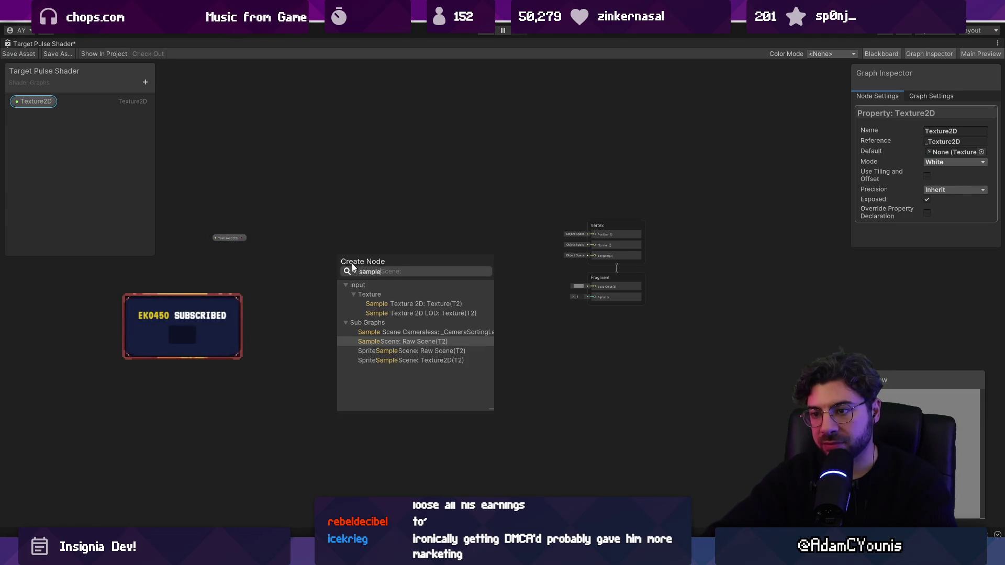
{"action": "type", "text": " tex"}
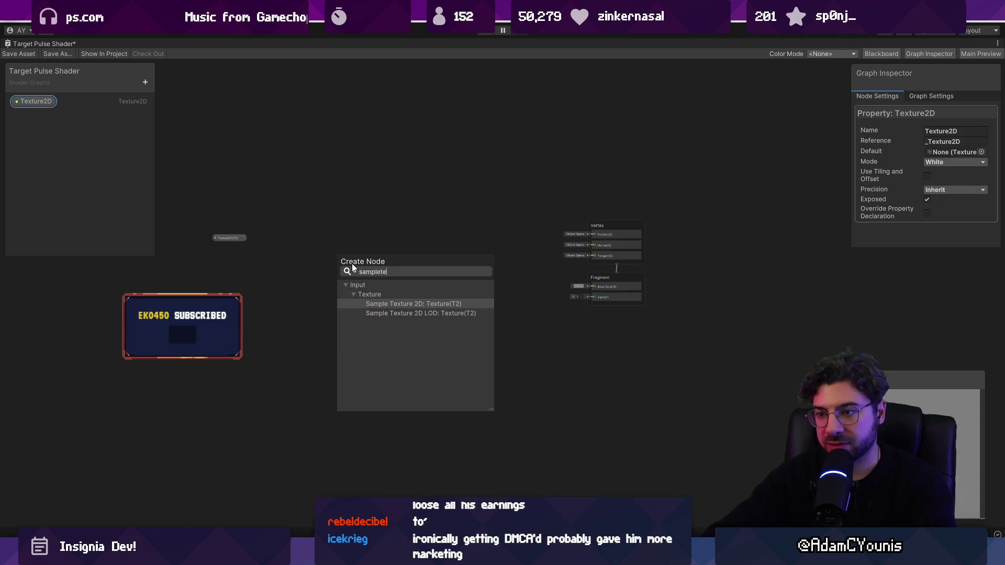
{"action": "key", "text": "Return"}
{"action": "scroll", "coordinate": [368, 271], "scroll_direction": "up", "scroll_amount": 3}
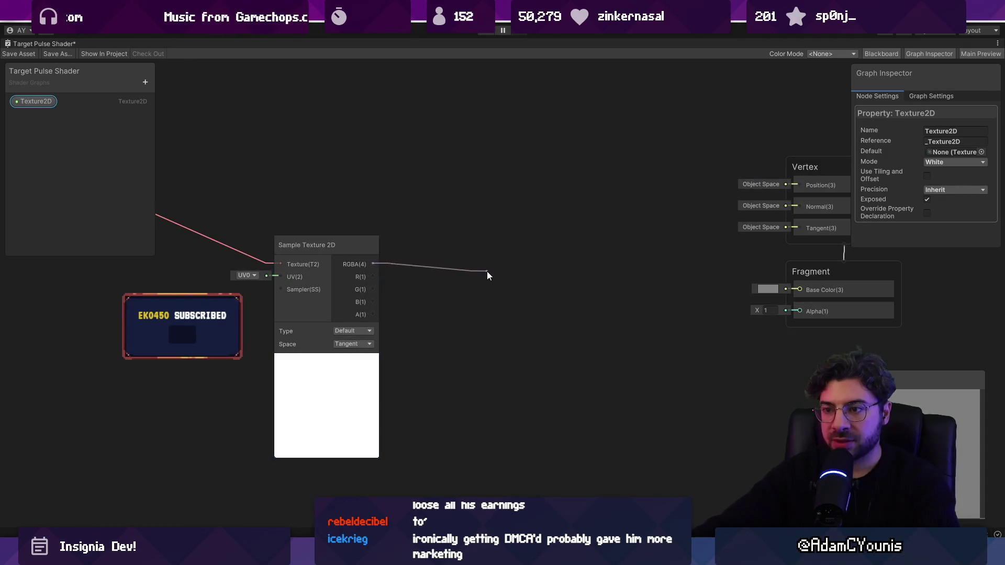
Add a Stroke node whose UV input takes the Sample Texture 2D RGBA output
{"action": "key", "text": "space"}
{"action": "type", "text": "stroke"}
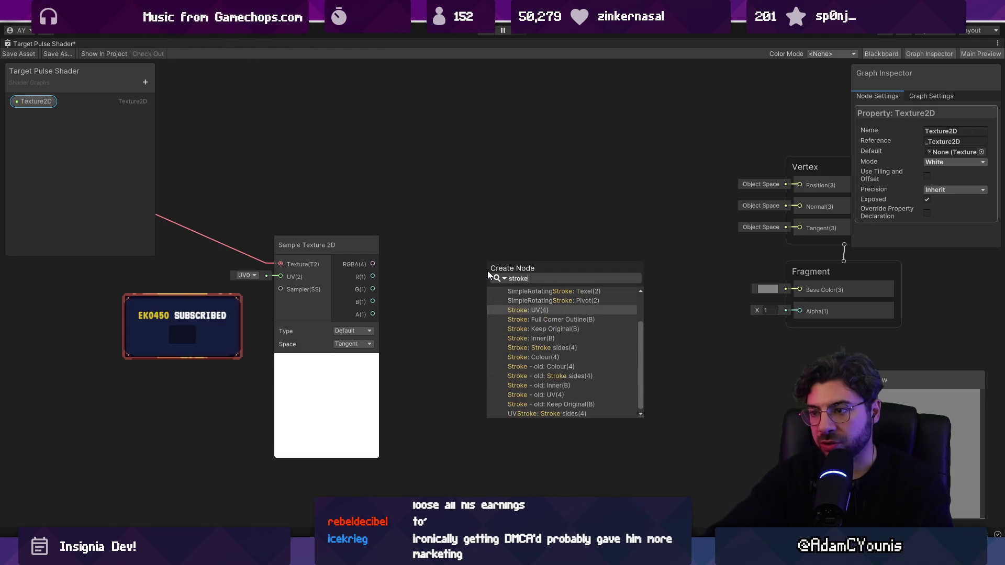
{"action": "key", "text": "Return"}
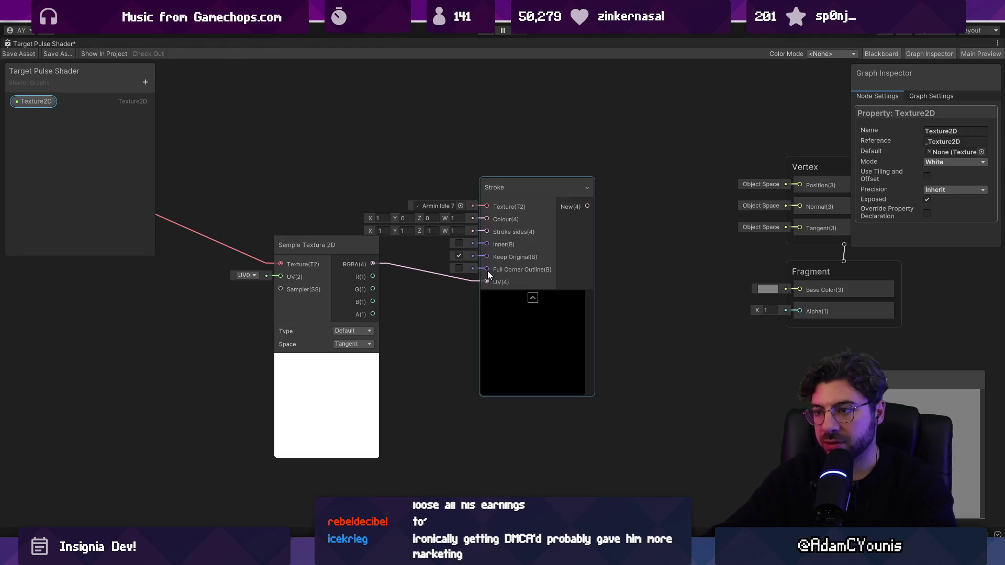
{"action": "scroll", "coordinate": [488, 271], "scroll_direction": "up", "scroll_amount": 2}
{"action": "key", "text": "space"}
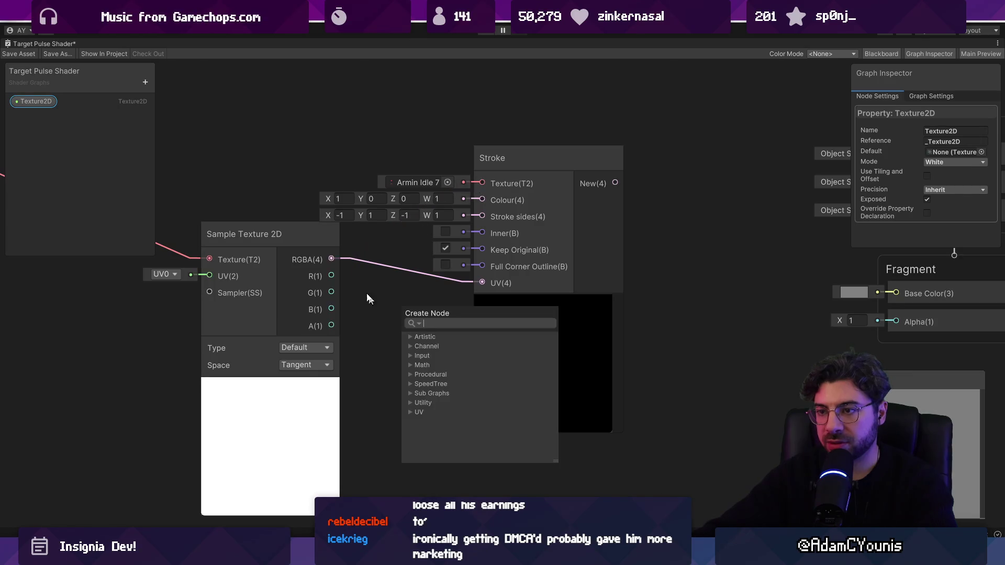
{"action": "key", "text": "Escape"}
{"action": "scroll", "coordinate": [418, 310], "scroll_direction": "down", "scroll_amount": 3}
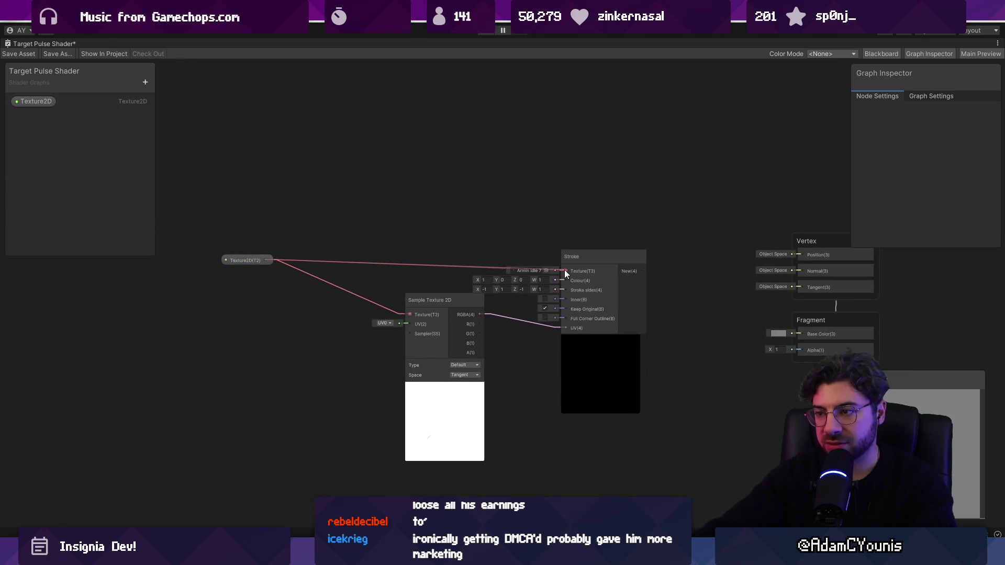
Wire the texture property into Stroke's Texture input and delete the Sample Texture 2D node
{"action": "left_click_drag", "start_coordinate": [564, 269], "coordinate": [566, 270]}
{"action": "left_click", "coordinate": [419, 316]}
{"action": "key", "text": "Delete"}
{"action": "scroll", "coordinate": [368, 357], "scroll_direction": "up", "scroll_amount": 3}
Add a UV node feeding the Stroke node's UV input
{"action": "right_click", "coordinate": [248, 345]}
{"action": "left_click", "coordinate": [279, 352]}
{"action": "type", "text": "uv"}
{"action": "key", "text": "Return"}
{"action": "mouse_move", "coordinate": [380, 393]}
{"action": "left_mouse_down"}
{"action": "mouse_move", "coordinate": [415, 314]}
{"action": "mouse_move", "coordinate": [442, 304]}
{"action": "left_mouse_up"}
{"action": "scroll", "coordinate": [394, 417], "scroll_direction": "down", "scroll_amount": 3}
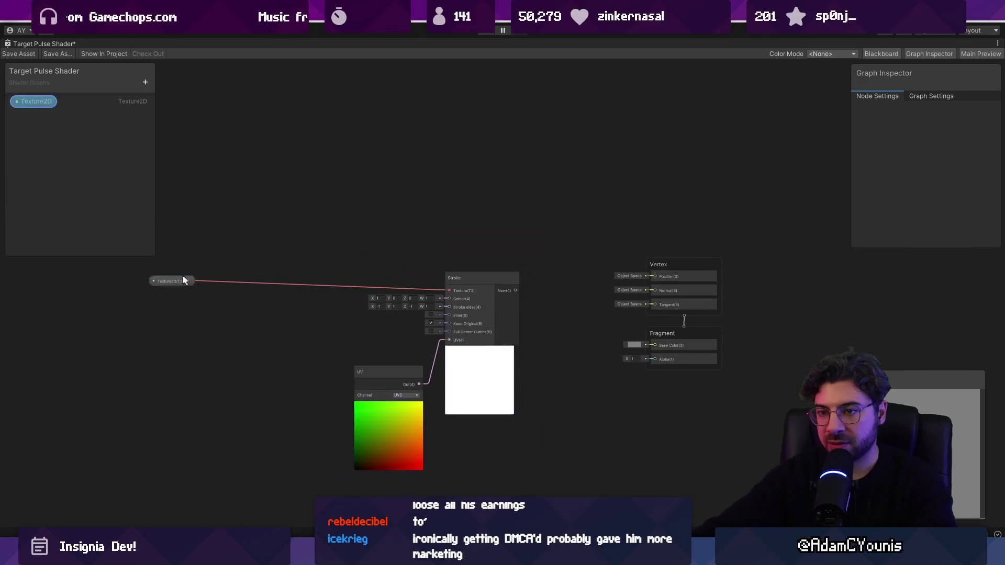
Set the Texture2D property's default texture to Armin Cello-Idle and reposition its node
{"action": "left_click", "coordinate": [178, 281]}
{"action": "left_click", "coordinate": [40, 102]}
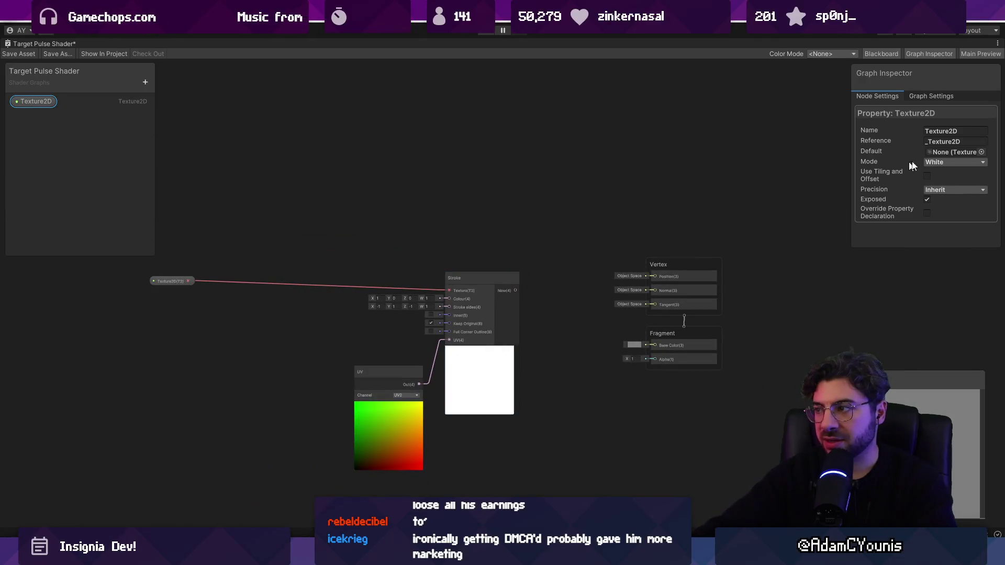
{"action": "left_click", "coordinate": [981, 152]}
{"action": "type", "text": "armin idle"}
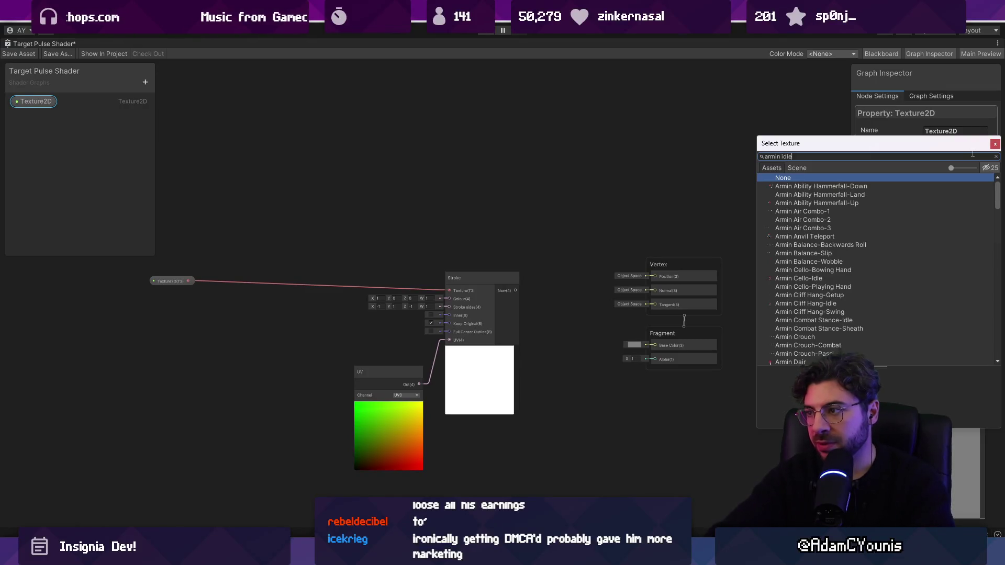
{"action": "key", "text": "Down"}
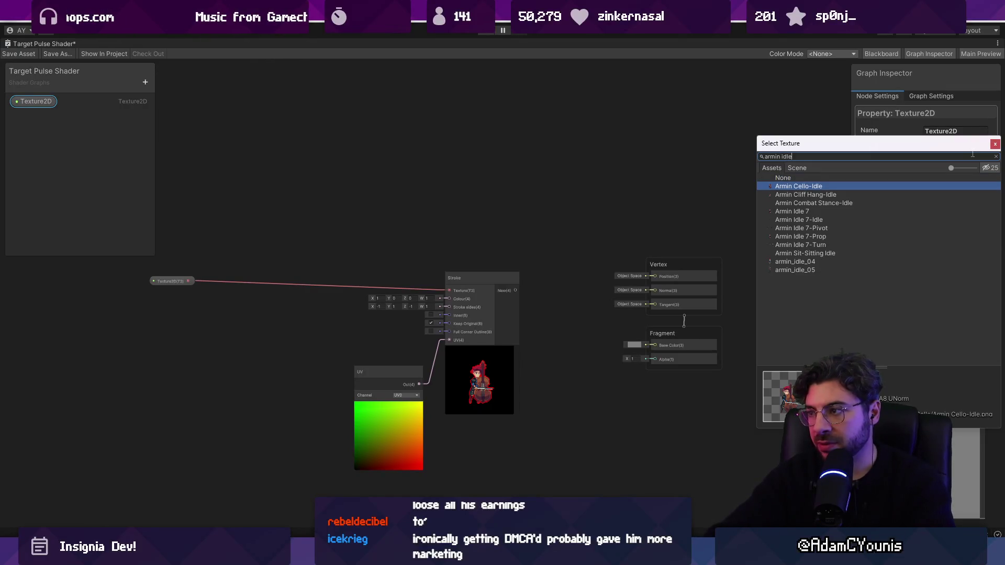
{"action": "key", "text": "Return"}
{"action": "scroll", "coordinate": [240, 293], "scroll_direction": "up", "scroll_amount": 5}
{"action": "left_click_drag", "start_coordinate": [110, 269], "coordinate": [370, 326]}
Turn off Stroke's Inner and Keep Original options so only the outline shows
{"action": "key", "text": "a"}
{"action": "scroll", "coordinate": [351, 281], "scroll_direction": "up", "scroll_amount": 1}
{"action": "left_click", "coordinate": [362, 270]}
{"action": "left_click", "coordinate": [364, 288]}
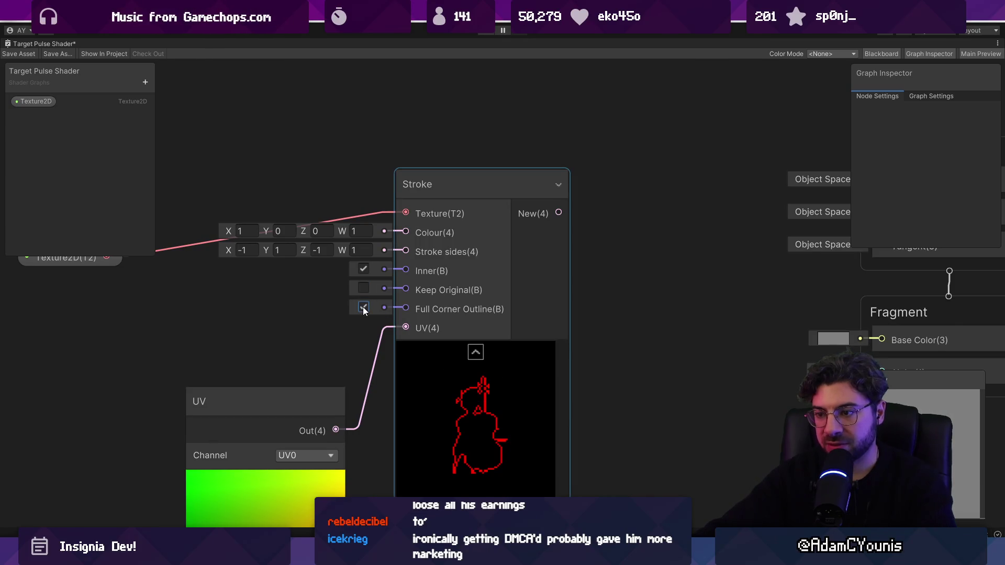
{"action": "left_click", "coordinate": [364, 272]}
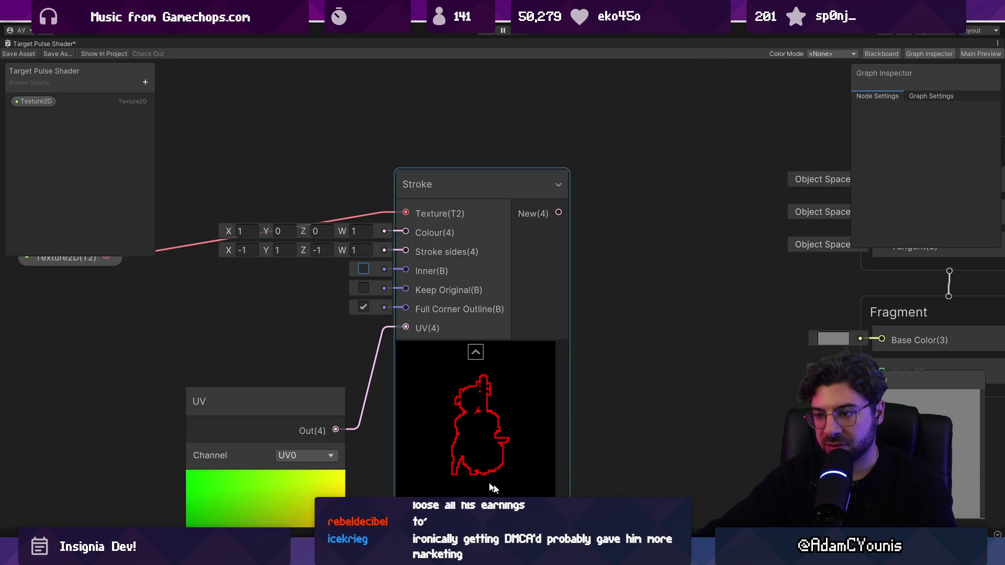
{"action": "scroll", "coordinate": [516, 367], "scroll_direction": "down", "scroll_amount": 1}
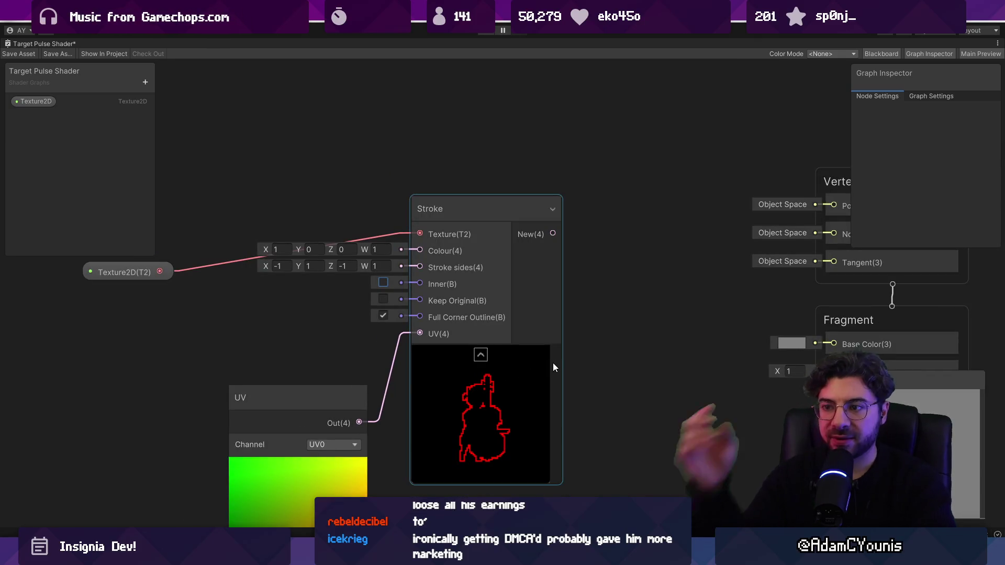
{"action": "left_click_drag", "start_coordinate": [555, 370], "coordinate": [640, 370]}
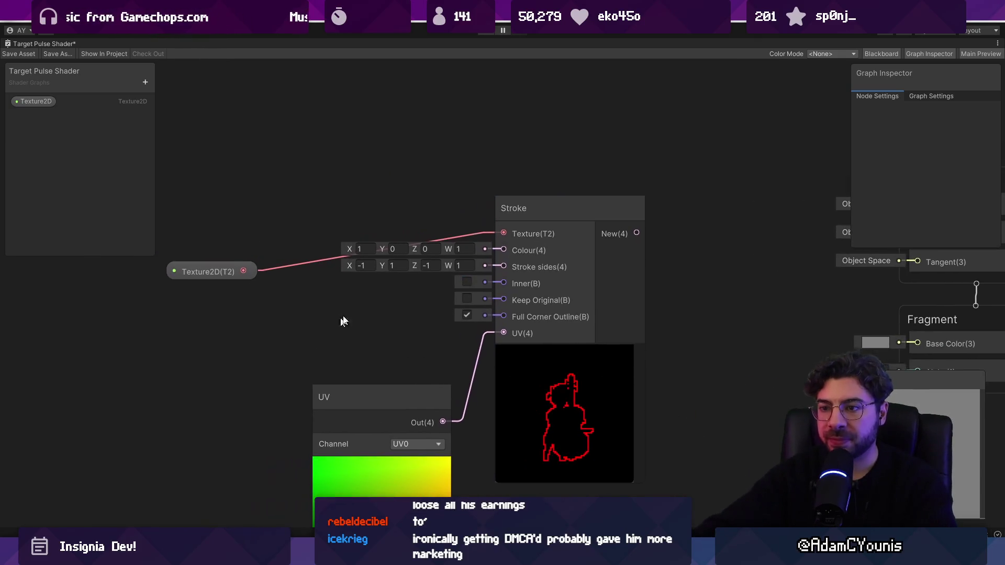
Add a Color node connected to the Stroke node's Colour input
{"action": "right_click", "coordinate": [258, 181]}
{"action": "left_click", "coordinate": [261, 183]}
{"action": "type", "text": "co"}
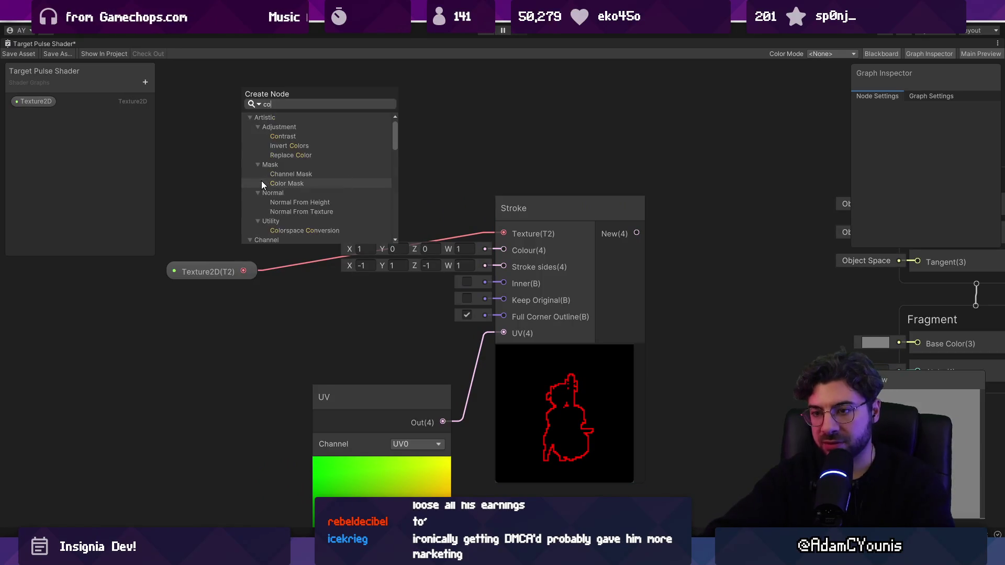
{"action": "type", "text": "lor"}
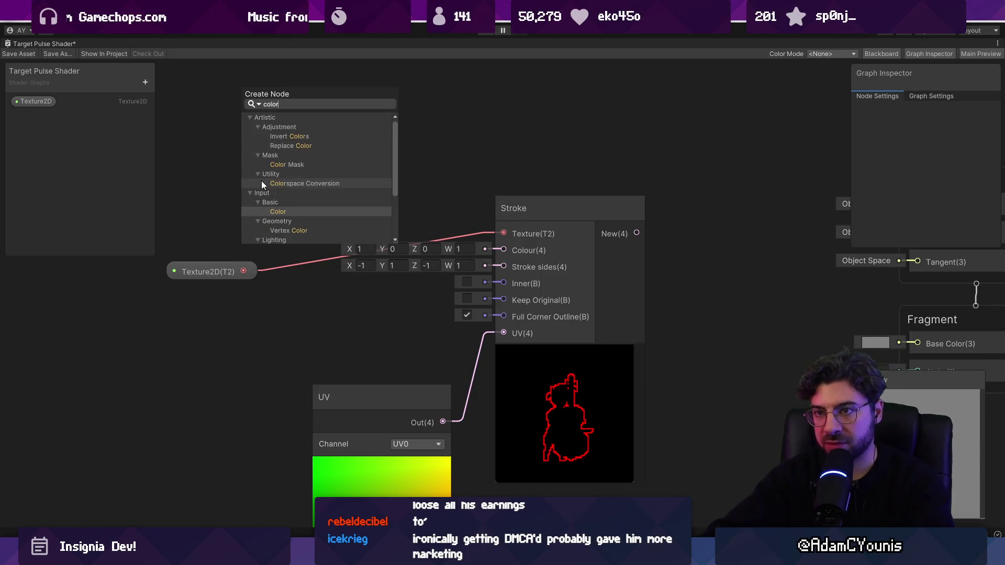
{"action": "key", "text": "Return"}
{"action": "mouse_move", "coordinate": [355, 233]}
{"action": "left_mouse_down"}
{"action": "mouse_move", "coordinate": [298, 134]}
{"action": "mouse_move", "coordinate": [498, 249]}
{"action": "left_mouse_up"}
Set the Color node to white with alpha 100
{"action": "left_click", "coordinate": [262, 153]}
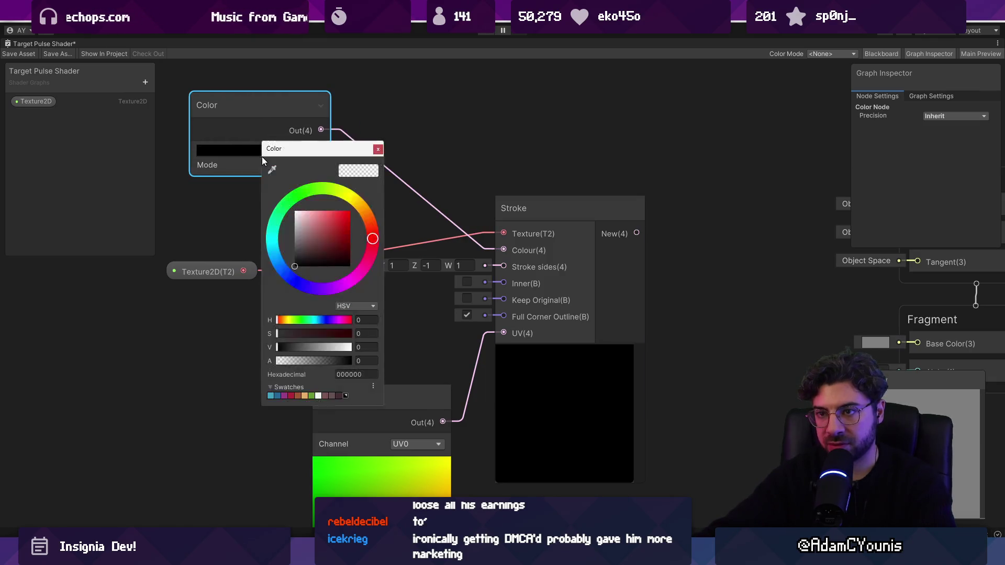
{"action": "left_click", "coordinate": [310, 215]}
{"action": "mouse_move", "coordinate": [310, 214]}
{"action": "left_mouse_down"}
{"action": "mouse_move", "coordinate": [325, 181]}
{"action": "mouse_move", "coordinate": [309, 193]}
{"action": "mouse_move", "coordinate": [356, 207]}
{"action": "left_mouse_up"}
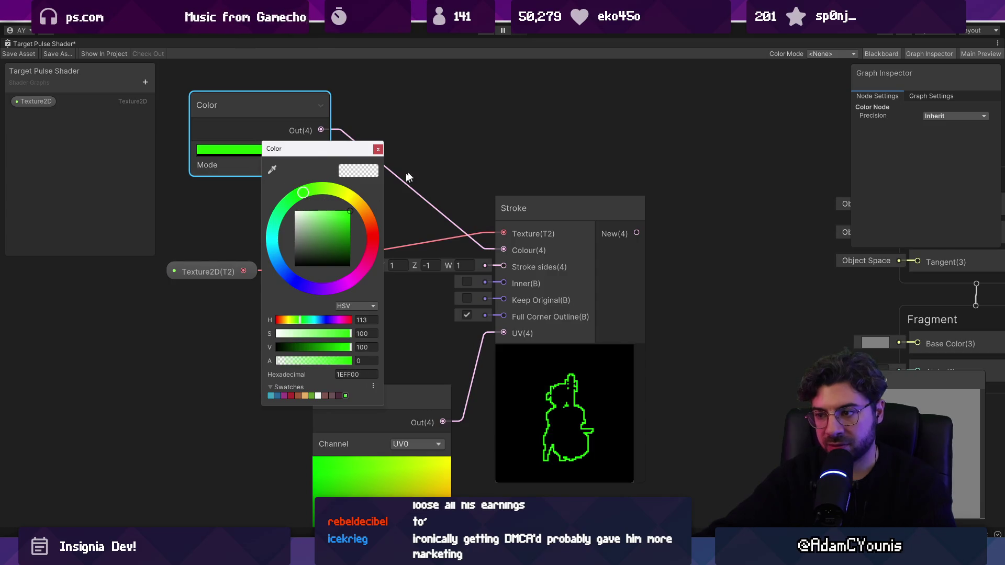
{"action": "left_click_drag", "start_coordinate": [698, 281], "coordinate": [598, 263]}
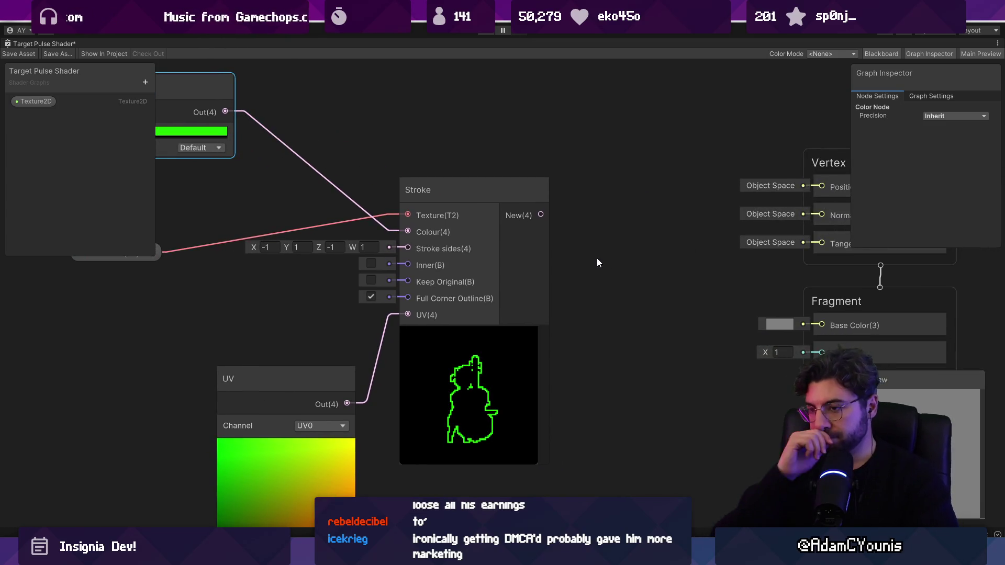
{"action": "left_click", "coordinate": [201, 131]}
{"action": "left_click_drag", "start_coordinate": [277, 194], "coordinate": [241, 178]}
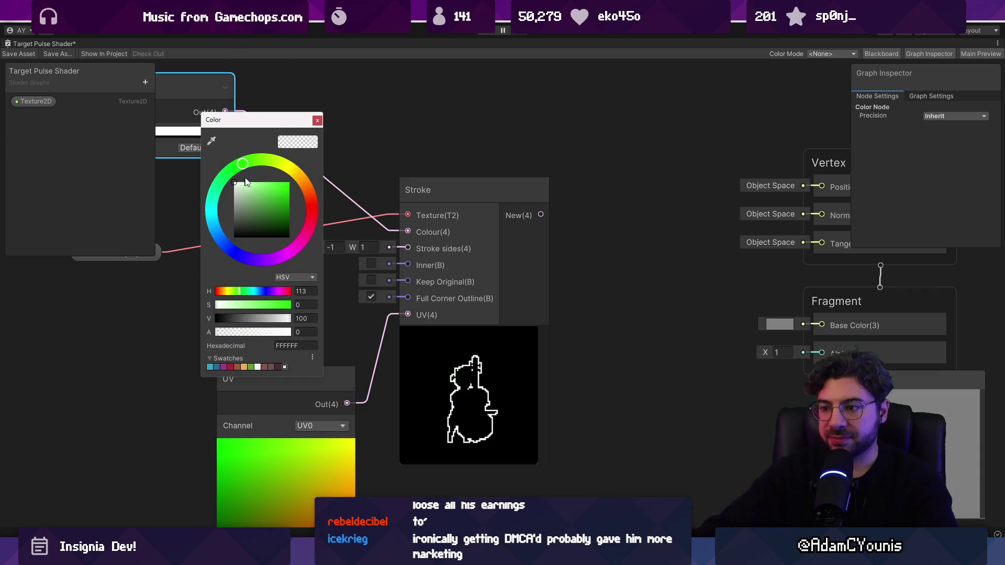
{"action": "left_click", "coordinate": [306, 332]}
{"action": "type", "text": "100"}
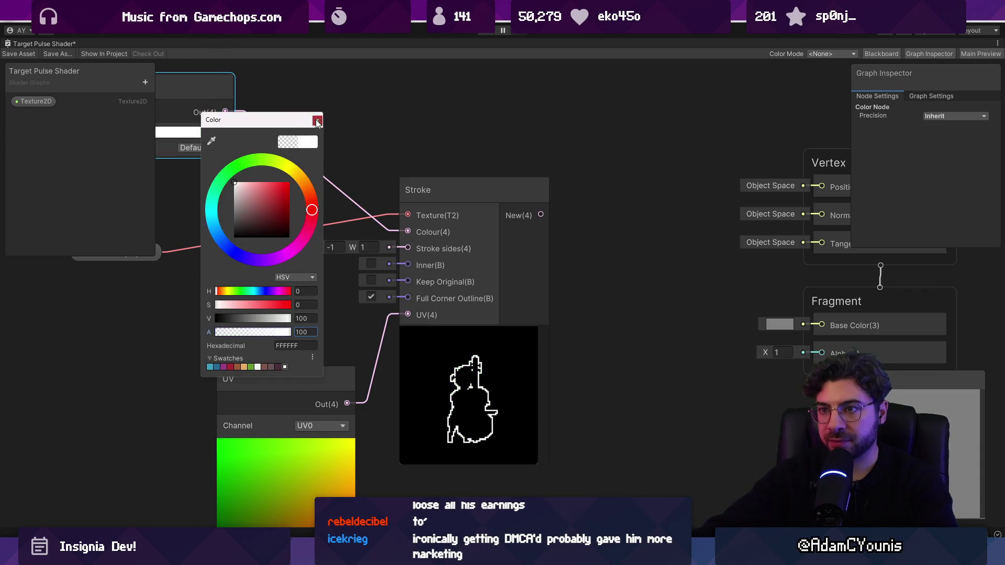
Close the colour picker, frame the whole graph, and start a new node search
{"action": "left_click", "coordinate": [317, 121]}
{"action": "left_click", "coordinate": [493, 152]}
{"action": "key", "text": "a"}
{"action": "key", "text": "space"}
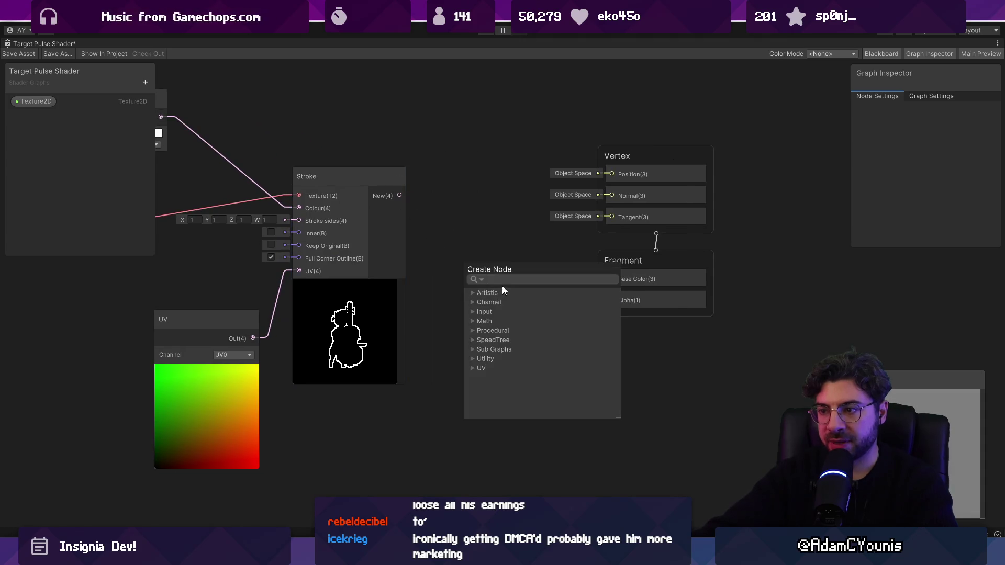
{"action": "type", "text": "noise"}
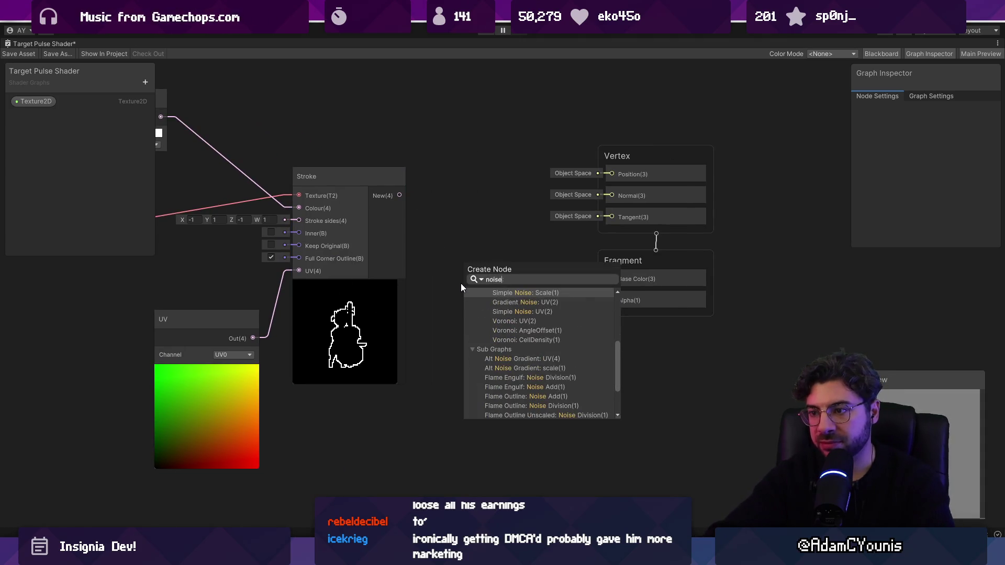
{"action": "key", "text": "Escape"}
{"action": "key", "text": "space"}
Add a Multiply node from the Stroke output to double it
{"action": "type", "text": "mu"}
{"action": "key", "text": "Return"}
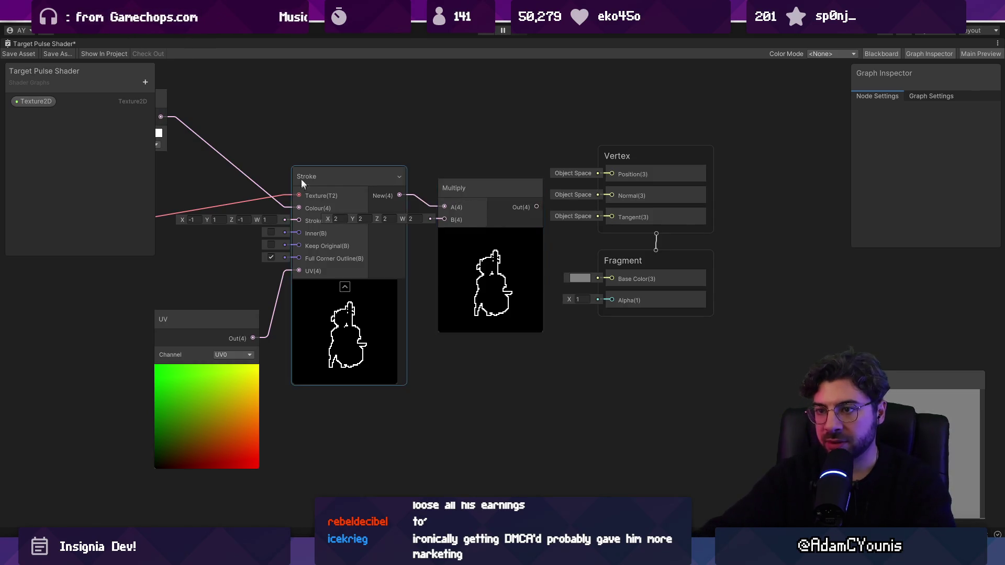
{"action": "key", "text": "a"}
{"action": "left_click_drag", "start_coordinate": [474, 354], "coordinate": [472, 350]}
{"action": "scroll", "coordinate": [438, 296], "scroll_direction": "up", "scroll_amount": 6}
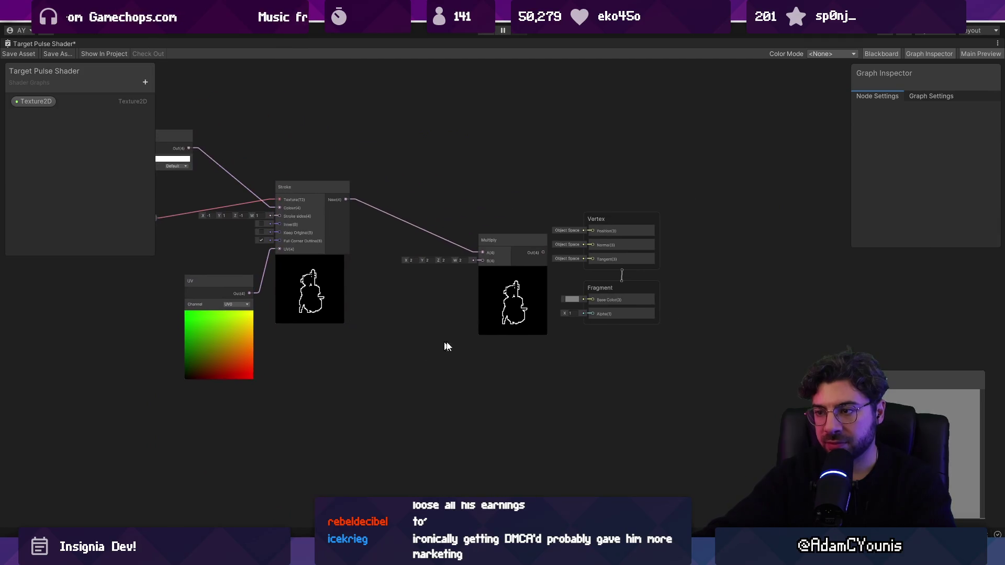
Add a Simple Noise node to the graph
{"action": "right_click", "coordinate": [363, 359]}
{"action": "left_click", "coordinate": [385, 367]}
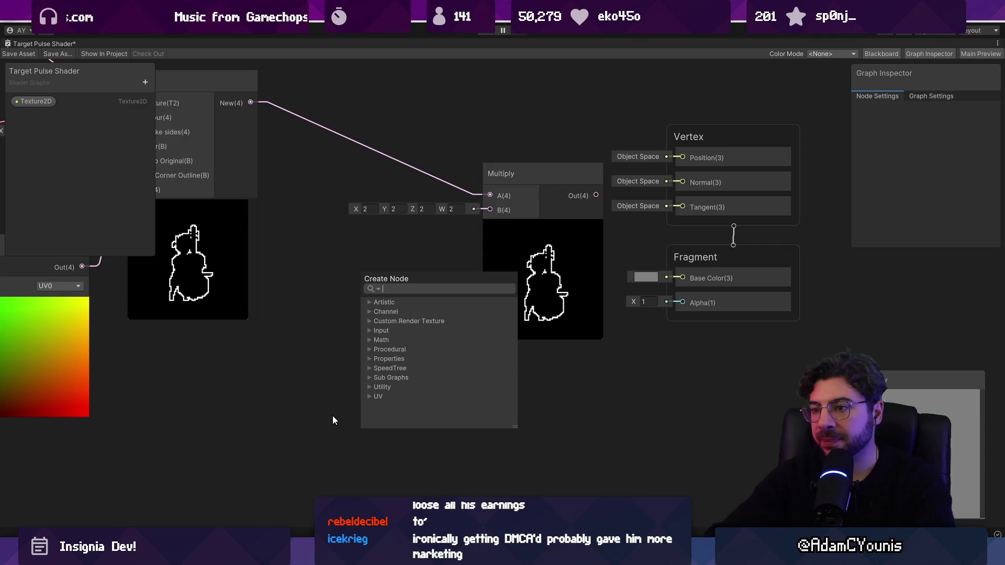
{"action": "type", "text": "noise"}
{"action": "key", "text": "Return"}
{"action": "left_click_drag", "start_coordinate": [333, 420], "coordinate": [443, 351]}
Add a UV node feeding a new Add node
{"action": "right_click", "coordinate": [348, 381]}
{"action": "left_click", "coordinate": [361, 384]}
{"action": "type", "text": "uv"}
{"action": "key", "text": "Return"}
{"action": "mouse_move", "coordinate": [469, 416]}
{"action": "left_mouse_down"}
{"action": "mouse_move", "coordinate": [233, 419]}
{"action": "mouse_move", "coordinate": [298, 410]}
{"action": "mouse_move", "coordinate": [431, 304]}
{"action": "left_mouse_up"}
{"action": "type", "text": "add"}
{"action": "key", "text": "Return"}
{"action": "left_click_drag", "start_coordinate": [366, 298], "coordinate": [175, 286]}
Add a Time node beside the UV node
{"action": "right_click", "coordinate": [303, 220]}
{"action": "left_click", "coordinate": [342, 227]}
{"action": "type", "text": "time"}
{"action": "key", "text": "Return"}
{"action": "left_click_drag", "start_coordinate": [315, 421], "coordinate": [239, 440]}
Feed a Time-driven Vector 2 into Add's B input and the Add output into the noise UV
{"action": "key", "text": "space"}
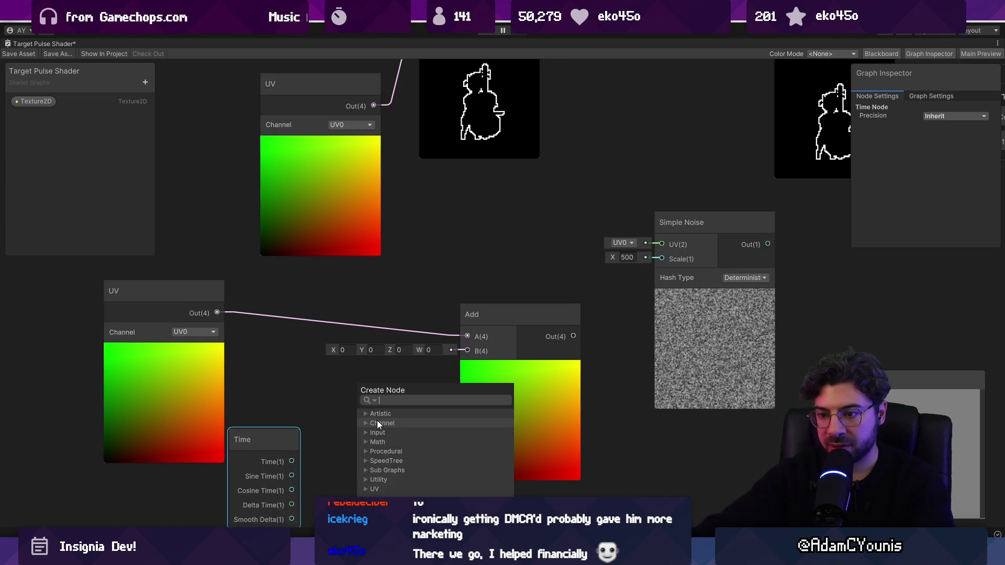
{"action": "type", "text": "ad"}
{"action": "key", "text": "BackSpace"}
{"action": "key", "text": "BackSpace"}
{"action": "type", "text": "ve"}
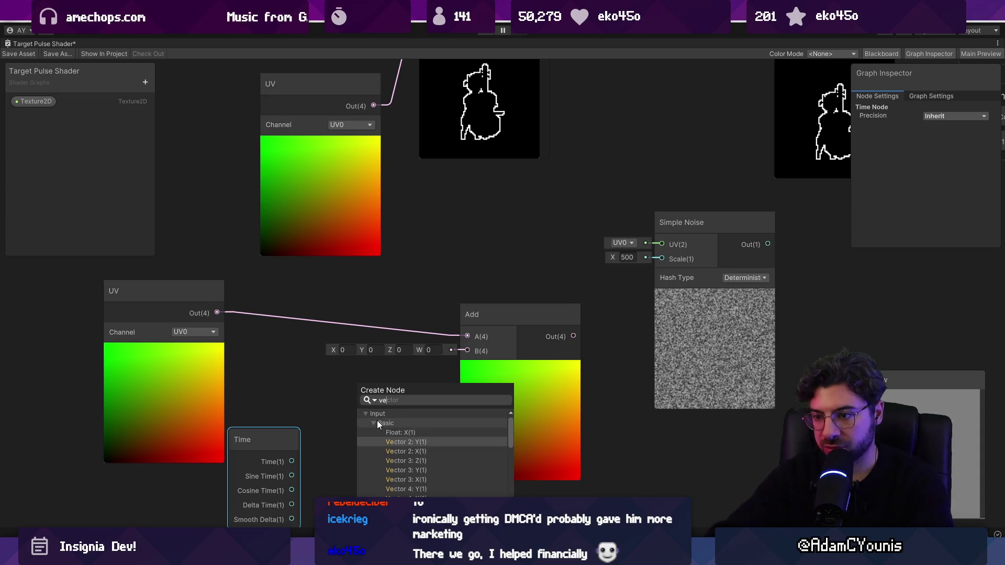
{"action": "key", "text": "Down"}
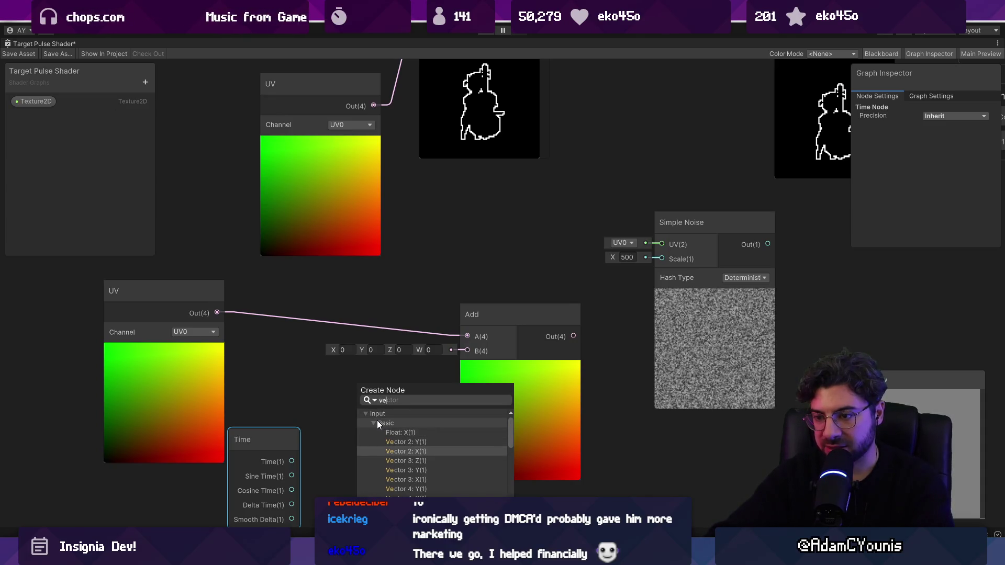
{"action": "key", "text": "Return"}
{"action": "mouse_move", "coordinate": [415, 443]}
{"action": "left_mouse_down"}
{"action": "mouse_move", "coordinate": [467, 351]}
{"action": "mouse_move", "coordinate": [609, 267]}
{"action": "left_mouse_up"}
{"action": "mouse_move", "coordinate": [453, 365]}
{"action": "left_mouse_down"}
{"action": "mouse_move", "coordinate": [542, 273]}
{"action": "mouse_move", "coordinate": [390, 314]}
{"action": "mouse_move", "coordinate": [354, 306]}
{"action": "left_mouse_up"}
Change the Simple Noise Scale from 500 to 4
{"action": "left_click", "coordinate": [368, 306]}
{"action": "key", "text": "BackSpace"}
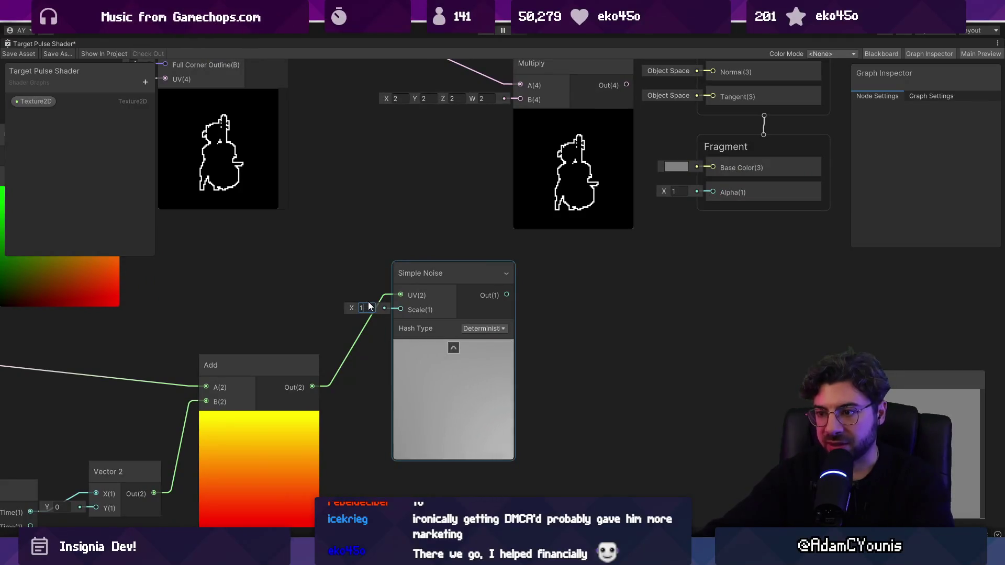
{"action": "type", "text": "4"}
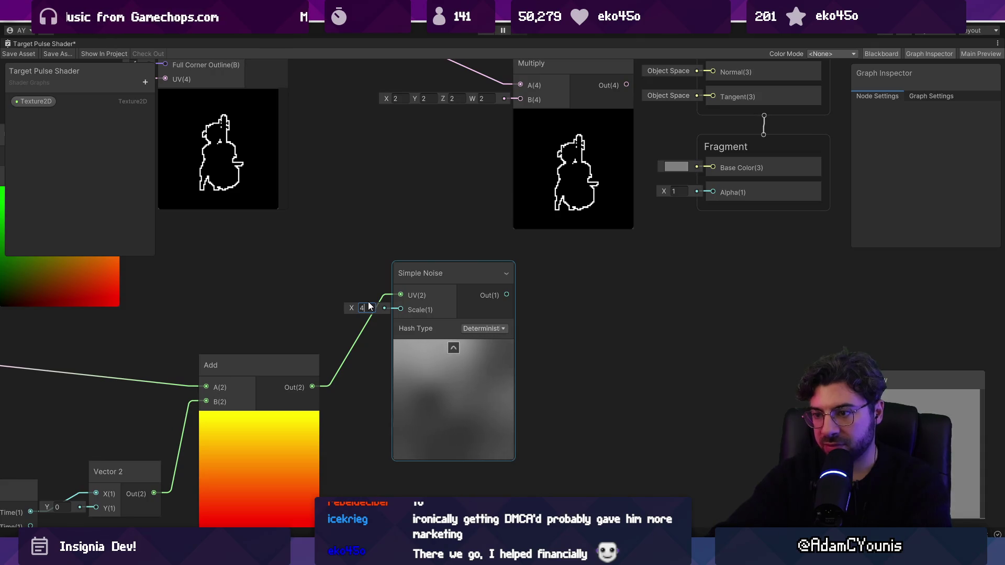
{"action": "left_click", "coordinate": [568, 319]}
{"action": "key", "text": "space"}
{"action": "type", "text": "mult"}
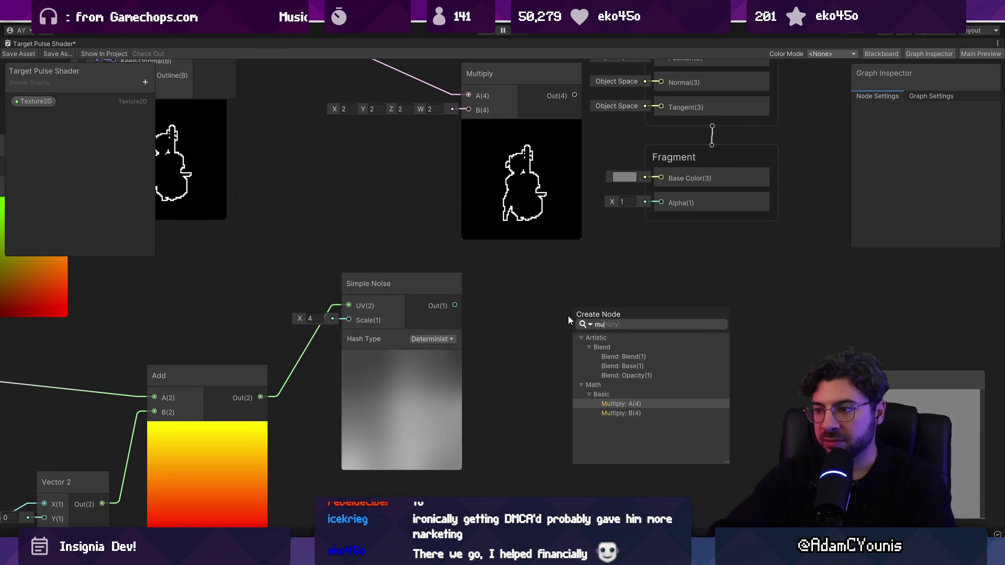
{"action": "key", "text": "Escape"}
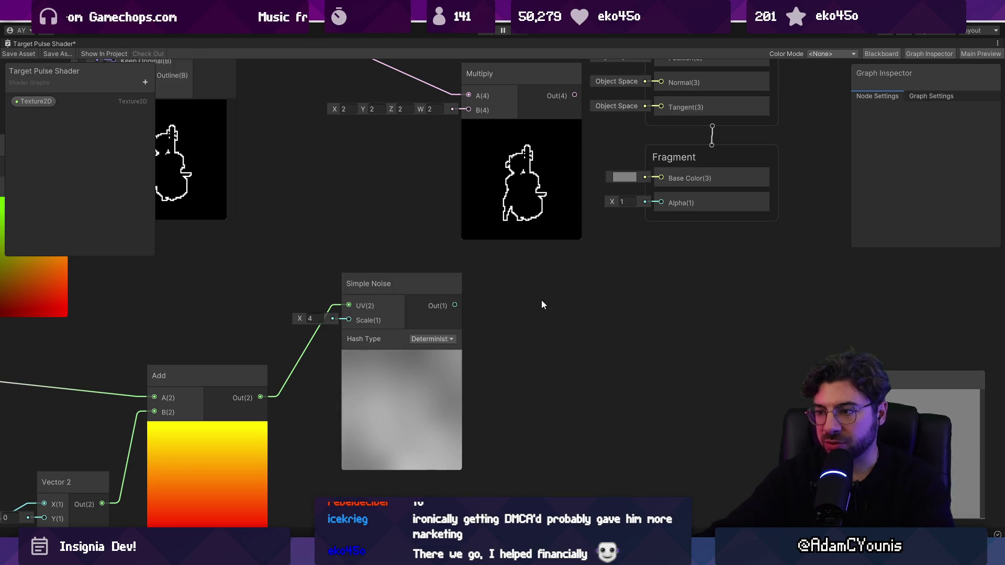
{"action": "key", "text": "space"}
Add a Sample Gradient node and a Gradient node set to the green-yellow preset
{"action": "type", "text": "gradient"}
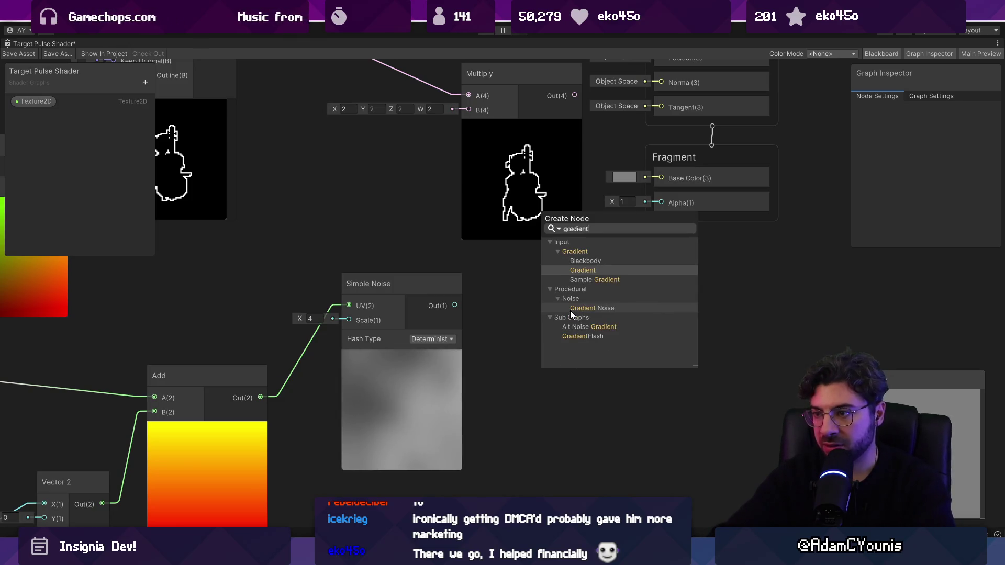
{"action": "key", "text": "Down"}
{"action": "key", "text": "Return"}
{"action": "right_click", "coordinate": [544, 307]}
{"action": "left_click", "coordinate": [586, 306]}
{"action": "right_click", "coordinate": [602, 289]}
{"action": "left_click", "coordinate": [618, 293]}
{"action": "left_click", "coordinate": [609, 266]}
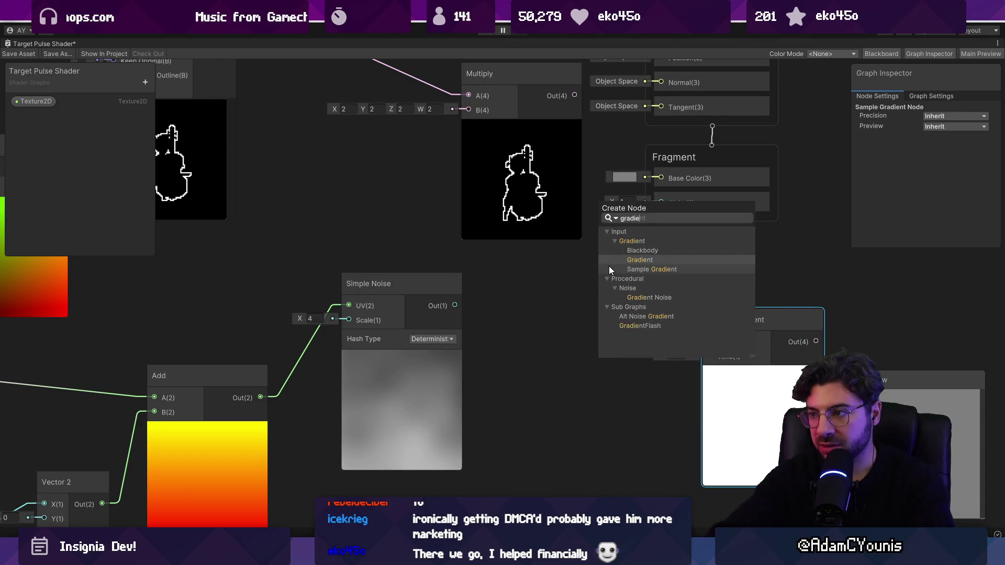
{"action": "double_click", "coordinate": [609, 266]}
{"action": "left_click", "coordinate": [596, 304]}
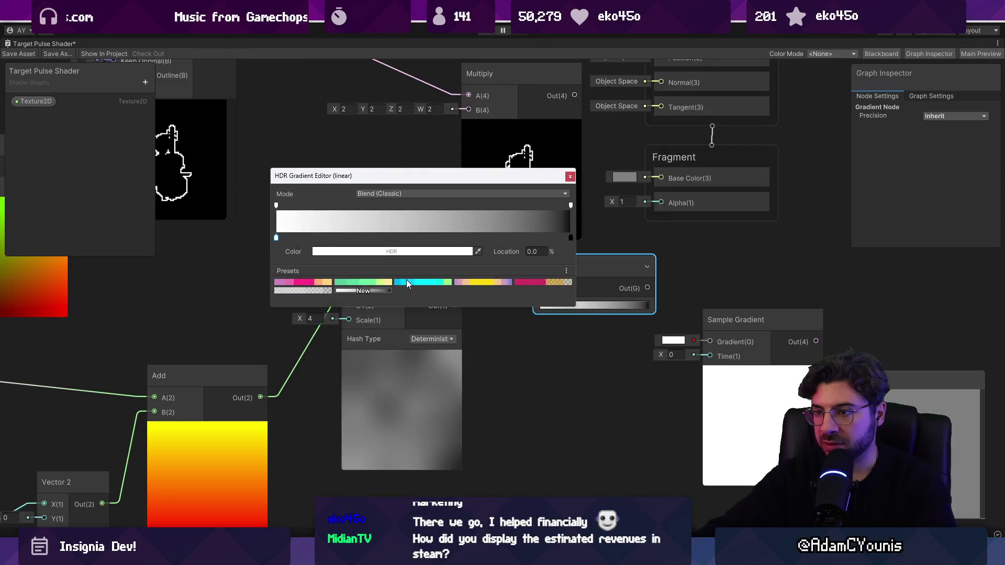
{"action": "left_click", "coordinate": [372, 282]}
Feed the Gradient and the noise into Sample Gradient, then multiply it by the doubled stroke
{"action": "left_click_drag", "start_coordinate": [648, 288], "coordinate": [710, 341]}
{"action": "left_click_drag", "start_coordinate": [453, 305], "coordinate": [709, 357]}
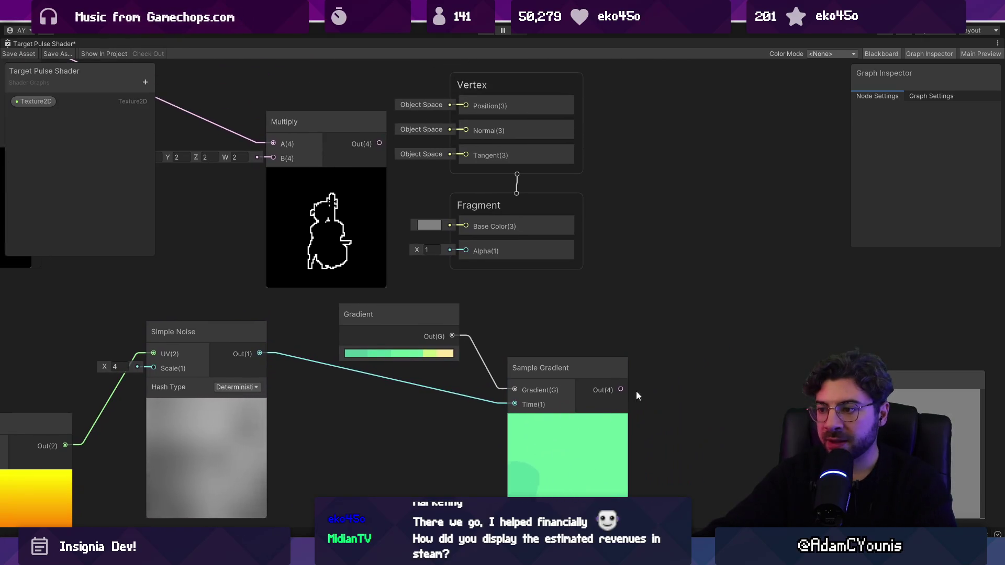
{"action": "left_click_drag", "start_coordinate": [621, 389], "coordinate": [639, 257]}
{"action": "type", "text": "multiply"}
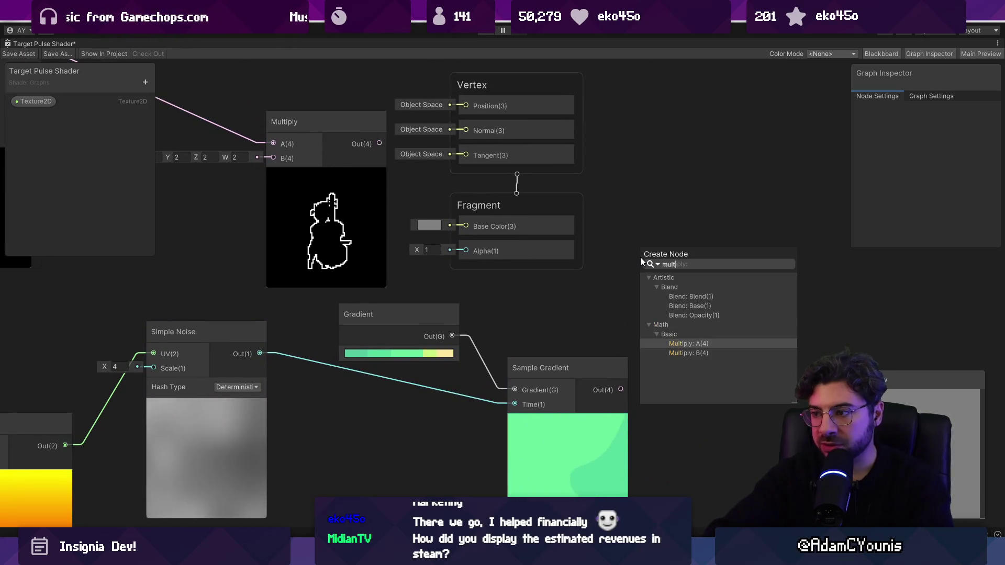
{"action": "key", "text": "Return"}
{"action": "left_click_drag", "start_coordinate": [379, 143], "coordinate": [640, 267]}
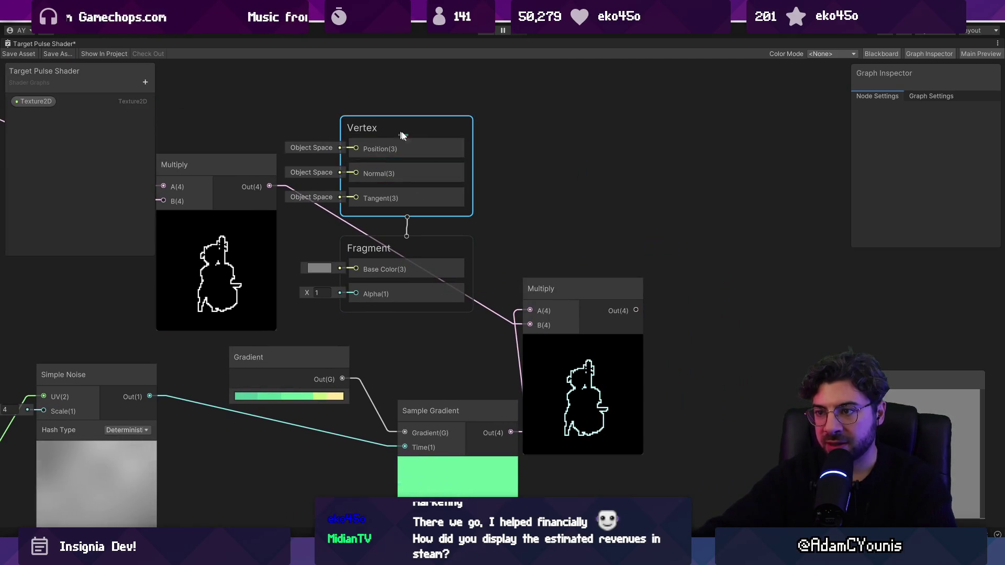
Rearrange the Vertex and Fragment blocks, wire the gradient Multiply to Base Color, and remove its Alpha wire
{"action": "scroll", "coordinate": [568, 253], "scroll_direction": "down", "scroll_amount": 5}
{"action": "left_click_drag", "start_coordinate": [450, 217], "coordinate": [694, 183]}
{"action": "left_click_drag", "start_coordinate": [519, 249], "coordinate": [754, 222]}
{"action": "scroll", "coordinate": [754, 221], "scroll_direction": "up", "scroll_amount": 5}
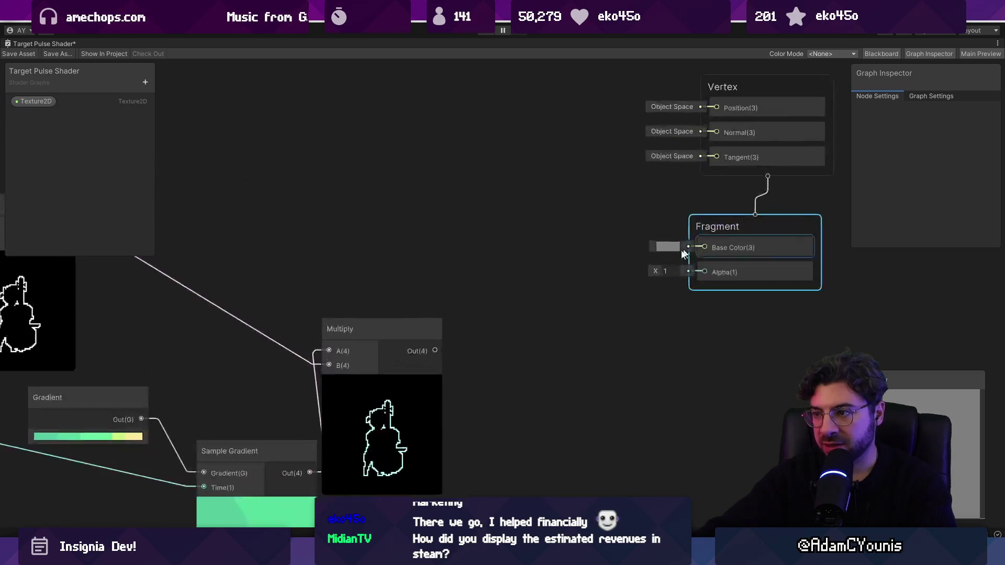
{"action": "left_click_drag", "start_coordinate": [695, 278], "coordinate": [704, 271]}
{"action": "left_click_drag", "start_coordinate": [488, 400], "coordinate": [685, 259]}
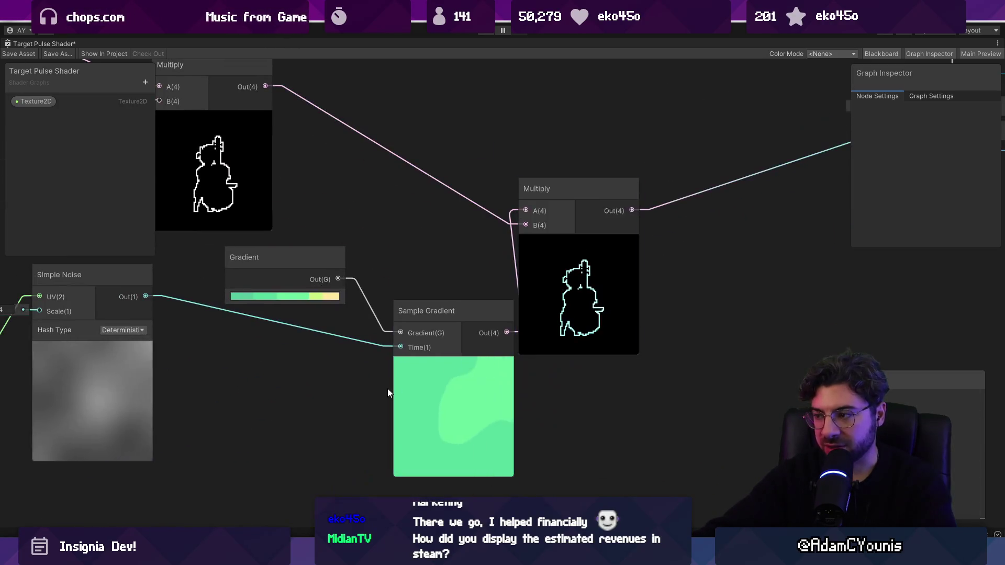
{"action": "mouse_move", "coordinate": [693, 296]}
{"action": "left_mouse_down"}
{"action": "mouse_move", "coordinate": [601, 348]}
{"action": "mouse_move", "coordinate": [336, 388]}
{"action": "left_mouse_up"}
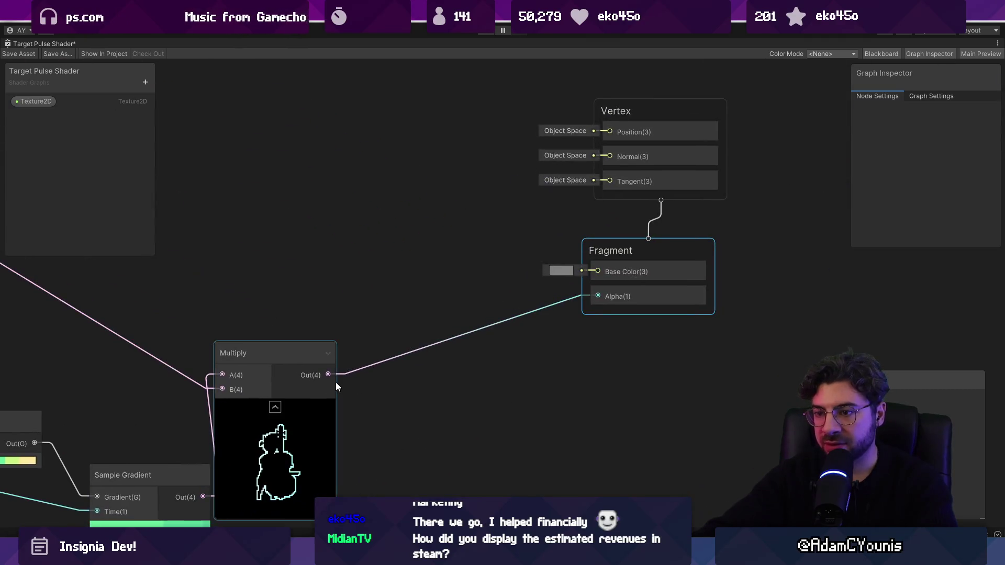
{"action": "left_click", "coordinate": [525, 315]}
{"action": "key", "text": "Delete"}
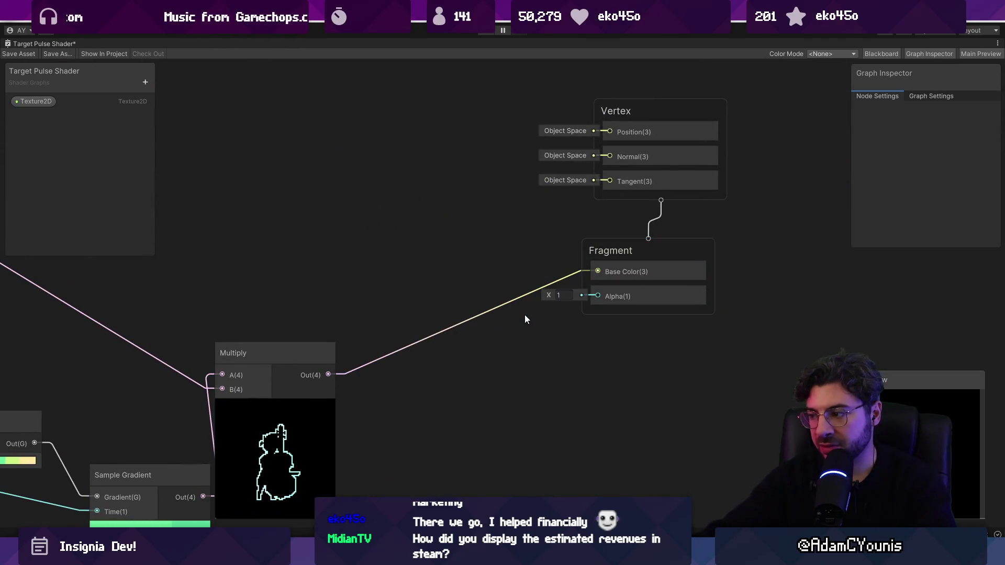
Connect the white-outline Multiply's Out(4) into Fragment Alpha
{"action": "scroll", "coordinate": [400, 362], "scroll_direction": "down", "scroll_amount": 3}
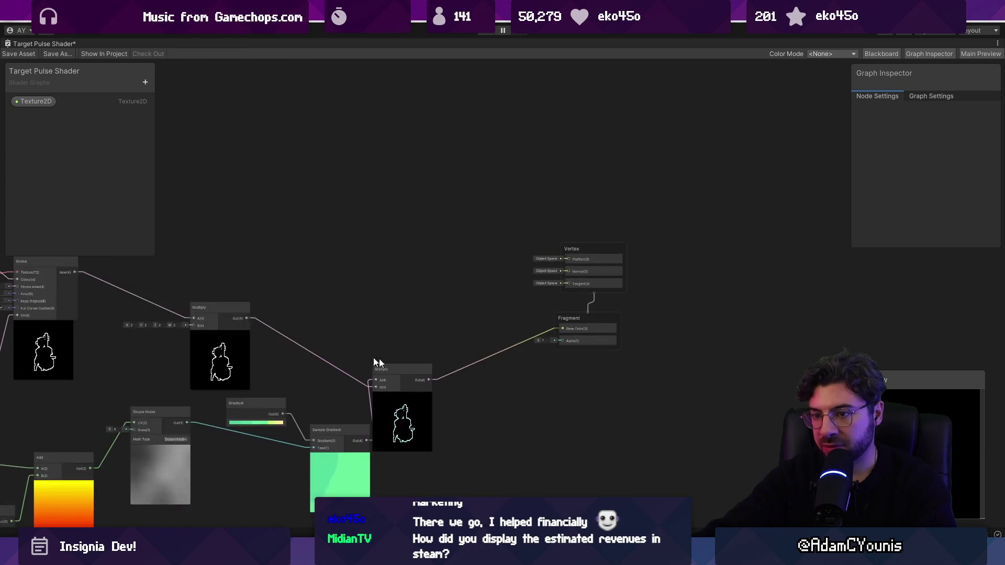
{"action": "left_click_drag", "start_coordinate": [554, 347], "coordinate": [559, 348]}
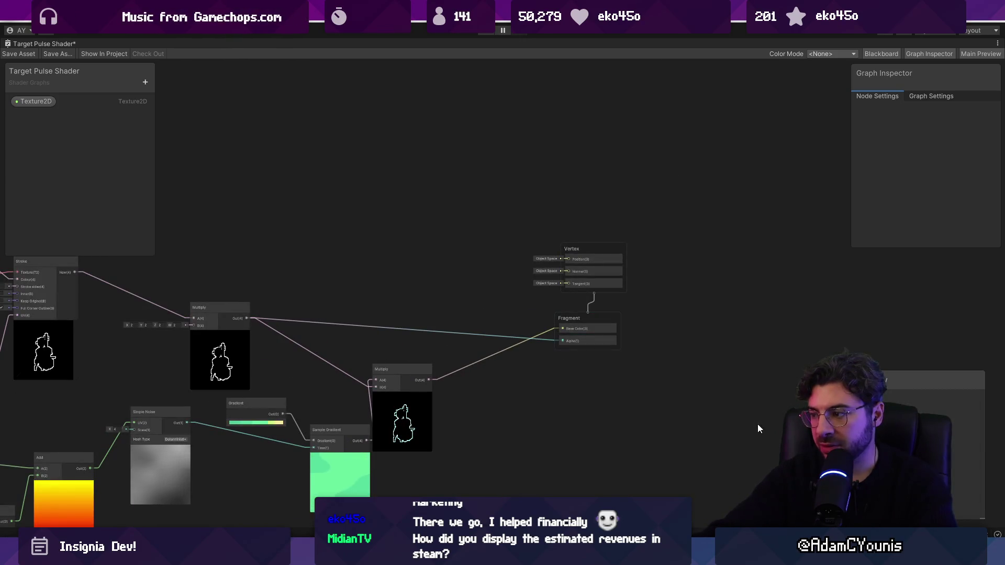
{"action": "scroll", "coordinate": [449, 442], "scroll_direction": "up", "scroll_amount": 2}
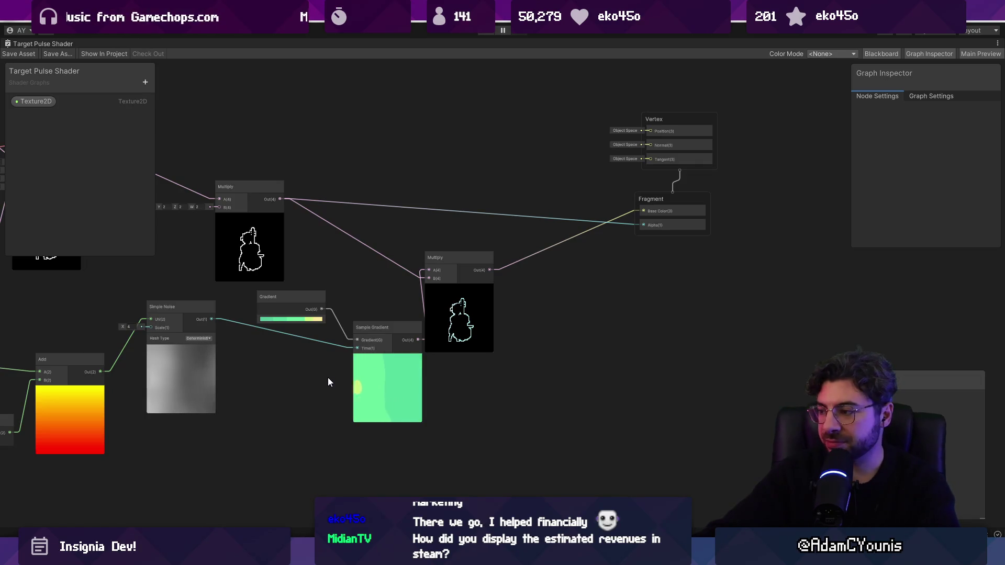
{"action": "scroll", "coordinate": [300, 378], "scroll_direction": "up", "scroll_amount": 3}
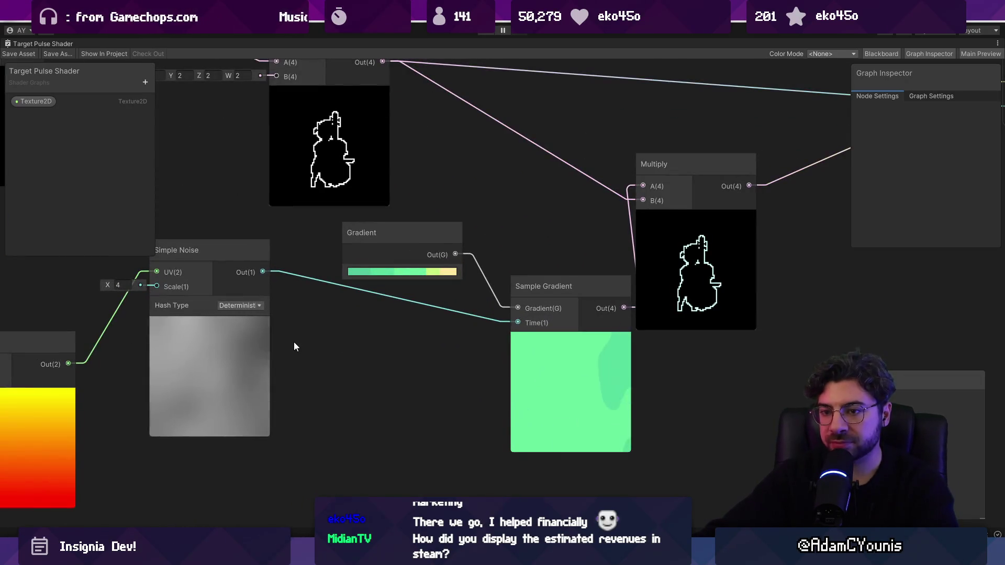
Insert a Multiply with B set to 2 between Simple Noise and Sample Gradient's Time
{"action": "key", "text": "space"}
{"action": "type", "text": "m"}
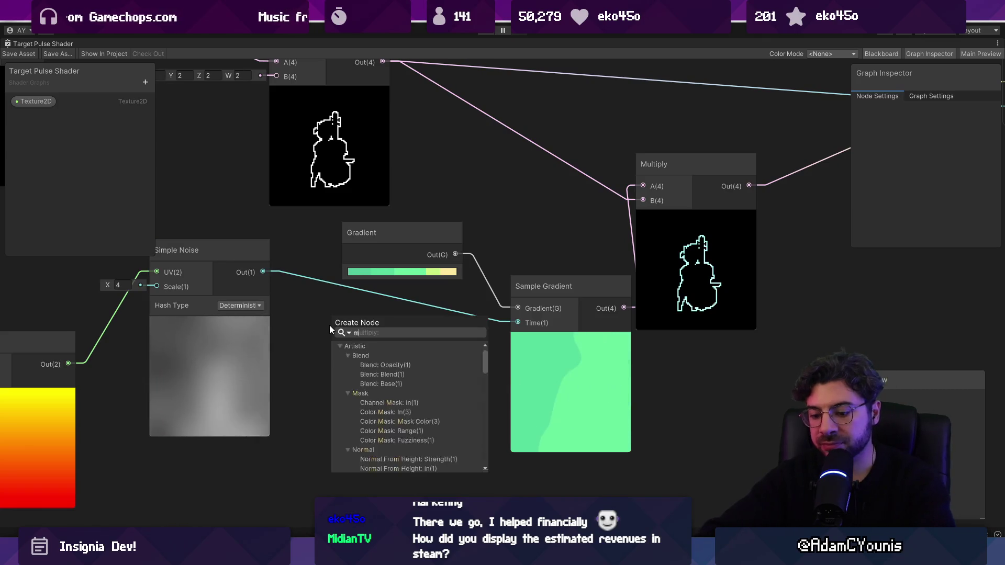
{"action": "type", "text": "ult"}
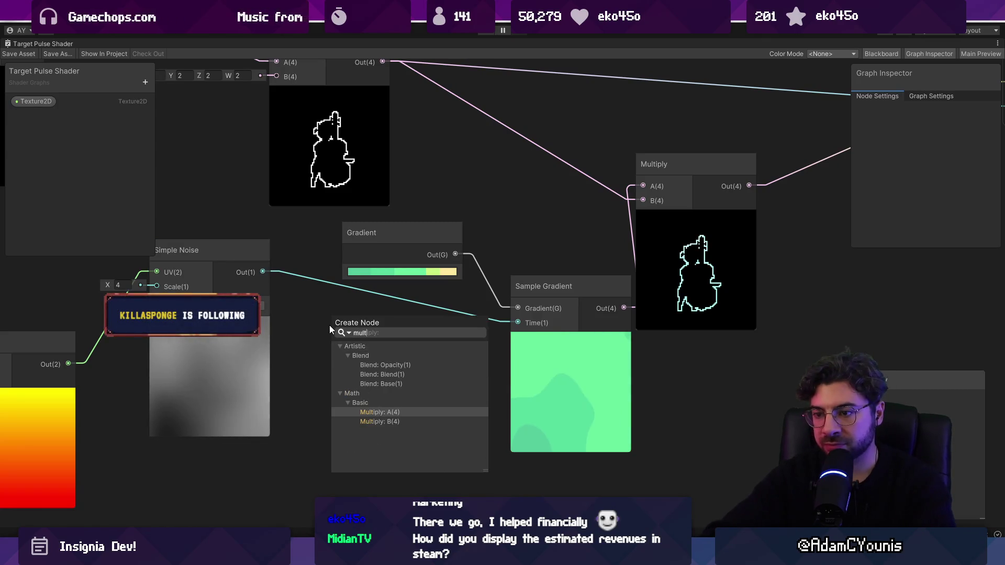
{"action": "key", "text": "Return"}
{"action": "left_click_drag", "start_coordinate": [437, 333], "coordinate": [517, 322]}
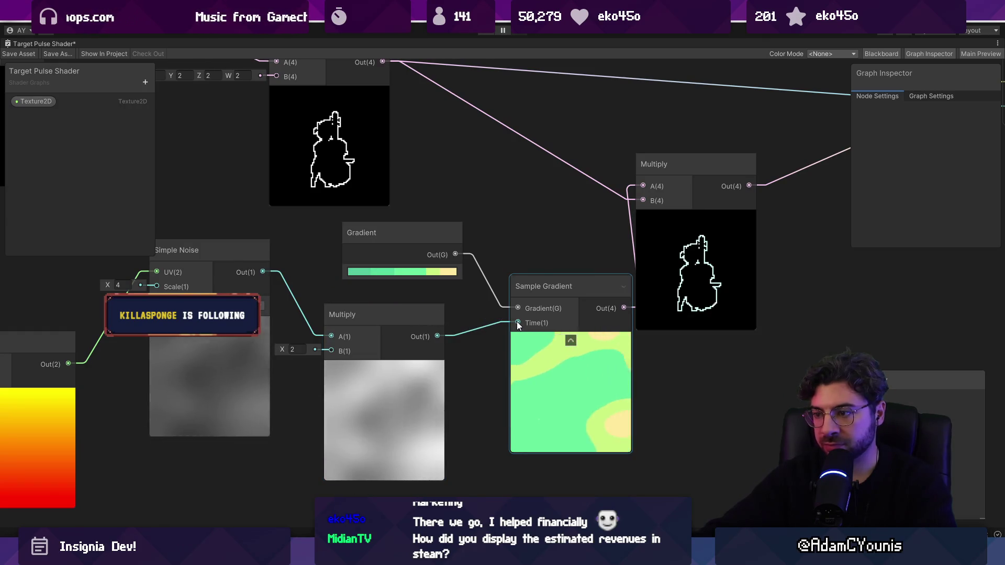
{"action": "left_click", "coordinate": [298, 349]}
{"action": "scroll", "coordinate": [334, 382], "scroll_direction": "down", "scroll_amount": 2}
{"action": "left_click_drag", "start_coordinate": [268, 396], "coordinate": [256, 396]}
{"action": "left_click_drag", "start_coordinate": [344, 399], "coordinate": [327, 399]}
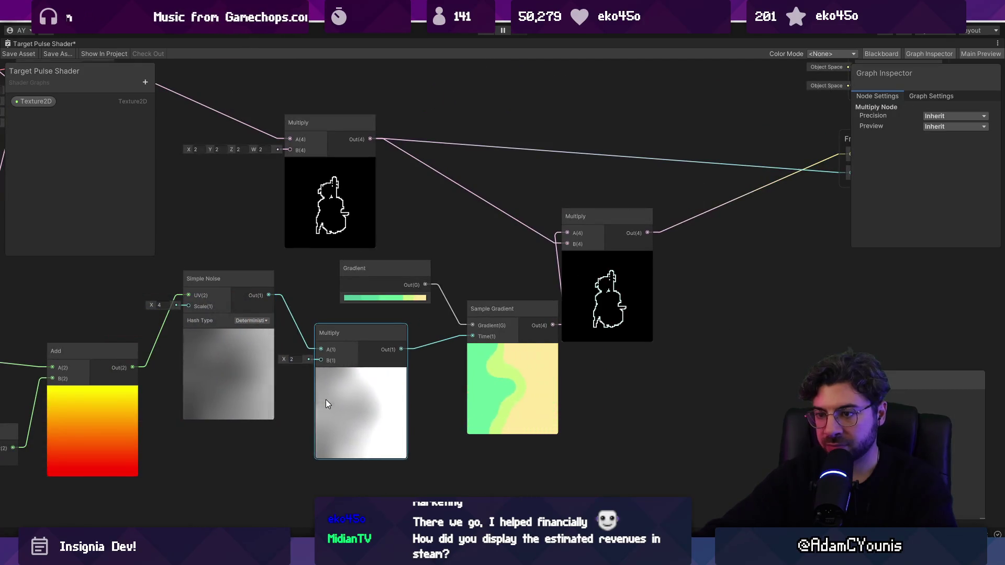
Select and delete that noise-to-gradient Multiply, leaving Sample Gradient's Time at 0
{"action": "left_click_drag", "start_coordinate": [491, 407], "coordinate": [347, 432]}
{"action": "left_click", "coordinate": [482, 321]}
{"action": "scroll", "coordinate": [482, 321], "scroll_direction": "up", "scroll_amount": 6}
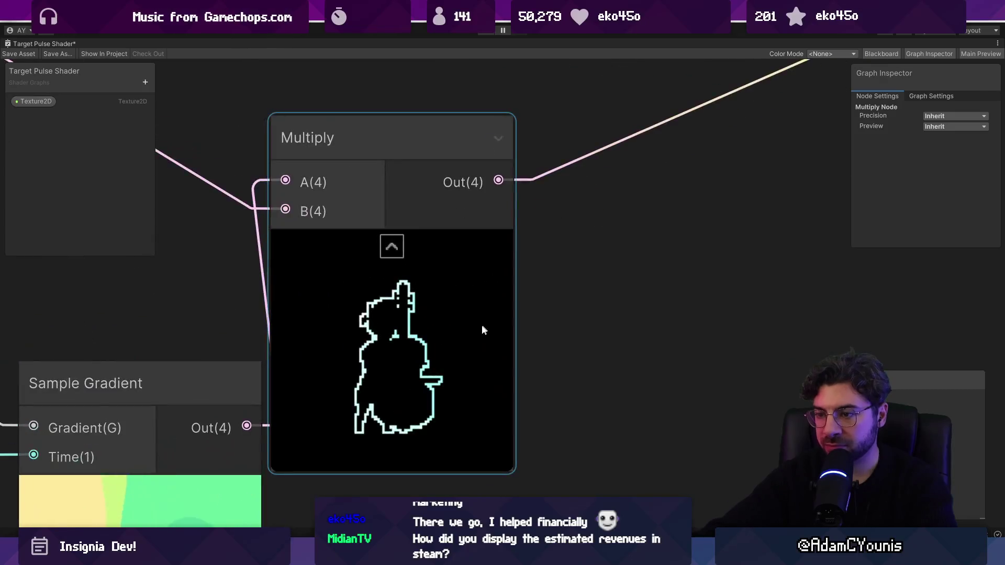
{"action": "scroll", "coordinate": [463, 338], "scroll_direction": "down", "scroll_amount": 5}
{"action": "left_click", "coordinate": [367, 367]}
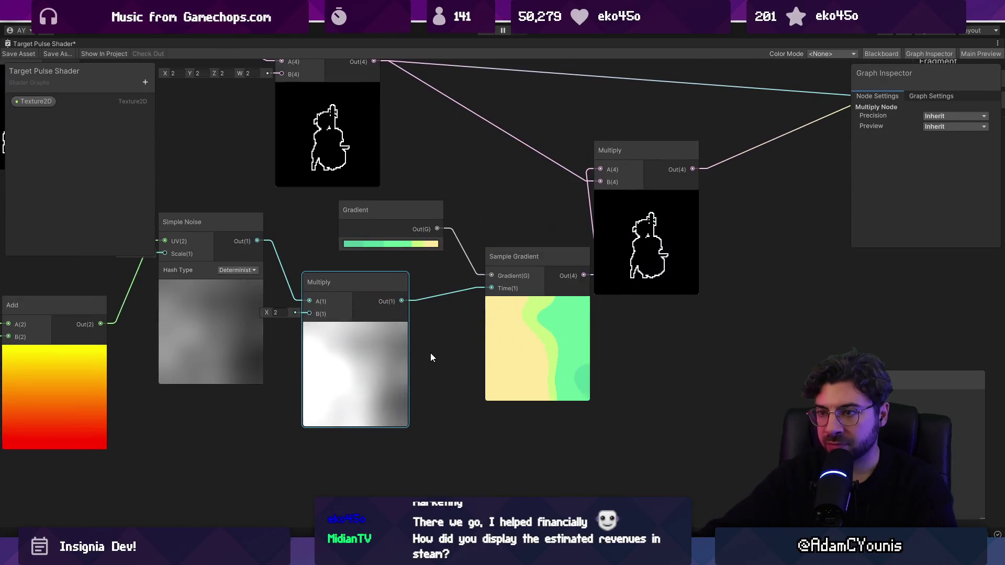
{"action": "left_click_drag", "start_coordinate": [430, 353], "coordinate": [475, 401]}
{"action": "scroll", "coordinate": [371, 369], "scroll_direction": "up", "scroll_amount": 2}
{"action": "left_click", "coordinate": [302, 356]}
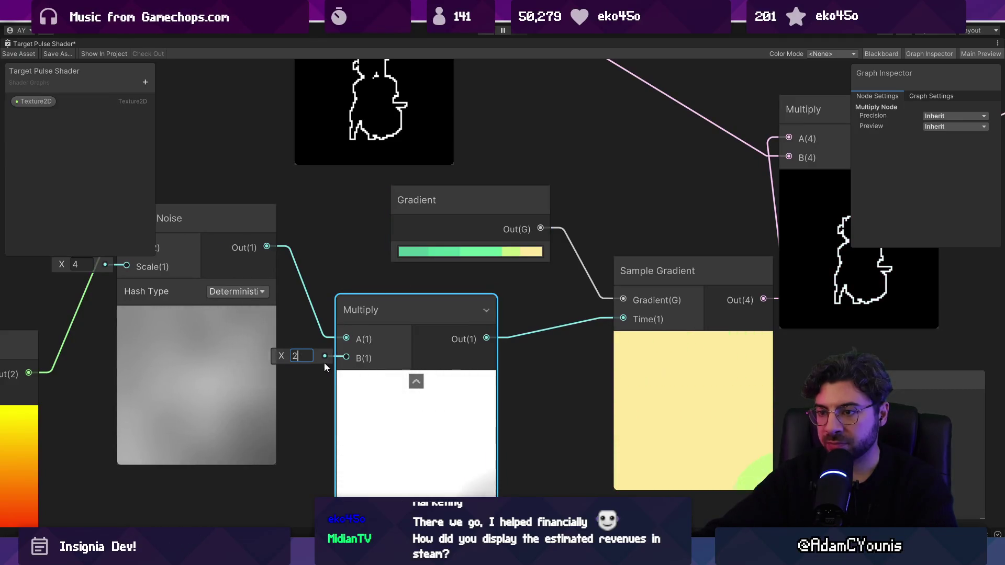
{"action": "scroll", "coordinate": [411, 417], "scroll_direction": "down", "scroll_amount": 3}
{"action": "key", "text": "Delete"}
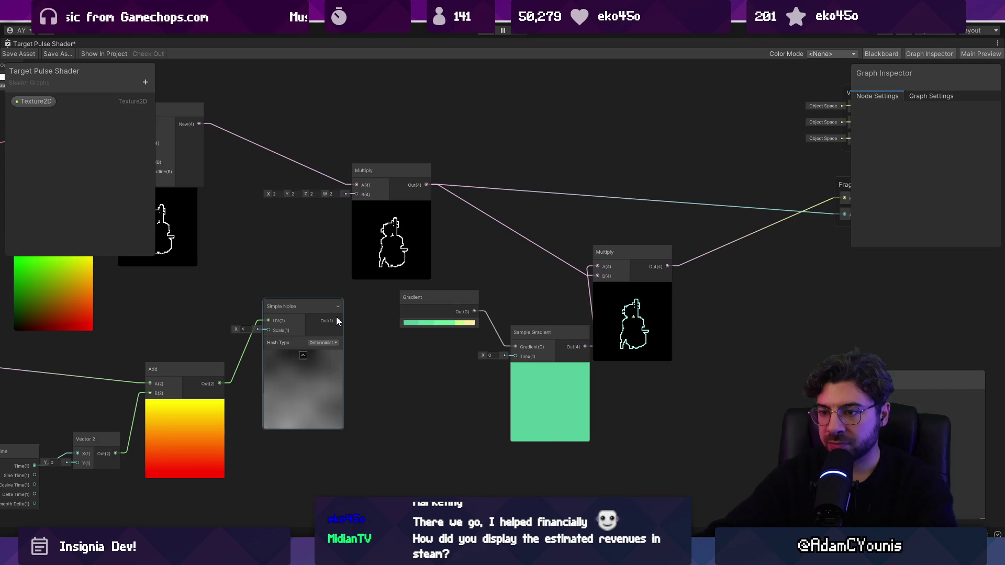
Add a Remap node and wire Simple Noise into its In
{"action": "key", "text": "space"}
{"action": "type", "text": "range"}
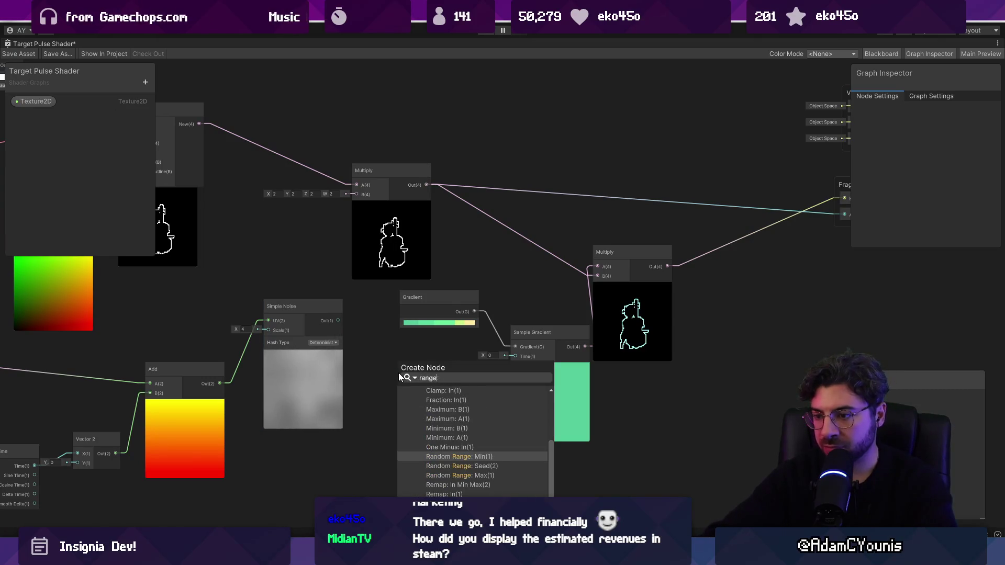
{"action": "key", "text": "Down"}
{"action": "key", "text": "Down"}
{"action": "key", "text": "Down"}
{"action": "key", "text": "Return"}
{"action": "scroll", "coordinate": [418, 383], "scroll_direction": "up", "scroll_amount": 5}
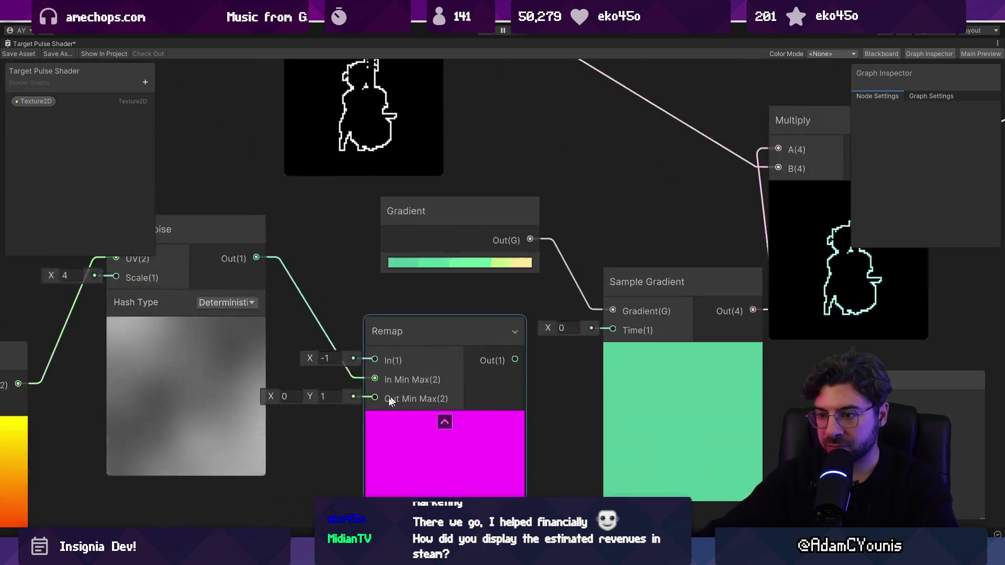
{"action": "left_click", "coordinate": [327, 360]}
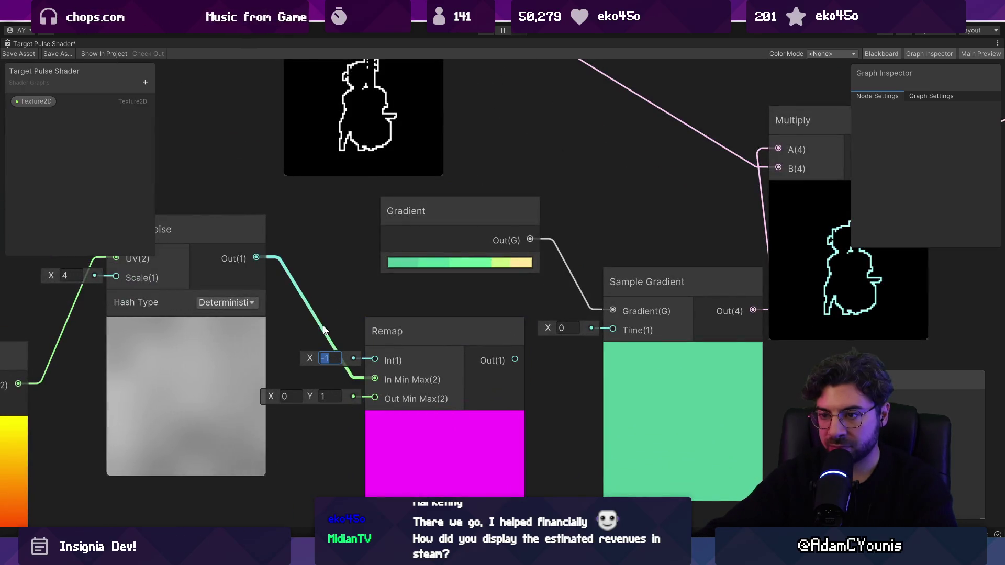
{"action": "left_click_drag", "start_coordinate": [365, 367], "coordinate": [375, 361]}
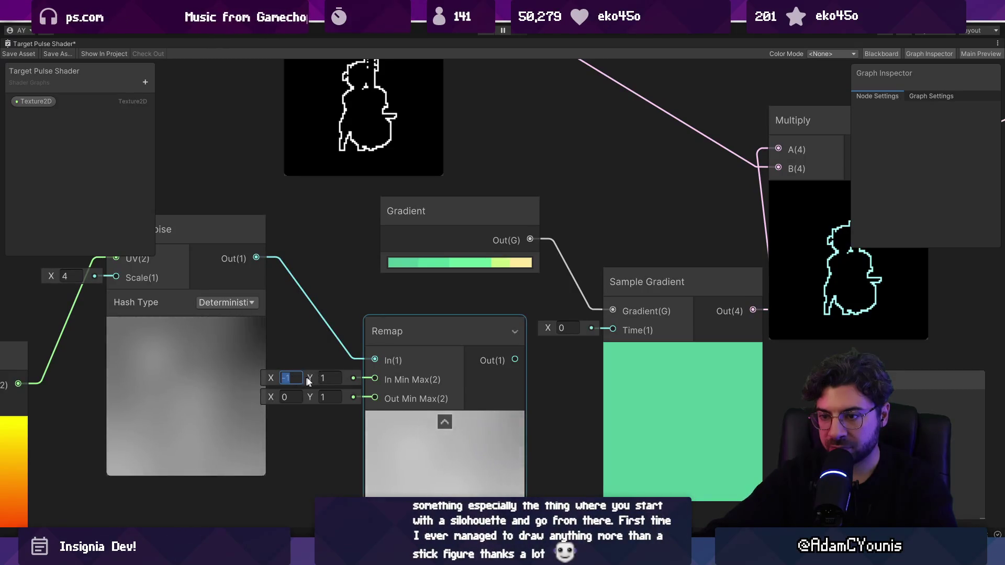
Set Remap's Out Min Max to -2 and 2 and feed it into Sample Gradient's Time
{"action": "left_click", "coordinate": [302, 396]}
{"action": "type", "text": "-2"}
{"action": "key", "text": "Tab"}
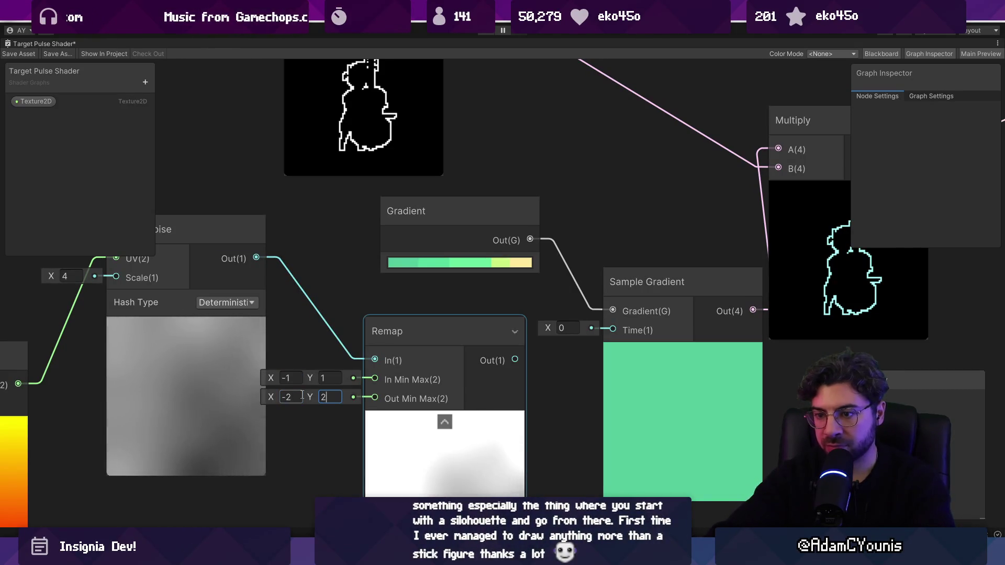
{"action": "type", "text": "2"}
{"action": "mouse_move", "coordinate": [514, 360]}
{"action": "left_mouse_down"}
{"action": "mouse_move", "coordinate": [602, 347]}
{"action": "mouse_move", "coordinate": [612, 330]}
{"action": "left_mouse_up"}
Tidy the preview and nodes, wiring the outline Multiply into the gradient Multiply's A input
{"action": "scroll", "coordinate": [569, 397], "scroll_direction": "down", "scroll_amount": 5}
{"action": "left_click", "coordinate": [531, 392]}
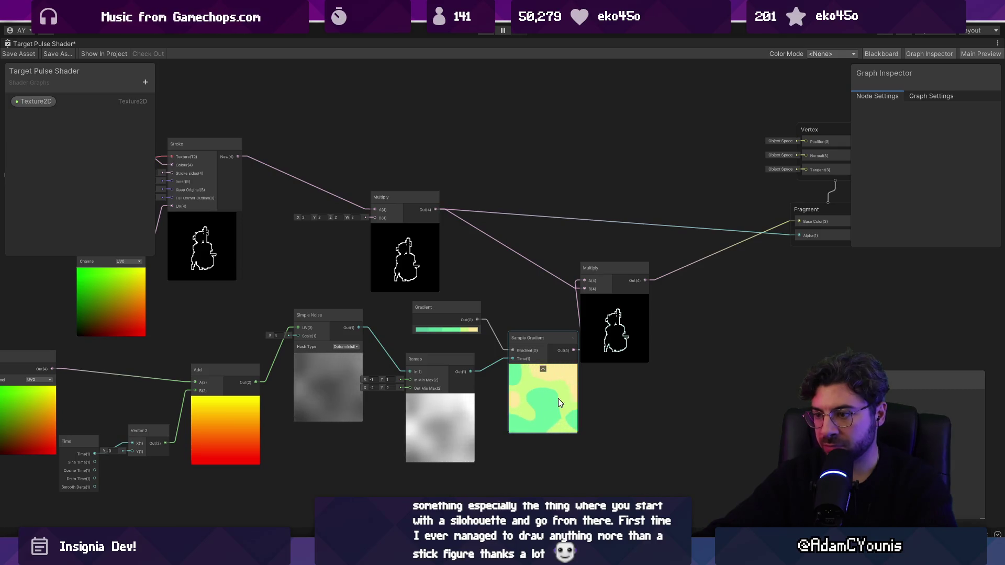
{"action": "scroll", "coordinate": [592, 383], "scroll_direction": "up", "scroll_amount": 3}
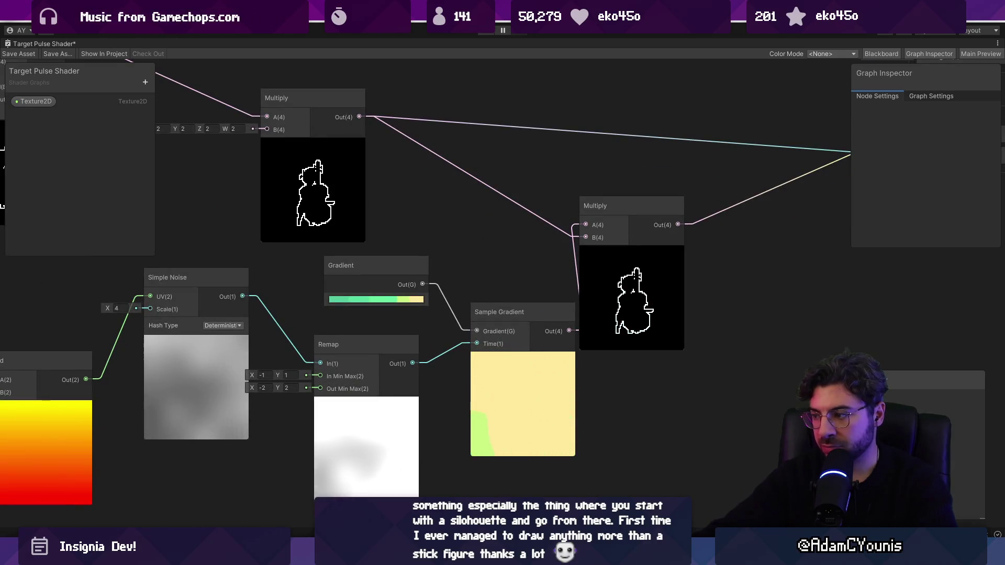
{"action": "left_click_drag", "start_coordinate": [877, 381], "coordinate": [859, 290]}
{"action": "left_click_drag", "start_coordinate": [715, 286], "coordinate": [475, 328]}
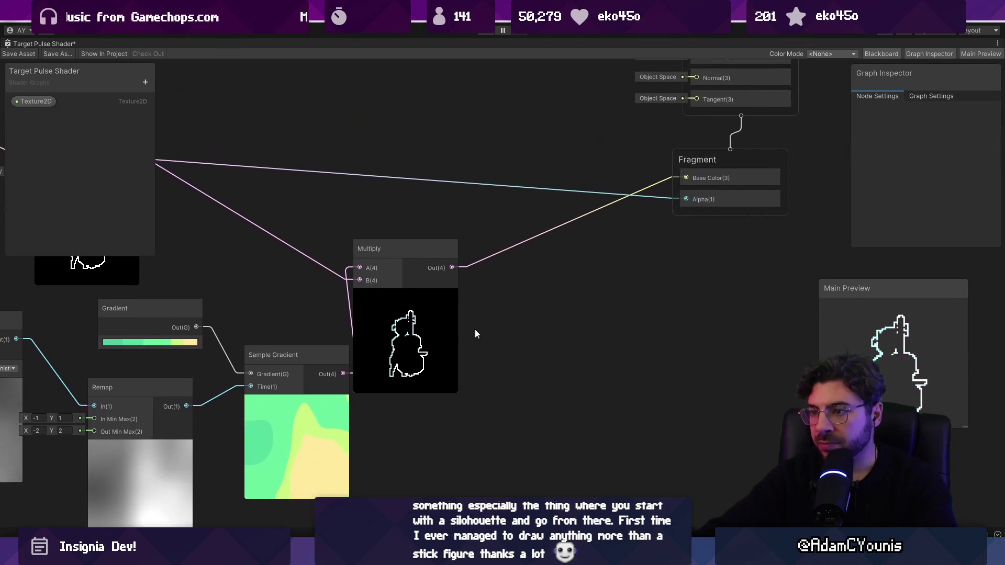
{"action": "left_click_drag", "start_coordinate": [364, 341], "coordinate": [415, 328]}
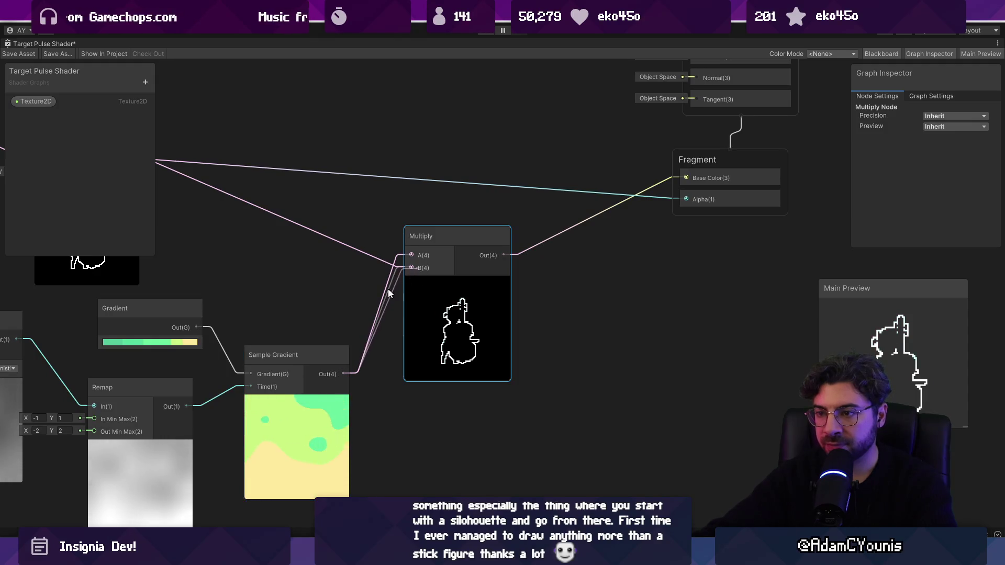
{"action": "left_click_drag", "start_coordinate": [394, 291], "coordinate": [547, 348]}
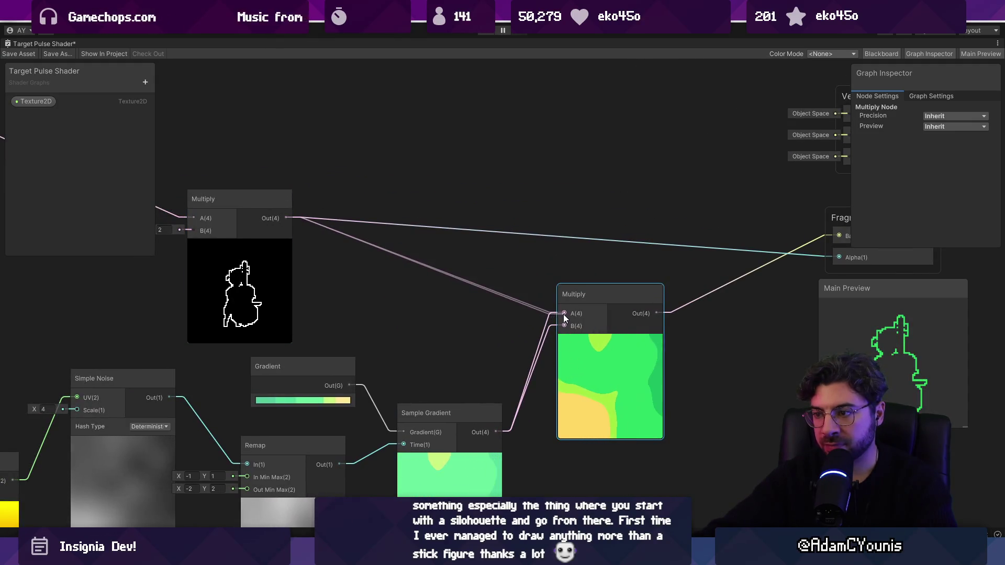
{"action": "left_click_drag", "start_coordinate": [563, 314], "coordinate": [563, 314]}
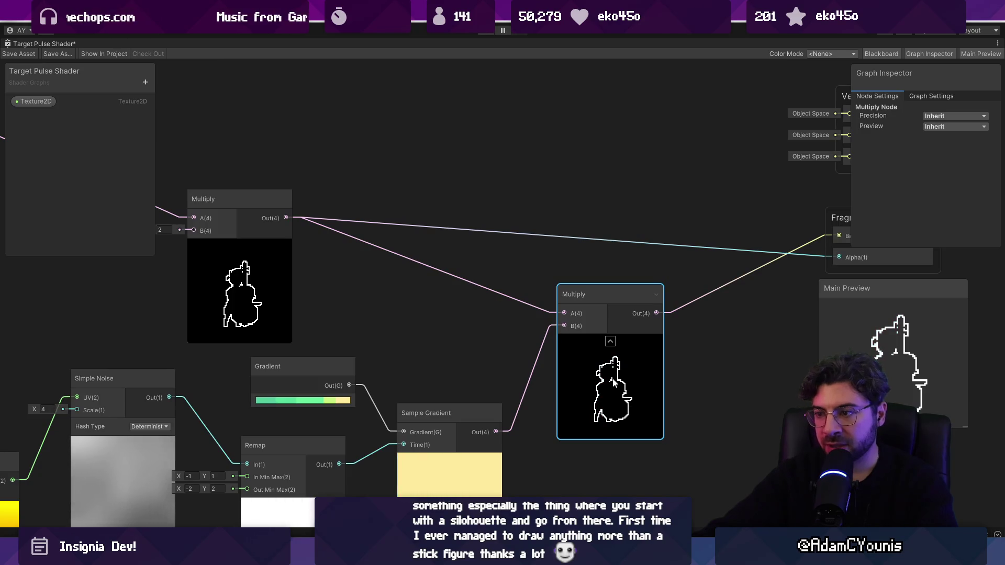
{"action": "scroll", "coordinate": [218, 282], "scroll_direction": "up", "scroll_amount": 1}
{"action": "left_click_drag", "start_coordinate": [218, 281], "coordinate": [410, 253]}
{"action": "scroll", "coordinate": [382, 266], "scroll_direction": "down", "scroll_amount": 2}
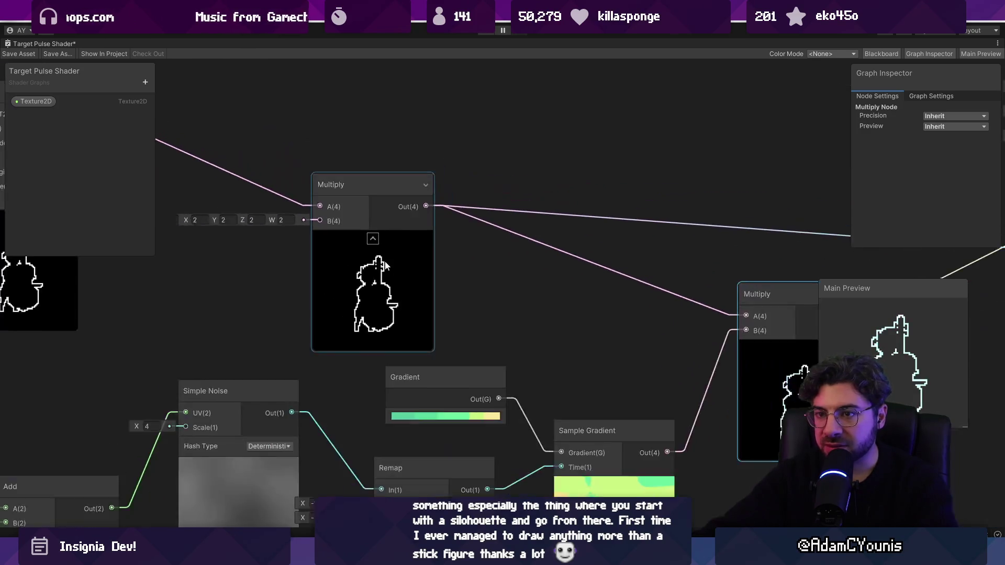
Wire Stroke's New output into the lower Multiply's A and delete the outline-doubling Multiply
{"action": "scroll", "coordinate": [383, 265], "scroll_direction": "down", "scroll_amount": 1}
{"action": "left_click_drag", "start_coordinate": [354, 215], "coordinate": [468, 267]}
{"action": "scroll", "coordinate": [468, 267], "scroll_direction": "down", "scroll_amount": 1}
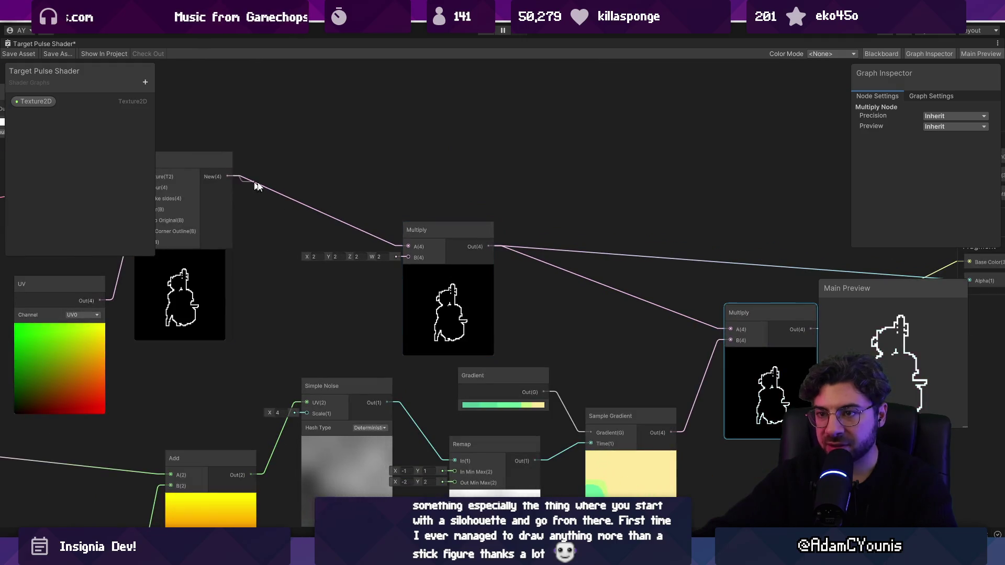
{"action": "key", "text": "space"}
{"action": "key", "text": "Escape"}
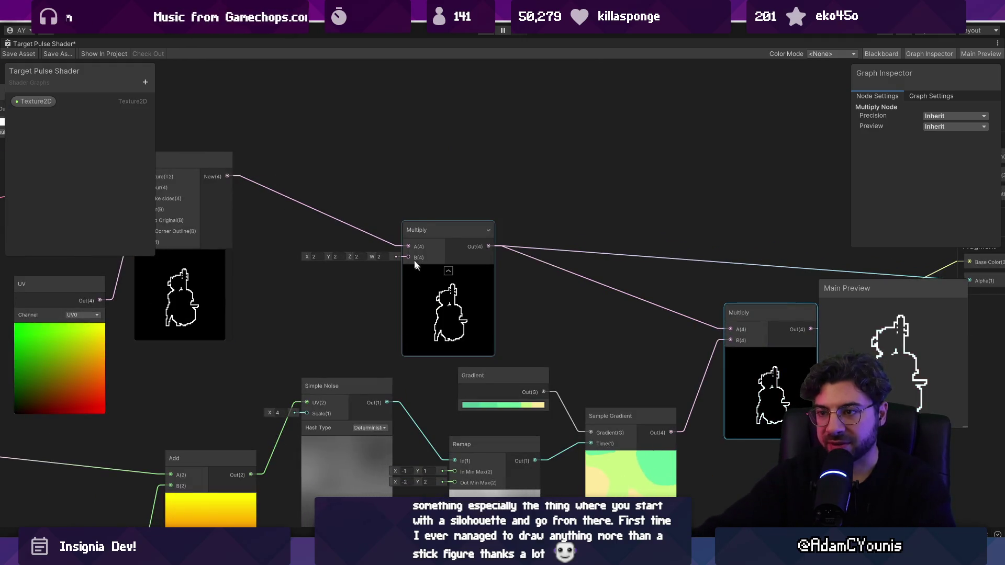
{"action": "left_click_drag", "start_coordinate": [756, 328], "coordinate": [733, 328]}
{"action": "left_click", "coordinate": [419, 231]}
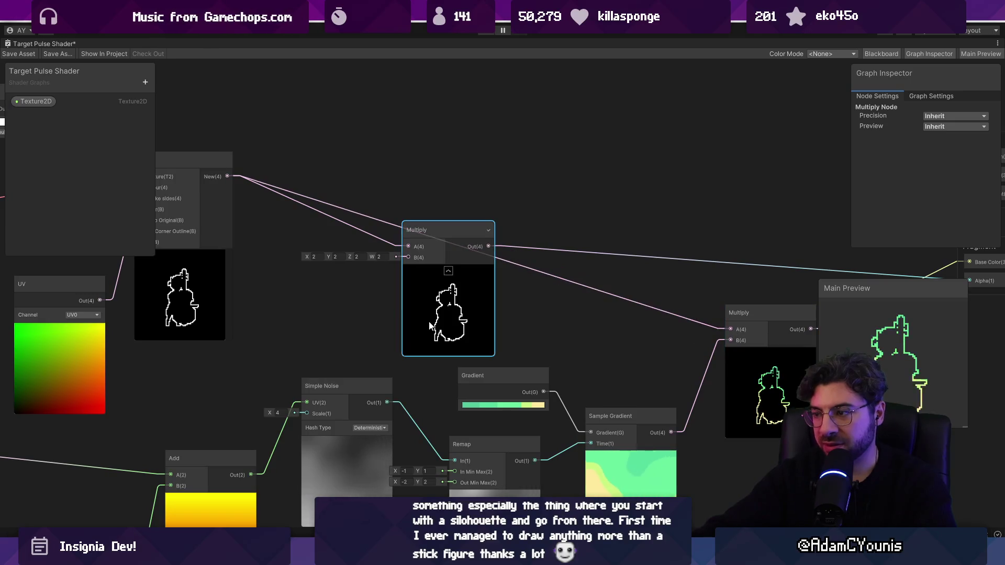
{"action": "key", "text": "Delete"}
{"action": "left_click_drag", "start_coordinate": [752, 385], "coordinate": [580, 309]}
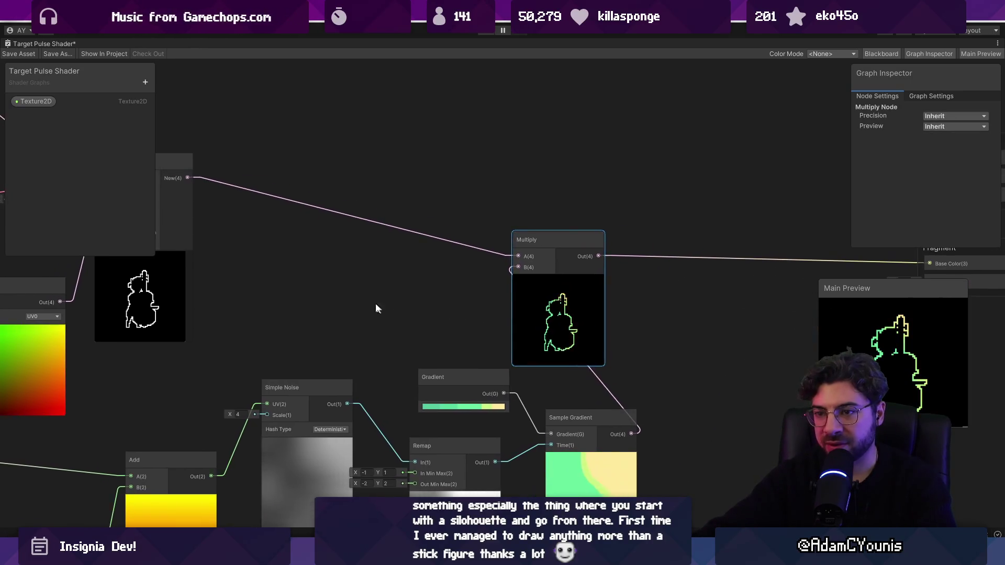
Connect the Stroke node's New(4) output to Fragment Alpha(1)
{"action": "scroll", "coordinate": [256, 228], "scroll_direction": "down", "scroll_amount": 3}
{"action": "left_click_drag", "start_coordinate": [245, 219], "coordinate": [676, 307]}
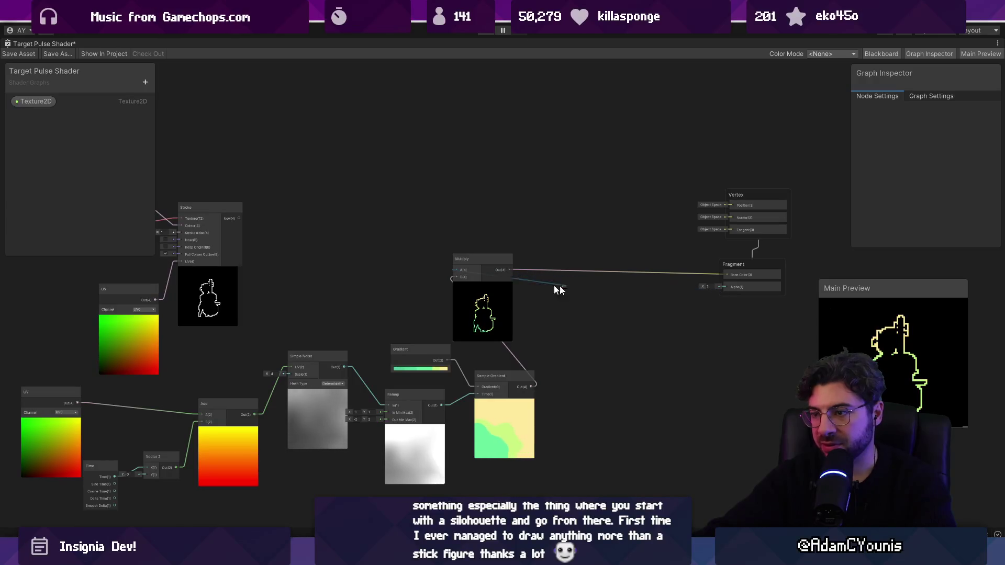
{"action": "mouse_move", "coordinate": [240, 218]}
{"action": "left_mouse_down"}
{"action": "mouse_move", "coordinate": [639, 297]}
{"action": "mouse_move", "coordinate": [727, 287]}
{"action": "left_mouse_up"}
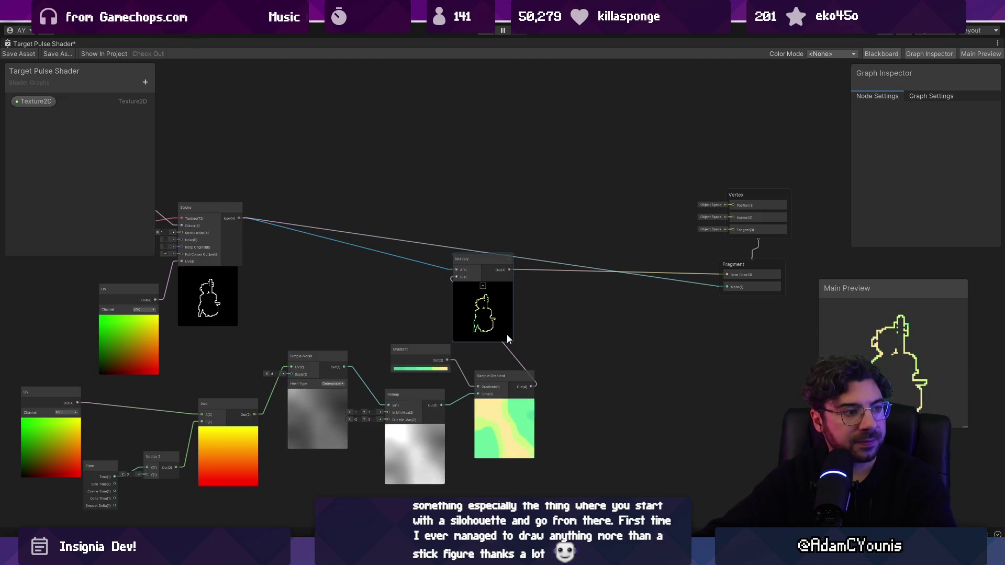
{"action": "scroll", "coordinate": [506, 335], "scroll_direction": "up", "scroll_amount": 3}
{"action": "scroll", "coordinate": [466, 353], "scroll_direction": "up", "scroll_amount": 2}
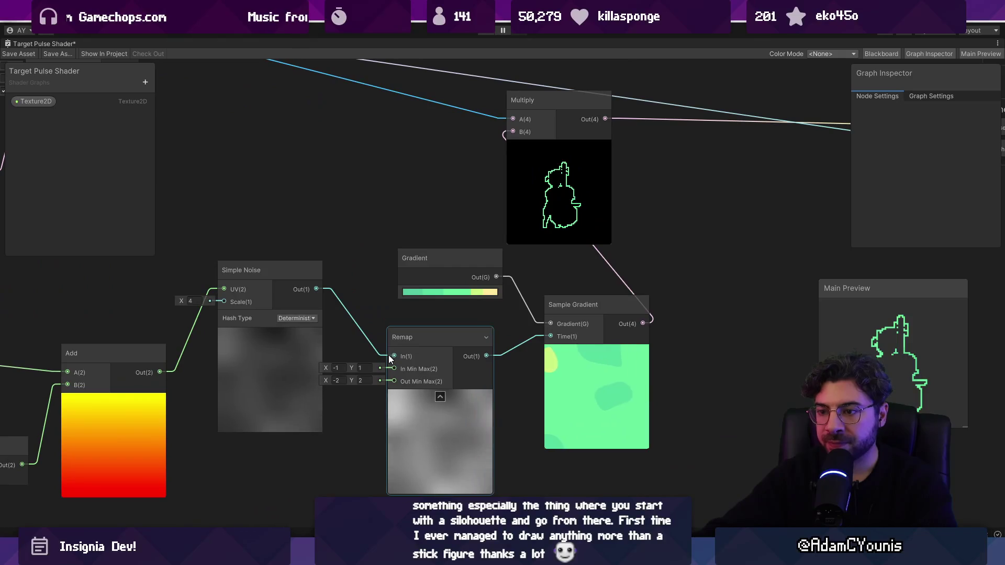
{"action": "mouse_move", "coordinate": [317, 289]}
{"action": "left_mouse_down"}
{"action": "mouse_move", "coordinate": [540, 351]}
{"action": "mouse_move", "coordinate": [550, 336]}
{"action": "left_mouse_up"}
{"action": "left_click", "coordinate": [439, 438]}
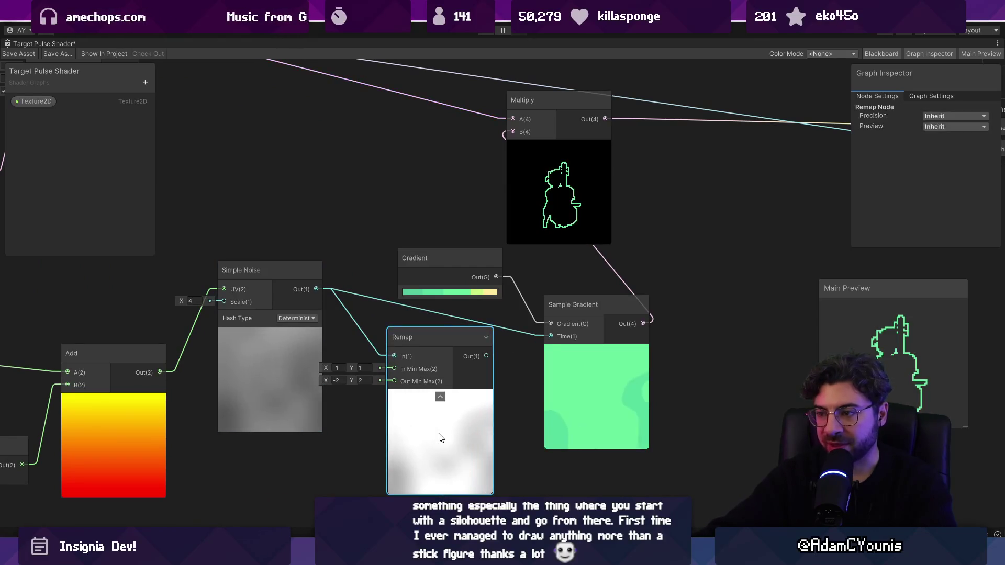
{"action": "key", "text": "Delete"}
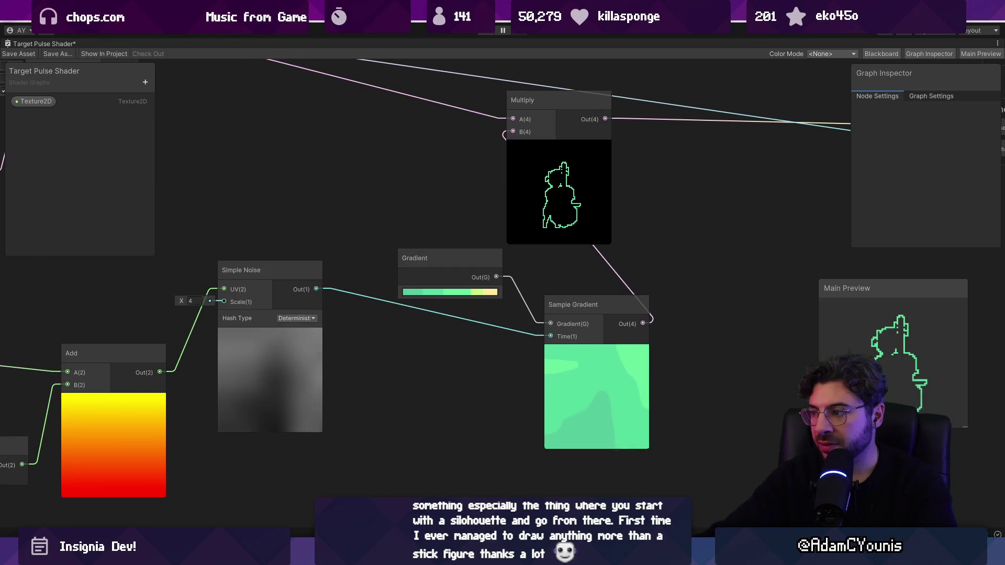
{"action": "scroll", "coordinate": [931, 375], "scroll_direction": "up", "scroll_amount": 5}
{"action": "scroll", "coordinate": [720, 390], "scroll_direction": "down", "scroll_amount": 4}
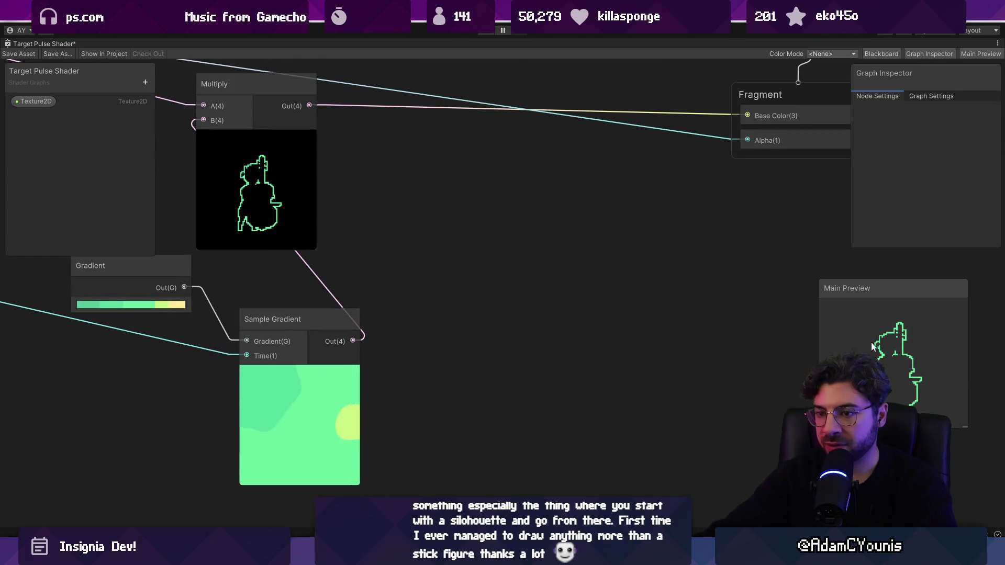
{"action": "key", "text": "ctrl+z"}
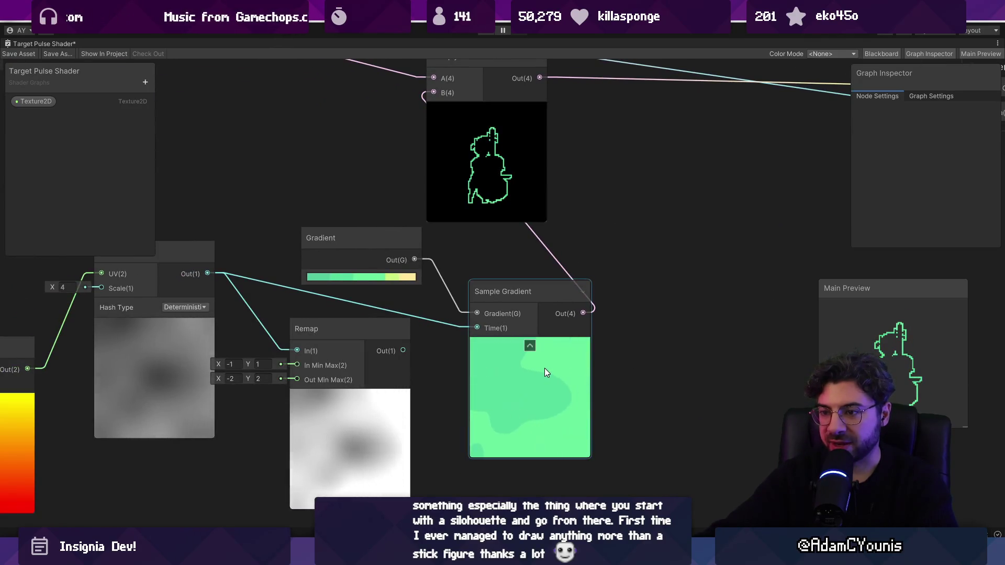
{"action": "left_click_drag", "start_coordinate": [476, 327], "coordinate": [403, 350]}
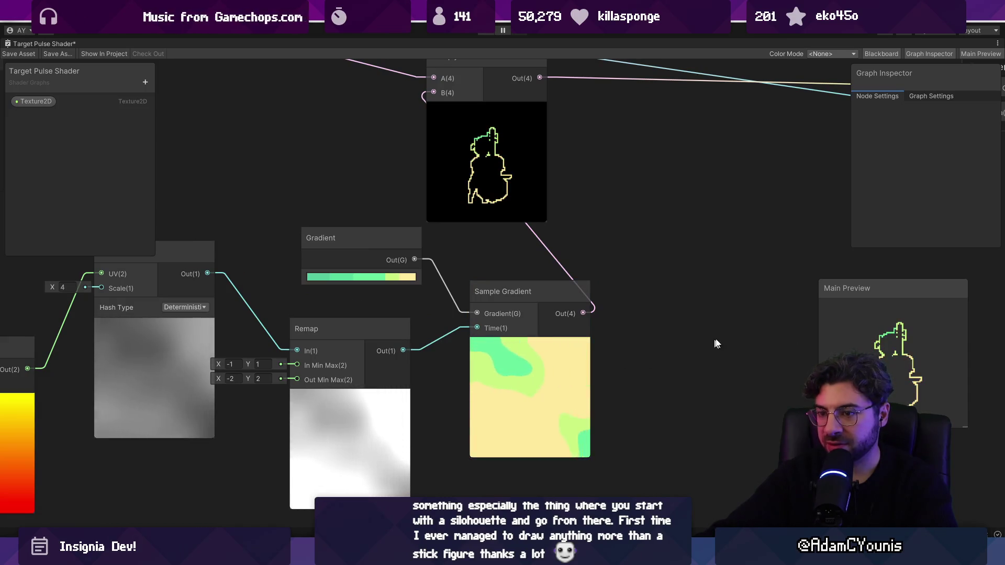
{"action": "left_click_drag", "start_coordinate": [864, 290], "coordinate": [762, 285]}
{"action": "scroll", "coordinate": [824, 353], "scroll_direction": "up", "scroll_amount": 5}
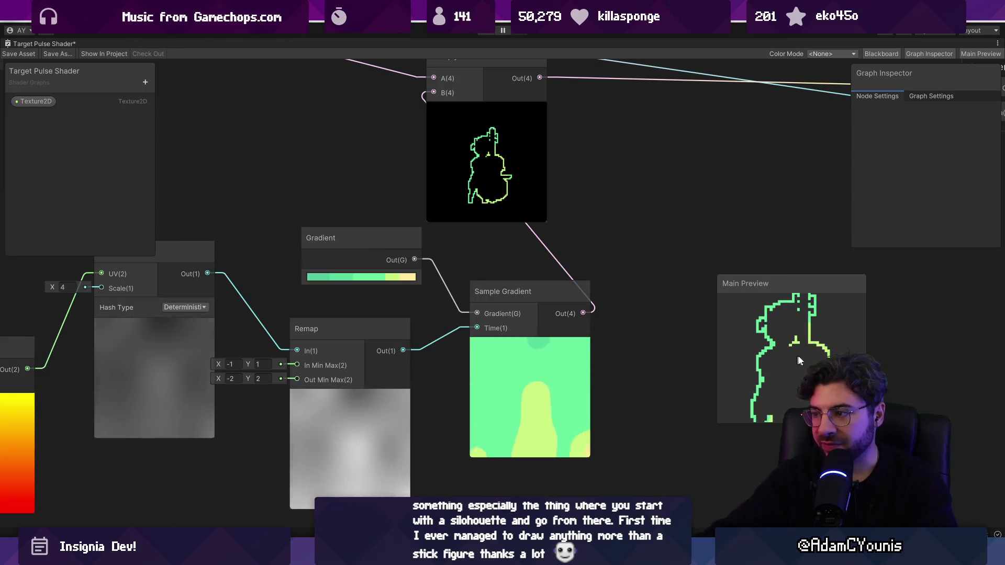
{"action": "scroll", "coordinate": [794, 359], "scroll_direction": "down", "scroll_amount": 2}
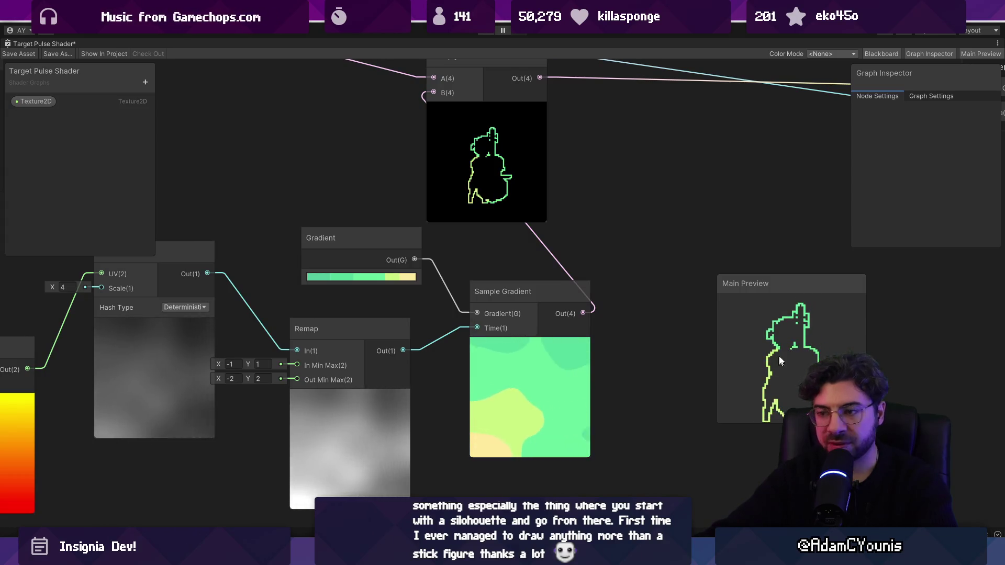
{"action": "left_click_drag", "start_coordinate": [801, 291], "coordinate": [844, 300]}
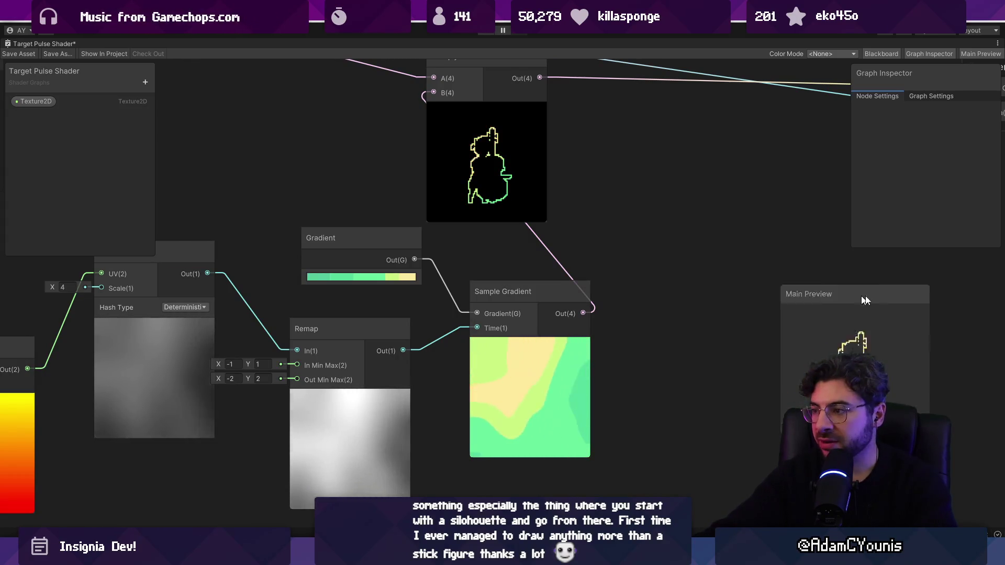
{"action": "scroll", "coordinate": [768, 315], "scroll_direction": "down", "scroll_amount": 5}
{"action": "scroll", "coordinate": [458, 216], "scroll_direction": "up", "scroll_amount": 10}
{"action": "left_click", "coordinate": [316, 205]}
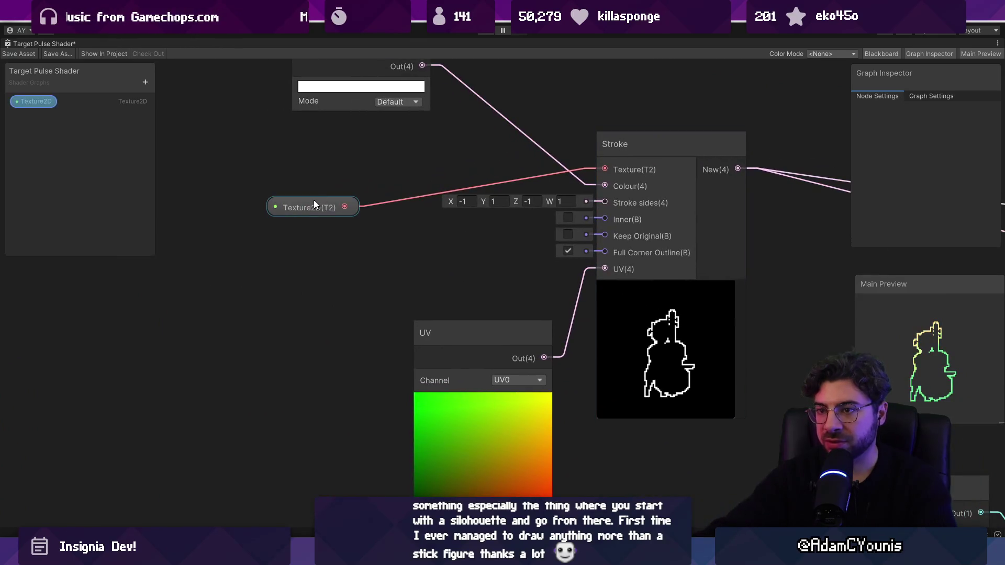
Pick a default texture for the Texture2D property from its object picker
{"action": "left_click", "coordinate": [316, 203]}
{"action": "left_click", "coordinate": [983, 151]}
{"action": "type", "text": "circle"}
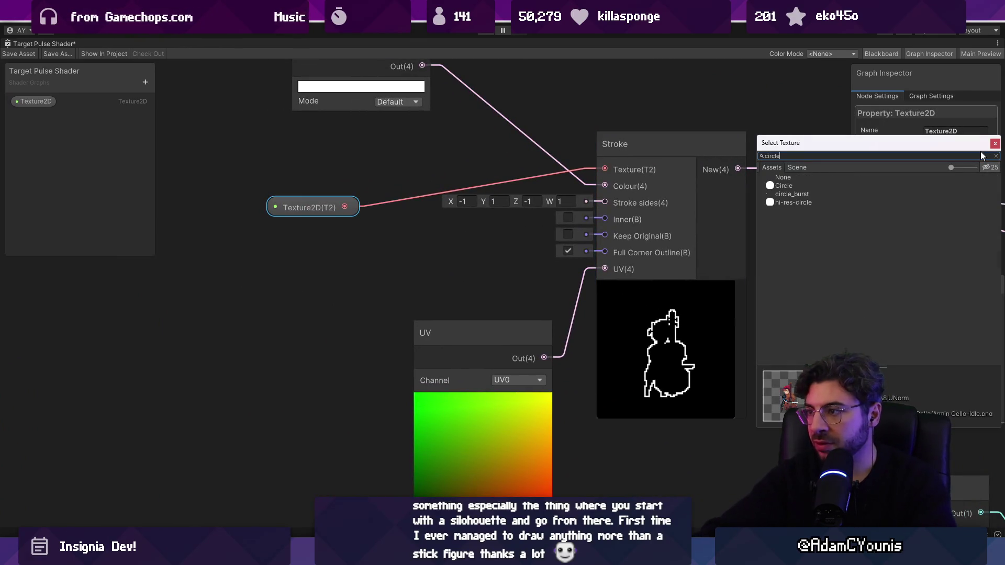
{"action": "key", "text": "Down"}
{"action": "key", "text": "Return"}
{"action": "scroll", "coordinate": [365, 320], "scroll_direction": "down", "scroll_amount": 5}
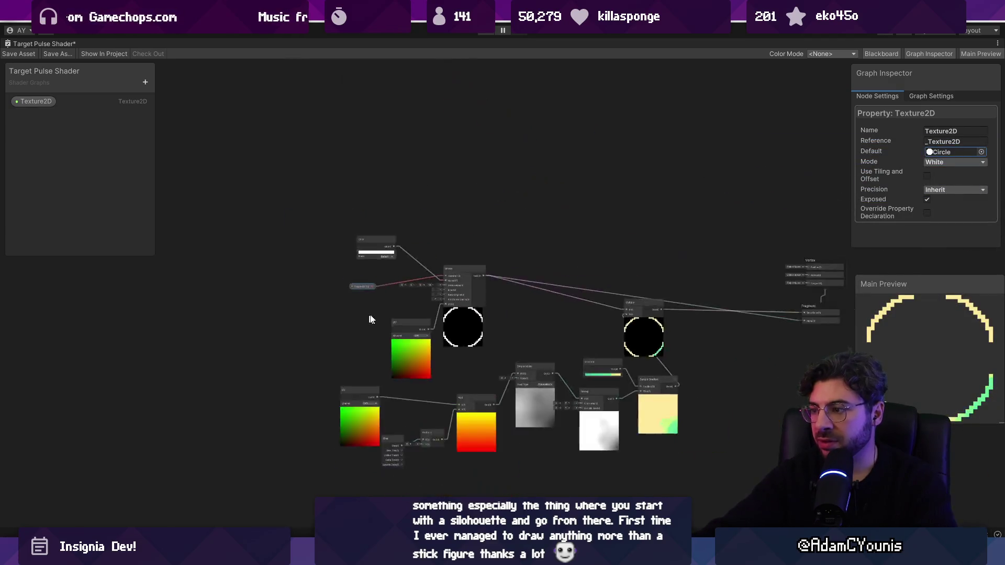
{"action": "scroll", "coordinate": [365, 240], "scroll_direction": "up", "scroll_amount": 6}
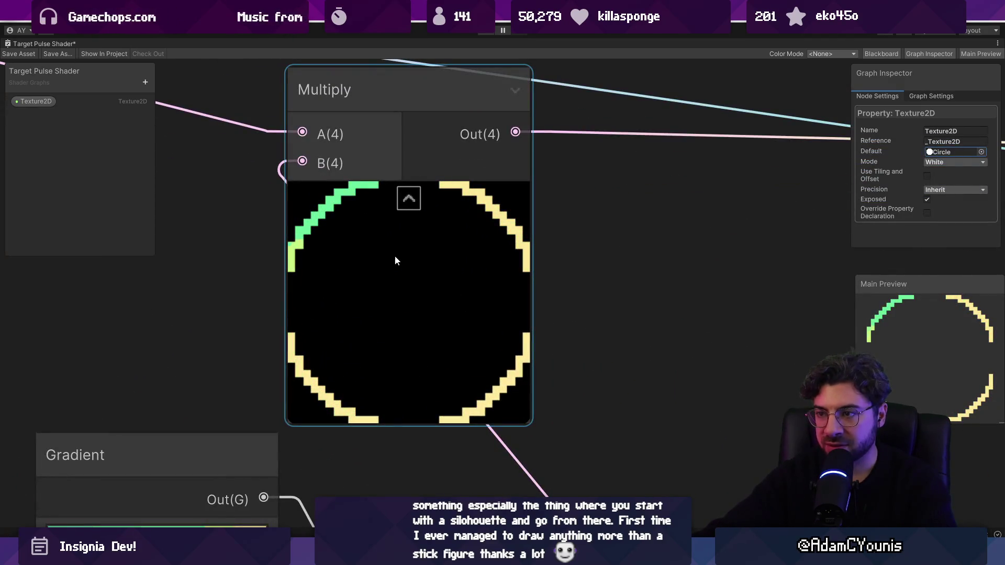
{"action": "scroll", "coordinate": [460, 273], "scroll_direction": "down", "scroll_amount": 6}
Reopen the Texture2D default texture picker and search for 'circle'
{"action": "left_click", "coordinate": [382, 256]}
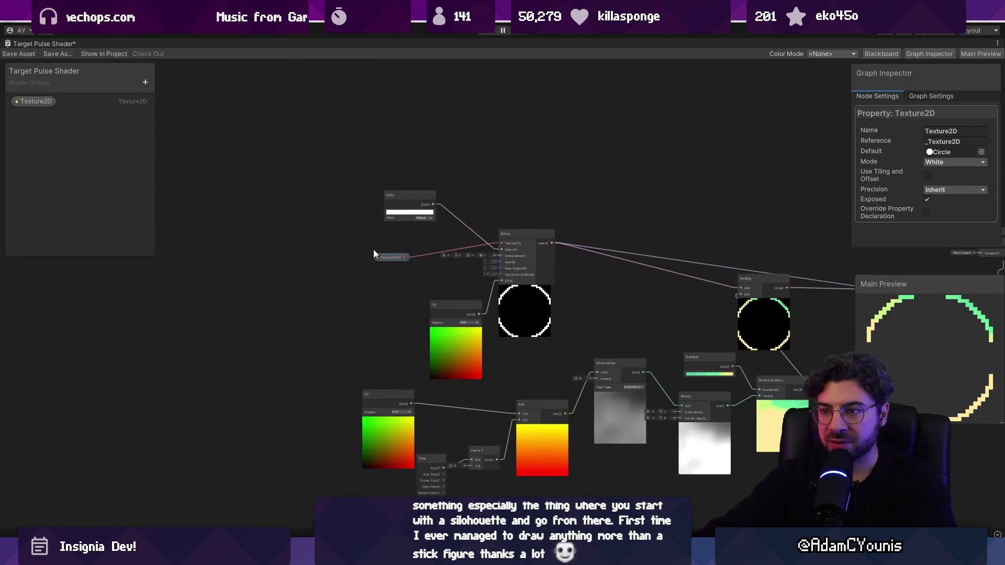
{"action": "scroll", "coordinate": [383, 258], "scroll_direction": "up", "scroll_amount": 4}
{"action": "left_click", "coordinate": [981, 152]}
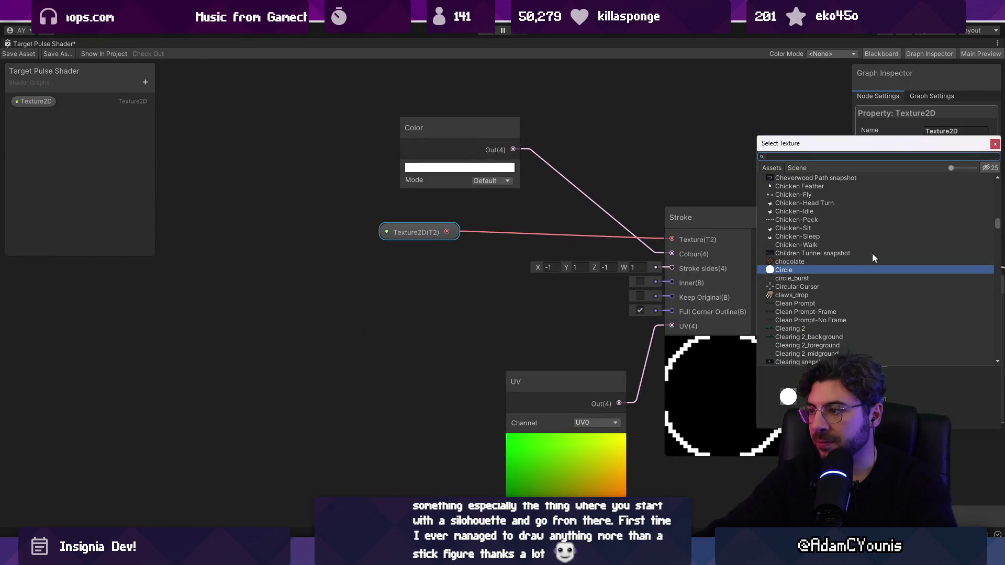
{"action": "key", "text": "Down"}
{"action": "key", "text": "Down"}
{"action": "key", "text": "Down"}
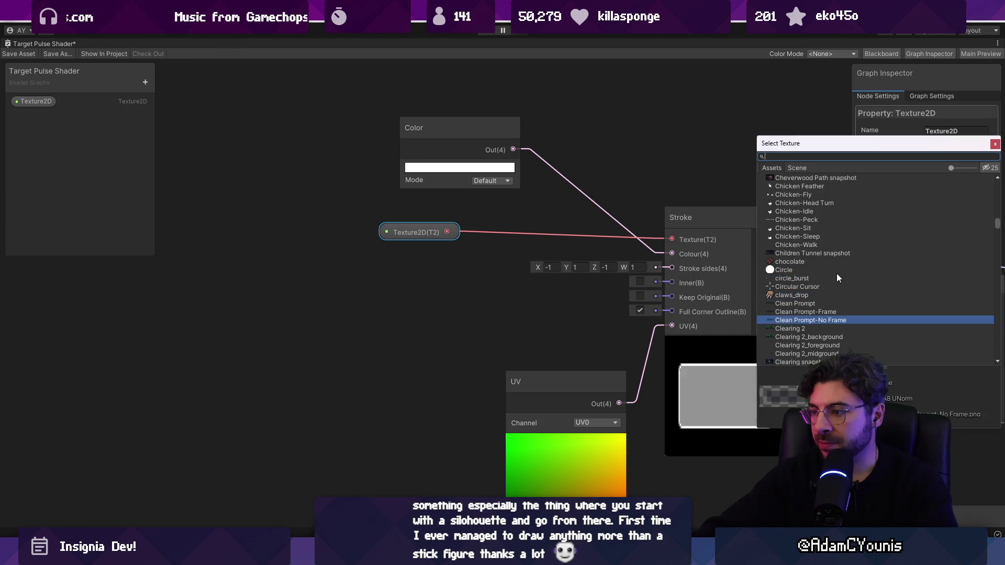
{"action": "scroll", "coordinate": [852, 284], "scroll_direction": "down", "scroll_amount": 10}
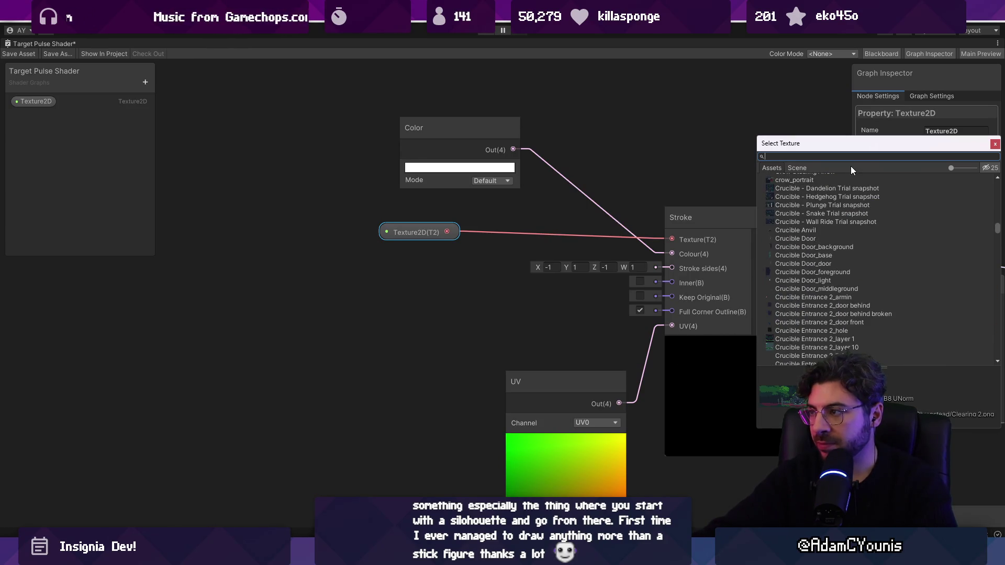
{"action": "type", "text": "cir"}
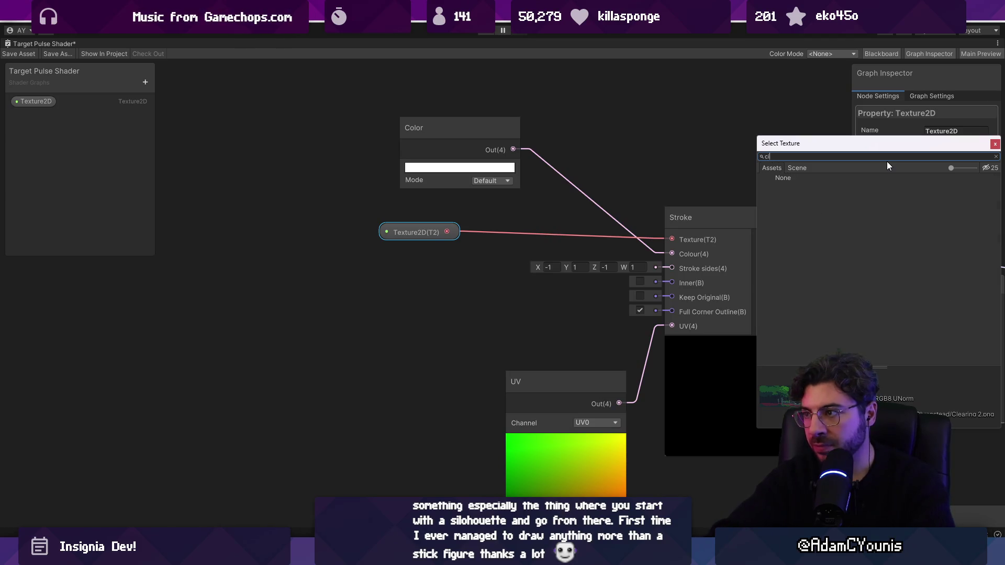
{"action": "type", "text": "cle"}
{"action": "key", "text": "Down"}
{"action": "key", "text": "Down"}
{"action": "key", "text": "Down"}
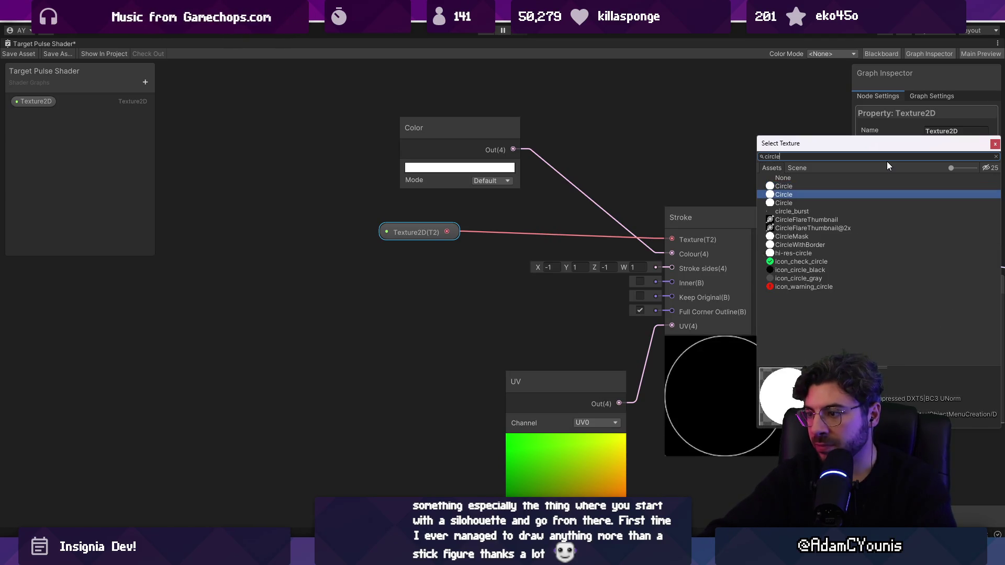
{"action": "key", "text": "Up"}
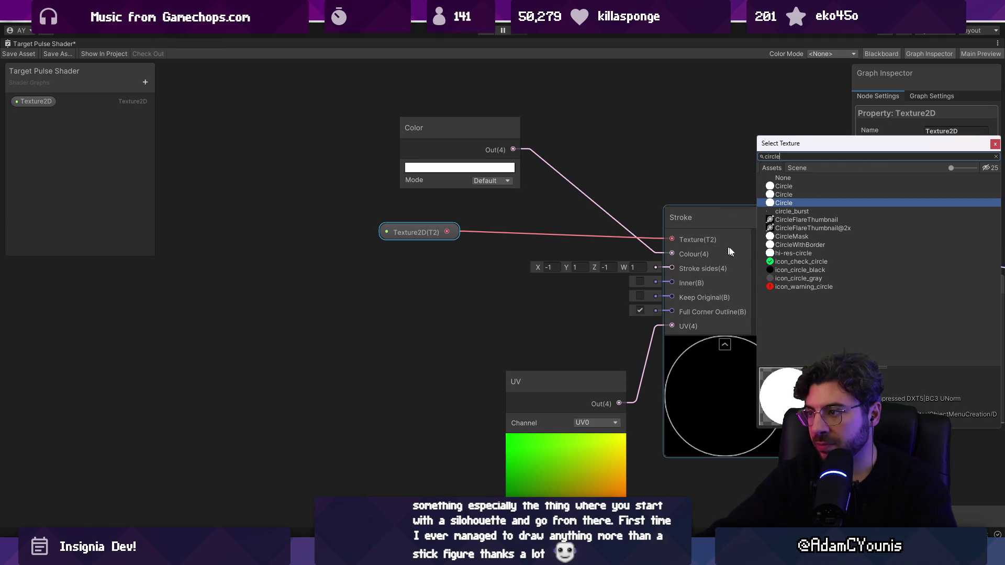
Compare CircleMask and hi-res-circle, then confirm Circle as the default texture
{"action": "left_click", "coordinate": [788, 238]}
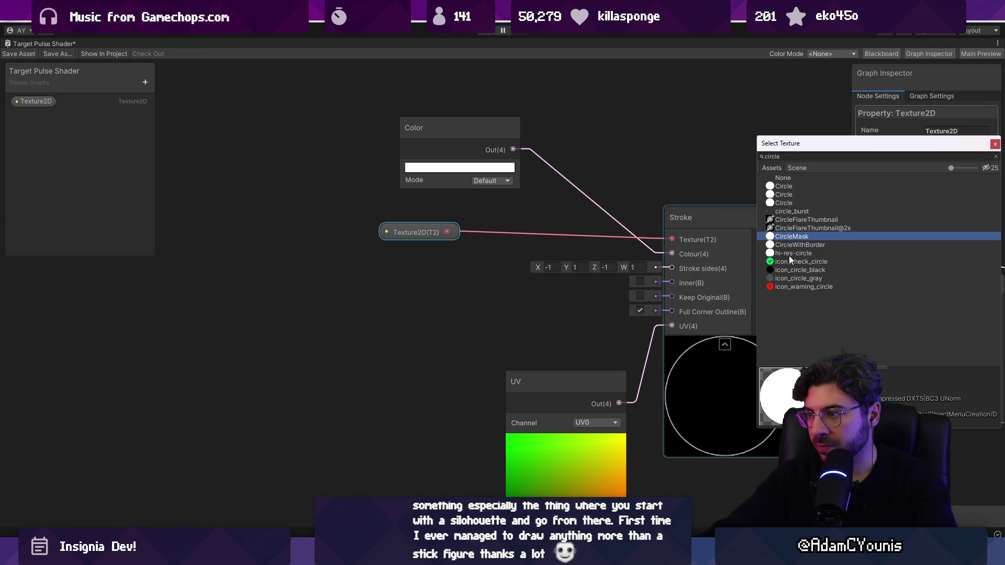
{"action": "left_click", "coordinate": [789, 255]}
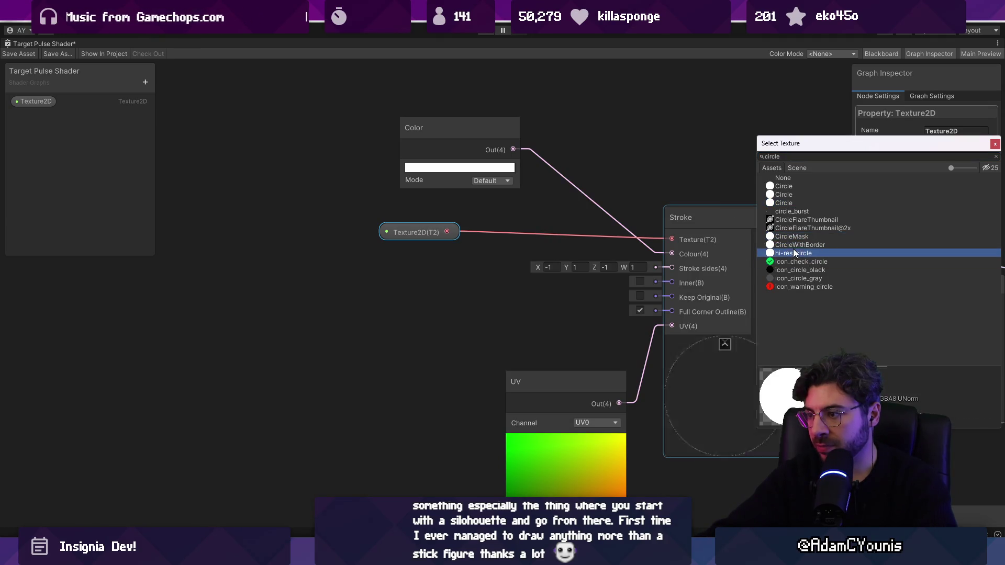
{"action": "left_click", "coordinate": [795, 195]}
{"action": "double_click", "coordinate": [794, 195]}
{"action": "left_click_drag", "start_coordinate": [630, 288], "coordinate": [309, 282]}
{"action": "scroll", "coordinate": [309, 281], "scroll_direction": "down", "scroll_amount": 5}
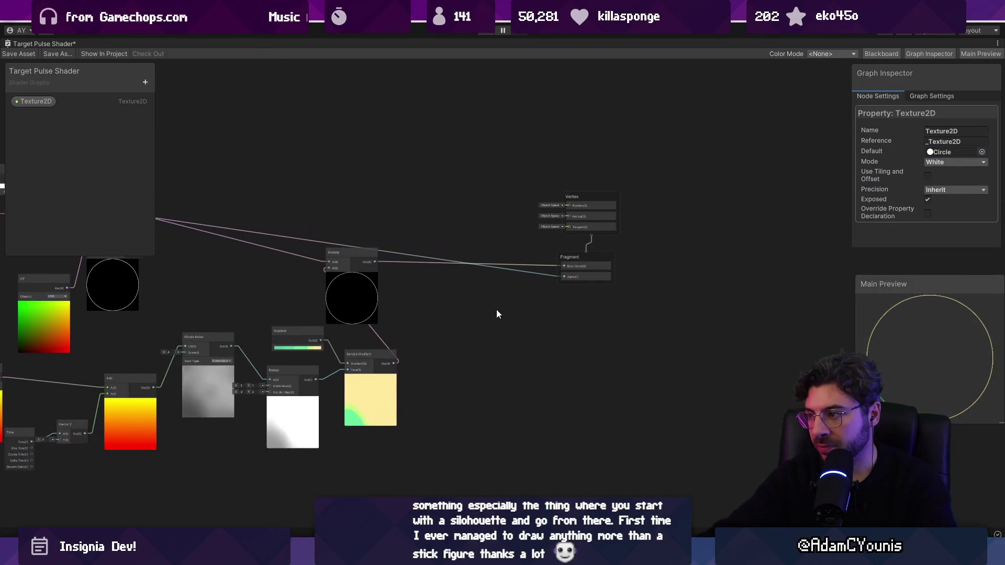
{"action": "left_click_drag", "start_coordinate": [445, 309], "coordinate": [505, 300]}
Zoom to the Stroke node and move the UV node up and left of it
{"action": "scroll", "coordinate": [320, 284], "scroll_direction": "up", "scroll_amount": 5}
{"action": "left_click_drag", "start_coordinate": [321, 285], "coordinate": [454, 255]}
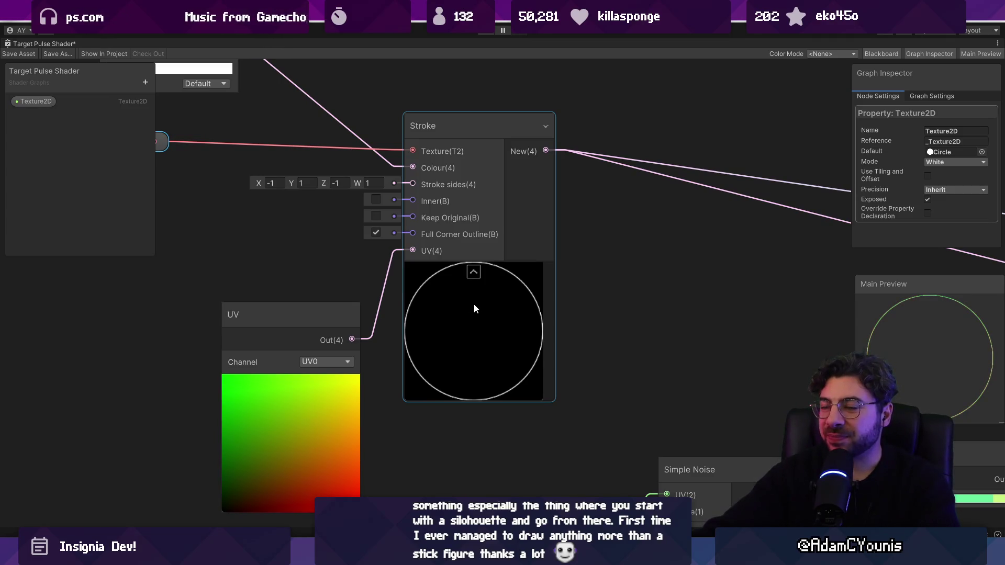
{"action": "left_click_drag", "start_coordinate": [331, 327], "coordinate": [217, 302]}
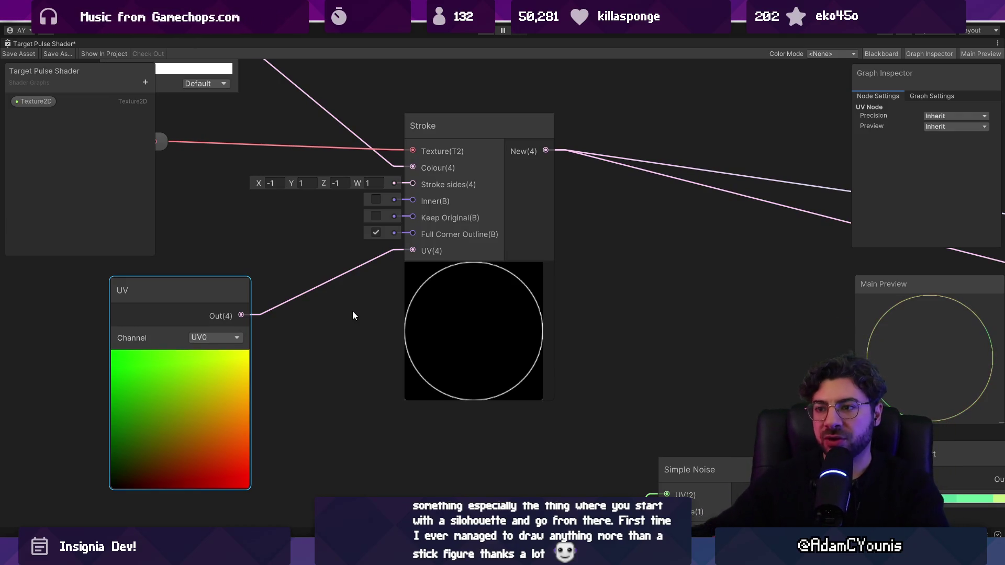
{"action": "left_click_drag", "start_coordinate": [353, 313], "coordinate": [512, 325]}
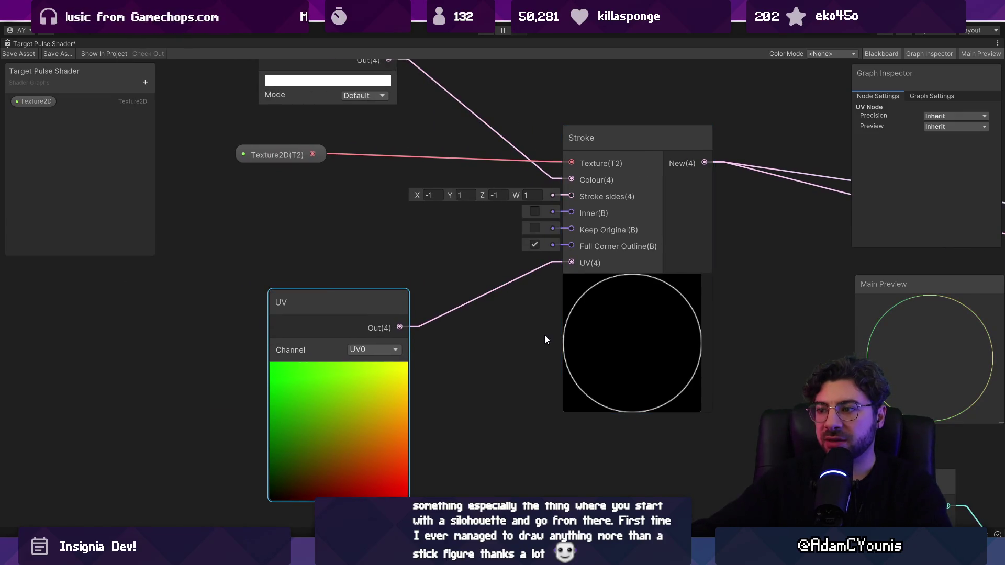
{"action": "scroll", "coordinate": [544, 339], "scroll_direction": "down", "scroll_amount": 5}
{"action": "left_click_drag", "start_coordinate": [415, 334], "coordinate": [568, 316]}
{"action": "right_click", "coordinate": [411, 308]}
Add a Sample Texture 2D node that reads the Glow Particle texture
{"action": "left_click", "coordinate": [416, 303]}
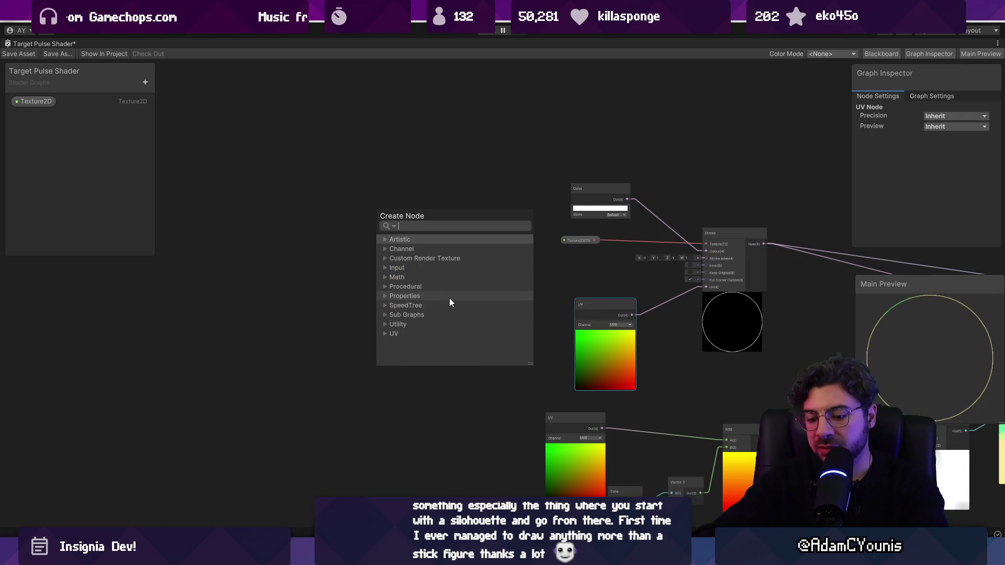
{"action": "type", "text": "sample te"}
{"action": "key", "text": "Return"}
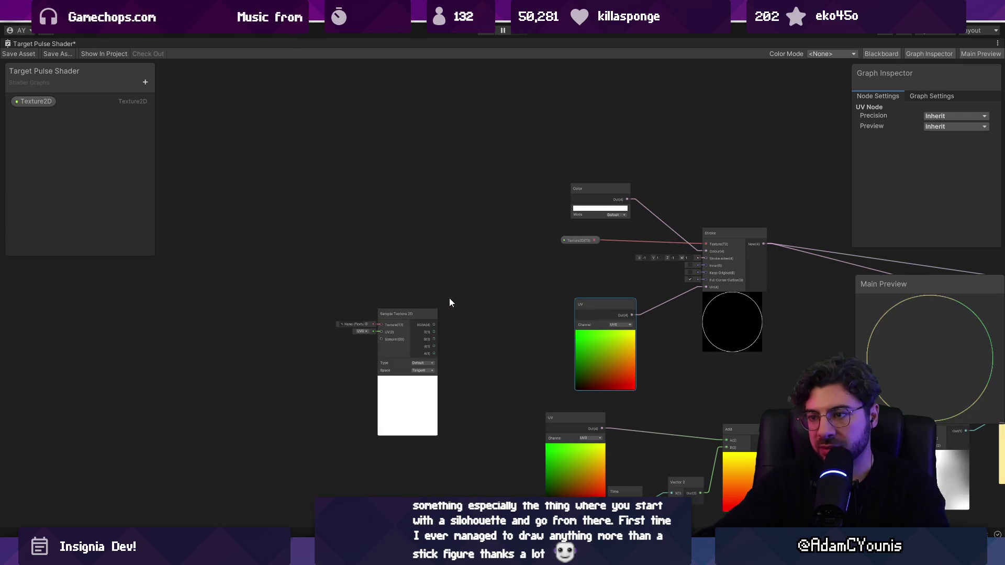
{"action": "scroll", "coordinate": [364, 340], "scroll_direction": "up", "scroll_amount": 5}
{"action": "left_click", "coordinate": [437, 326]}
{"action": "type", "text": "rticle"}
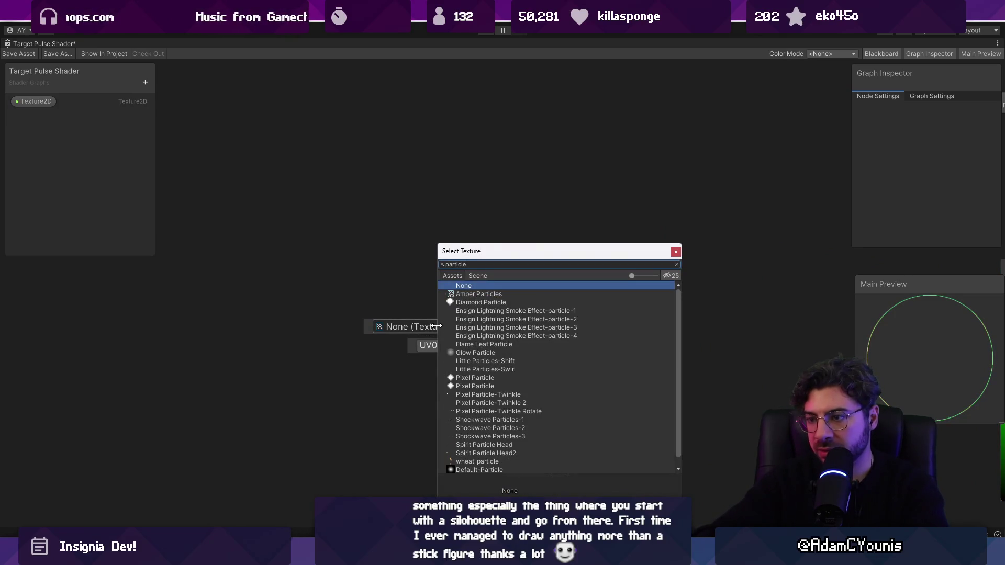
{"action": "key", "text": "Down"}
{"action": "key", "text": "Return"}
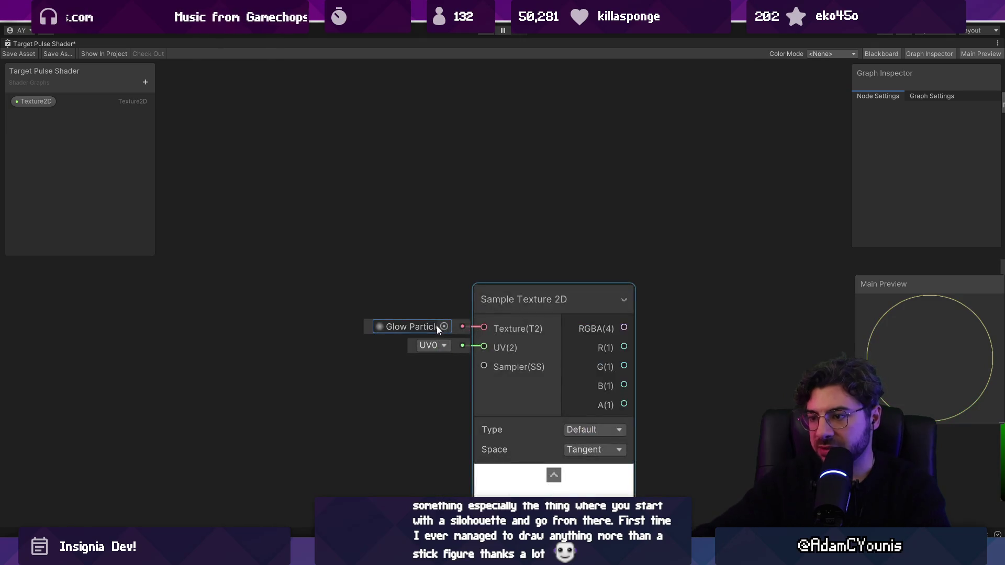
{"action": "scroll", "coordinate": [437, 325], "scroll_direction": "down", "scroll_amount": 5}
Move the sample node left and feed its alpha into a new Add node
{"action": "mouse_move", "coordinate": [483, 313]}
{"action": "left_mouse_down"}
{"action": "mouse_move", "coordinate": [375, 241]}
{"action": "mouse_move", "coordinate": [253, 227]}
{"action": "mouse_move", "coordinate": [284, 226]}
{"action": "left_mouse_up"}
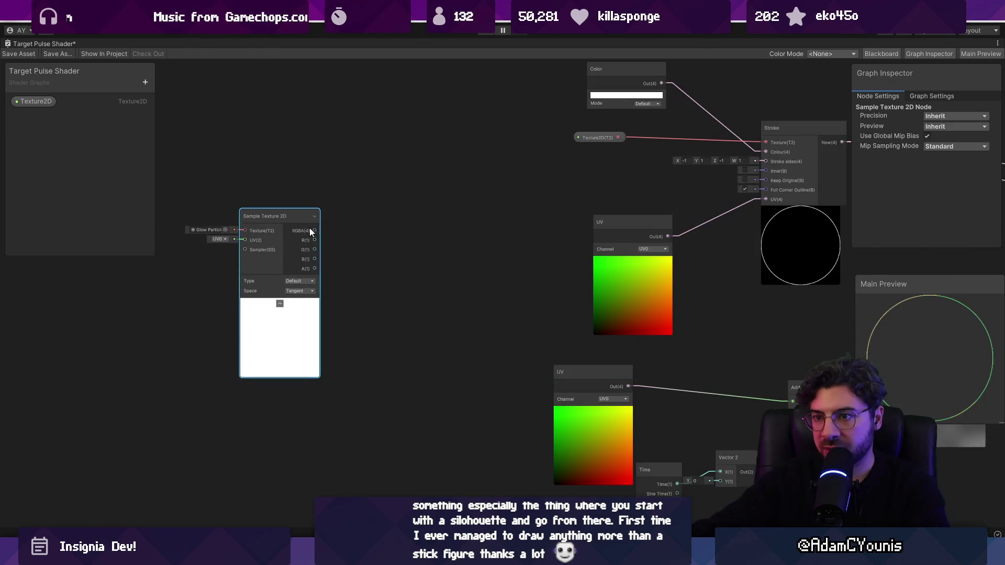
{"action": "key", "text": "space"}
{"action": "type", "text": "a"}
{"action": "key", "text": "BackSpace"}
{"action": "type", "text": "b"}
{"action": "key", "text": "BackSpace"}
{"action": "key", "text": "Escape"}
{"action": "key", "text": "space"}
{"action": "type", "text": "l"}
{"action": "key", "text": "Escape"}
{"action": "scroll", "coordinate": [271, 224], "scroll_direction": "up", "scroll_amount": 3}
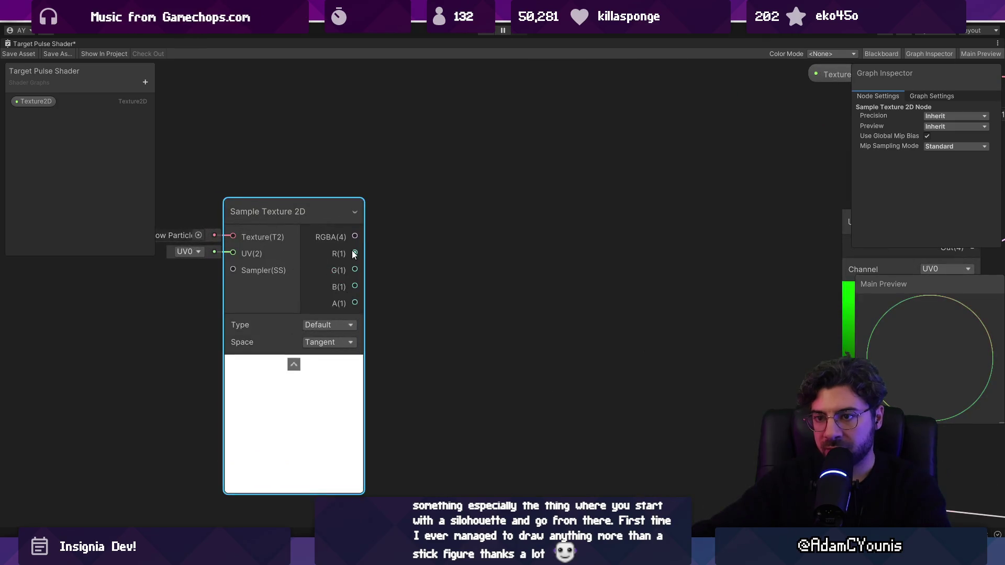
{"action": "left_click_drag", "start_coordinate": [355, 303], "coordinate": [477, 293]}
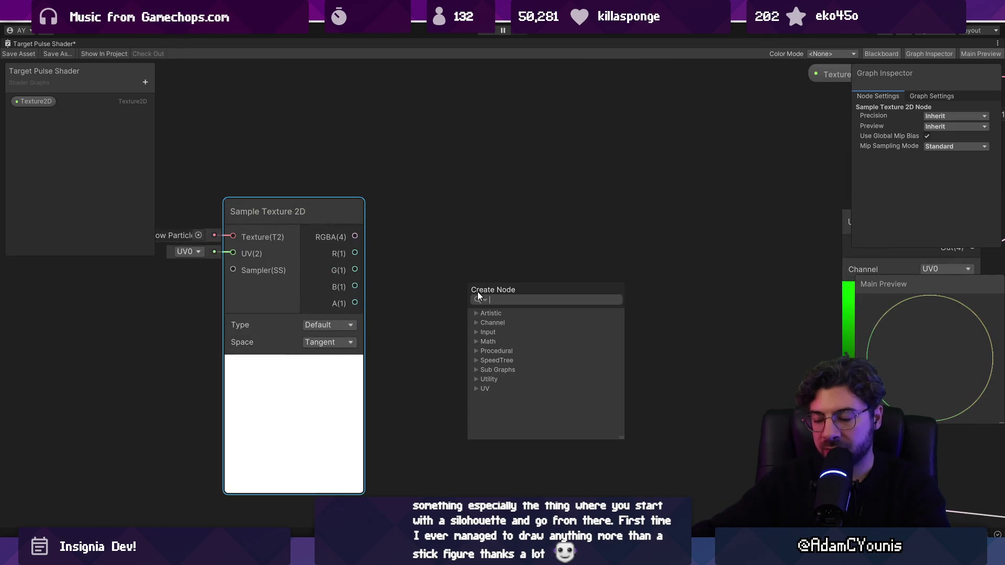
{"action": "type", "text": "add"}
{"action": "key", "text": "Return"}
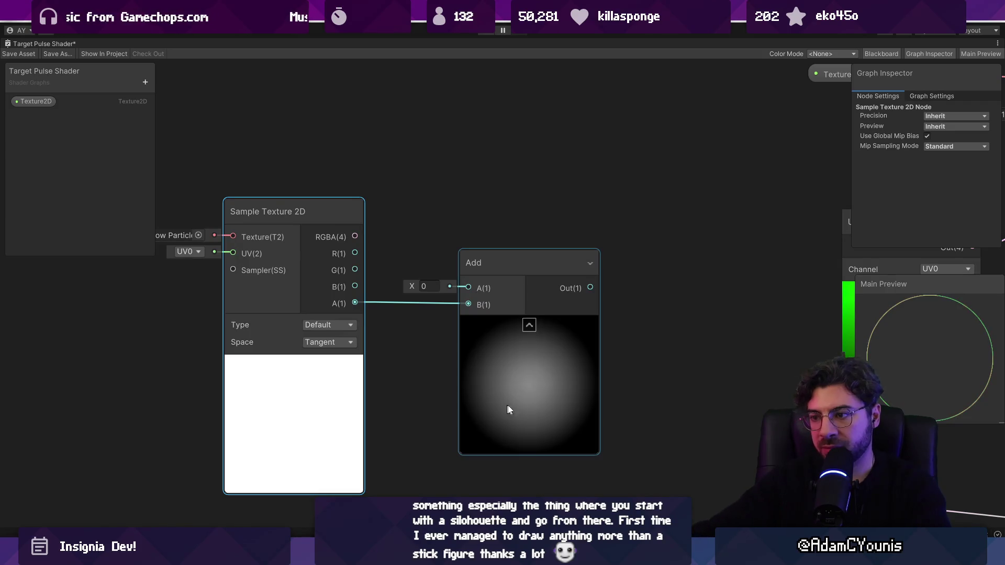
Create a UV node and place it to the left of the sample
{"action": "left_click_drag", "start_coordinate": [212, 310], "coordinate": [126, 310]}
{"action": "scroll", "coordinate": [404, 312], "scroll_direction": "down", "scroll_amount": 2}
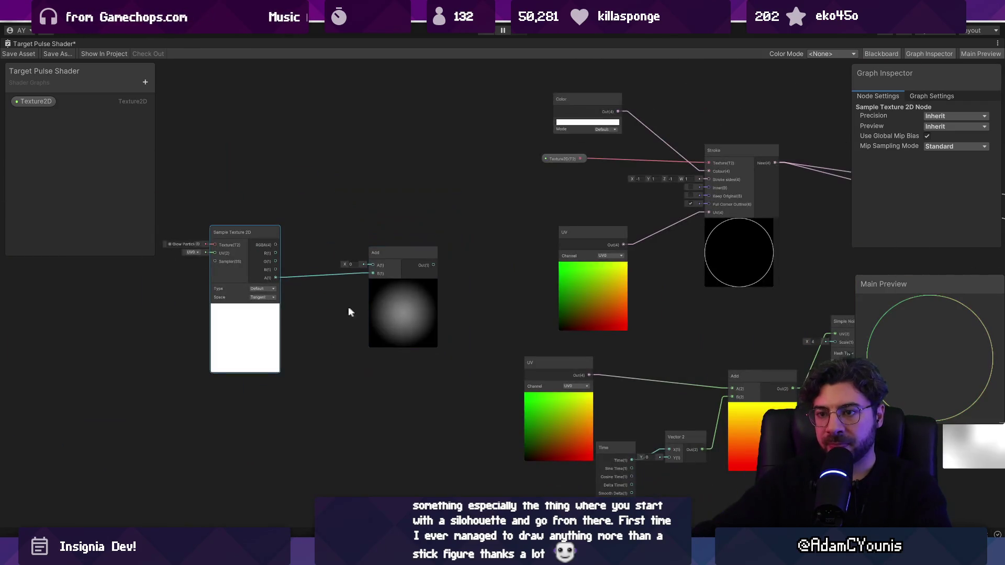
{"action": "scroll", "coordinate": [184, 268], "scroll_direction": "up", "scroll_amount": 1}
{"action": "right_click", "coordinate": [265, 294]}
{"action": "left_click", "coordinate": [276, 297]}
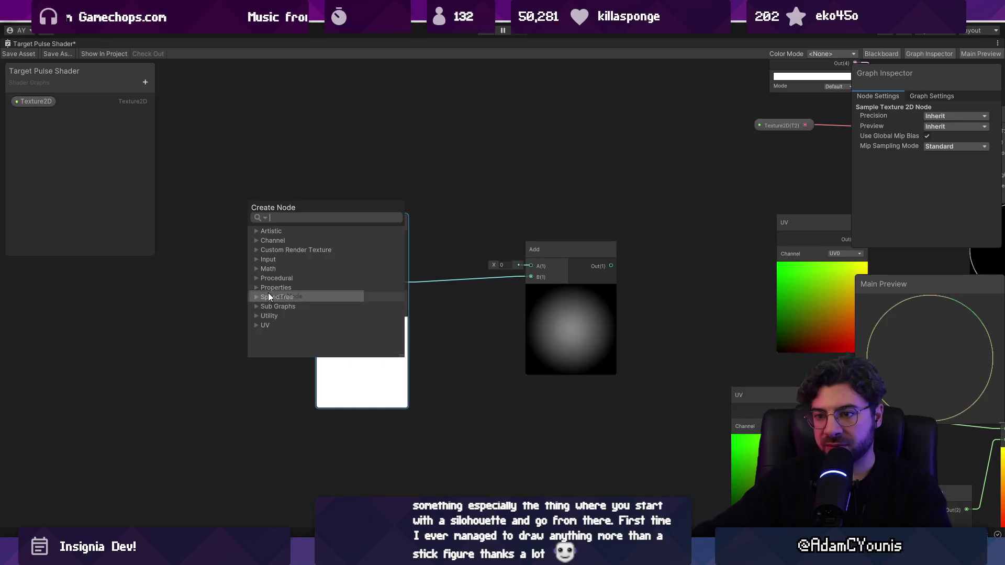
{"action": "type", "text": "uv"}
{"action": "key", "text": "Return"}
{"action": "mouse_move", "coordinate": [268, 294]}
{"action": "left_mouse_down"}
{"action": "mouse_move", "coordinate": [79, 299]}
{"action": "mouse_move", "coordinate": [145, 313]}
{"action": "mouse_move", "coordinate": [201, 398]}
{"action": "left_mouse_up"}
Create an Add node fed by the UV output
{"action": "type", "text": "add"}
{"action": "key", "text": "Return"}
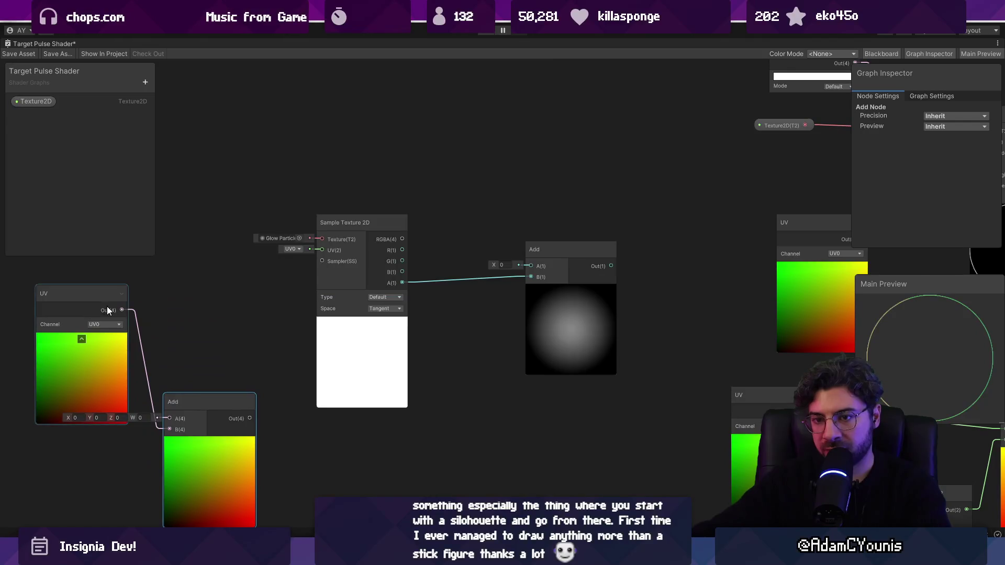
{"action": "left_click_drag", "start_coordinate": [308, 280], "coordinate": [399, 175]}
{"action": "left_click", "coordinate": [233, 312]}
Duplicate the Glow Particle sample below the original and feed the offset UVs into it
{"action": "left_click", "coordinate": [445, 147]}
{"action": "key", "text": "ctrl+d"}
{"action": "left_click_drag", "start_coordinate": [445, 401], "coordinate": [422, 349]}
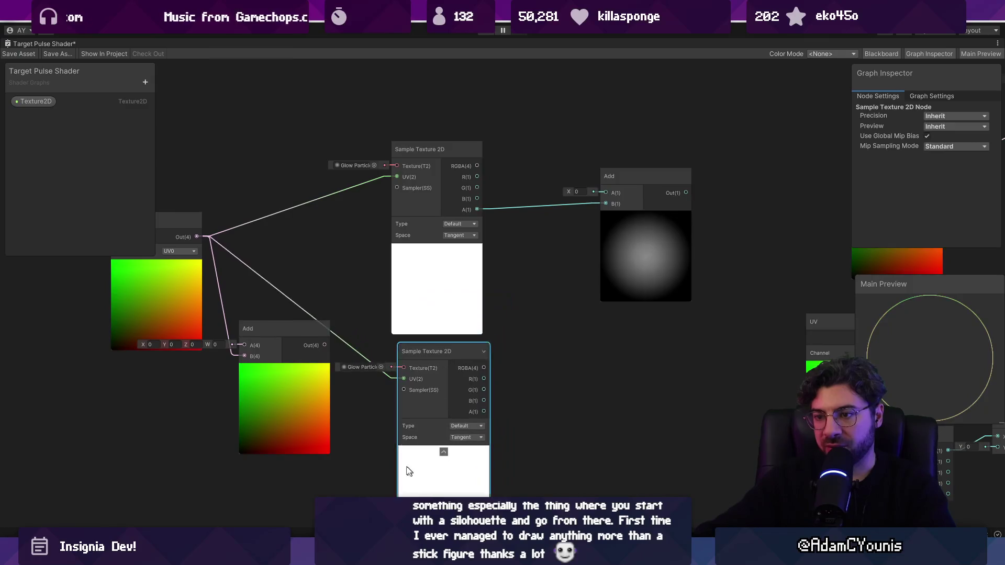
{"action": "left_click_drag", "start_coordinate": [264, 336], "coordinate": [290, 294]}
{"action": "left_click_drag", "start_coordinate": [431, 337], "coordinate": [431, 337]}
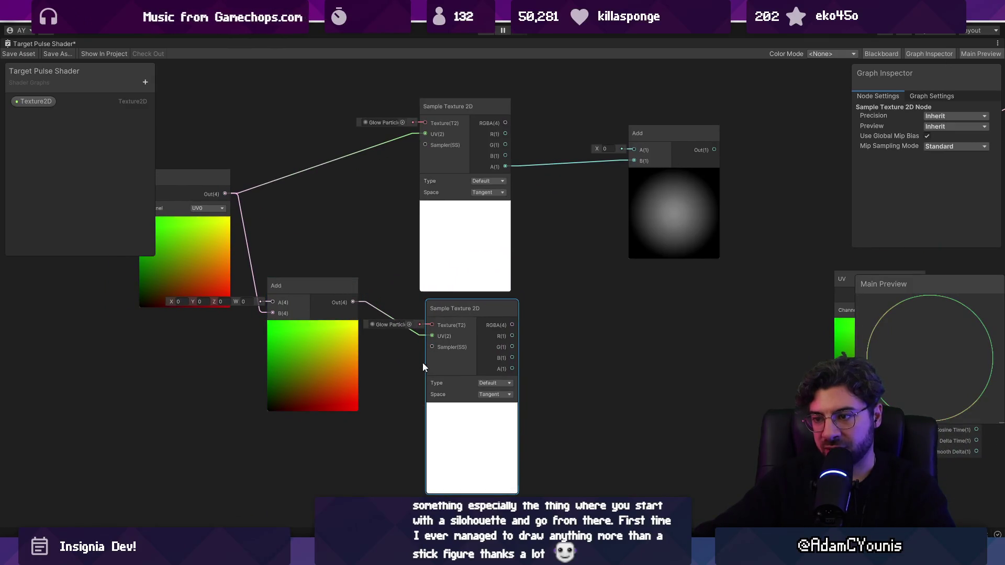
Tune the UV Add node's Y offset to about 0.1, undoing a stray RGBA connection
{"action": "left_click_drag", "start_coordinate": [194, 301], "coordinate": [196, 301]}
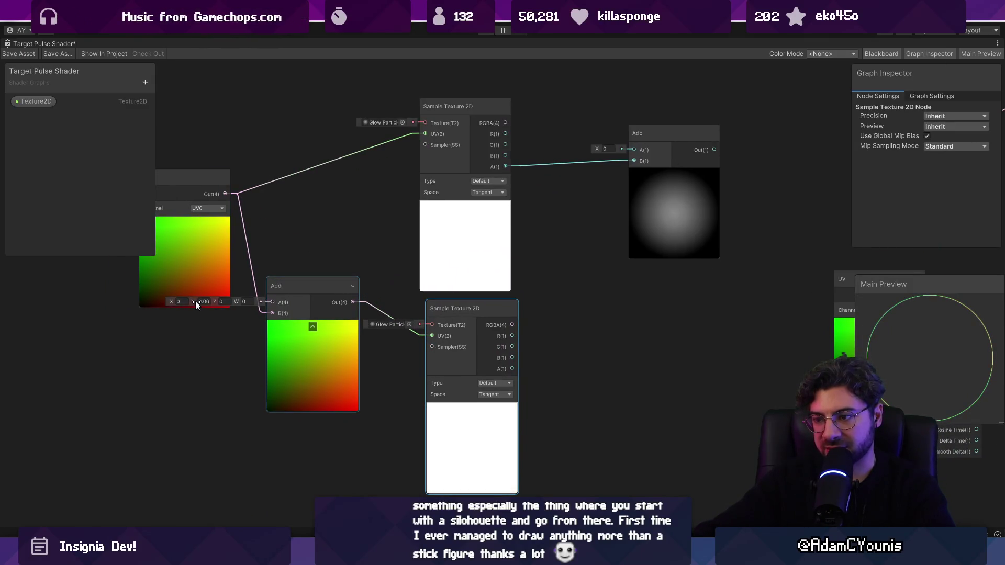
{"action": "left_click_drag", "start_coordinate": [512, 326], "coordinate": [633, 150]}
{"action": "left_click", "coordinate": [607, 238]}
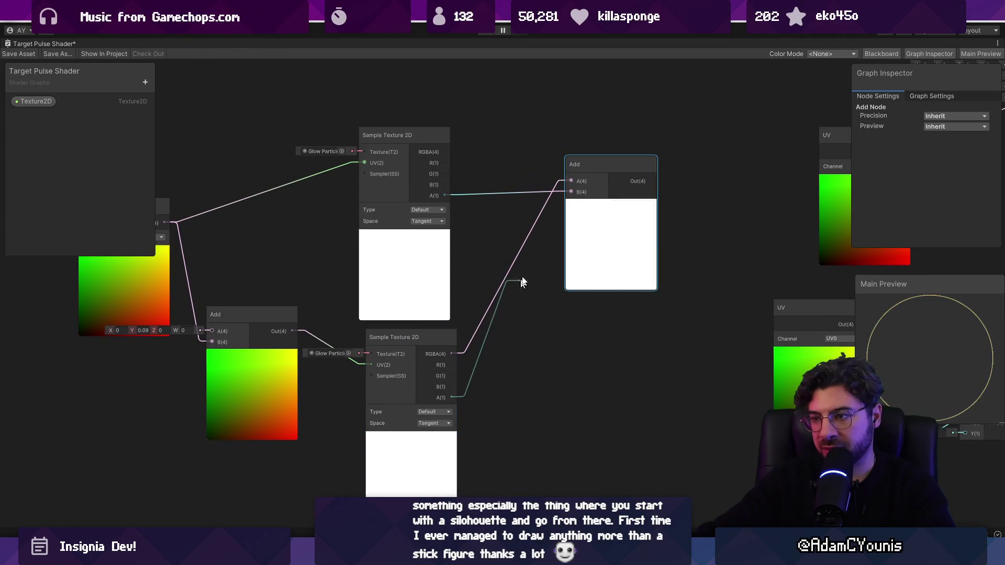
{"action": "key", "text": "ctrl+z"}
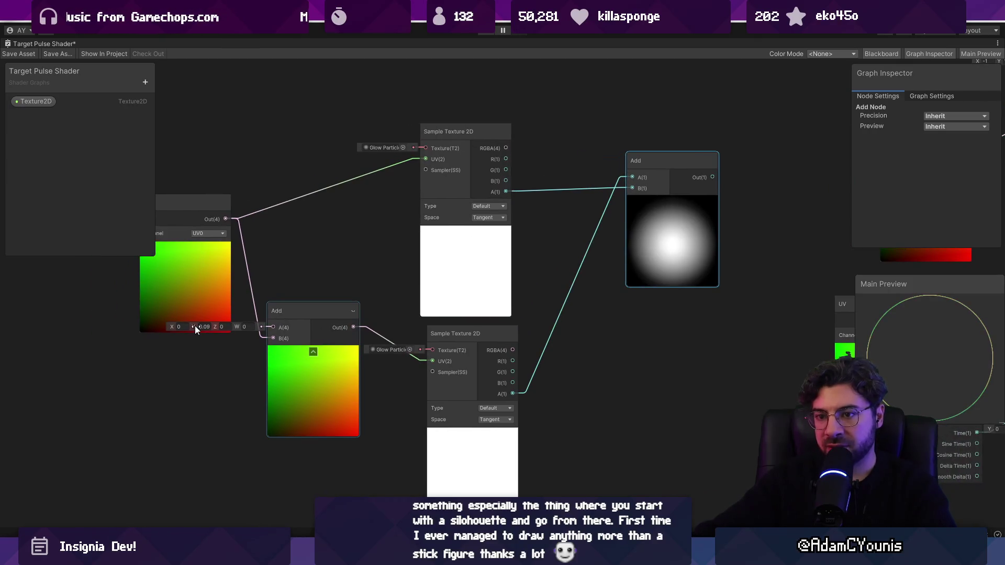
{"action": "left_click_drag", "start_coordinate": [194, 326], "coordinate": [182, 318]}
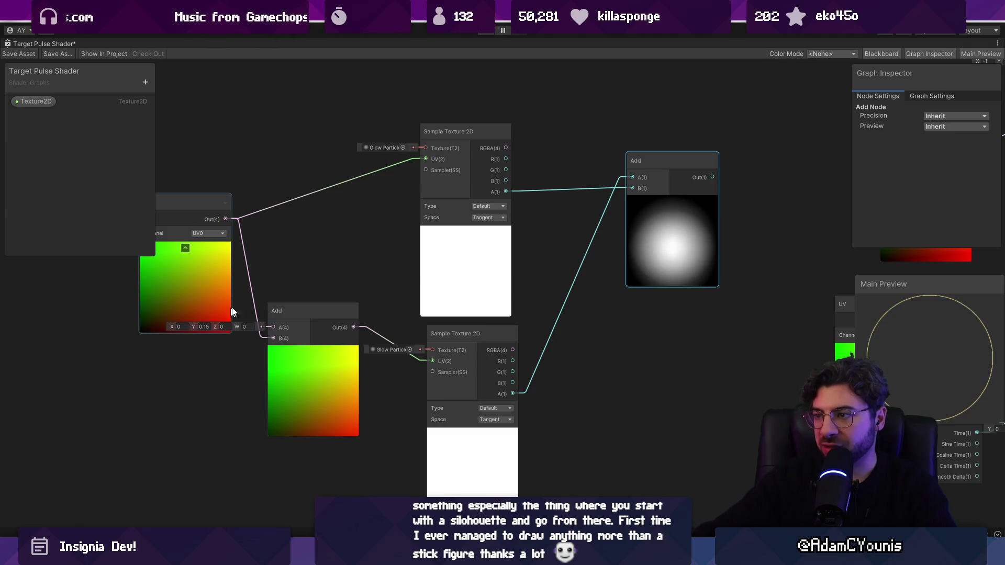
Pull a new connection from the upper sample's alpha output
{"action": "scroll", "coordinate": [707, 212], "scroll_direction": "up", "scroll_amount": 5}
{"action": "scroll", "coordinate": [614, 225], "scroll_direction": "up", "scroll_amount": 3}
{"action": "scroll", "coordinate": [549, 235], "scroll_direction": "down", "scroll_amount": 3}
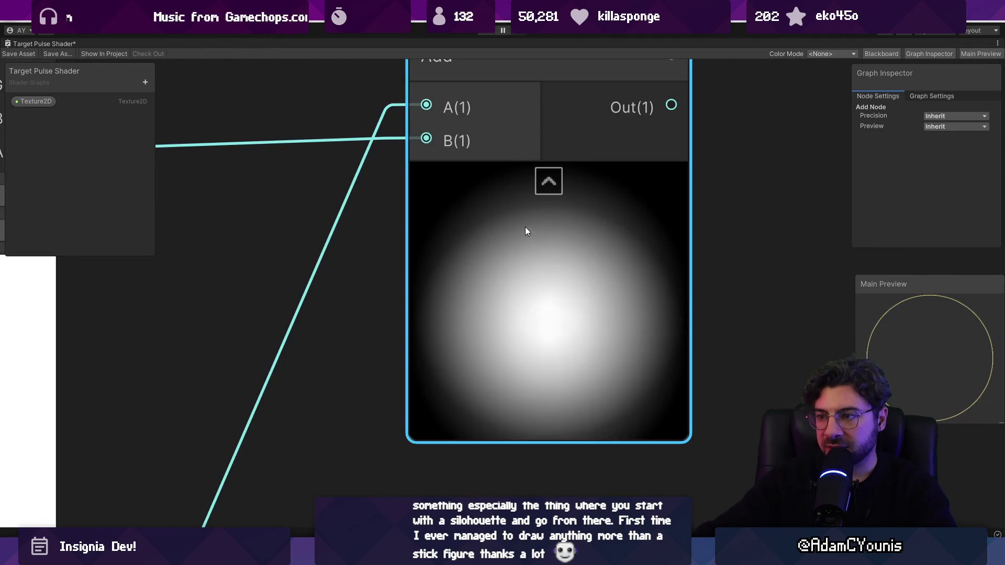
{"action": "scroll", "coordinate": [494, 246], "scroll_direction": "down", "scroll_amount": 5}
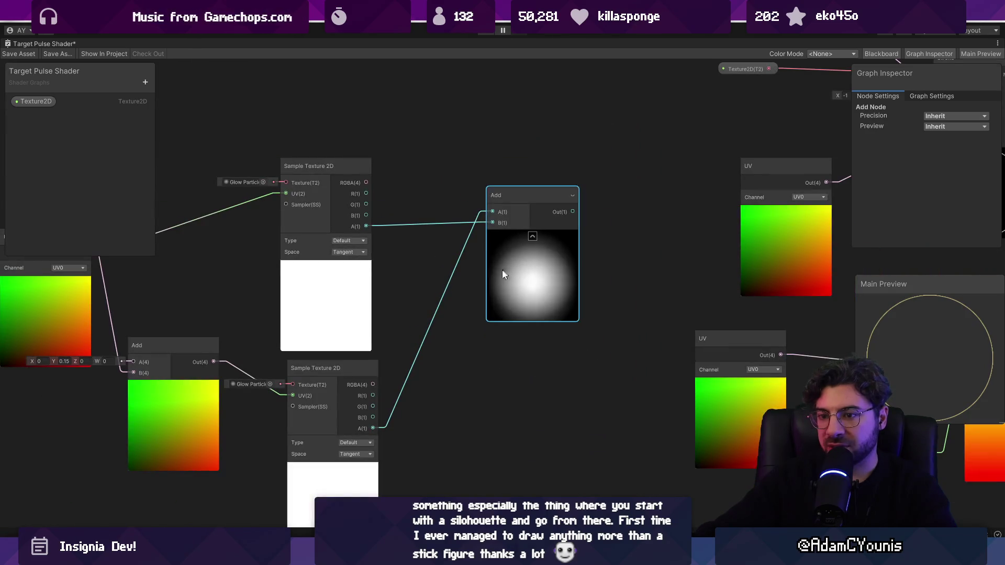
{"action": "left_click_drag", "start_coordinate": [406, 267], "coordinate": [422, 276]}
Create a Subtract of upper alpha minus lower sample's alpha and delete the old Add
{"action": "type", "text": "a"}
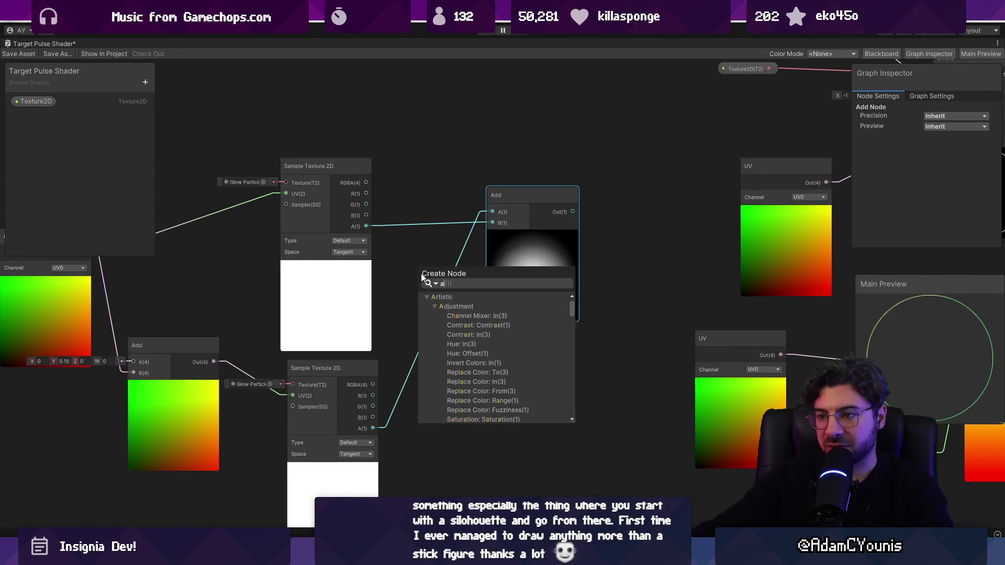
{"action": "key", "text": "BackSpace"}
{"action": "type", "text": "subtract"}
{"action": "key", "text": "Return"}
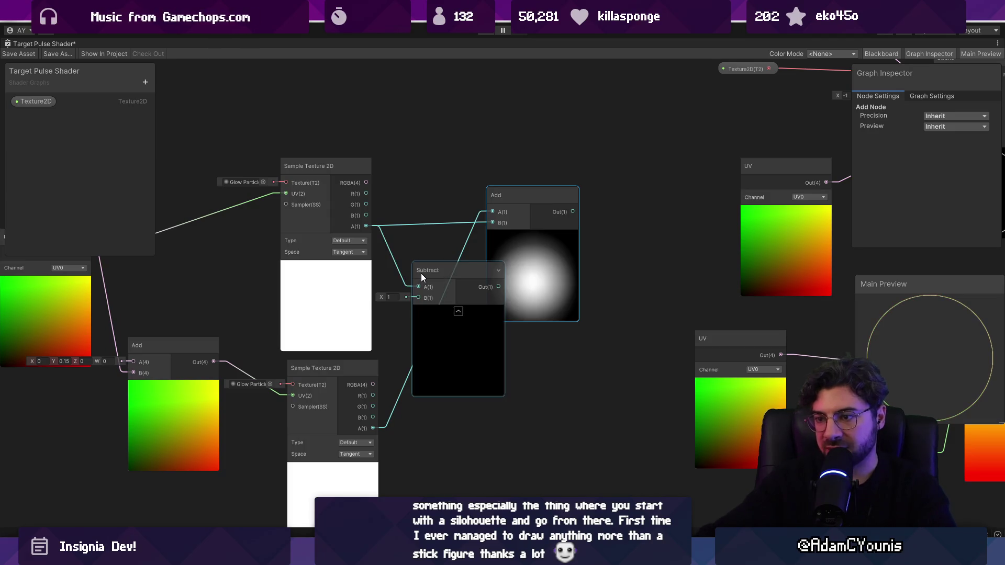
{"action": "left_click_drag", "start_coordinate": [371, 425], "coordinate": [372, 428]}
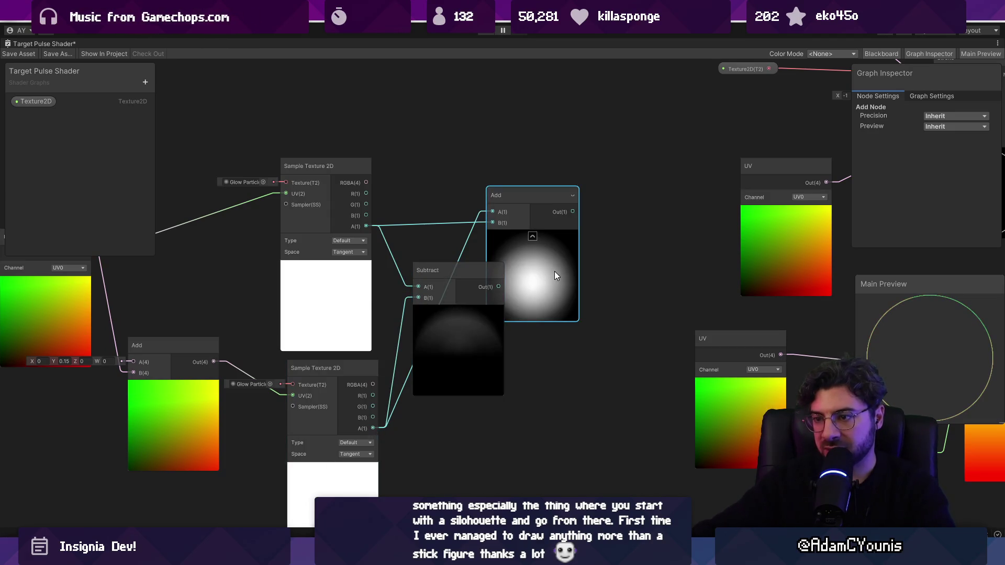
{"action": "key", "text": "Delete"}
Raise the UV offset's Y value to 0.21 and bring the Subtract node into view
{"action": "scroll", "coordinate": [529, 335], "scroll_direction": "up", "scroll_amount": 3}
{"action": "scroll", "coordinate": [494, 300], "scroll_direction": "down", "scroll_amount": 3}
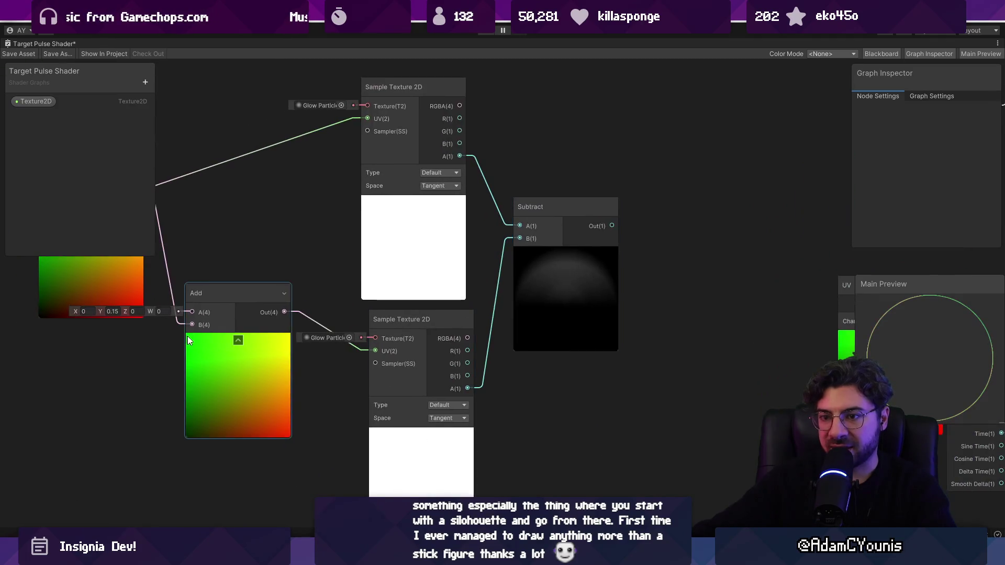
{"action": "left_click_drag", "start_coordinate": [201, 304], "coordinate": [197, 300]}
{"action": "scroll", "coordinate": [367, 314], "scroll_direction": "down", "scroll_amount": 2}
{"action": "left_click", "coordinate": [554, 280]}
{"action": "left_click_drag", "start_coordinate": [554, 281], "coordinate": [609, 271]}
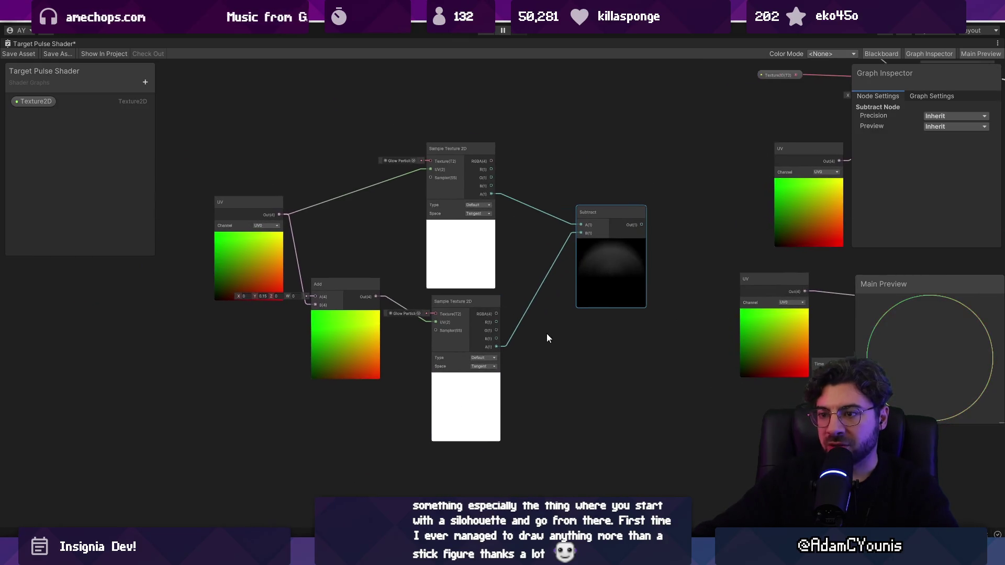
Duplicate the lower Glow Particle sample and its UV offset Add node
{"action": "left_click", "coordinate": [456, 400]}
{"action": "left_click_drag", "start_coordinate": [445, 400], "coordinate": [444, 347]}
{"action": "key", "text": "ctrl+d"}
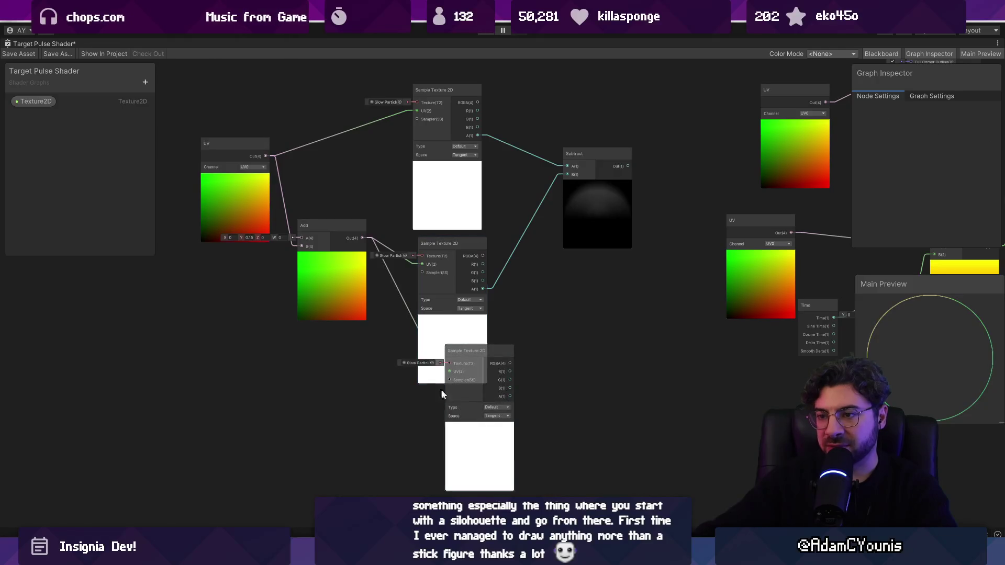
{"action": "left_click", "coordinate": [331, 299]}
{"action": "key", "text": "ctrl+d"}
{"action": "left_click_drag", "start_coordinate": [331, 295], "coordinate": [341, 394]}
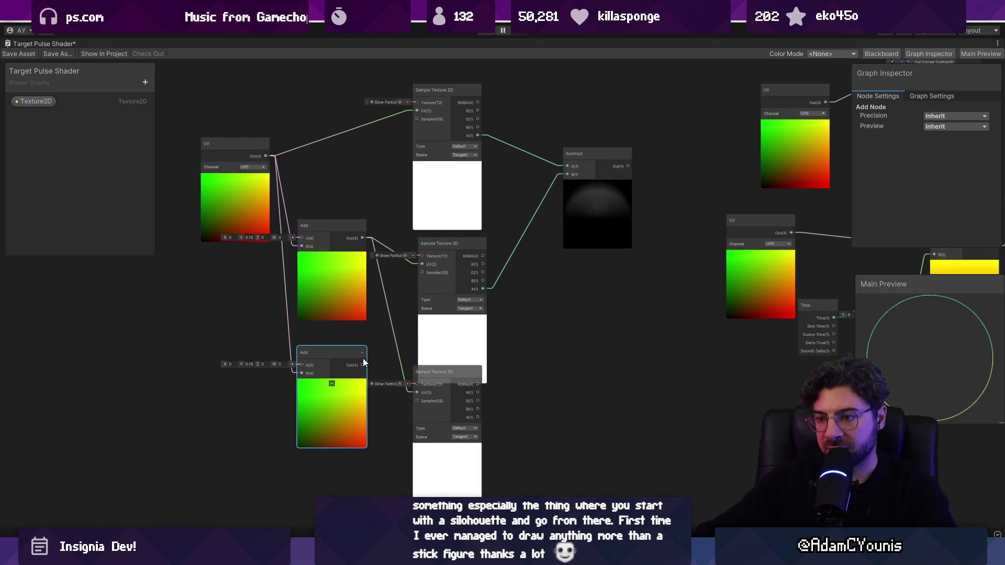
{"action": "left_click", "coordinate": [244, 363]}
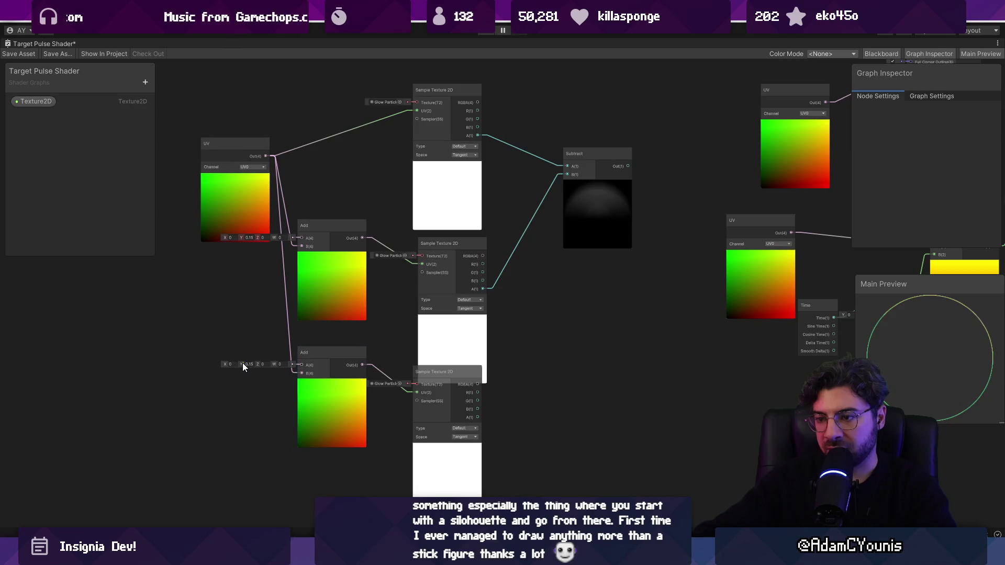
Sum the lower alpha with a second Subtract (top alpha minus third sample's alpha) in a new Add
{"action": "left_click_drag", "start_coordinate": [484, 417], "coordinate": [609, 309]}
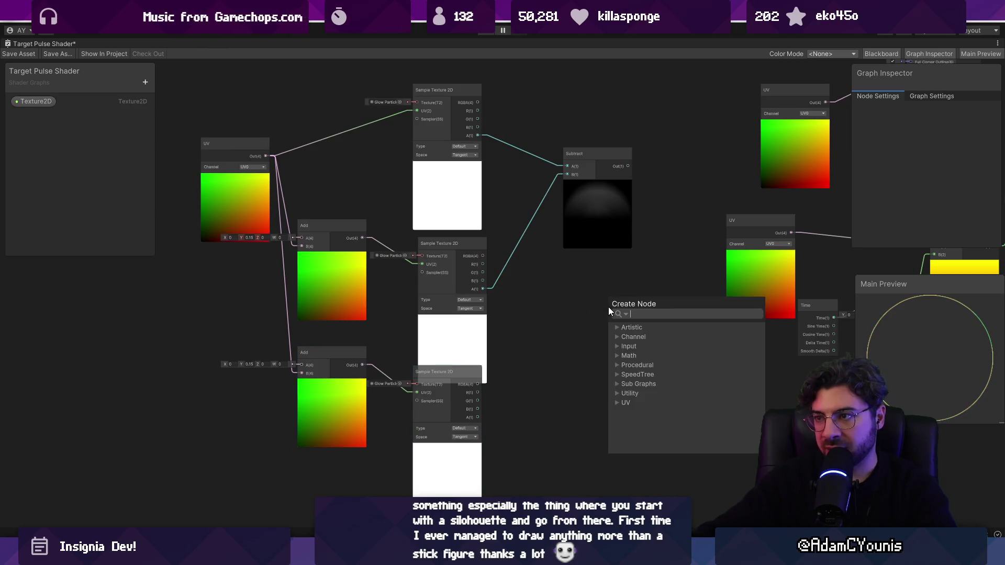
{"action": "type", "text": "add"}
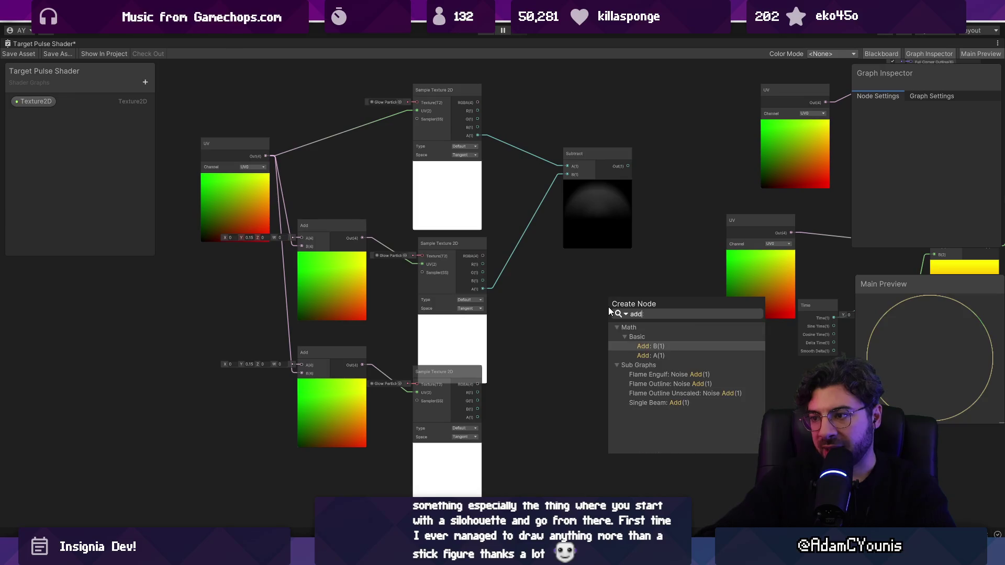
{"action": "key", "text": "Return"}
{"action": "left_click_drag", "start_coordinate": [477, 103], "coordinate": [530, 258]}
{"action": "type", "text": "sub"}
{"action": "key", "text": "Return"}
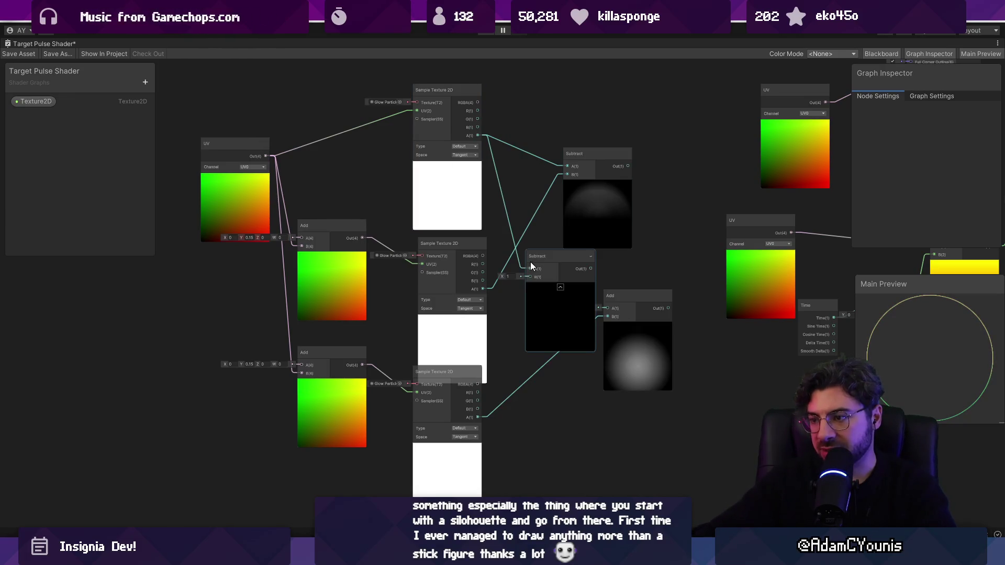
{"action": "mouse_move", "coordinate": [478, 417]}
{"action": "left_mouse_down"}
{"action": "mouse_move", "coordinate": [521, 333]}
{"action": "mouse_move", "coordinate": [533, 278]}
{"action": "mouse_move", "coordinate": [573, 375]}
{"action": "mouse_move", "coordinate": [616, 323]}
{"action": "left_mouse_up"}
{"action": "left_click_drag", "start_coordinate": [677, 241], "coordinate": [678, 241]}
{"action": "mouse_move", "coordinate": [629, 168]}
{"action": "left_mouse_down"}
{"action": "mouse_move", "coordinate": [611, 175]}
{"action": "mouse_move", "coordinate": [608, 312]}
{"action": "left_mouse_up"}
{"action": "left_click_drag", "start_coordinate": [629, 357], "coordinate": [664, 322]}
Adjust the duplicated UV offset's Y value and reposition the lower texture sample node
{"action": "left_click_drag", "start_coordinate": [242, 364], "coordinate": [238, 360]}
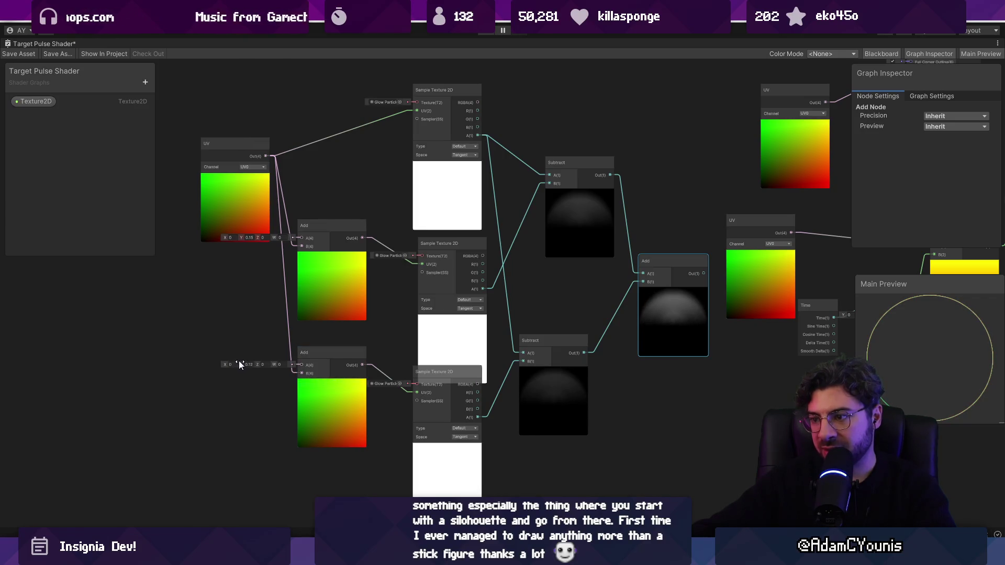
{"action": "scroll", "coordinate": [546, 350], "scroll_direction": "up", "scroll_amount": 3}
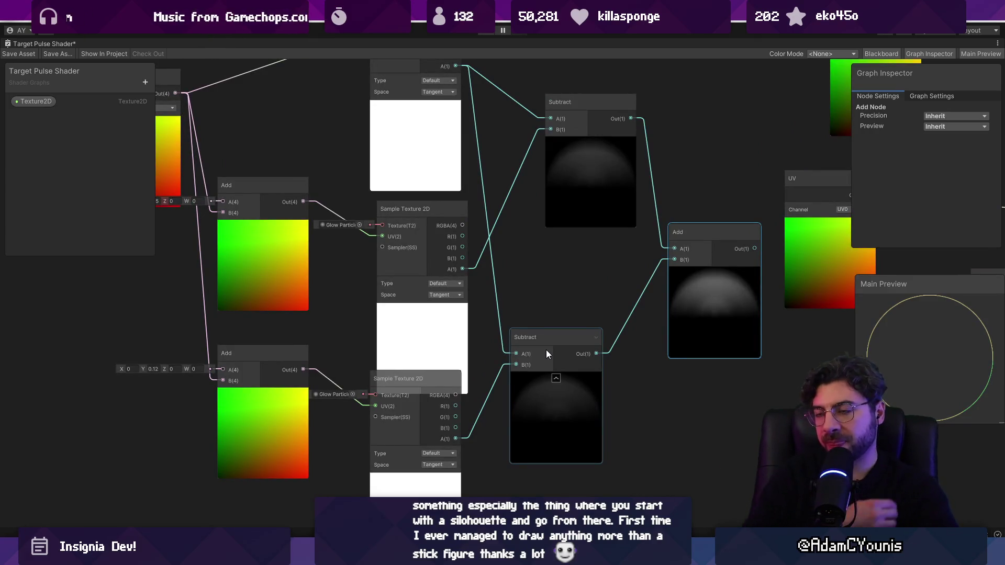
{"action": "left_click_drag", "start_coordinate": [389, 437], "coordinate": [400, 455]}
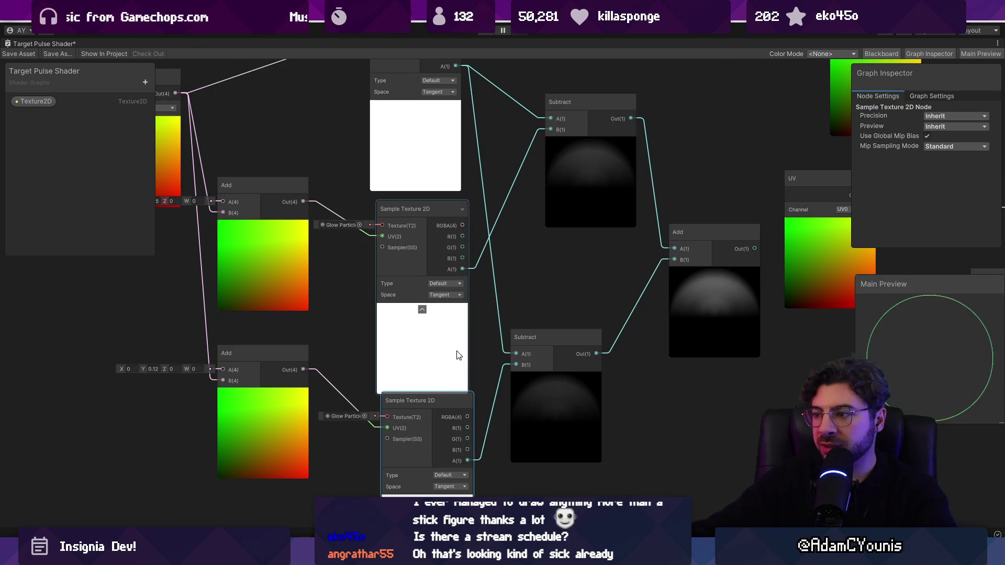
{"action": "left_click", "coordinate": [564, 197]}
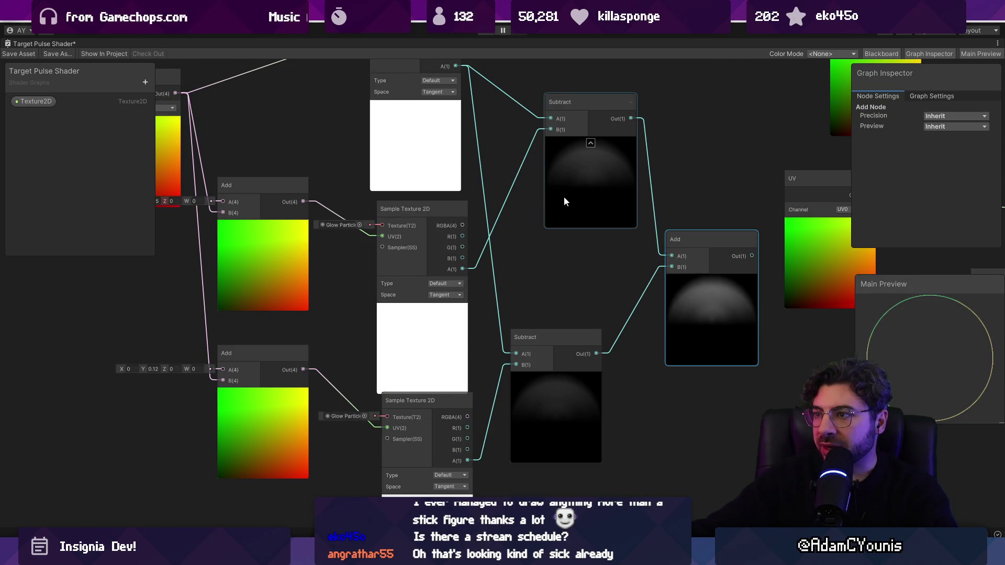
Pass the upper Subtract output through a new Absolute node
{"action": "left_click_drag", "start_coordinate": [460, 110], "coordinate": [448, 182]}
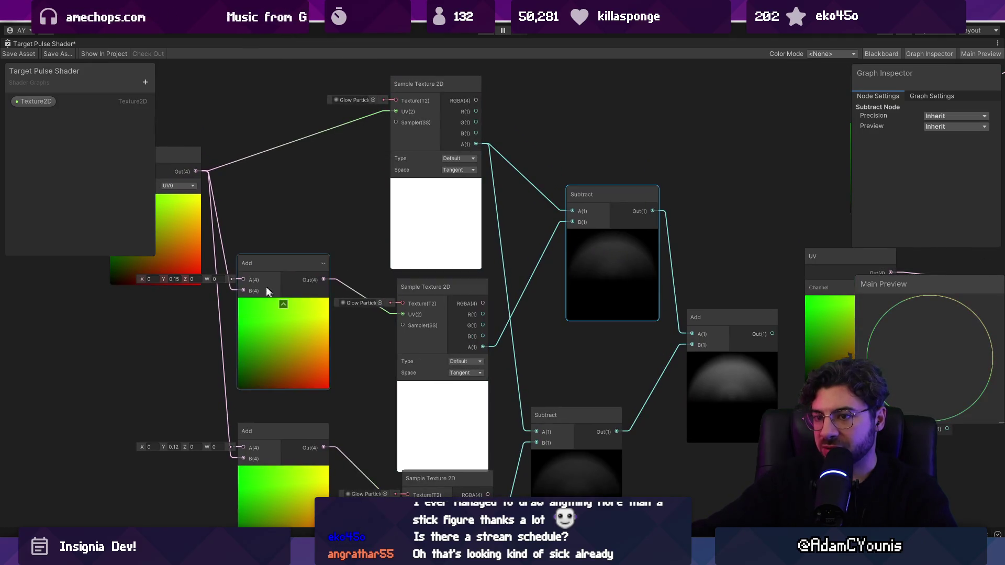
{"action": "left_click_drag", "start_coordinate": [574, 296], "coordinate": [520, 301]}
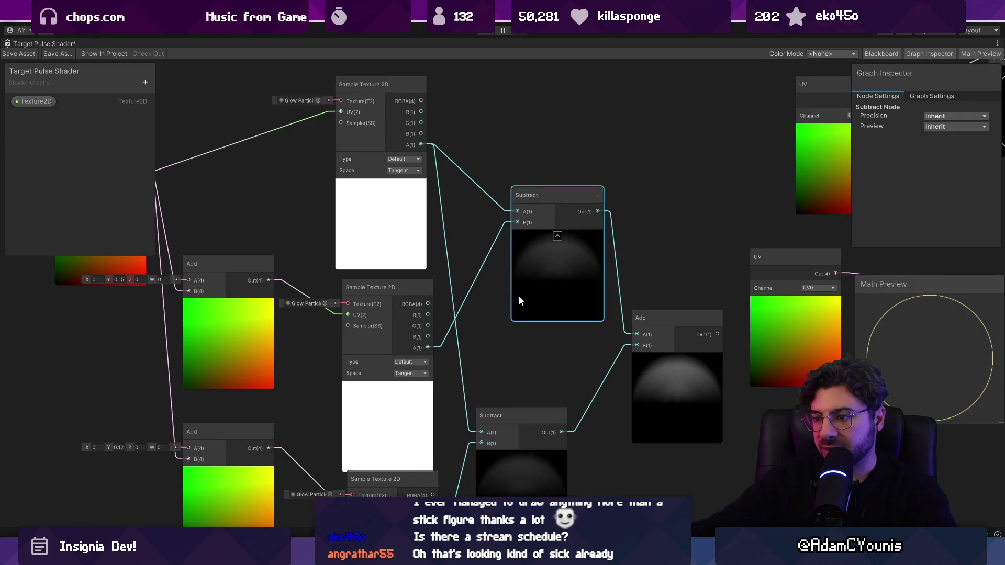
{"action": "left_click_drag", "start_coordinate": [563, 259], "coordinate": [496, 243]}
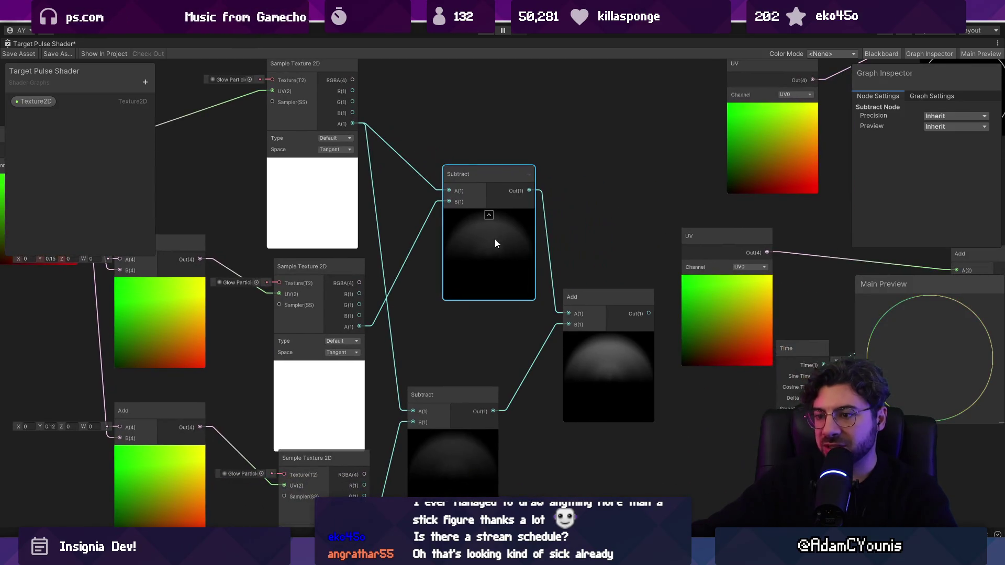
{"action": "left_click_drag", "start_coordinate": [528, 190], "coordinate": [577, 169]}
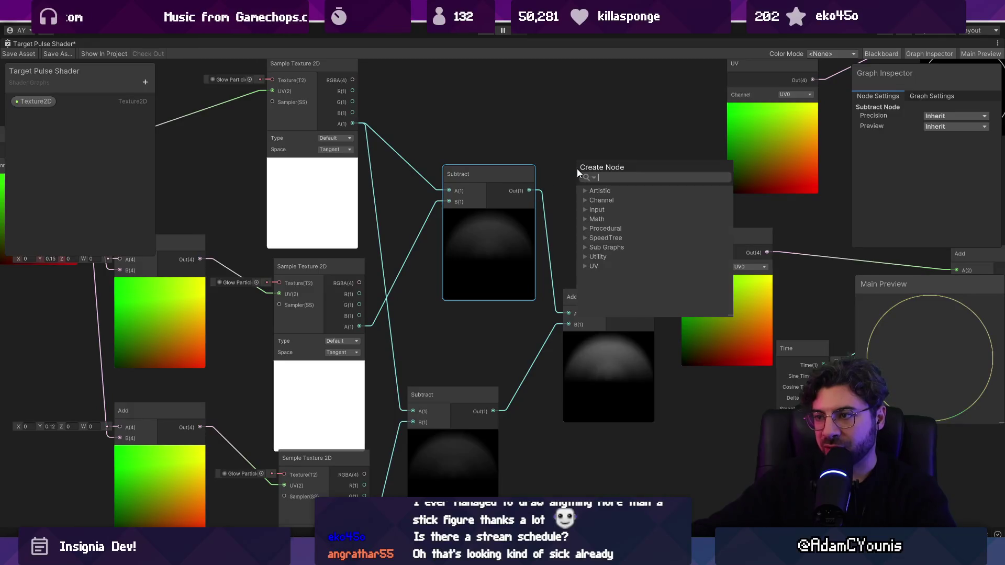
{"action": "type", "text": "abs"}
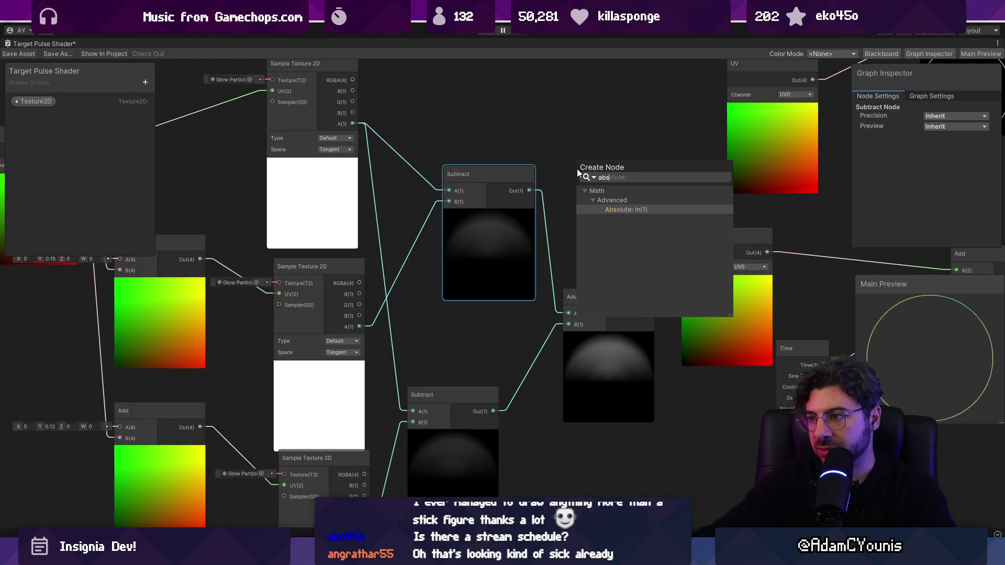
{"action": "key", "text": "Return"}
{"action": "left_click_drag", "start_coordinate": [604, 212], "coordinate": [595, 182]}
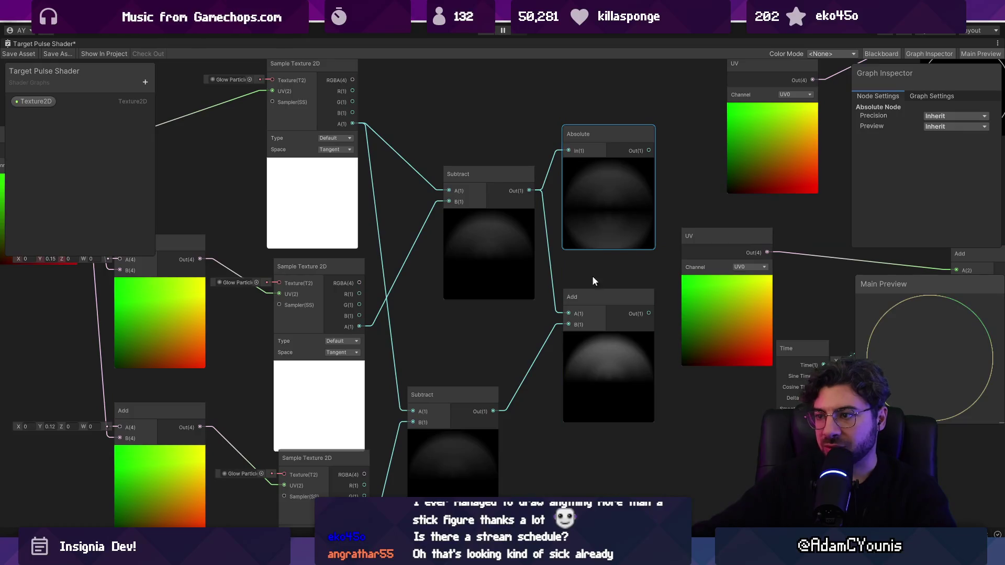
Add an Absolute node for the lower Subtract and wire both Absolutes into the Add
{"action": "left_click_drag", "start_coordinate": [495, 411], "coordinate": [522, 426]}
{"action": "type", "text": "abs"}
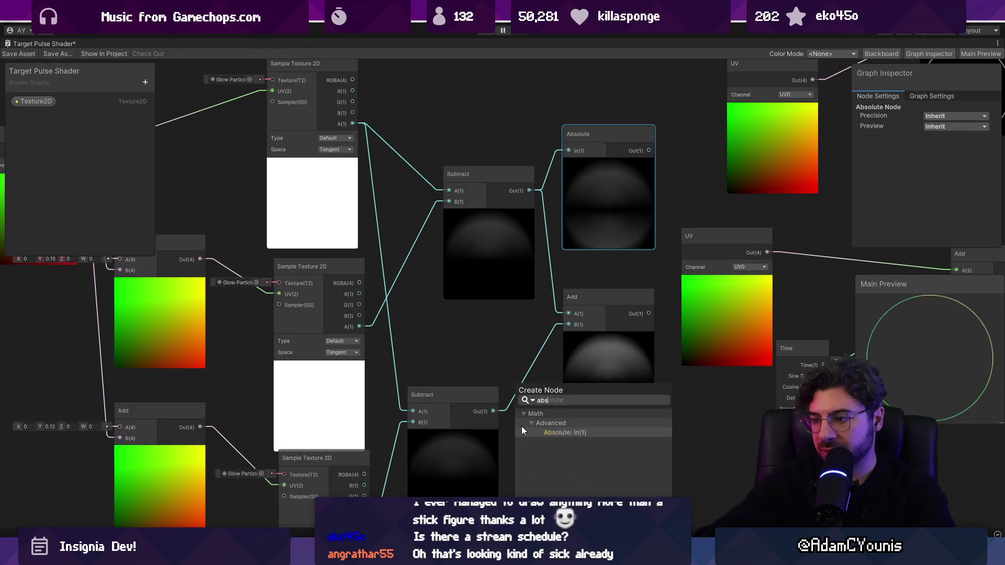
{"action": "key", "text": "Return"}
{"action": "mouse_move", "coordinate": [596, 432]}
{"action": "left_mouse_down"}
{"action": "mouse_move", "coordinate": [568, 314]}
{"action": "mouse_move", "coordinate": [651, 466]}
{"action": "mouse_move", "coordinate": [523, 350]}
{"action": "mouse_move", "coordinate": [624, 327]}
{"action": "left_mouse_up"}
{"action": "left_click", "coordinate": [596, 337]}
{"action": "scroll", "coordinate": [596, 337], "scroll_direction": "down", "scroll_amount": 2}
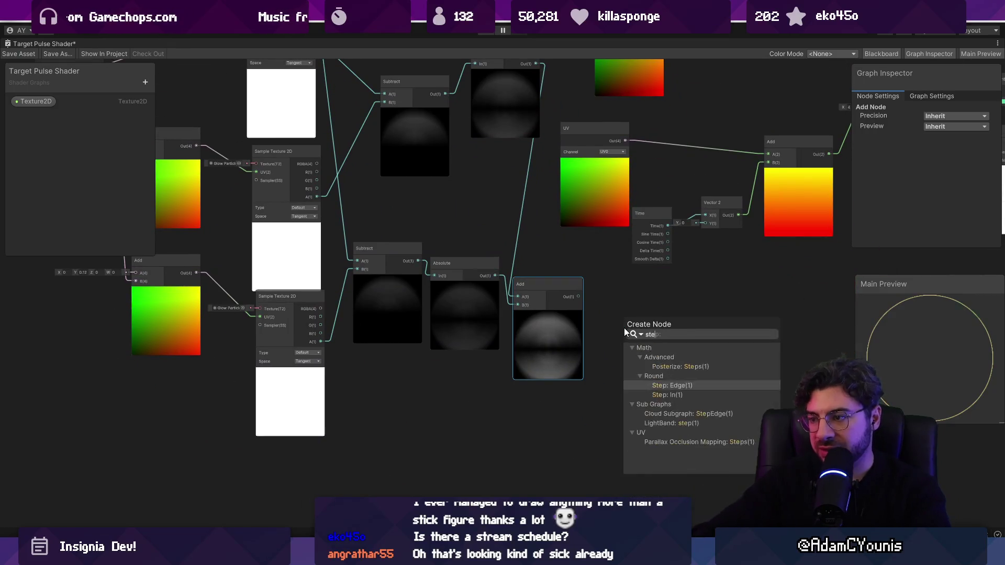
Run the Add output through a Smoothstep with edges 0.06 and 0.19
{"action": "type", "text": "smooothstep"}
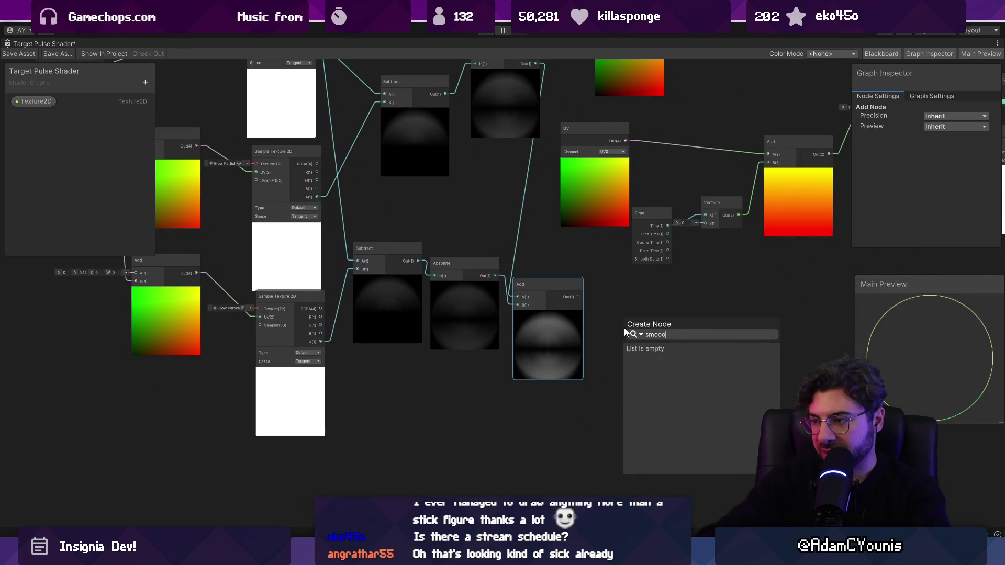
{"action": "key", "text": "Return"}
{"action": "scroll", "coordinate": [624, 328], "scroll_direction": "up", "scroll_amount": 6}
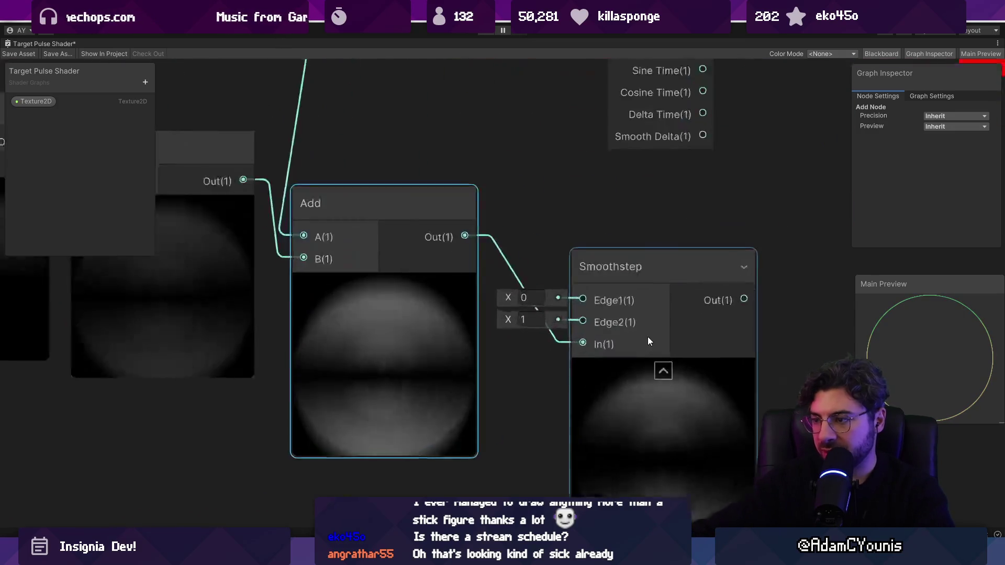
{"action": "scroll", "coordinate": [537, 316], "scroll_direction": "down", "scroll_amount": 3}
{"action": "mouse_move", "coordinate": [484, 295]}
{"action": "left_mouse_down"}
{"action": "mouse_move", "coordinate": [490, 313]}
{"action": "mouse_move", "coordinate": [471, 313]}
{"action": "mouse_move", "coordinate": [485, 297]}
{"action": "left_mouse_up"}
{"action": "scroll", "coordinate": [609, 394], "scroll_direction": "down", "scroll_amount": 3}
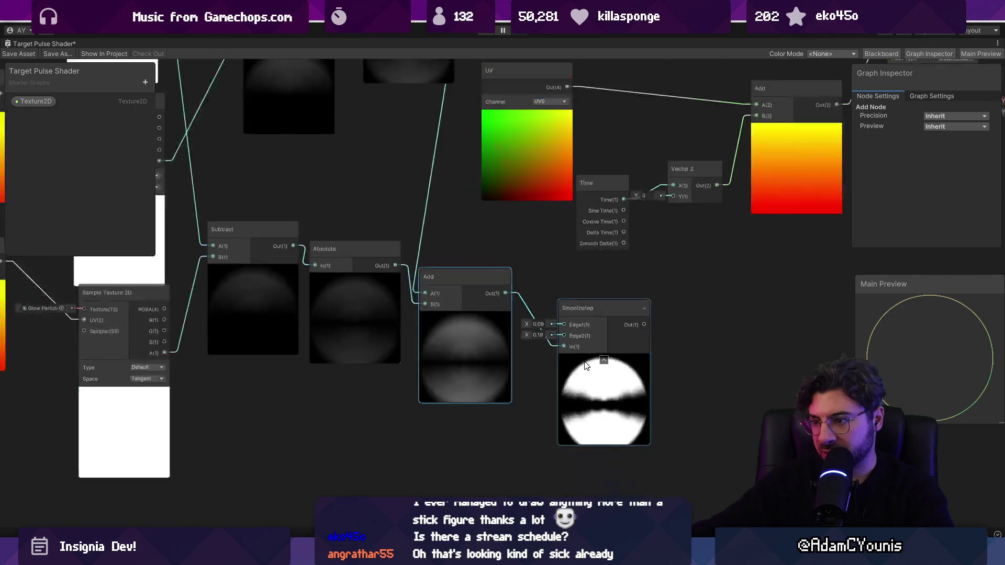
{"action": "scroll", "coordinate": [608, 393], "scroll_direction": "down", "scroll_amount": 4}
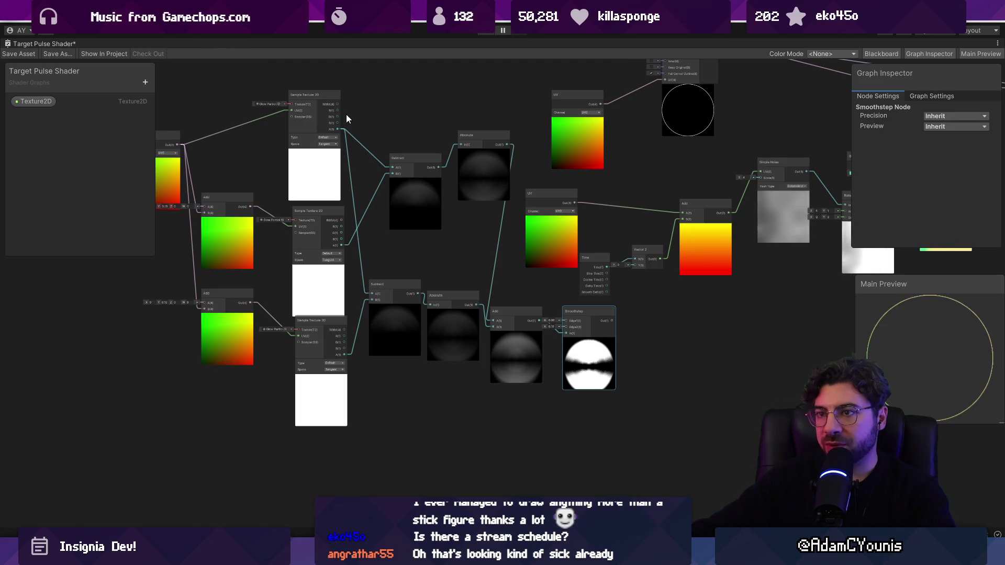
{"action": "mouse_move", "coordinate": [337, 129]}
{"action": "left_mouse_down"}
{"action": "mouse_move", "coordinate": [485, 361]}
{"action": "mouse_move", "coordinate": [579, 446]}
{"action": "mouse_move", "coordinate": [544, 437]}
{"action": "left_mouse_up"}
Create a Subtract node from the texture sample's alpha and place it beside the Smoothstep
{"action": "type", "text": "subtr"}
{"action": "key", "text": "Return"}
{"action": "scroll", "coordinate": [543, 437], "scroll_direction": "up", "scroll_amount": 3}
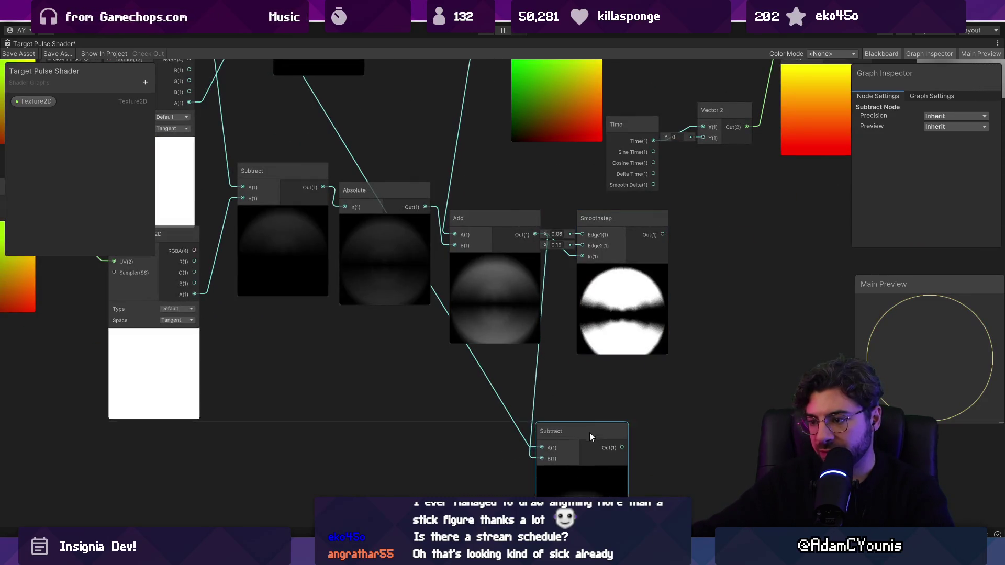
{"action": "left_click_drag", "start_coordinate": [592, 436], "coordinate": [541, 353]}
{"action": "left_click_drag", "start_coordinate": [596, 304], "coordinate": [683, 310]}
{"action": "left_click_drag", "start_coordinate": [521, 364], "coordinate": [599, 405]}
{"action": "mouse_move", "coordinate": [503, 306]}
{"action": "left_mouse_down"}
{"action": "mouse_move", "coordinate": [576, 316]}
{"action": "mouse_move", "coordinate": [553, 312]}
{"action": "left_mouse_up"}
{"action": "scroll", "coordinate": [554, 312], "scroll_direction": "down", "scroll_amount": 4}
Rearrange the node groups, Add and Subtract nodes to tidy the graph layout
{"action": "mouse_move", "coordinate": [227, 95]}
{"action": "left_mouse_down"}
{"action": "mouse_move", "coordinate": [246, 128]}
{"action": "mouse_move", "coordinate": [570, 411]}
{"action": "left_mouse_up"}
{"action": "left_click_drag", "start_coordinate": [580, 315], "coordinate": [339, 347]}
{"action": "mouse_move", "coordinate": [596, 335]}
{"action": "left_mouse_down"}
{"action": "mouse_move", "coordinate": [680, 391]}
{"action": "mouse_move", "coordinate": [596, 413]}
{"action": "left_mouse_up"}
{"action": "scroll", "coordinate": [325, 279], "scroll_direction": "up", "scroll_amount": 3}
{"action": "left_click", "coordinate": [388, 244]}
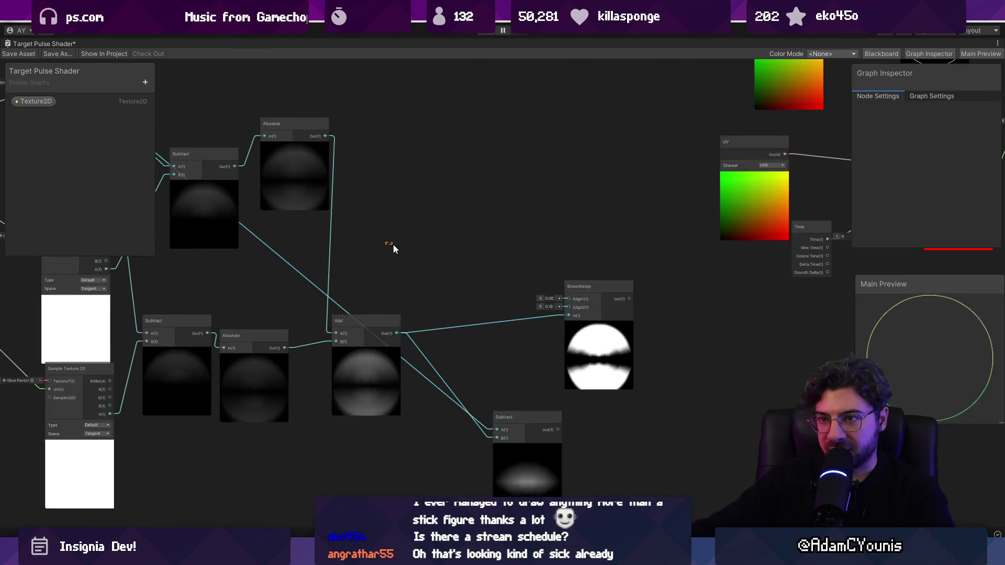
{"action": "left_click_drag", "start_coordinate": [265, 182], "coordinate": [457, 205]}
{"action": "mouse_move", "coordinate": [527, 402]}
{"action": "left_mouse_down"}
{"action": "mouse_move", "coordinate": [563, 285]}
{"action": "mouse_move", "coordinate": [567, 294]}
{"action": "mouse_move", "coordinate": [441, 232]}
{"action": "left_mouse_up"}
{"action": "left_click", "coordinate": [601, 459]}
{"action": "left_click_drag", "start_coordinate": [601, 459], "coordinate": [510, 381]}
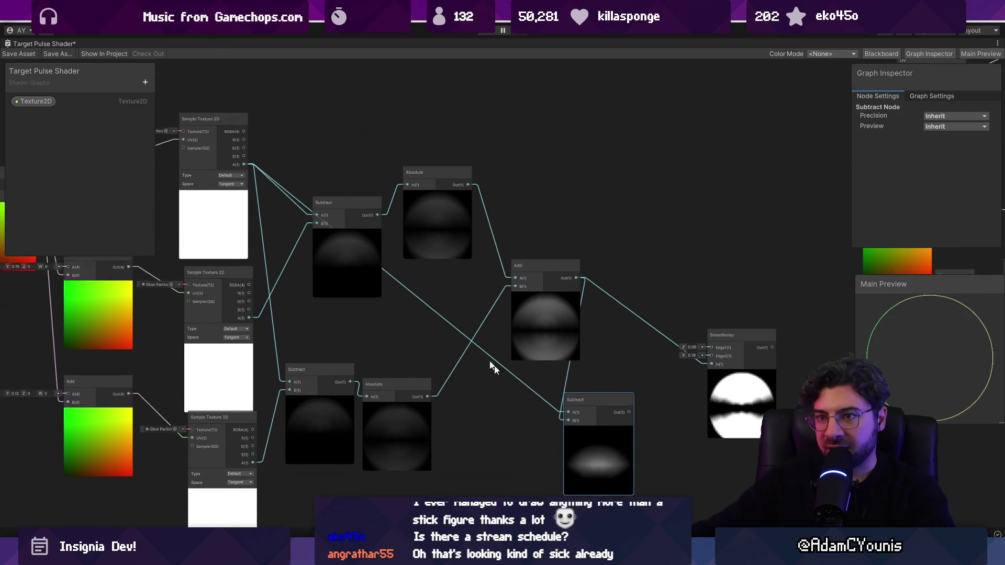
{"action": "left_click_drag", "start_coordinate": [366, 261], "coordinate": [495, 262]}
{"action": "left_click_drag", "start_coordinate": [281, 177], "coordinate": [108, 127]}
Position the new Subtract and connect the top texture sample's alpha into its B input
{"action": "left_click", "coordinate": [49, 102]}
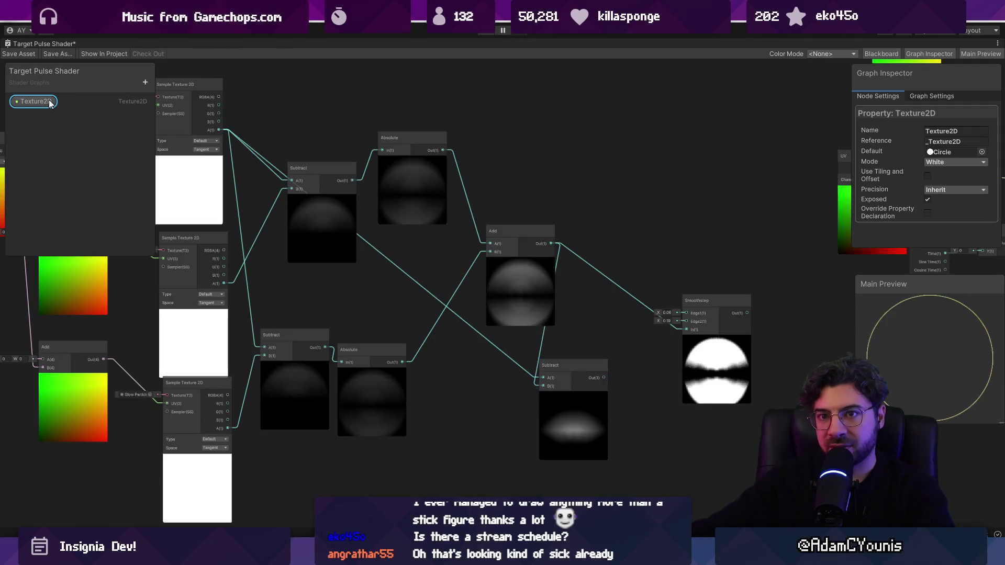
{"action": "left_click", "coordinate": [557, 378]}
{"action": "mouse_move", "coordinate": [589, 425]}
{"action": "left_mouse_down"}
{"action": "mouse_move", "coordinate": [577, 426]}
{"action": "mouse_move", "coordinate": [632, 386]}
{"action": "left_mouse_up"}
{"action": "scroll", "coordinate": [579, 426], "scroll_direction": "up", "scroll_amount": 1}
{"action": "scroll", "coordinate": [580, 421], "scroll_direction": "up", "scroll_amount": 1}
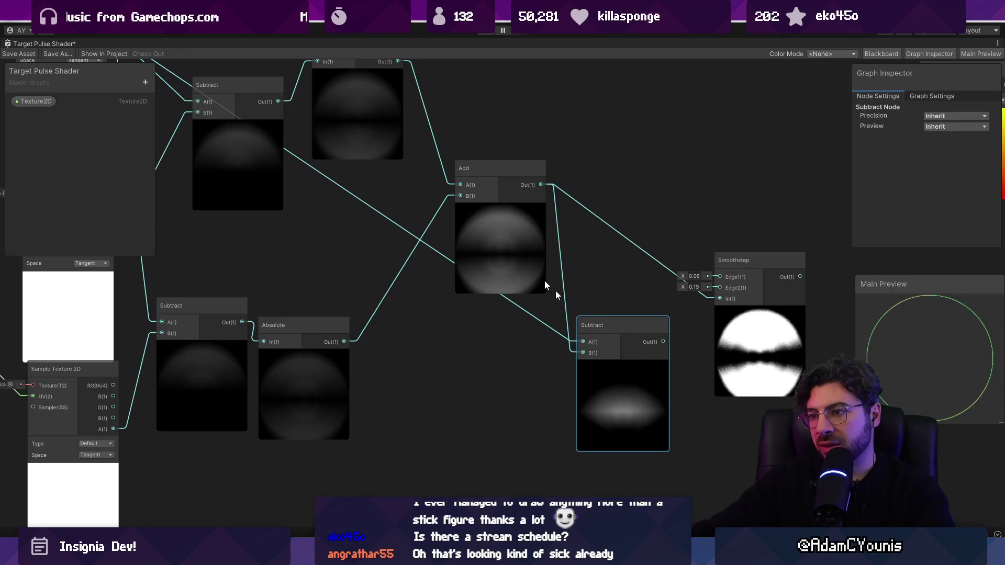
{"action": "left_click_drag", "start_coordinate": [634, 396], "coordinate": [646, 385]}
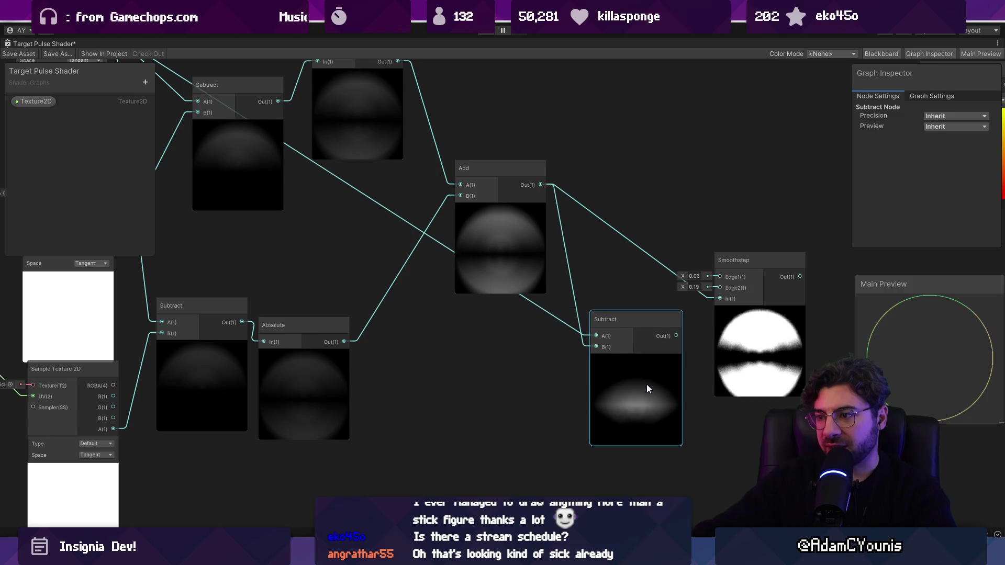
{"action": "scroll", "coordinate": [645, 381], "scroll_direction": "down", "scroll_amount": 2}
{"action": "mouse_move", "coordinate": [278, 152]}
{"action": "left_mouse_down"}
{"action": "mouse_move", "coordinate": [603, 345]}
{"action": "mouse_move", "coordinate": [602, 355]}
{"action": "left_mouse_up"}
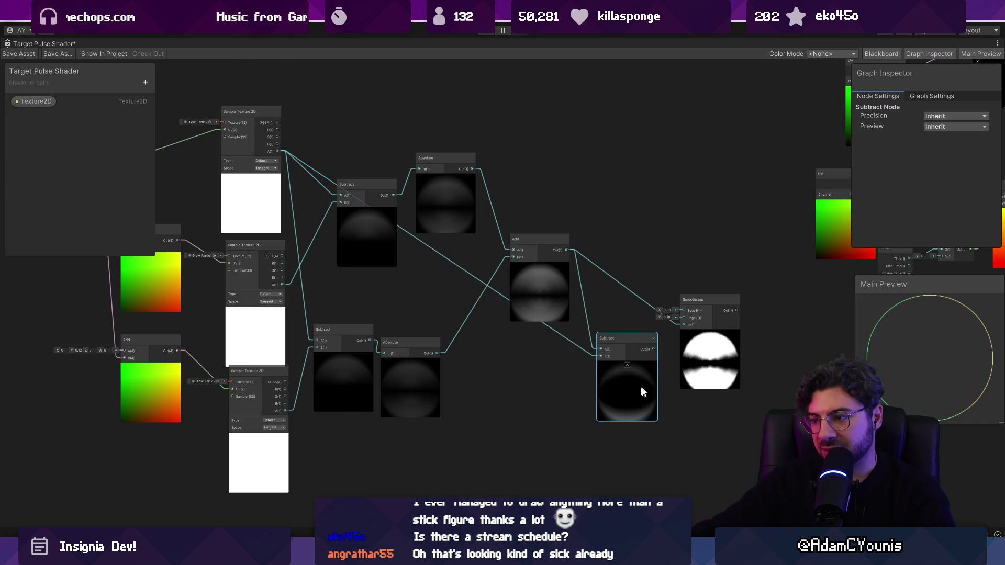
{"action": "scroll", "coordinate": [631, 384], "scroll_direction": "up", "scroll_amount": 5}
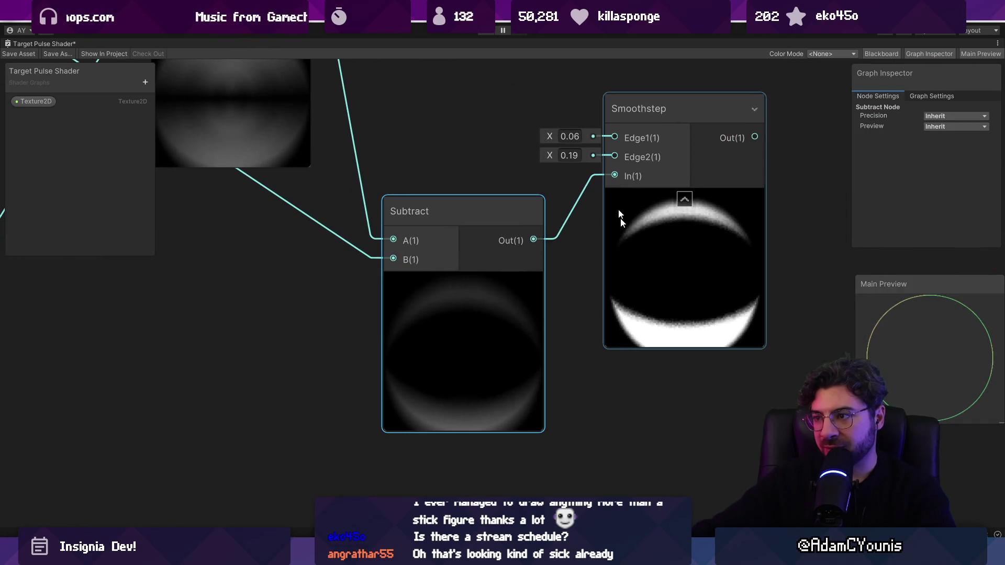
Set the Smoothstep edges to 0 and 0.09 and the lower Add's Y offset to -0.15
{"action": "left_click_drag", "start_coordinate": [619, 214], "coordinate": [519, 260]}
{"action": "left_click_drag", "start_coordinate": [451, 199], "coordinate": [447, 184]}
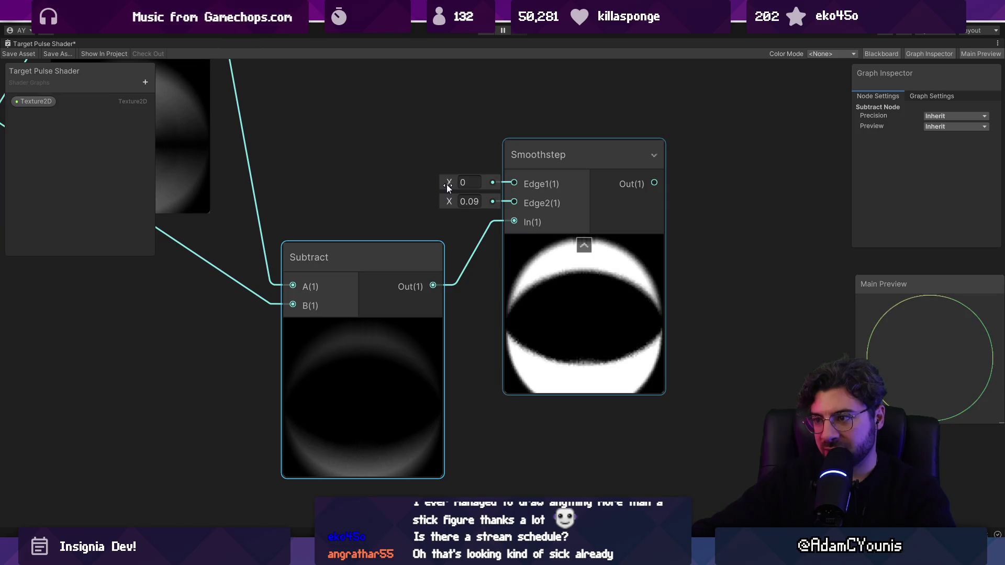
{"action": "scroll", "coordinate": [617, 319], "scroll_direction": "down", "scroll_amount": 4}
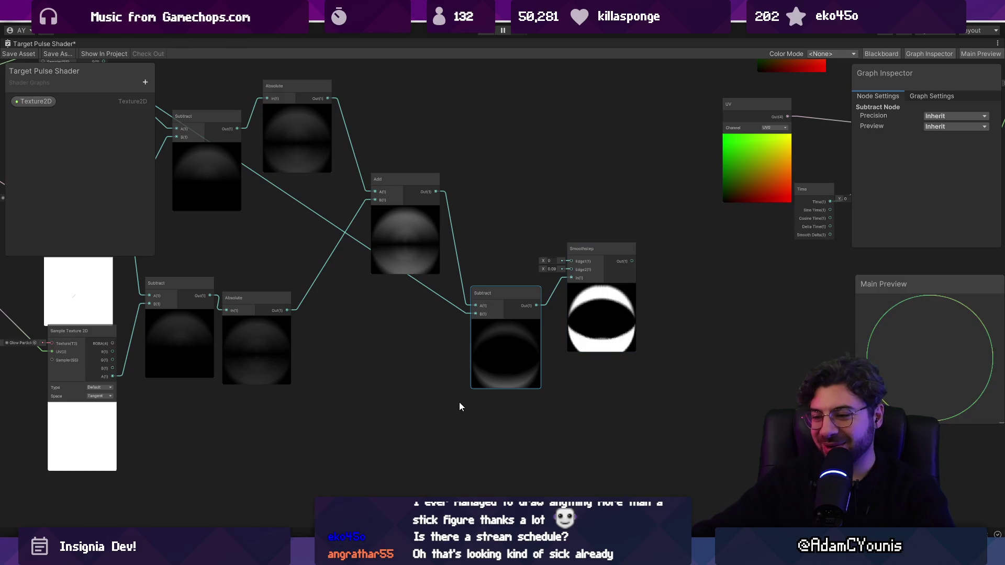
{"action": "scroll", "coordinate": [282, 296], "scroll_direction": "up", "scroll_amount": 5}
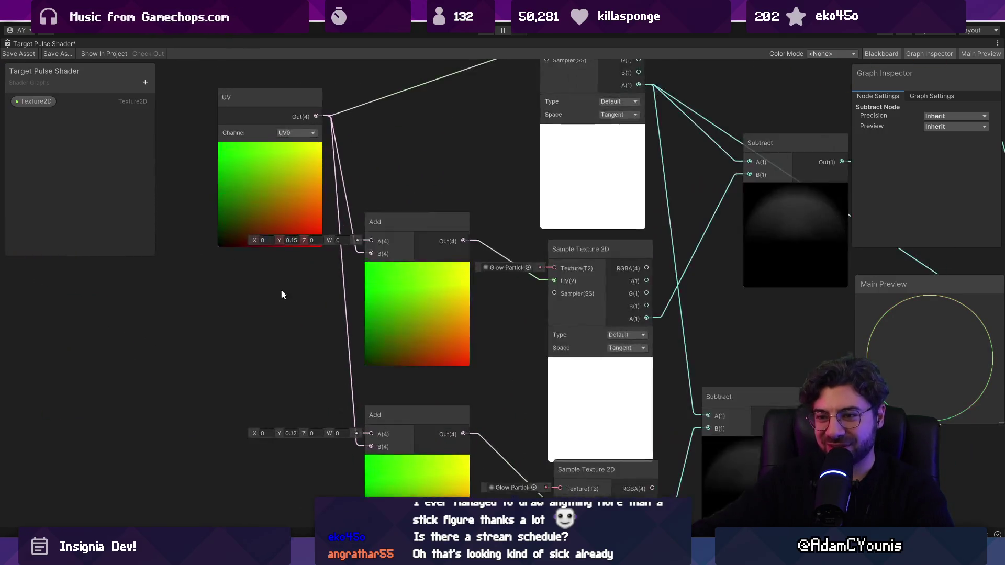
{"action": "type", "text": "0.15"}
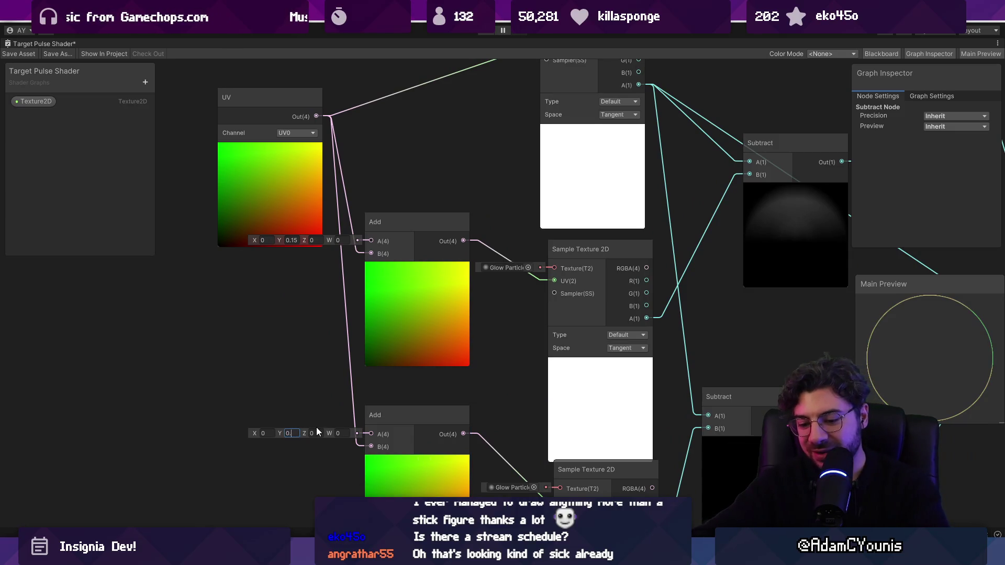
{"action": "key", "text": "Home"}
{"action": "type", "text": "-"}
{"action": "scroll", "coordinate": [283, 394], "scroll_direction": "down", "scroll_amount": 5}
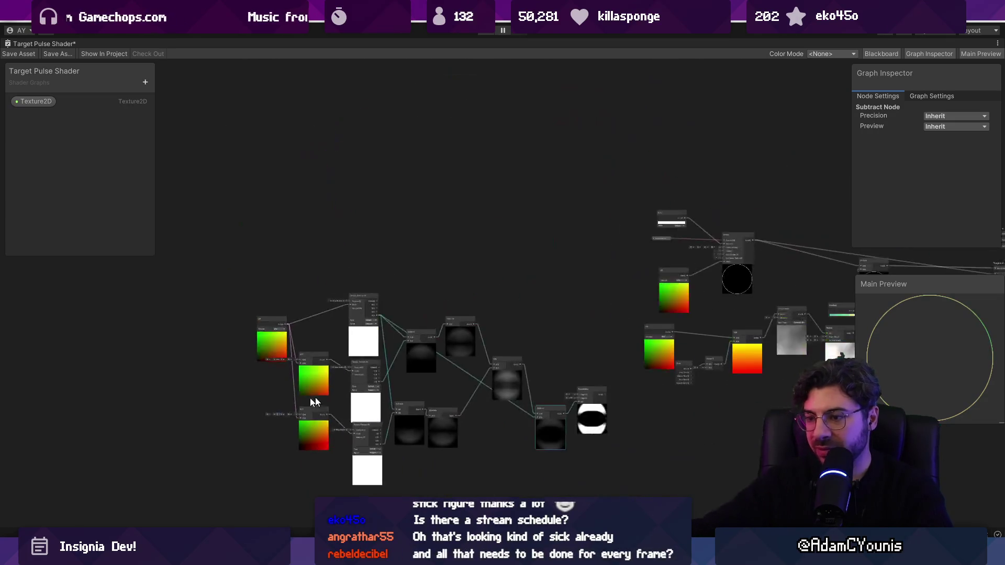
Retune the Y offsets on the lower and upper Add nodes, setting the upper to 0.03
{"action": "scroll", "coordinate": [597, 425], "scroll_direction": "up", "scroll_amount": 3}
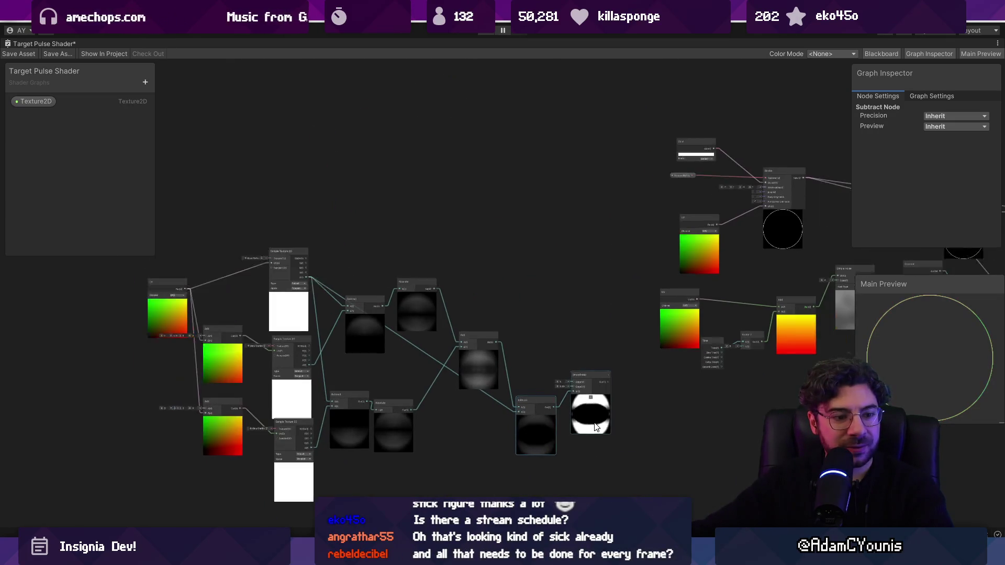
{"action": "left_click_drag", "start_coordinate": [473, 411], "coordinate": [535, 385]}
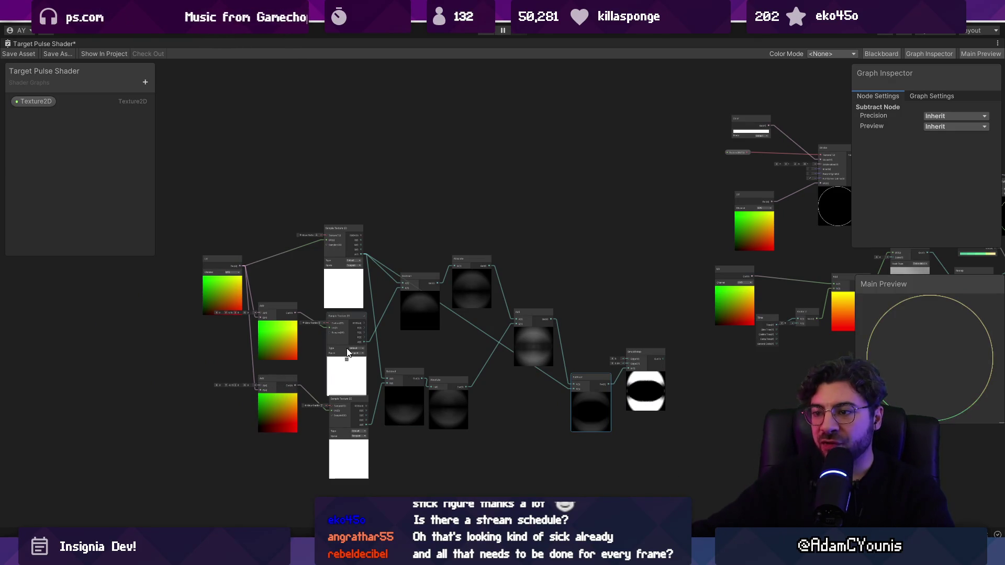
{"action": "mouse_move", "coordinate": [209, 229]}
{"action": "left_mouse_down"}
{"action": "mouse_move", "coordinate": [695, 475]}
{"action": "mouse_move", "coordinate": [652, 471]}
{"action": "left_mouse_up"}
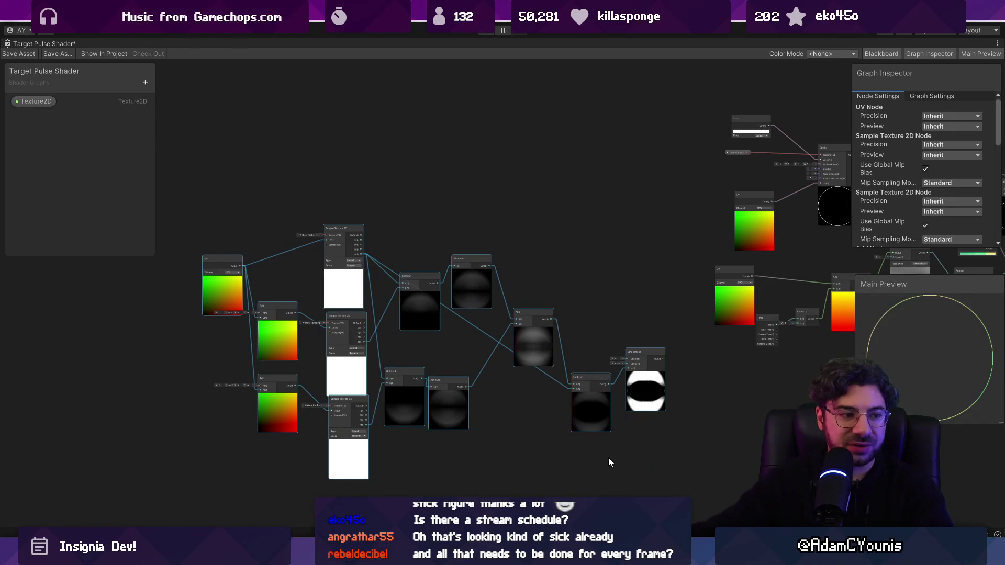
{"action": "scroll", "coordinate": [314, 388], "scroll_direction": "up", "scroll_amount": 2}
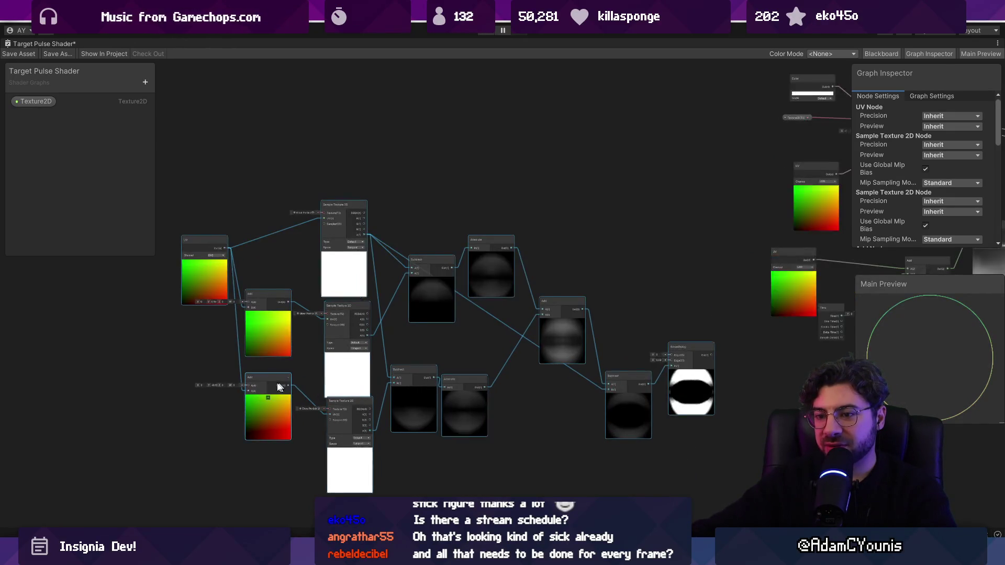
{"action": "left_click_drag", "start_coordinate": [197, 385], "coordinate": [202, 386]}
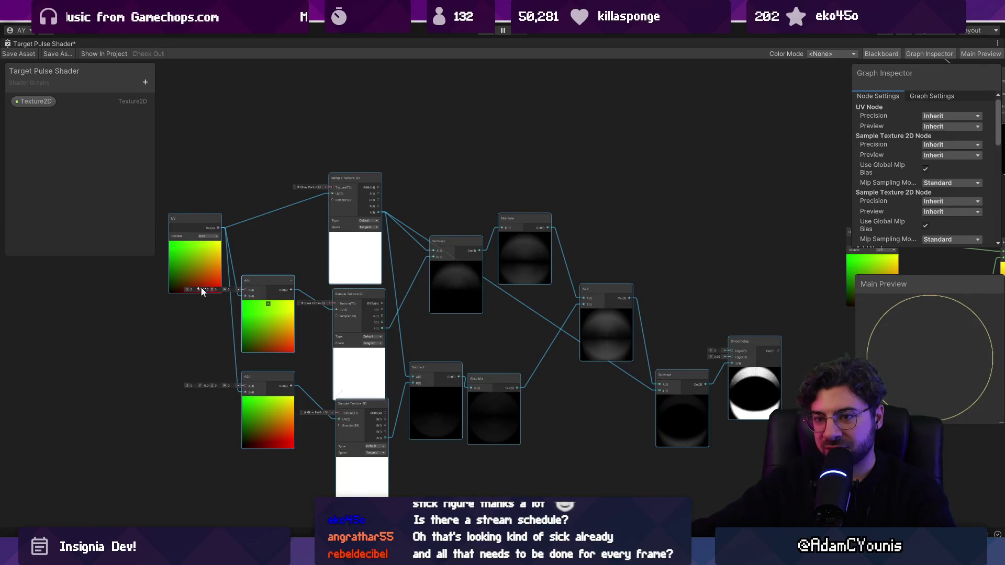
{"action": "left_click_drag", "start_coordinate": [200, 289], "coordinate": [199, 290]}
Select the three Sample Texture 2D nodes and move the top one upward
{"action": "scroll", "coordinate": [785, 398], "scroll_direction": "up", "scroll_amount": 5}
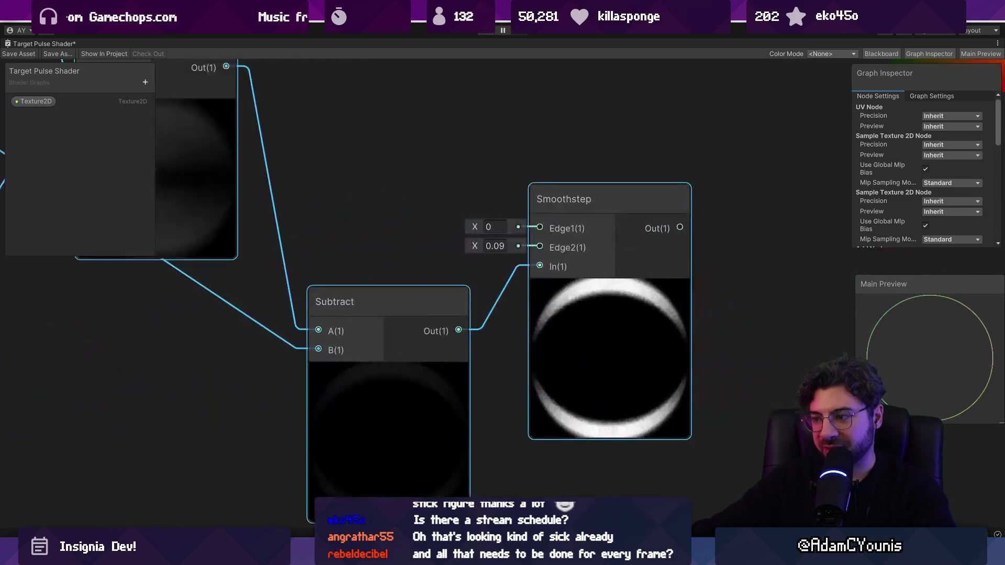
{"action": "scroll", "coordinate": [600, 340], "scroll_direction": "down", "scroll_amount": 5}
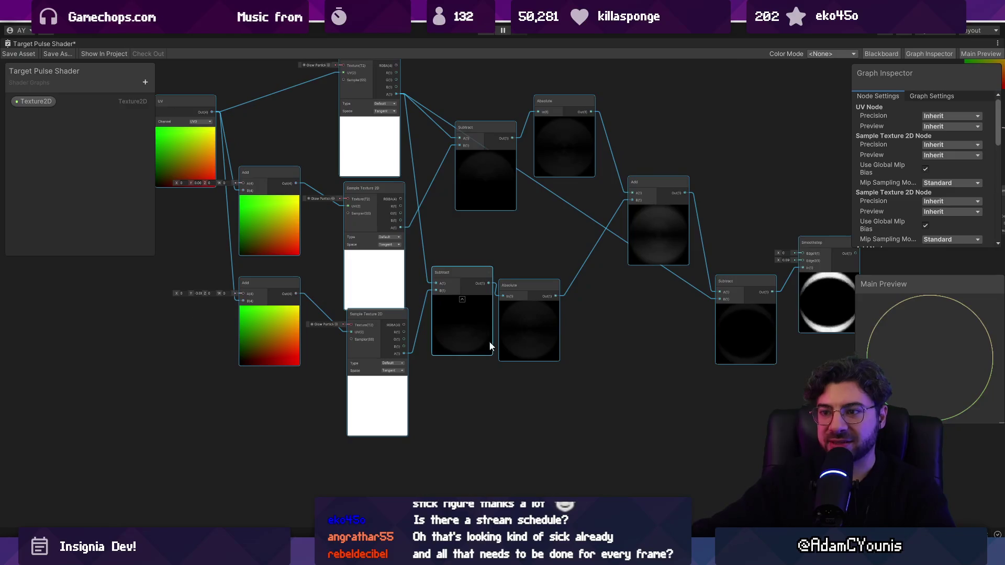
{"action": "scroll", "coordinate": [438, 341], "scroll_direction": "up", "scroll_amount": 1}
{"action": "scroll", "coordinate": [438, 341], "scroll_direction": "down", "scroll_amount": 2}
{"action": "mouse_move", "coordinate": [393, 168]}
{"action": "left_mouse_down"}
{"action": "mouse_move", "coordinate": [419, 347]}
{"action": "mouse_move", "coordinate": [408, 401]}
{"action": "mouse_move", "coordinate": [410, 387]}
{"action": "left_mouse_up"}
{"action": "left_click", "coordinate": [426, 172]}
{"action": "left_click_drag", "start_coordinate": [399, 211], "coordinate": [397, 167]}
Tidy the Sample Texture 2D nodes, duplicate the bottom one below them, and shift the UV node left
{"action": "left_click_drag", "start_coordinate": [400, 326], "coordinate": [405, 321]}
{"action": "left_click_drag", "start_coordinate": [404, 402], "coordinate": [403, 395]}
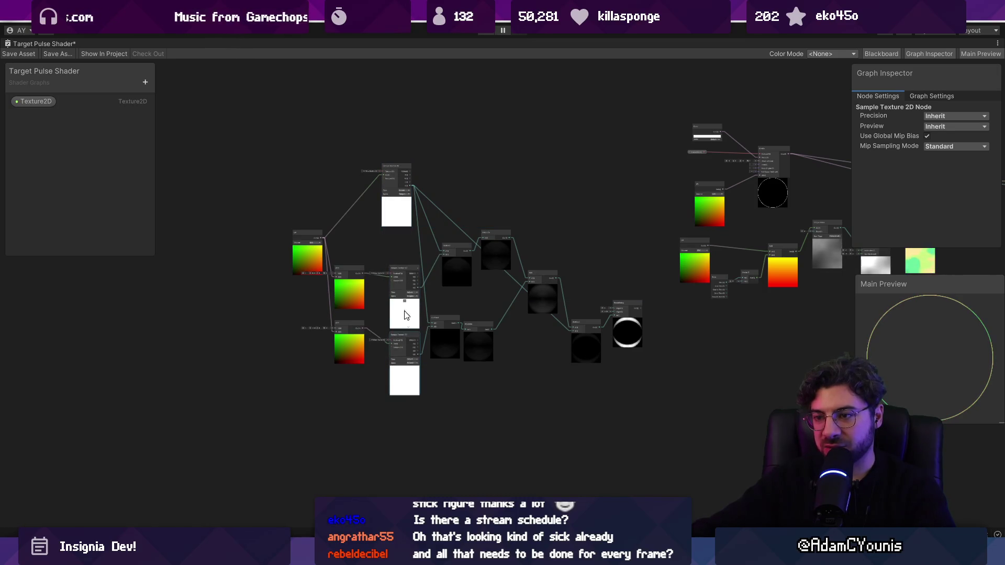
{"action": "key", "text": "ctrl+d"}
{"action": "key", "text": "ctrl+d"}
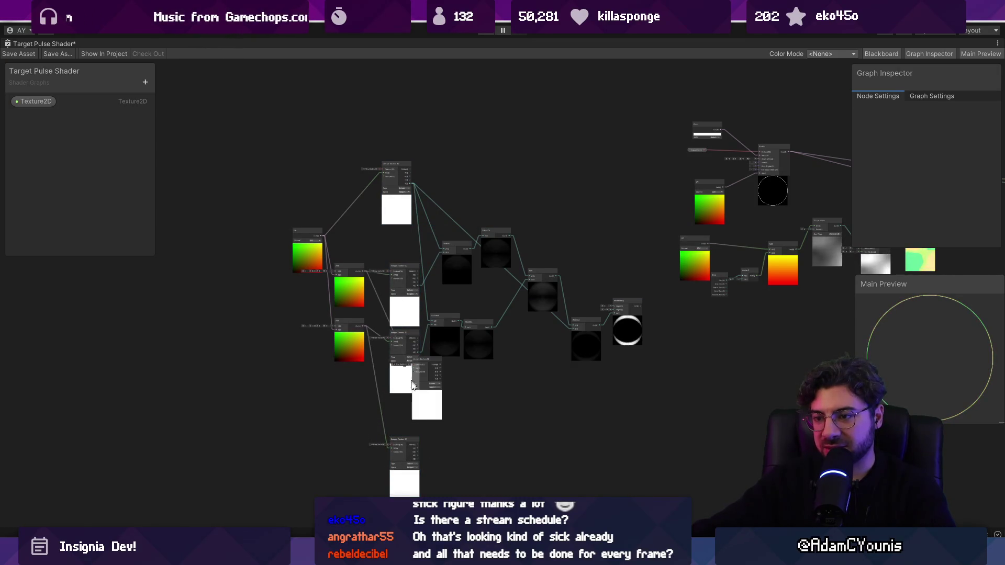
{"action": "left_click_drag", "start_coordinate": [419, 475], "coordinate": [394, 390]}
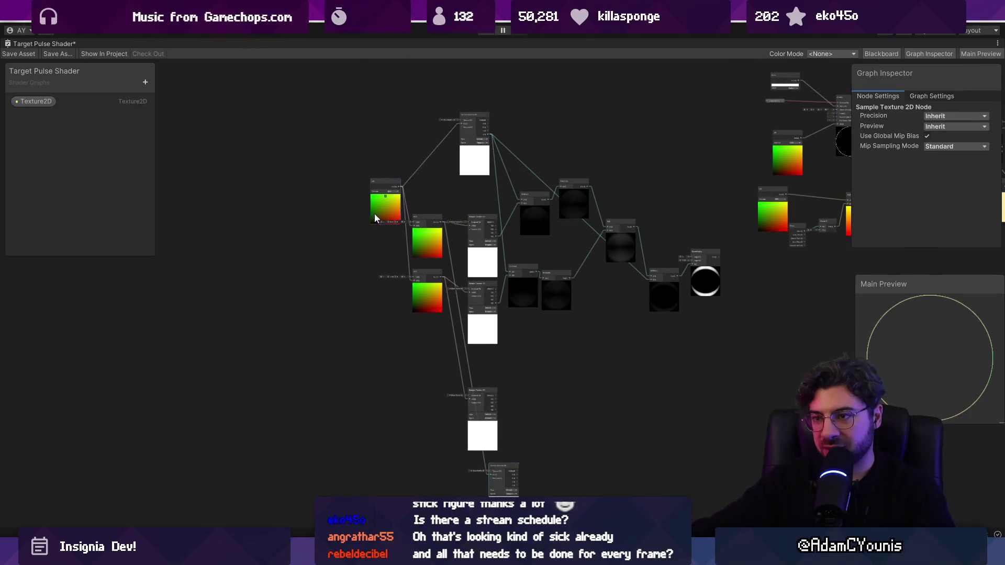
{"action": "left_click_drag", "start_coordinate": [375, 219], "coordinate": [297, 267]}
Duplicate an Add node and place the copy below the other two
{"action": "left_click", "coordinate": [422, 248]}
{"action": "key", "text": "ctrl+d"}
{"action": "left_click_drag", "start_coordinate": [428, 272], "coordinate": [428, 400]}
{"action": "left_click", "coordinate": [419, 310]}
{"action": "mouse_move", "coordinate": [427, 314]}
{"action": "left_mouse_down"}
{"action": "mouse_move", "coordinate": [430, 460]}
{"action": "mouse_move", "coordinate": [419, 403]}
{"action": "left_mouse_up"}
Edit the new Add node's Y offset, entering -0.06 and then clearing the value
{"action": "scroll", "coordinate": [419, 403], "scroll_direction": "up", "scroll_amount": 6}
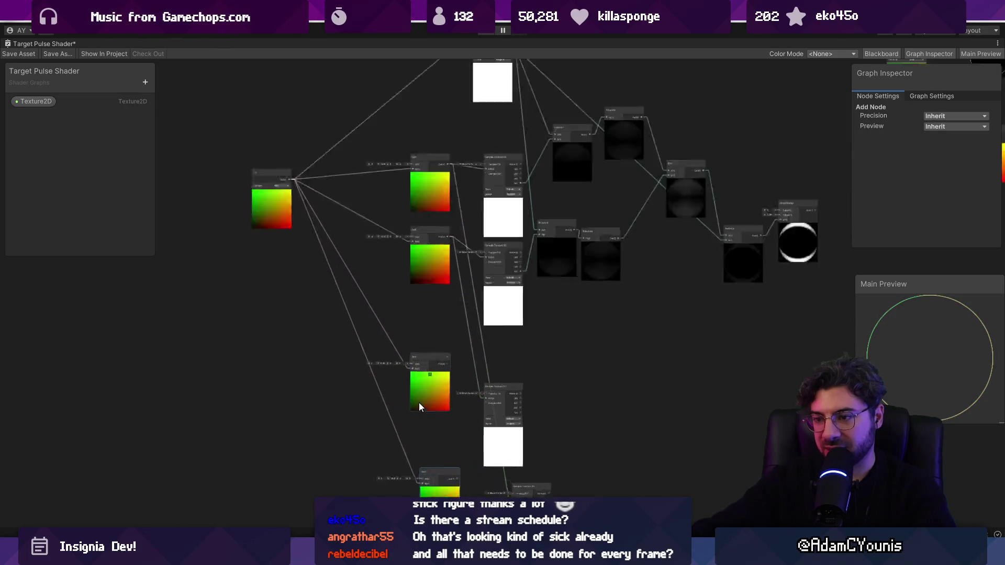
{"action": "type", "text": "-0.06"}
{"action": "key", "text": "Return"}
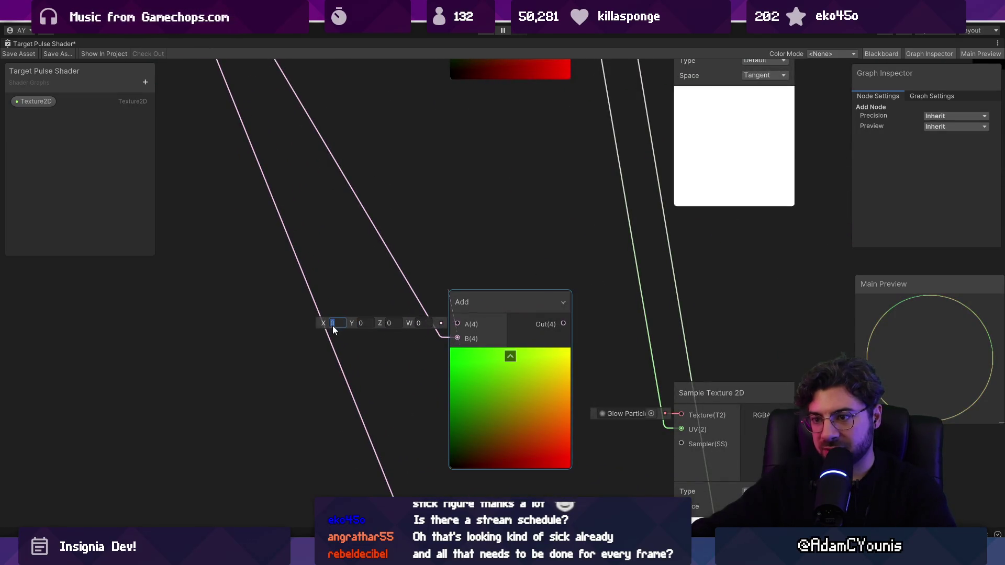
{"action": "scroll", "coordinate": [384, 347], "scroll_direction": "down", "scroll_amount": 3}
{"action": "scroll", "coordinate": [393, 375], "scroll_direction": "up", "scroll_amount": 3}
{"action": "left_click", "coordinate": [393, 375]}
{"action": "key", "text": "BackSpace"}
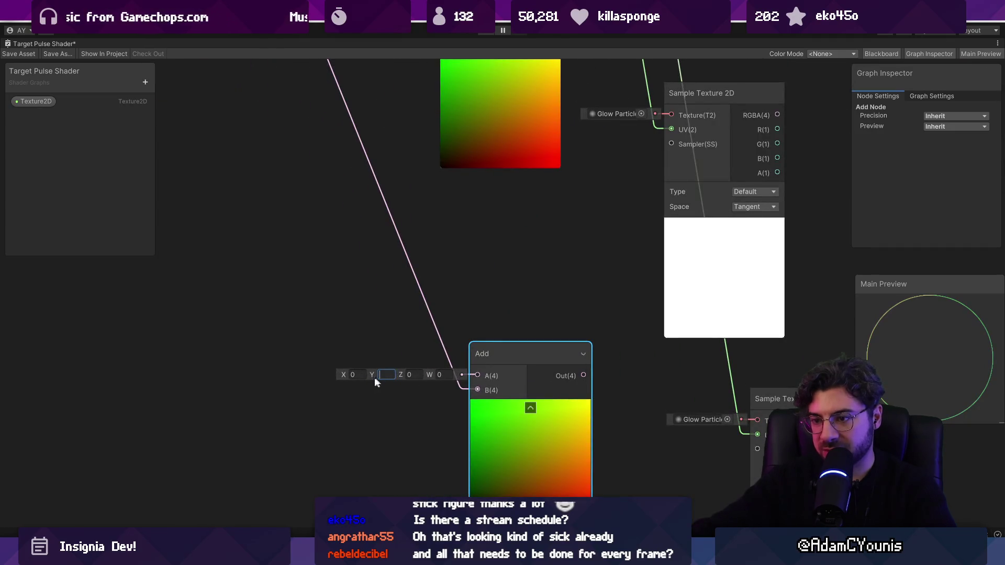
{"action": "scroll", "coordinate": [365, 379], "scroll_direction": "down", "scroll_amount": 5}
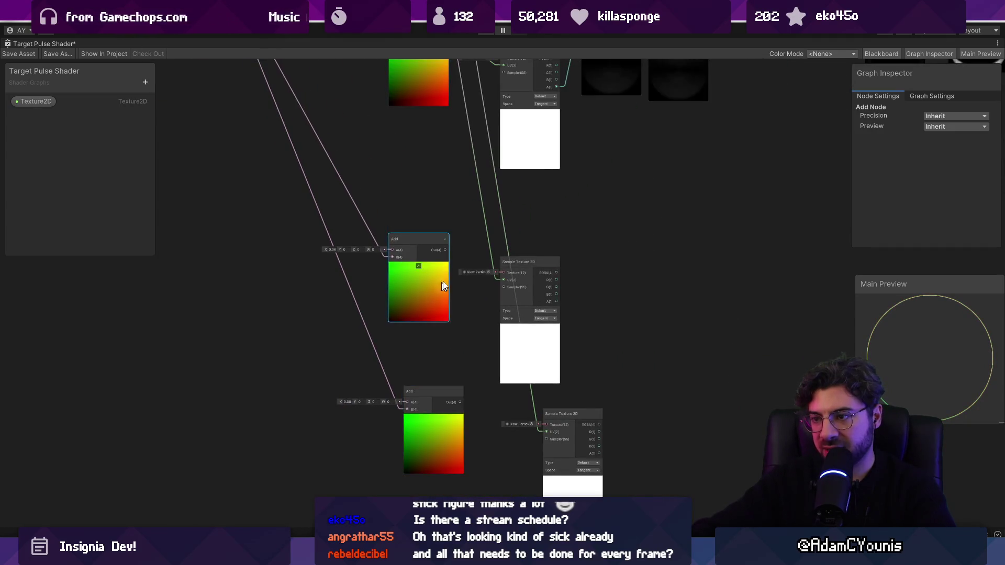
Connect the new Add output to the third Sample Texture 2D node's UV input
{"action": "mouse_move", "coordinate": [448, 249]}
{"action": "left_mouse_down"}
{"action": "mouse_move", "coordinate": [483, 279]}
{"action": "mouse_move", "coordinate": [503, 280]}
{"action": "left_mouse_up"}
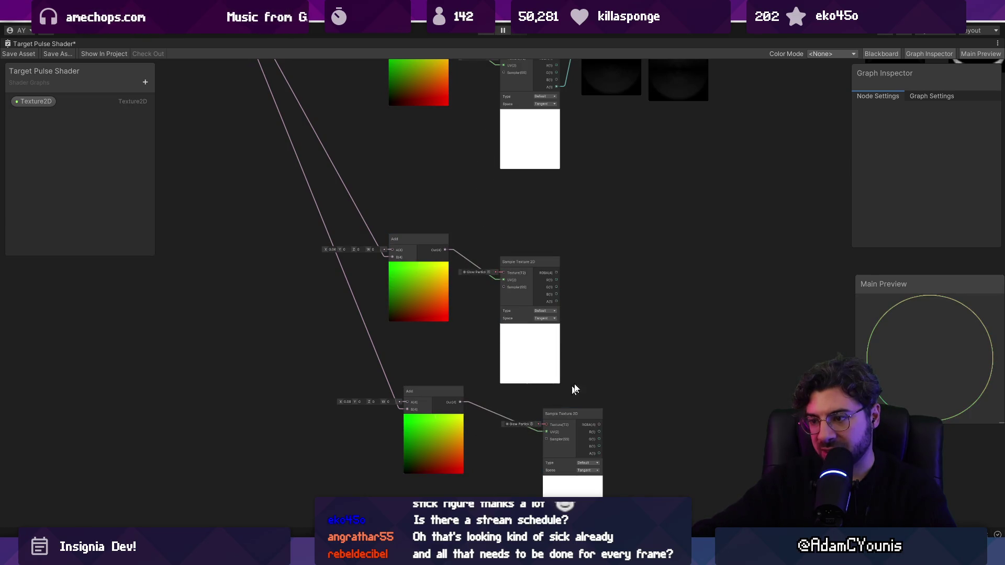
{"action": "left_click_drag", "start_coordinate": [579, 346], "coordinate": [406, 337]}
{"action": "scroll", "coordinate": [403, 352], "scroll_direction": "down", "scroll_amount": 2}
{"action": "scroll", "coordinate": [377, 360], "scroll_direction": "up", "scroll_amount": 3}
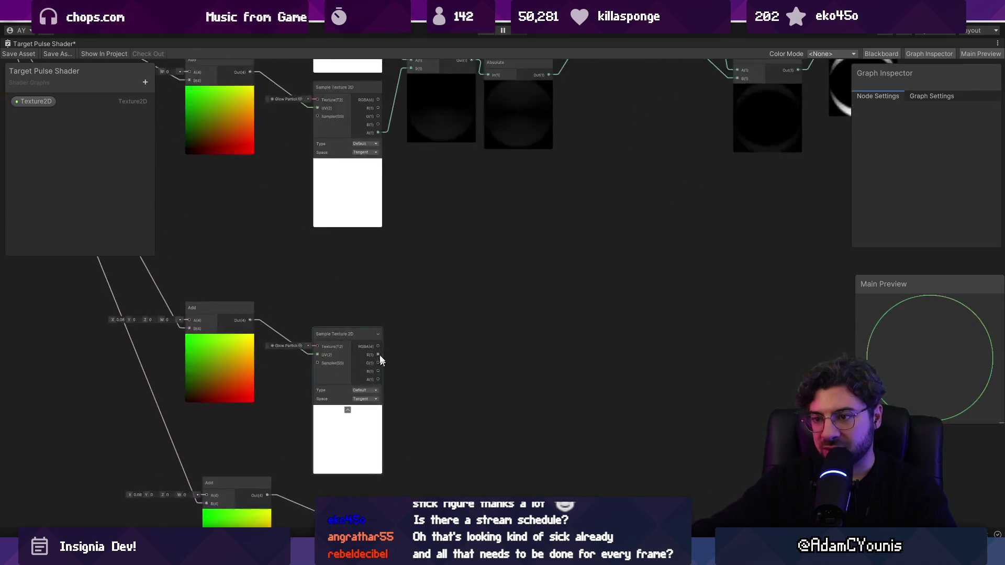
Move the upper Subtract node down beside the lower Sample Texture 2D nodes
{"action": "scroll", "coordinate": [421, 388], "scroll_direction": "down", "scroll_amount": 3}
{"action": "left_click", "coordinate": [440, 186]}
{"action": "mouse_move", "coordinate": [451, 186]}
{"action": "left_mouse_down"}
{"action": "mouse_move", "coordinate": [468, 365]}
{"action": "mouse_move", "coordinate": [462, 445]}
{"action": "left_mouse_up"}
{"action": "mouse_move", "coordinate": [396, 454]}
{"action": "left_mouse_down"}
{"action": "mouse_move", "coordinate": [419, 337]}
{"action": "mouse_move", "coordinate": [543, 234]}
{"action": "left_mouse_up"}
{"action": "scroll", "coordinate": [419, 338], "scroll_direction": "up", "scroll_amount": 3}
{"action": "scroll", "coordinate": [539, 262], "scroll_direction": "down", "scroll_amount": 3}
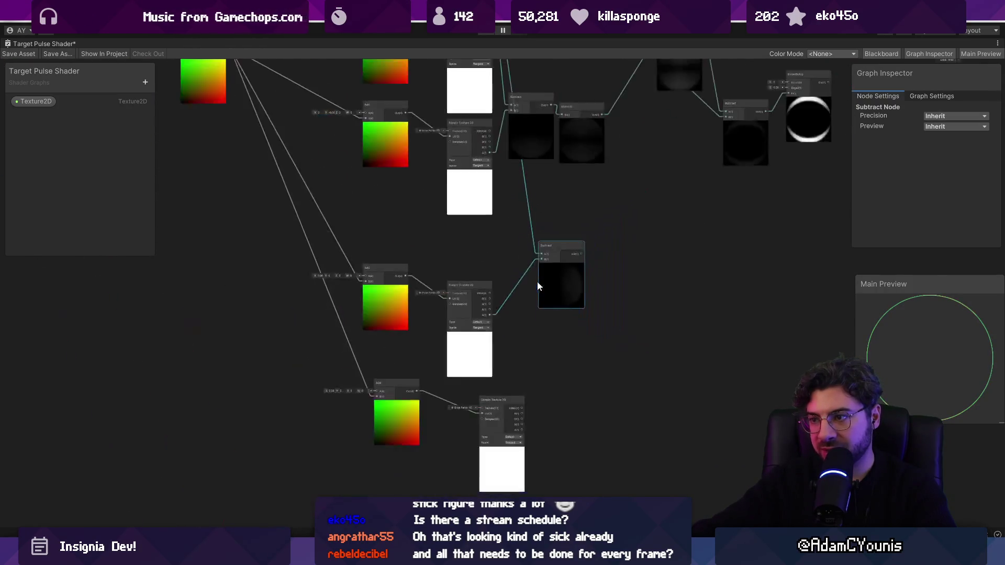
{"action": "left_click_drag", "start_coordinate": [537, 282], "coordinate": [497, 240]}
Position the bottom texture and Subtract nodes, then wire the texture's alpha into Subtract's B input
{"action": "left_click_drag", "start_coordinate": [456, 378], "coordinate": [437, 370]}
{"action": "left_click", "coordinate": [522, 280]}
{"action": "left_click_drag", "start_coordinate": [523, 280], "coordinate": [508, 312]}
{"action": "scroll", "coordinate": [507, 315], "scroll_direction": "up", "scroll_amount": 3}
{"action": "left_click_drag", "start_coordinate": [473, 420], "coordinate": [573, 355]}
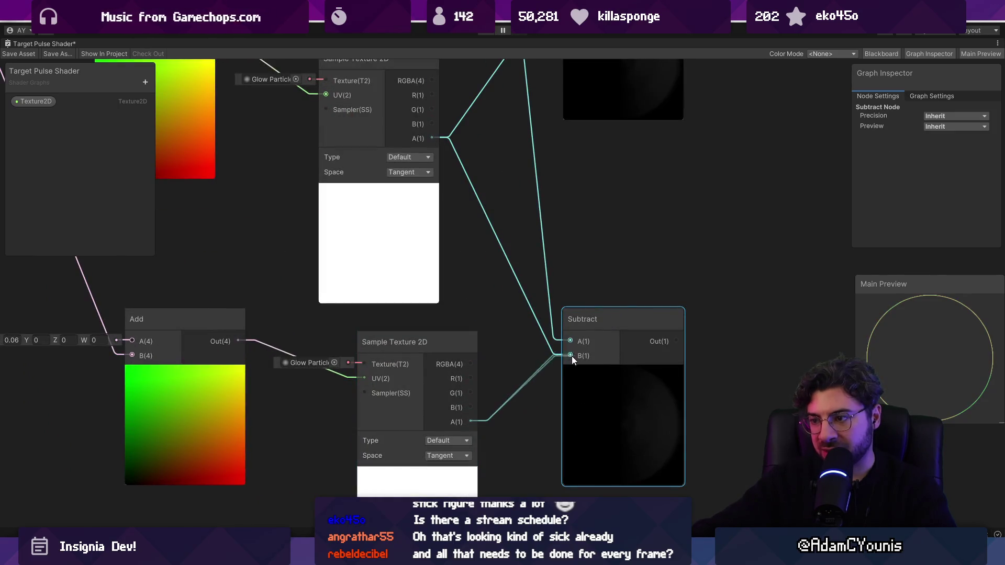
{"action": "scroll", "coordinate": [572, 354], "scroll_direction": "down", "scroll_amount": 5}
{"action": "scroll", "coordinate": [539, 335], "scroll_direction": "up", "scroll_amount": 3}
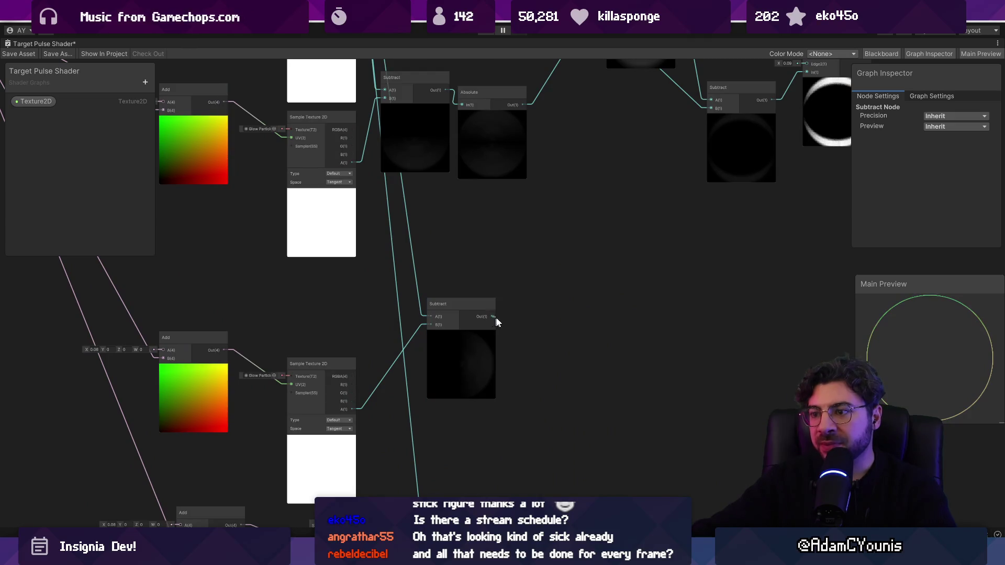
Create an Absolute node fed by the new Subtract output
{"action": "left_click_drag", "start_coordinate": [494, 316], "coordinate": [513, 319]}
{"action": "type", "text": "abs"}
{"action": "left_click", "coordinate": [511, 364]}
{"action": "left_click_drag", "start_coordinate": [511, 367], "coordinate": [482, 289]}
{"action": "left_click", "coordinate": [464, 469]}
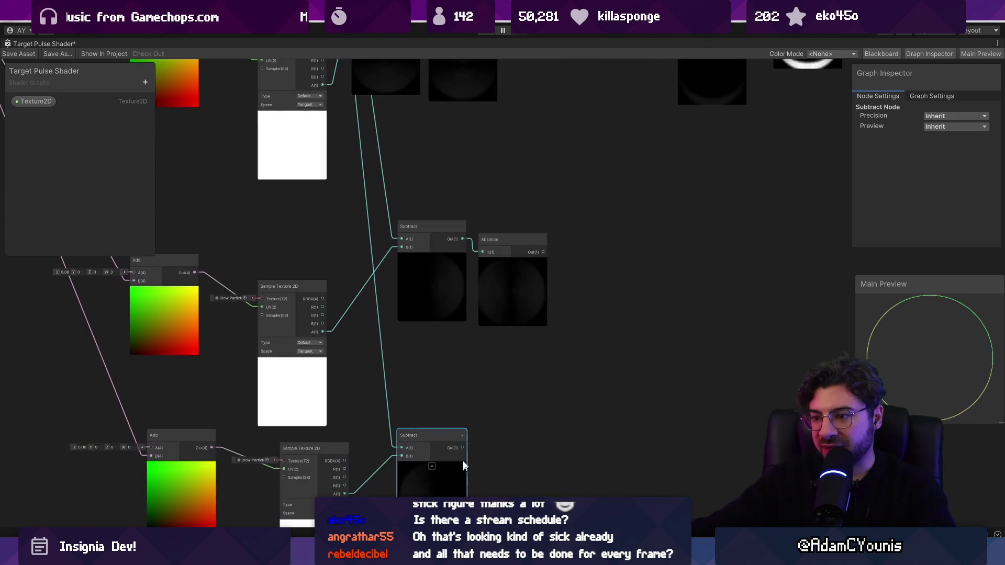
Add an Add node fed by Absolute, and wire a second Absolute into its B input
{"action": "left_click_drag", "start_coordinate": [547, 252], "coordinate": [594, 347]}
{"action": "type", "text": "add"}
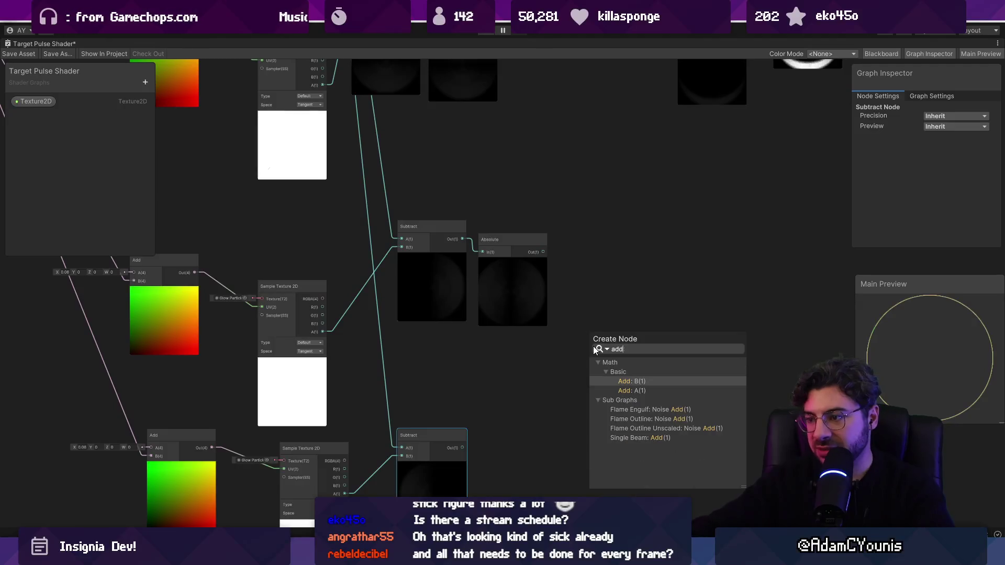
{"action": "key", "text": "Down"}
{"action": "key", "text": "Return"}
{"action": "key", "text": "space"}
{"action": "type", "text": "abs"}
{"action": "key", "text": "Return"}
{"action": "left_click_drag", "start_coordinate": [549, 451], "coordinate": [589, 360]}
Create a new Subtract node after the Add and connect a texture output to it
{"action": "scroll", "coordinate": [563, 393], "scroll_direction": "down", "scroll_amount": 1}
{"action": "left_click_drag", "start_coordinate": [488, 472], "coordinate": [488, 373]}
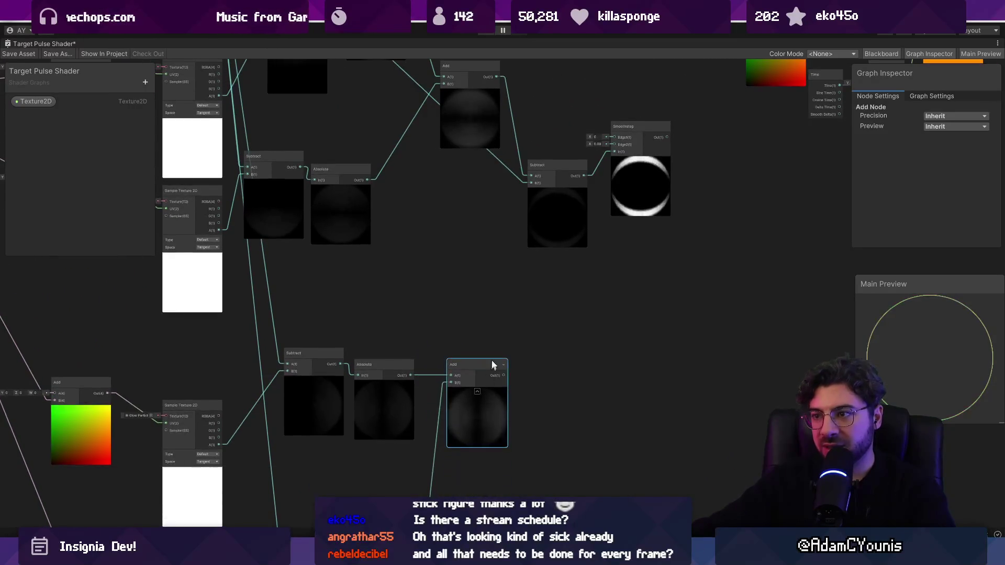
{"action": "scroll", "coordinate": [429, 474], "scroll_direction": "up", "scroll_amount": 1}
{"action": "key", "text": "space"}
{"action": "type", "text": "subt"}
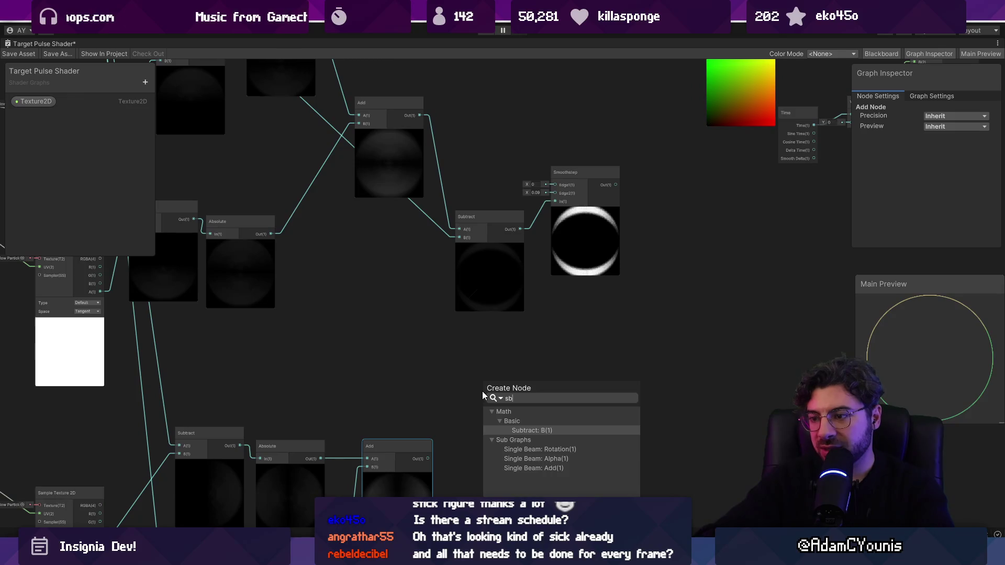
{"action": "type", "text": "rac"}
{"action": "key", "text": "Return"}
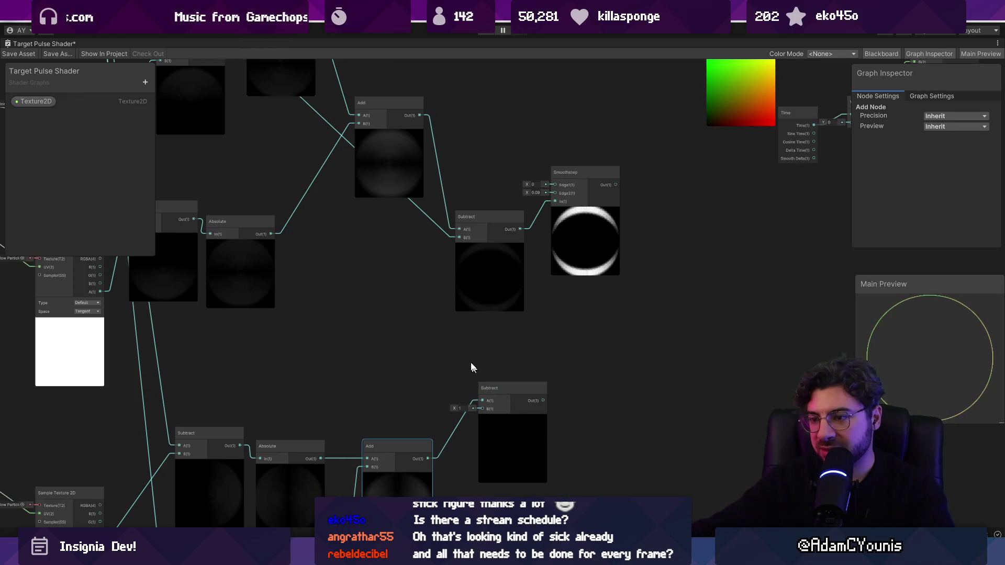
{"action": "key", "text": "a"}
{"action": "left_click_drag", "start_coordinate": [398, 140], "coordinate": [649, 468]}
{"action": "scroll", "coordinate": [724, 491], "scroll_direction": "up", "scroll_amount": 3}
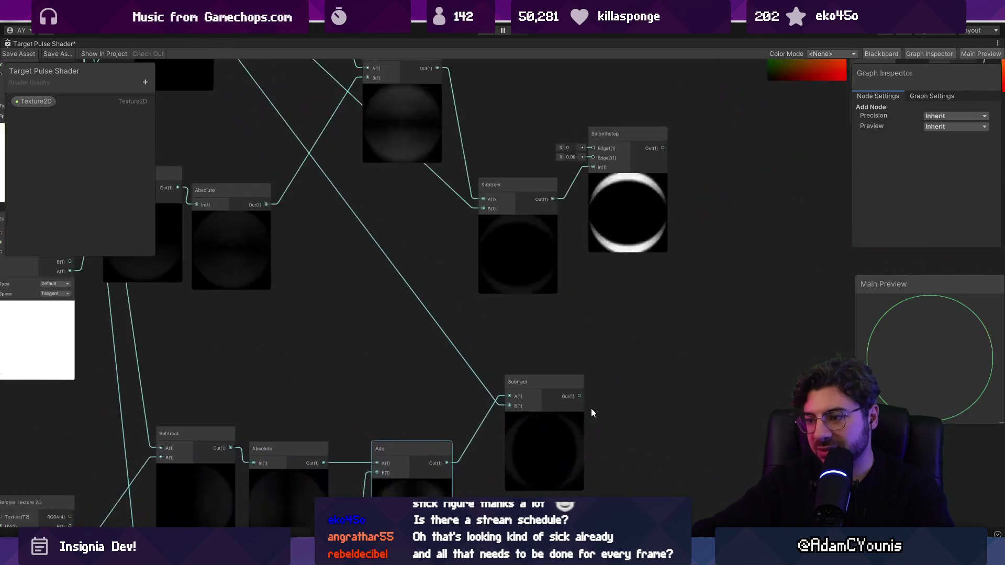
Create an Add node taking the upper Subtract in A and the lower Subtract in B
{"action": "key", "text": "space"}
{"action": "type", "text": "add"}
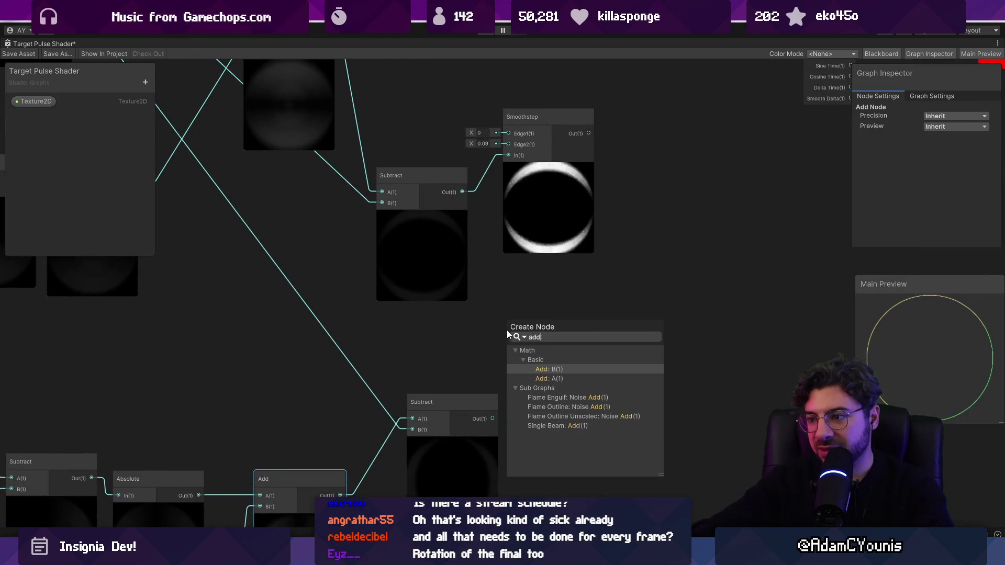
{"action": "key", "text": "Down"}
{"action": "key", "text": "Return"}
{"action": "left_click_drag", "start_coordinate": [496, 315], "coordinate": [507, 351]}
{"action": "mouse_move", "coordinate": [558, 309]}
{"action": "left_mouse_down"}
{"action": "mouse_move", "coordinate": [496, 337]}
{"action": "mouse_move", "coordinate": [509, 333]}
{"action": "left_mouse_up"}
Feed the Add output into Smoothstep's In and raise Edge2 to 0.21
{"action": "left_click_drag", "start_coordinate": [489, 272], "coordinate": [580, 278]}
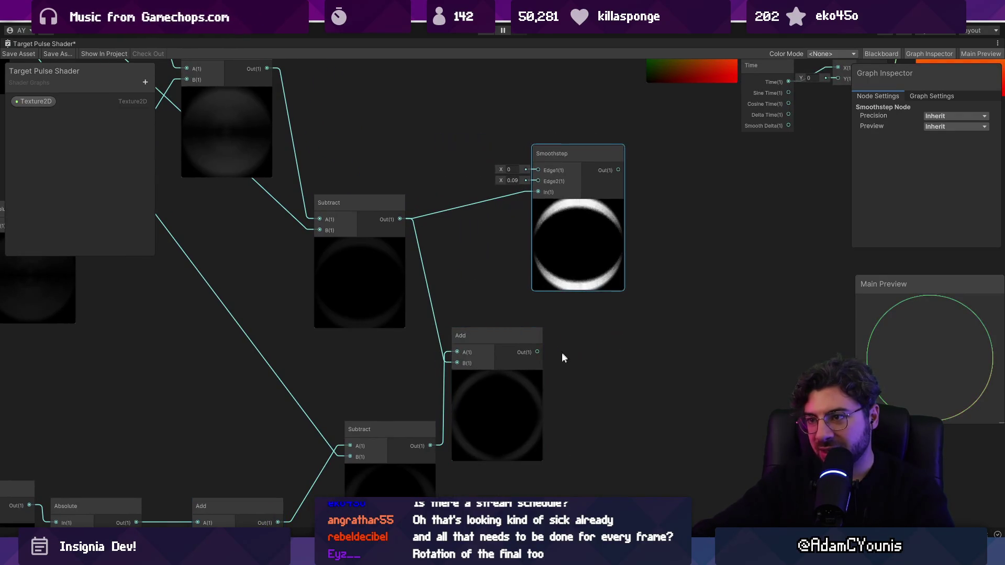
{"action": "left_click_drag", "start_coordinate": [538, 352], "coordinate": [538, 192]}
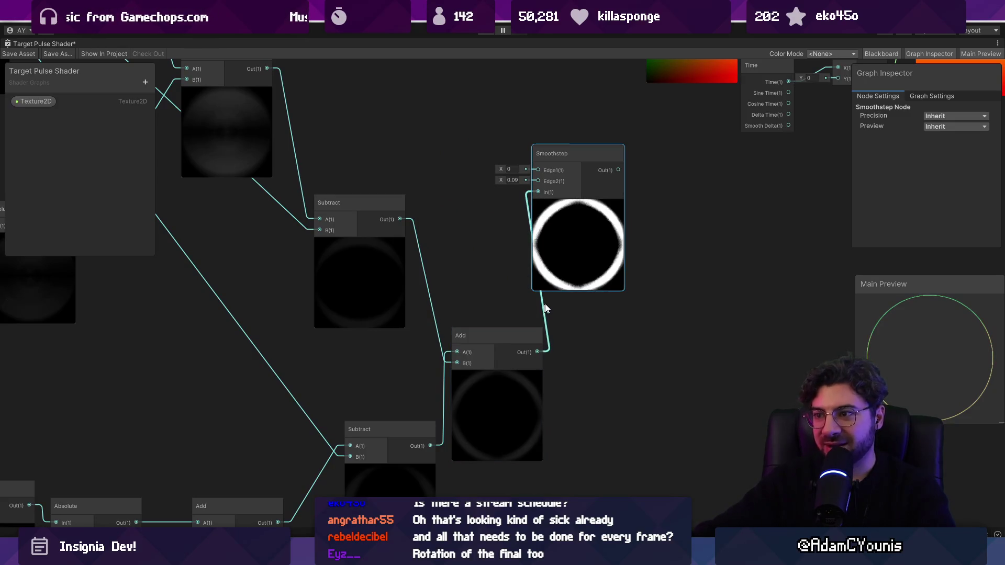
{"action": "mouse_move", "coordinate": [561, 286]}
{"action": "left_click_drag", "start_coordinate": [577, 242], "coordinate": [634, 246]}
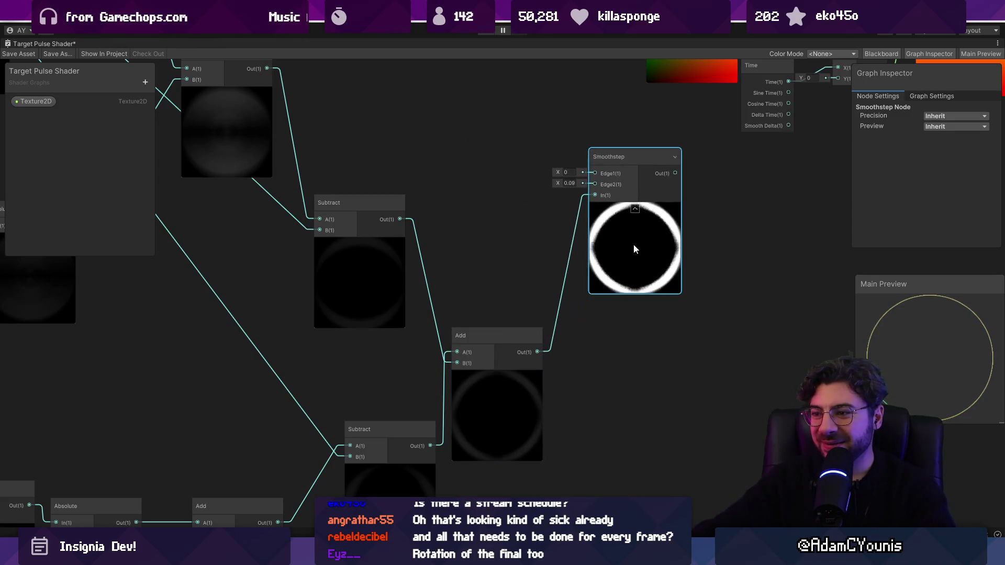
{"action": "left_click_drag", "start_coordinate": [558, 183], "coordinate": [559, 184]}
{"action": "scroll", "coordinate": [558, 249], "scroll_direction": "down", "scroll_amount": 5}
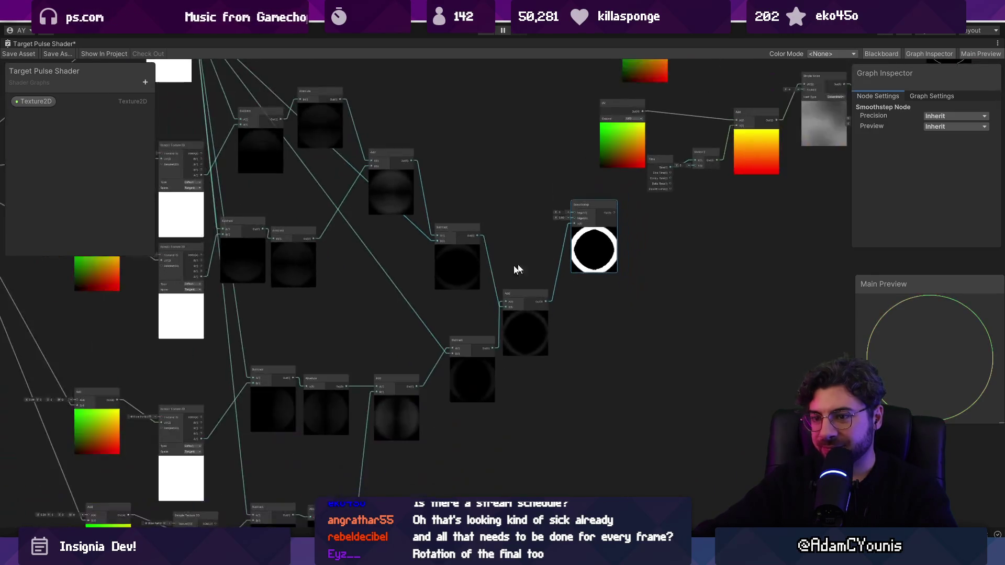
Add a Float node to the graph
{"action": "scroll", "coordinate": [438, 291], "scroll_direction": "up", "scroll_amount": 2}
{"action": "right_click", "coordinate": [393, 277]}
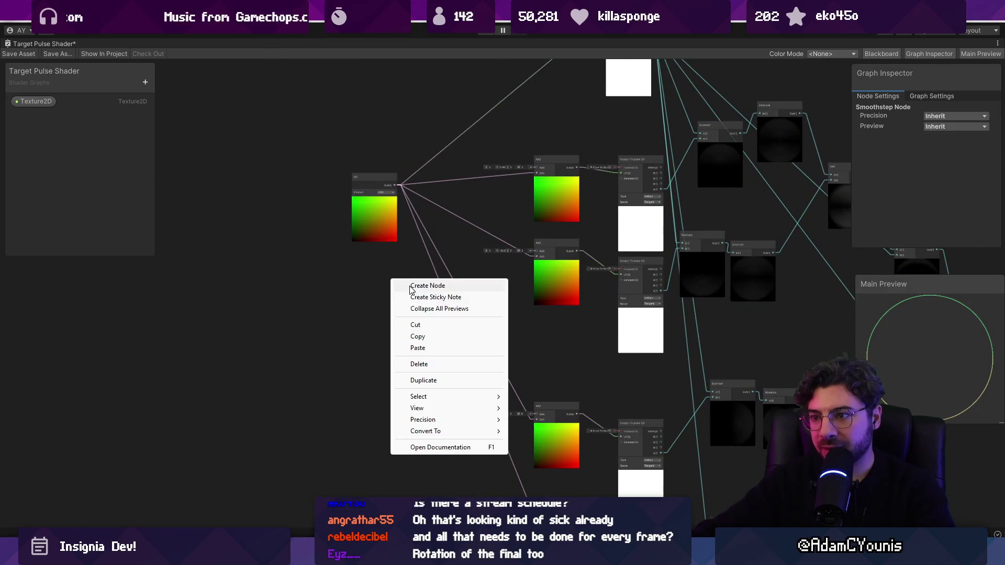
{"action": "left_click", "coordinate": [410, 286]}
{"action": "type", "text": "float"}
{"action": "key", "text": "Return"}
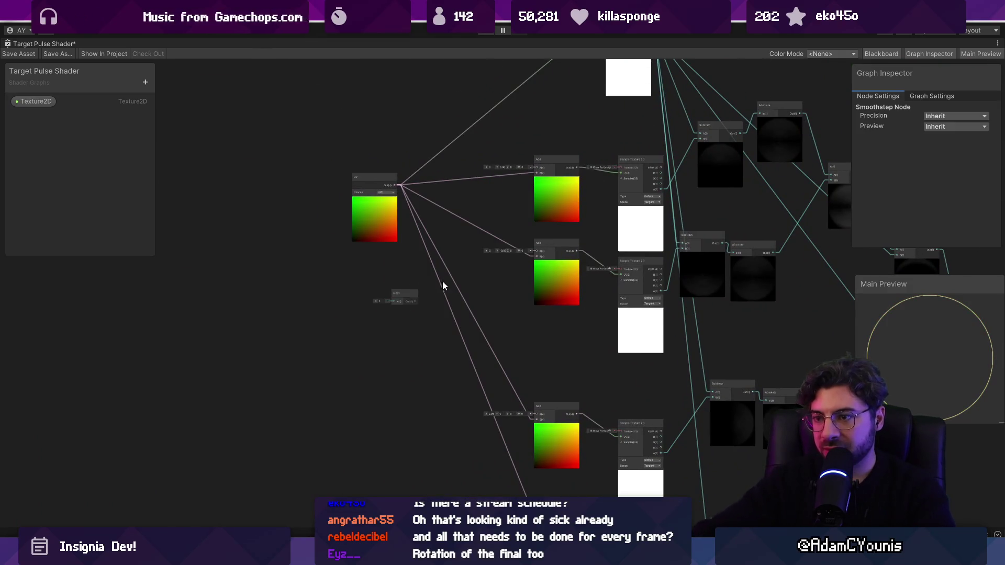
Add a Multiply node fed by the Float with B set to -1, placed beside it
{"action": "scroll", "coordinate": [442, 283], "scroll_direction": "up", "scroll_amount": 4}
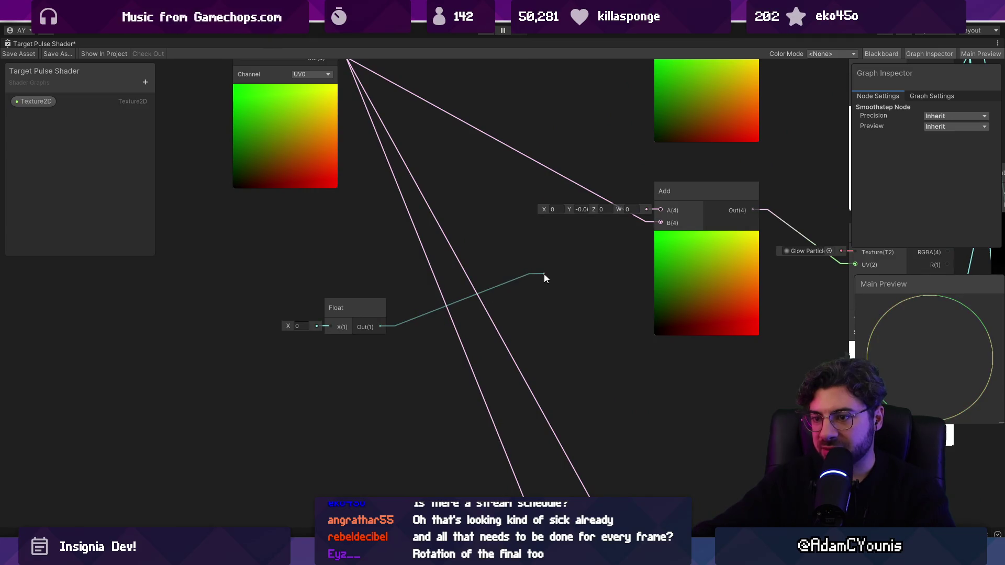
{"action": "left_click_drag", "start_coordinate": [544, 278], "coordinate": [544, 278]}
{"action": "type", "text": "mult"}
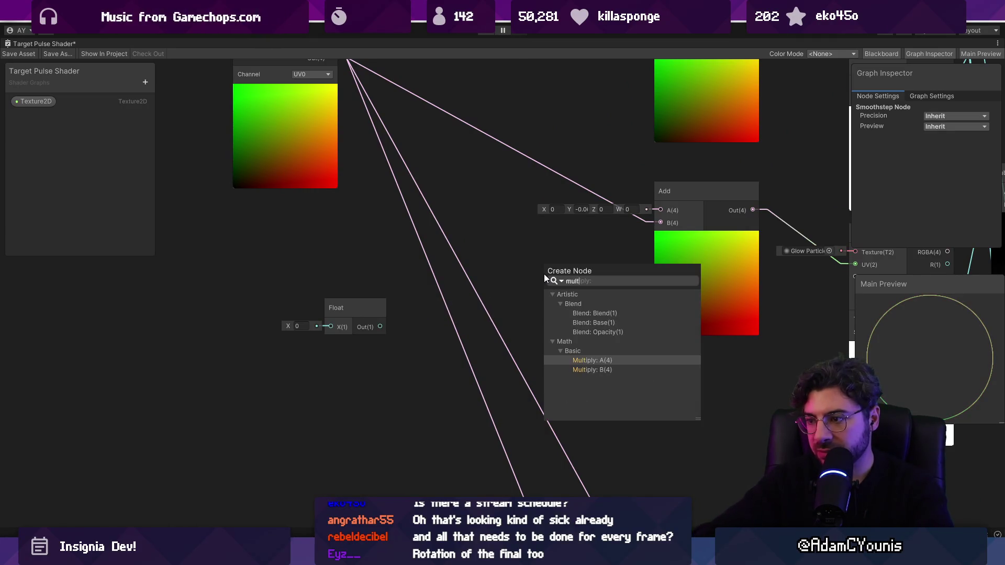
{"action": "key", "text": "Return"}
{"action": "left_click", "coordinate": [517, 296]}
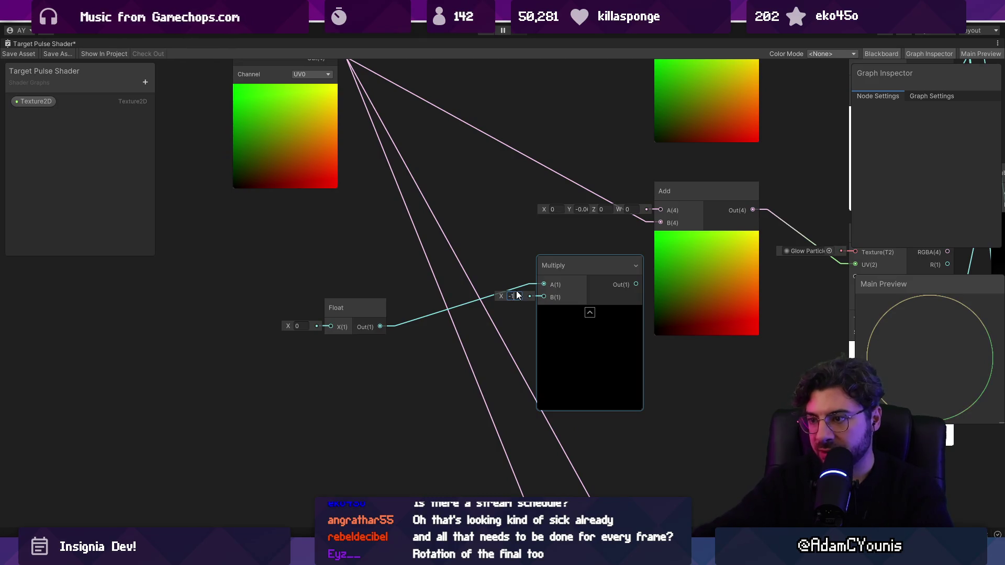
{"action": "mouse_move", "coordinate": [637, 285]}
{"action": "left_mouse_down"}
{"action": "mouse_move", "coordinate": [656, 212]}
{"action": "mouse_move", "coordinate": [660, 223]}
{"action": "mouse_move", "coordinate": [429, 309]}
{"action": "left_mouse_up"}
{"action": "key", "text": "Escape"}
{"action": "mouse_move", "coordinate": [361, 304]}
{"action": "left_mouse_down"}
{"action": "mouse_move", "coordinate": [344, 312]}
{"action": "mouse_move", "coordinate": [160, 287]}
{"action": "left_mouse_up"}
{"action": "left_click_drag", "start_coordinate": [431, 315], "coordinate": [242, 319]}
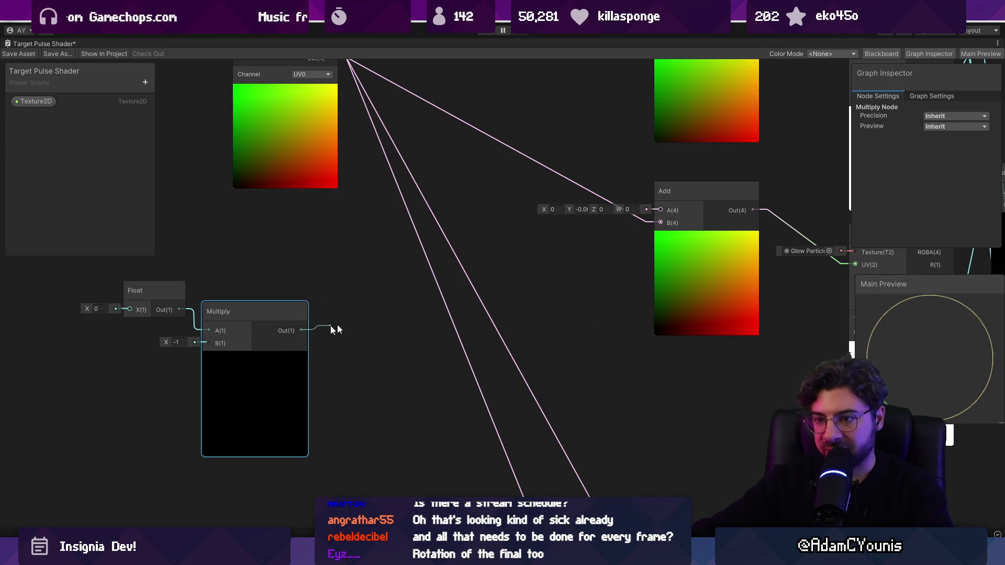
Add a Vector 2 node from the Multiply output and connect it to an Add node's A input
{"action": "left_click_drag", "start_coordinate": [301, 331], "coordinate": [376, 312]}
{"action": "type", "text": "vec"}
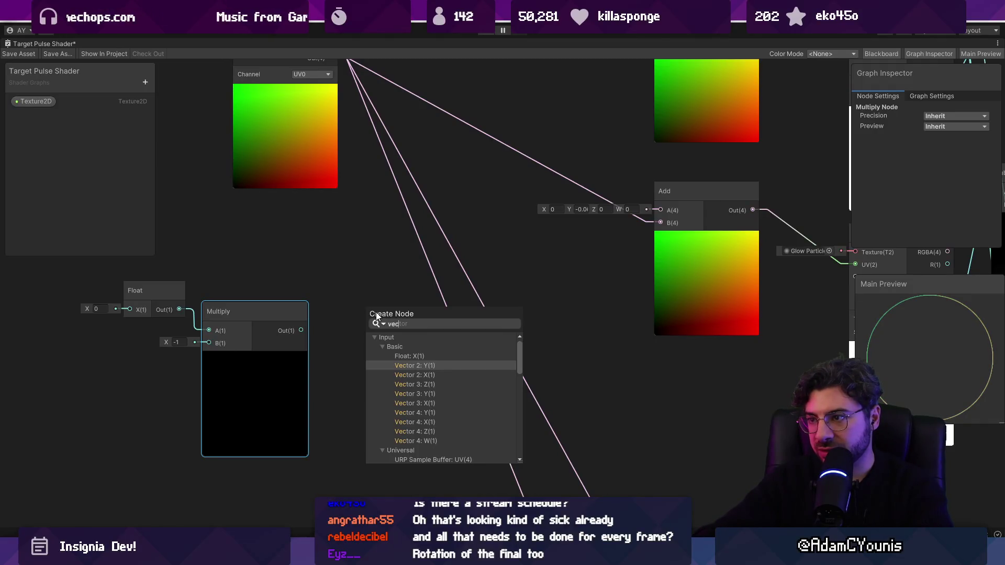
{"action": "key", "text": "Return"}
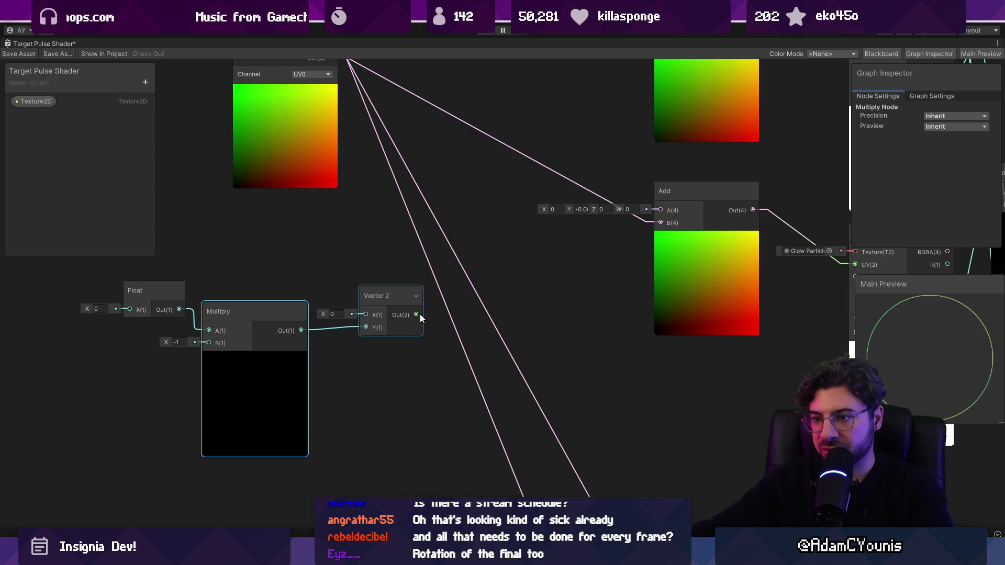
{"action": "mouse_move", "coordinate": [415, 314]}
{"action": "left_mouse_down"}
{"action": "mouse_move", "coordinate": [612, 240]}
{"action": "mouse_move", "coordinate": [657, 209]}
{"action": "mouse_move", "coordinate": [572, 274]}
{"action": "mouse_move", "coordinate": [555, 275]}
{"action": "left_mouse_up"}
{"action": "left_click_drag", "start_coordinate": [418, 308], "coordinate": [657, 209]}
{"action": "left_click_drag", "start_coordinate": [542, 250], "coordinate": [694, 279]}
{"action": "scroll", "coordinate": [394, 320], "scroll_direction": "down", "scroll_amount": 3}
Duplicate the Float, Multiply and Vector 2 group, delete the spare Float, and wire the copy to the top Add A
{"action": "mouse_move", "coordinate": [287, 293]}
{"action": "left_mouse_down"}
{"action": "mouse_move", "coordinate": [414, 396]}
{"action": "mouse_move", "coordinate": [467, 391]}
{"action": "left_mouse_up"}
{"action": "mouse_move", "coordinate": [404, 399]}
{"action": "left_mouse_down"}
{"action": "mouse_move", "coordinate": [430, 437]}
{"action": "mouse_move", "coordinate": [459, 439]}
{"action": "left_mouse_up"}
{"action": "key", "text": "ctrl+z"}
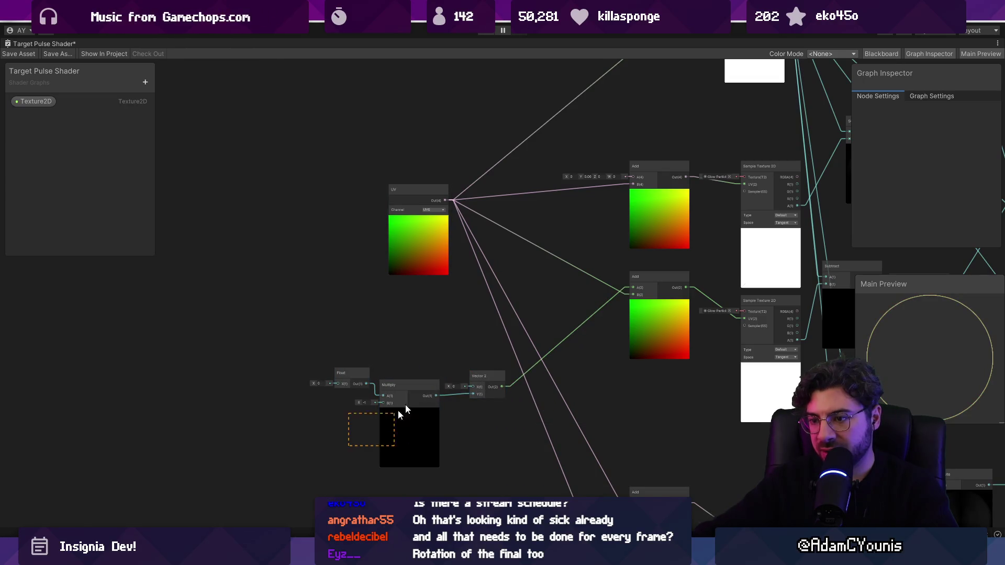
{"action": "key", "text": "ctrl+d"}
{"action": "left_click_drag", "start_coordinate": [413, 507], "coordinate": [394, 440]}
{"action": "left_click", "coordinate": [343, 411]}
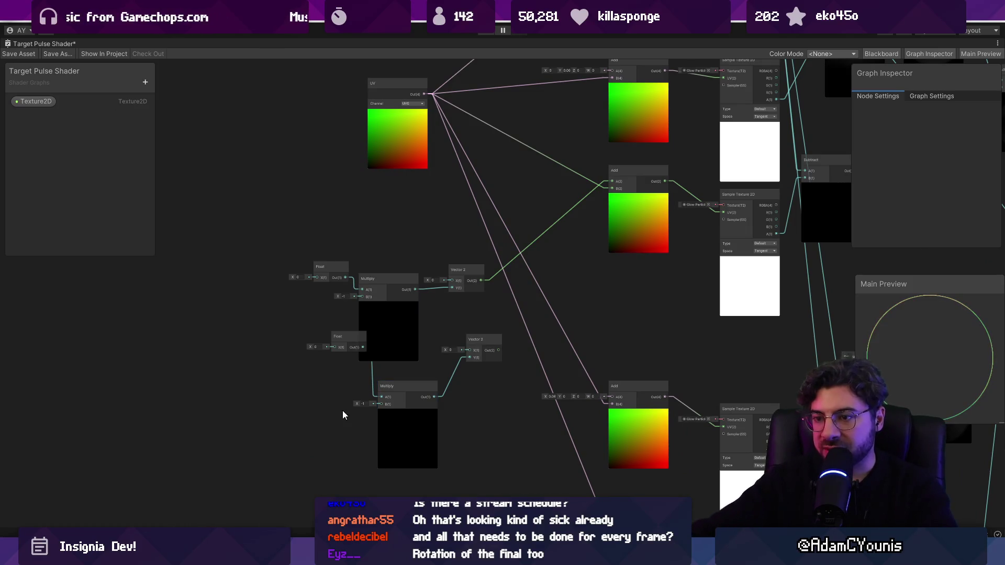
{"action": "mouse_move", "coordinate": [342, 337]}
{"action": "left_mouse_down"}
{"action": "mouse_move", "coordinate": [312, 340]}
{"action": "mouse_move", "coordinate": [467, 357]}
{"action": "mouse_move", "coordinate": [445, 394]}
{"action": "left_mouse_up"}
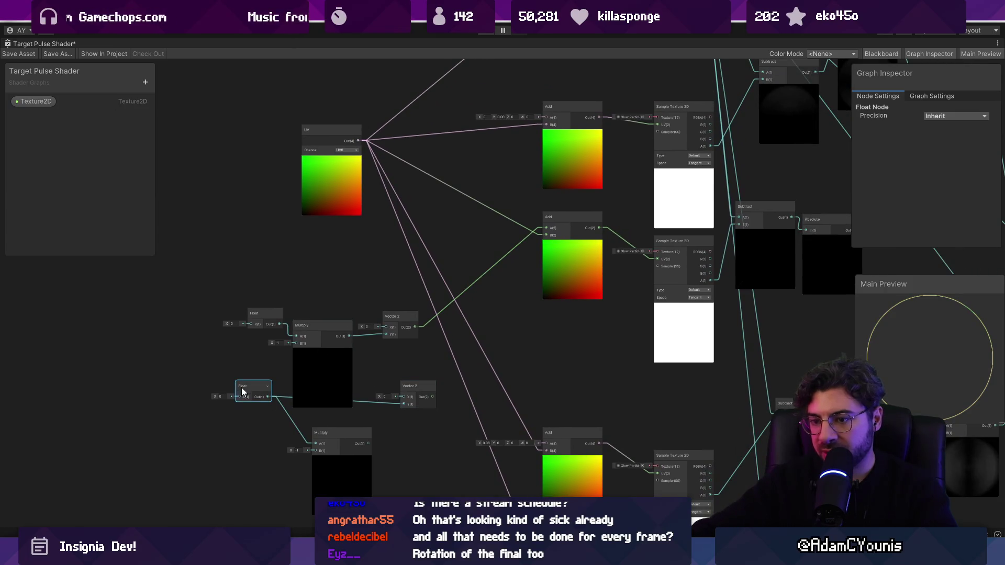
{"action": "left_click_drag", "start_coordinate": [253, 390], "coordinate": [251, 266]}
{"action": "key", "text": "Delete"}
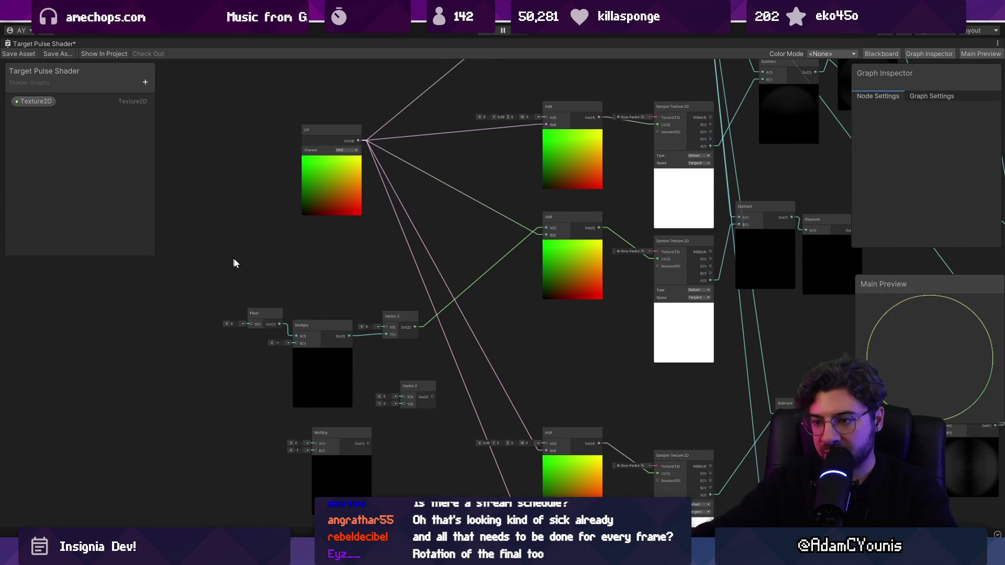
{"action": "left_click_drag", "start_coordinate": [411, 386], "coordinate": [373, 264]}
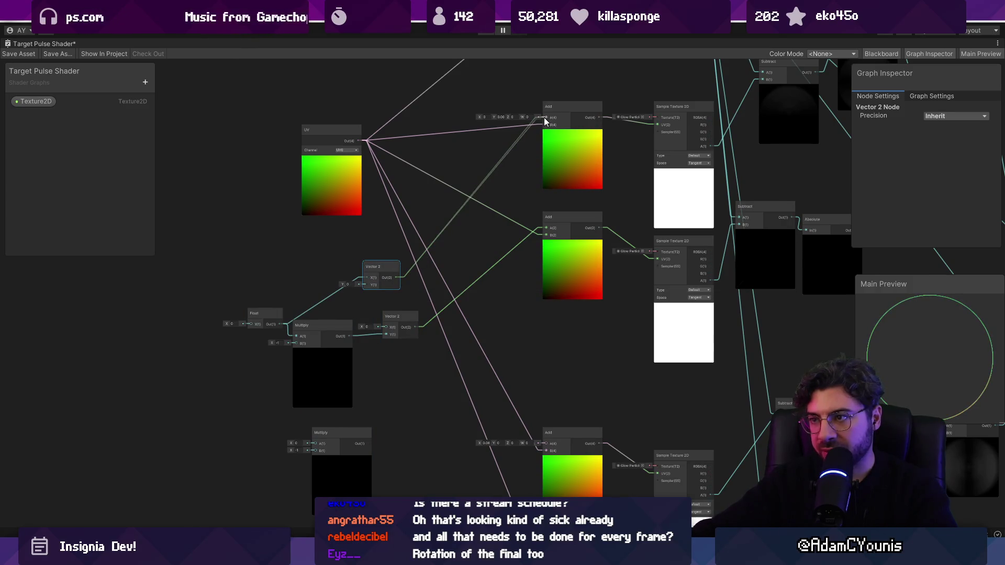
{"action": "left_click_drag", "start_coordinate": [544, 122], "coordinate": [546, 119]}
Delete the extra Multiply and make another Multiply and Vector 2 pair below
{"action": "scroll", "coordinate": [513, 256], "scroll_direction": "down", "scroll_amount": 2}
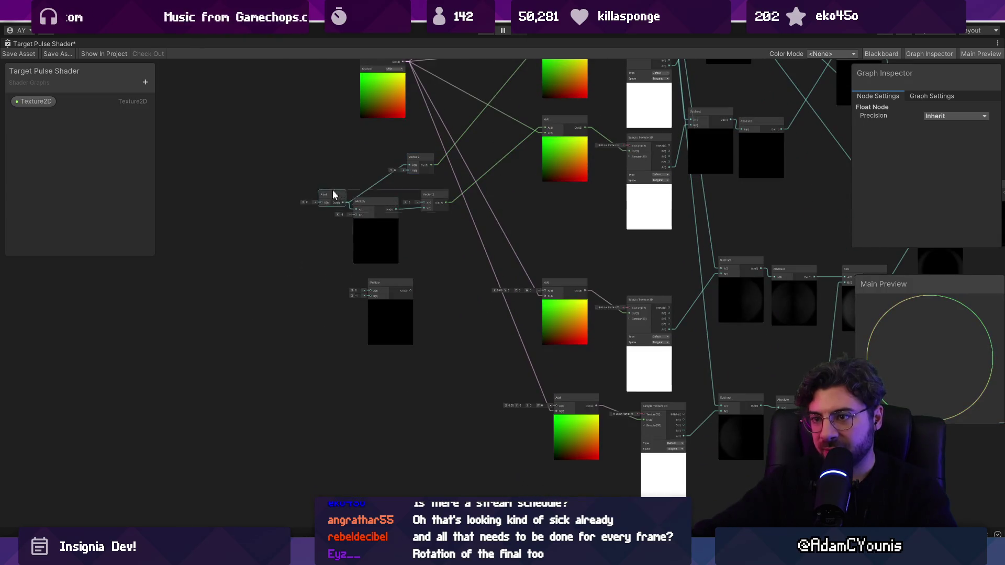
{"action": "left_click_drag", "start_coordinate": [335, 193], "coordinate": [311, 315]}
{"action": "left_click_drag", "start_coordinate": [391, 304], "coordinate": [421, 421]}
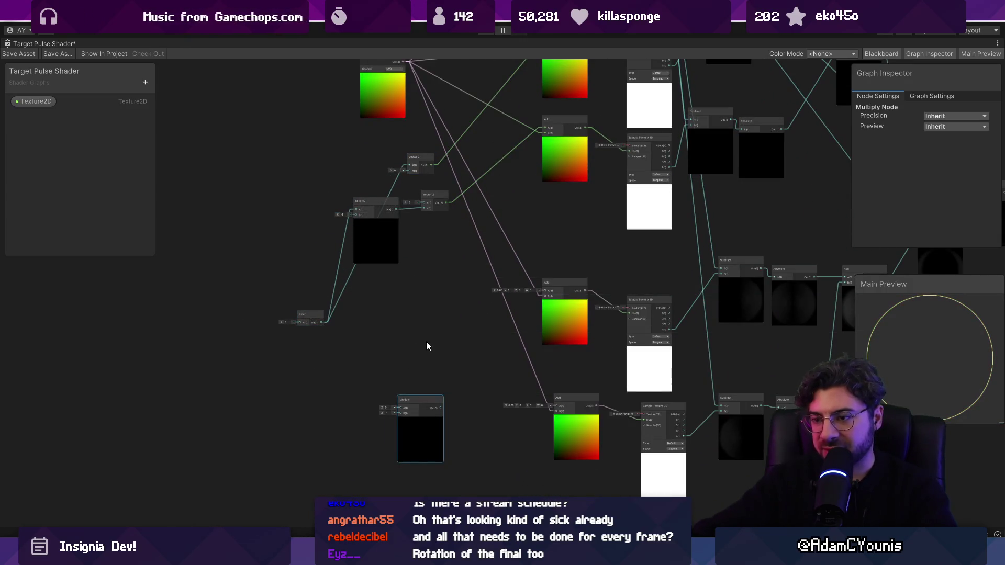
{"action": "key", "text": "Delete"}
{"action": "key", "text": "ctrl+d"}
{"action": "mouse_move", "coordinate": [398, 293]}
{"action": "left_mouse_down"}
{"action": "mouse_move", "coordinate": [419, 347]}
{"action": "mouse_move", "coordinate": [405, 392]}
{"action": "left_mouse_up"}
{"action": "mouse_move", "coordinate": [460, 214]}
{"action": "left_mouse_down"}
{"action": "mouse_move", "coordinate": [461, 386]}
{"action": "mouse_move", "coordinate": [450, 411]}
{"action": "left_mouse_up"}
Wire the Float output into Vector 2 Y and remove the old X connection
{"action": "scroll", "coordinate": [411, 392], "scroll_direction": "up", "scroll_amount": 3}
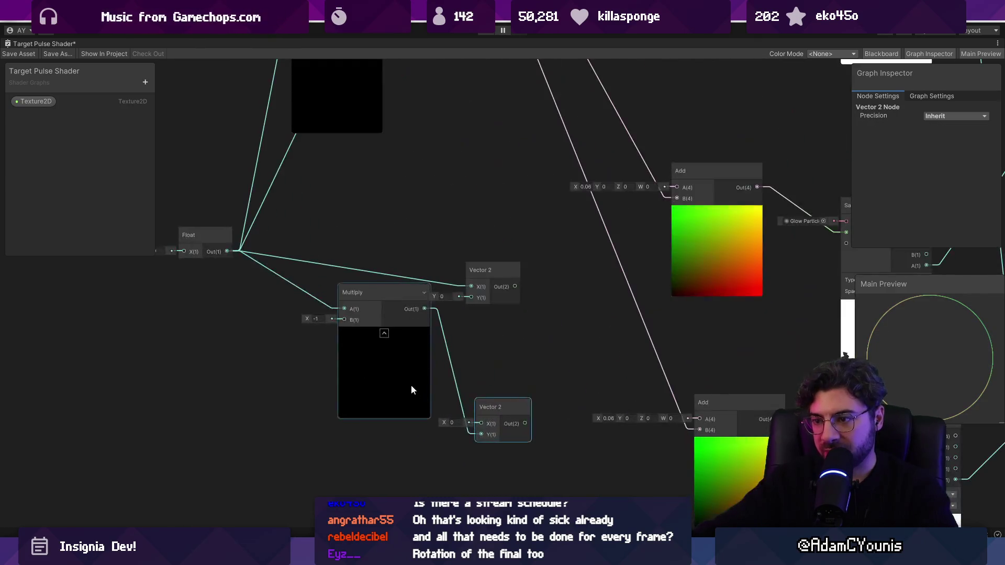
{"action": "left_click", "coordinate": [410, 393]}
{"action": "scroll", "coordinate": [469, 341], "scroll_direction": "up", "scroll_amount": 2}
{"action": "left_click_drag", "start_coordinate": [255, 234], "coordinate": [578, 295]}
{"action": "left_click", "coordinate": [527, 272]}
{"action": "key", "text": "Delete"}
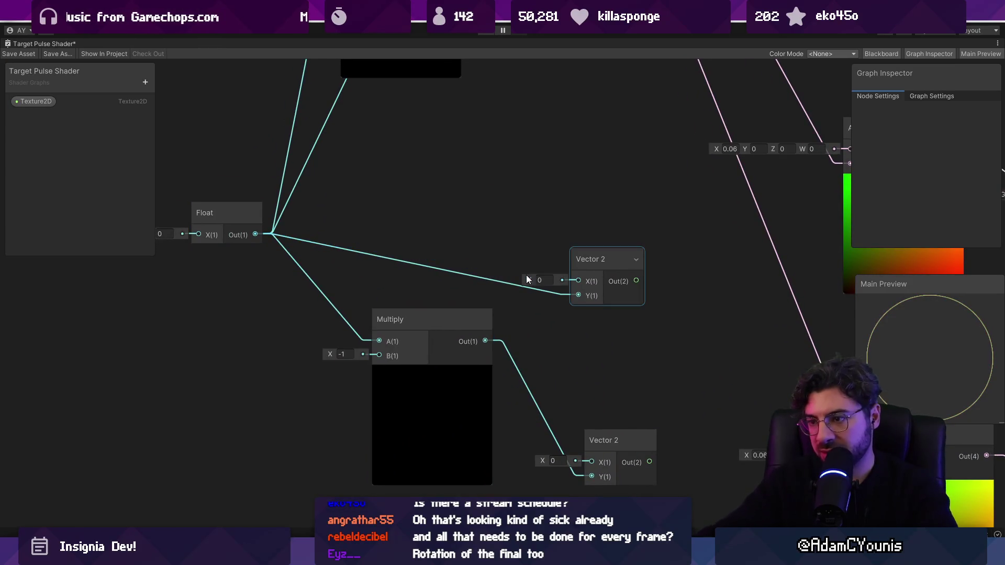
{"action": "scroll", "coordinate": [538, 215], "scroll_direction": "down", "scroll_amount": 5}
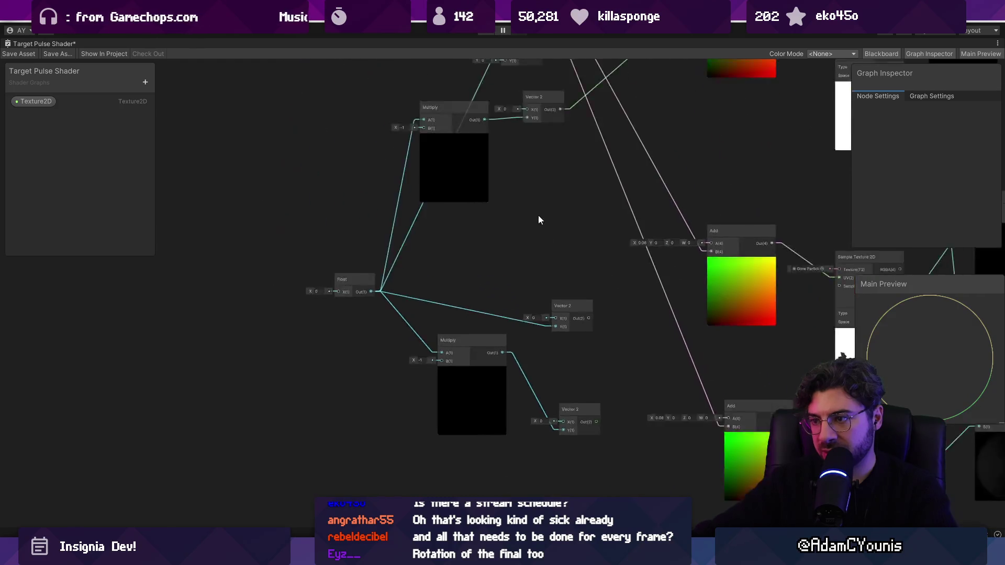
{"action": "scroll", "coordinate": [479, 222], "scroll_direction": "up", "scroll_amount": 5}
Connect the Float output to the upper Vector 2 X and delete the old Y wires
{"action": "left_click", "coordinate": [306, 418]}
{"action": "scroll", "coordinate": [306, 419], "scroll_direction": "down", "scroll_amount": 3}
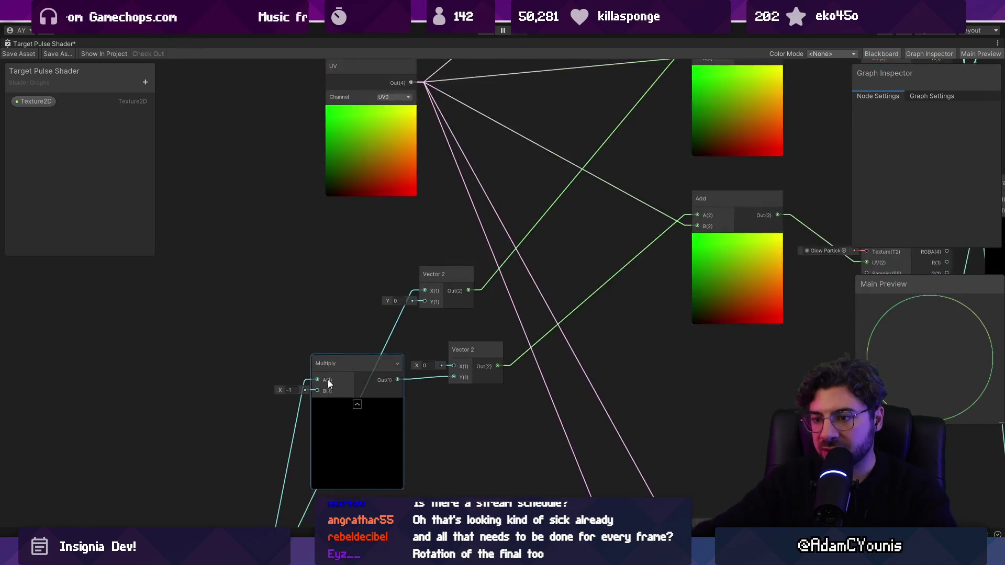
{"action": "mouse_move", "coordinate": [300, 473]}
{"action": "left_mouse_down"}
{"action": "mouse_move", "coordinate": [334, 432]}
{"action": "mouse_move", "coordinate": [471, 171]}
{"action": "left_mouse_up"}
{"action": "left_click", "coordinate": [451, 185]}
{"action": "key", "text": "Delete"}
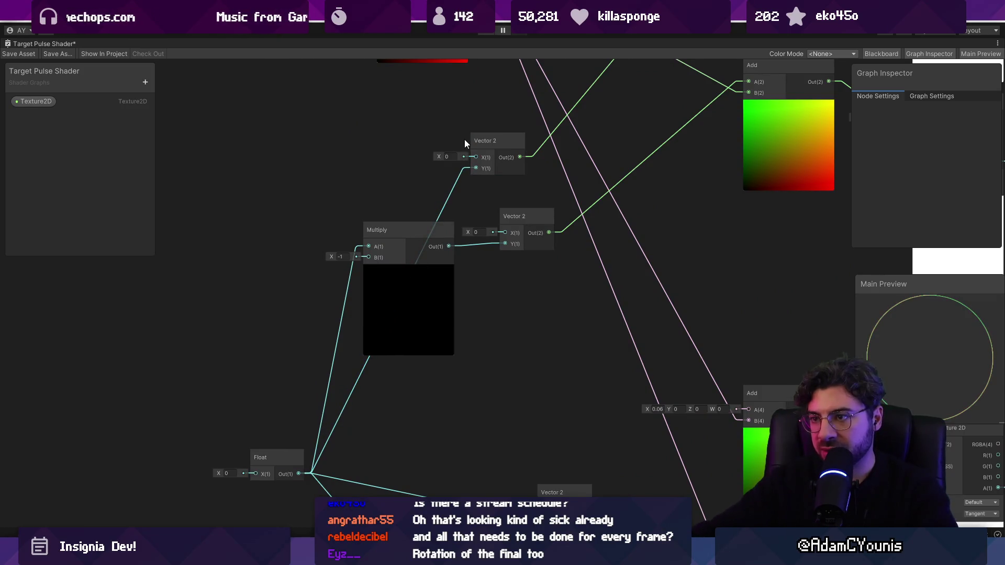
{"action": "mouse_move", "coordinate": [408, 270]}
{"action": "left_mouse_down"}
{"action": "mouse_move", "coordinate": [398, 239]}
{"action": "mouse_move", "coordinate": [463, 266]}
{"action": "left_mouse_up"}
{"action": "left_click_drag", "start_coordinate": [213, 153], "coordinate": [536, 200]}
{"action": "left_click", "coordinate": [513, 210]}
{"action": "key", "text": "Delete"}
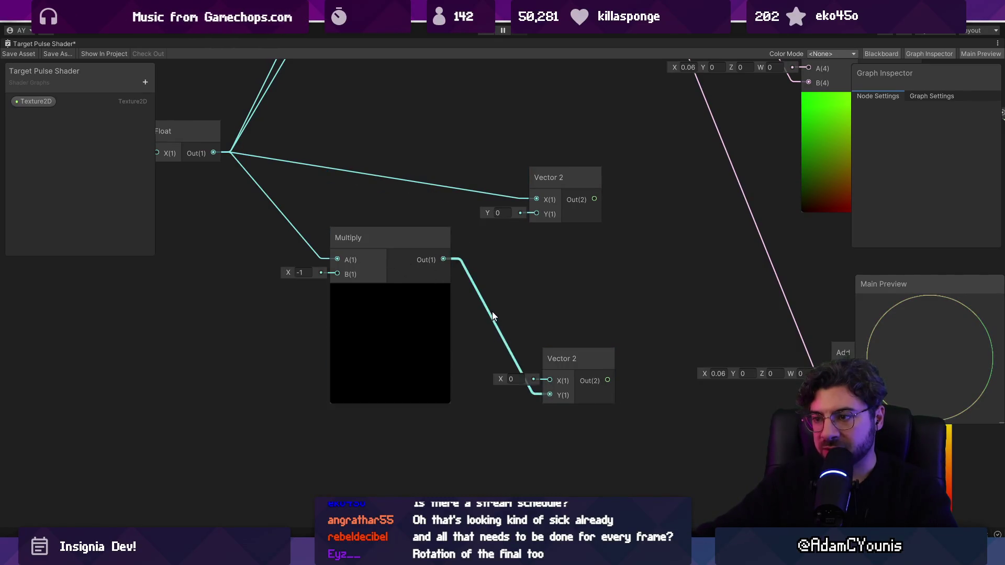
{"action": "key", "text": "Delete"}
Feed Multiply into Vector 2 X and wire each Vector 2 output into its Add A input
{"action": "scroll", "coordinate": [523, 366], "scroll_direction": "down", "scroll_amount": 5}
{"action": "left_click_drag", "start_coordinate": [613, 387], "coordinate": [447, 350]}
{"action": "scroll", "coordinate": [439, 338], "scroll_direction": "up", "scroll_amount": 4}
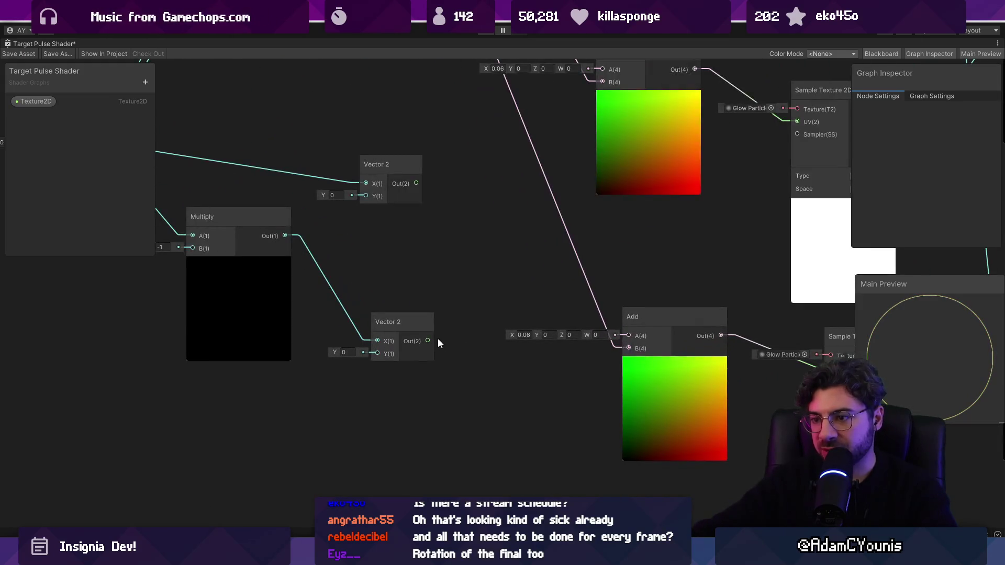
{"action": "left_click_drag", "start_coordinate": [627, 335], "coordinate": [627, 334]}
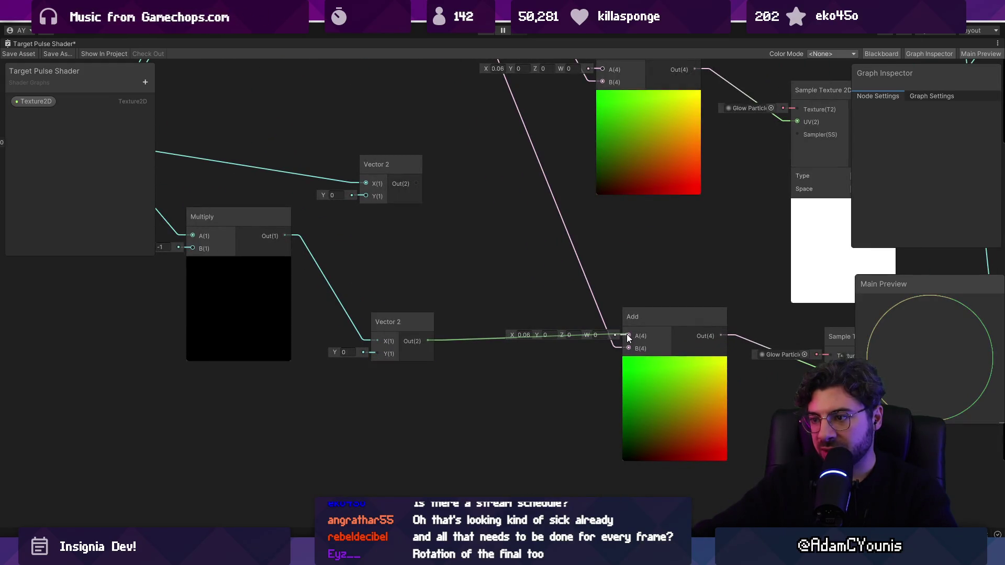
{"action": "left_click_drag", "start_coordinate": [455, 353], "coordinate": [642, 240]}
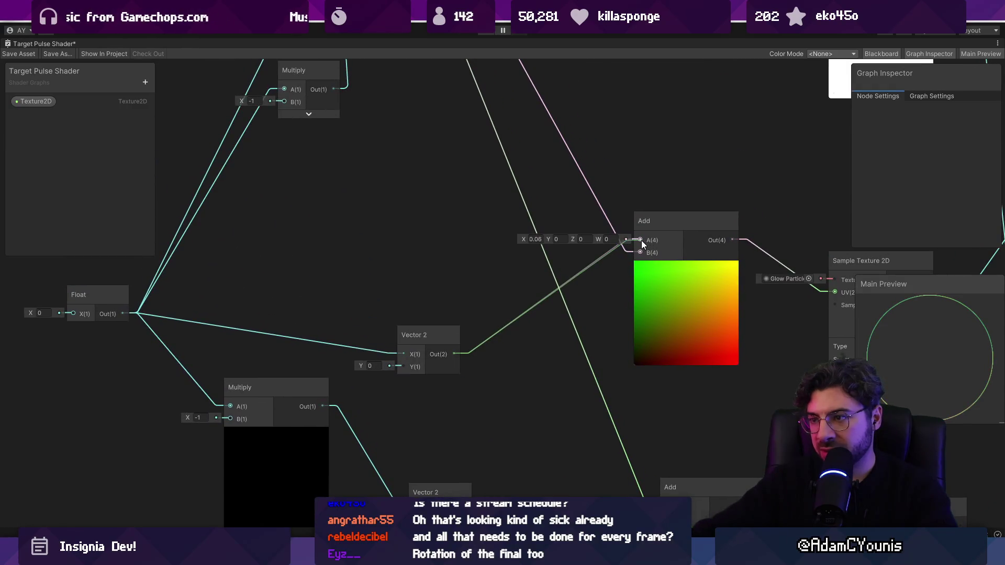
{"action": "mouse_move", "coordinate": [458, 344]}
{"action": "left_mouse_down"}
{"action": "mouse_move", "coordinate": [662, 184]}
{"action": "mouse_move", "coordinate": [611, 273]}
{"action": "mouse_move", "coordinate": [592, 352]}
{"action": "left_mouse_up"}
{"action": "scroll", "coordinate": [592, 352], "scroll_direction": "down", "scroll_amount": 5}
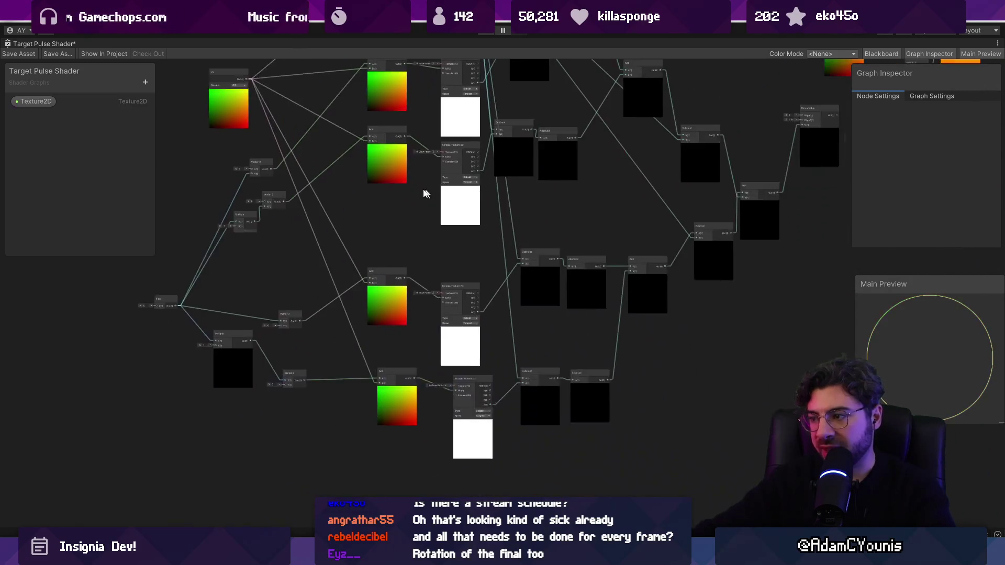
{"action": "mouse_move", "coordinate": [533, 278]}
{"action": "left_mouse_down"}
{"action": "mouse_move", "coordinate": [567, 285]}
{"action": "mouse_move", "coordinate": [449, 314]}
{"action": "mouse_move", "coordinate": [474, 306]}
{"action": "left_mouse_up"}
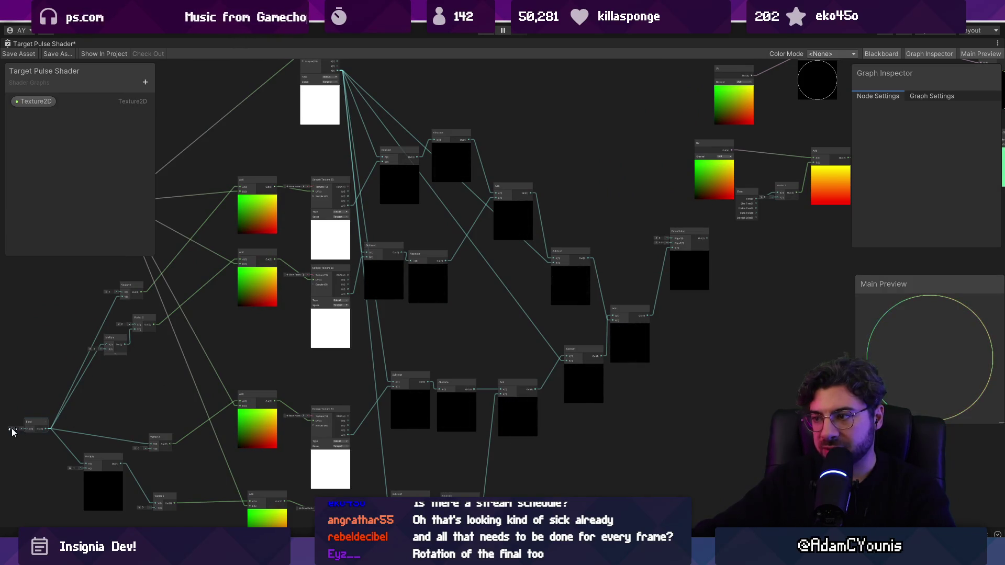
{"action": "scroll", "coordinate": [640, 307], "scroll_direction": "up", "scroll_amount": 10}
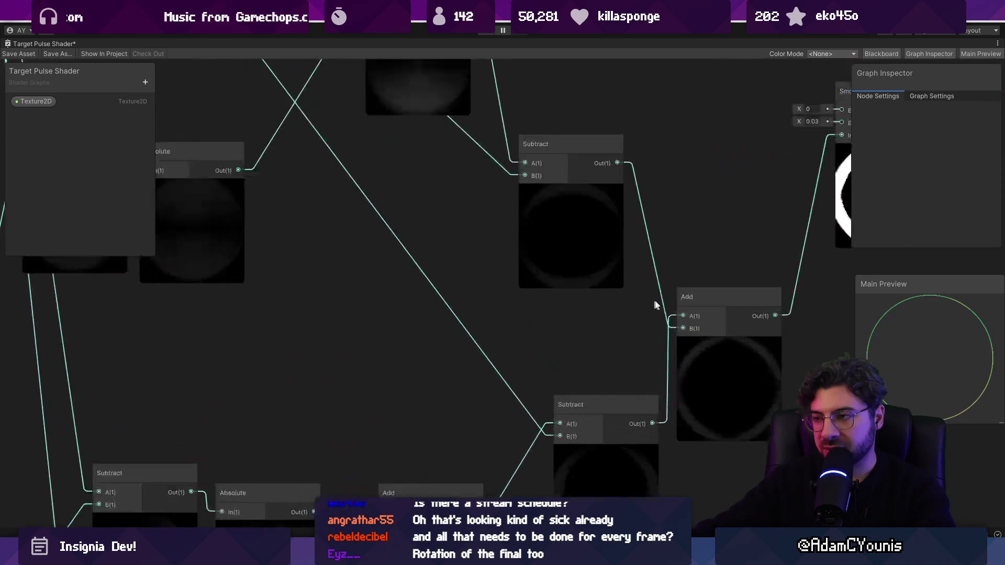
{"action": "scroll", "coordinate": [400, 340], "scroll_direction": "down", "scroll_amount": 5}
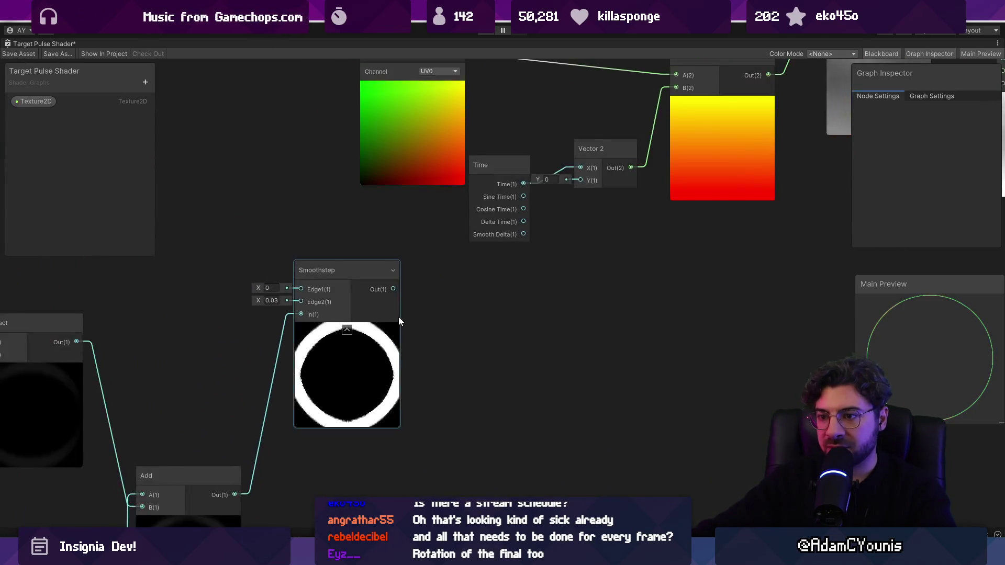
{"action": "key", "text": "space"}
{"action": "type", "text": "multiply"}
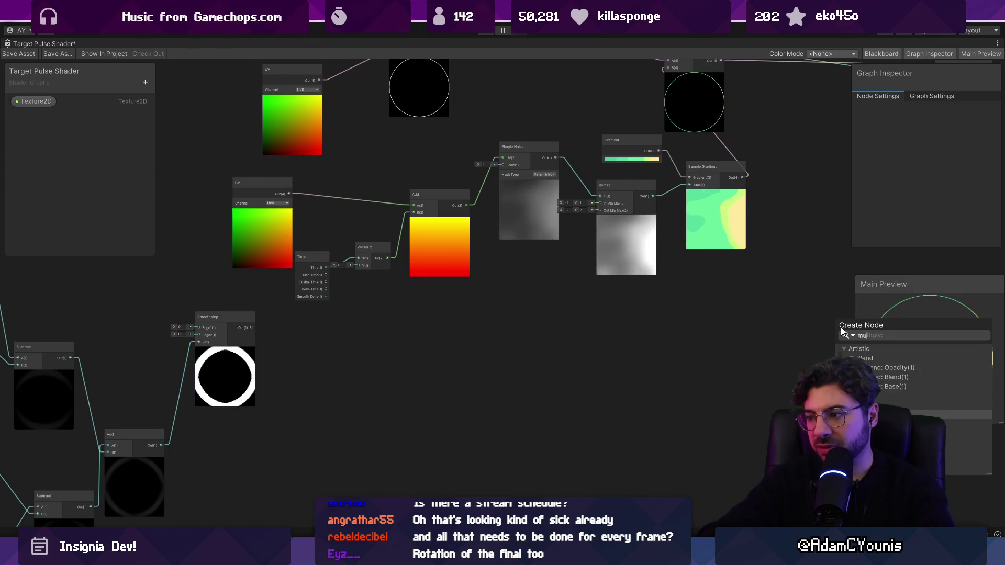
{"action": "key", "text": "Return"}
{"action": "left_click_drag", "start_coordinate": [748, 283], "coordinate": [442, 361]}
{"action": "mouse_move", "coordinate": [438, 252]}
{"action": "left_mouse_down"}
{"action": "mouse_move", "coordinate": [489, 411]}
{"action": "mouse_move", "coordinate": [529, 423]}
{"action": "mouse_move", "coordinate": [553, 381]}
{"action": "mouse_move", "coordinate": [541, 342]}
{"action": "mouse_move", "coordinate": [611, 234]}
{"action": "mouse_move", "coordinate": [633, 144]}
{"action": "left_mouse_up"}
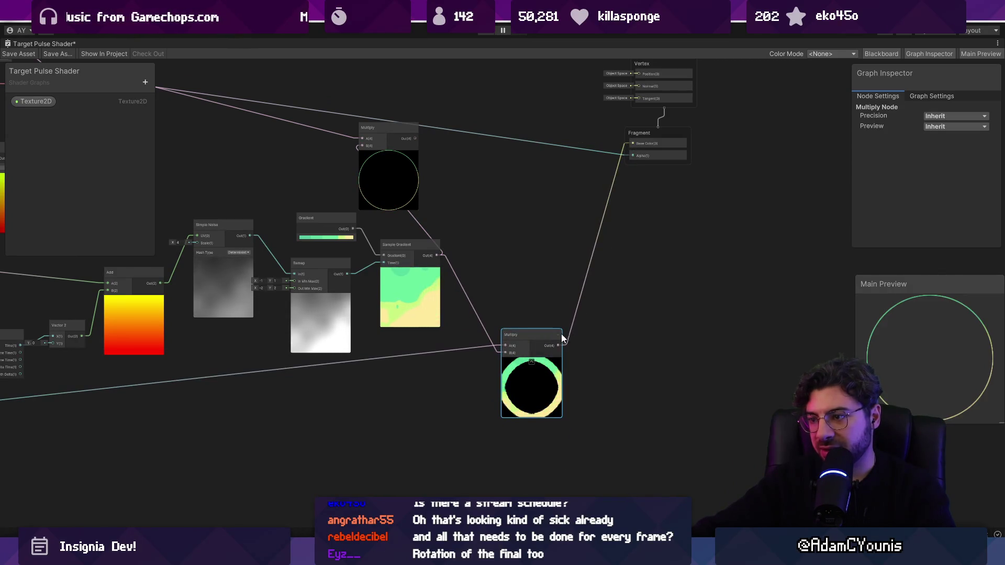
{"action": "key", "text": "space"}
{"action": "scroll", "coordinate": [661, 316], "scroll_direction": "down", "scroll_amount": 2}
{"action": "left_click", "coordinate": [661, 302]}
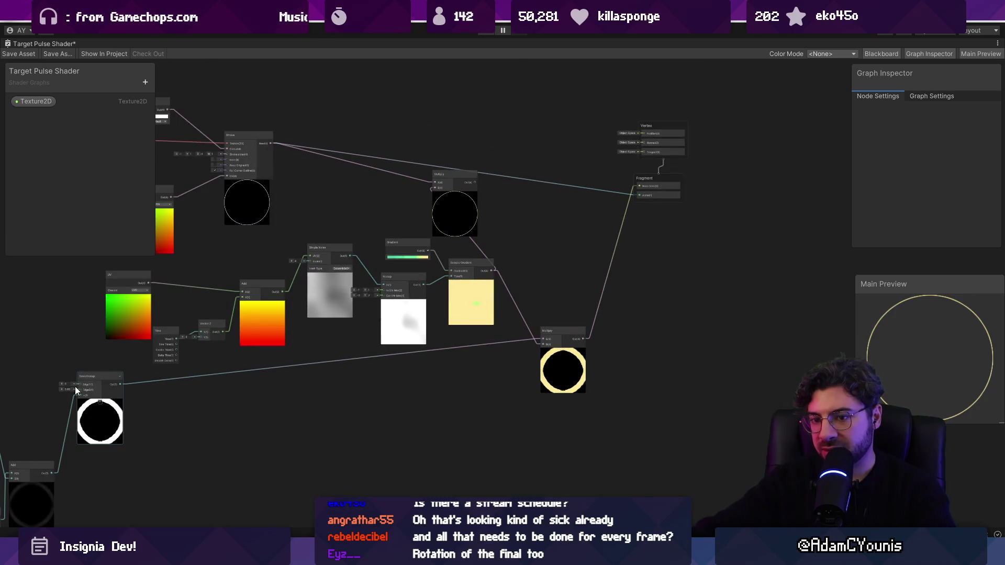
{"action": "mouse_move", "coordinate": [120, 384]}
{"action": "left_mouse_down"}
{"action": "mouse_move", "coordinate": [646, 172]}
{"action": "mouse_move", "coordinate": [637, 194]}
{"action": "left_mouse_up"}
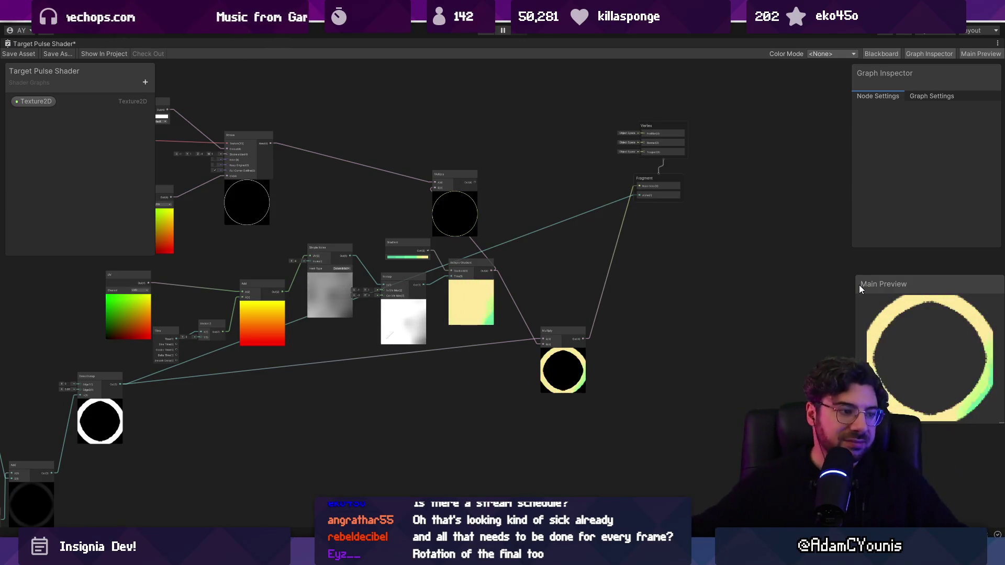
{"action": "scroll", "coordinate": [735, 310], "scroll_direction": "down", "scroll_amount": 3}
{"action": "scroll", "coordinate": [446, 368], "scroll_direction": "down", "scroll_amount": 2}
{"action": "left_click_drag", "start_coordinate": [446, 368], "coordinate": [658, 306]}
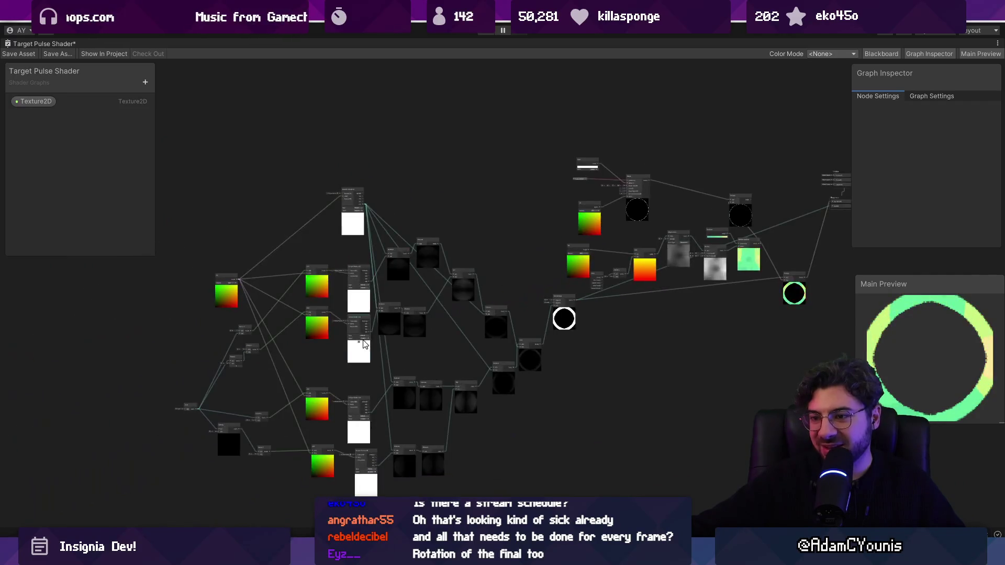
{"action": "scroll", "coordinate": [352, 337], "scroll_direction": "up", "scroll_amount": 2}
{"action": "scroll", "coordinate": [281, 148], "scroll_direction": "up", "scroll_amount": 3}
{"action": "mouse_move", "coordinate": [280, 149]}
{"action": "left_mouse_down"}
{"action": "mouse_move", "coordinate": [482, 209]}
{"action": "mouse_move", "coordinate": [476, 204]}
{"action": "left_mouse_up"}
{"action": "left_click", "coordinate": [505, 186]}
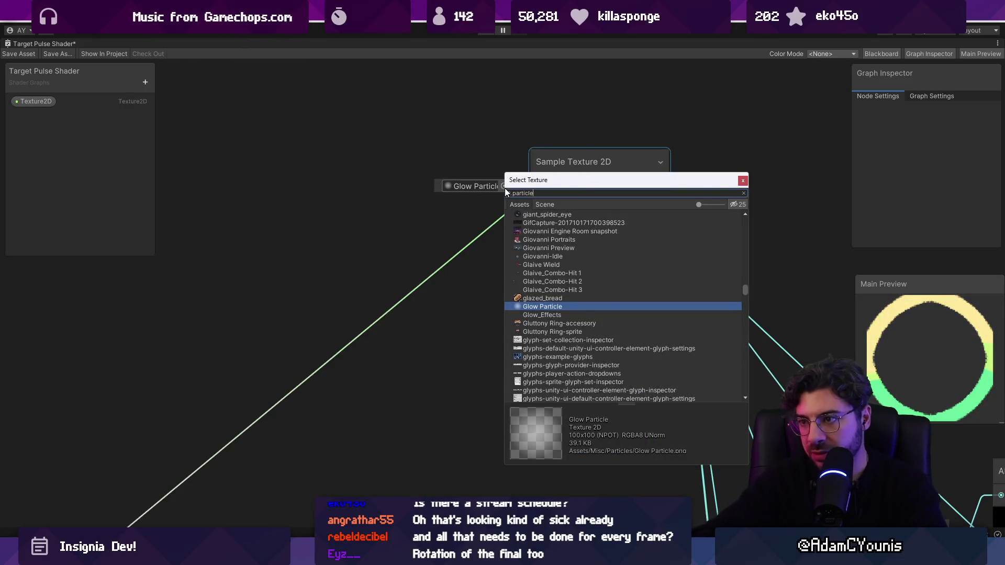
Switch the selected node's texture to Default-Particle
{"action": "type", "text": "ticle"}
{"action": "key", "text": "Down"}
{"action": "key", "text": "Down"}
{"action": "key", "text": "Down"}
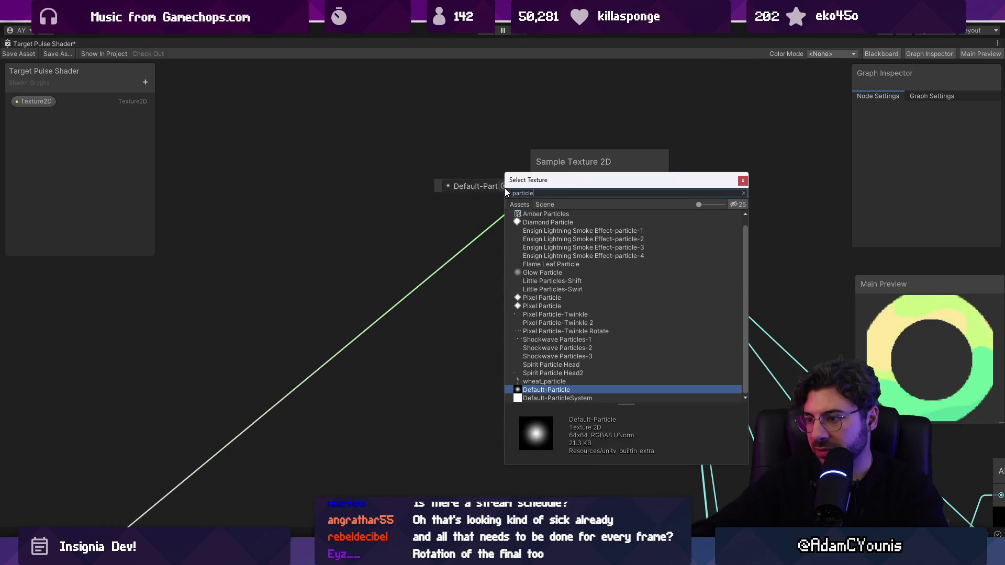
{"action": "key", "text": "Return"}
Add a Texture 2D Asset node and assign Default-Particle to it
{"action": "scroll", "coordinate": [425, 191], "scroll_direction": "down", "scroll_amount": 5}
{"action": "right_click", "coordinate": [342, 202]}
{"action": "left_click", "coordinate": [363, 211]}
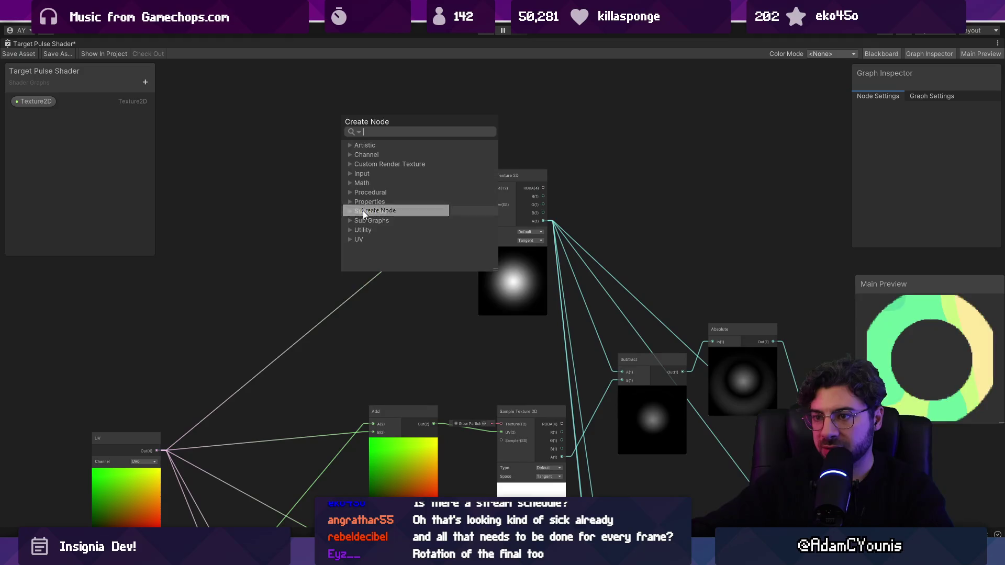
{"action": "type", "text": "tex"}
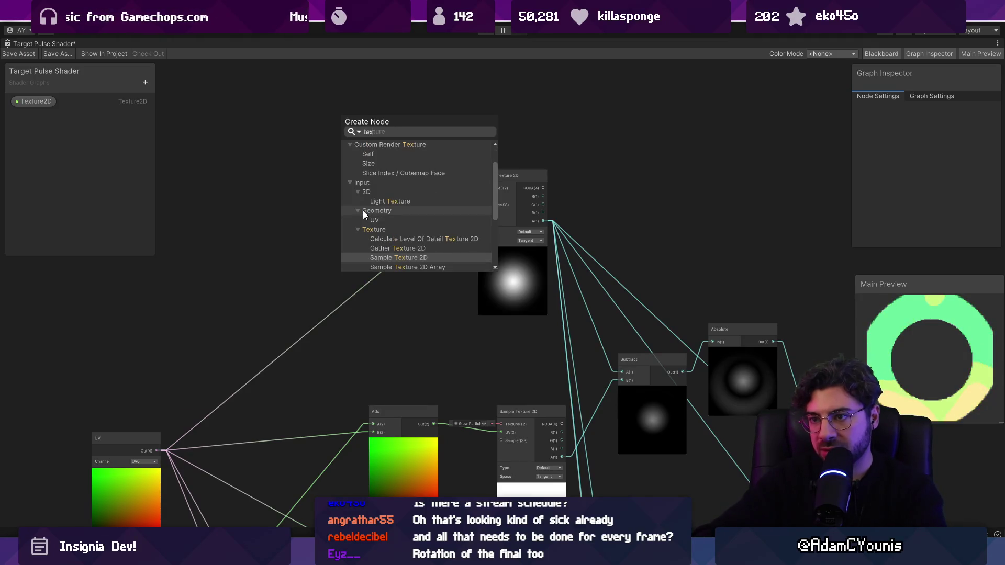
{"action": "type", "text": "turee"}
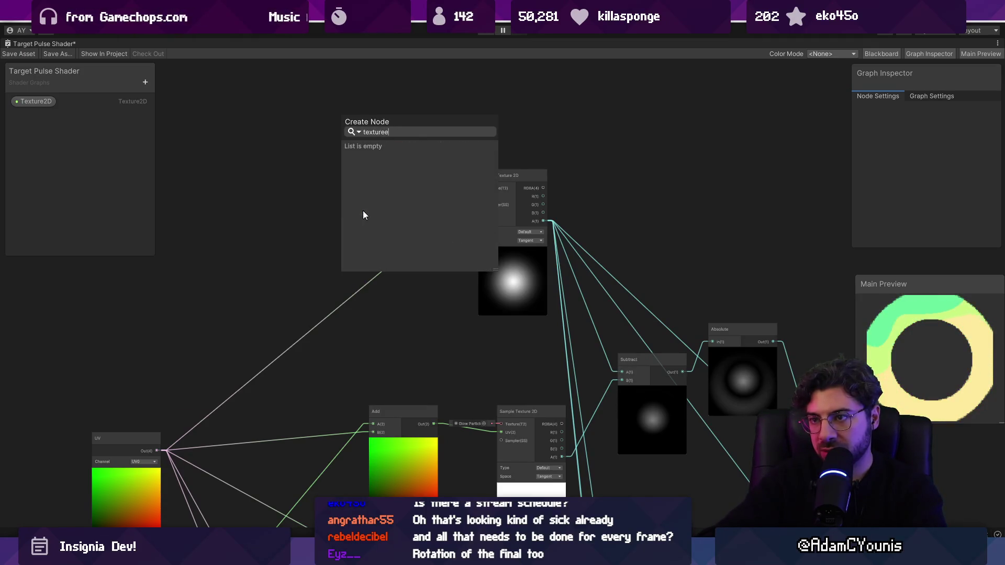
{"action": "key", "text": "BackSpace"}
{"action": "type", "text": "2"}
{"action": "key", "text": "Return"}
{"action": "left_click", "coordinate": [369, 230]}
{"action": "left_click_drag", "start_coordinate": [369, 230], "coordinate": [302, 245]}
{"action": "scroll", "coordinate": [308, 250], "scroll_direction": "up", "scroll_amount": 3}
{"action": "left_click", "coordinate": [336, 267]}
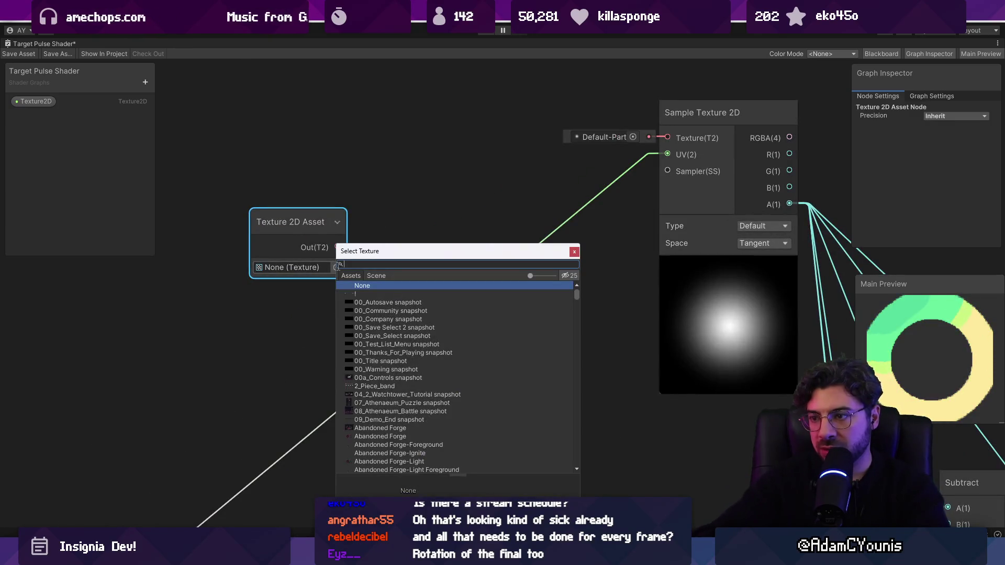
{"action": "type", "text": "default-pa"}
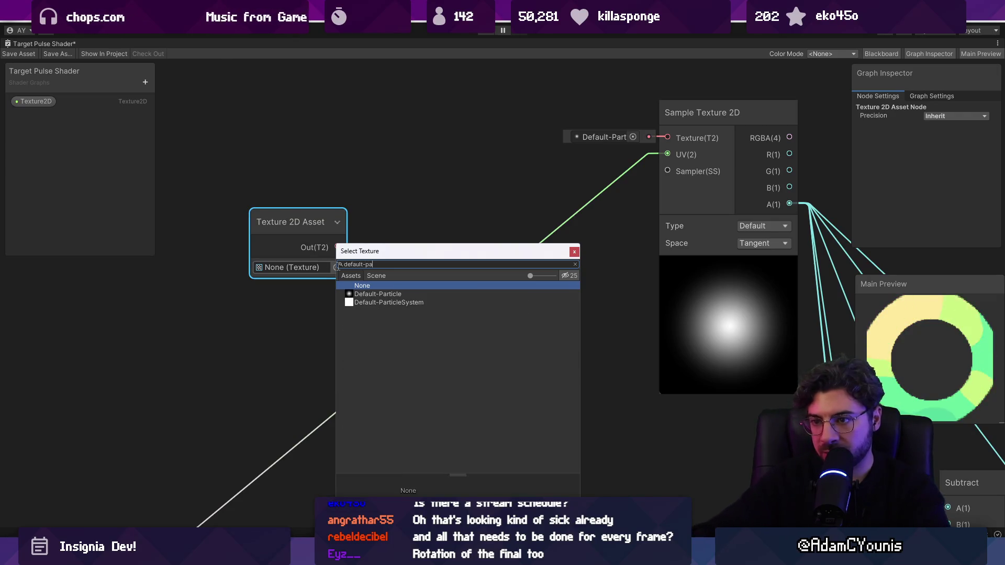
{"action": "key", "text": "Return"}
Wire the Texture 2D Asset output into the upper Sample Texture 2D texture inputs
{"action": "left_click_drag", "start_coordinate": [645, 152], "coordinate": [651, 145]}
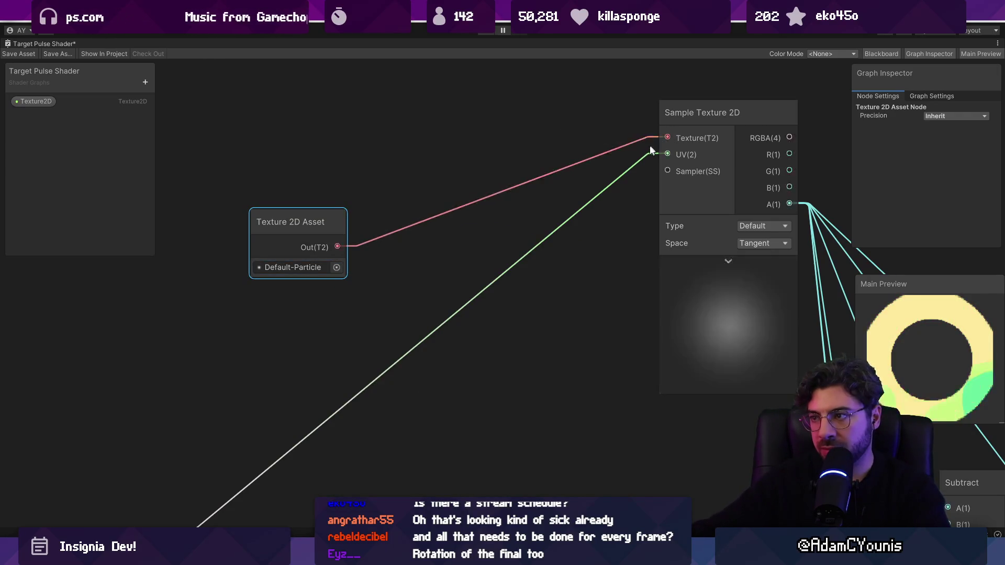
{"action": "scroll", "coordinate": [587, 175], "scroll_direction": "down", "scroll_amount": 5}
{"action": "left_click_drag", "start_coordinate": [622, 341], "coordinate": [623, 339]}
{"action": "mouse_move", "coordinate": [468, 208]}
{"action": "left_mouse_down"}
{"action": "mouse_move", "coordinate": [505, 274]}
{"action": "mouse_move", "coordinate": [410, 238]}
{"action": "mouse_move", "coordinate": [353, 151]}
{"action": "mouse_move", "coordinate": [476, 319]}
{"action": "left_mouse_up"}
{"action": "scroll", "coordinate": [505, 274], "scroll_direction": "down", "scroll_amount": 2}
{"action": "scroll", "coordinate": [410, 238], "scroll_direction": "up", "scroll_amount": 3}
{"action": "scroll", "coordinate": [424, 265], "scroll_direction": "down", "scroll_amount": 1}
{"action": "mouse_move", "coordinate": [411, 67]}
{"action": "left_mouse_down"}
{"action": "mouse_move", "coordinate": [423, 127]}
{"action": "mouse_move", "coordinate": [406, 103]}
{"action": "mouse_move", "coordinate": [507, 414]}
{"action": "left_mouse_up"}
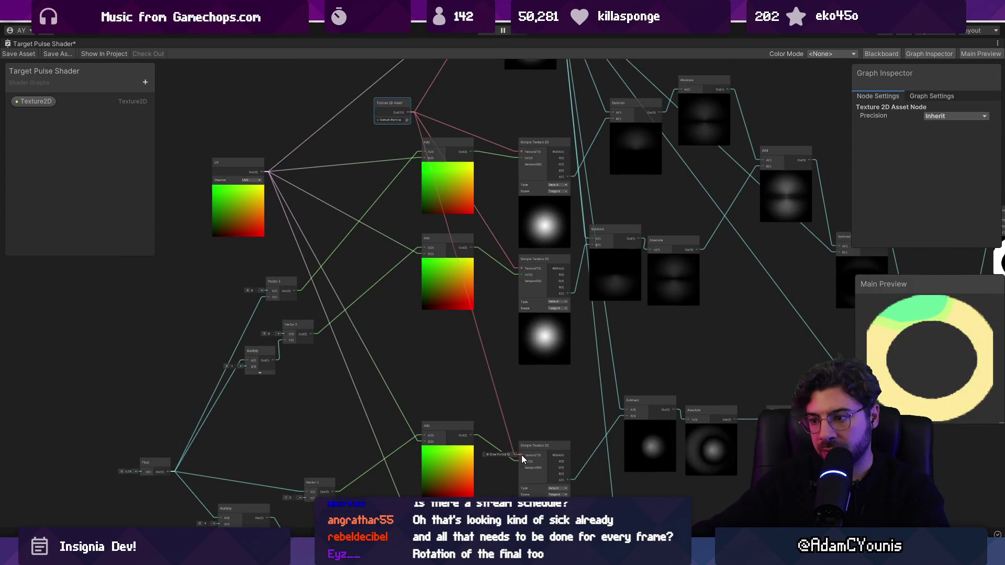
{"action": "scroll", "coordinate": [504, 375], "scroll_direction": "down", "scroll_amount": 3}
{"action": "scroll", "coordinate": [457, 255], "scroll_direction": "up", "scroll_amount": 2}
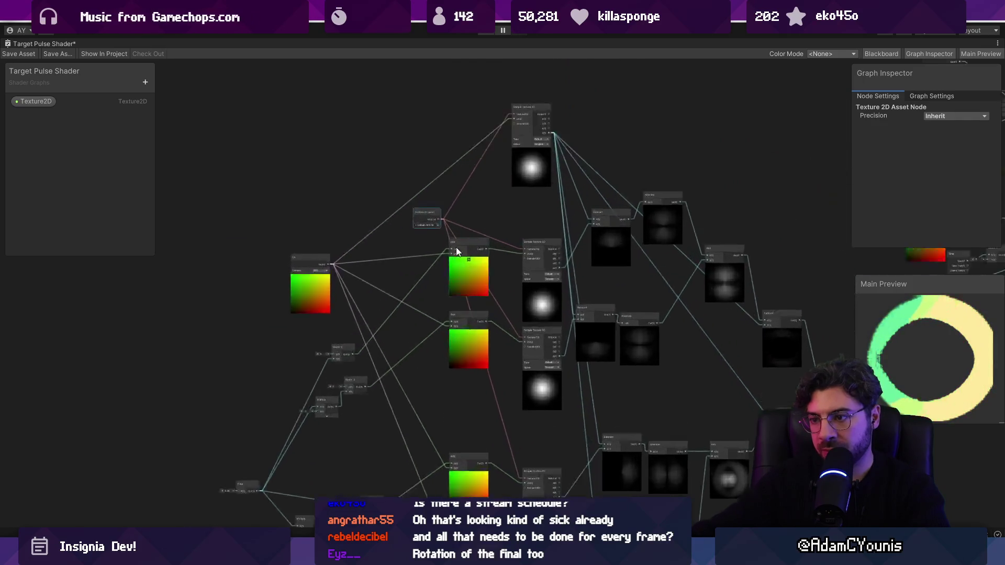
{"action": "scroll", "coordinate": [456, 255], "scroll_direction": "up", "scroll_amount": 2}
Wire the Texture 2D Asset into the lowest Sample Texture 2D's Texture port
{"action": "mouse_move", "coordinate": [410, 240]}
{"action": "left_mouse_down"}
{"action": "mouse_move", "coordinate": [471, 405]}
{"action": "mouse_move", "coordinate": [343, 456]}
{"action": "mouse_move", "coordinate": [418, 149]}
{"action": "mouse_move", "coordinate": [416, 56]}
{"action": "mouse_move", "coordinate": [427, 202]}
{"action": "left_mouse_up"}
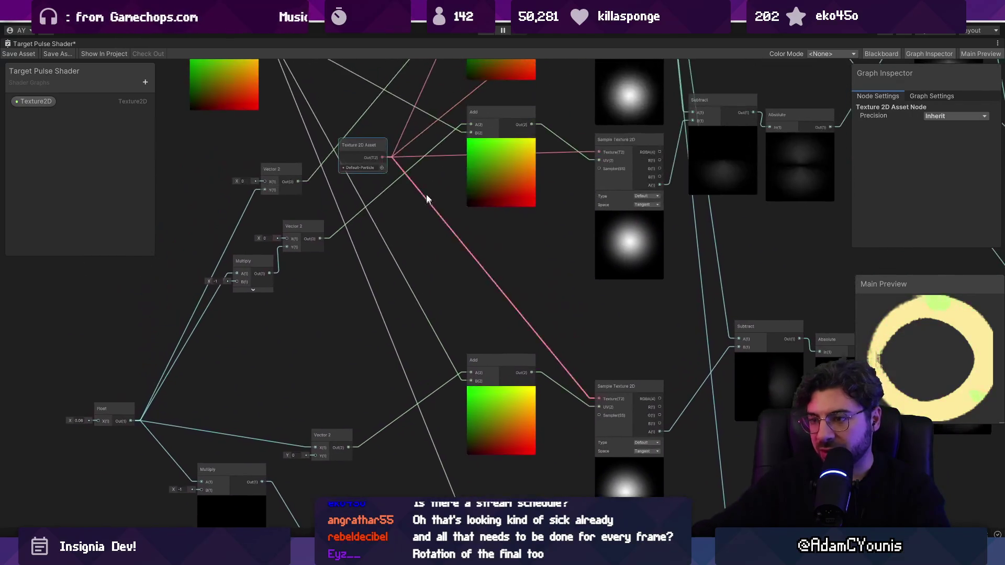
{"action": "mouse_move", "coordinate": [383, 157]}
{"action": "left_mouse_down"}
{"action": "mouse_move", "coordinate": [585, 463]}
{"action": "mouse_move", "coordinate": [598, 400]}
{"action": "left_mouse_up"}
{"action": "scroll", "coordinate": [598, 398], "scroll_direction": "down", "scroll_amount": 2}
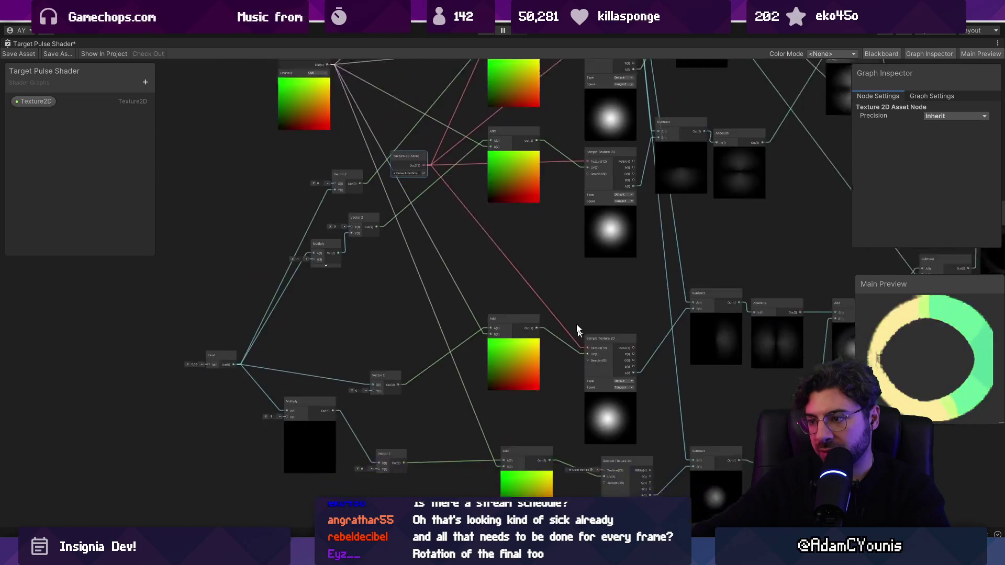
{"action": "left_click_drag", "start_coordinate": [581, 341], "coordinate": [562, 277]}
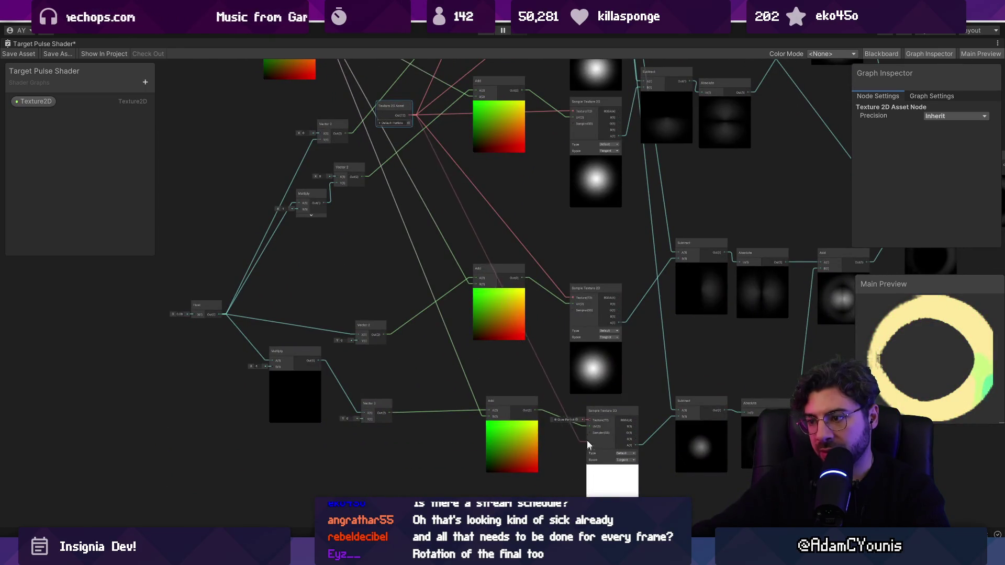
{"action": "mouse_move", "coordinate": [629, 455]}
{"action": "left_mouse_down"}
{"action": "mouse_move", "coordinate": [507, 387]}
{"action": "mouse_move", "coordinate": [401, 438]}
{"action": "mouse_move", "coordinate": [695, 421]}
{"action": "left_mouse_up"}
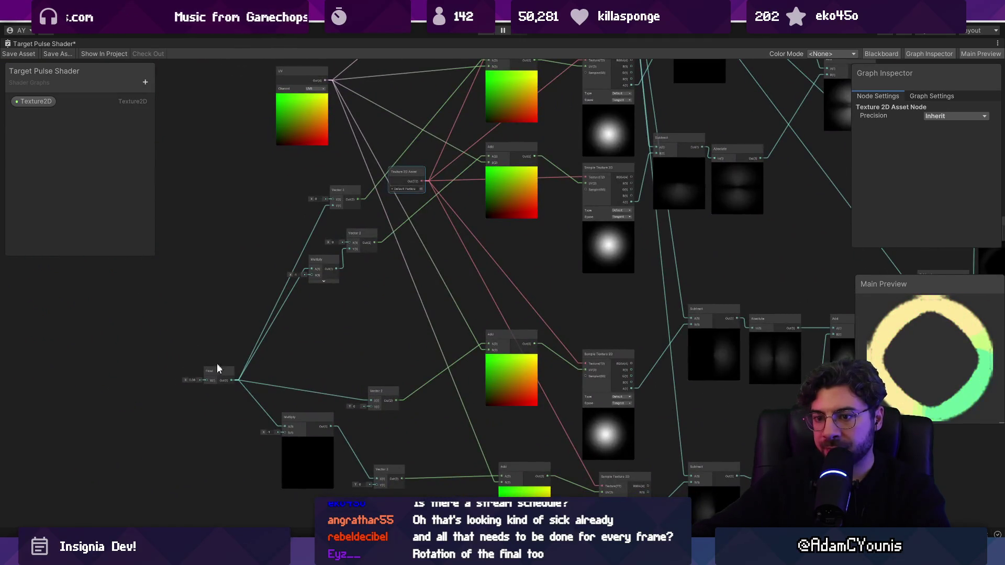
Set the Float node's value to 0.04 to thin the ring
{"action": "left_click_drag", "start_coordinate": [187, 383], "coordinate": [186, 382]}
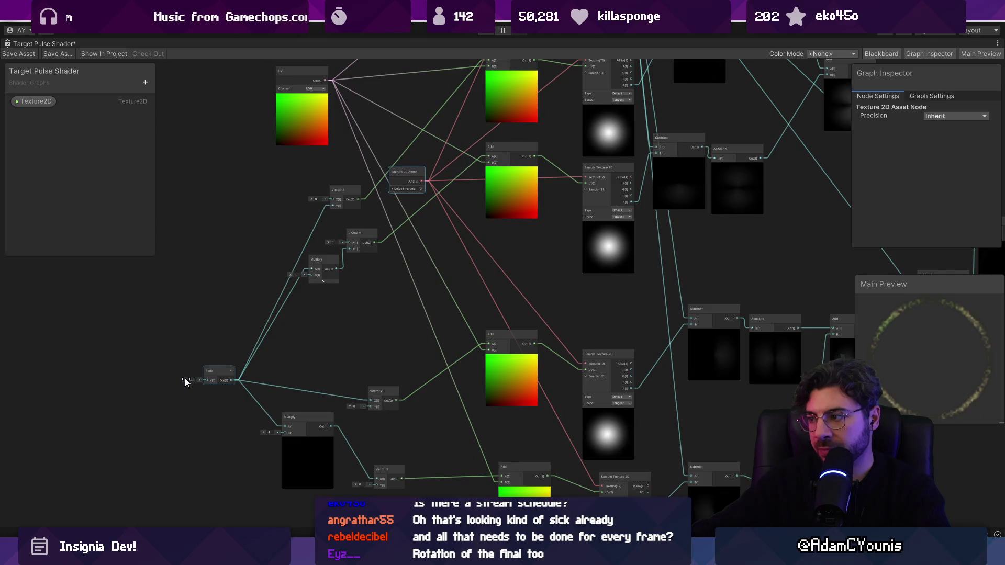
{"action": "scroll", "coordinate": [184, 380], "scroll_direction": "up", "scroll_amount": 10}
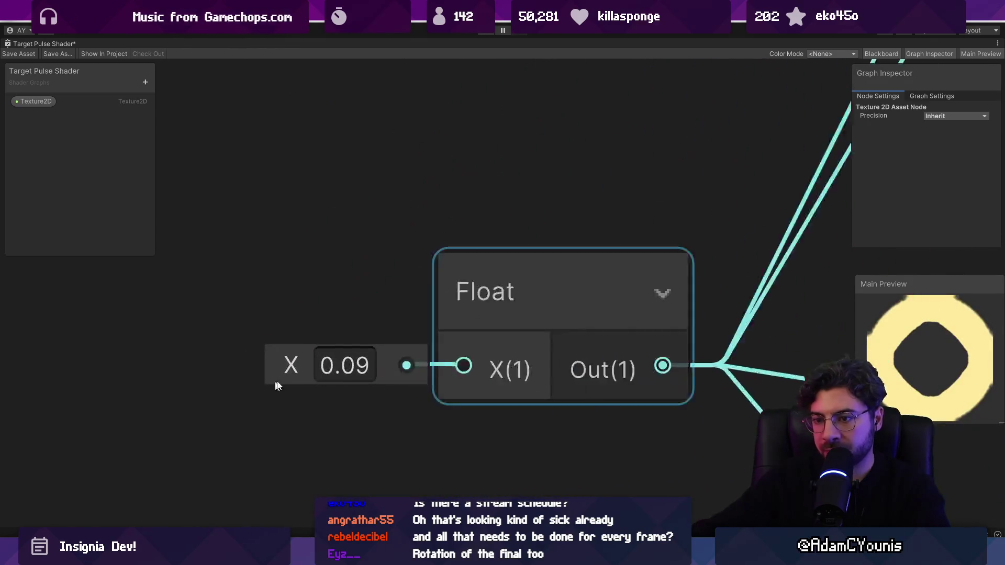
{"action": "left_click_drag", "start_coordinate": [288, 364], "coordinate": [291, 364]}
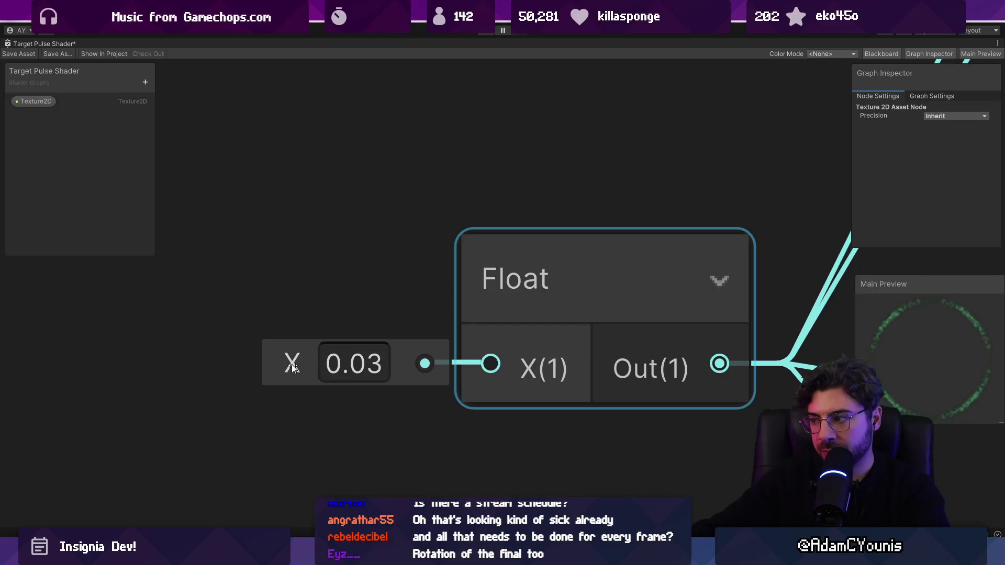
{"action": "left_click", "coordinate": [357, 366]}
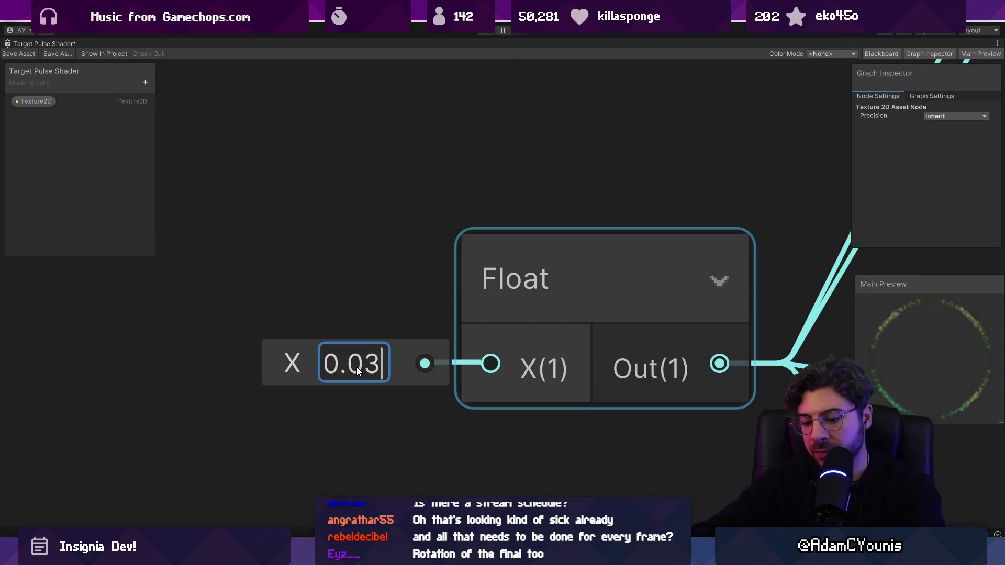
{"action": "type", "text": "0.04"}
{"action": "key", "text": "BackSpace"}
{"action": "type", "text": "5"}
{"action": "key", "text": "BackSpace"}
{"action": "type", "text": "4"}
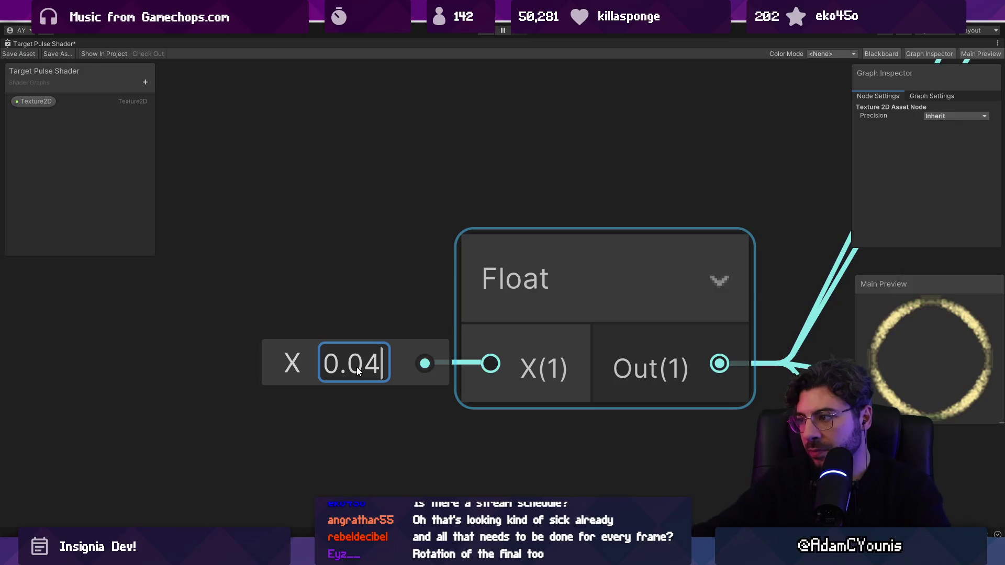
{"action": "scroll", "coordinate": [338, 288], "scroll_direction": "down", "scroll_amount": 10}
{"action": "scroll", "coordinate": [394, 363], "scroll_direction": "up", "scroll_amount": 10}
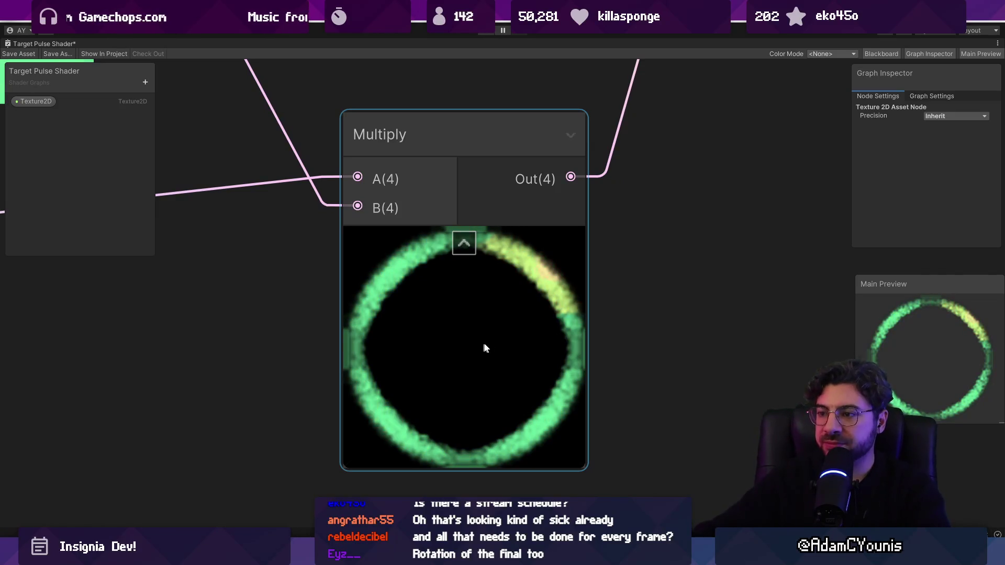
{"action": "scroll", "coordinate": [500, 347], "scroll_direction": "down", "scroll_amount": 5}
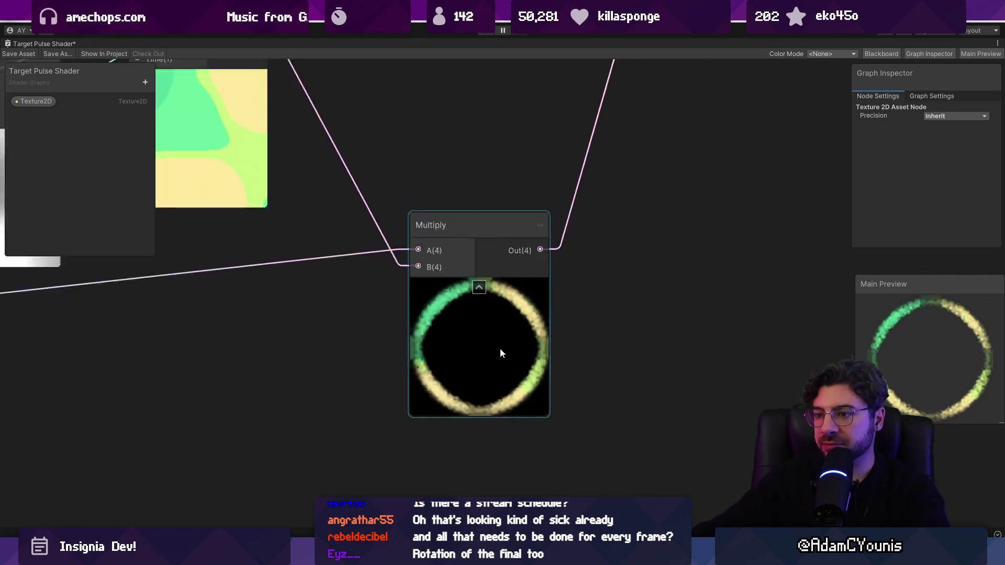
{"action": "scroll", "coordinate": [501, 348], "scroll_direction": "down", "scroll_amount": 10}
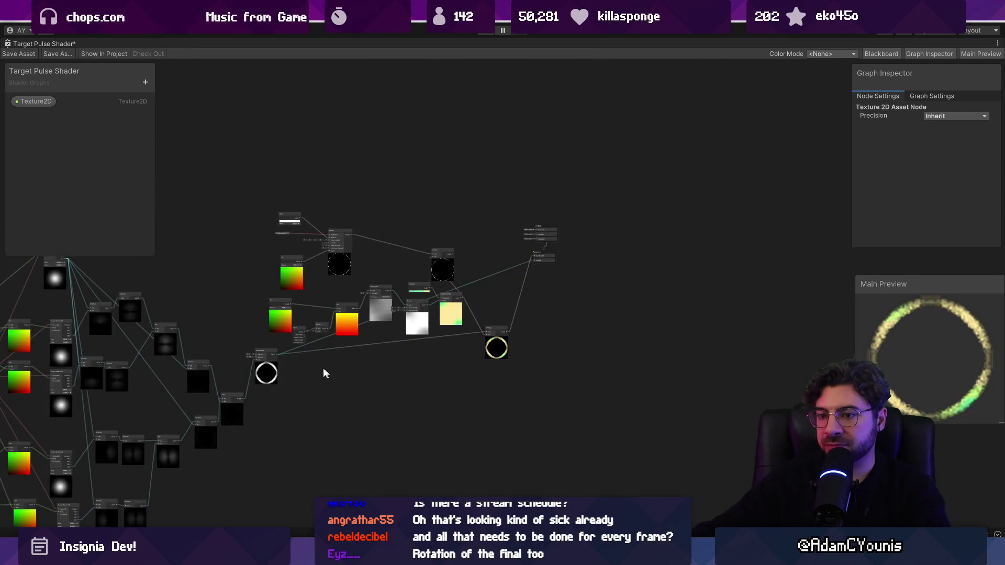
{"action": "scroll", "coordinate": [428, 367], "scroll_direction": "up", "scroll_amount": 10}
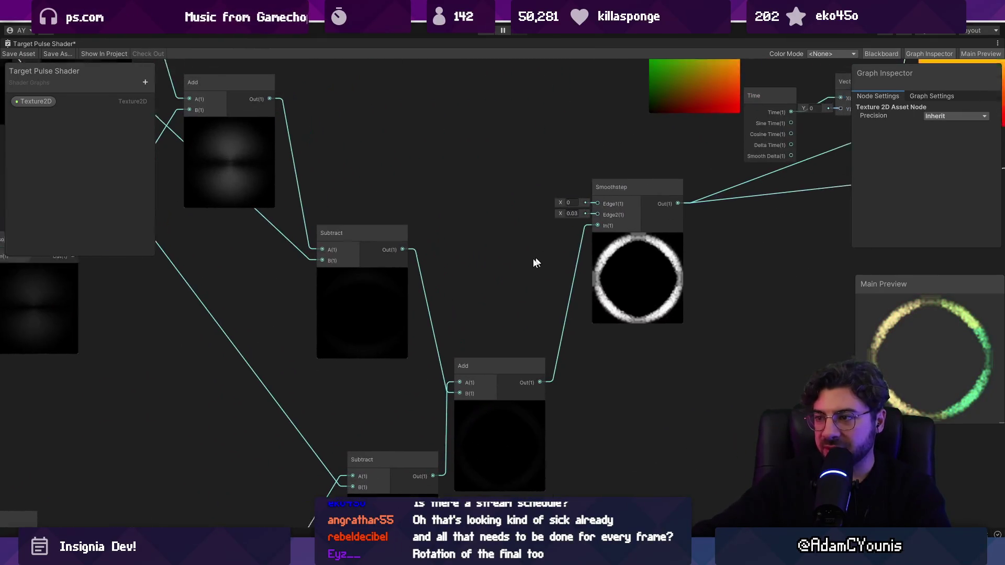
{"action": "scroll", "coordinate": [523, 265], "scroll_direction": "up", "scroll_amount": 5}
{"action": "mouse_move", "coordinate": [475, 253]}
{"action": "left_mouse_down"}
{"action": "mouse_move", "coordinate": [468, 225]}
{"action": "mouse_move", "coordinate": [472, 252]}
{"action": "left_mouse_up"}
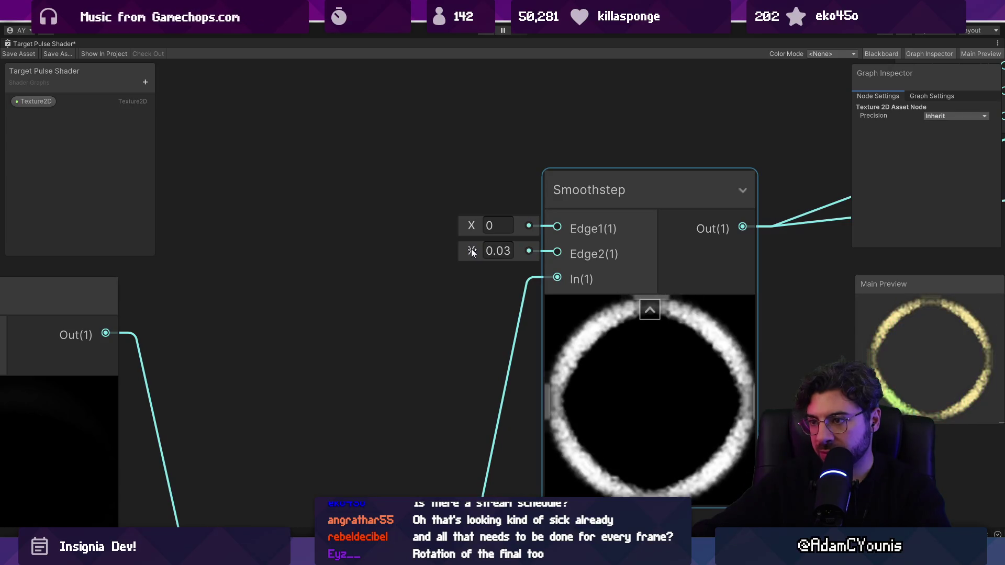
{"action": "type", "text": "0.03"}
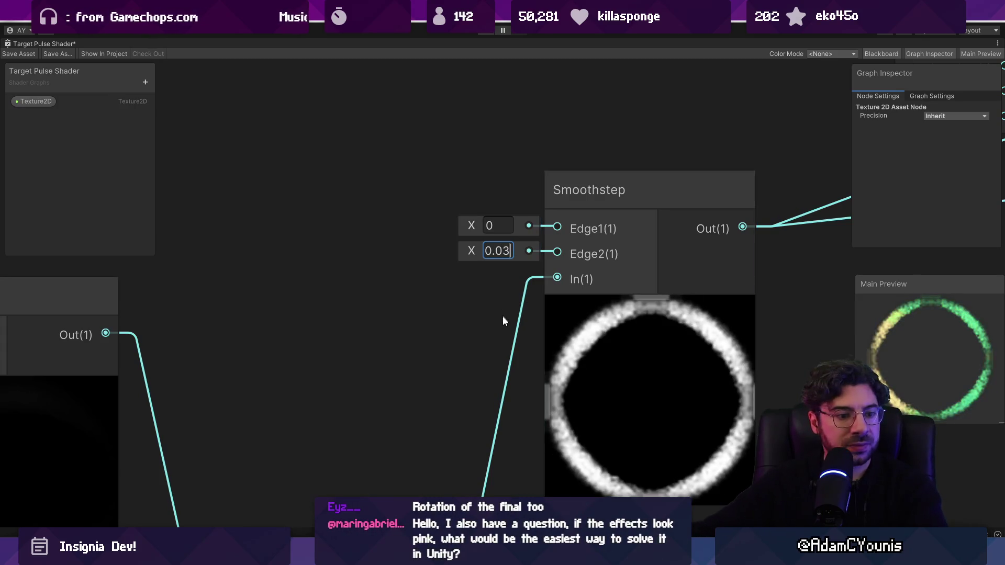
{"action": "scroll", "coordinate": [426, 367], "scroll_direction": "down", "scroll_amount": 8}
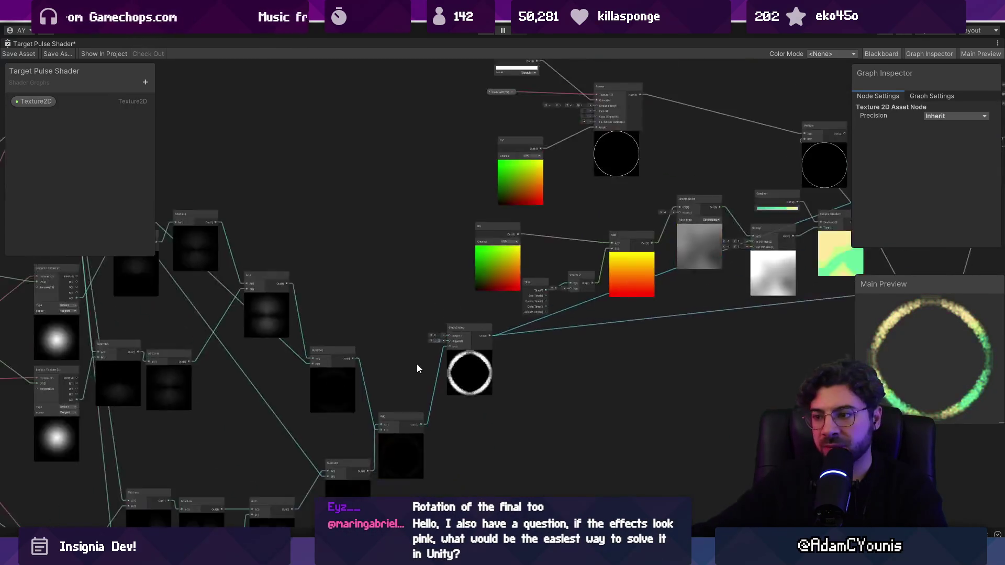
{"action": "mouse_move", "coordinate": [417, 365]}
{"action": "left_mouse_down"}
{"action": "mouse_move", "coordinate": [541, 294]}
{"action": "mouse_move", "coordinate": [597, 279]}
{"action": "left_mouse_up"}
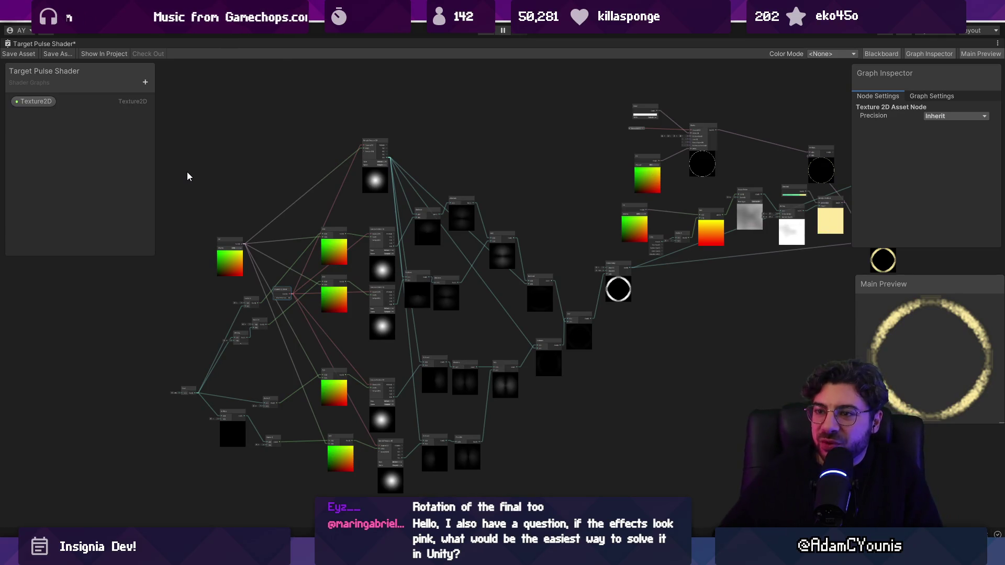
Delete the left group of nodes from the graph
{"action": "left_click_drag", "start_coordinate": [188, 169], "coordinate": [472, 448]}
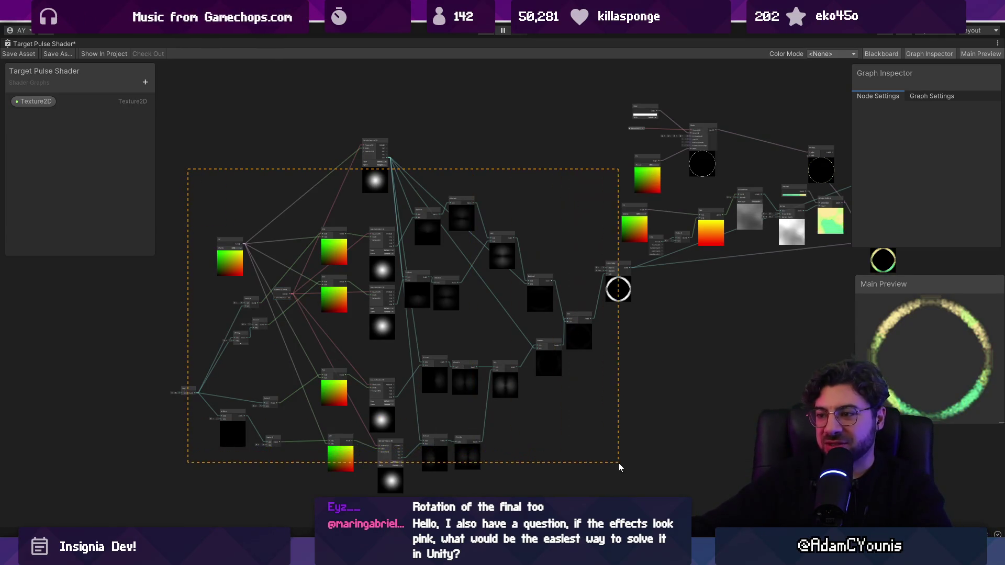
{"action": "left_click_drag", "start_coordinate": [614, 473], "coordinate": [616, 474]}
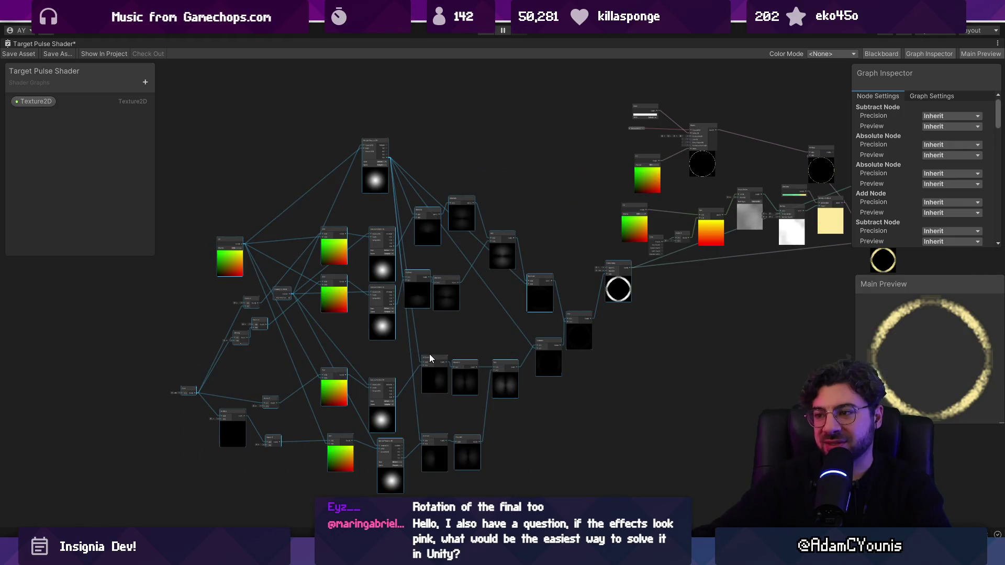
{"action": "key", "text": "Delete"}
{"action": "left_click_drag", "start_coordinate": [722, 303], "coordinate": [406, 337]}
{"action": "scroll", "coordinate": [392, 351], "scroll_direction": "up", "scroll_amount": 2}
Add an Ellipse node and duplicate it, stacking the two Ellipses vertically
{"action": "right_click", "coordinate": [375, 349]}
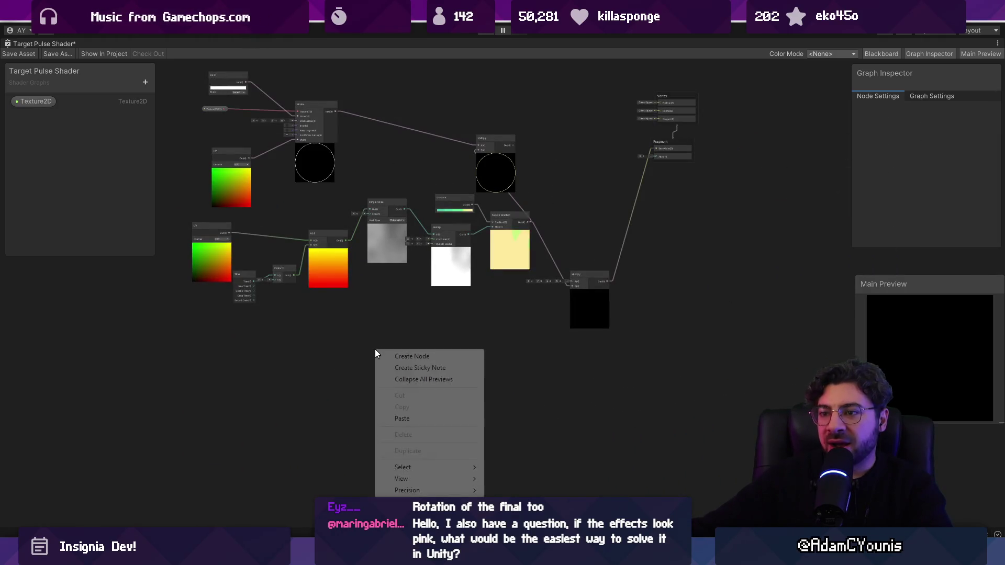
{"action": "left_click", "coordinate": [403, 356]}
{"action": "type", "text": "cie"}
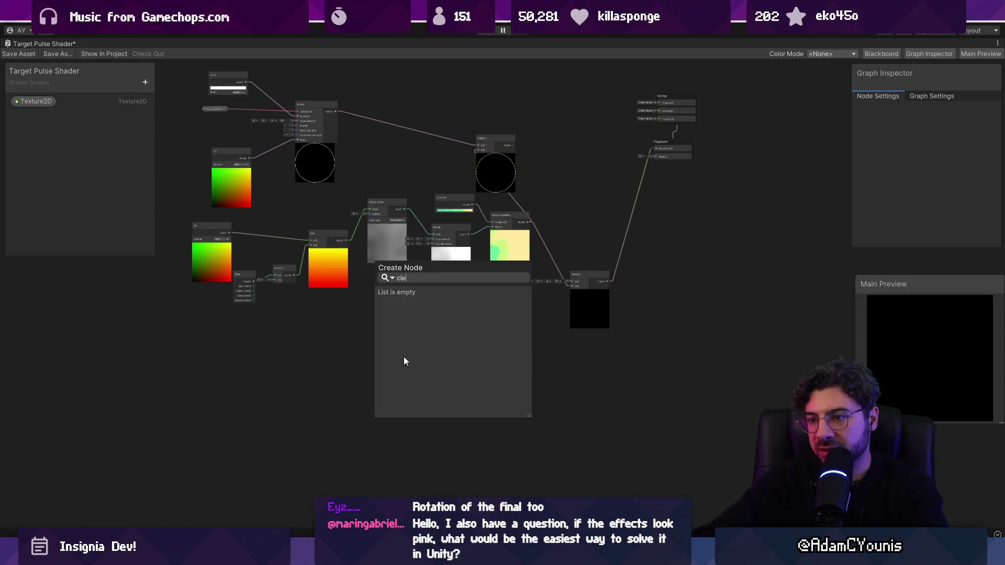
{"action": "key", "text": "BackSpace"}
{"action": "key", "text": "BackSpace"}
{"action": "key", "text": "BackSpace"}
{"action": "type", "text": "ell"}
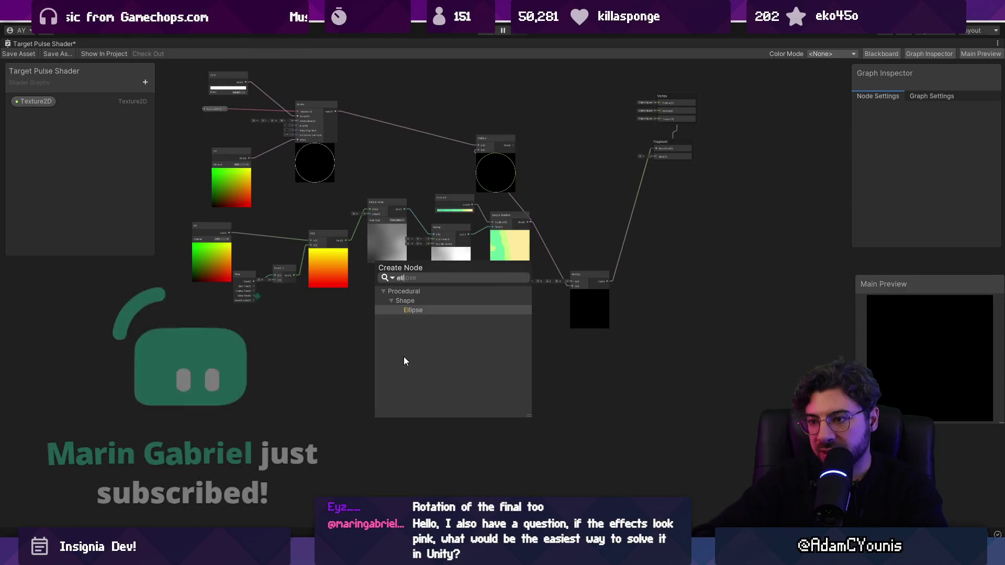
{"action": "key", "text": "Return"}
{"action": "scroll", "coordinate": [388, 362], "scroll_direction": "up", "scroll_amount": 3}
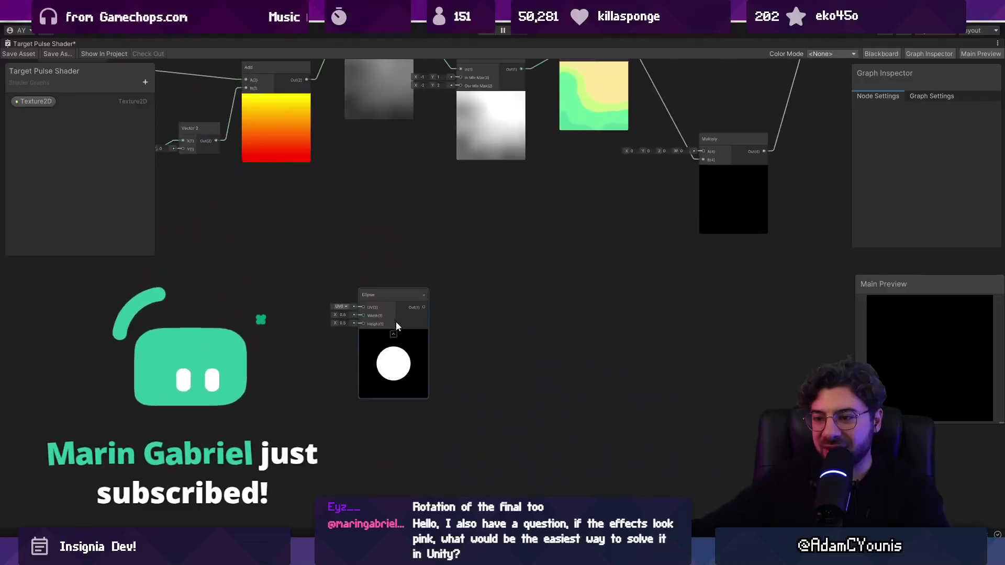
{"action": "scroll", "coordinate": [398, 322], "scroll_direction": "up", "scroll_amount": 3}
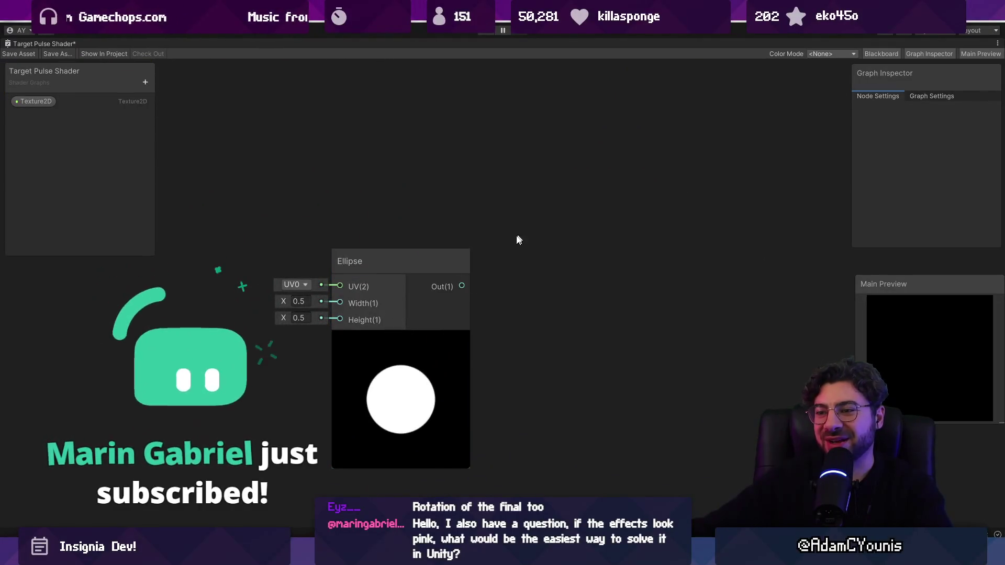
{"action": "left_click", "coordinate": [410, 256]}
{"action": "key", "text": "ctrl+d"}
{"action": "mouse_move", "coordinate": [415, 276]}
{"action": "left_mouse_down"}
{"action": "mouse_move", "coordinate": [410, 192]}
{"action": "mouse_move", "coordinate": [483, 101]}
{"action": "left_mouse_up"}
{"action": "left_click_drag", "start_coordinate": [506, 317], "coordinate": [497, 377]}
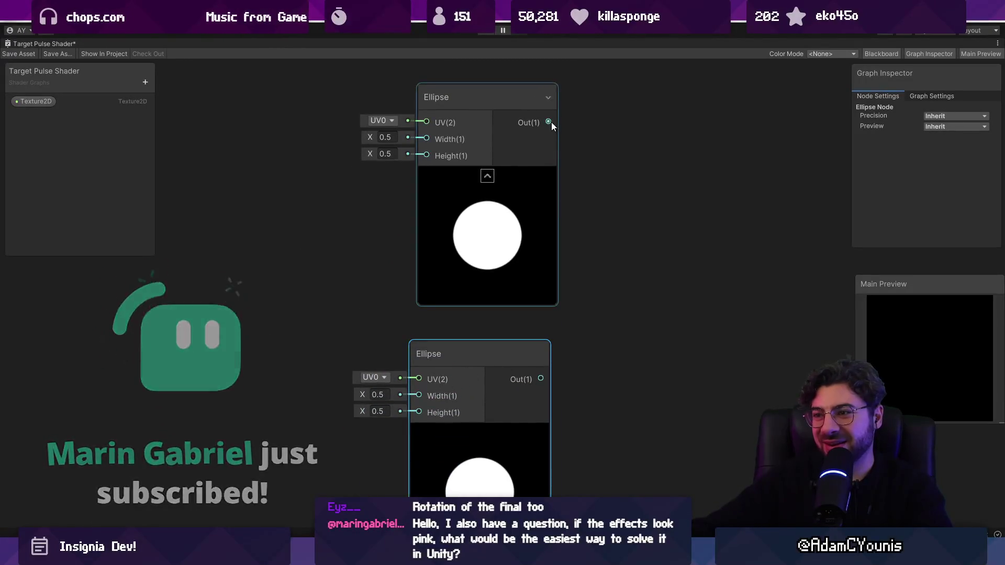
Subtract the bottom Ellipse from the top one, setting the bottom Ellipse to 0.4 width and height
{"action": "left_click_drag", "start_coordinate": [550, 122], "coordinate": [628, 137]}
{"action": "type", "text": "subtract"}
{"action": "key", "text": "Return"}
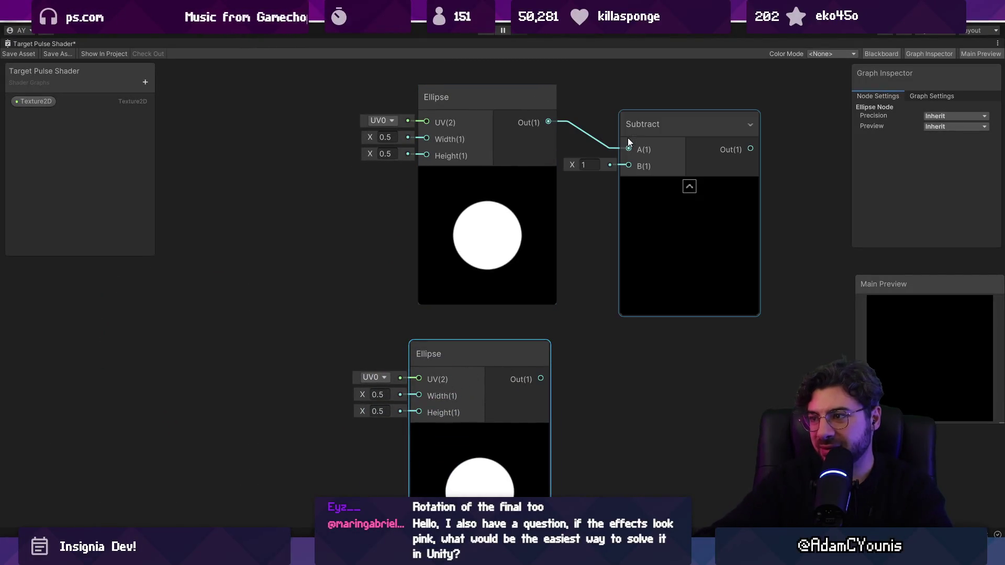
{"action": "left_click_drag", "start_coordinate": [646, 208], "coordinate": [628, 166]}
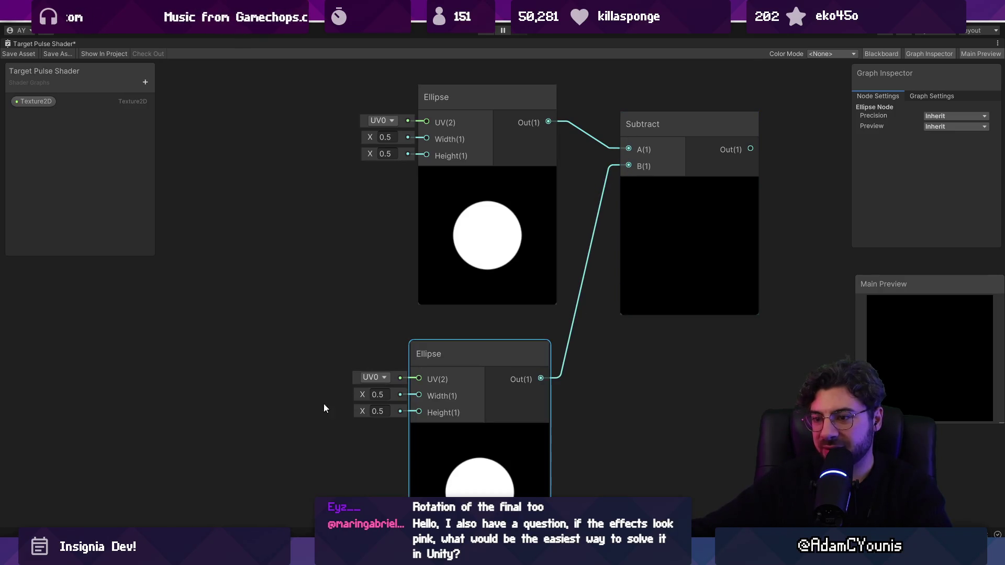
{"action": "type", "text": "0.4"}
{"action": "key", "text": "Tab"}
{"action": "type", "text": "0.4"}
{"action": "scroll", "coordinate": [501, 307], "scroll_direction": "down", "scroll_amount": 3}
{"action": "scroll", "coordinate": [501, 307], "scroll_direction": "down", "scroll_amount": 3}
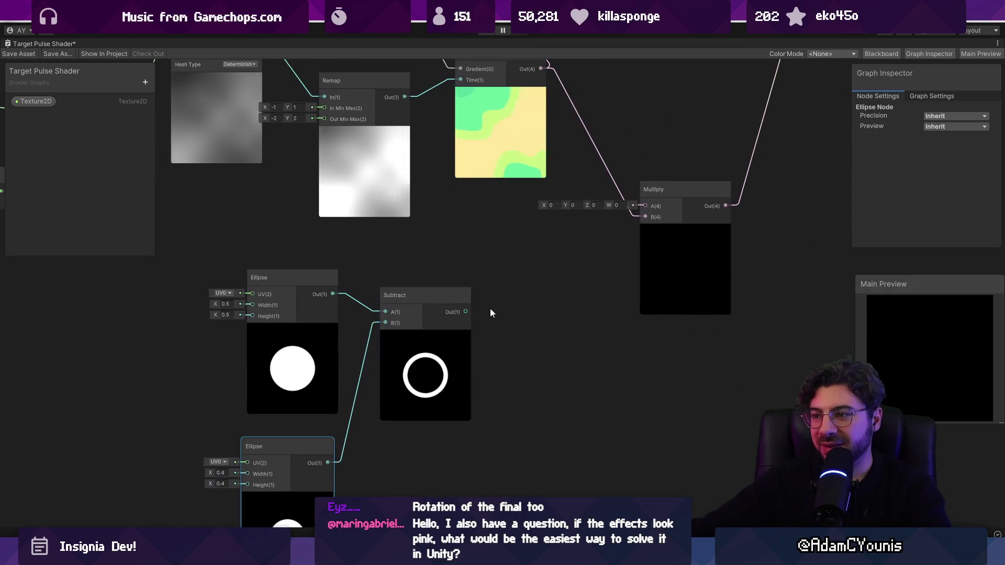
Connect the Subtract ring output to Multiply's B input and the Fragment's Alpha
{"action": "mouse_move", "coordinate": [622, 133]}
{"action": "left_mouse_down"}
{"action": "mouse_move", "coordinate": [637, 126]}
{"action": "mouse_move", "coordinate": [638, 135]}
{"action": "left_mouse_up"}
{"action": "mouse_move", "coordinate": [396, 396]}
{"action": "left_mouse_down"}
{"action": "mouse_move", "coordinate": [512, 333]}
{"action": "mouse_move", "coordinate": [607, 233]}
{"action": "mouse_move", "coordinate": [640, 124]}
{"action": "left_mouse_up"}
{"action": "mouse_move", "coordinate": [395, 396]}
{"action": "left_mouse_down"}
{"action": "mouse_move", "coordinate": [620, 135]}
{"action": "mouse_move", "coordinate": [640, 136]}
{"action": "left_mouse_up"}
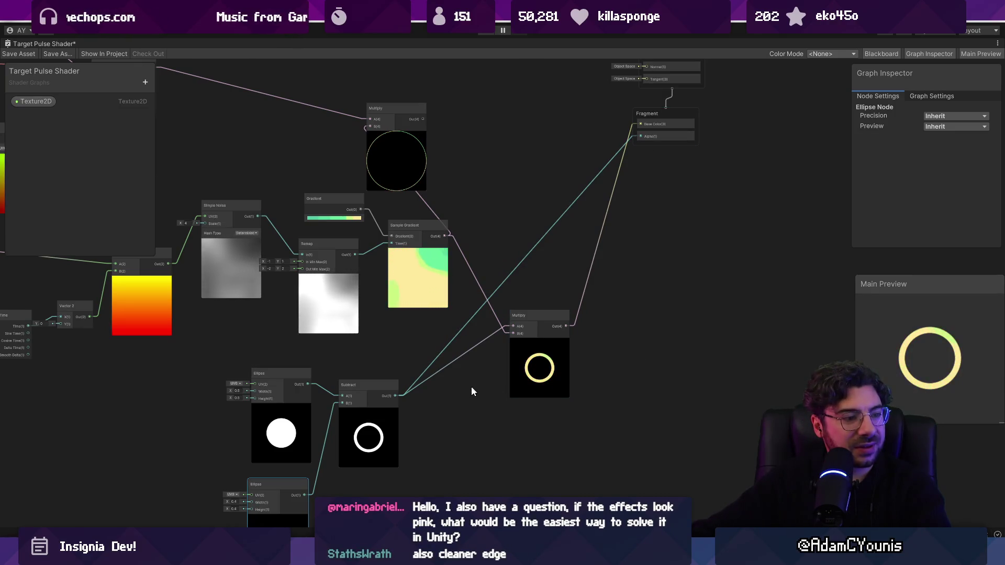
Move the lower Ellipse node up and to the right, closer to the others
{"action": "scroll", "coordinate": [473, 377], "scroll_direction": "up", "scroll_amount": 5}
{"action": "scroll", "coordinate": [476, 379], "scroll_direction": "down", "scroll_amount": 5}
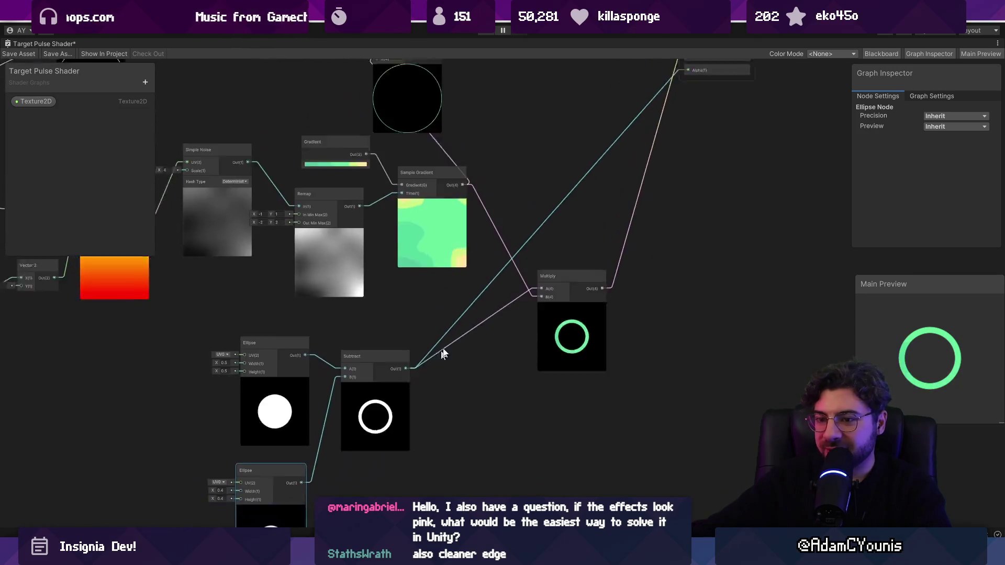
{"action": "left_click_drag", "start_coordinate": [316, 431], "coordinate": [344, 421]}
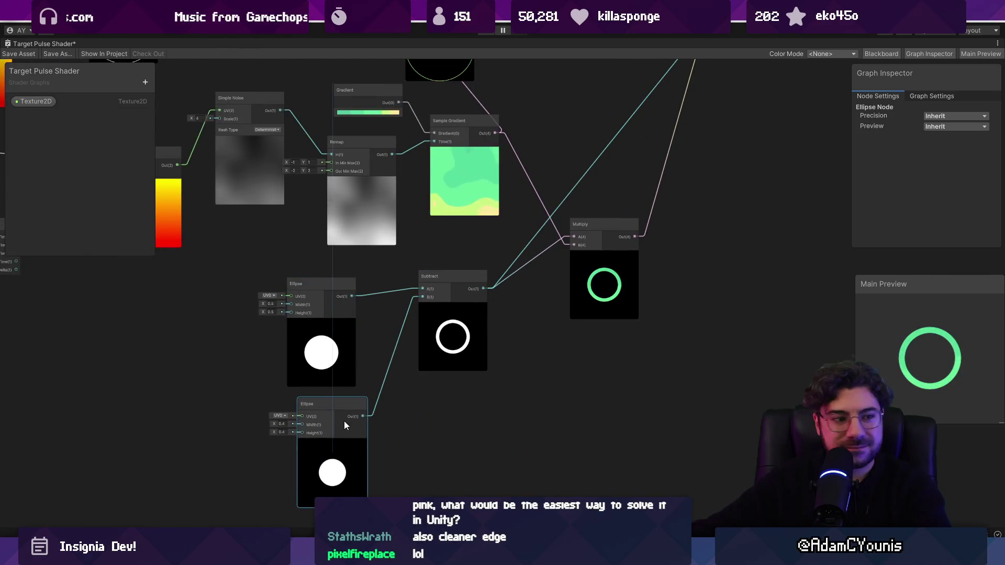
{"action": "scroll", "coordinate": [309, 419], "scroll_direction": "up", "scroll_amount": 4}
{"action": "scroll", "coordinate": [308, 419], "scroll_direction": "up", "scroll_amount": 3}
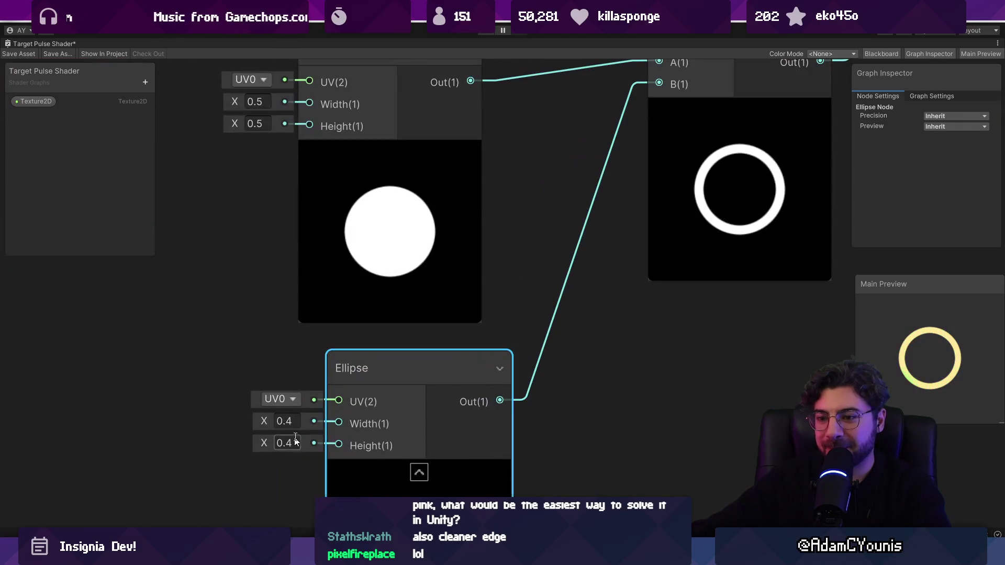
Change the inner Ellipse's Width and Height both to 0.45 to thin the ring
{"action": "left_click", "coordinate": [298, 414]}
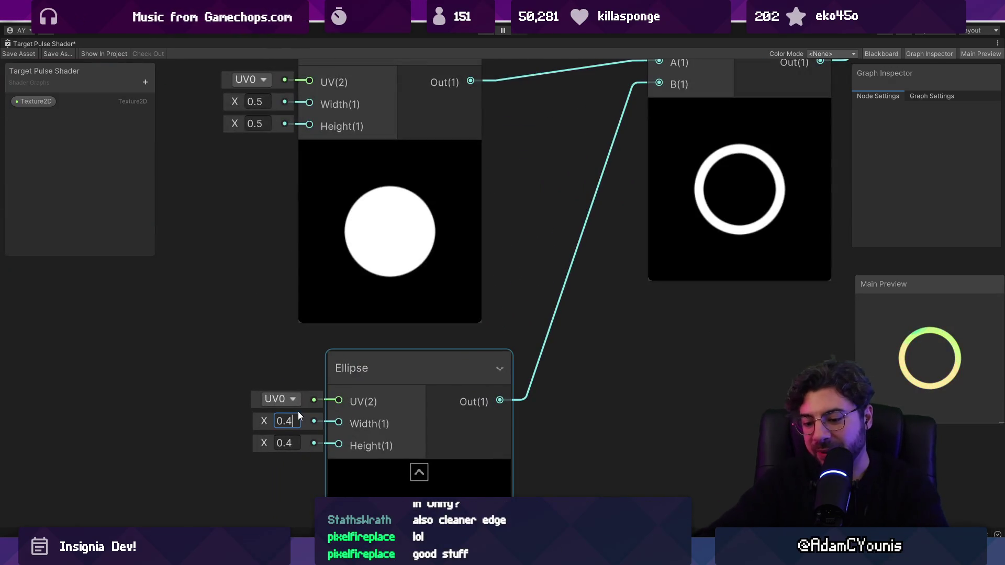
{"action": "type", "text": "7"}
{"action": "key", "text": "Tab"}
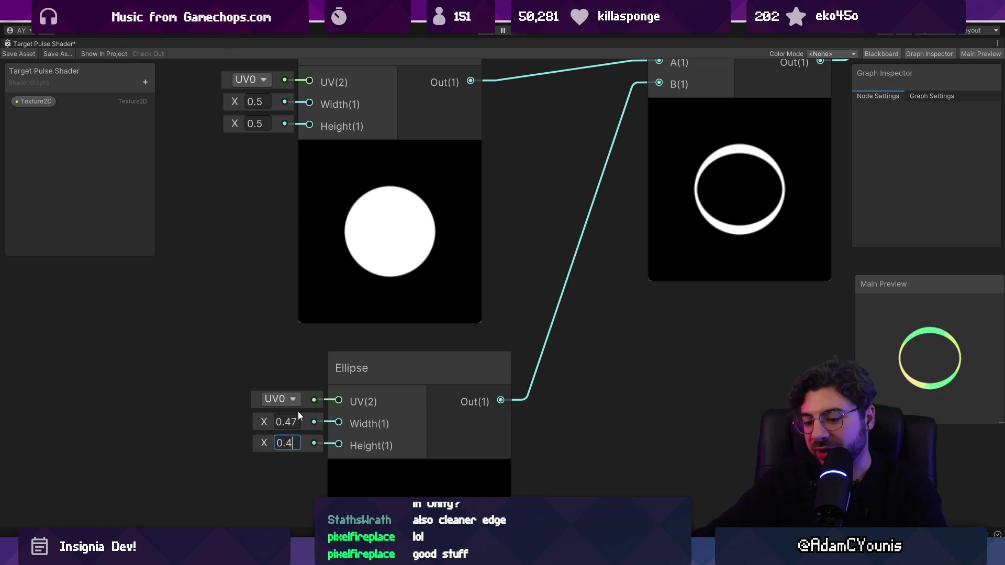
{"action": "type", "text": "0.47"}
{"action": "double_click", "coordinate": [298, 422]}
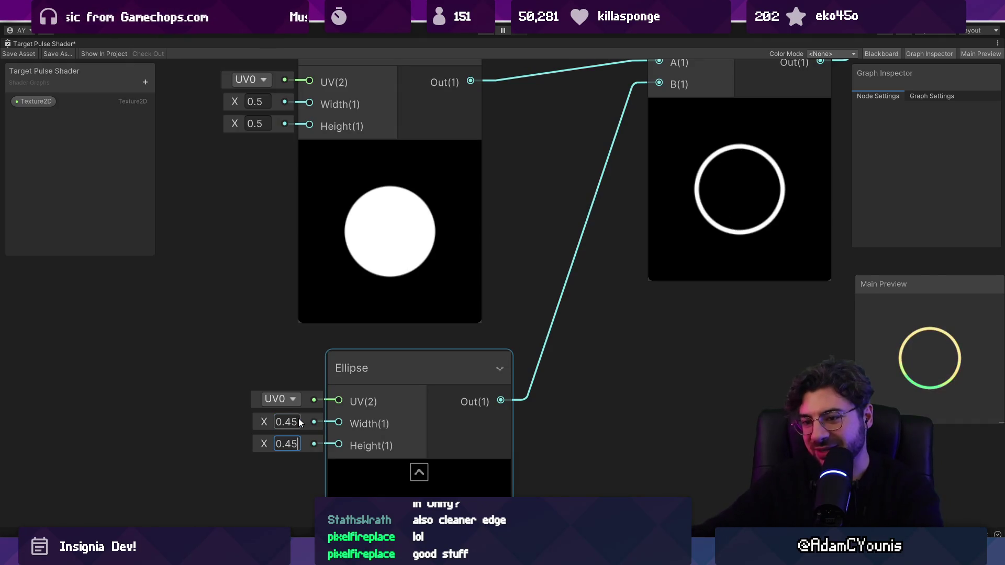
{"action": "scroll", "coordinate": [300, 423], "scroll_direction": "down", "scroll_amount": 5}
{"action": "scroll", "coordinate": [447, 309], "scroll_direction": "up", "scroll_amount": 8}
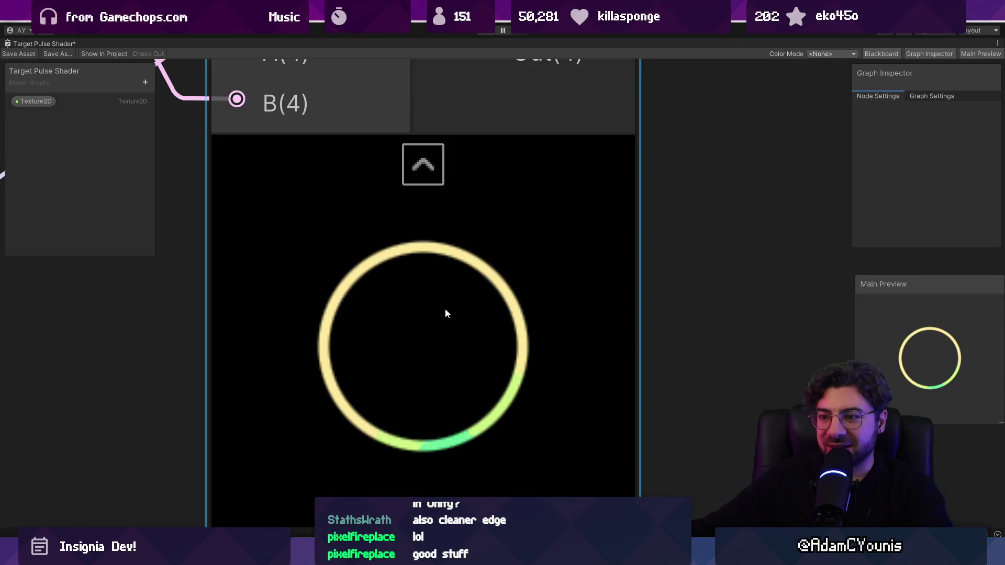
{"action": "scroll", "coordinate": [446, 313], "scroll_direction": "down", "scroll_amount": 6}
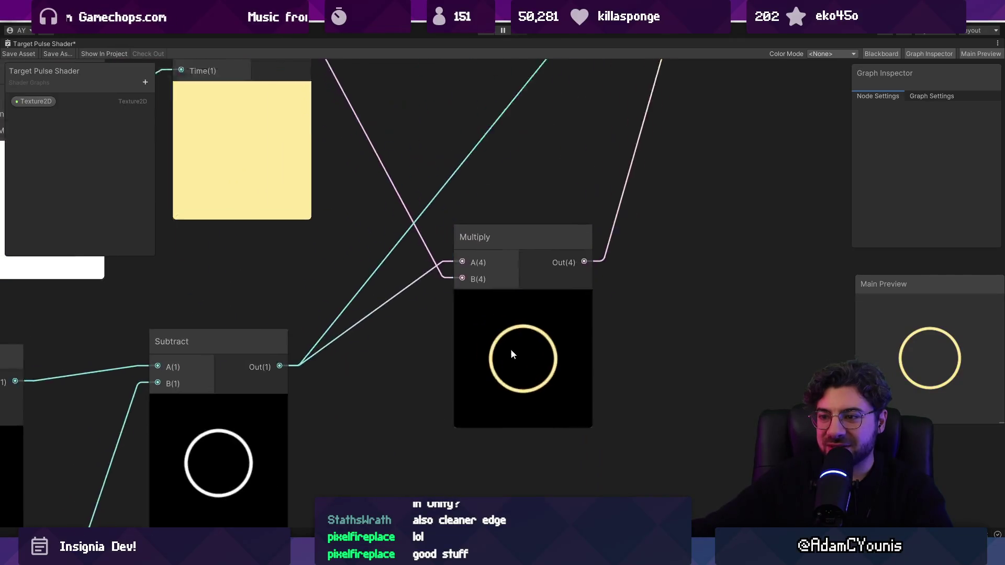
Wire Simple Noise directly into Sample Gradient's Time and delete the Remap node
{"action": "scroll", "coordinate": [291, 243], "scroll_direction": "up", "scroll_amount": 2}
{"action": "left_click_drag", "start_coordinate": [291, 242], "coordinate": [413, 269]}
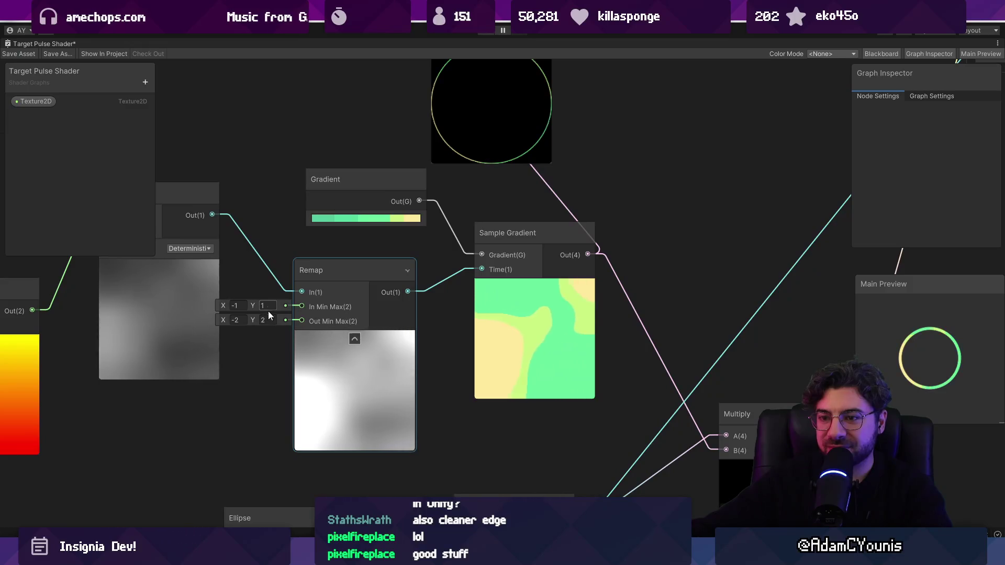
{"action": "left_click_drag", "start_coordinate": [212, 215], "coordinate": [483, 269]}
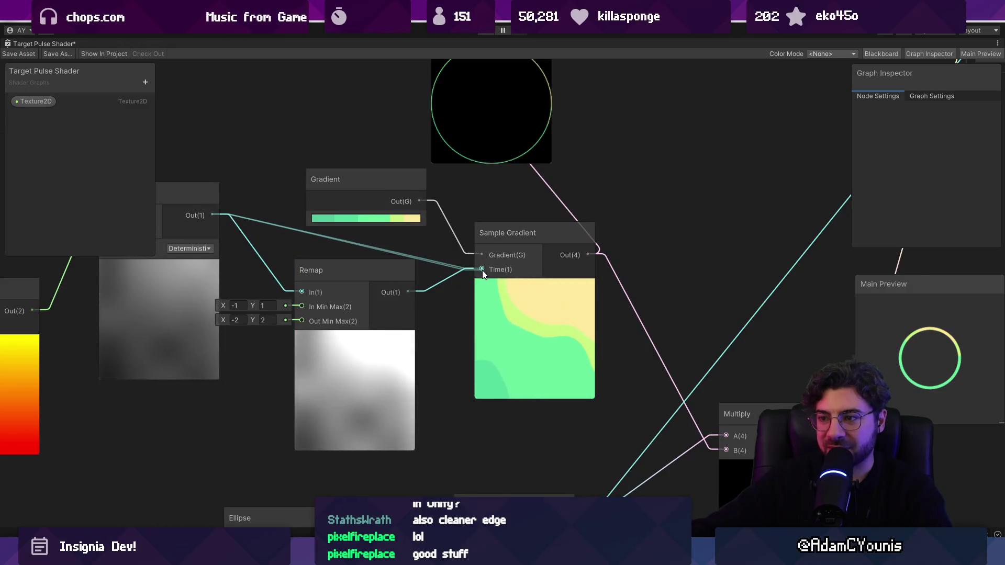
{"action": "left_click", "coordinate": [353, 341]}
{"action": "key", "text": "Delete"}
Set the Simple Noise Scale to 9.34 for finer gradient patches
{"action": "scroll", "coordinate": [440, 388], "scroll_direction": "down", "scroll_amount": 5}
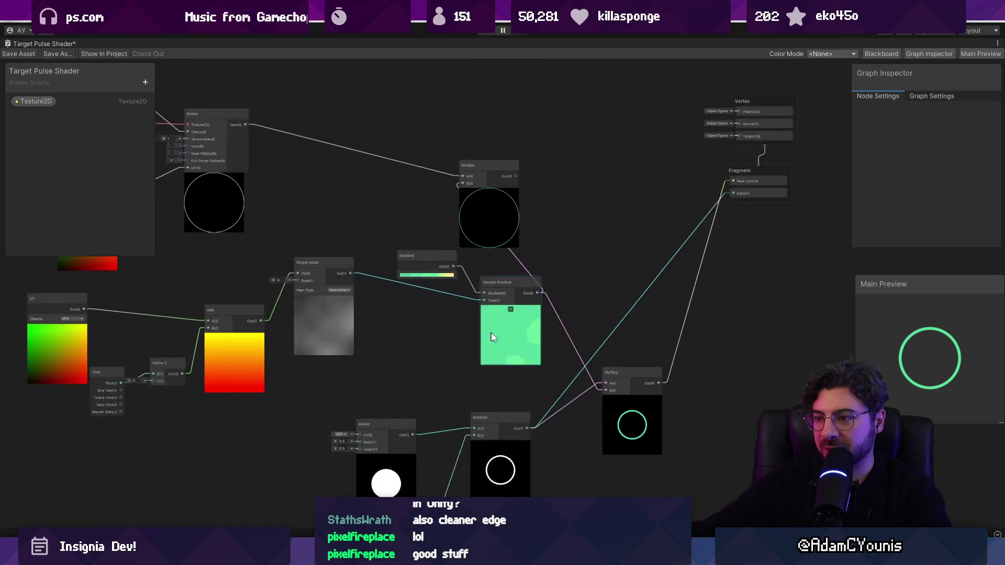
{"action": "scroll", "coordinate": [489, 332], "scroll_direction": "up", "scroll_amount": 6}
{"action": "left_click", "coordinate": [482, 310]}
{"action": "scroll", "coordinate": [492, 321], "scroll_direction": "down", "scroll_amount": 2}
{"action": "left_click", "coordinate": [287, 262]}
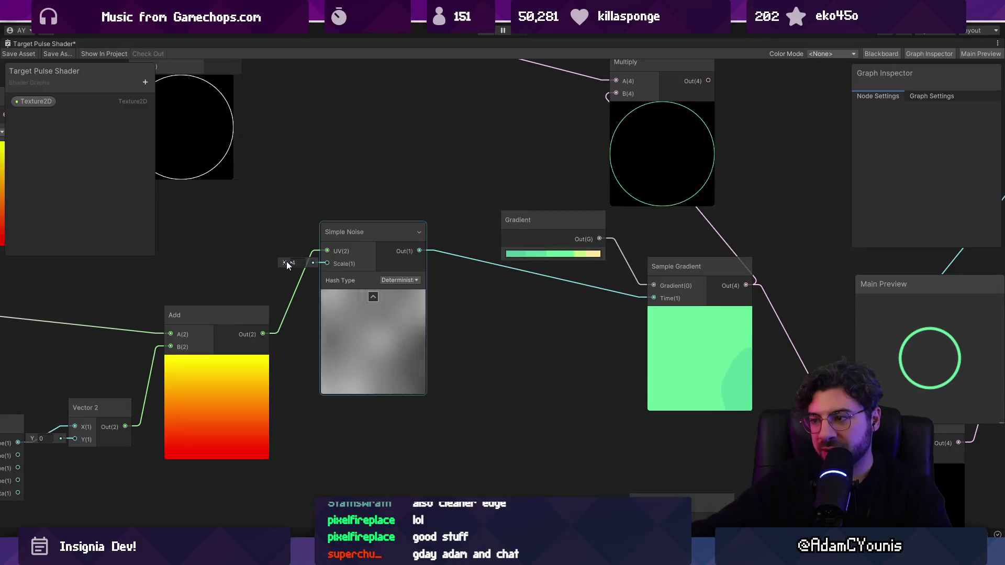
{"action": "left_click_drag", "start_coordinate": [285, 263], "coordinate": [334, 263]}
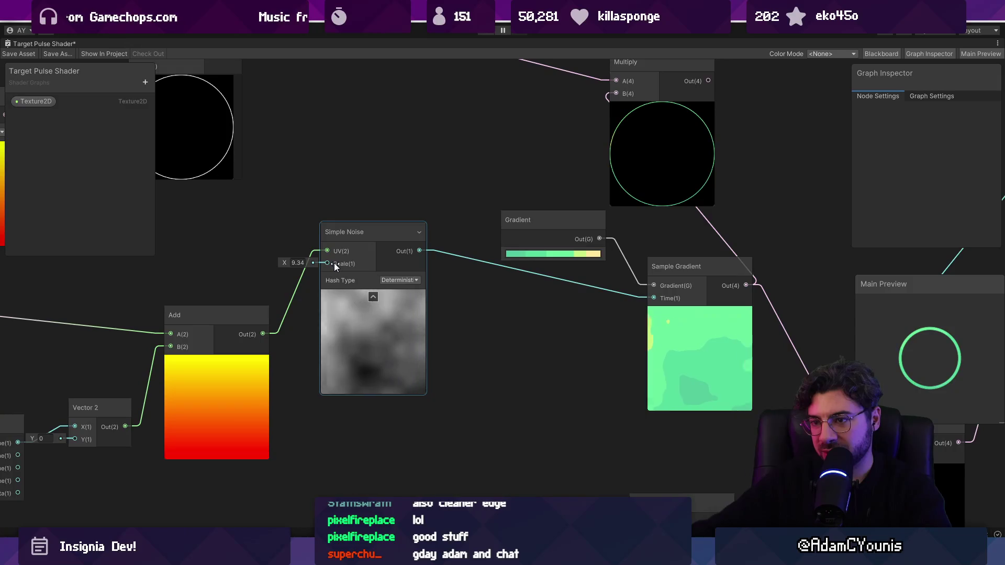
Bring the output nodes into view and open the Gradient's colour key editor
{"action": "scroll", "coordinate": [418, 317], "scroll_direction": "down", "scroll_amount": 4}
{"action": "left_click_drag", "start_coordinate": [579, 341], "coordinate": [400, 360]}
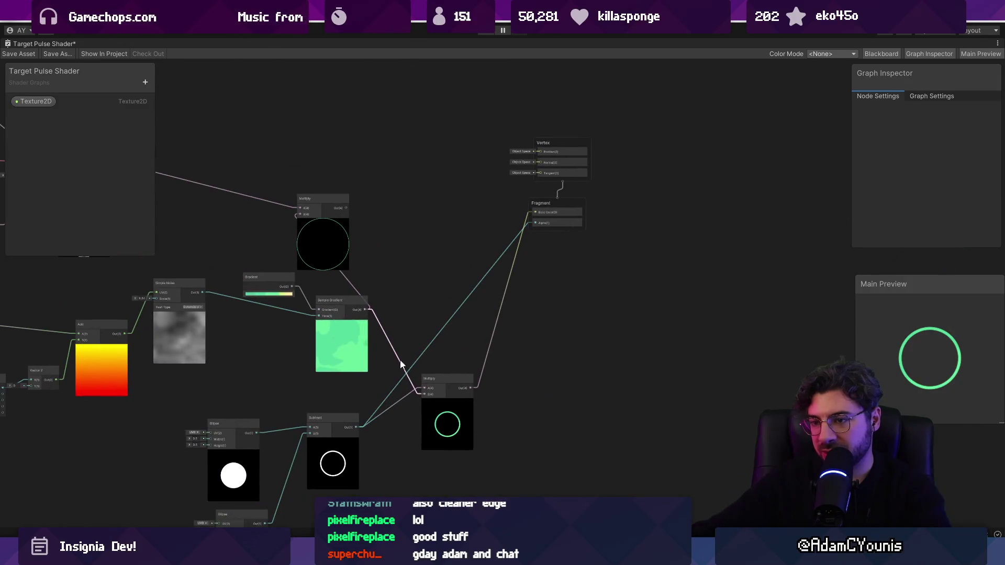
{"action": "scroll", "coordinate": [310, 352], "scroll_direction": "up", "scroll_amount": 6}
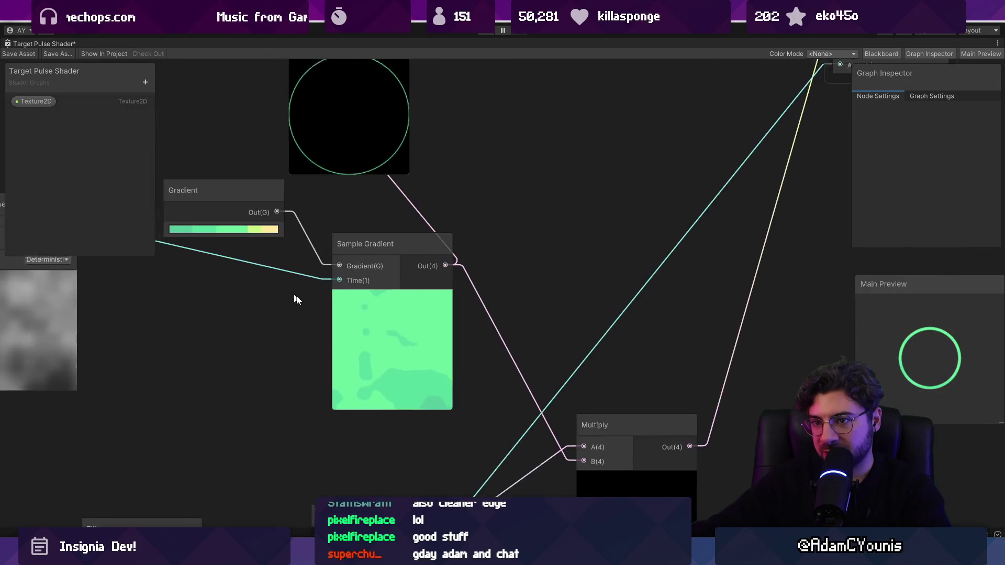
{"action": "left_click", "coordinate": [397, 280]}
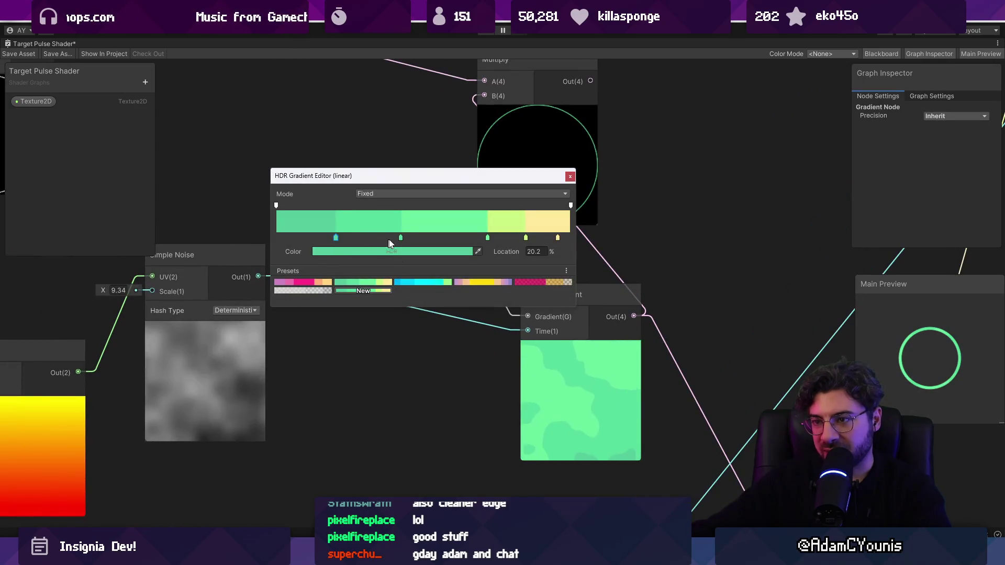
Slide the gradient colour keys left, to about 36.4% and 76.7%, widening the yellow patches
{"action": "left_click", "coordinate": [382, 239]}
{"action": "left_click_drag", "start_coordinate": [487, 238], "coordinate": [464, 238]}
{"action": "left_click_drag", "start_coordinate": [525, 238], "coordinate": [441, 238]}
{"action": "left_click_drag", "start_coordinate": [380, 238], "coordinate": [383, 238]}
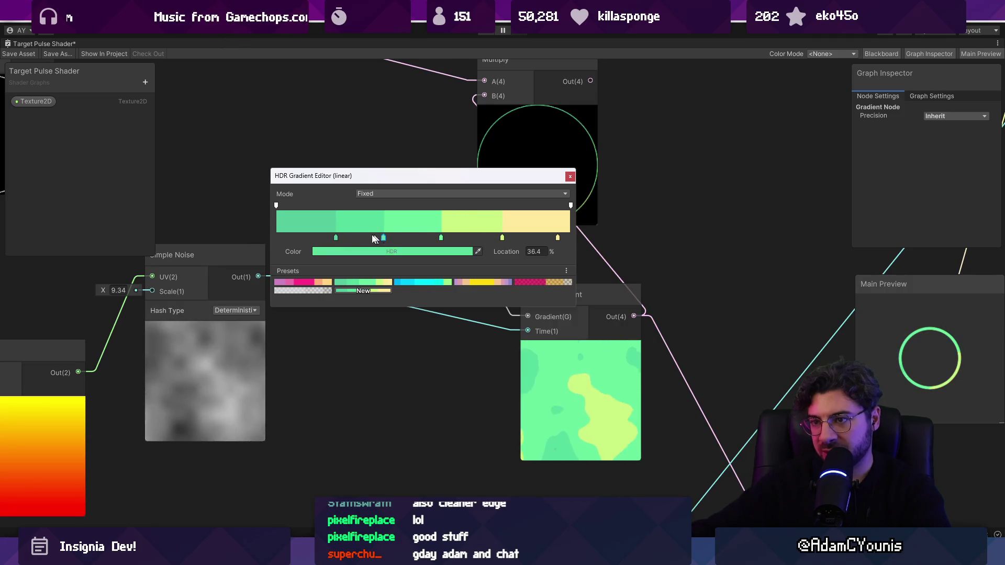
{"action": "left_click", "coordinate": [570, 176]}
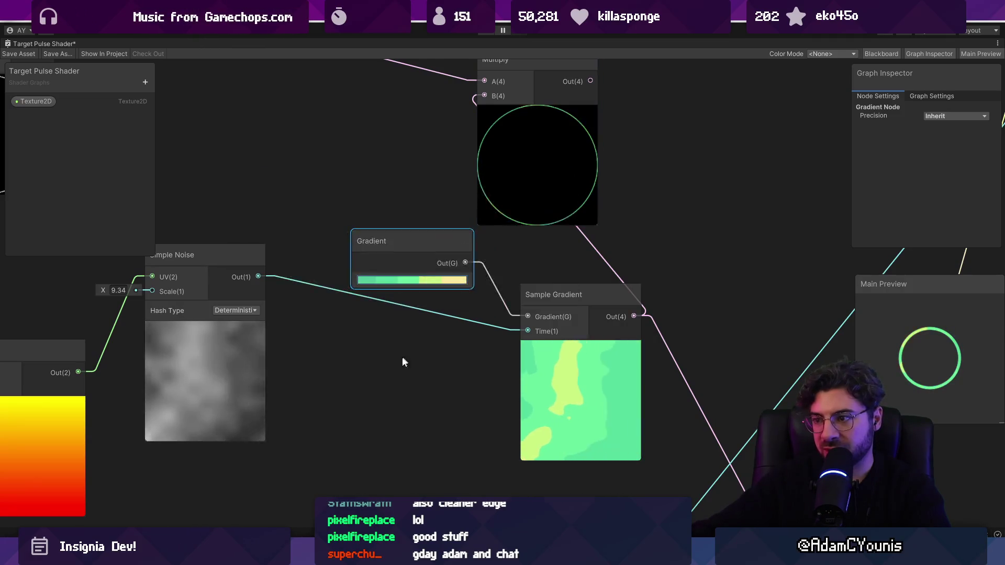
{"action": "scroll", "coordinate": [400, 361], "scroll_direction": "down", "scroll_amount": 4}
{"action": "scroll", "coordinate": [511, 402], "scroll_direction": "up", "scroll_amount": 10}
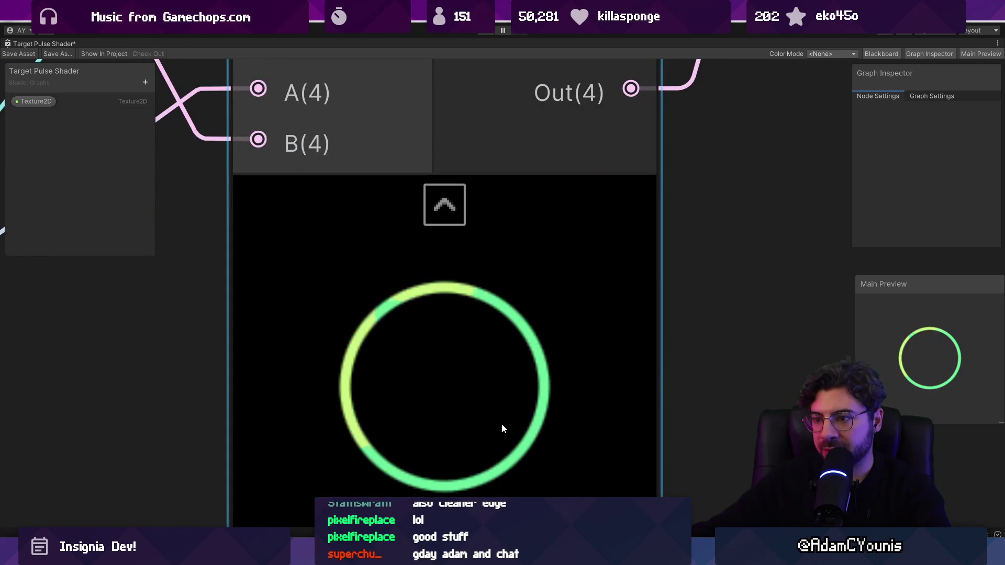
{"action": "scroll", "coordinate": [630, 390], "scroll_direction": "down", "scroll_amount": 5}
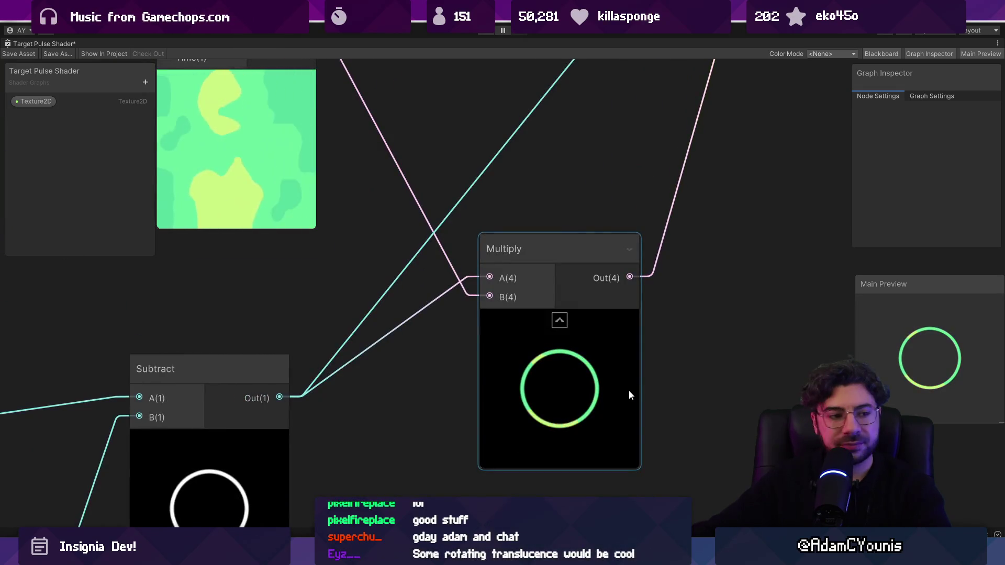
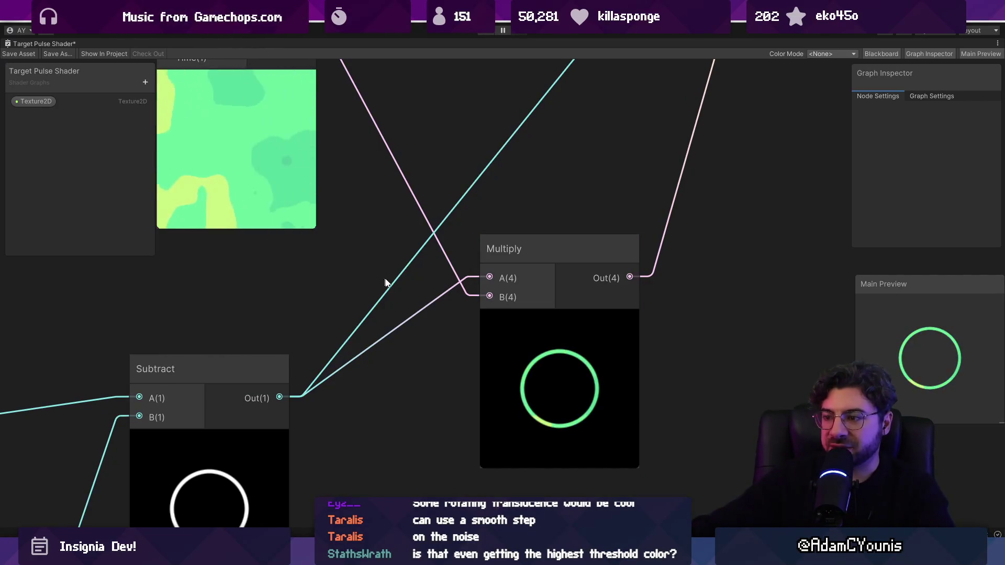
Try the LegacySine hash type on Simple Noise, then restore it to Deterministic
{"action": "scroll", "coordinate": [316, 278], "scroll_direction": "down", "scroll_amount": 10}
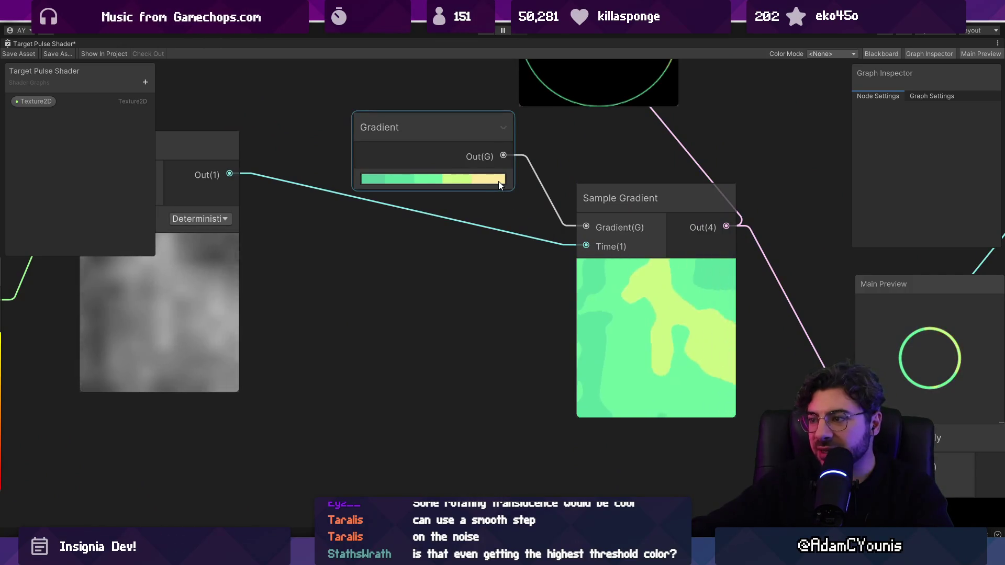
{"action": "scroll", "coordinate": [499, 181], "scroll_direction": "up", "scroll_amount": 3}
{"action": "scroll", "coordinate": [500, 185], "scroll_direction": "down", "scroll_amount": 3}
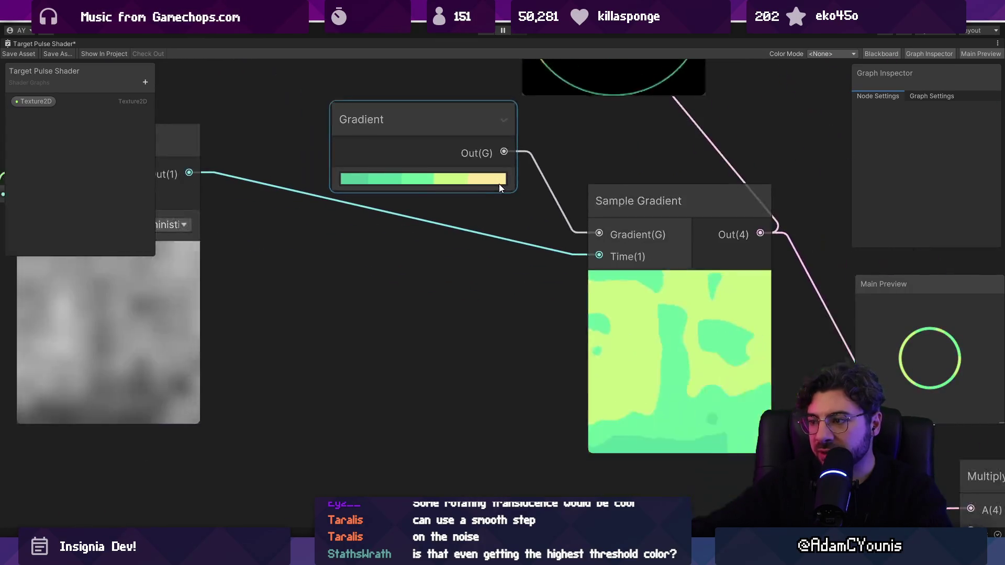
{"action": "scroll", "coordinate": [500, 184], "scroll_direction": "up", "scroll_amount": 2}
{"action": "scroll", "coordinate": [500, 185], "scroll_direction": "down", "scroll_amount": 1}
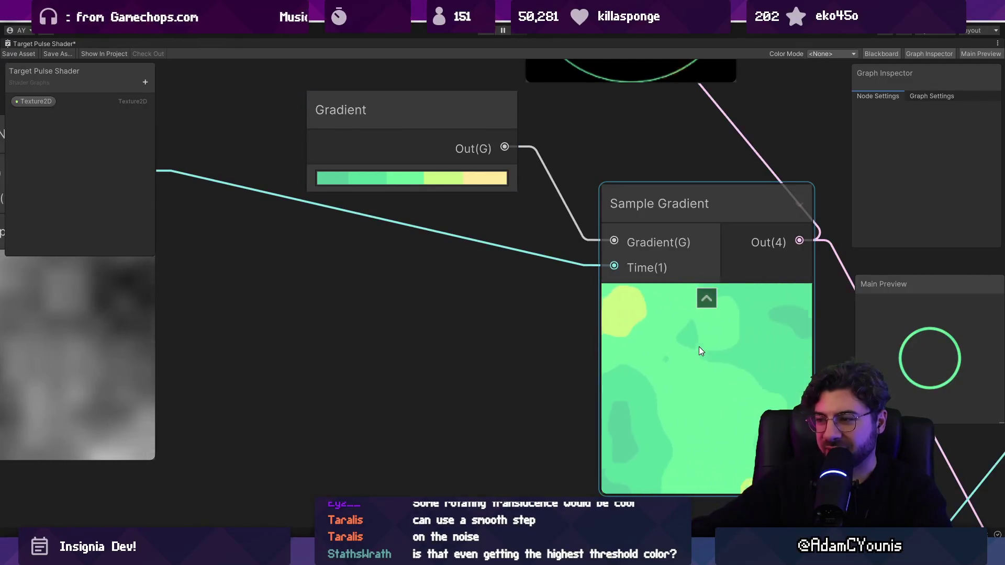
{"action": "scroll", "coordinate": [699, 347], "scroll_direction": "down", "scroll_amount": 2}
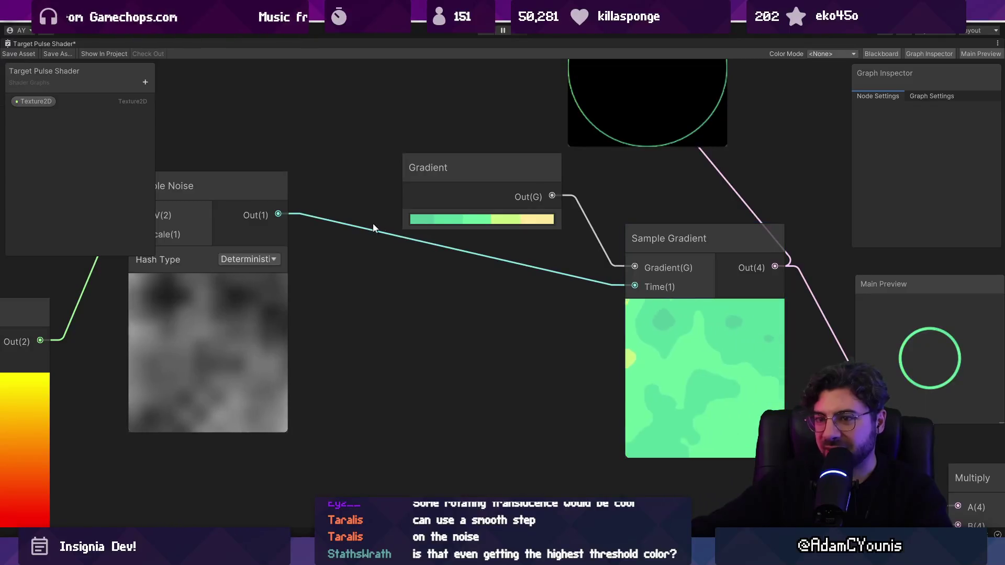
{"action": "left_click_drag", "start_coordinate": [311, 262], "coordinate": [362, 262]}
{"action": "left_click", "coordinate": [306, 257]}
{"action": "left_click", "coordinate": [311, 284]}
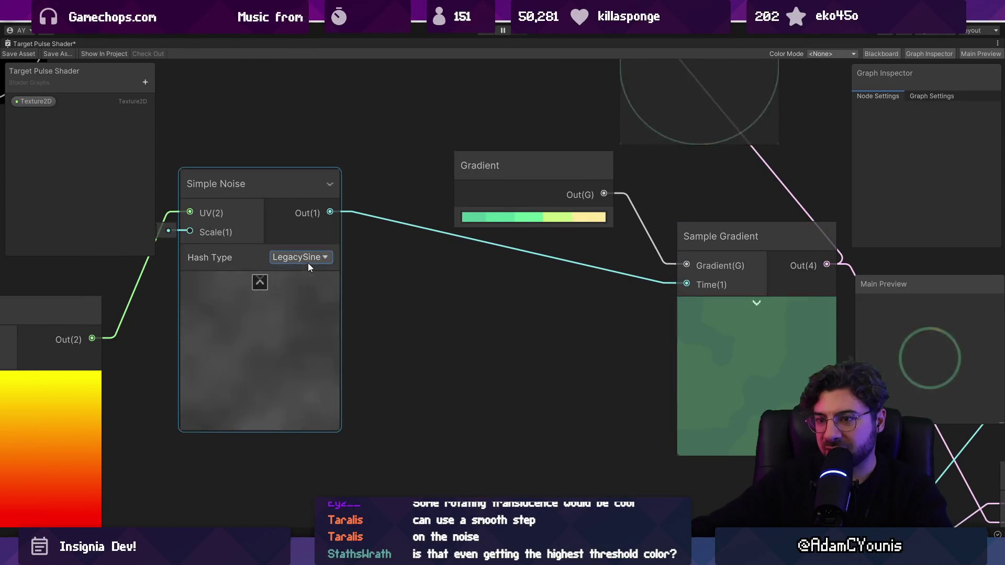
{"action": "left_click", "coordinate": [310, 272]}
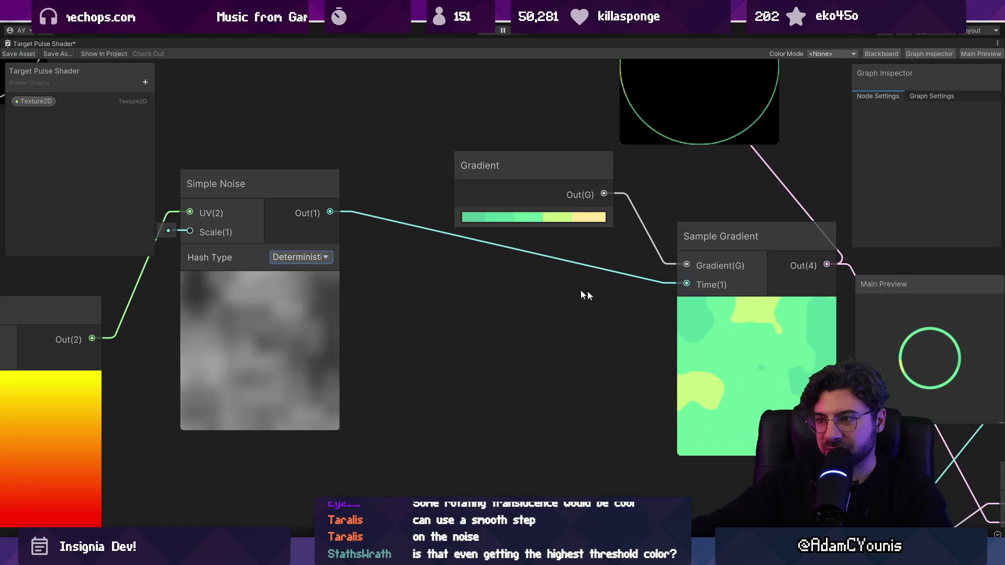
Add a Remap node from the noise output with Out Min Max -1.5/1.5, feeding Sample Gradient Time
{"action": "left_click_drag", "start_coordinate": [331, 212], "coordinate": [404, 275]}
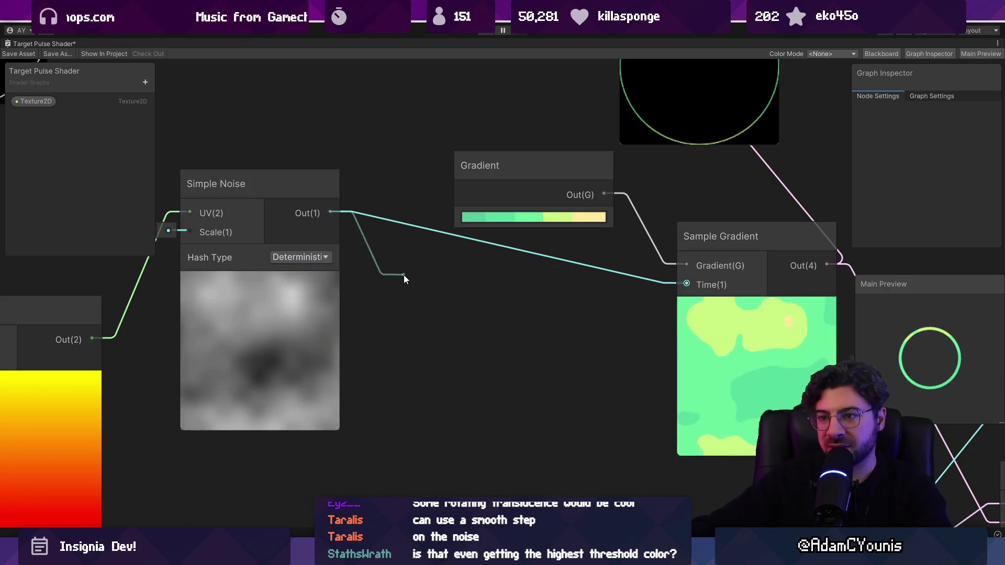
{"action": "type", "text": "remap"}
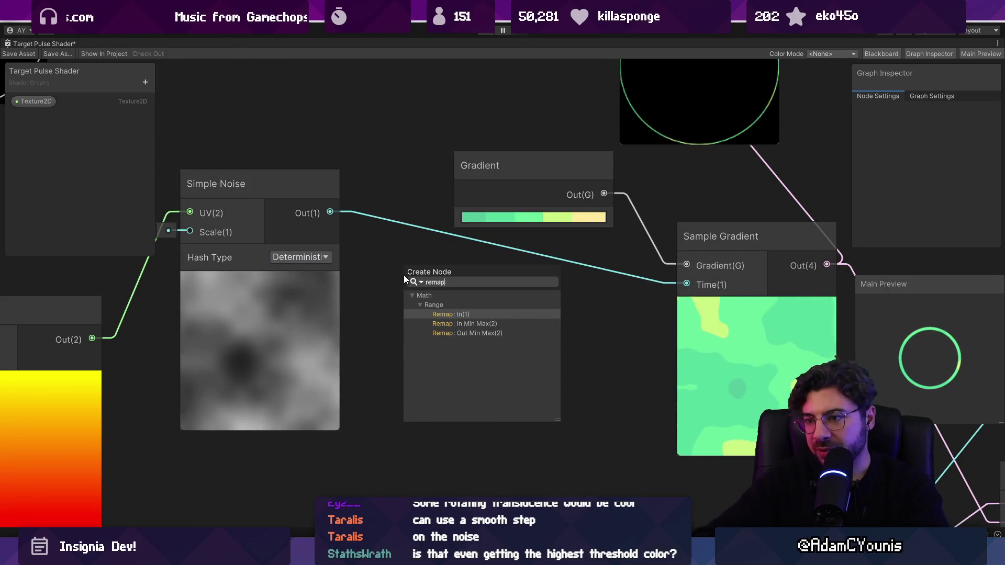
{"action": "key", "text": "Return"}
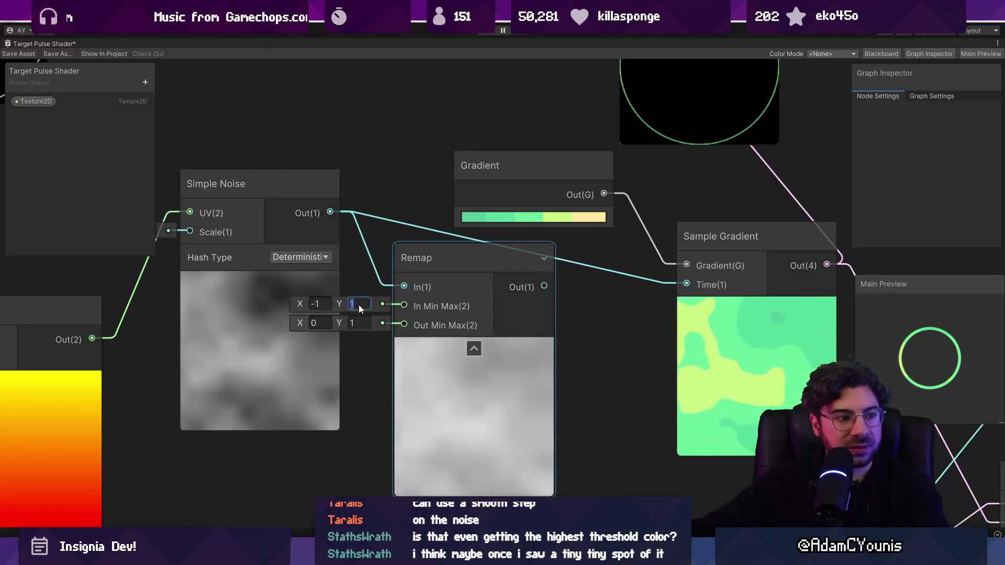
{"action": "left_click", "coordinate": [360, 305]}
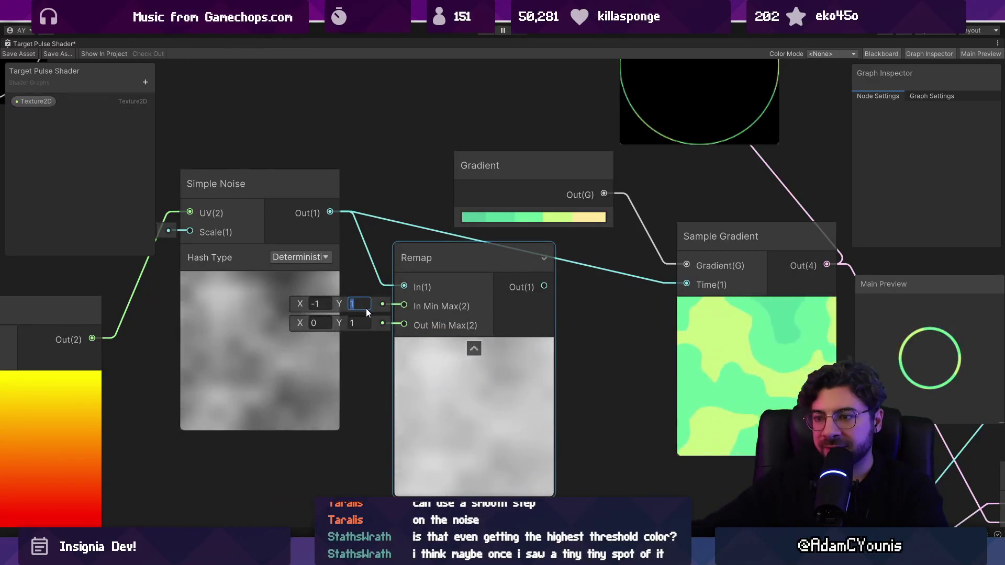
{"action": "left_click", "coordinate": [320, 324]}
{"action": "type", "text": "-1"}
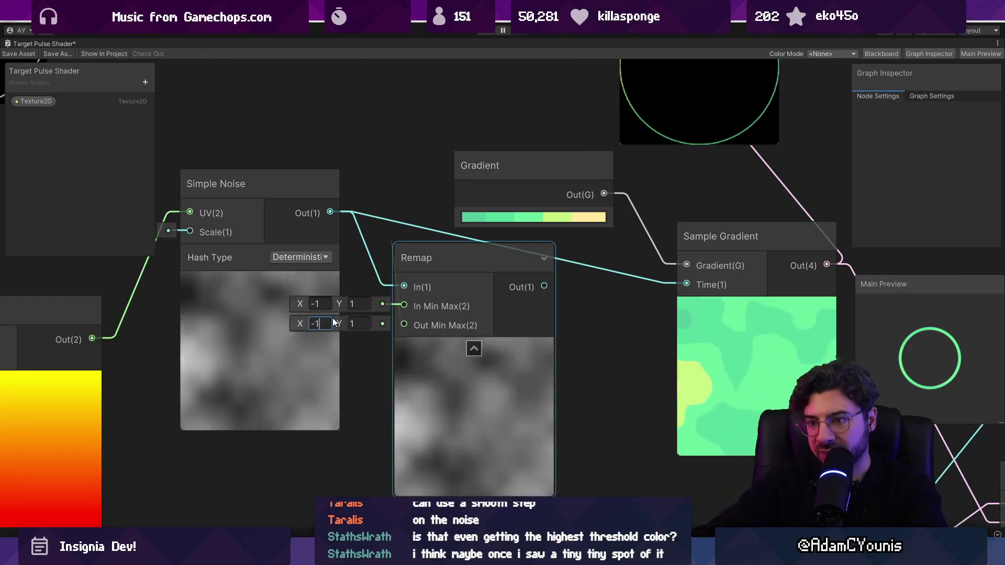
{"action": "type", "text": ".5"}
{"action": "key", "text": "Tab"}
{"action": "type", "text": "1."}
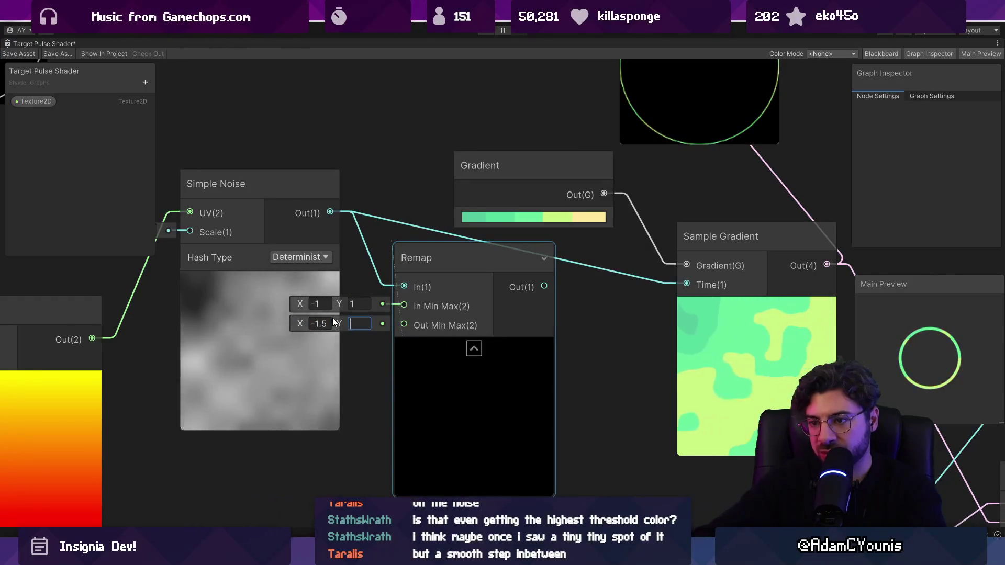
{"action": "type", "text": "5"}
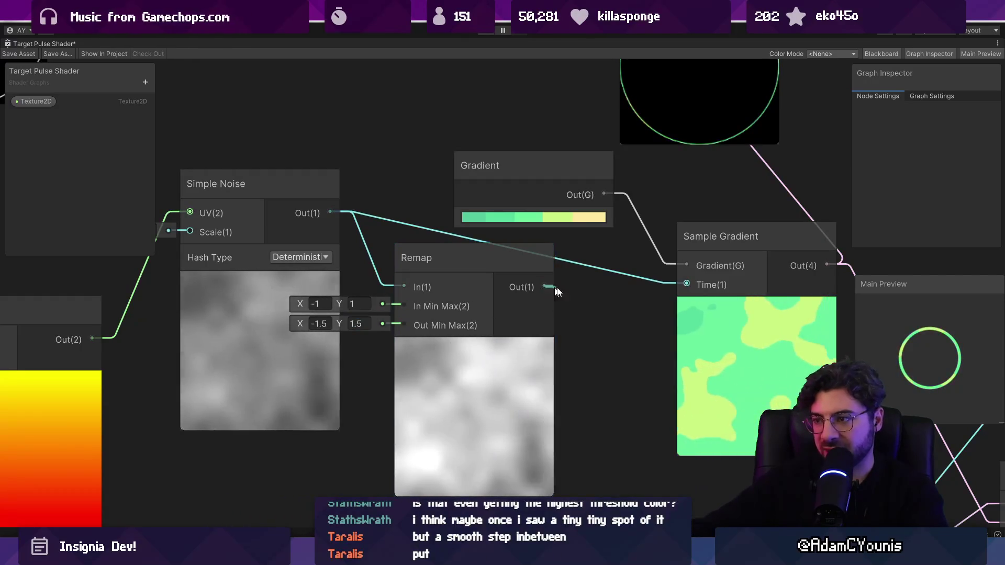
{"action": "left_click_drag", "start_coordinate": [545, 285], "coordinate": [681, 283]}
{"action": "left_click_drag", "start_coordinate": [648, 318], "coordinate": [495, 312]}
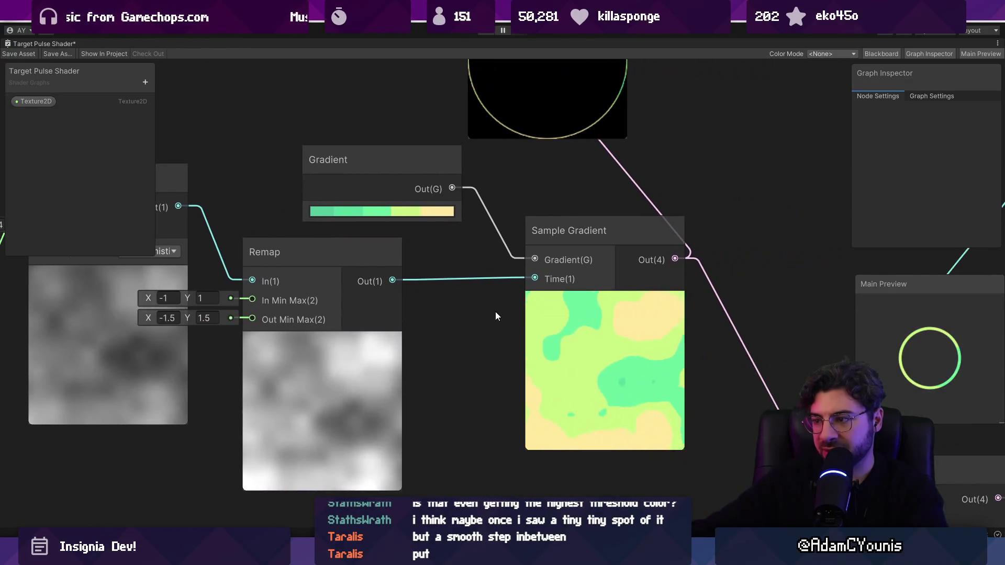
Shift two gradient colour keys to the right, one of them to 60.9%
{"action": "left_click", "coordinate": [383, 211]}
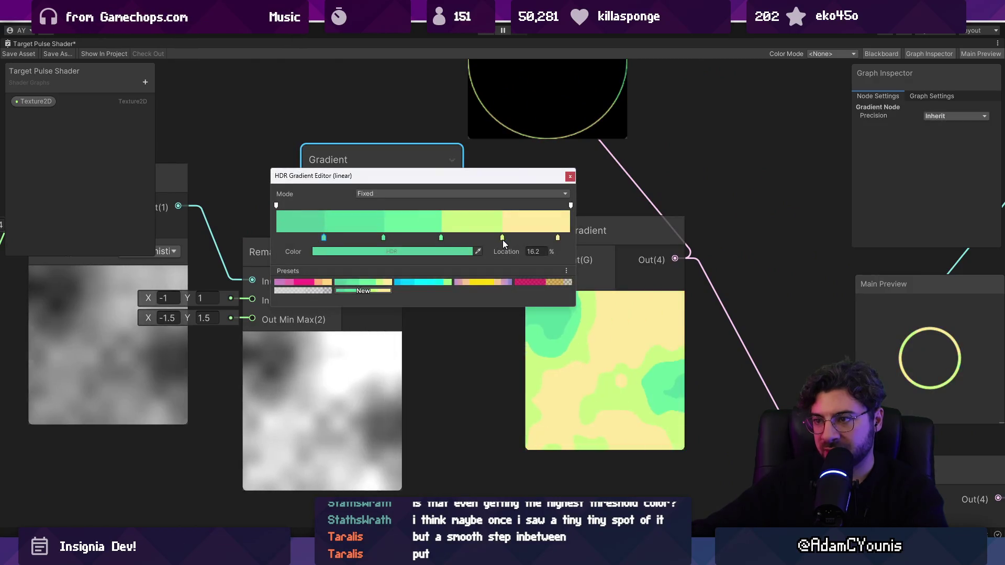
{"action": "left_click_drag", "start_coordinate": [501, 238], "coordinate": [517, 238]}
{"action": "left_click_drag", "start_coordinate": [441, 238], "coordinate": [456, 239]}
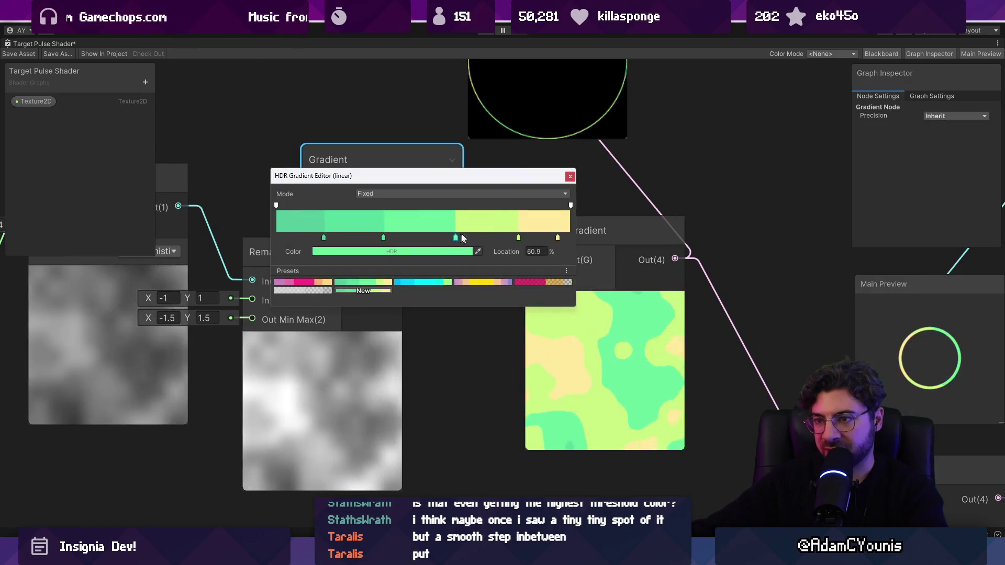
{"action": "left_click", "coordinate": [569, 177]}
Move the Remap node right, collapse its preview, and select the Simple Noise node
{"action": "scroll", "coordinate": [482, 297], "scroll_direction": "down", "scroll_amount": 5}
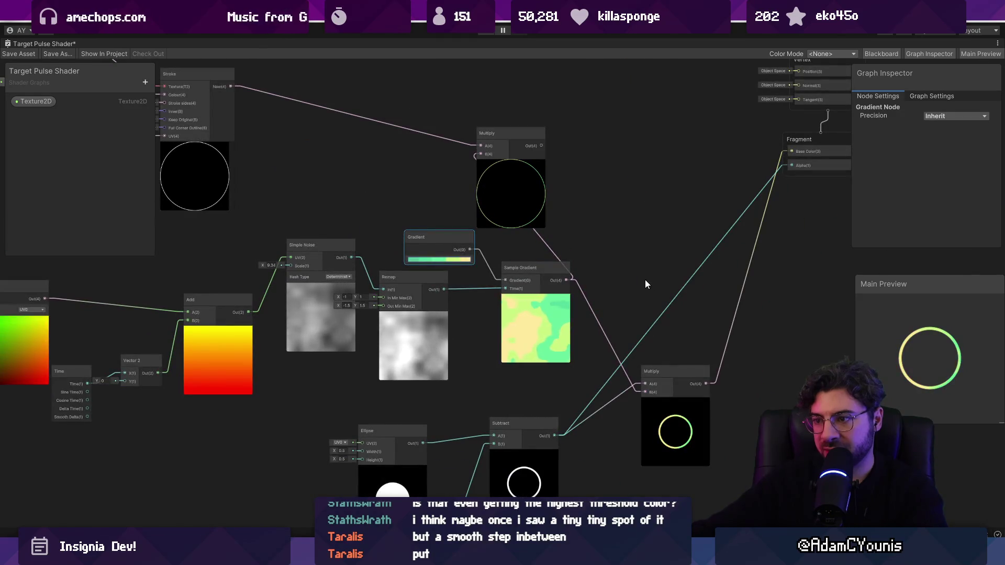
{"action": "left_click_drag", "start_coordinate": [715, 266], "coordinate": [689, 268]}
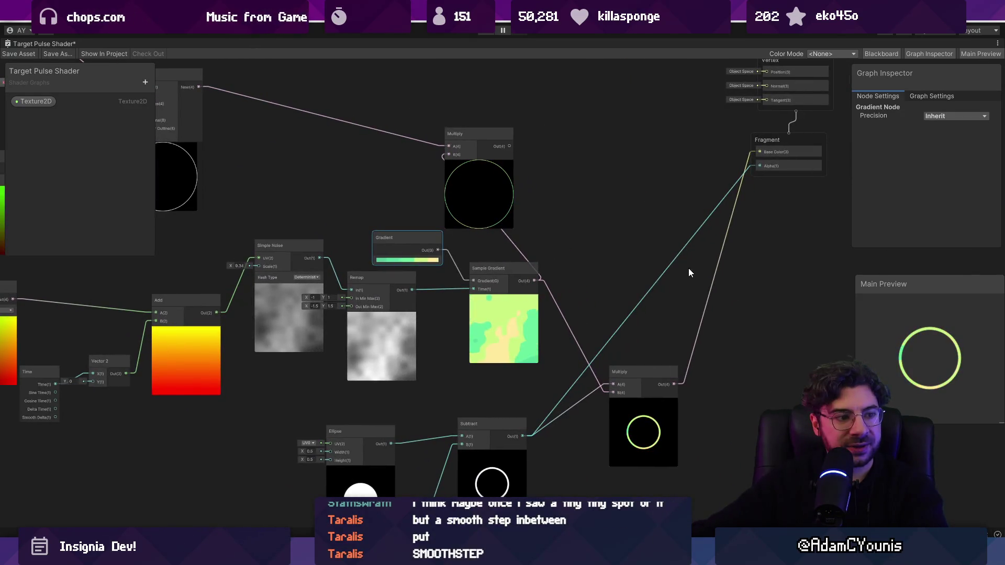
{"action": "scroll", "coordinate": [347, 286], "scroll_direction": "up", "scroll_amount": 5}
{"action": "mouse_move", "coordinate": [397, 268]}
{"action": "left_mouse_down"}
{"action": "mouse_move", "coordinate": [439, 269]}
{"action": "mouse_move", "coordinate": [483, 294]}
{"action": "mouse_move", "coordinate": [517, 297]}
{"action": "left_mouse_up"}
{"action": "left_click", "coordinate": [471, 358]}
{"action": "scroll", "coordinate": [500, 313], "scroll_direction": "down", "scroll_amount": 5}
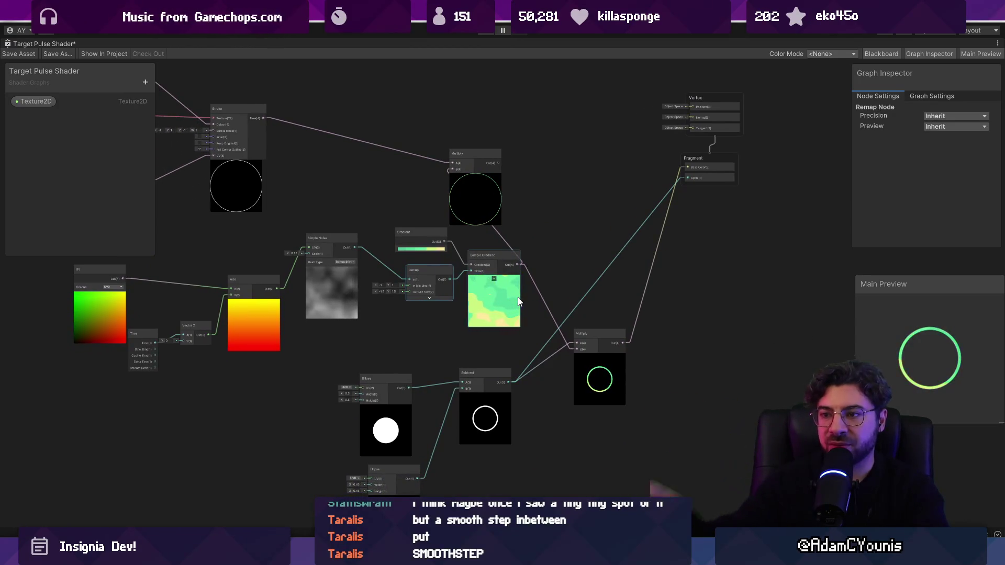
{"action": "scroll", "coordinate": [367, 282], "scroll_direction": "up", "scroll_amount": 5}
{"action": "left_click_drag", "start_coordinate": [388, 275], "coordinate": [576, 240]}
{"action": "scroll", "coordinate": [573, 243], "scroll_direction": "down", "scroll_amount": 4}
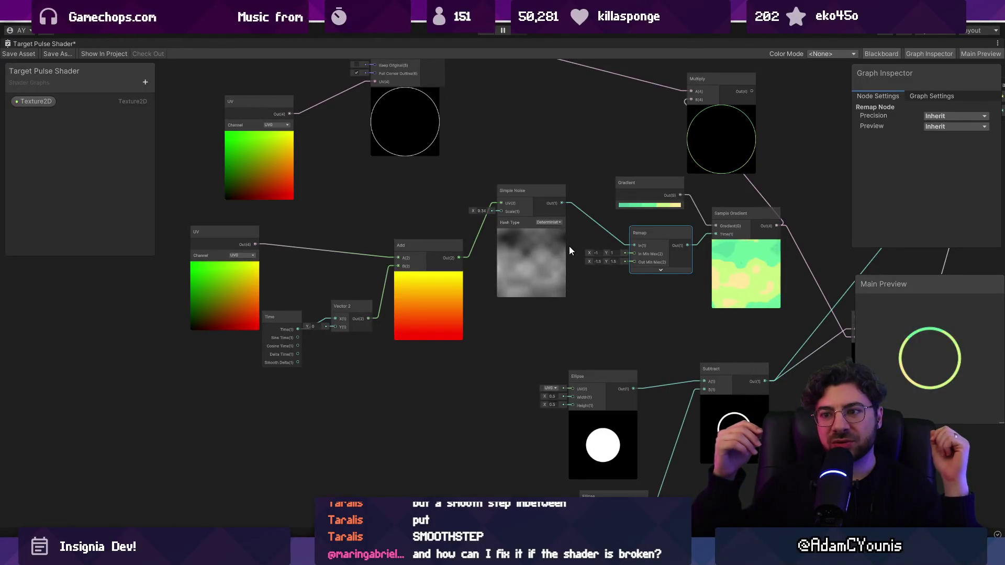
{"action": "left_click", "coordinate": [550, 256]}
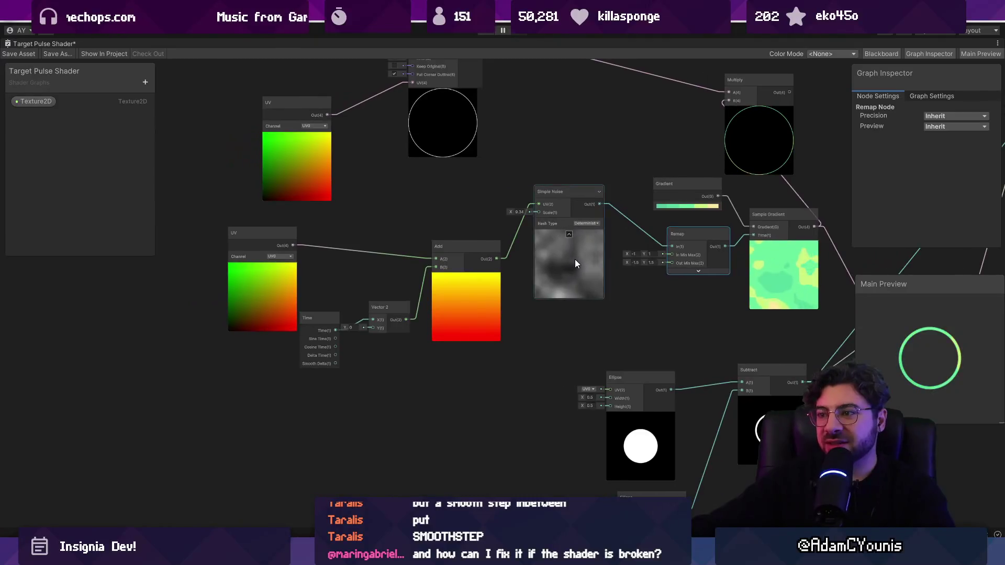
Duplicate the Simple Noise node and wire the UV node into the duplicate's UV input
{"action": "key", "text": "ctrl+d"}
{"action": "left_click_drag", "start_coordinate": [590, 331], "coordinate": [303, 458]}
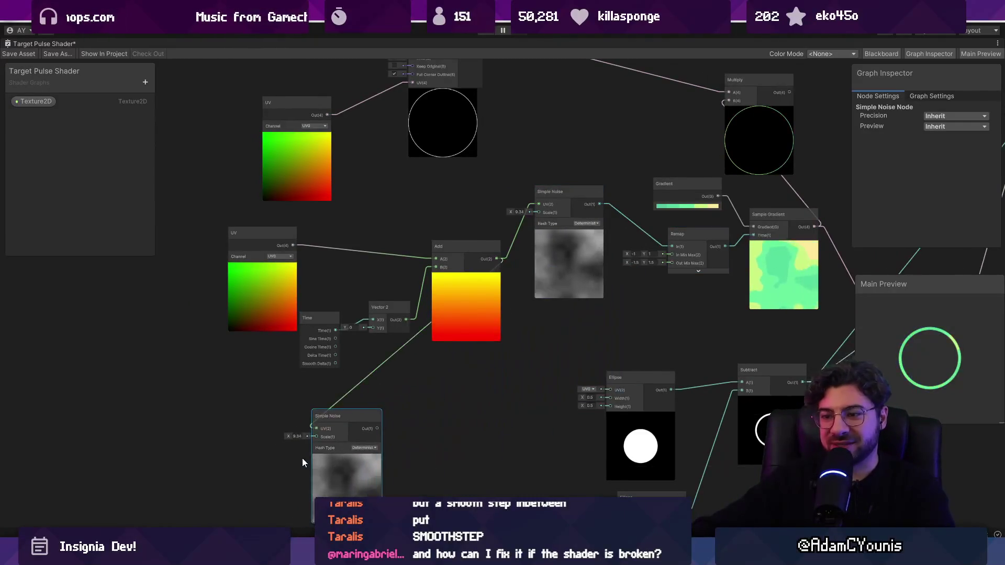
{"action": "left_click_drag", "start_coordinate": [358, 392], "coordinate": [435, 354]}
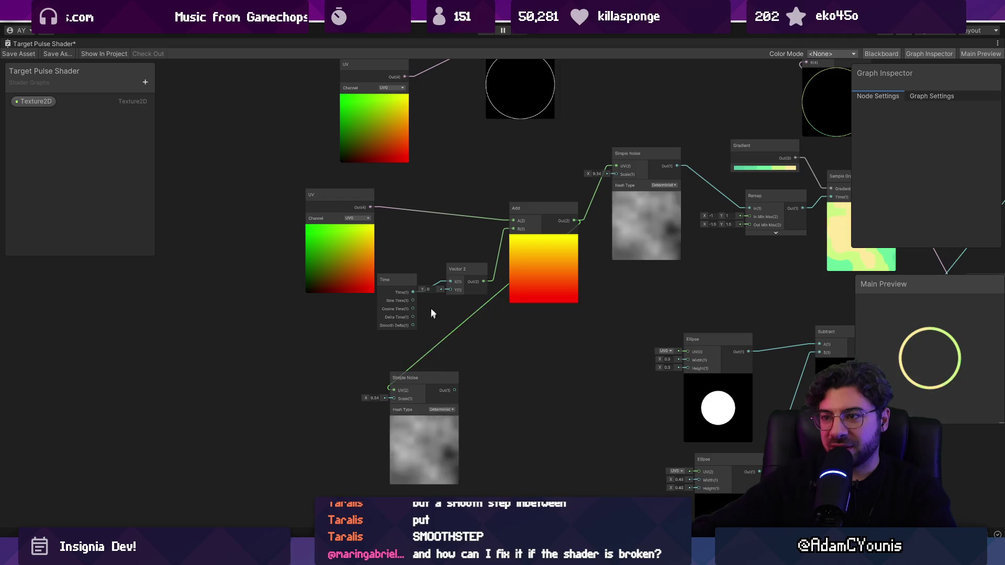
{"action": "left_click", "coordinate": [349, 259]}
{"action": "mouse_move", "coordinate": [347, 253]}
{"action": "left_mouse_down"}
{"action": "mouse_move", "coordinate": [236, 392]}
{"action": "mouse_move", "coordinate": [234, 434]}
{"action": "mouse_move", "coordinate": [279, 378]}
{"action": "left_mouse_up"}
{"action": "scroll", "coordinate": [235, 436], "scroll_direction": "up", "scroll_amount": 4}
{"action": "left_click_drag", "start_coordinate": [294, 278], "coordinate": [598, 292]}
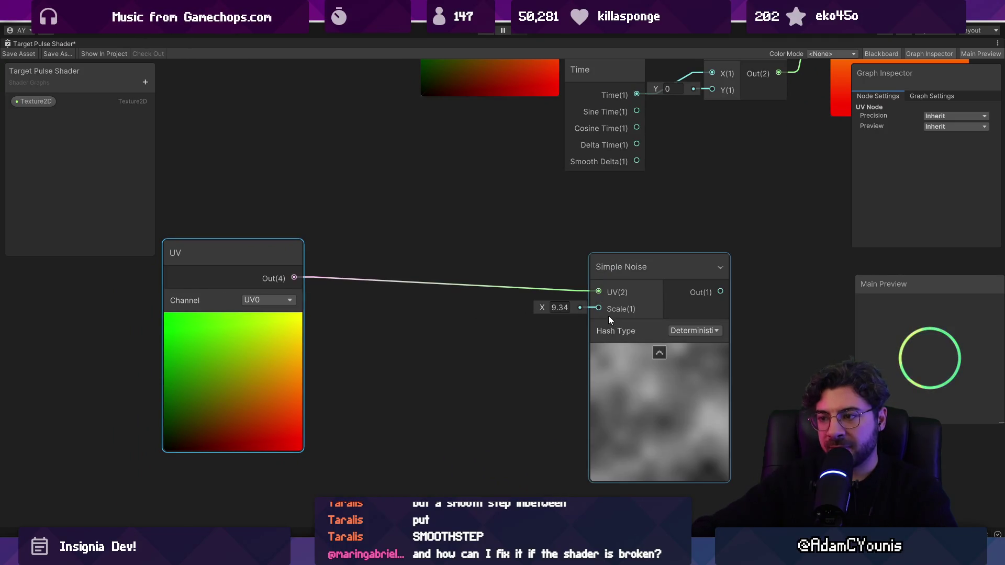
{"action": "left_click_drag", "start_coordinate": [545, 308], "coordinate": [536, 309]}
{"action": "key", "text": "ctrl+z"}
Insert a Subtract node between UV and the noise, subtracting (0.5, 0.5)
{"action": "left_click_drag", "start_coordinate": [298, 279], "coordinate": [372, 293]}
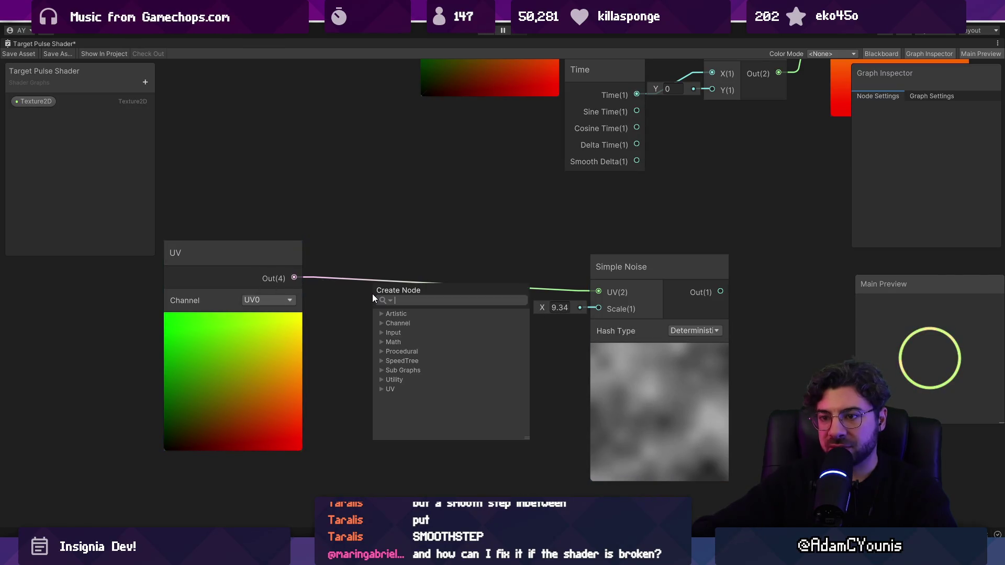
{"action": "type", "text": "subt"}
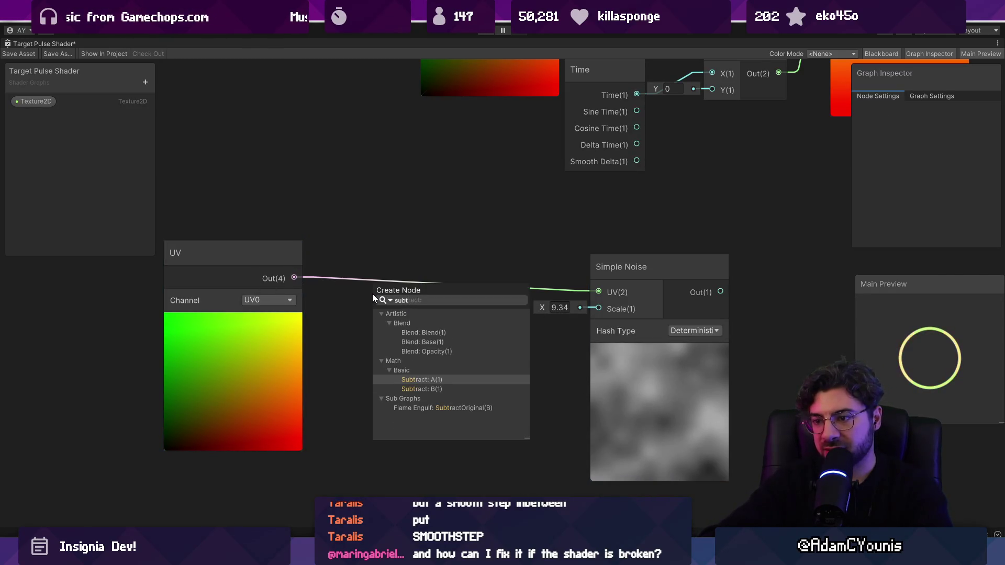
{"action": "key", "text": "Return"}
{"action": "left_click_drag", "start_coordinate": [491, 303], "coordinate": [599, 291]}
{"action": "left_click_drag", "start_coordinate": [272, 388], "coordinate": [141, 378]}
{"action": "left_click_drag", "start_coordinate": [239, 348], "coordinate": [315, 348]}
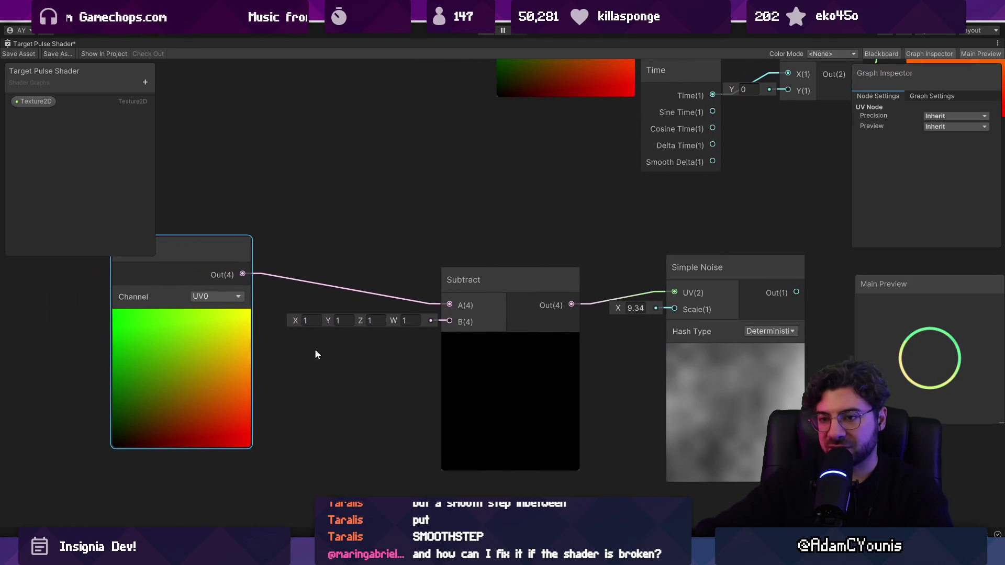
{"action": "left_click", "coordinate": [306, 318]}
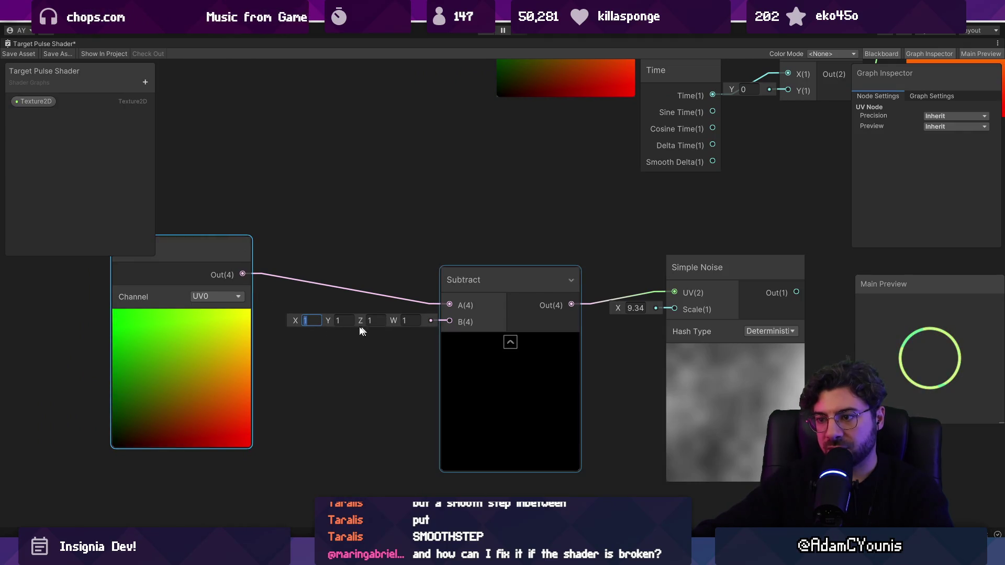
{"action": "type", "text": "0.5"}
{"action": "left_click", "coordinate": [336, 321]}
{"action": "type", "text": "0.5"}
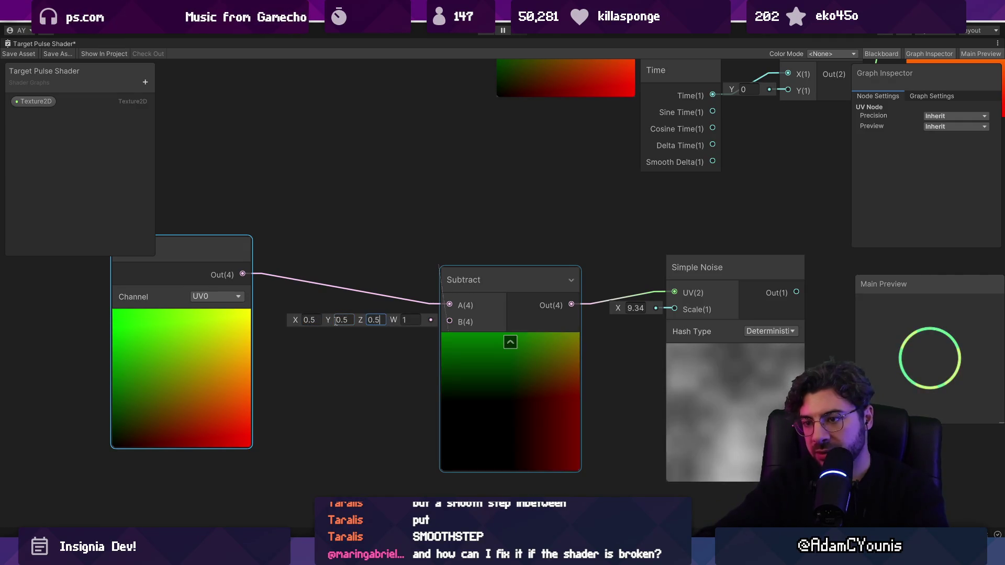
{"action": "type", "text": "0.5"}
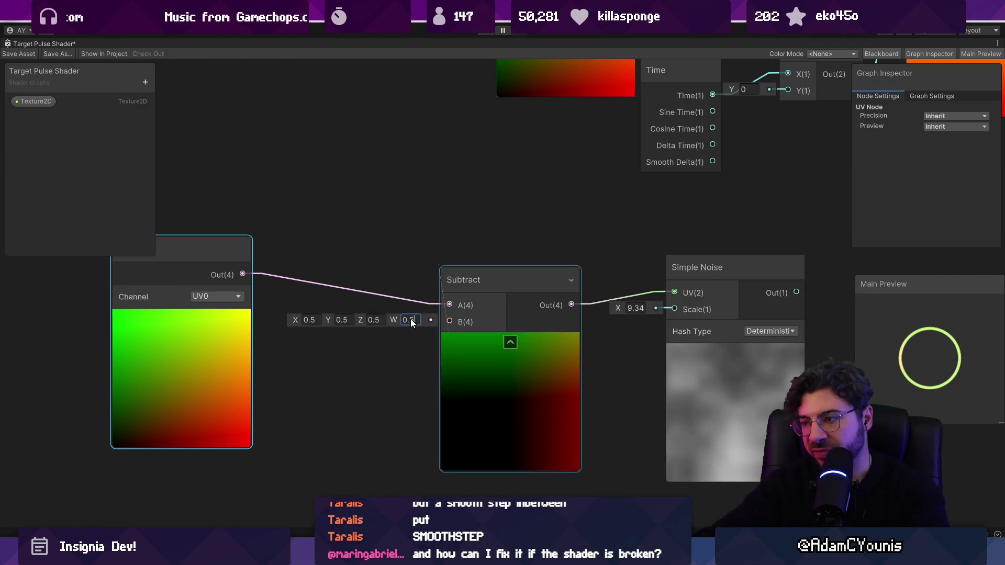
Raise the Simple Noise scale to about 39.9 and shift the Subtract node left
{"action": "mouse_move", "coordinate": [620, 309]}
{"action": "left_mouse_down"}
{"action": "mouse_move", "coordinate": [588, 306]}
{"action": "mouse_move", "coordinate": [887, 306]}
{"action": "mouse_move", "coordinate": [811, 309]}
{"action": "left_mouse_up"}
{"action": "scroll", "coordinate": [596, 350], "scroll_direction": "down", "scroll_amount": 3}
{"action": "left_click", "coordinate": [638, 329]}
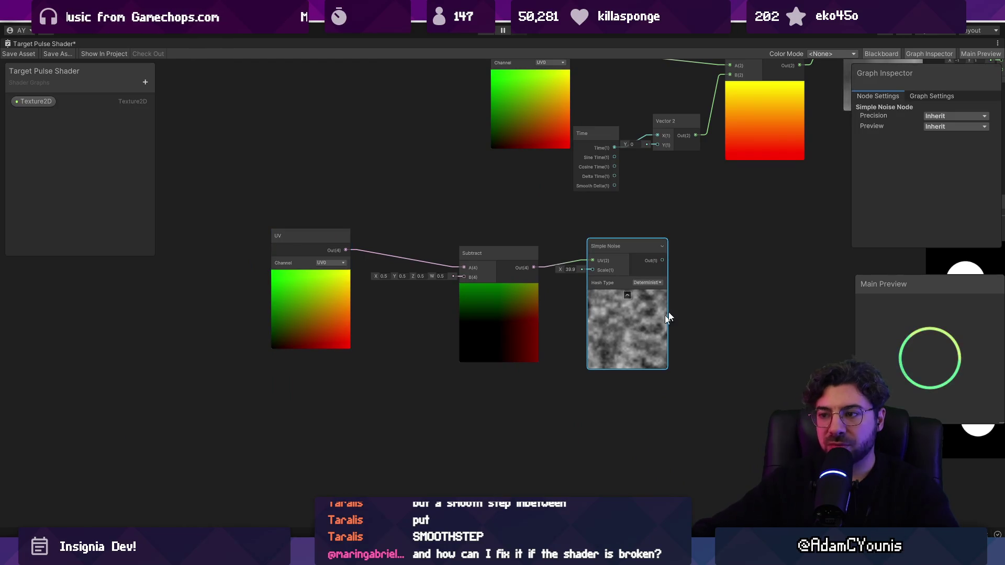
{"action": "left_click_drag", "start_coordinate": [499, 322], "coordinate": [452, 306]}
{"action": "scroll", "coordinate": [465, 280], "scroll_direction": "up", "scroll_amount": 3}
{"action": "left_click_drag", "start_coordinate": [493, 242], "coordinate": [542, 249]}
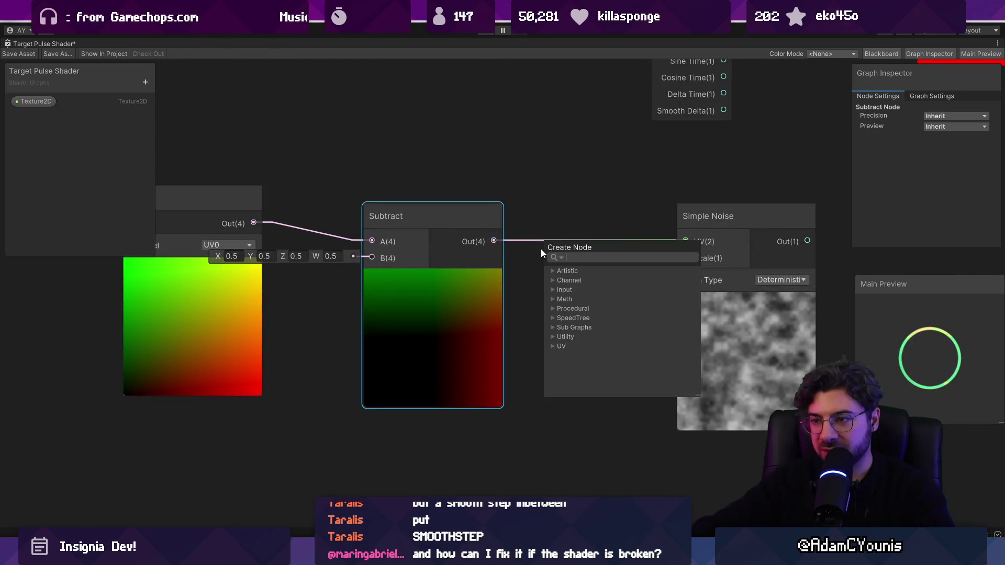
Add a Modulo node and connect its output to the Simple Noise Scale input
{"action": "left_click", "coordinate": [541, 249]}
{"action": "right_click", "coordinate": [541, 334]}
{"action": "left_click", "coordinate": [570, 339]}
{"action": "type", "text": "modulo"}
{"action": "key", "text": "Return"}
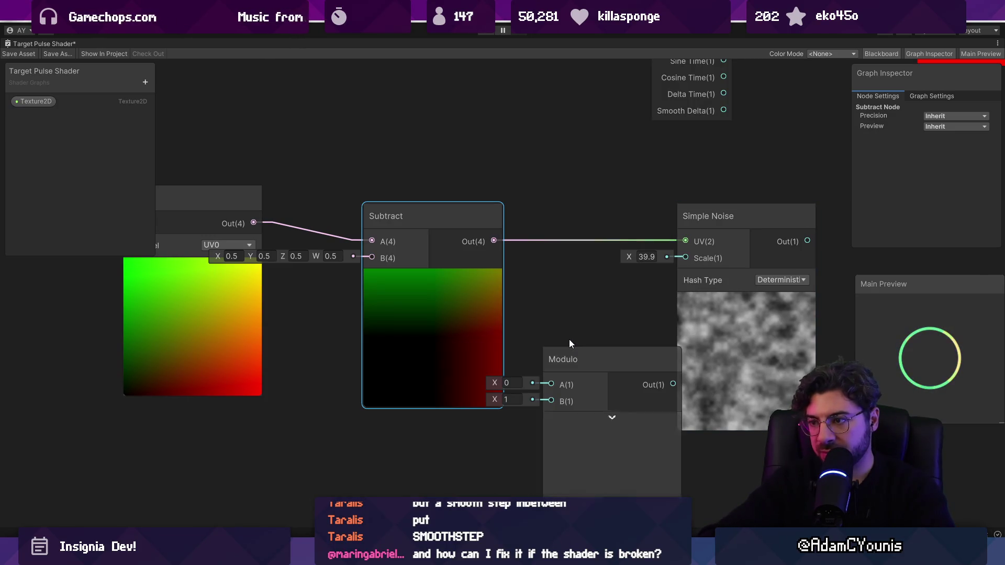
{"action": "left_click", "coordinate": [602, 356]}
{"action": "left_click_drag", "start_coordinate": [674, 258], "coordinate": [674, 259]}
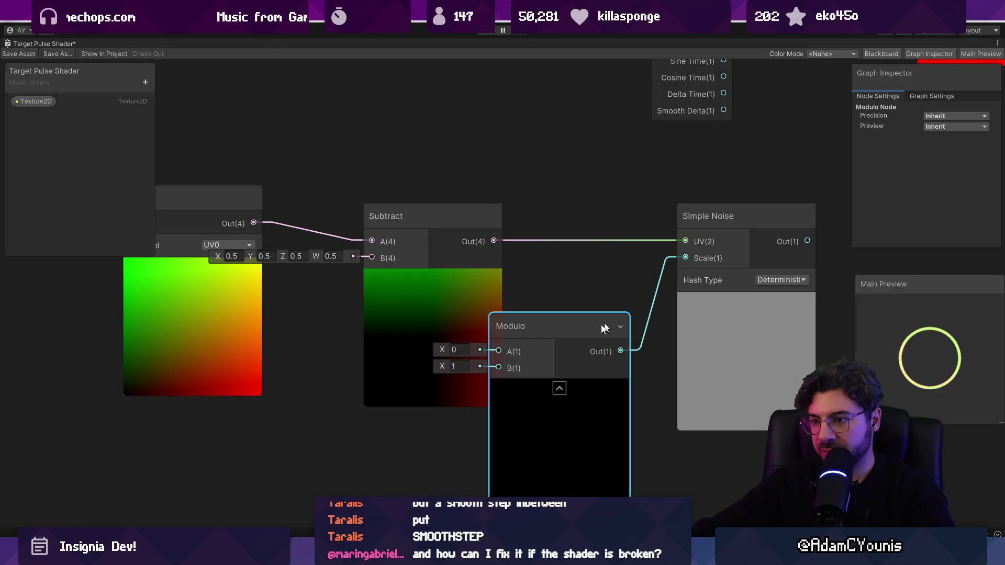
{"action": "left_click_drag", "start_coordinate": [517, 362], "coordinate": [567, 335]}
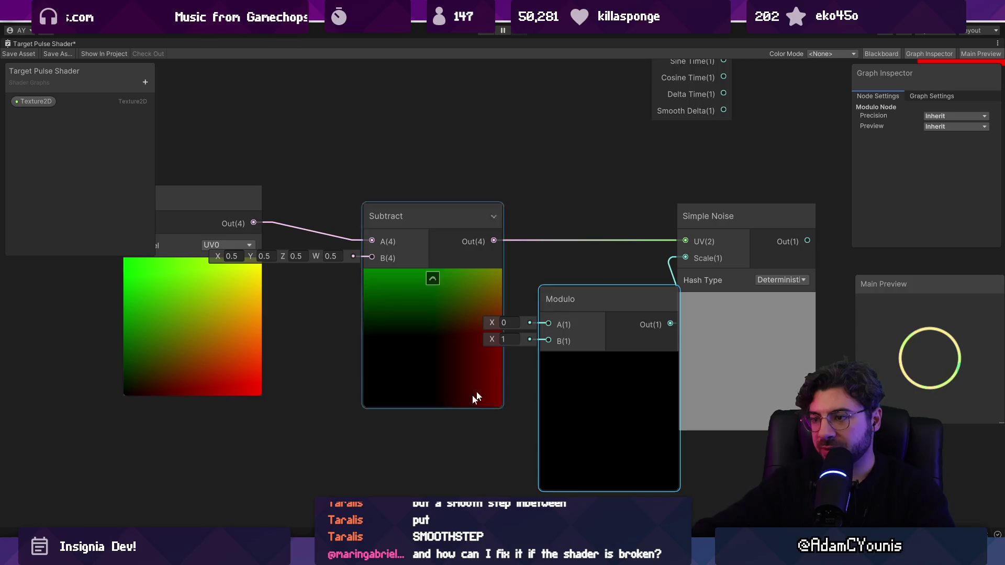
Add a Time node feeding Modulo's A input and set Modulo's B to 10
{"action": "right_click", "coordinate": [395, 242]}
{"action": "left_click", "coordinate": [429, 250]}
{"action": "type", "text": "floa"}
{"action": "key", "text": "BackSpace"}
{"action": "key", "text": "BackSpace"}
{"action": "key", "text": "BackSpace"}
{"action": "type", "text": "ti"}
{"action": "key", "text": "BackSpace"}
{"action": "key", "text": "BackSpace"}
{"action": "key", "text": "BackSpace"}
{"action": "type", "text": "time"}
{"action": "key", "text": "Return"}
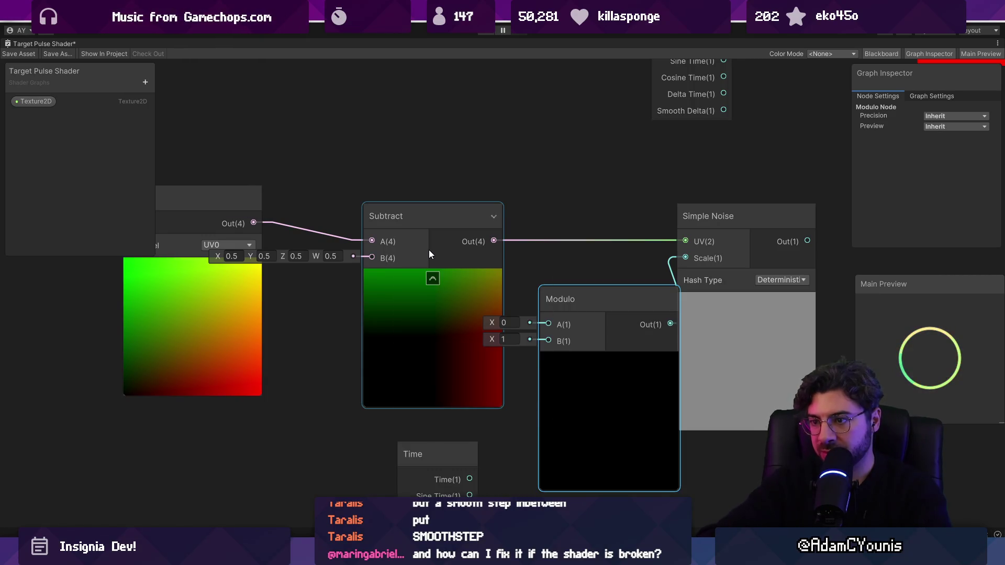
{"action": "left_click_drag", "start_coordinate": [470, 473], "coordinate": [541, 365]}
{"action": "left_click_drag", "start_coordinate": [543, 323], "coordinate": [548, 318]}
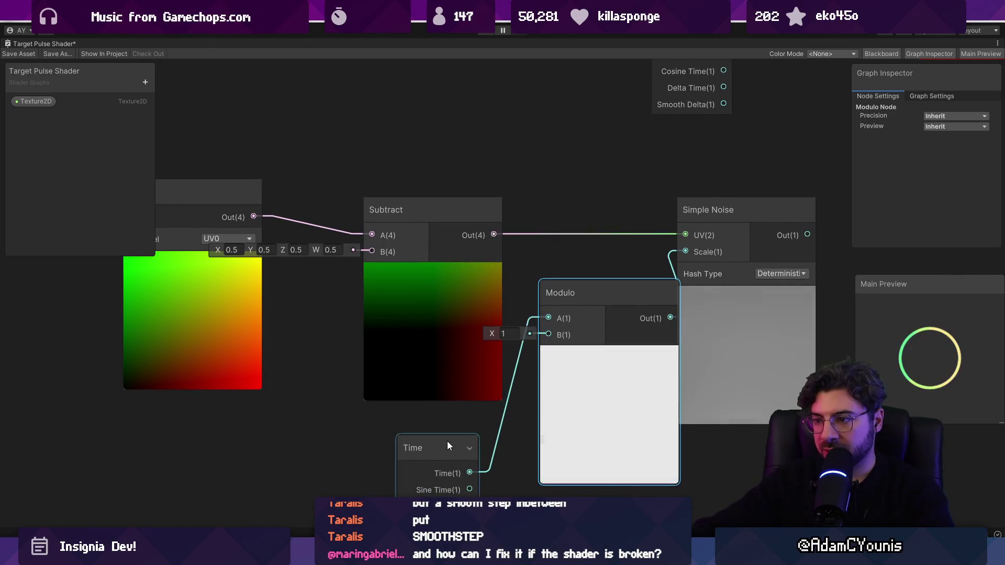
{"action": "left_click_drag", "start_coordinate": [447, 441], "coordinate": [355, 401]}
{"action": "left_click_drag", "start_coordinate": [579, 398], "coordinate": [561, 393]}
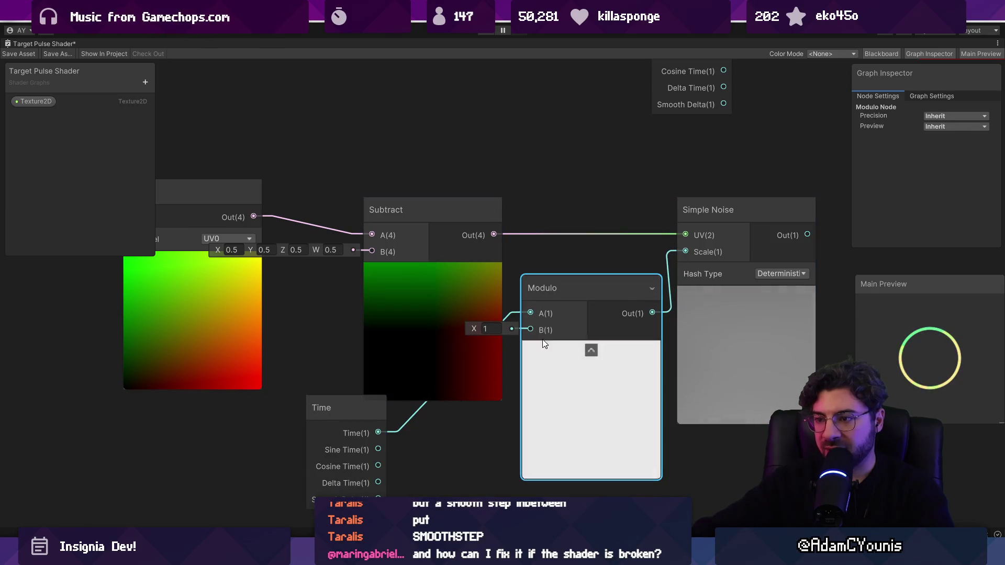
{"action": "left_click", "coordinate": [495, 329]}
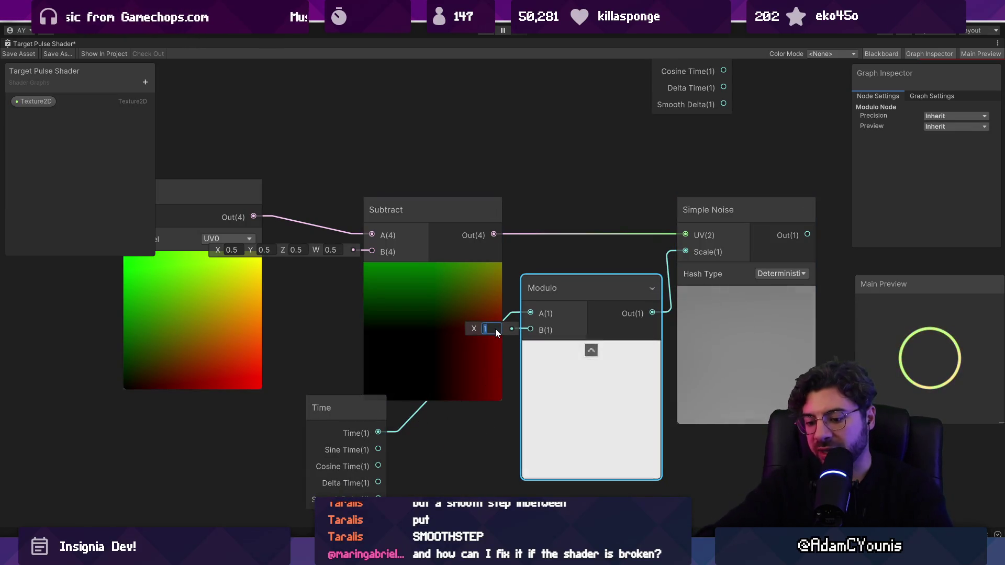
{"action": "type", "text": "10"}
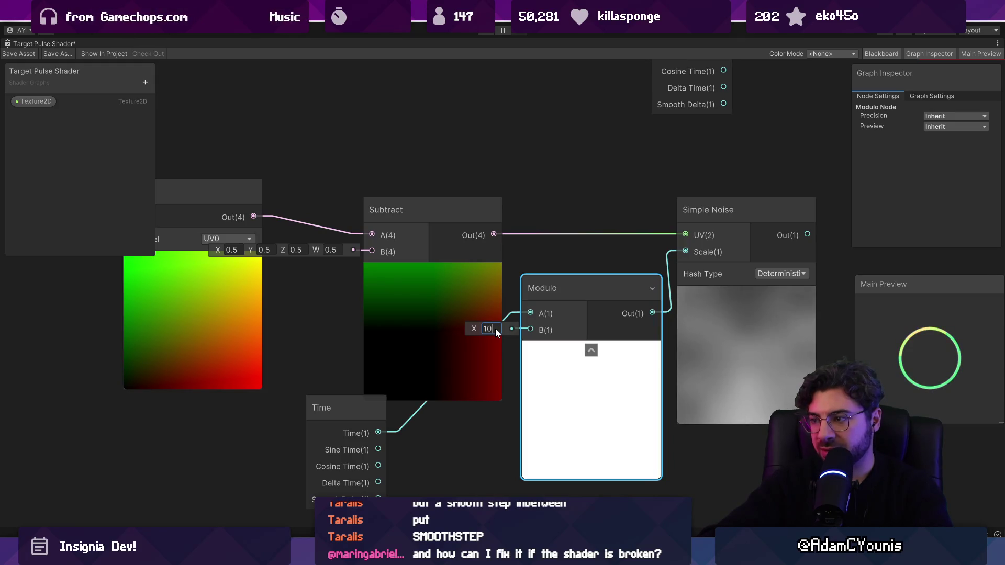
{"action": "key", "text": "Return"}
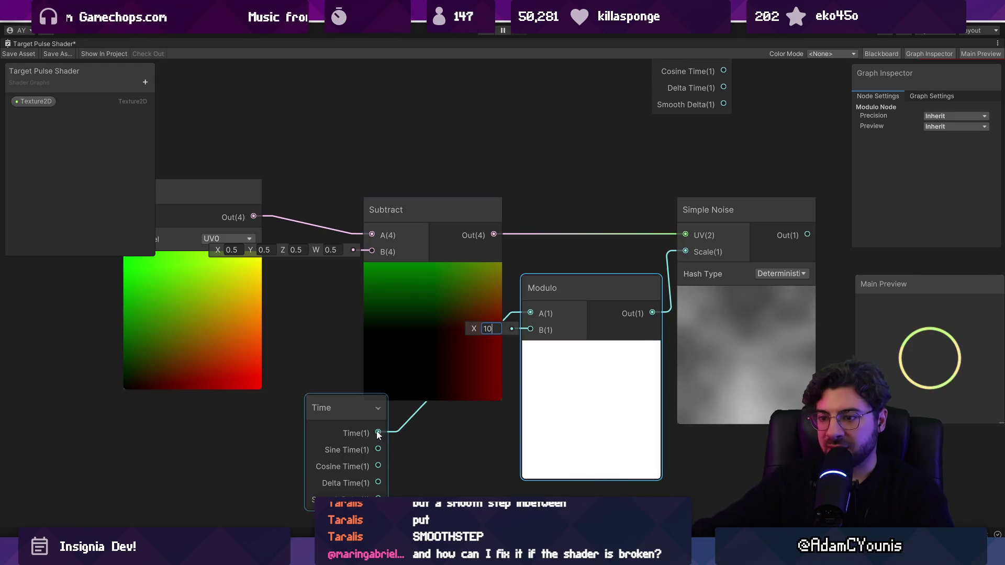
Insert a Multiply by 10 between Time and the Modulo node
{"action": "key", "text": "space"}
{"action": "type", "text": "mult"}
{"action": "key", "text": "Return"}
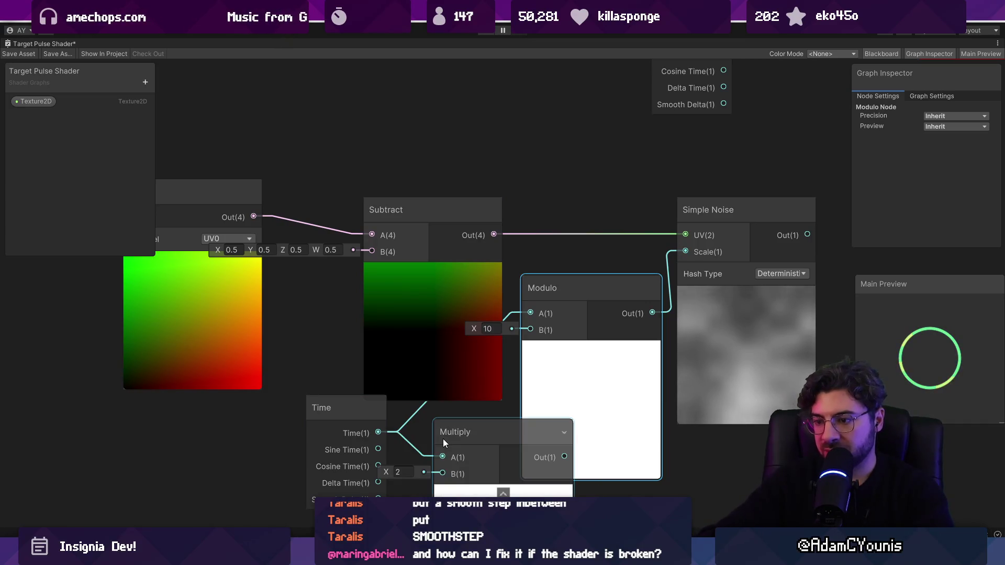
{"action": "mouse_move", "coordinate": [566, 457]}
{"action": "left_mouse_down"}
{"action": "mouse_move", "coordinate": [493, 334]}
{"action": "mouse_move", "coordinate": [523, 329]}
{"action": "mouse_move", "coordinate": [524, 316]}
{"action": "left_mouse_up"}
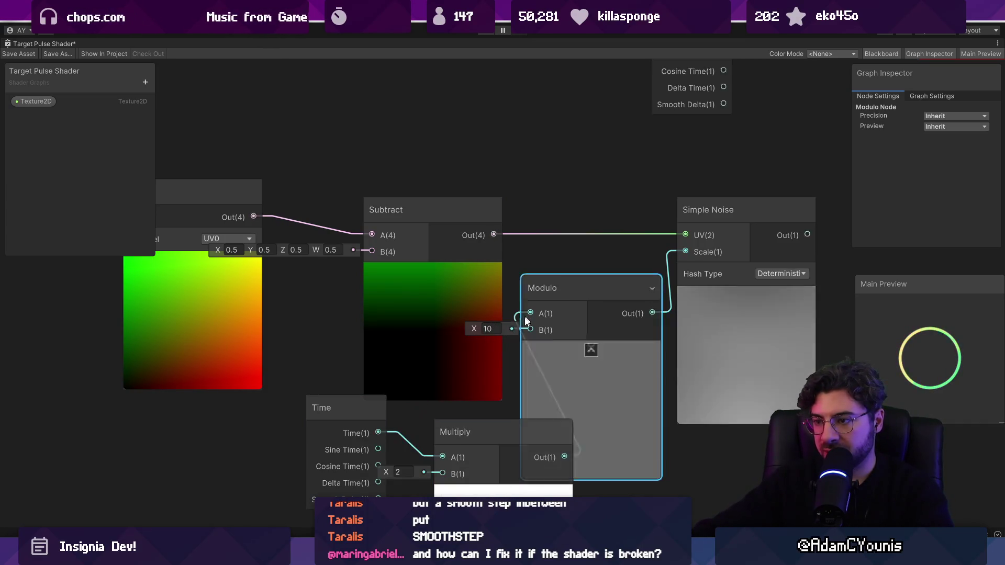
{"action": "left_click_drag", "start_coordinate": [354, 409], "coordinate": [262, 426]}
{"action": "type", "text": "10"}
{"action": "key", "text": "Return"}
{"action": "left_click_drag", "start_coordinate": [486, 439], "coordinate": [392, 426]}
{"action": "left_click_drag", "start_coordinate": [279, 425], "coordinate": [222, 418]}
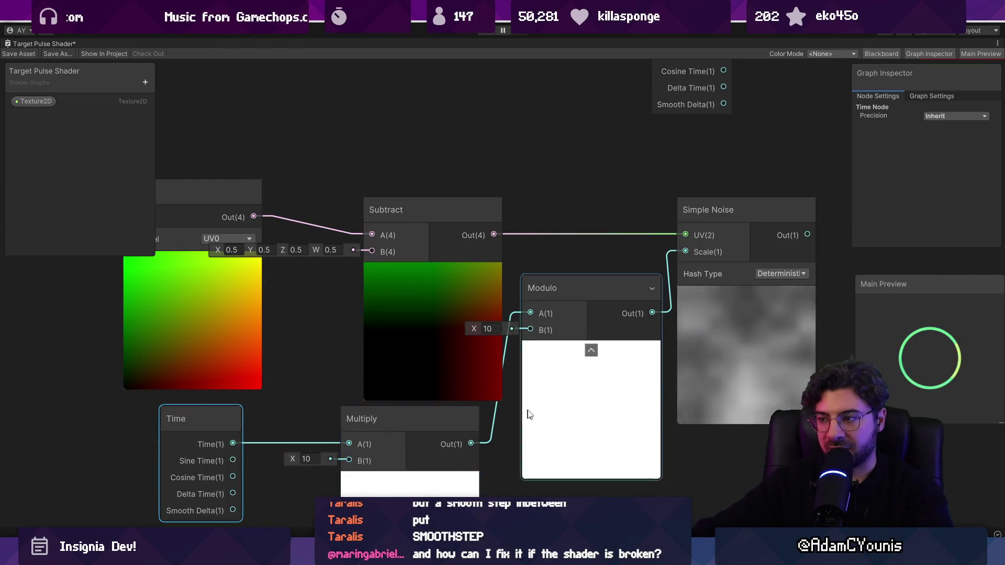
{"action": "scroll", "coordinate": [528, 414], "scroll_direction": "down", "scroll_amount": 3}
{"action": "scroll", "coordinate": [433, 440], "scroll_direction": "up", "scroll_amount": 3}
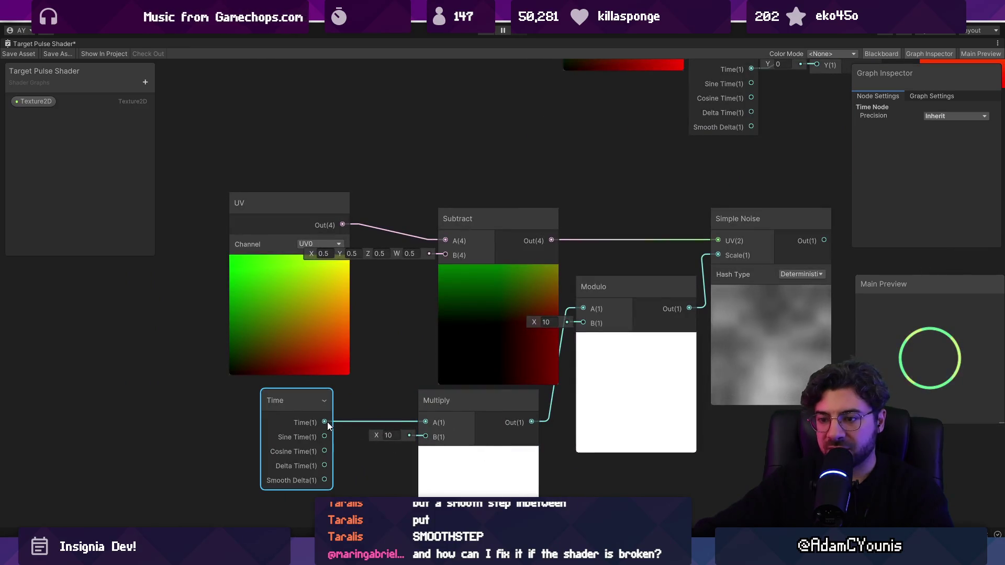
{"action": "left_click_drag", "start_coordinate": [327, 422], "coordinate": [348, 435]}
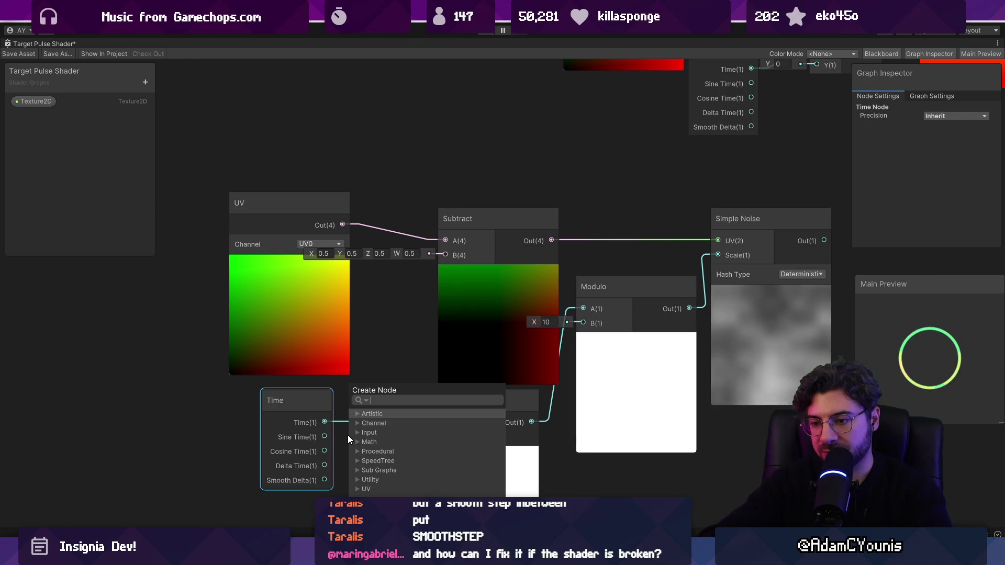
{"action": "type", "text": "sub"}
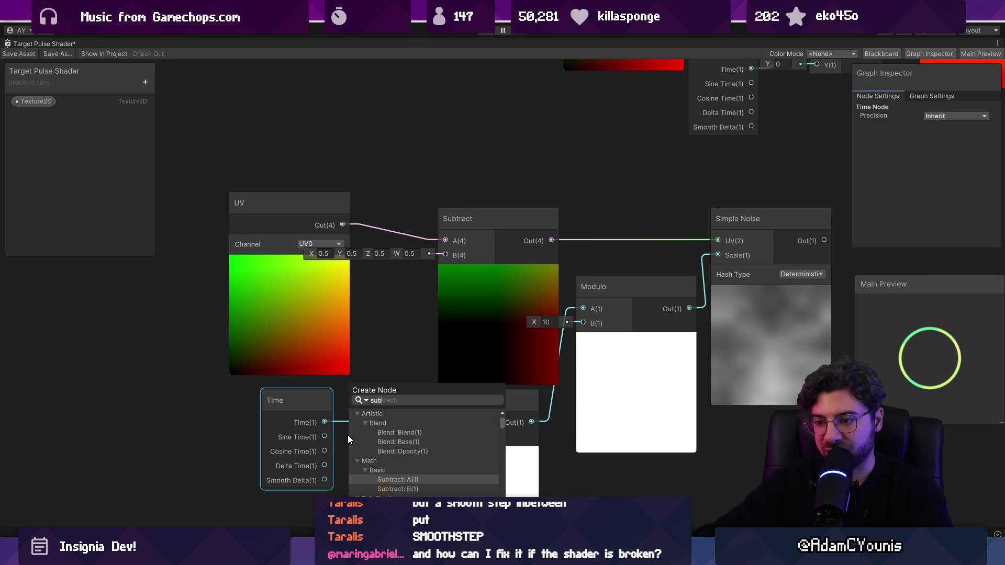
{"action": "key", "text": "Return"}
{"action": "left_click_drag", "start_coordinate": [273, 419], "coordinate": [128, 465]}
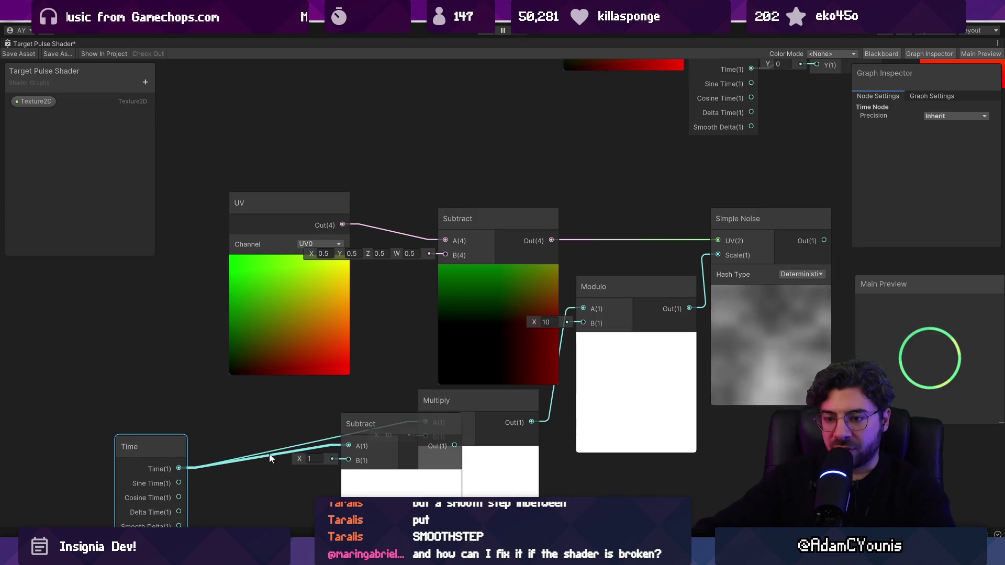
{"action": "left_click", "coordinate": [269, 455]}
{"action": "left_click_drag", "start_coordinate": [376, 464], "coordinate": [331, 457]}
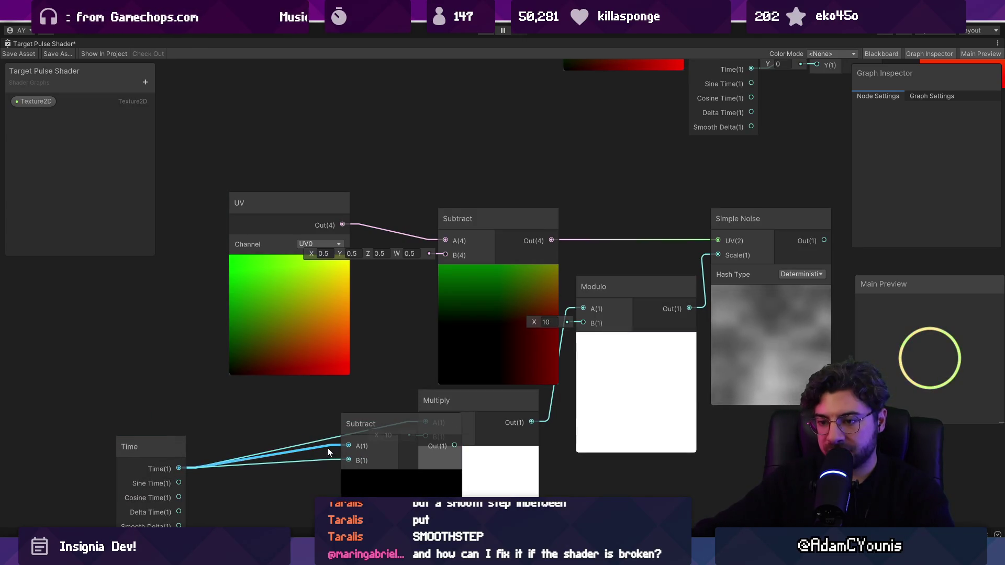
{"action": "mouse_move", "coordinate": [418, 444]}
{"action": "left_mouse_down"}
{"action": "mouse_move", "coordinate": [298, 425]}
{"action": "mouse_move", "coordinate": [425, 422]}
{"action": "left_mouse_up"}
{"action": "left_click", "coordinate": [195, 427]}
{"action": "type", "text": "0"}
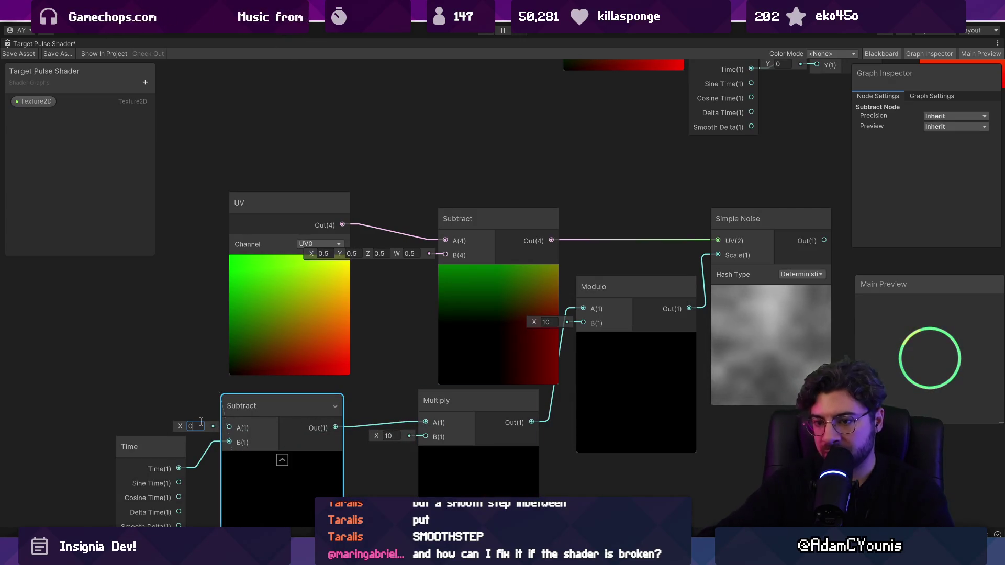
{"action": "left_click", "coordinate": [253, 427]}
{"action": "key", "text": "ctrl+z"}
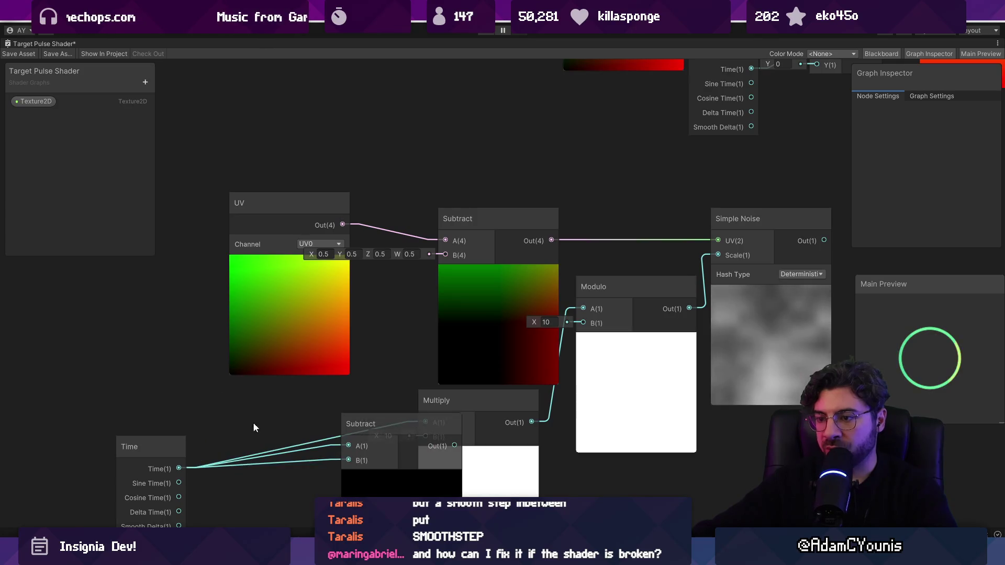
{"action": "key", "text": "ctrl+z"}
{"action": "key", "text": "ctrl+z"}
{"action": "key", "text": "ctrl+z"}
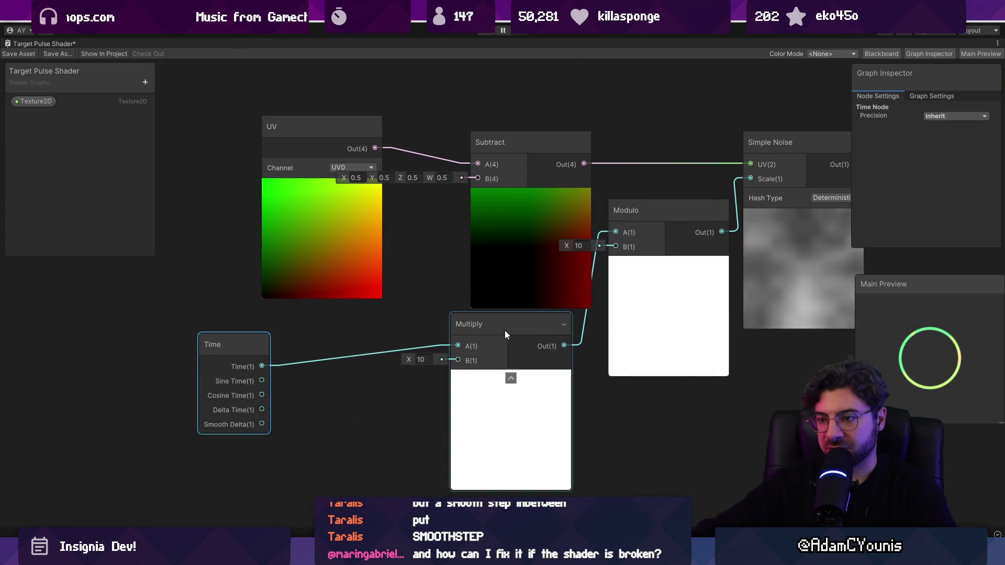
Add a Subtract node taking Modulo into B and wire its output to the noise Scale
{"action": "left_click_drag", "start_coordinate": [504, 329], "coordinate": [373, 377]}
{"action": "key", "text": "space"}
{"action": "key", "text": "Escape"}
{"action": "left_click_drag", "start_coordinate": [648, 334], "coordinate": [540, 450]}
{"action": "left_click_drag", "start_coordinate": [617, 350], "coordinate": [652, 354]}
{"action": "type", "text": "subtr"}
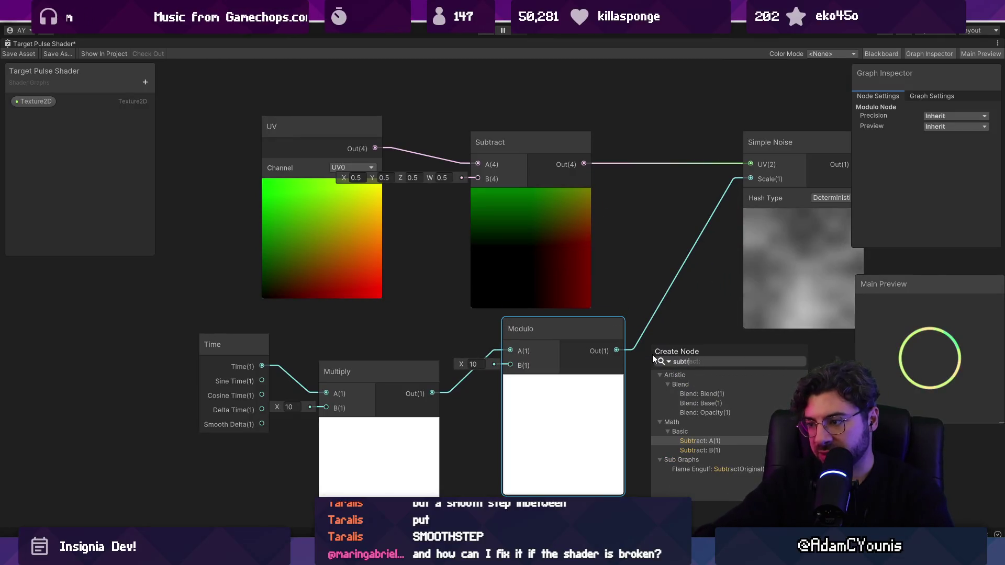
{"action": "key", "text": "Down"}
{"action": "key", "text": "Return"}
{"action": "type", "text": "0"}
{"action": "left_click_drag", "start_coordinate": [757, 351], "coordinate": [750, 179]}
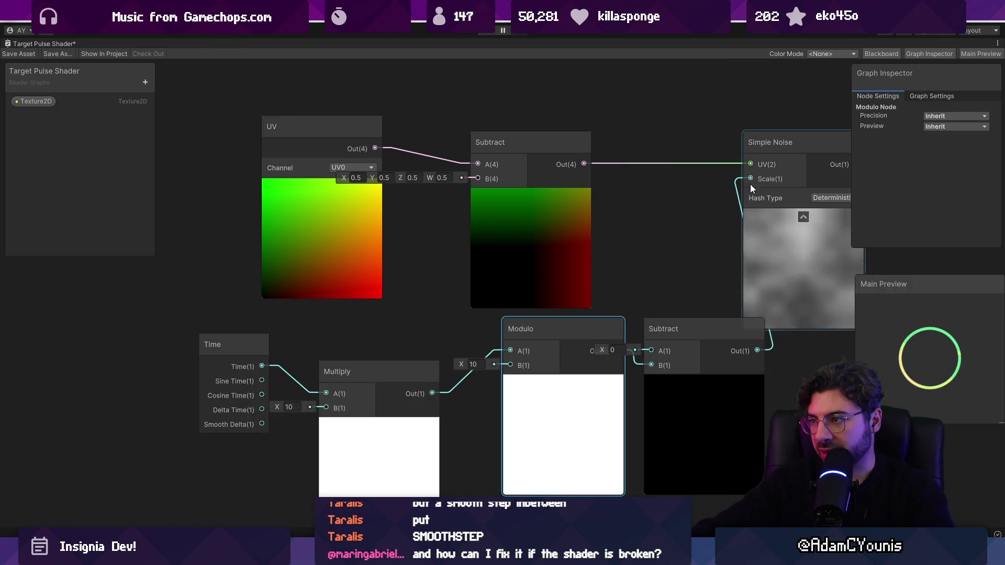
{"action": "left_click_drag", "start_coordinate": [531, 303], "coordinate": [650, 301]}
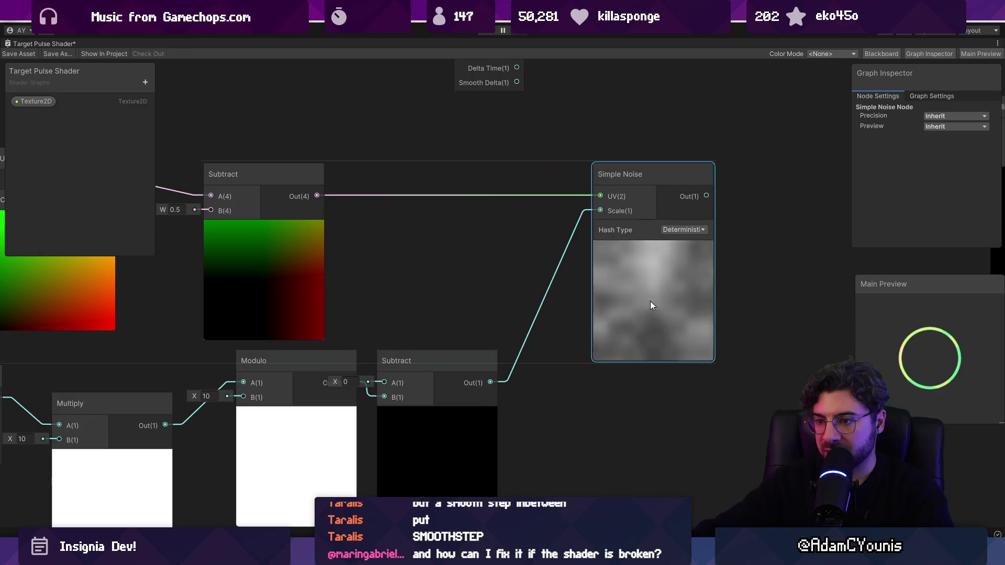
{"action": "left_click_drag", "start_coordinate": [463, 356], "coordinate": [516, 334]}
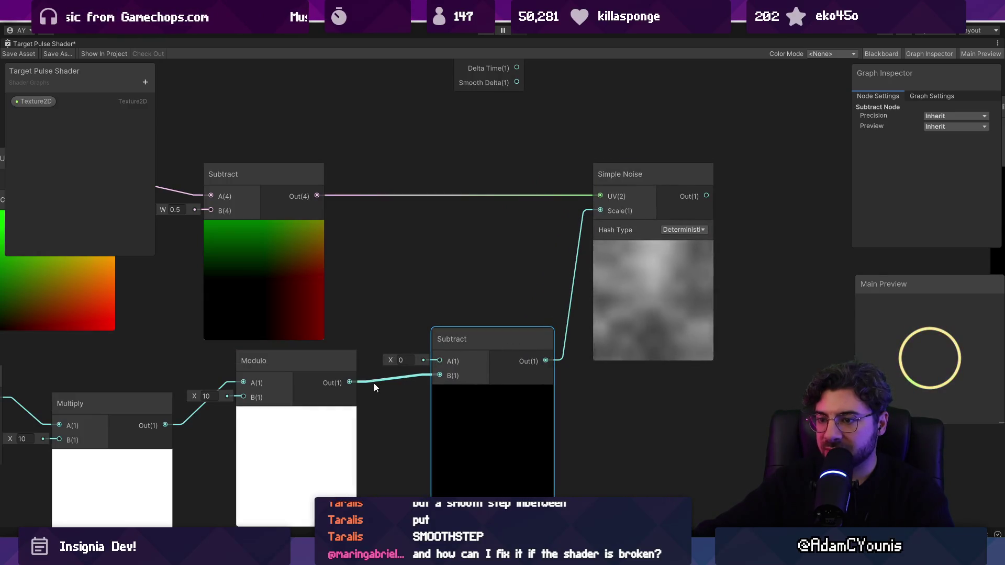
Delete the extra lower Subtract node and wire Modulo's output directly into the noise Scale
{"action": "left_click_drag", "start_coordinate": [349, 382], "coordinate": [599, 211]}
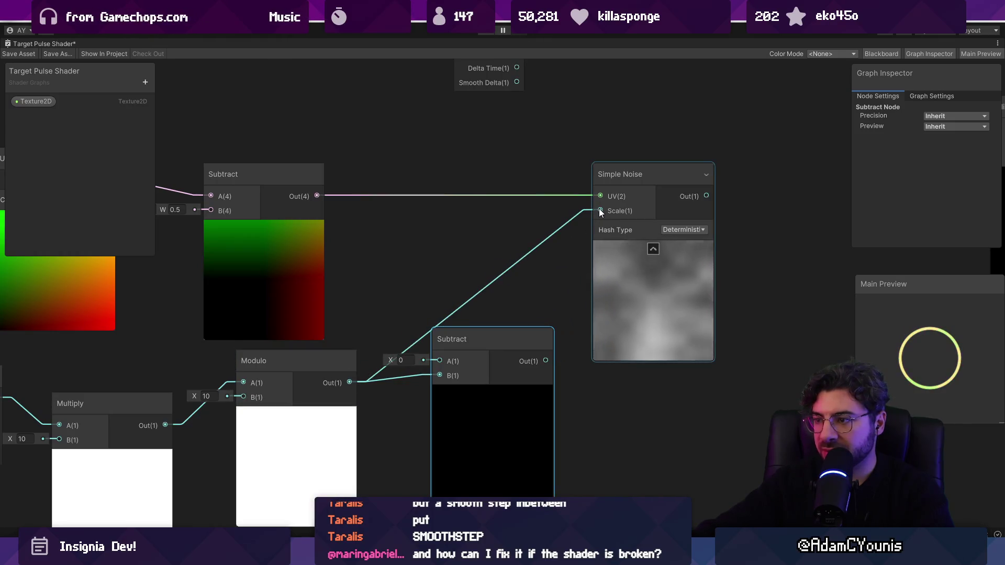
{"action": "key", "text": "ctrl+z"}
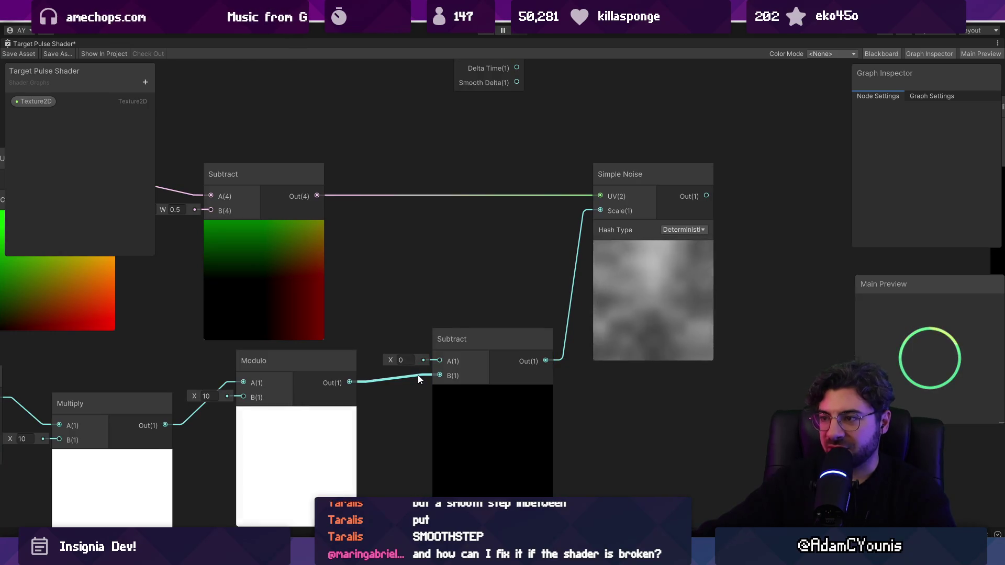
{"action": "left_click", "coordinate": [462, 413]}
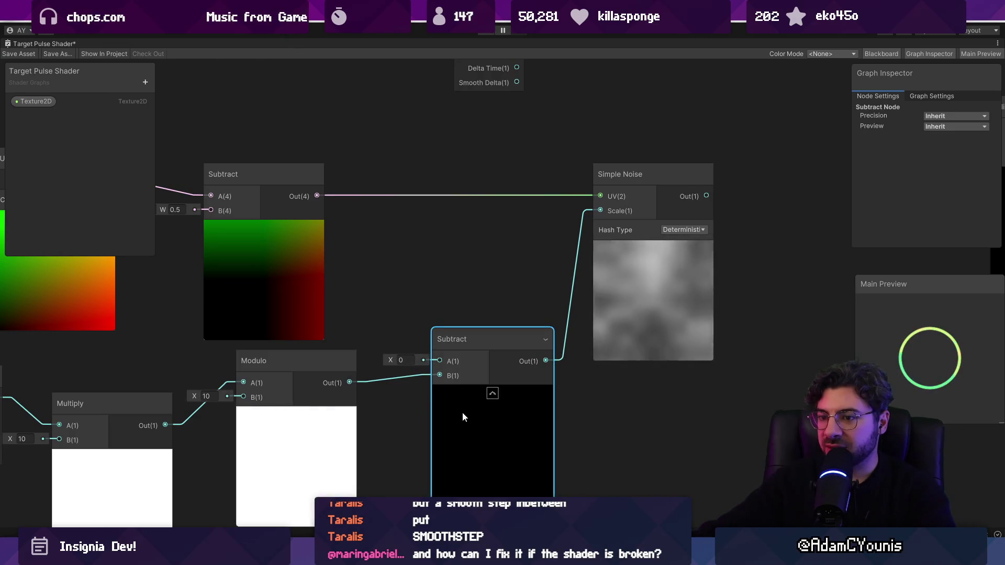
{"action": "key", "text": "Delete"}
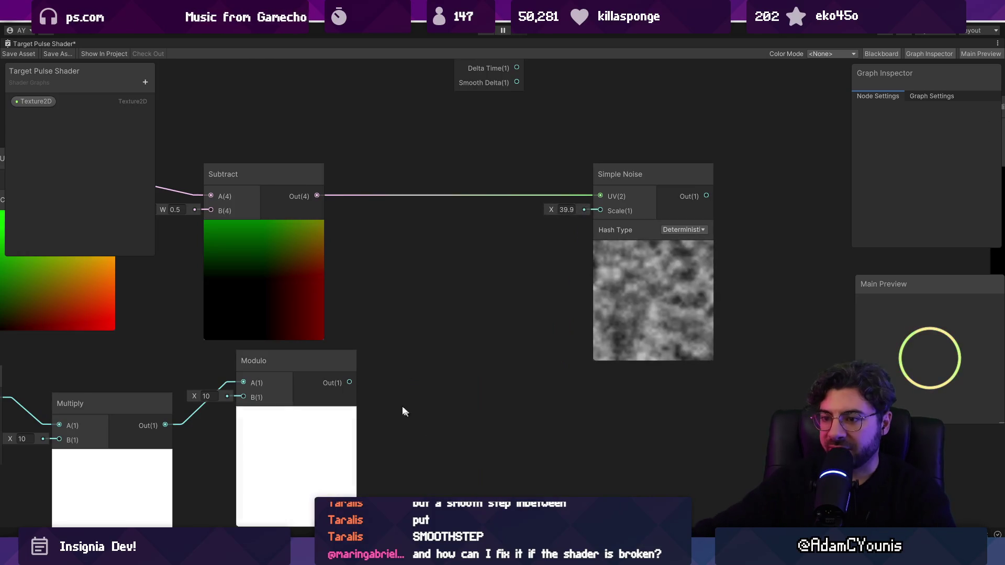
{"action": "left_click_drag", "start_coordinate": [349, 382], "coordinate": [602, 211]}
{"action": "mouse_move", "coordinate": [101, 431]}
{"action": "left_mouse_down"}
{"action": "mouse_move", "coordinate": [225, 404]}
{"action": "mouse_move", "coordinate": [241, 330]}
{"action": "left_mouse_up"}
{"action": "left_click", "coordinate": [393, 422]}
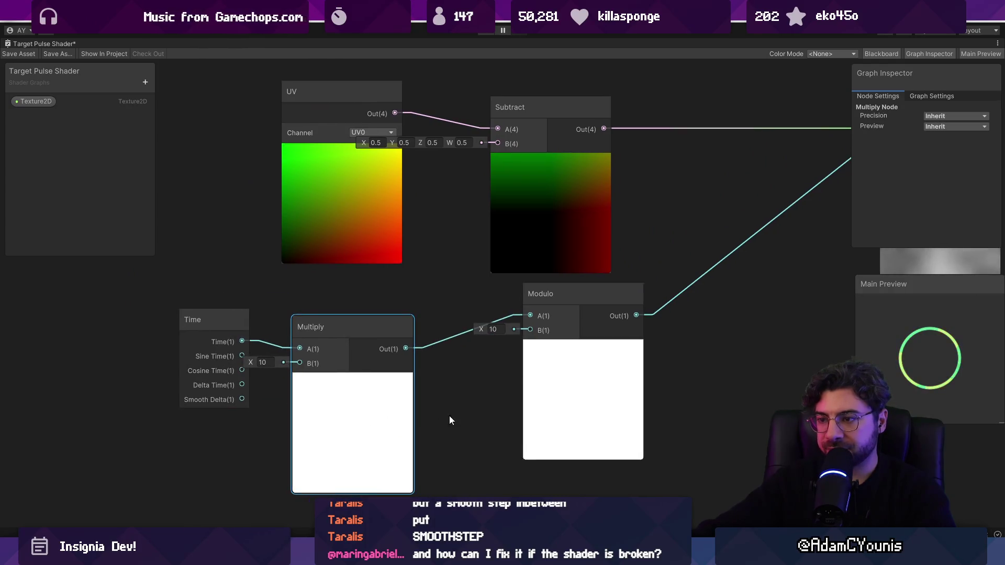
Add a Float node with value 10 above the Modulo node
{"action": "left_click_drag", "start_coordinate": [449, 416], "coordinate": [377, 418]}
{"action": "left_click_drag", "start_coordinate": [124, 319], "coordinate": [77, 327]}
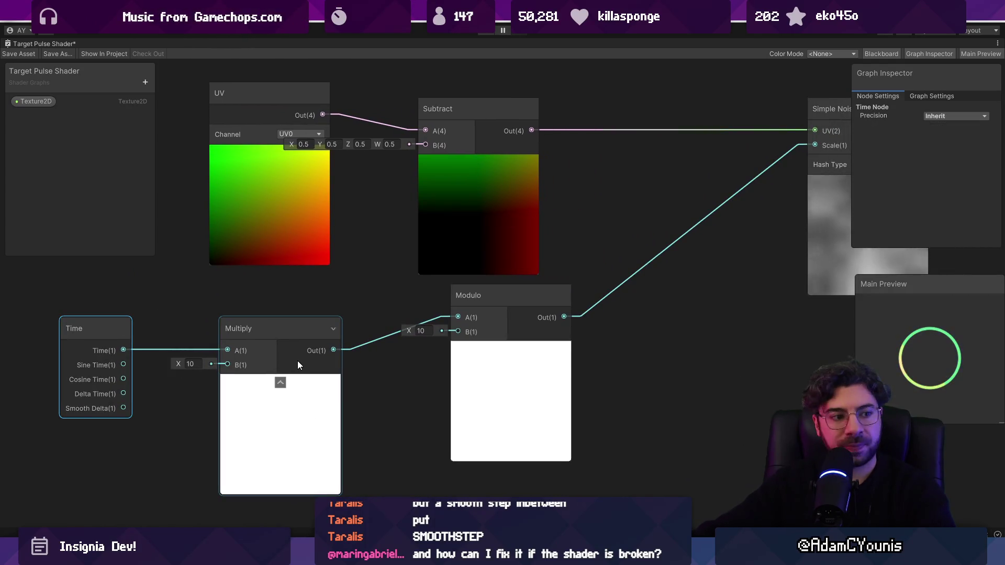
{"action": "mouse_move", "coordinate": [478, 372]}
{"action": "left_mouse_down"}
{"action": "mouse_move", "coordinate": [387, 362]}
{"action": "mouse_move", "coordinate": [426, 393]}
{"action": "left_mouse_up"}
{"action": "right_click", "coordinate": [426, 393]}
{"action": "left_click", "coordinate": [404, 203]}
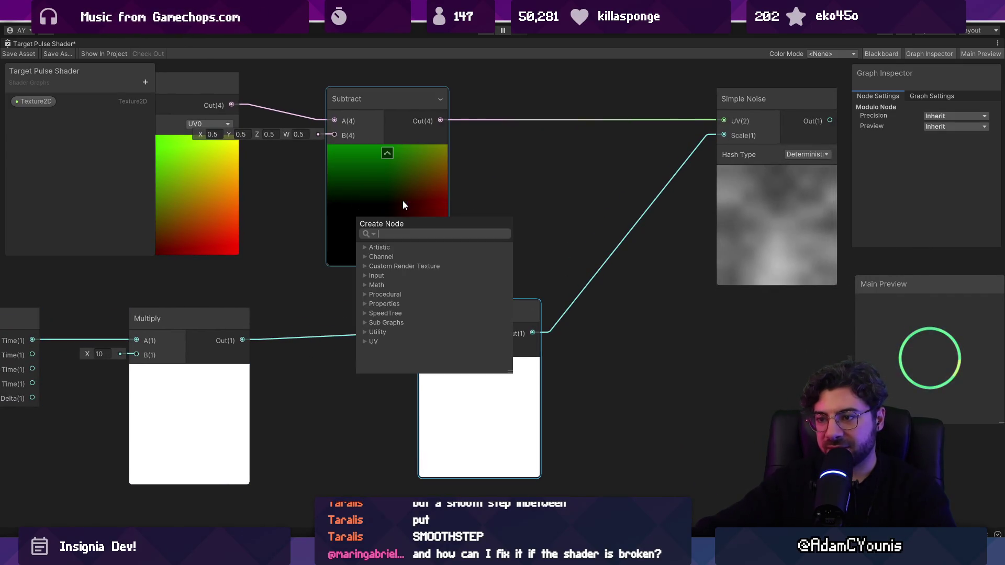
{"action": "type", "text": "float"}
{"action": "key", "text": "Return"}
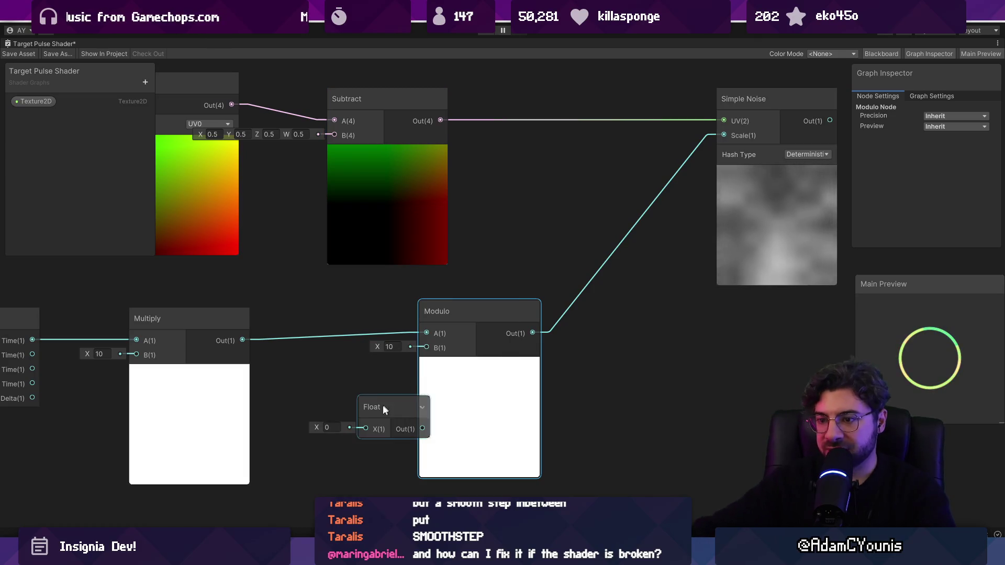
{"action": "left_click_drag", "start_coordinate": [382, 406], "coordinate": [339, 298]}
{"action": "type", "text": "1"}
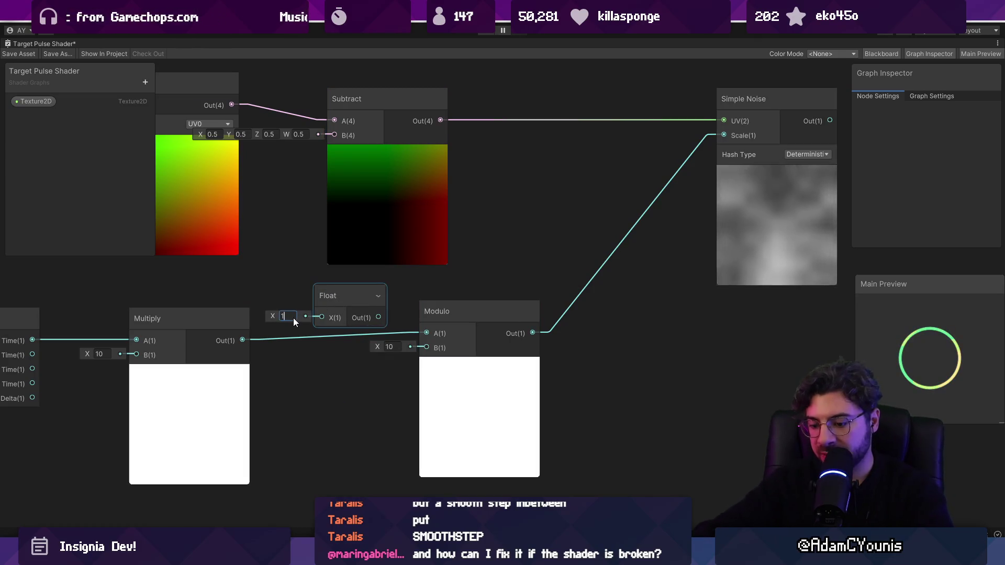
{"action": "type", "text": "0"}
{"action": "left_click", "coordinate": [477, 257]}
Add a Subtract node; wire Float to Modulo B, Modulo to Subtract B, Subtract to Scale
{"action": "key", "text": "space"}
{"action": "type", "text": "subta"}
{"action": "key", "text": "BackSpace"}
{"action": "type", "text": "ra"}
{"action": "left_click_drag", "start_coordinate": [465, 391], "coordinate": [436, 458]}
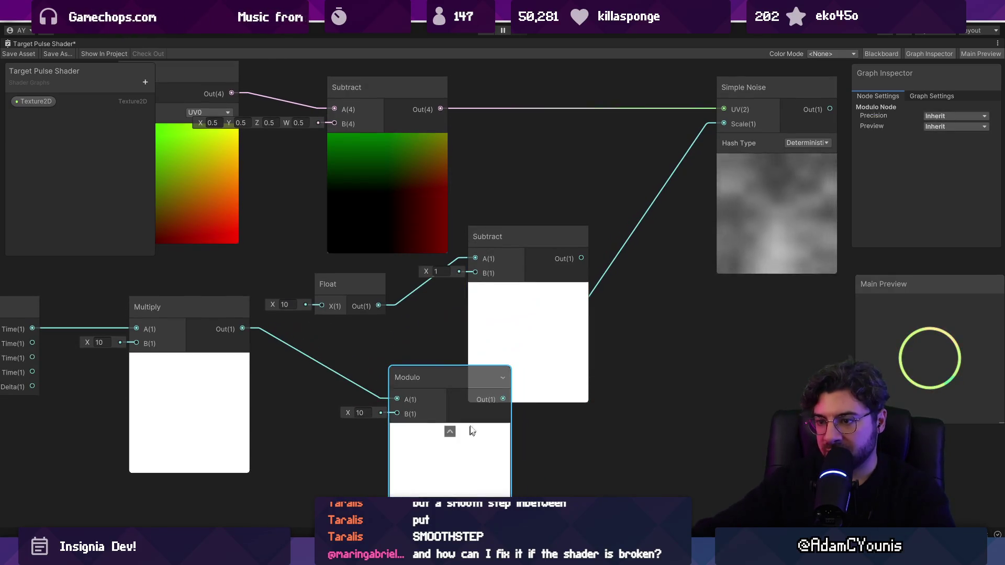
{"action": "mouse_move", "coordinate": [378, 305]}
{"action": "left_mouse_down"}
{"action": "mouse_move", "coordinate": [370, 394]}
{"action": "mouse_move", "coordinate": [397, 413]}
{"action": "left_mouse_up"}
{"action": "left_click_drag", "start_coordinate": [492, 399], "coordinate": [482, 283]}
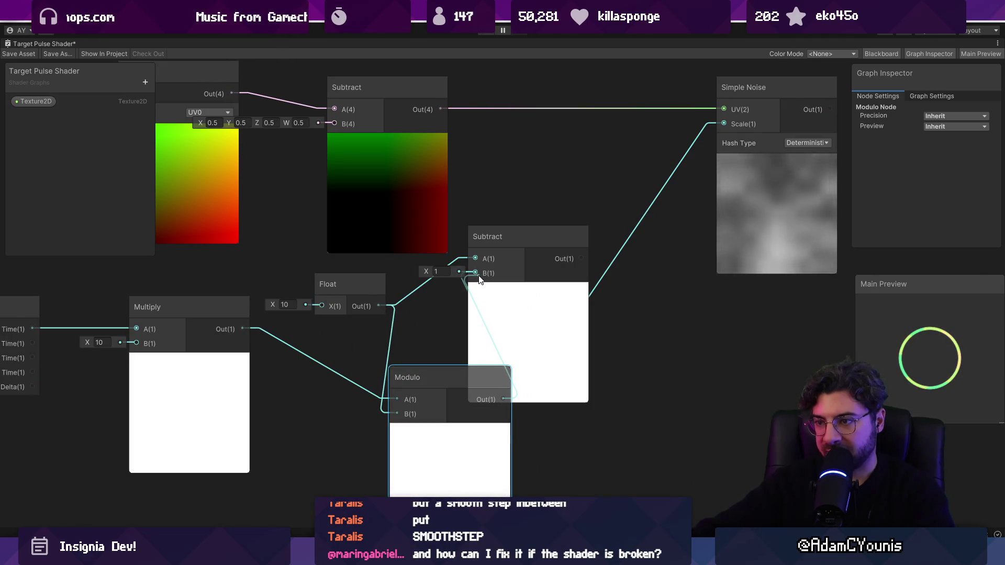
{"action": "mouse_move", "coordinate": [586, 258]}
{"action": "left_mouse_down"}
{"action": "mouse_move", "coordinate": [516, 295]}
{"action": "mouse_move", "coordinate": [649, 161]}
{"action": "left_mouse_up"}
{"action": "left_click_drag", "start_coordinate": [479, 276], "coordinate": [535, 261]}
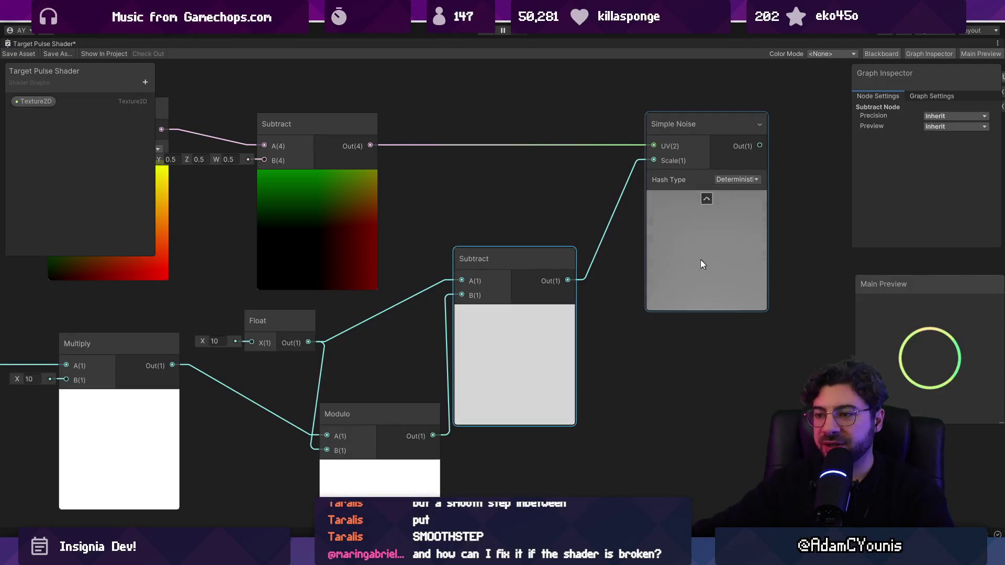
Box-select the Time, Multiply, Float, Modulo and Subtract chain and move it down-left
{"action": "scroll", "coordinate": [641, 278], "scroll_direction": "down", "scroll_amount": 3}
{"action": "left_click_drag", "start_coordinate": [209, 293], "coordinate": [484, 416]}
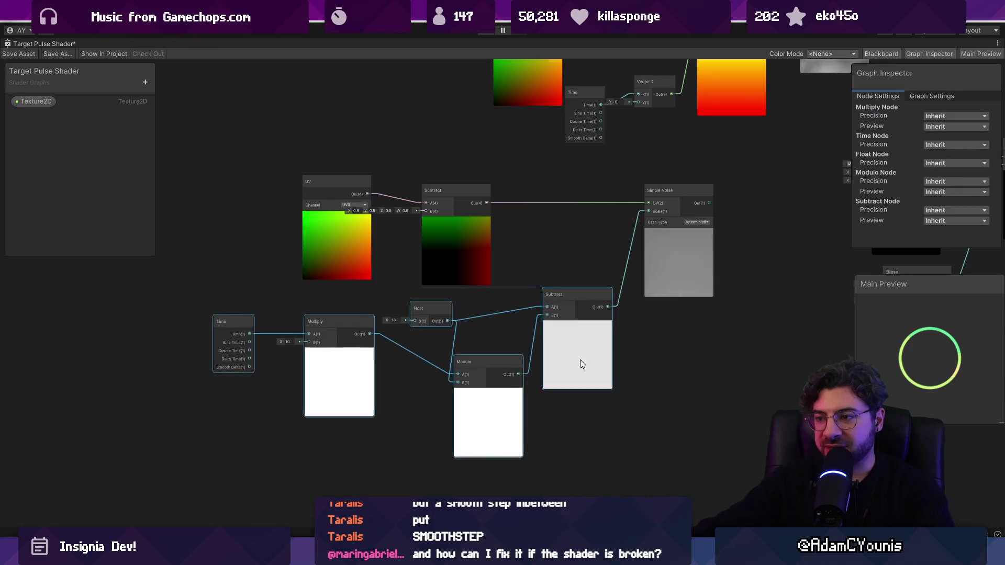
{"action": "left_click_drag", "start_coordinate": [579, 363], "coordinate": [507, 415]}
{"action": "left_click_drag", "start_coordinate": [579, 304], "coordinate": [475, 307]}
{"action": "left_click_drag", "start_coordinate": [351, 325], "coordinate": [369, 300]}
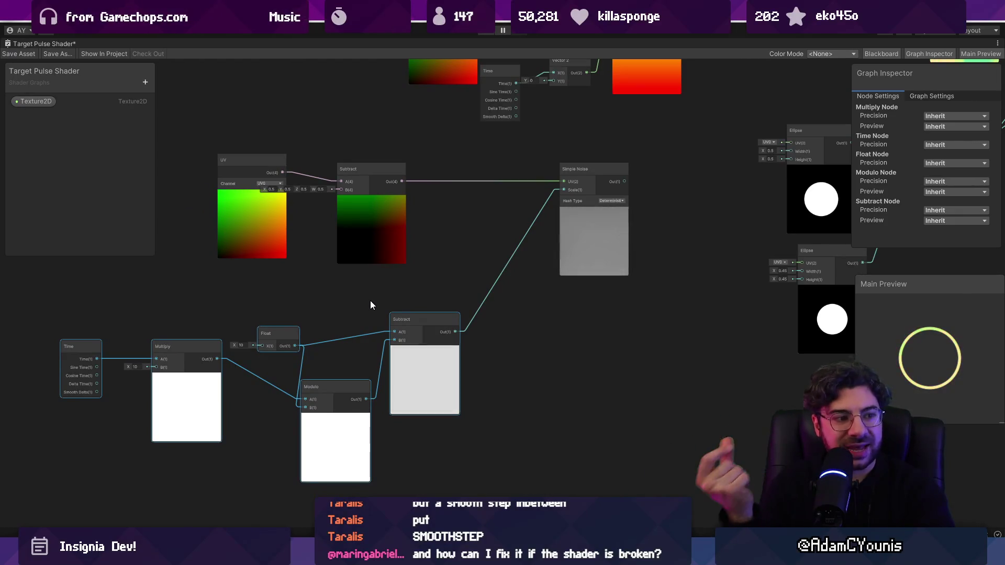
{"action": "left_click_drag", "start_coordinate": [371, 302], "coordinate": [431, 303]}
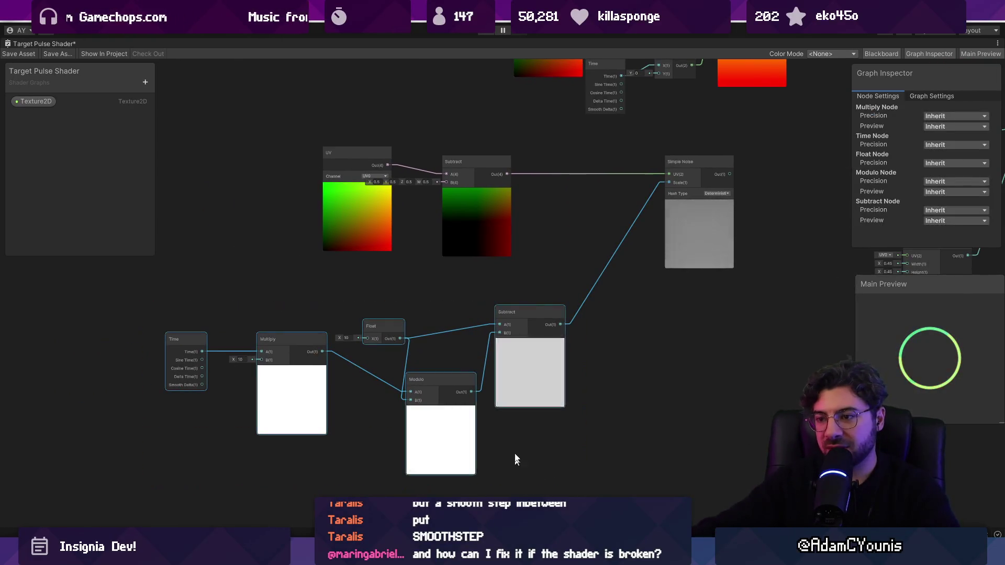
{"action": "left_click_drag", "start_coordinate": [432, 449], "coordinate": [555, 345]}
Duplicate the selected chain with Ctrl+D and shift the copy's Time node left
{"action": "key", "text": "ctrl+d"}
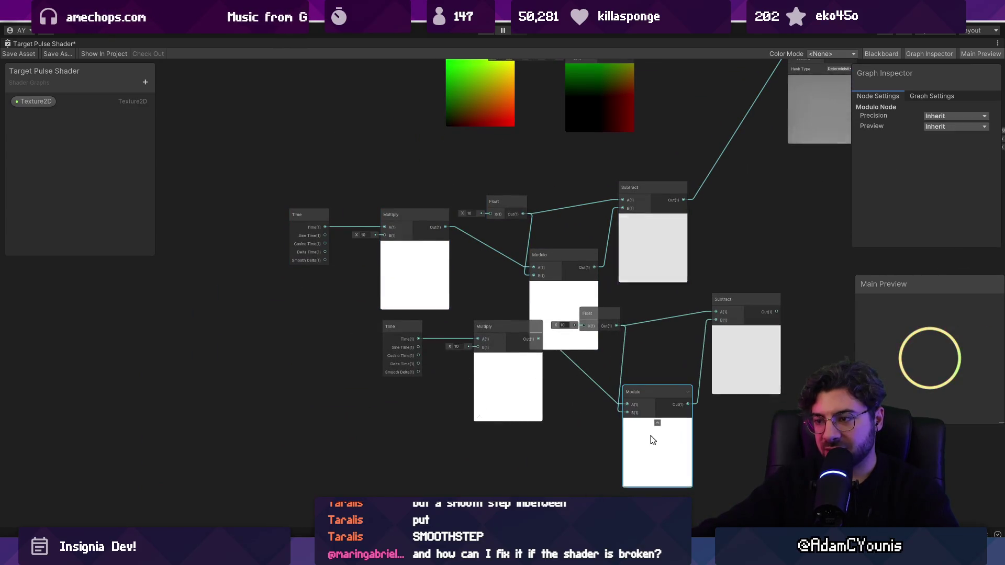
{"action": "left_click", "coordinate": [388, 451]}
{"action": "key", "text": "ctrl+z"}
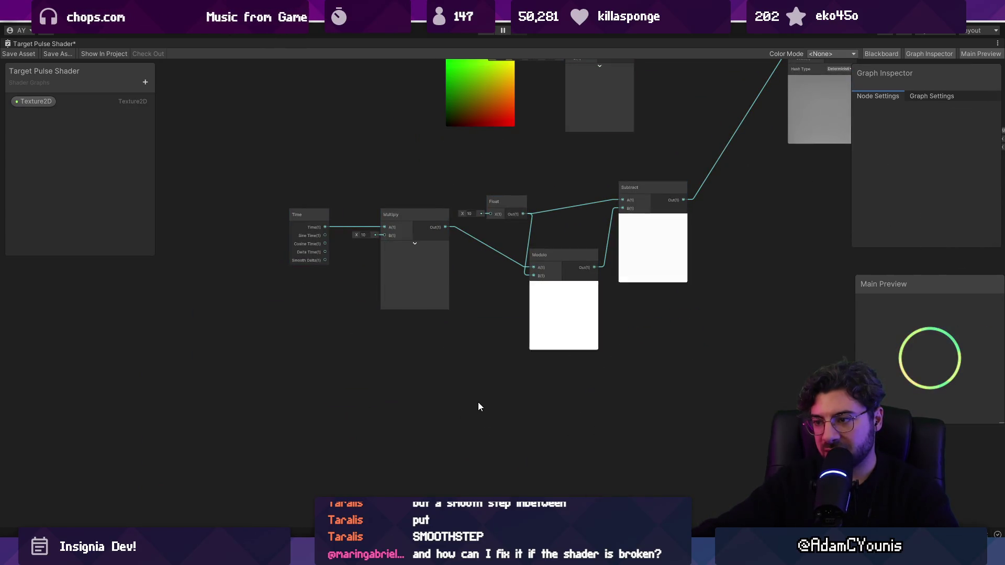
{"action": "scroll", "coordinate": [268, 495], "scroll_direction": "up", "scroll_amount": 5}
{"action": "left_click_drag", "start_coordinate": [391, 360], "coordinate": [183, 360]}
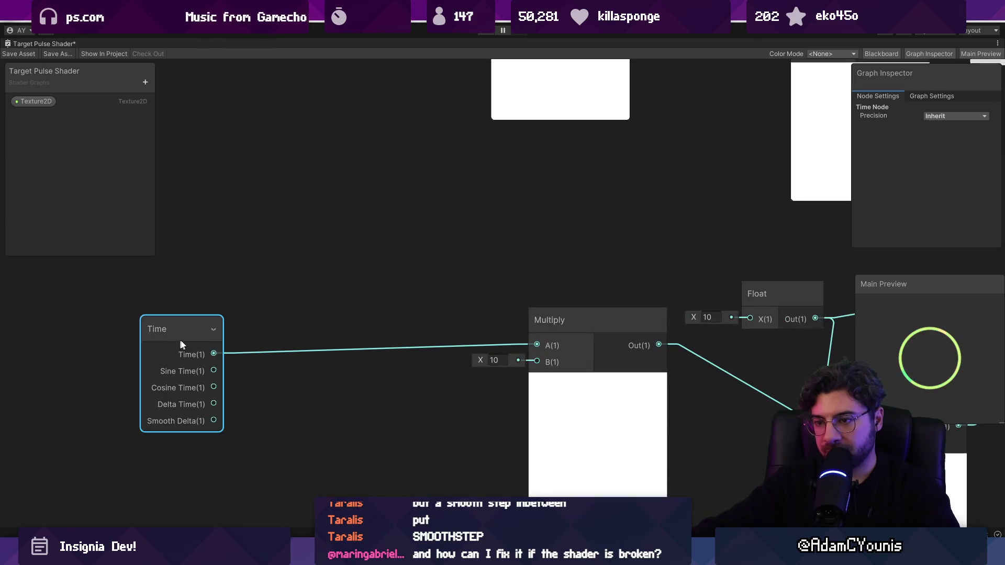
Insert an Add node after Time, plus a Multiply from Float's output with B set to 0.5
{"action": "key", "text": "space"}
{"action": "type", "text": "add"}
{"action": "key", "text": "Return"}
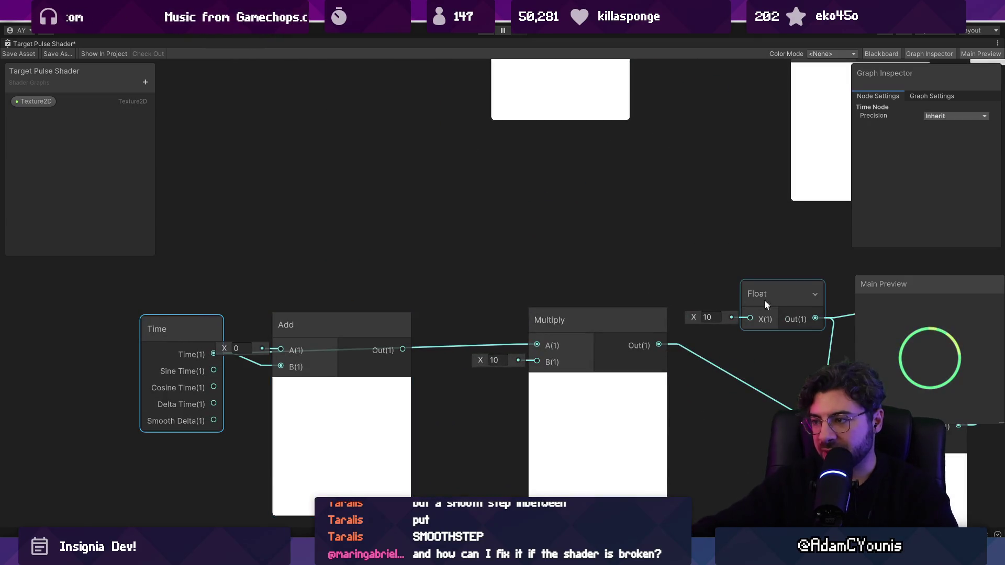
{"action": "left_click_drag", "start_coordinate": [717, 226], "coordinate": [288, 214]}
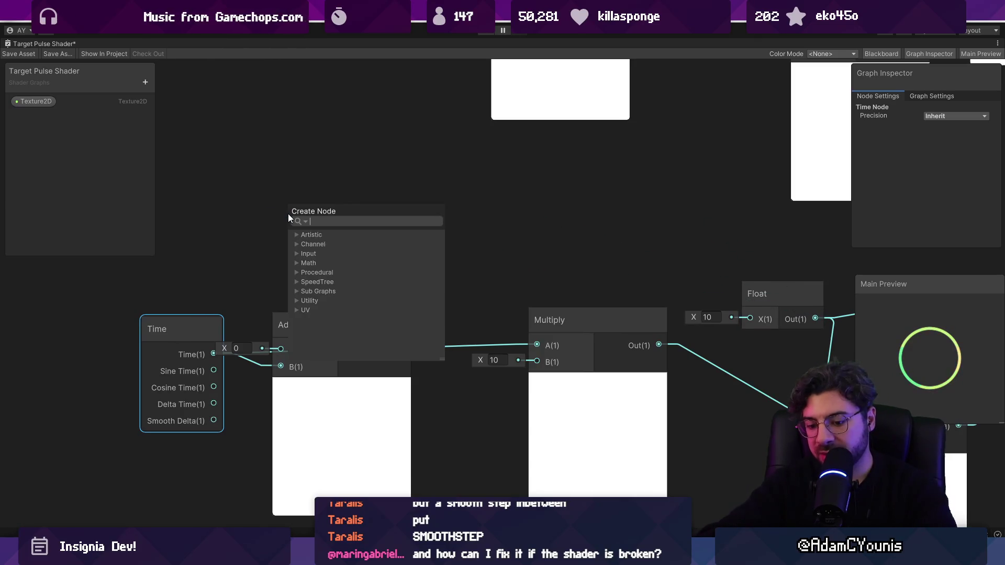
{"action": "type", "text": "multiply"}
{"action": "key", "text": "Return"}
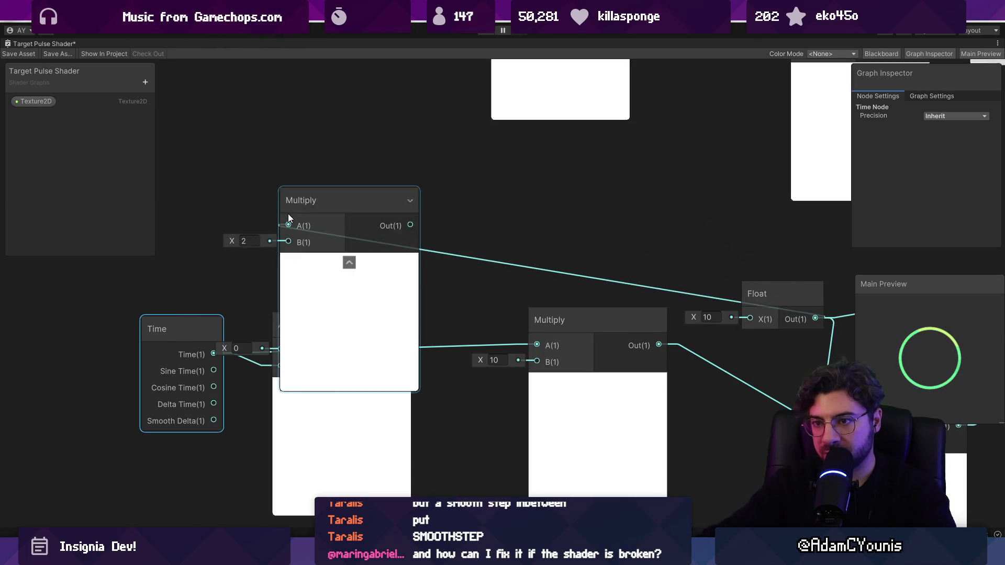
{"action": "type", "text": "0.5"}
Wire the 0.5 Multiply into Add's B input and rearrange the Time and Add nodes
{"action": "left_click_drag", "start_coordinate": [369, 220], "coordinate": [410, 159]}
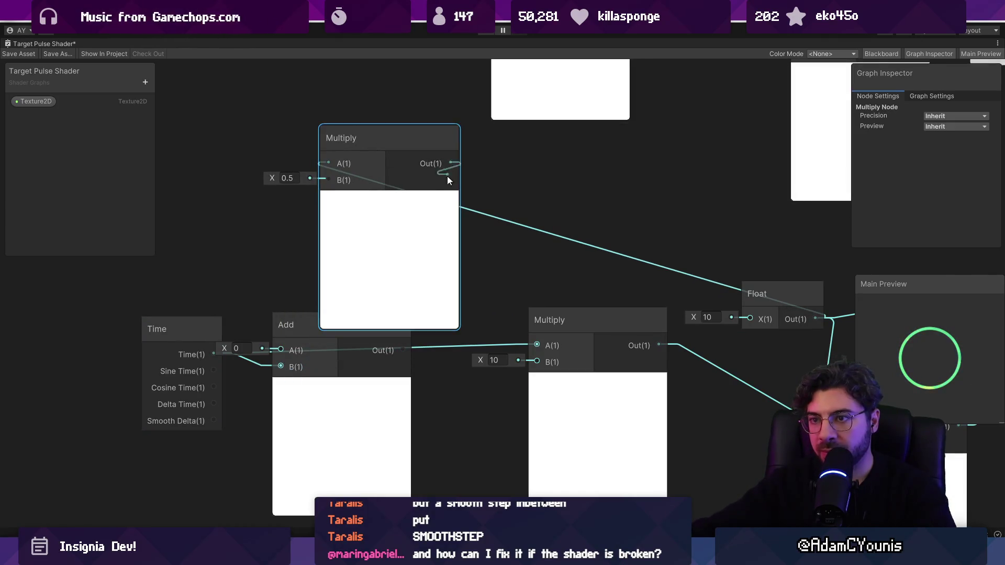
{"action": "left_click_drag", "start_coordinate": [275, 362], "coordinate": [278, 364]}
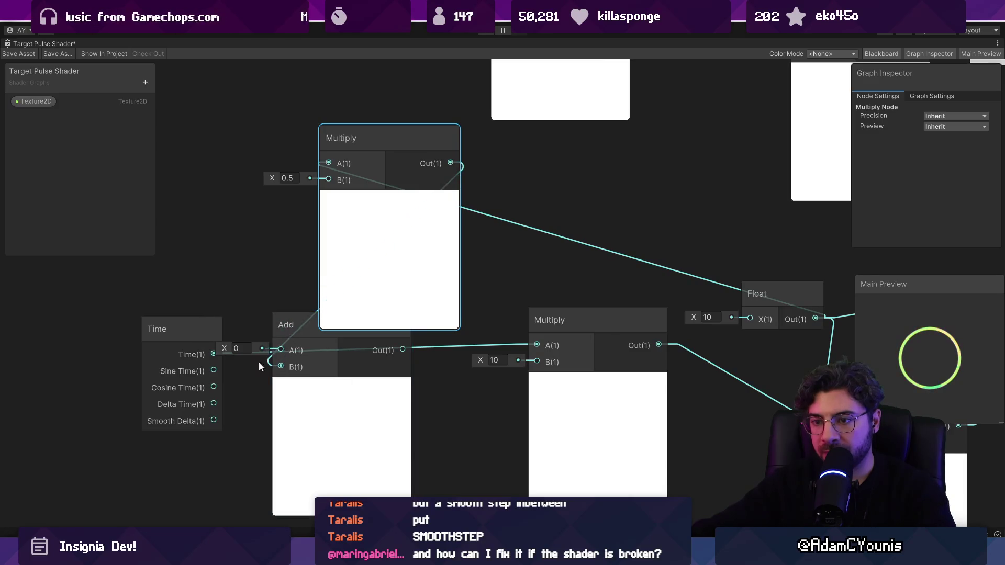
{"action": "mouse_move", "coordinate": [310, 322]}
{"action": "left_mouse_down"}
{"action": "mouse_move", "coordinate": [343, 370]}
{"action": "mouse_move", "coordinate": [309, 340]}
{"action": "left_mouse_up"}
{"action": "left_click_drag", "start_coordinate": [195, 349], "coordinate": [145, 302]}
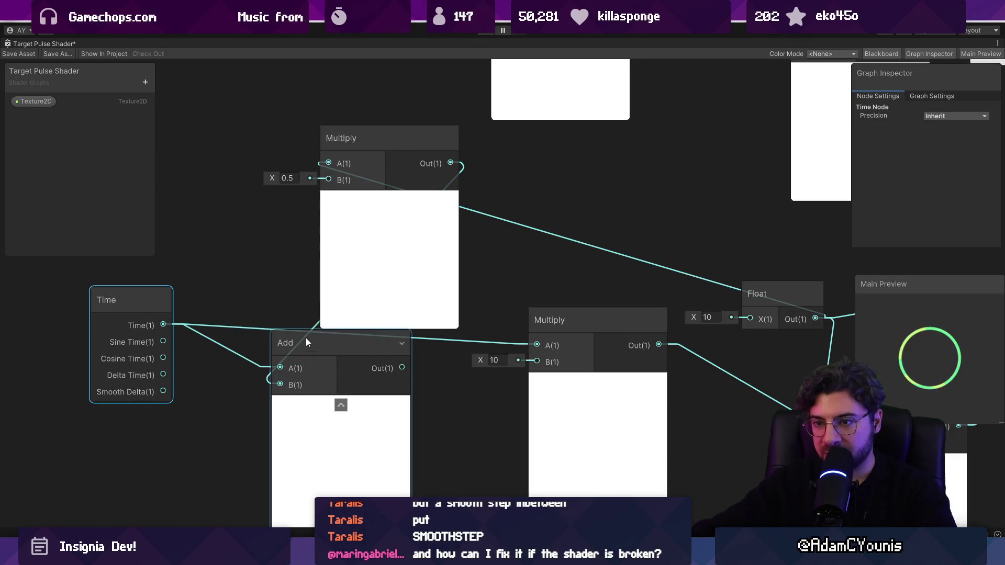
{"action": "left_click_drag", "start_coordinate": [305, 338], "coordinate": [405, 365]}
{"action": "mouse_move", "coordinate": [400, 222]}
{"action": "left_mouse_down"}
{"action": "mouse_move", "coordinate": [317, 197]}
{"action": "mouse_move", "coordinate": [262, 194]}
{"action": "left_mouse_up"}
Collapse the small Multiply's preview, tuck it bottom-left, and wire Add into the ×10 Multiply's A
{"action": "left_click", "coordinate": [253, 173]}
{"action": "left_click_drag", "start_coordinate": [233, 103], "coordinate": [272, 432]}
{"action": "left_click_drag", "start_coordinate": [463, 370], "coordinate": [386, 336]}
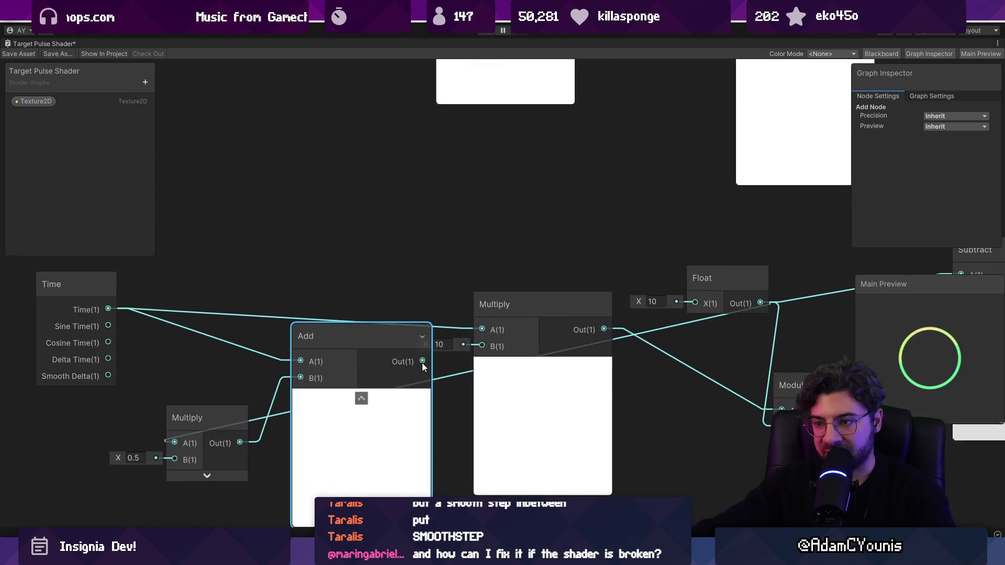
{"action": "left_click_drag", "start_coordinate": [484, 328], "coordinate": [485, 326]}
{"action": "scroll", "coordinate": [486, 325], "scroll_direction": "down", "scroll_amount": 3}
{"action": "left_click", "coordinate": [507, 302]}
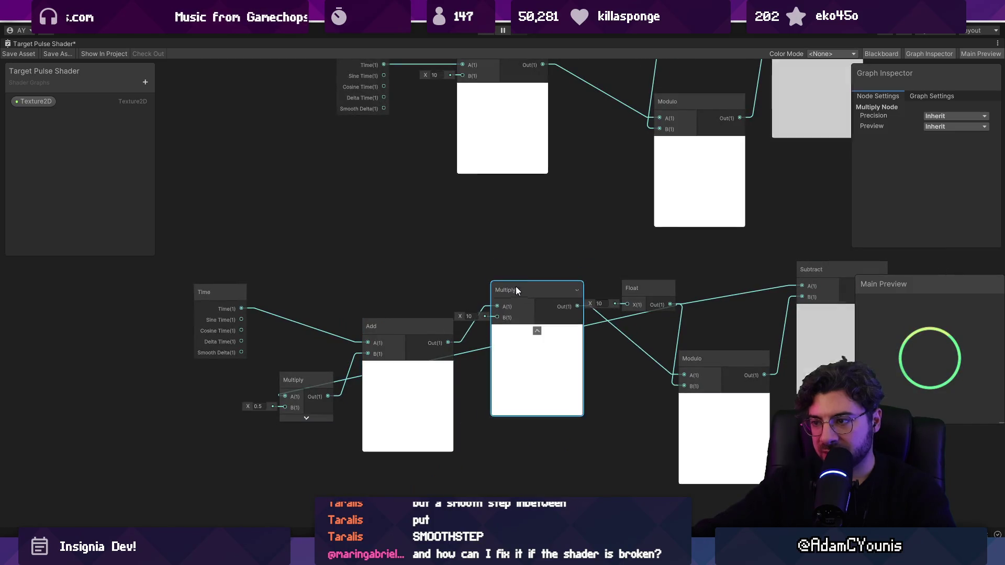
Disconnect Float from the big Multiply's B input and shift the Add and Float nodes
{"action": "scroll", "coordinate": [618, 275], "scroll_direction": "up", "scroll_amount": 1}
{"action": "mouse_move", "coordinate": [618, 280]}
{"action": "left_mouse_down"}
{"action": "mouse_move", "coordinate": [503, 208]}
{"action": "mouse_move", "coordinate": [454, 213]}
{"action": "mouse_move", "coordinate": [478, 305]}
{"action": "left_mouse_up"}
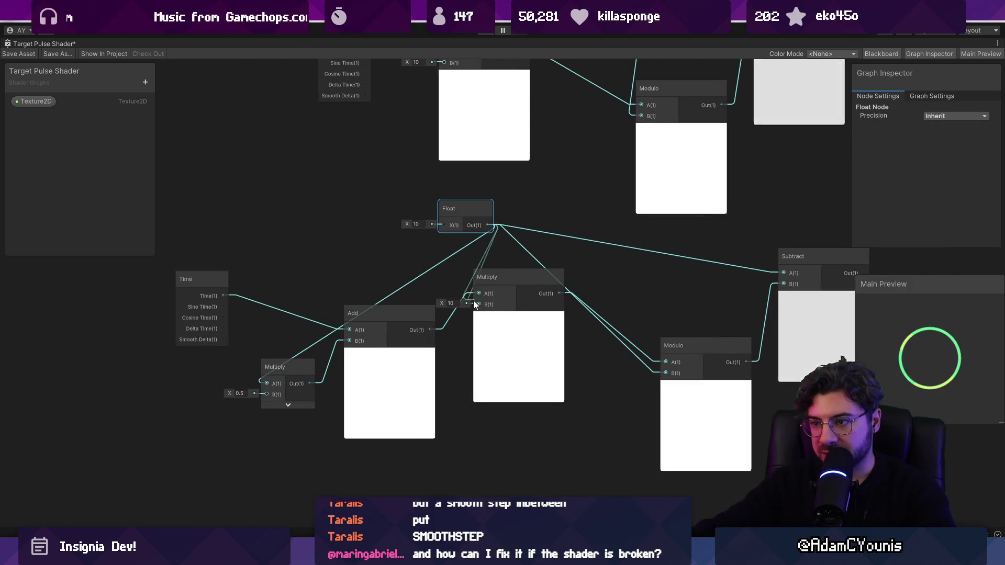
{"action": "left_click", "coordinate": [478, 310]}
{"action": "key", "text": "a"}
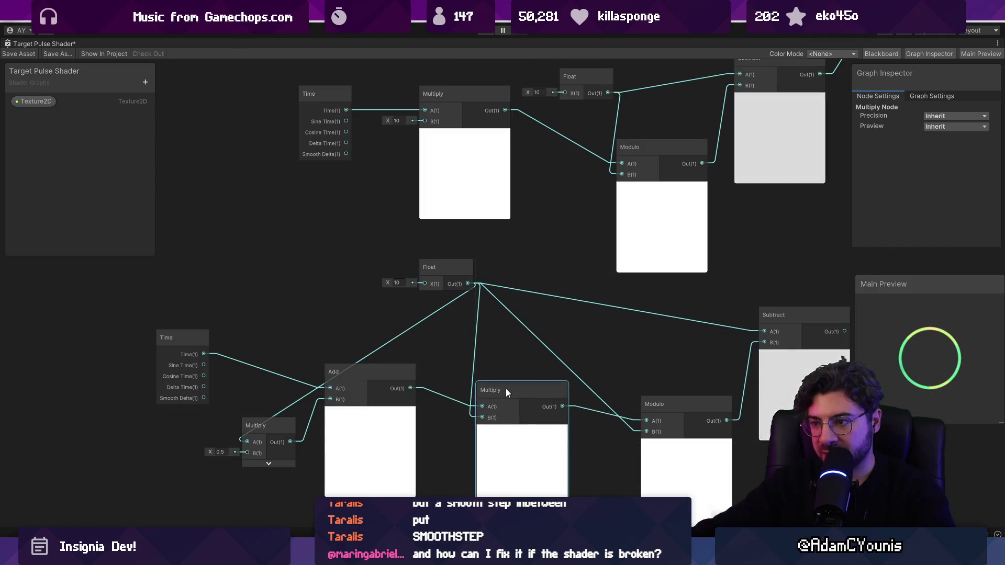
{"action": "mouse_move", "coordinate": [522, 381]}
{"action": "left_mouse_down"}
{"action": "mouse_move", "coordinate": [426, 341]}
{"action": "mouse_move", "coordinate": [447, 379]}
{"action": "left_mouse_up"}
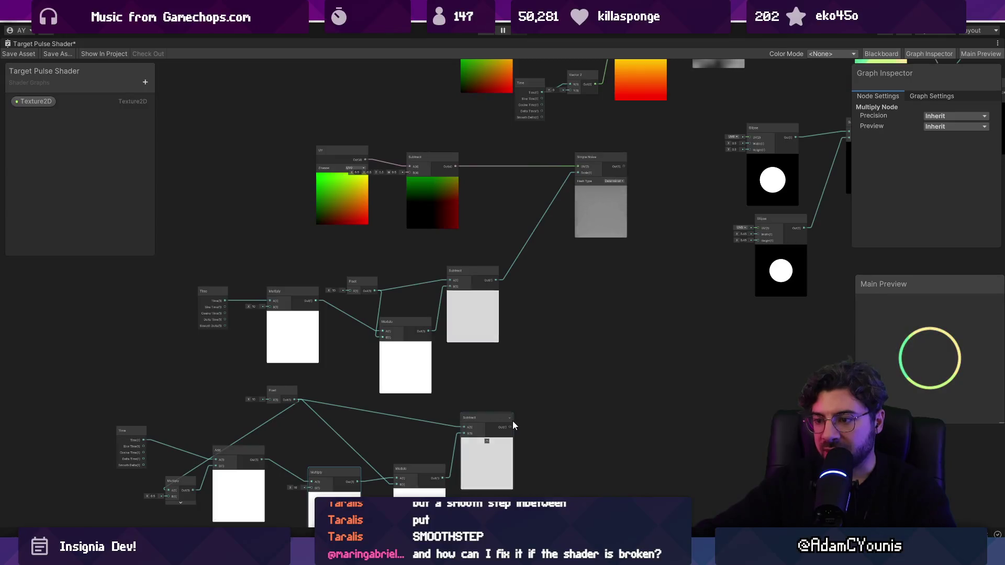
{"action": "scroll", "coordinate": [218, 288], "scroll_direction": "up", "scroll_amount": 5}
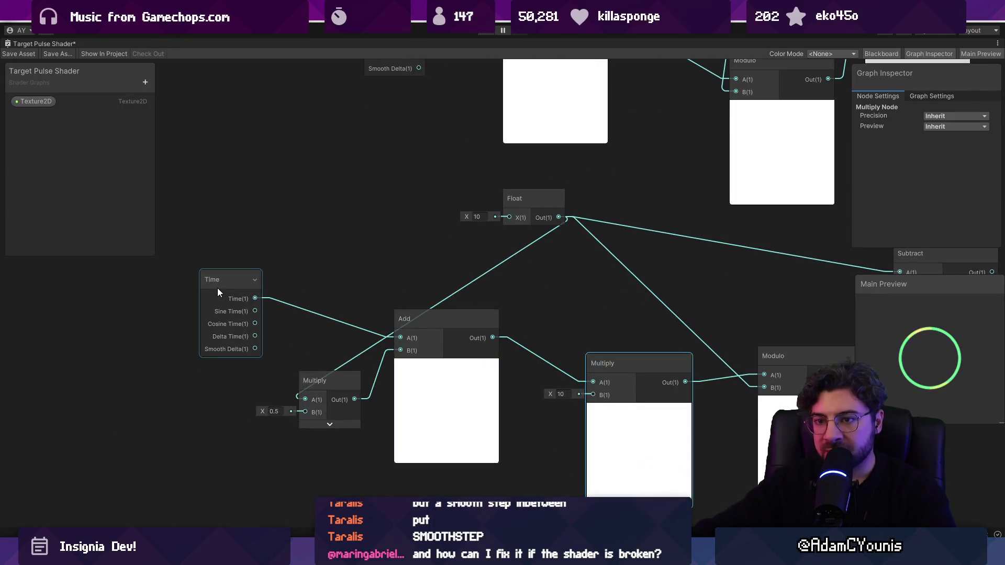
{"action": "left_click", "coordinate": [322, 372]}
{"action": "left_click_drag", "start_coordinate": [428, 320], "coordinate": [464, 334]}
{"action": "left_click_drag", "start_coordinate": [517, 199], "coordinate": [267, 203]}
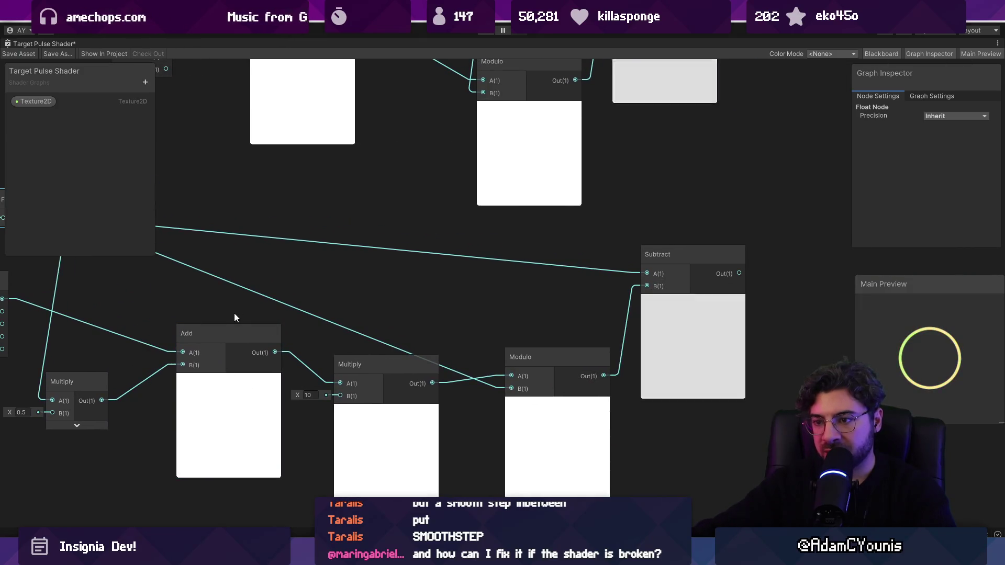
Duplicate the Simple Noise node and wire the lower Subtract output into the copy's Scale
{"action": "scroll", "coordinate": [233, 318], "scroll_direction": "up", "scroll_amount": 1}
{"action": "left_click", "coordinate": [385, 329]}
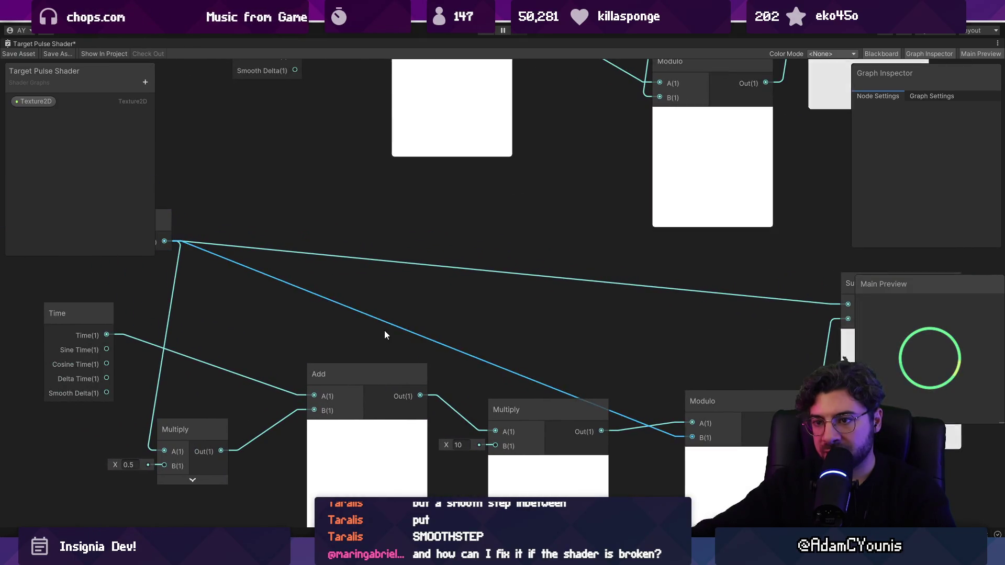
{"action": "scroll", "coordinate": [566, 321], "scroll_direction": "down", "scroll_amount": 3}
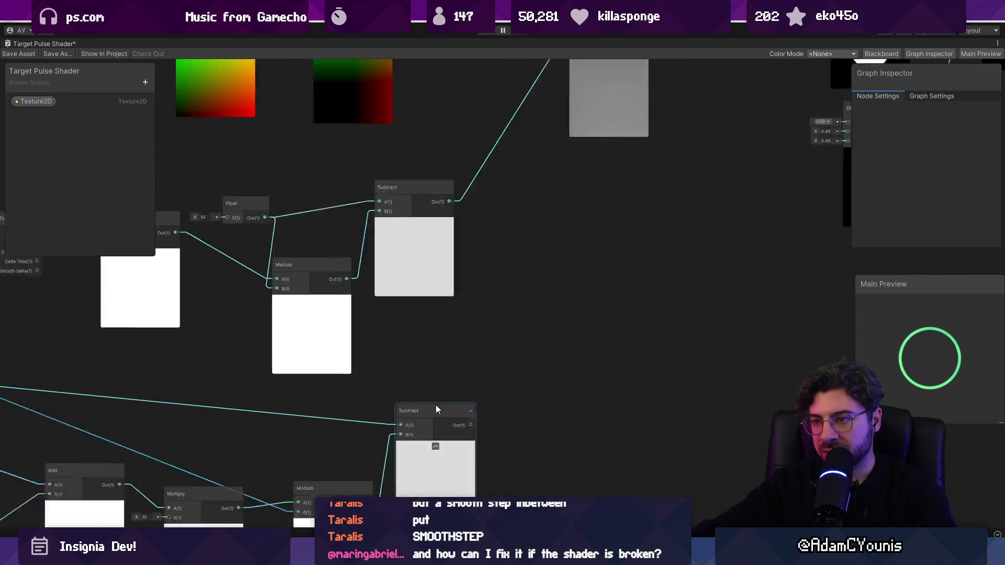
{"action": "mouse_move", "coordinate": [466, 423]}
{"action": "left_mouse_down"}
{"action": "mouse_move", "coordinate": [487, 285]}
{"action": "mouse_move", "coordinate": [508, 278]}
{"action": "left_mouse_up"}
{"action": "type", "text": "a"}
{"action": "key", "text": "Escape"}
{"action": "left_click", "coordinate": [589, 148]}
{"action": "key", "text": "ctrl+d"}
{"action": "mouse_move", "coordinate": [590, 147]}
{"action": "left_mouse_down"}
{"action": "mouse_move", "coordinate": [621, 237]}
{"action": "mouse_move", "coordinate": [585, 295]}
{"action": "left_mouse_up"}
{"action": "left_click_drag", "start_coordinate": [466, 422], "coordinate": [557, 298]}
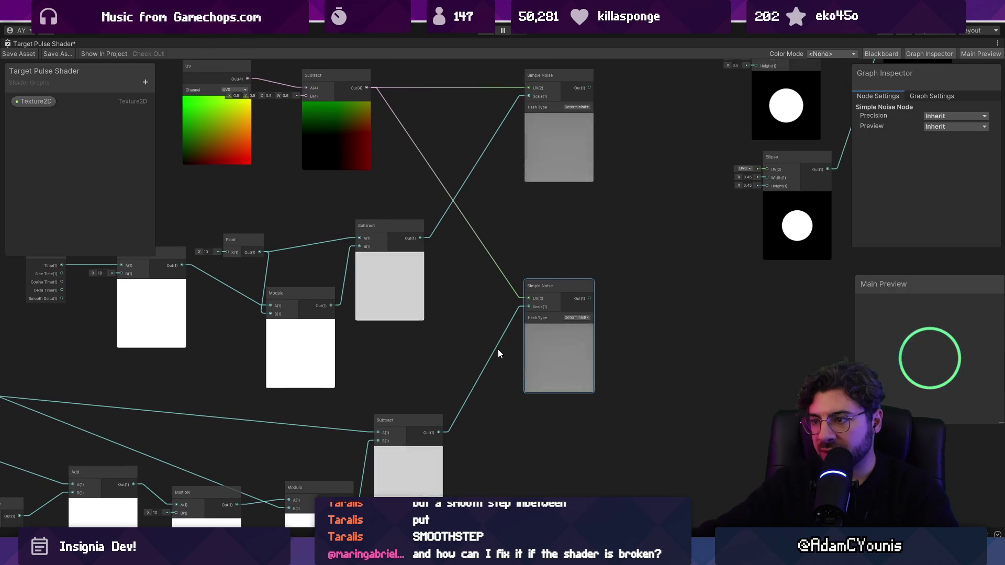
Connect the lower Float node's output to the lower Multiply's B input
{"action": "left_click_drag", "start_coordinate": [498, 350], "coordinate": [569, 285]}
{"action": "left_click_drag", "start_coordinate": [263, 297], "coordinate": [356, 353]}
{"action": "scroll", "coordinate": [261, 335], "scroll_direction": "up", "scroll_amount": 3}
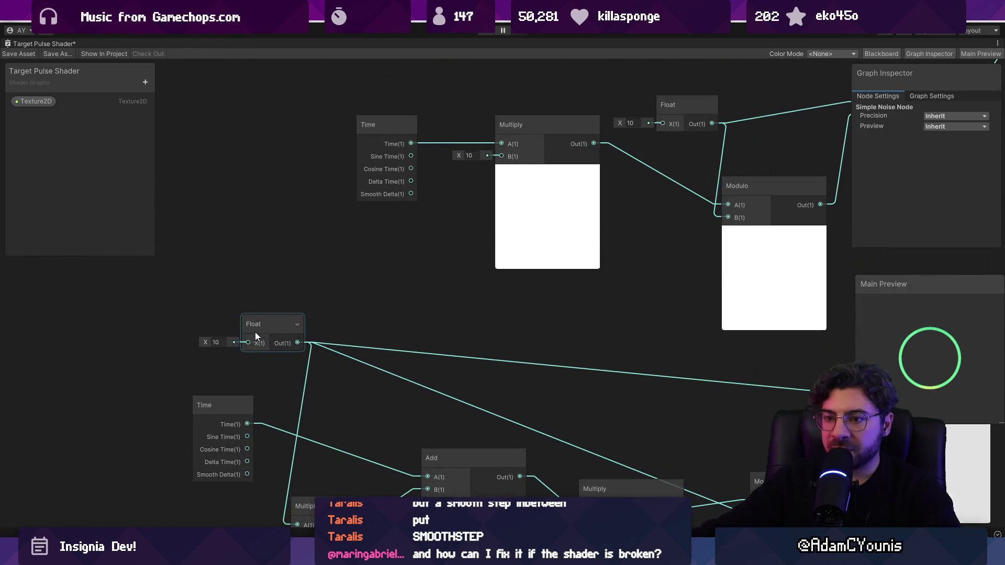
{"action": "left_click_drag", "start_coordinate": [223, 394], "coordinate": [224, 384]}
{"action": "mouse_move", "coordinate": [487, 468]}
{"action": "left_mouse_down"}
{"action": "mouse_move", "coordinate": [435, 397]}
{"action": "mouse_move", "coordinate": [424, 417]}
{"action": "mouse_move", "coordinate": [359, 393]}
{"action": "mouse_move", "coordinate": [355, 313]}
{"action": "mouse_move", "coordinate": [335, 286]}
{"action": "left_mouse_up"}
{"action": "scroll", "coordinate": [391, 403], "scroll_direction": "down", "scroll_amount": 1}
{"action": "left_click_drag", "start_coordinate": [403, 463], "coordinate": [417, 457]}
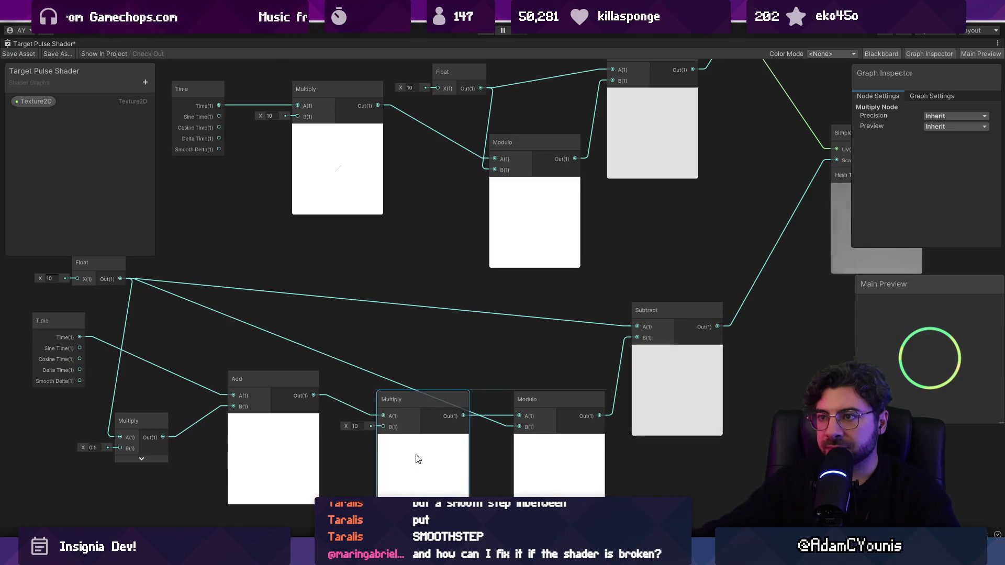
{"action": "mouse_move", "coordinate": [120, 279]}
{"action": "left_mouse_down"}
{"action": "mouse_move", "coordinate": [367, 432]}
{"action": "mouse_move", "coordinate": [383, 427]}
{"action": "left_mouse_up"}
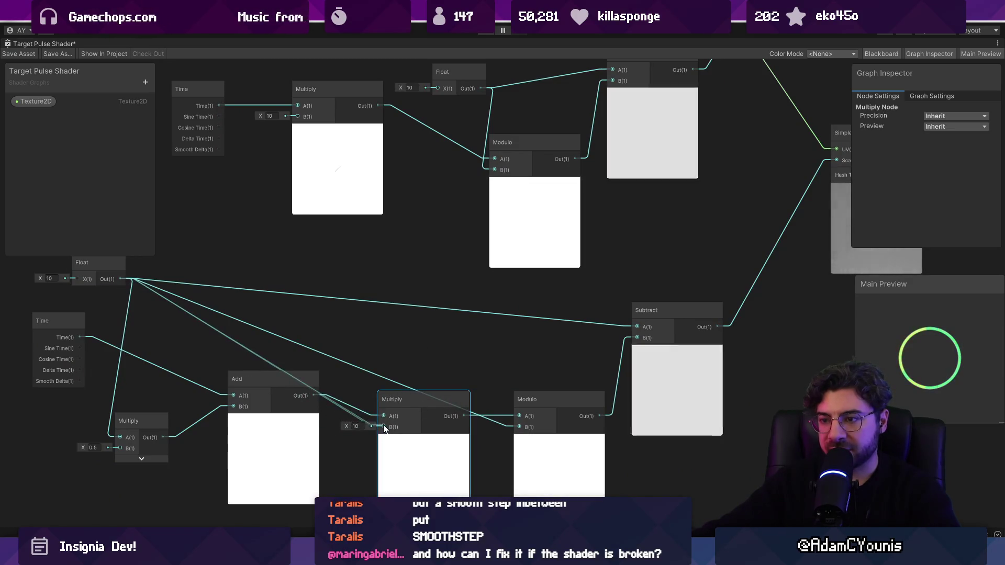
{"action": "mouse_move", "coordinate": [108, 266]}
{"action": "left_mouse_down"}
{"action": "mouse_move", "coordinate": [142, 284]}
{"action": "mouse_move", "coordinate": [349, 276]}
{"action": "mouse_move", "coordinate": [355, 296]}
{"action": "mouse_move", "coordinate": [441, 330]}
{"action": "mouse_move", "coordinate": [305, 299]}
{"action": "mouse_move", "coordinate": [251, 301]}
{"action": "mouse_move", "coordinate": [50, 445]}
{"action": "left_mouse_up"}
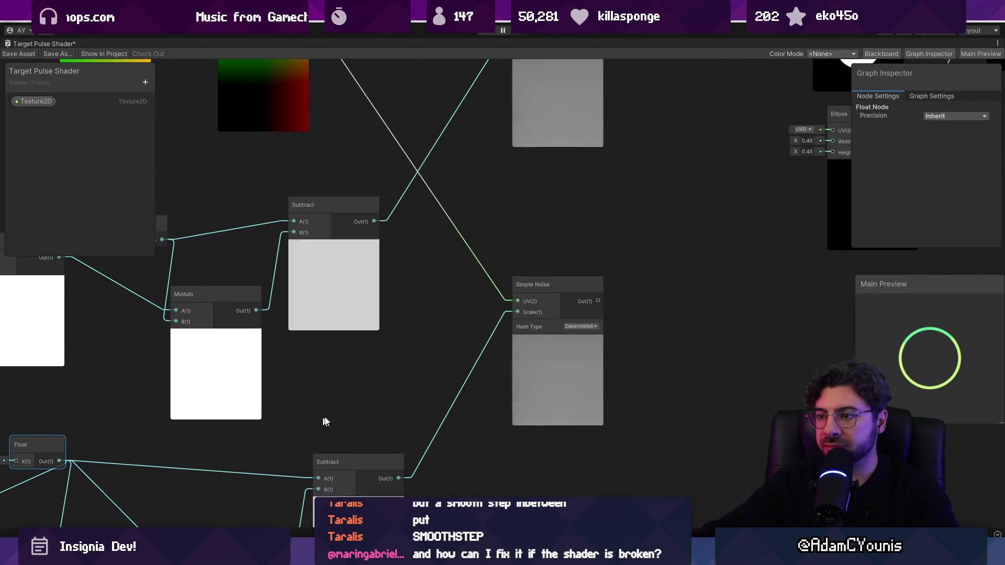
Tidy the lower chain by repositioning the Time, Add and small Multiply nodes
{"action": "scroll", "coordinate": [457, 371], "scroll_direction": "down", "scroll_amount": 5}
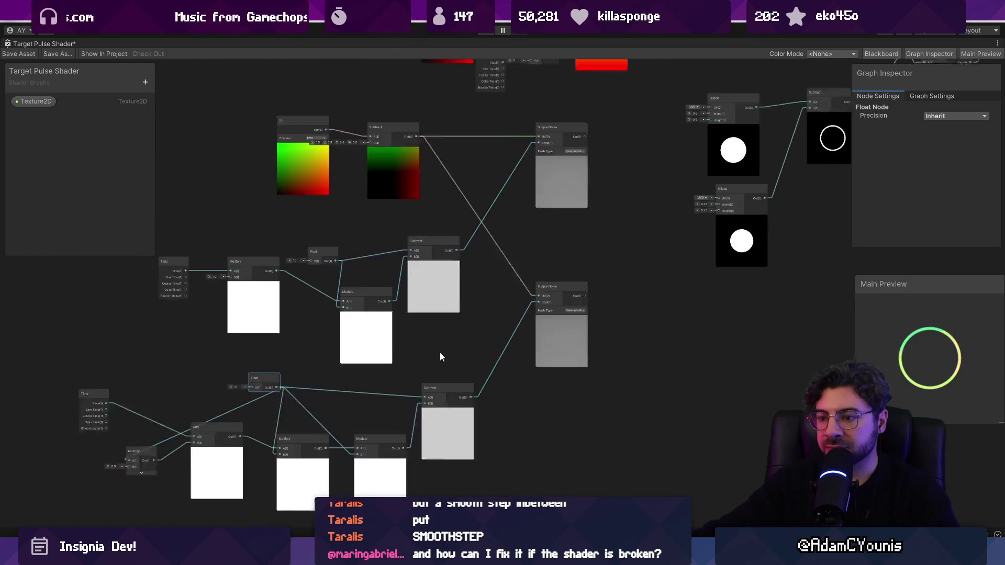
{"action": "scroll", "coordinate": [440, 353], "scroll_direction": "up", "scroll_amount": 3}
{"action": "scroll", "coordinate": [357, 353], "scroll_direction": "up", "scroll_amount": 2}
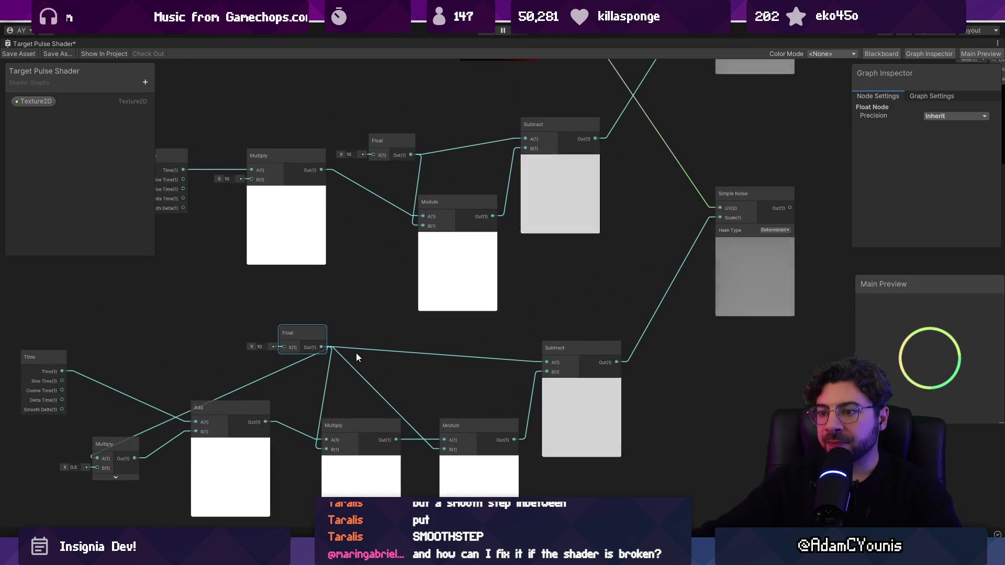
{"action": "scroll", "coordinate": [334, 348], "scroll_direction": "down", "scroll_amount": 2}
{"action": "scroll", "coordinate": [482, 320], "scroll_direction": "up", "scroll_amount": 2}
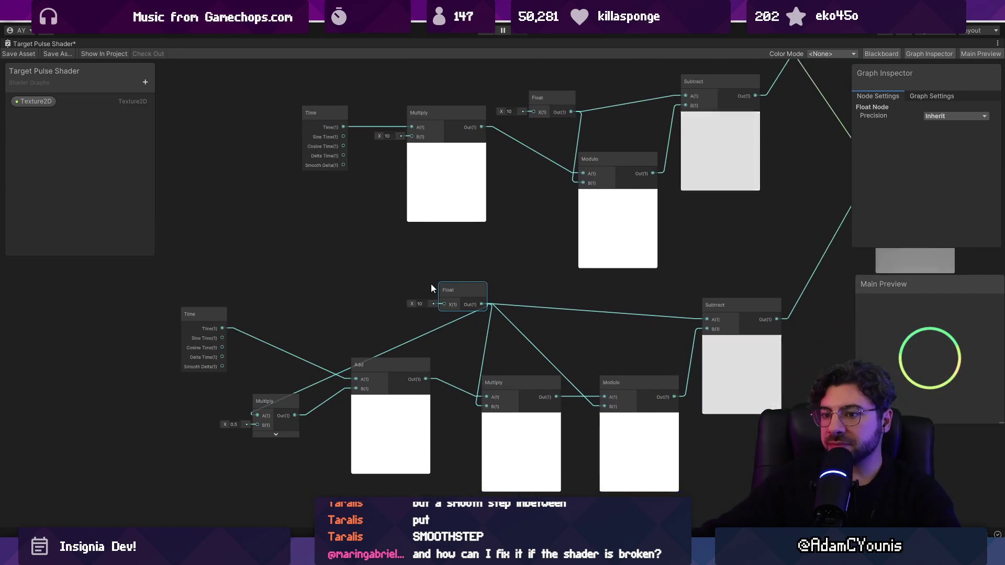
{"action": "mouse_move", "coordinate": [194, 322]}
{"action": "left_mouse_down"}
{"action": "mouse_move", "coordinate": [206, 300]}
{"action": "mouse_move", "coordinate": [221, 306]}
{"action": "left_mouse_up"}
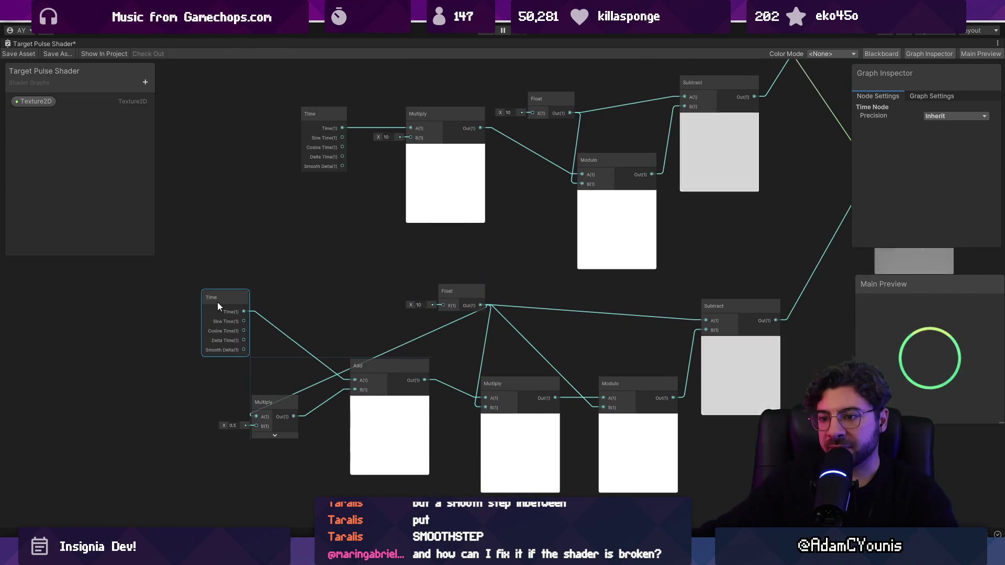
{"action": "left_click_drag", "start_coordinate": [398, 412], "coordinate": [376, 413]}
{"action": "mouse_move", "coordinate": [288, 399]}
{"action": "left_mouse_down"}
{"action": "mouse_move", "coordinate": [384, 318]}
{"action": "mouse_move", "coordinate": [355, 322]}
{"action": "mouse_move", "coordinate": [245, 420]}
{"action": "left_mouse_up"}
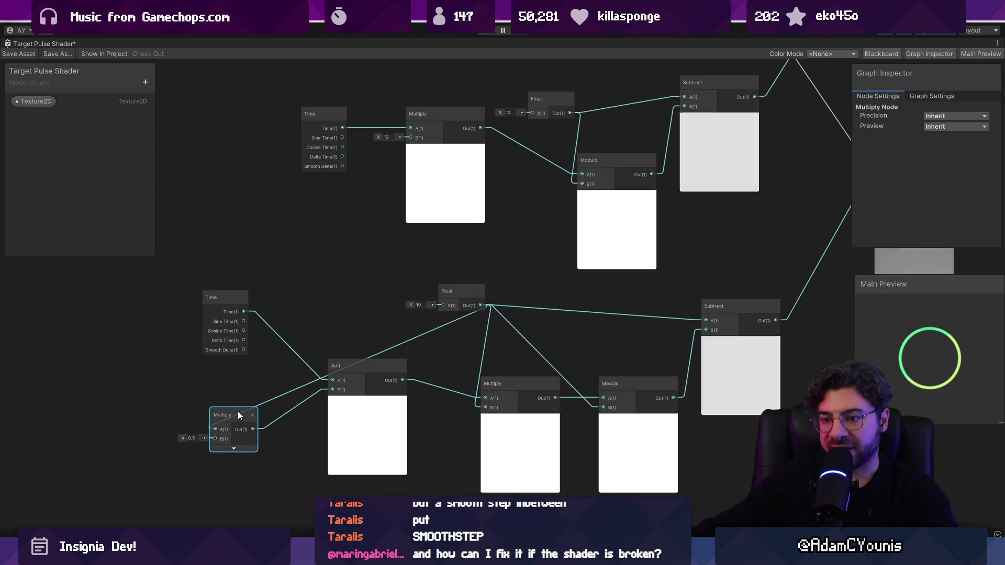
Delete the small Multiply node and set the Add node's B value to 5
{"action": "key", "text": "Delete"}
{"action": "left_click", "coordinate": [311, 390]}
{"action": "type", "text": "5"}
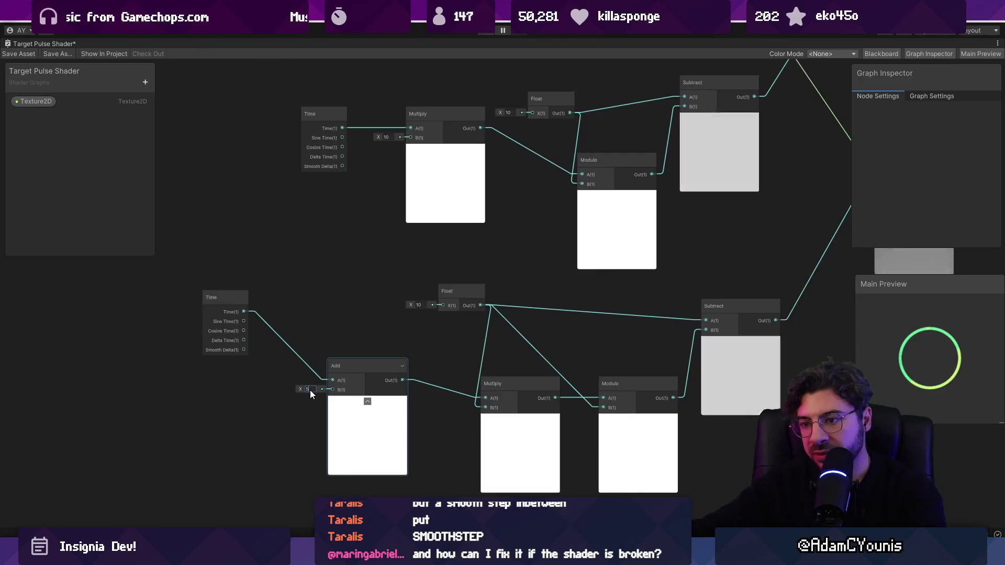
{"action": "left_click", "coordinate": [443, 406]}
Shift the Float, Multiply, Time and Add nodes left to tidy the lower chain
{"action": "mouse_move", "coordinate": [579, 381]}
{"action": "left_mouse_down"}
{"action": "mouse_move", "coordinate": [348, 443]}
{"action": "mouse_move", "coordinate": [456, 336]}
{"action": "left_mouse_up"}
{"action": "scroll", "coordinate": [456, 336], "scroll_direction": "up", "scroll_amount": 1}
{"action": "left_click_drag", "start_coordinate": [325, 388], "coordinate": [369, 397]}
{"action": "mouse_move", "coordinate": [433, 257]}
{"action": "left_mouse_down"}
{"action": "mouse_move", "coordinate": [284, 262]}
{"action": "mouse_move", "coordinate": [333, 260]}
{"action": "left_mouse_up"}
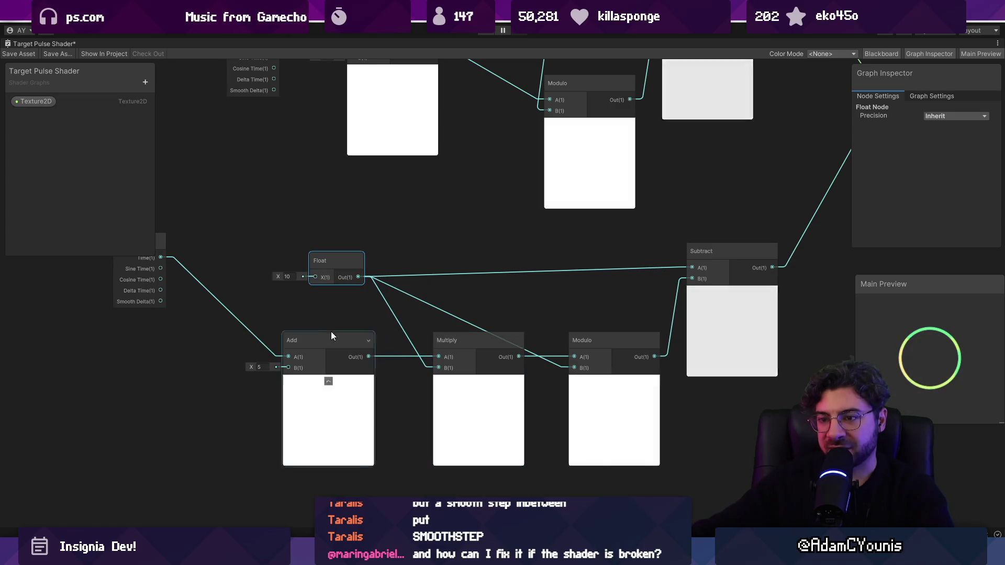
{"action": "left_click_drag", "start_coordinate": [330, 332], "coordinate": [408, 340]}
{"action": "left_click", "coordinate": [520, 393]}
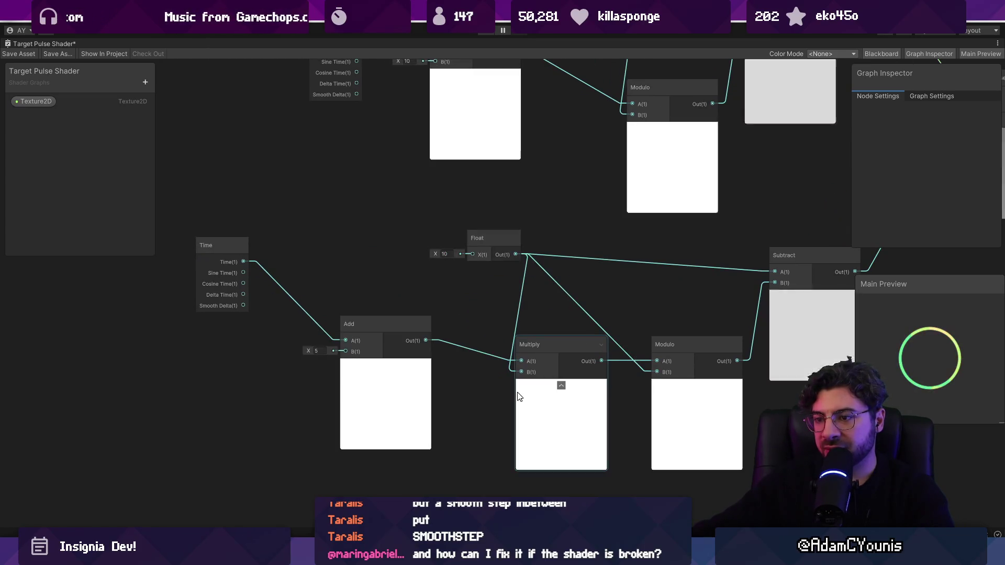
{"action": "mouse_move", "coordinate": [547, 407]}
{"action": "left_mouse_down"}
{"action": "mouse_move", "coordinate": [516, 404]}
{"action": "mouse_move", "coordinate": [545, 407]}
{"action": "left_mouse_up"}
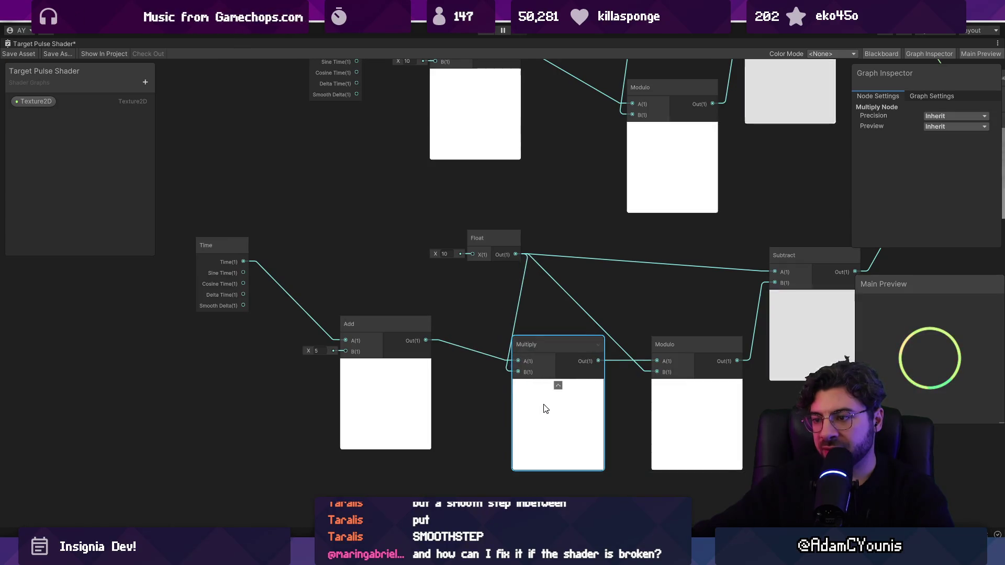
{"action": "mouse_move", "coordinate": [528, 387]}
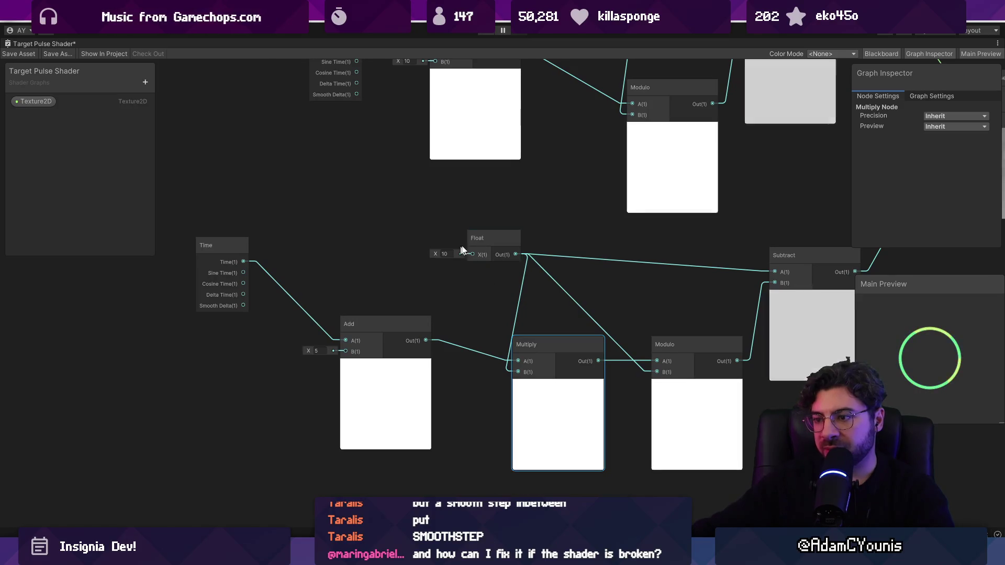
{"action": "mouse_move", "coordinate": [171, 291]}
{"action": "left_mouse_down"}
{"action": "mouse_move", "coordinate": [520, 433]}
{"action": "mouse_move", "coordinate": [386, 433]}
{"action": "left_mouse_up"}
Add an Add node after the lower Multiply with A set to 5, feeding Modulo's A input
{"action": "left_click", "coordinate": [477, 412]}
{"action": "left_click_drag", "start_coordinate": [409, 356], "coordinate": [464, 384]}
{"action": "type", "text": "add"}
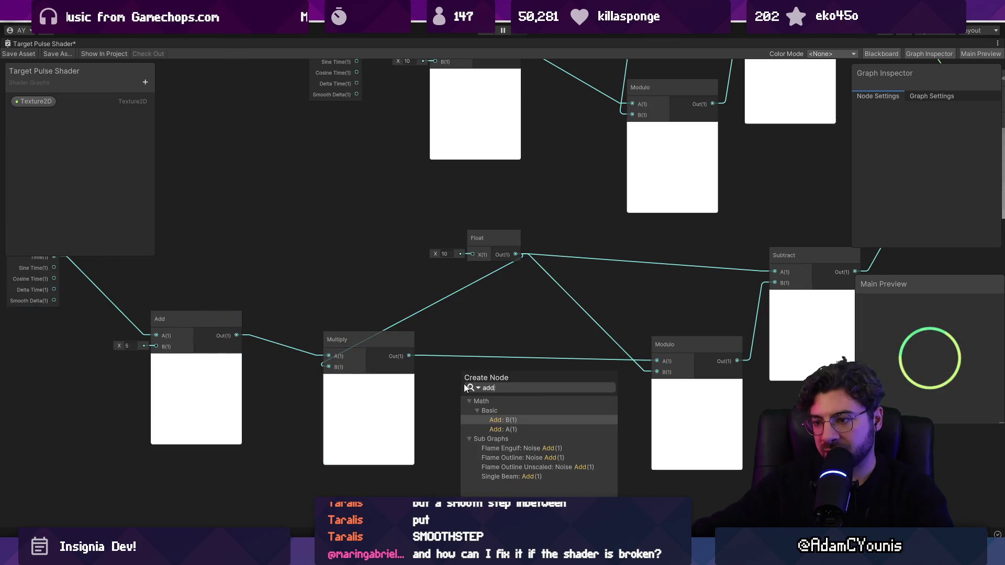
{"action": "key", "text": "Return"}
{"action": "left_click", "coordinate": [431, 380]}
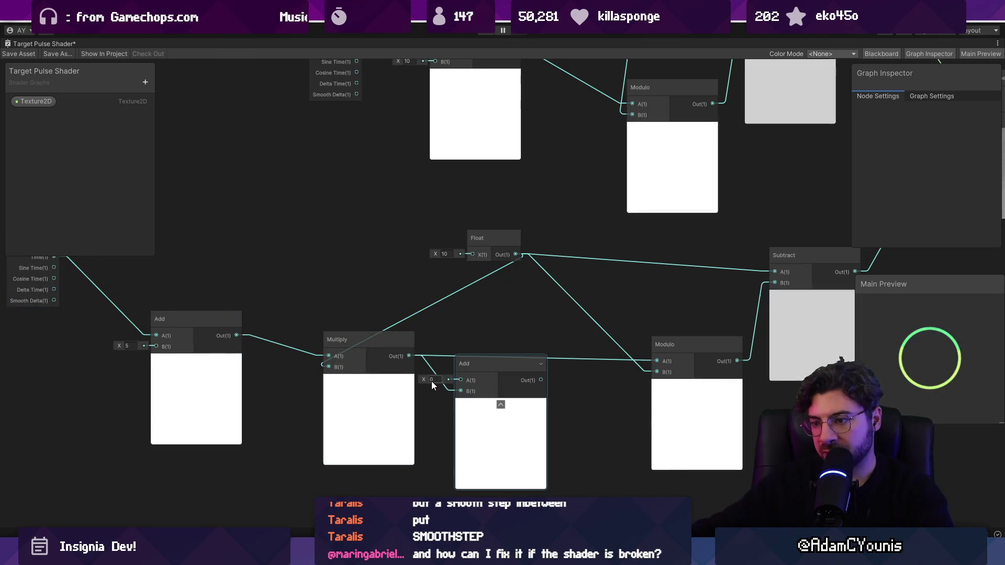
{"action": "type", "text": "5"}
{"action": "left_click_drag", "start_coordinate": [541, 380], "coordinate": [657, 361]}
Pull a wire from the Time output and move the Float node left above the chain
{"action": "mouse_move", "coordinate": [82, 270]}
{"action": "left_mouse_down"}
{"action": "mouse_move", "coordinate": [156, 287]}
{"action": "mouse_move", "coordinate": [302, 267]}
{"action": "left_mouse_up"}
{"action": "scroll", "coordinate": [262, 290], "scroll_direction": "down", "scroll_amount": 1}
{"action": "left_click_drag", "start_coordinate": [292, 306], "coordinate": [347, 361]}
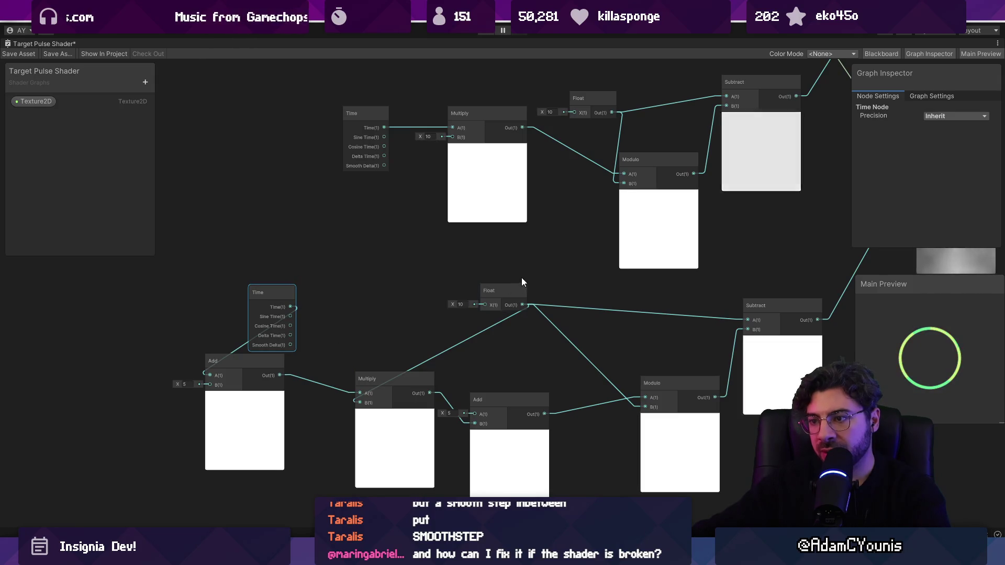
{"action": "left_click_drag", "start_coordinate": [504, 292], "coordinate": [335, 279]}
{"action": "scroll", "coordinate": [446, 280], "scroll_direction": "down", "scroll_amount": 3}
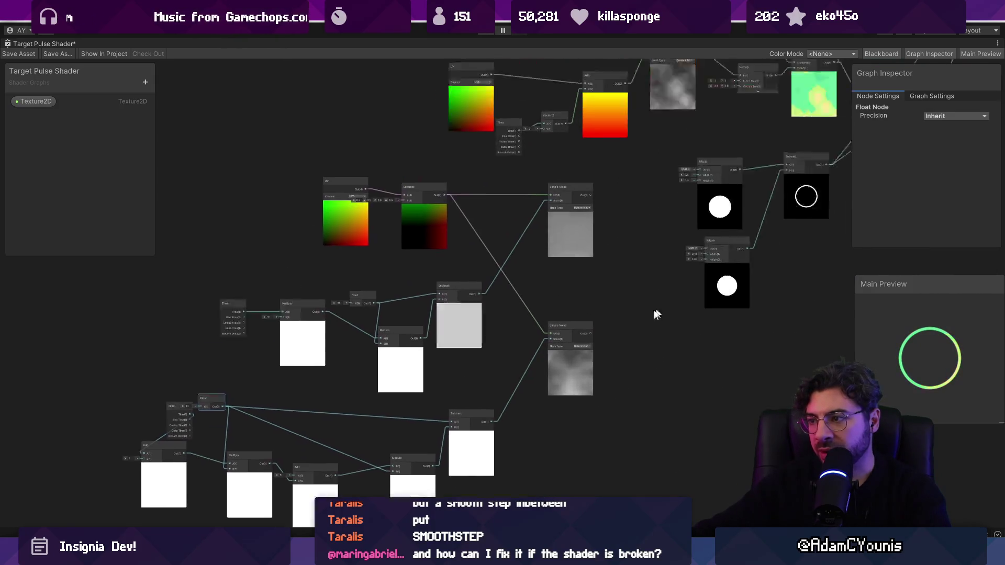
{"action": "scroll", "coordinate": [466, 290], "scroll_direction": "up", "scroll_amount": 2}
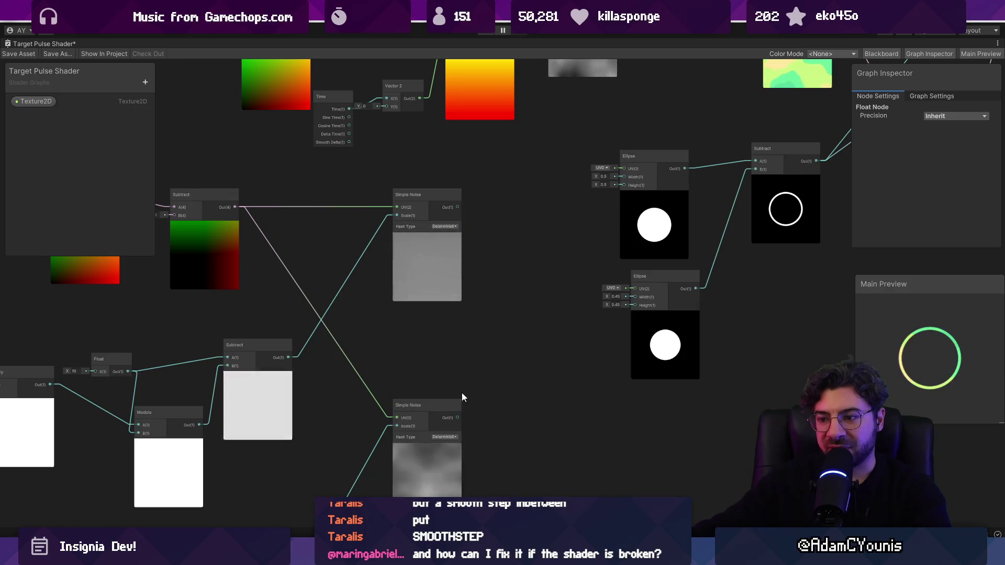
{"action": "scroll", "coordinate": [461, 414], "scroll_direction": "up", "scroll_amount": 3}
{"action": "left_click_drag", "start_coordinate": [450, 408], "coordinate": [538, 296]}
{"action": "type", "text": "add"}
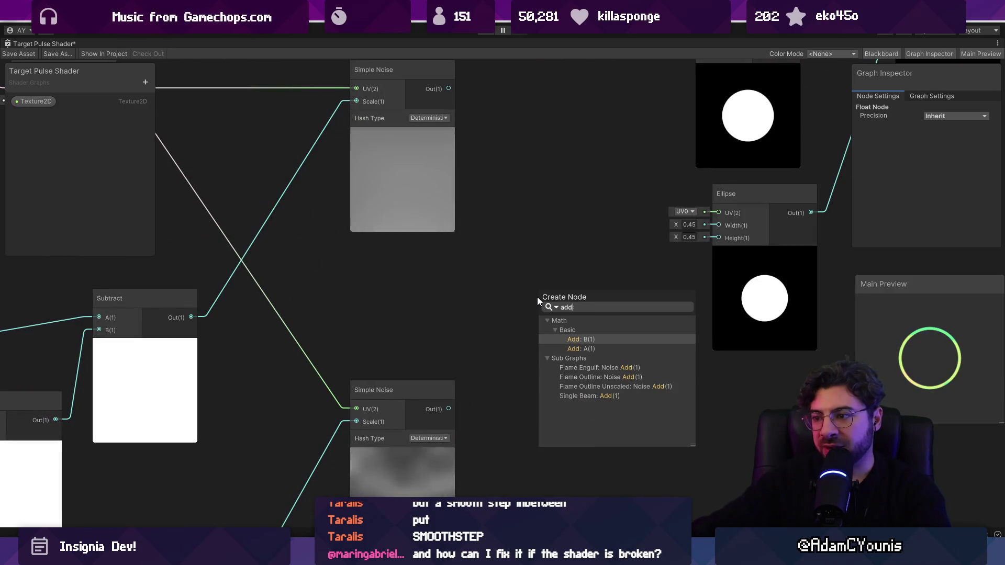
{"action": "key", "text": "Return"}
{"action": "left_click_drag", "start_coordinate": [440, 134], "coordinate": [529, 344]}
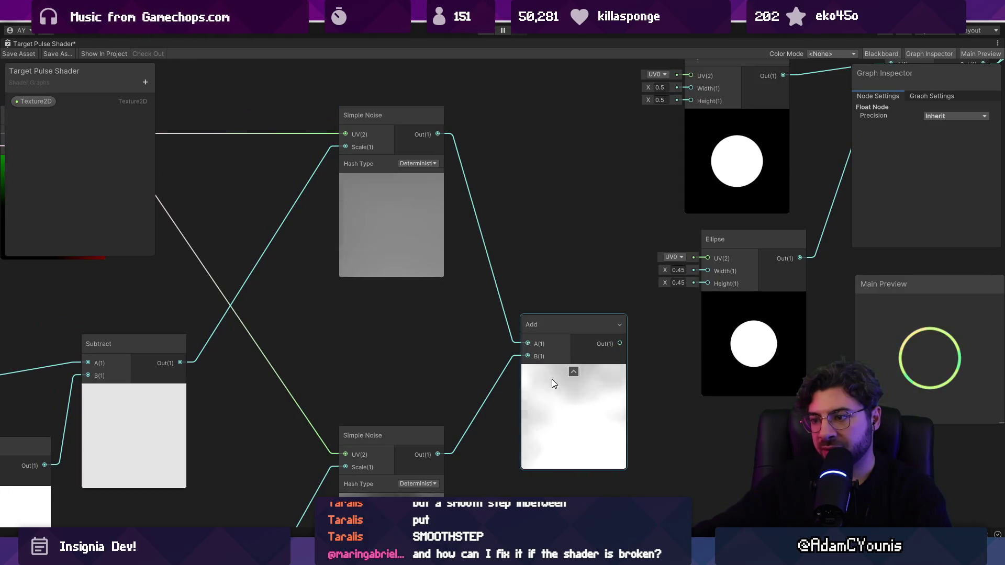
{"action": "left_click", "coordinate": [559, 409]}
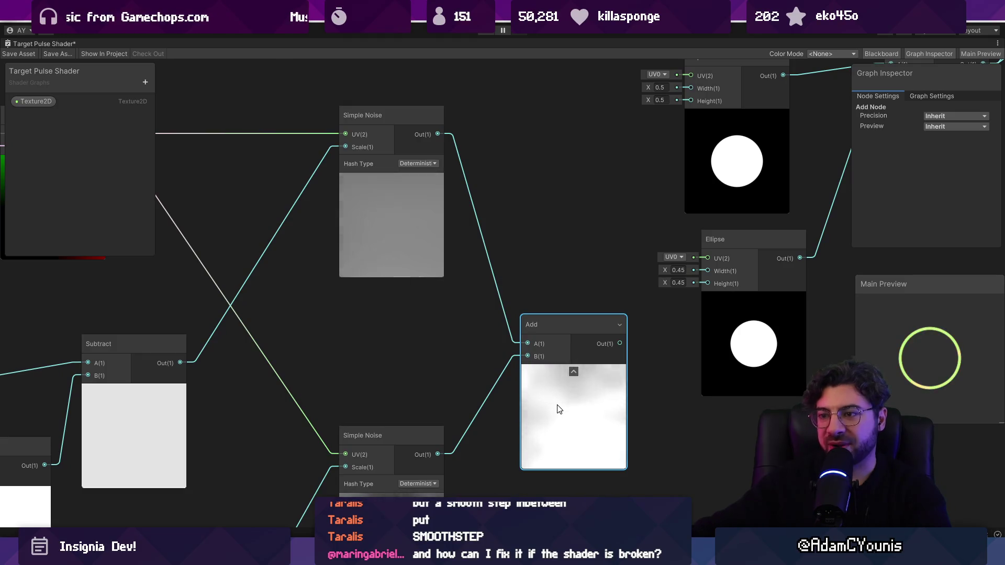
{"action": "key", "text": "Delete"}
{"action": "scroll", "coordinate": [539, 376], "scroll_direction": "down", "scroll_amount": 4}
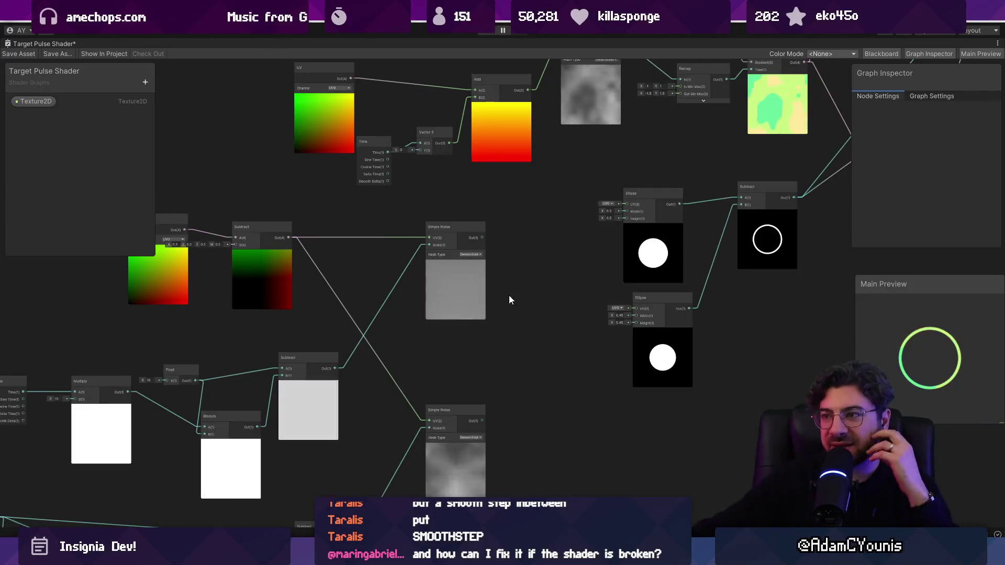
{"action": "left_click_drag", "start_coordinate": [509, 290], "coordinate": [512, 318]}
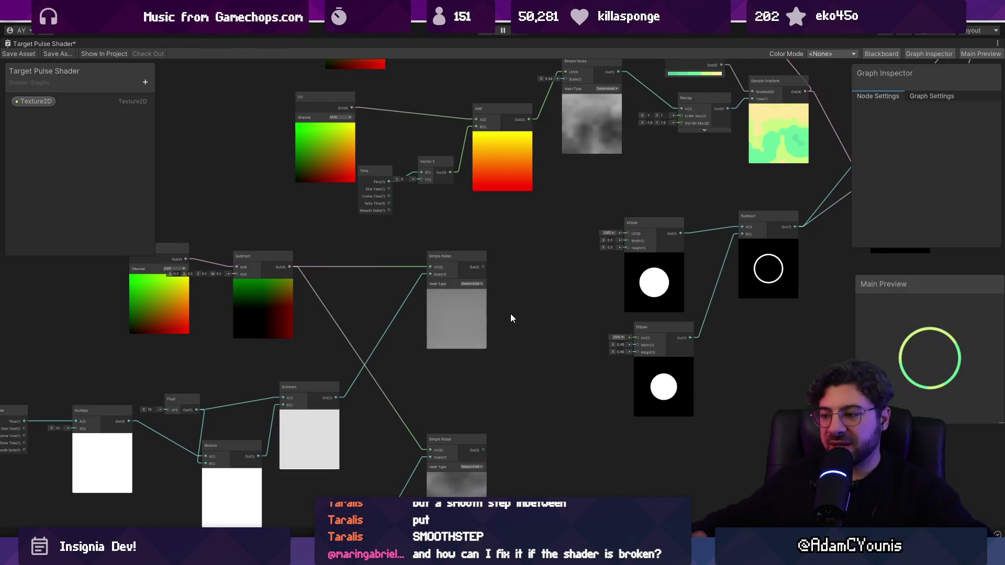
{"action": "key", "text": "alt+Tab"}
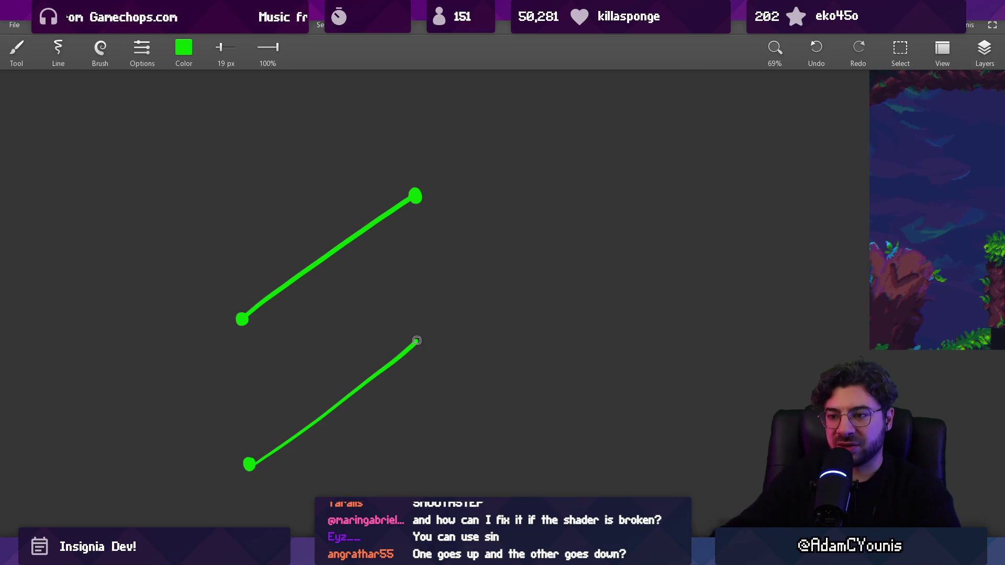
Bring the media player window, then the Chasm YouTube video, to the front
{"action": "scroll", "coordinate": [439, 312], "scroll_direction": "down", "scroll_amount": 2}
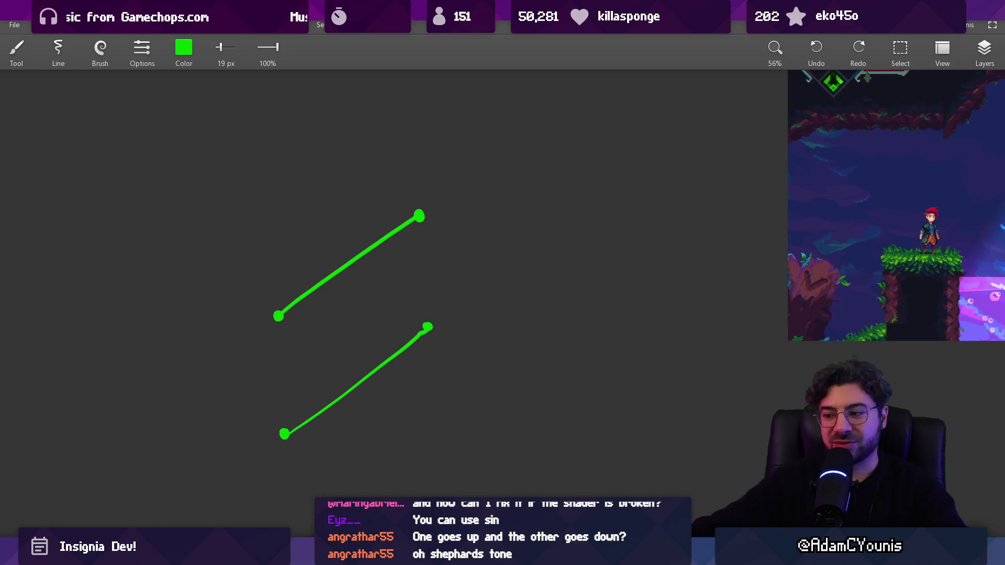
{"action": "mouse_move", "coordinate": [572, 554]}
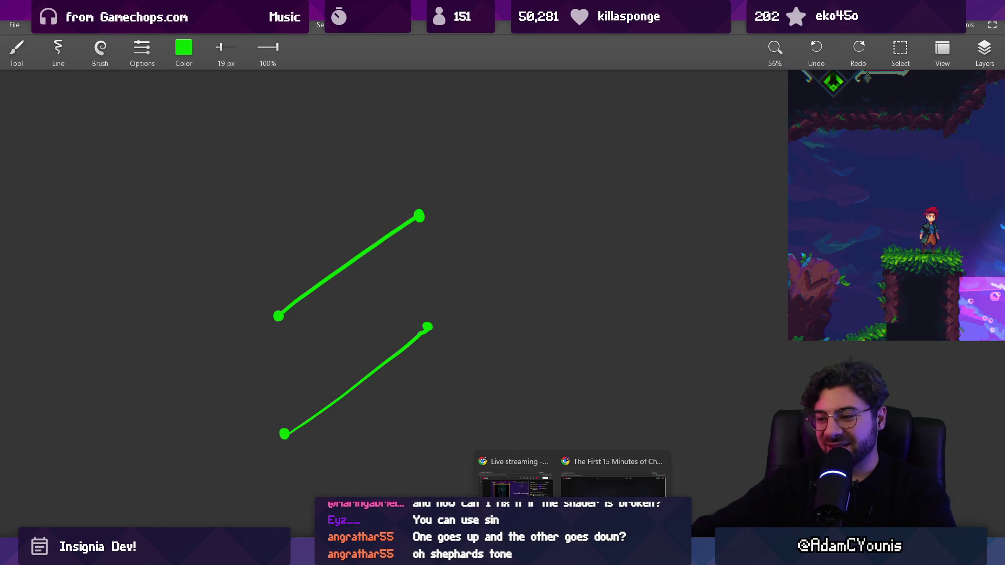
{"action": "left_click", "coordinate": [602, 555]}
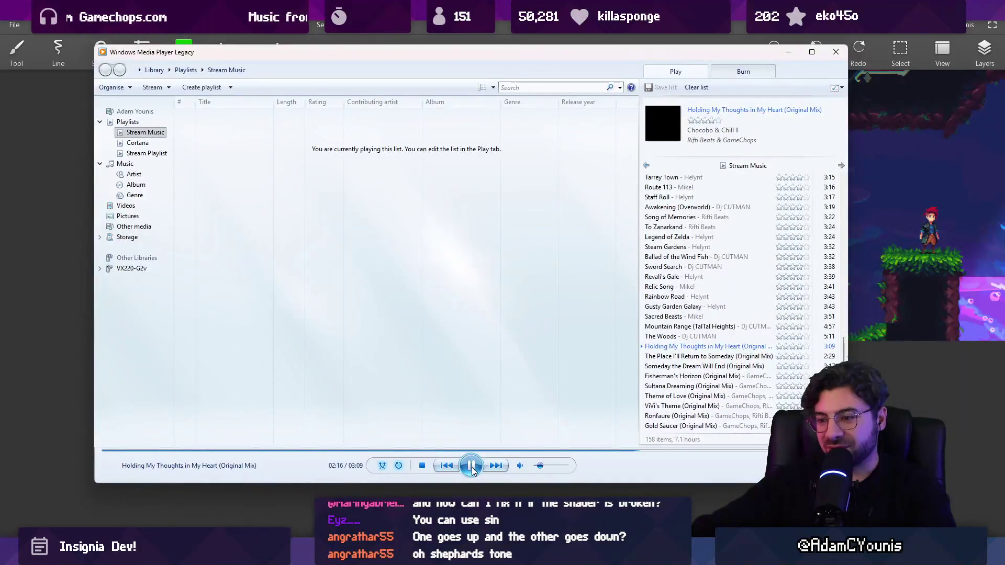
{"action": "mouse_move", "coordinate": [572, 555]}
{"action": "left_click", "coordinate": [615, 469]}
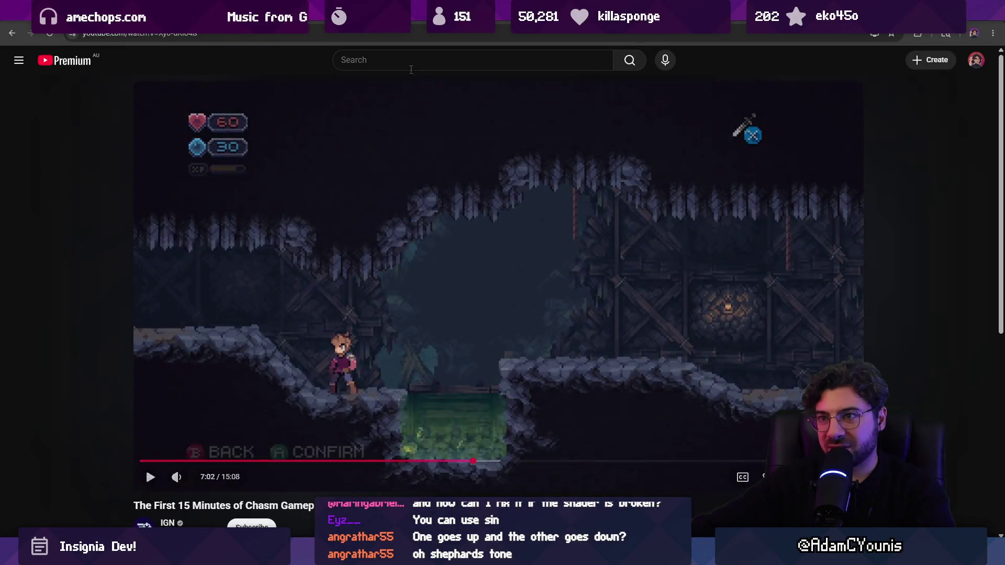
Search YouTube for 'octave loop upward forever' and browse the results
{"action": "type", "text": "octave loop "}
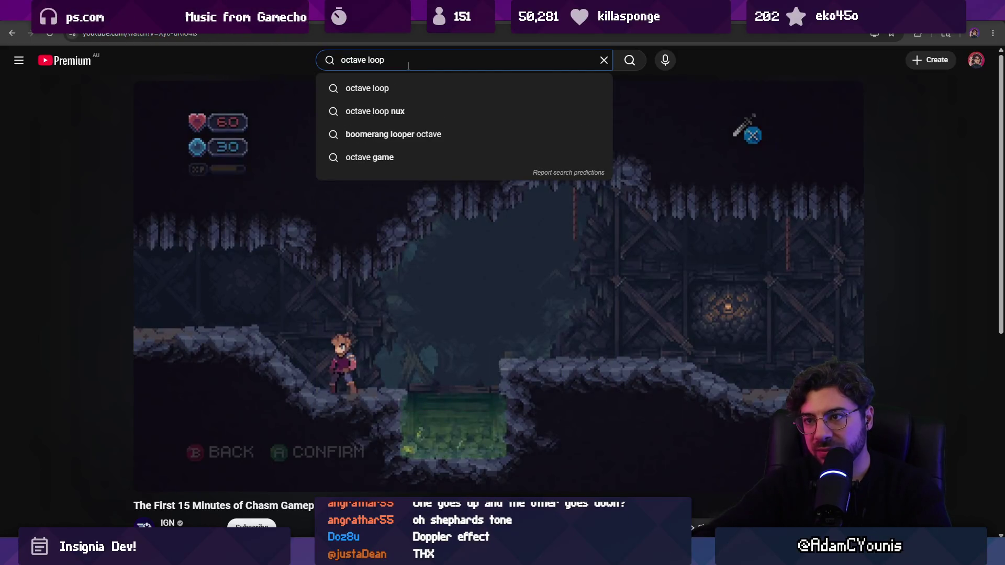
{"action": "type", "text": "upward for"}
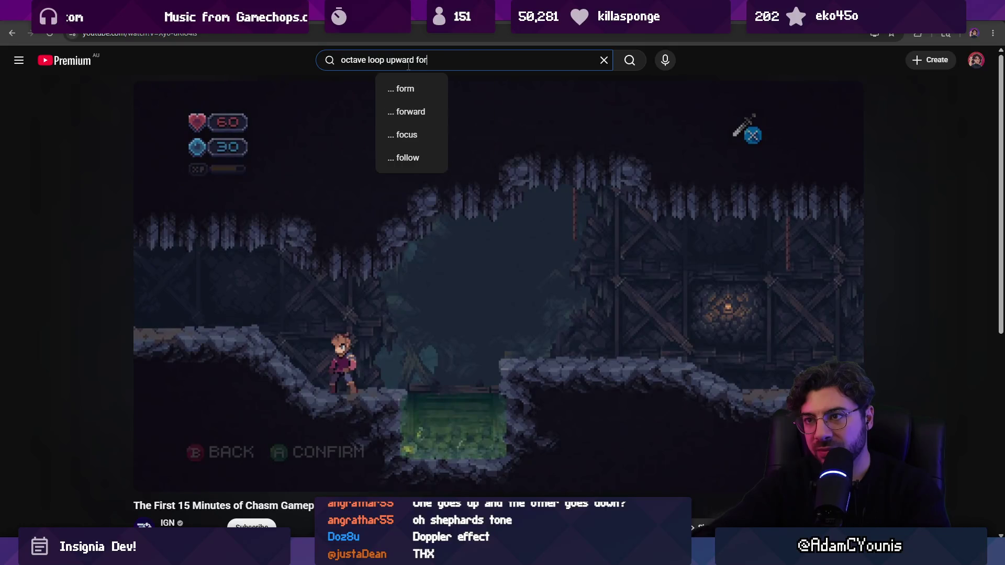
{"action": "type", "text": "ever"}
{"action": "key", "text": "Return"}
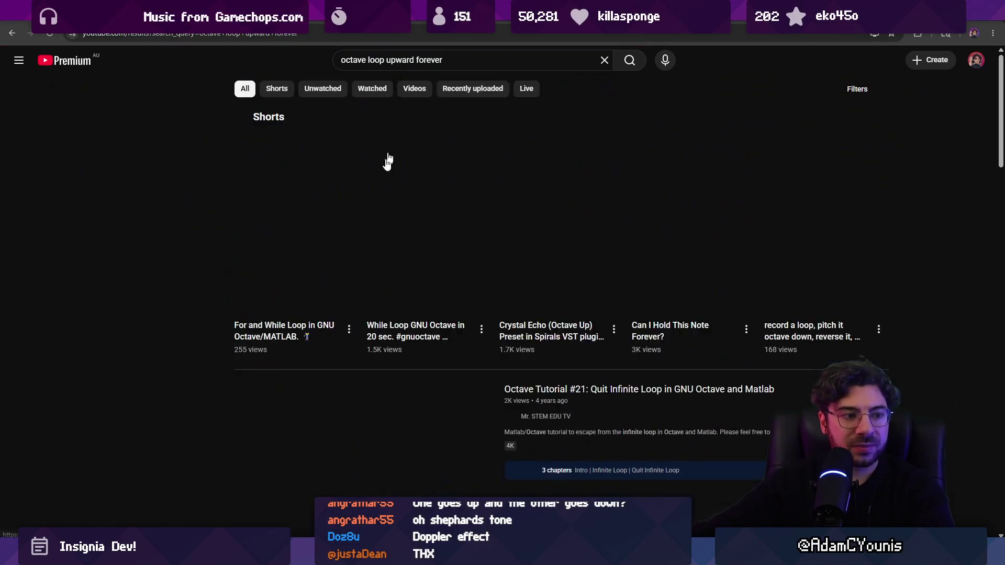
{"action": "scroll", "coordinate": [352, 196], "scroll_direction": "down", "scroll_amount": 3}
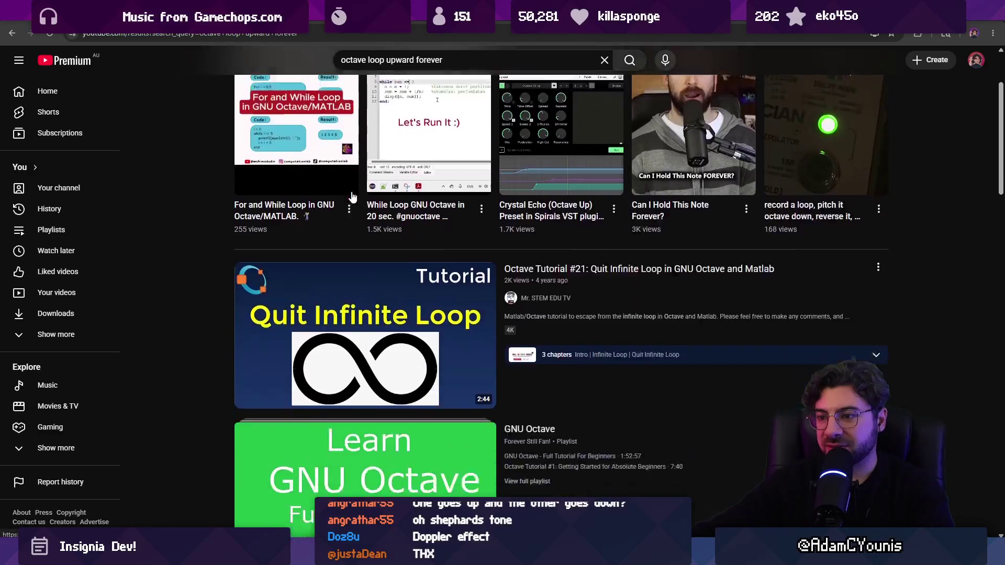
{"action": "scroll", "coordinate": [353, 206], "scroll_direction": "up", "scroll_amount": 4}
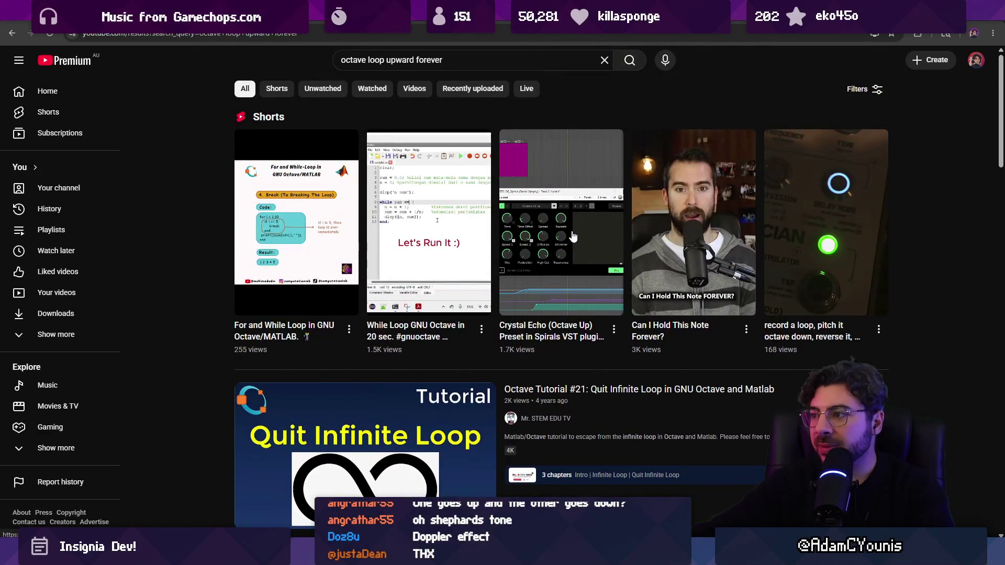
{"action": "scroll", "coordinate": [367, 210], "scroll_direction": "down", "scroll_amount": 10}
{"action": "scroll", "coordinate": [387, 213], "scroll_direction": "down", "scroll_amount": 4}
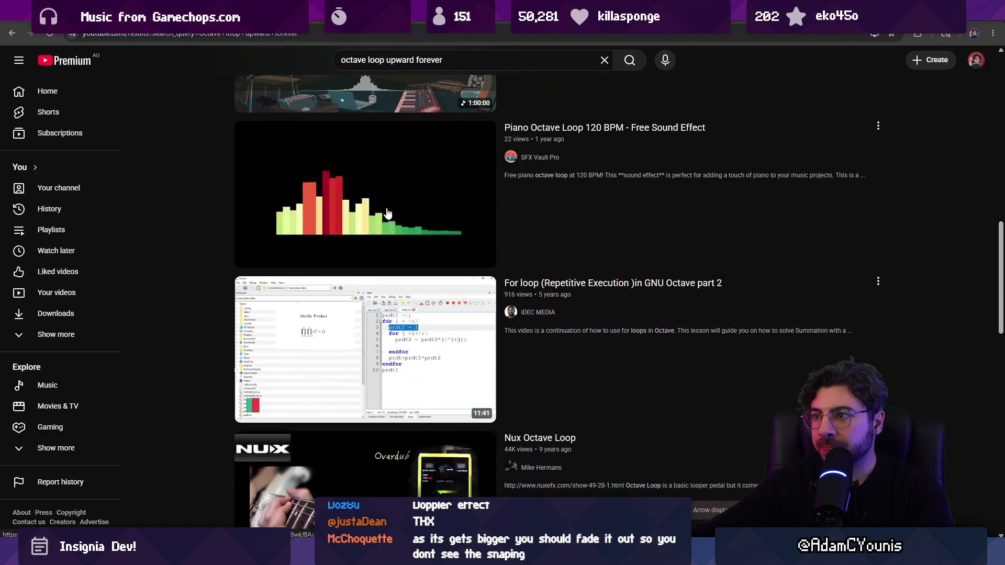
{"action": "scroll", "coordinate": [387, 213], "scroll_direction": "down", "scroll_amount": 16}
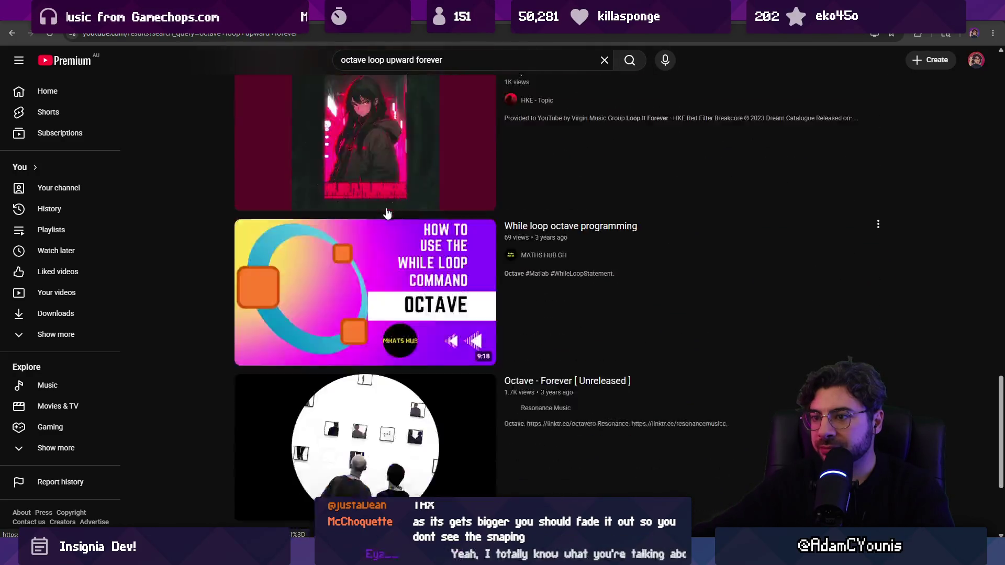
Search instead for 'ear trick sound going up forever' and open the Ascending audio illusion (Shepard tone) video
{"action": "triple_click", "coordinate": [389, 60]}
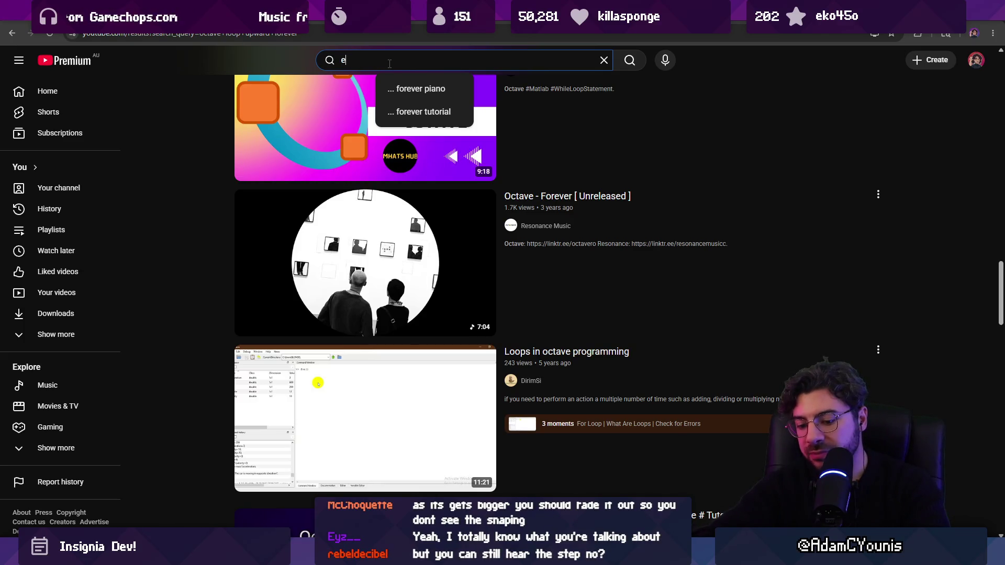
{"action": "type", "text": "ar trick "}
{"action": "type", "text": "sound "}
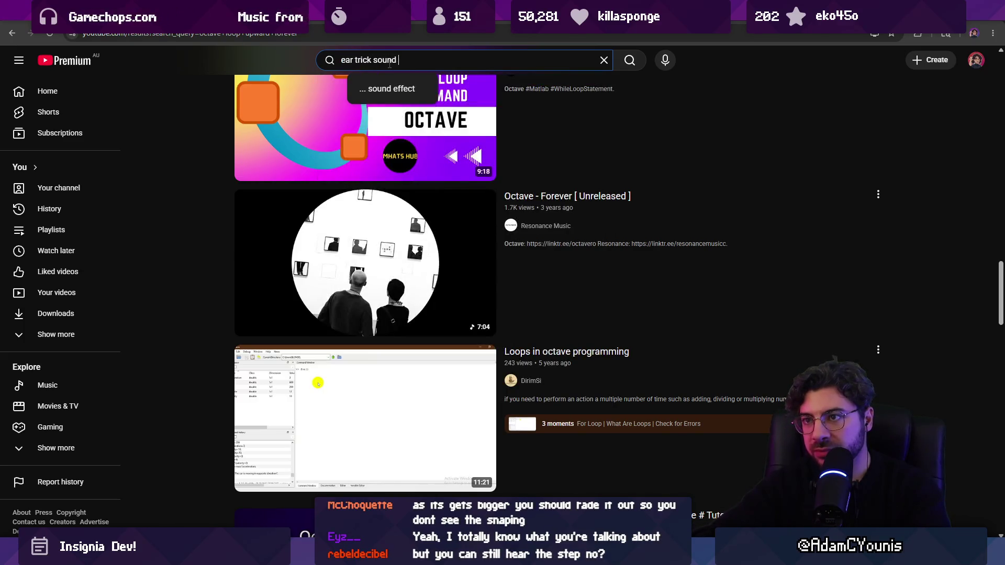
{"action": "type", "text": "goigng upo"}
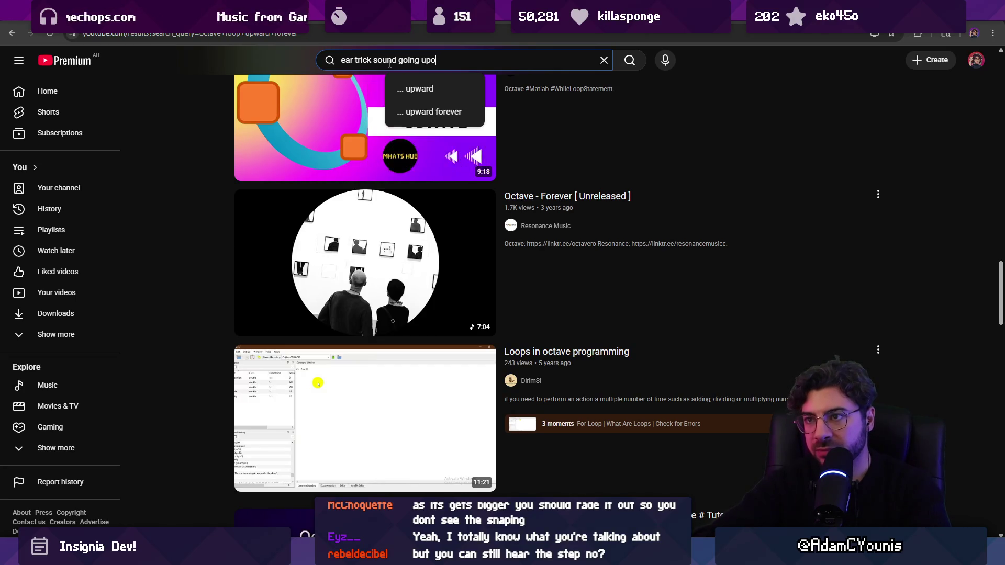
{"action": "key", "text": "BackSpace"}
{"action": "key", "text": "BackSpace"}
{"action": "key", "text": "BackSpace"}
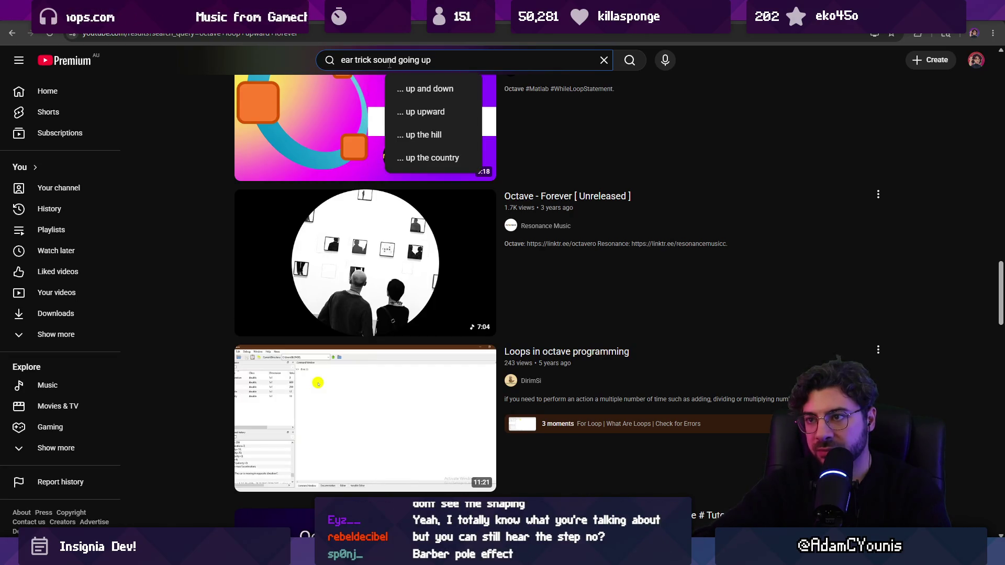
{"action": "type", "text": "forewer"}
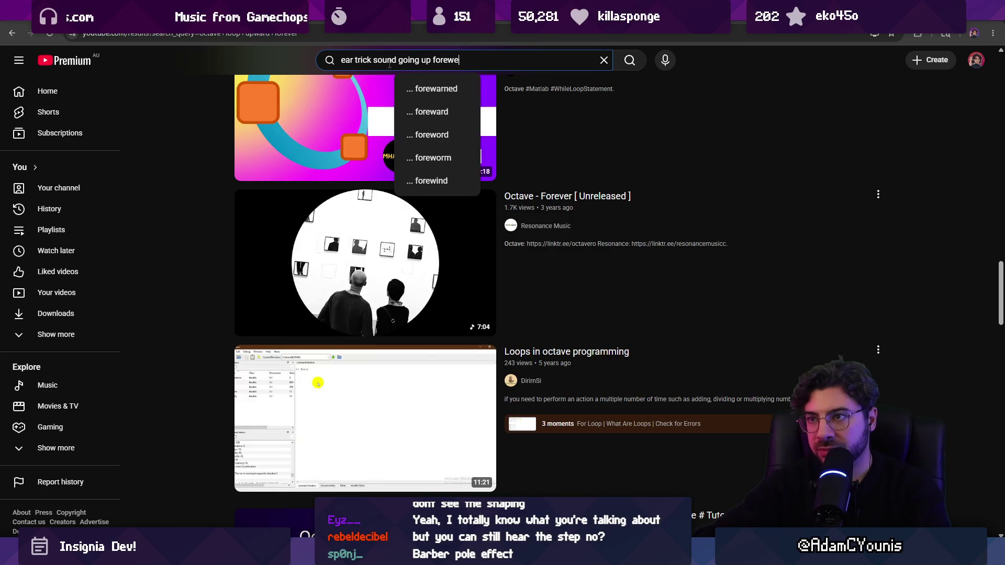
{"action": "key", "text": "BackSpace"}
{"action": "key", "text": "BackSpace"}
{"action": "key", "text": "BackSpace"}
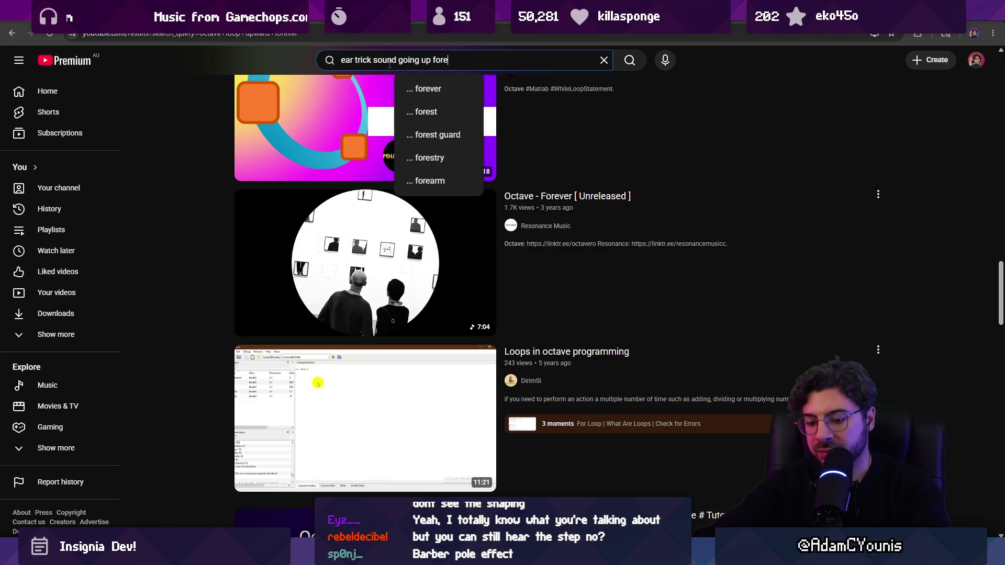
{"action": "type", "text": "ver"}
{"action": "key", "text": "Return"}
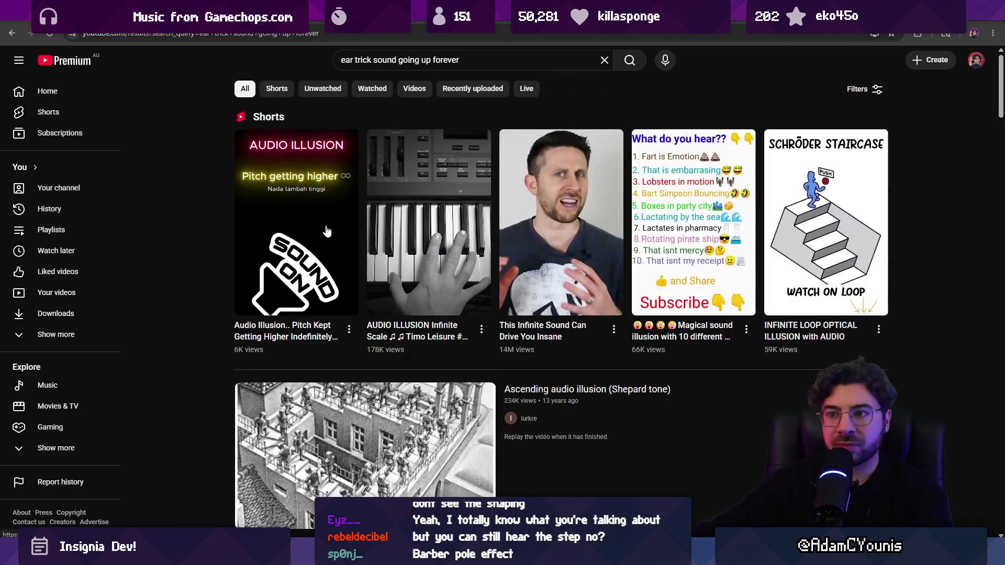
{"action": "scroll", "coordinate": [337, 233], "scroll_direction": "down", "scroll_amount": 4}
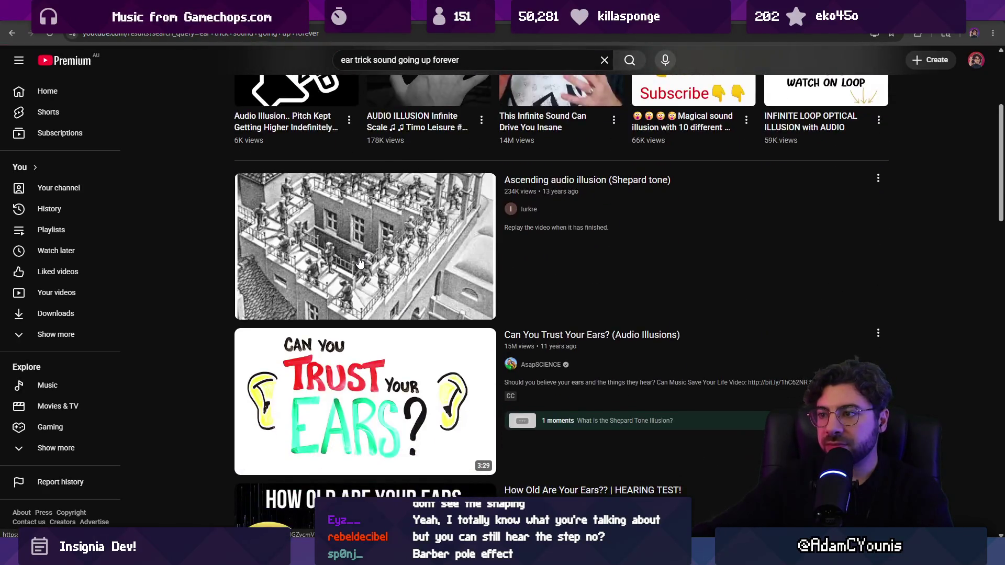
{"action": "left_click", "coordinate": [361, 262]}
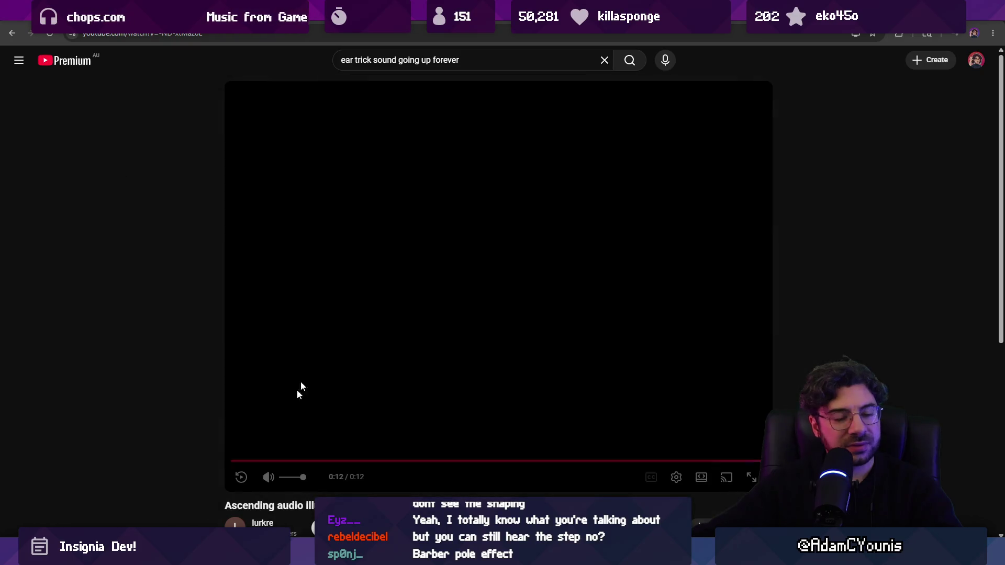
Replay the Shepard tone video twice, then return to the Target Pulse Shader graph
{"action": "left_click", "coordinate": [246, 478]}
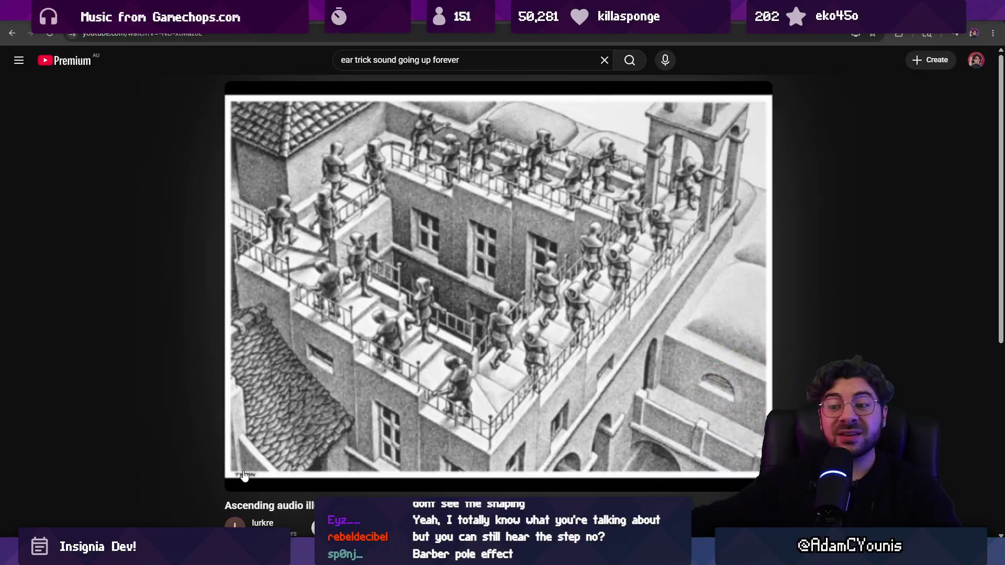
{"action": "left_click", "coordinate": [242, 477]}
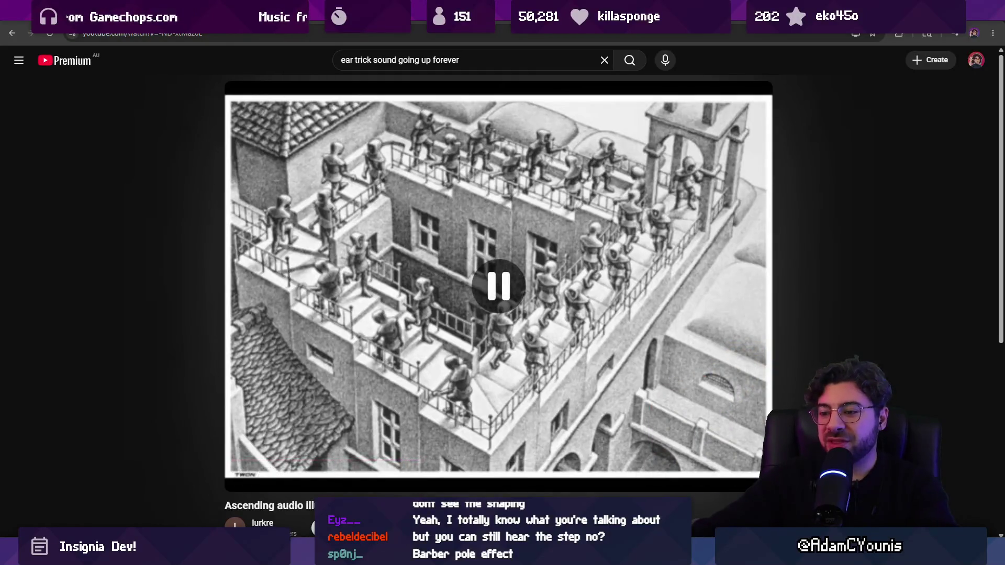
{"action": "mouse_move", "coordinate": [618, 553]}
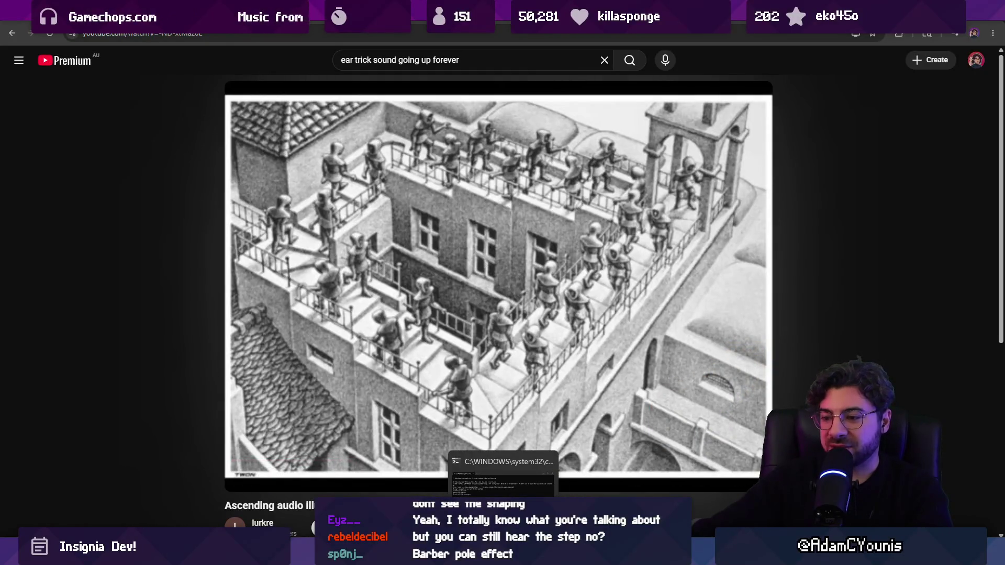
{"action": "left_click", "coordinate": [388, 552]}
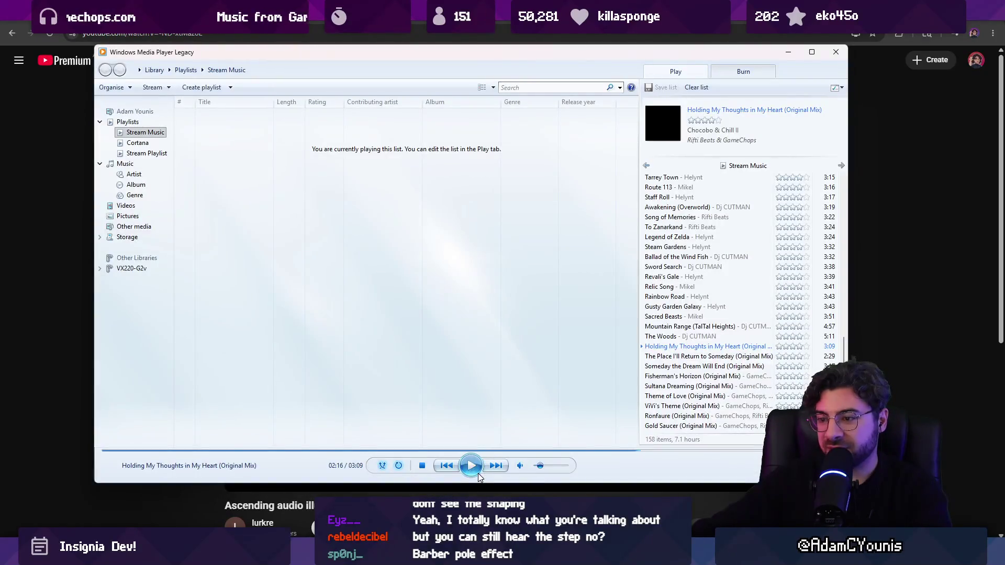
{"action": "left_click", "coordinate": [411, 553]}
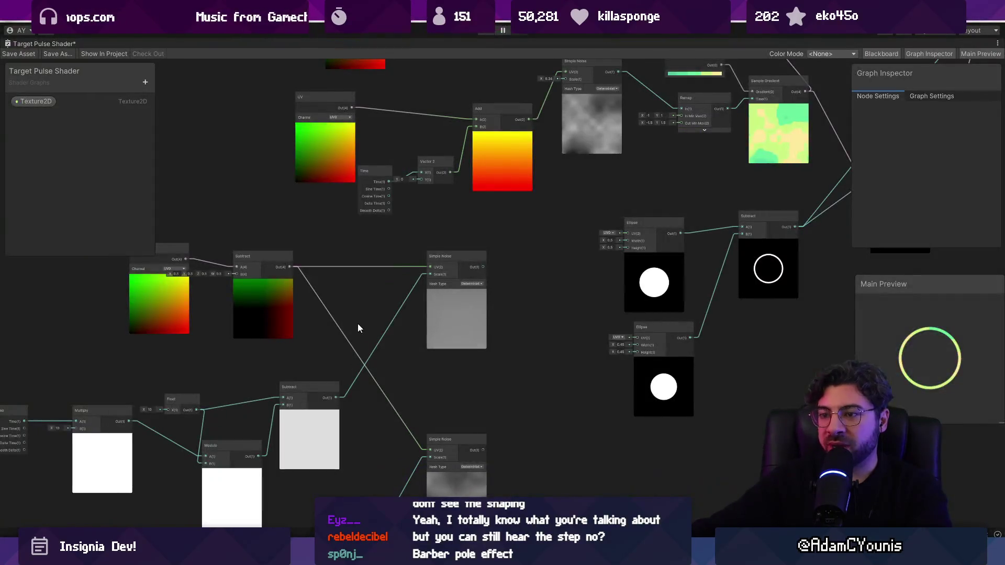
Lasso-shift the green brush stroke right, undo the move, and Alt+Tab back to Shader Graph
{"action": "scroll", "coordinate": [403, 269], "scroll_direction": "down", "scroll_amount": 3}
{"action": "scroll", "coordinate": [517, 172], "scroll_direction": "up", "scroll_amount": 4}
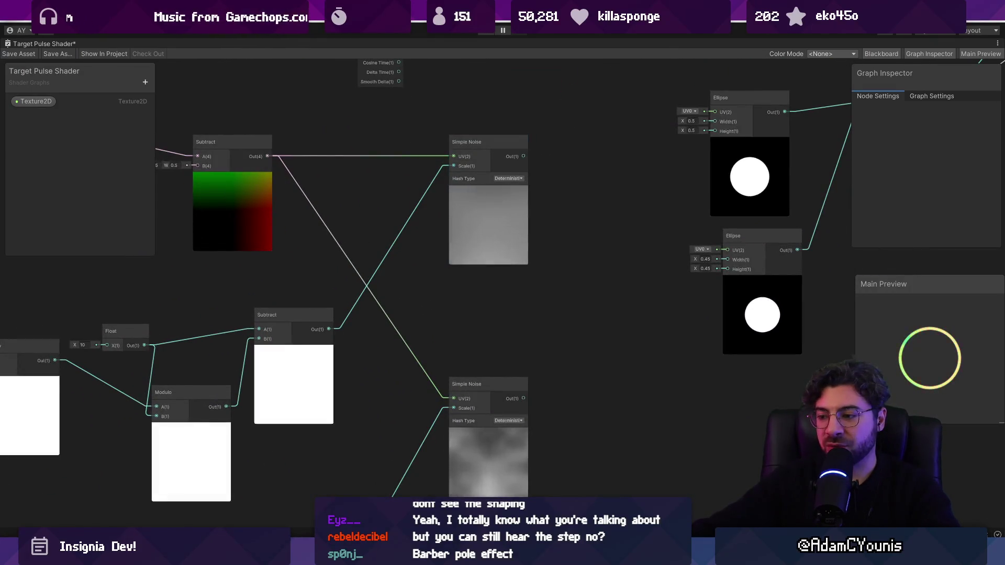
{"action": "scroll", "coordinate": [269, 260], "scroll_direction": "down", "scroll_amount": 5}
{"action": "scroll", "coordinate": [280, 311], "scroll_direction": "up", "scroll_amount": 4}
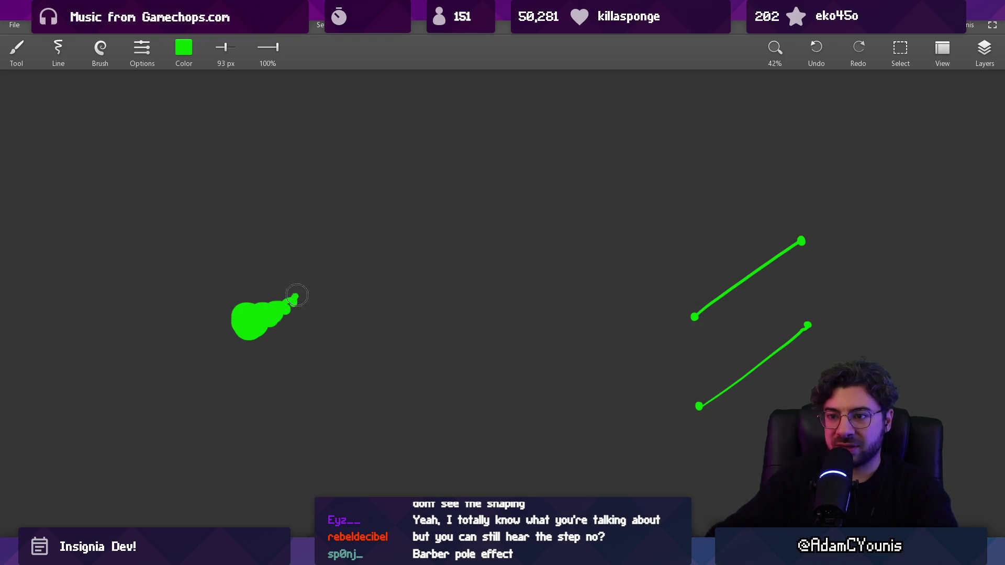
{"action": "scroll", "coordinate": [470, 233], "scroll_direction": "down", "scroll_amount": 2}
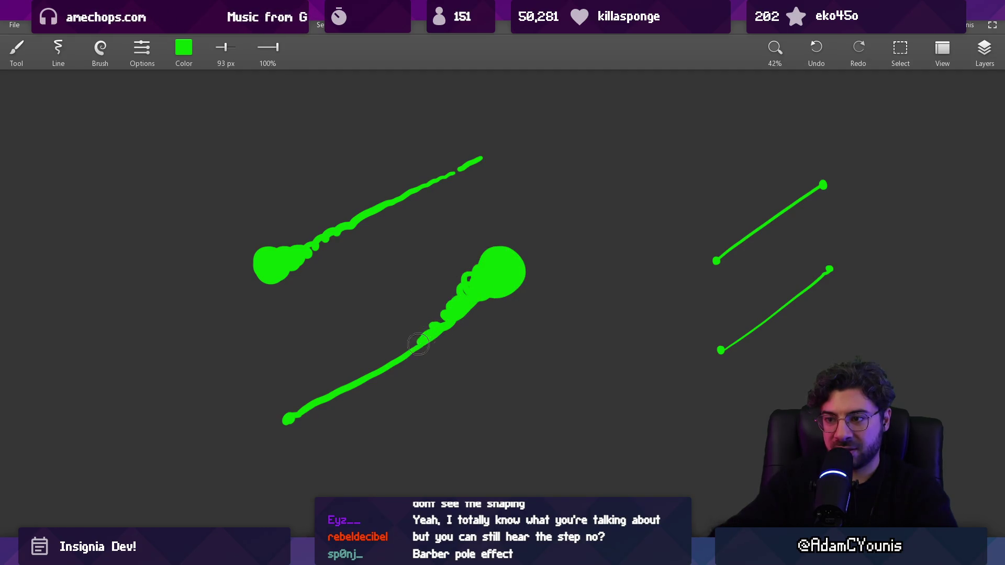
{"action": "scroll", "coordinate": [381, 321], "scroll_direction": "up", "scroll_amount": 1}
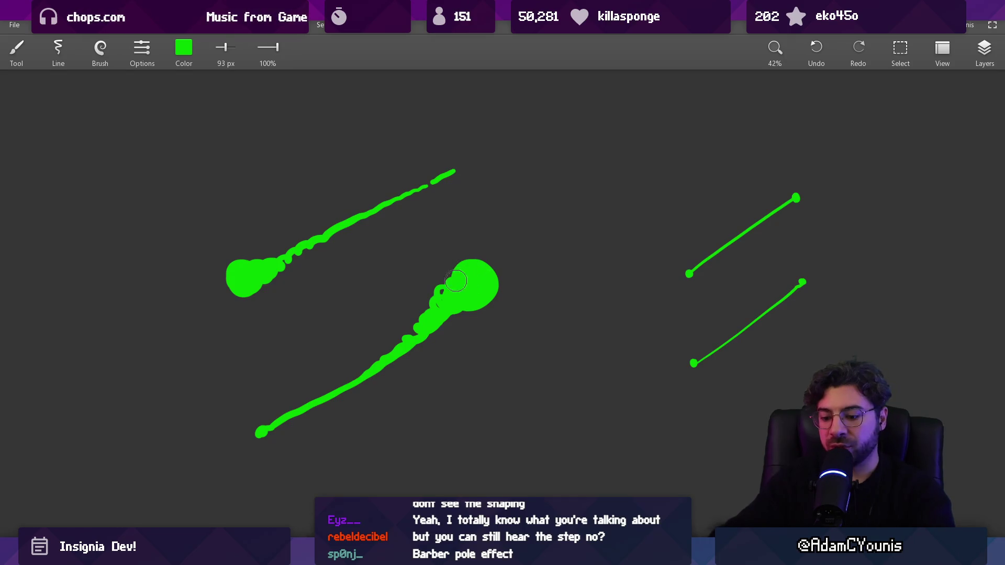
{"action": "left_click_drag", "start_coordinate": [410, 138], "coordinate": [403, 147]}
{"action": "mouse_move", "coordinate": [291, 240]}
{"action": "left_mouse_down"}
{"action": "mouse_move", "coordinate": [549, 246]}
{"action": "mouse_move", "coordinate": [531, 242]}
{"action": "left_mouse_up"}
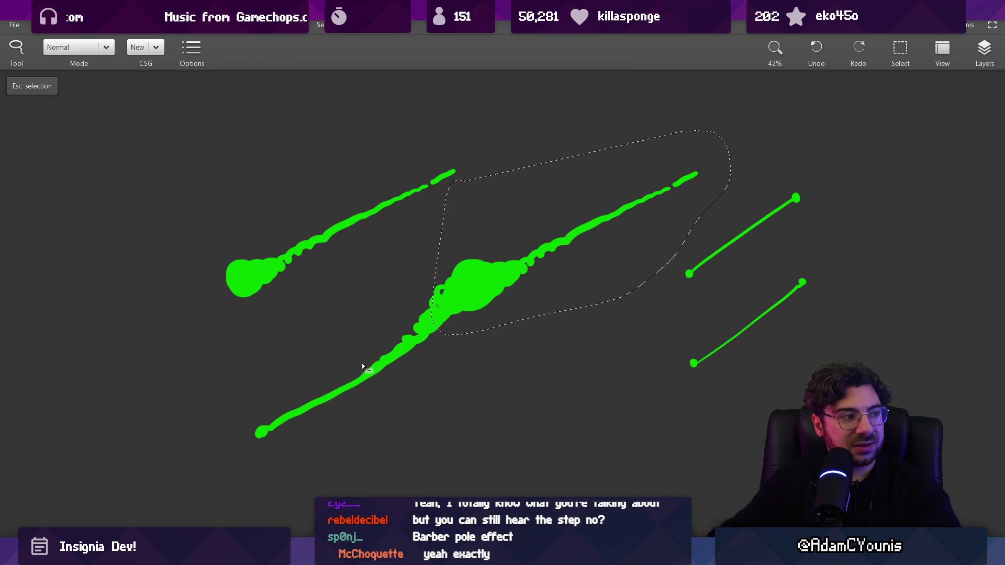
{"action": "key", "text": "ctrl+z"}
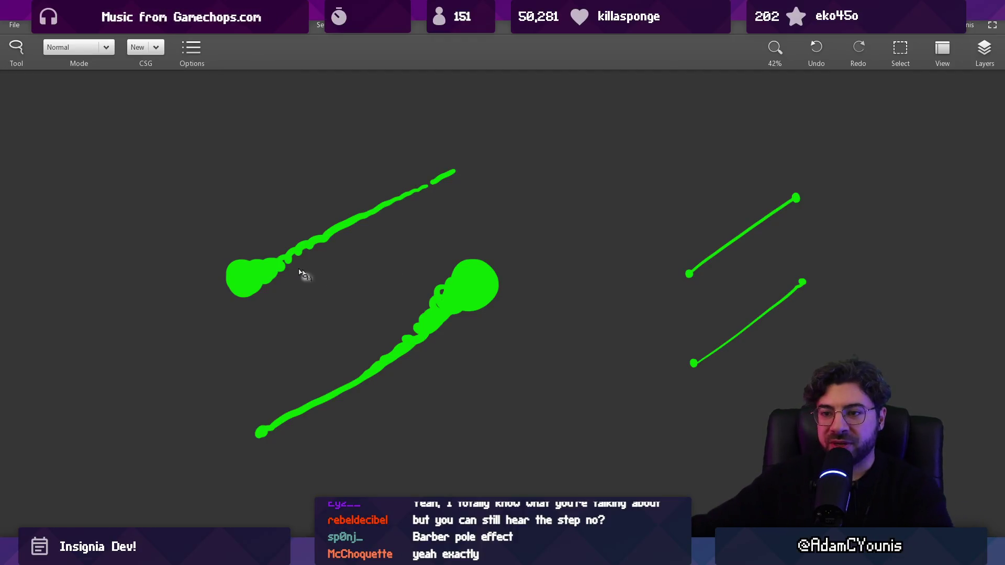
{"action": "key", "text": "alt+Tab"}
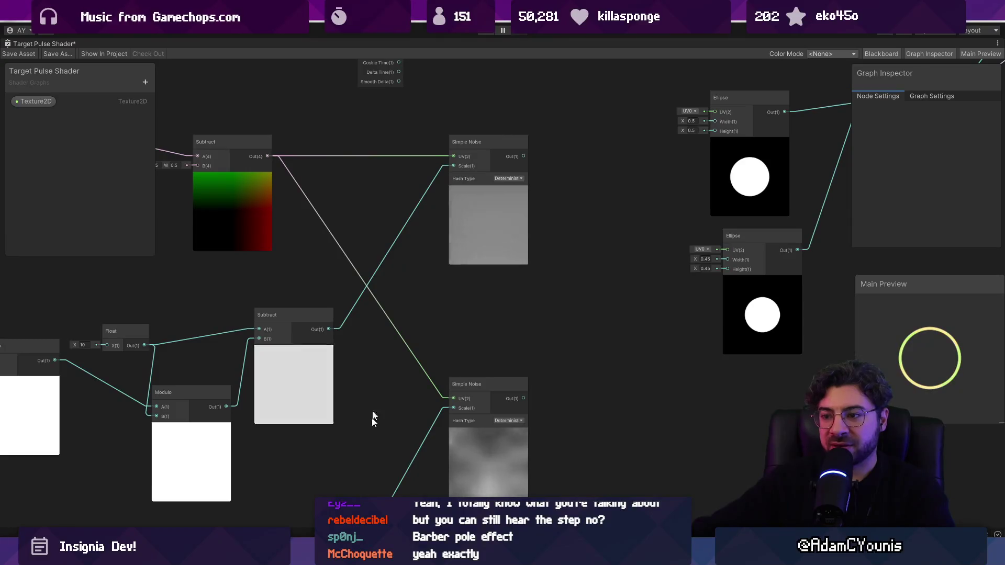
Add a Lerp node with the lower Simple Noise into T and the upper noise into B
{"action": "left_click", "coordinate": [481, 419]}
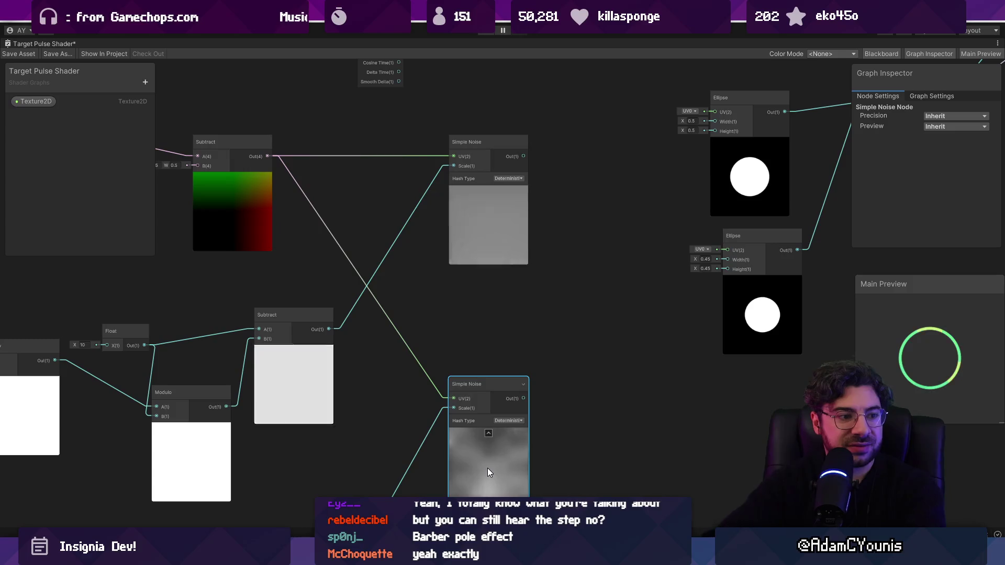
{"action": "left_click_drag", "start_coordinate": [519, 318], "coordinate": [428, 329]}
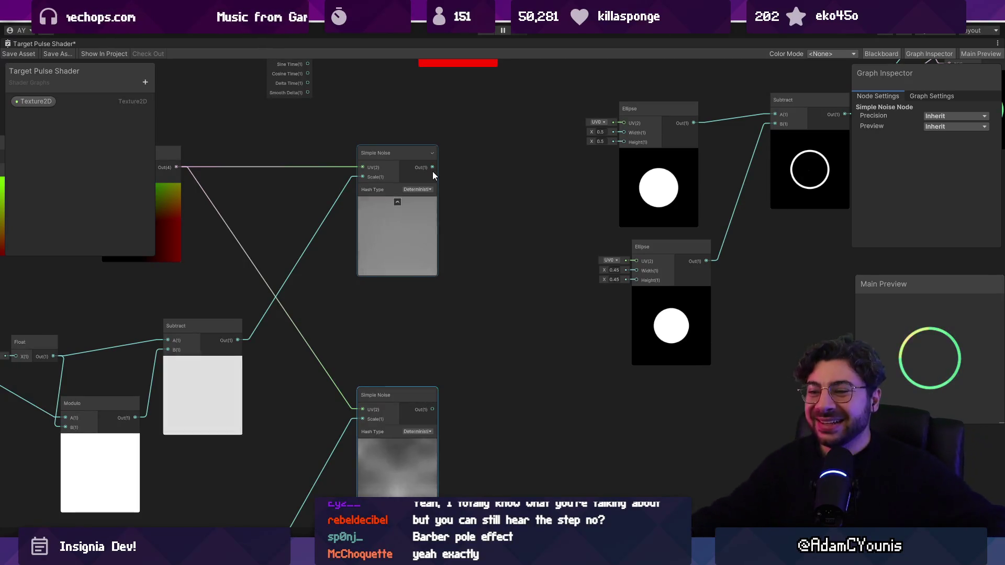
{"action": "key", "text": "space"}
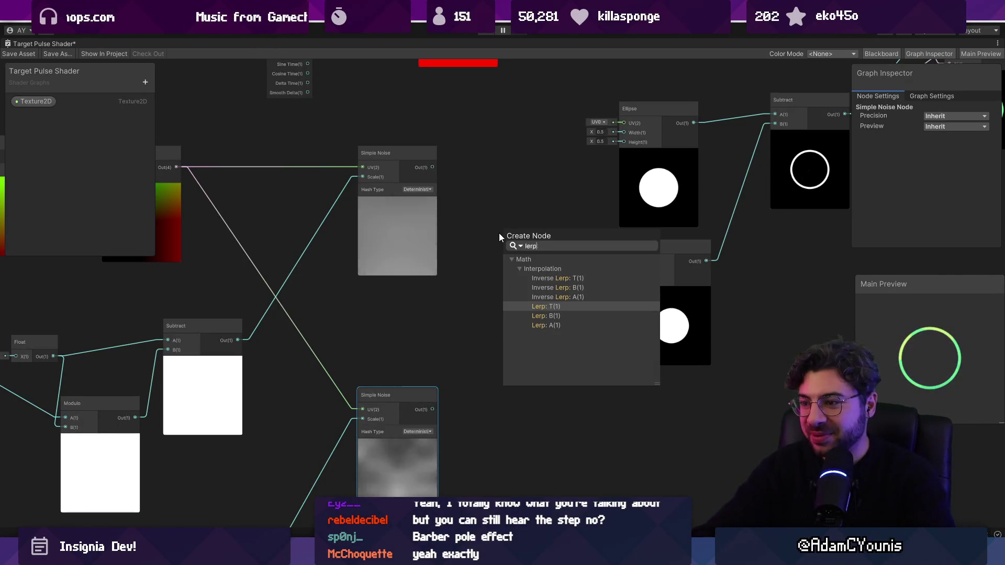
{"action": "key", "text": "Down"}
{"action": "key", "text": "Return"}
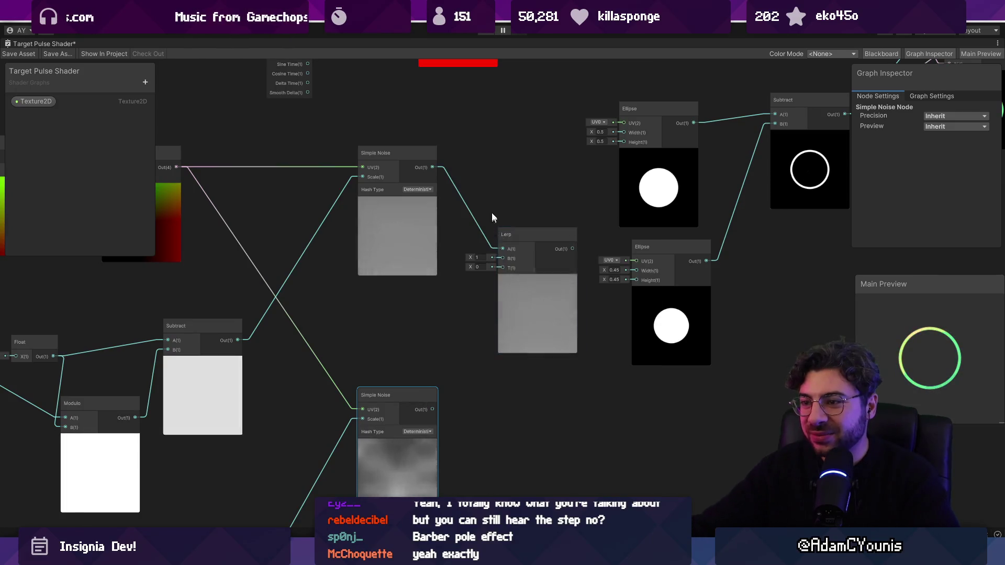
{"action": "left_click_drag", "start_coordinate": [491, 213], "coordinate": [485, 266]}
{"action": "left_click_drag", "start_coordinate": [423, 457], "coordinate": [492, 321]}
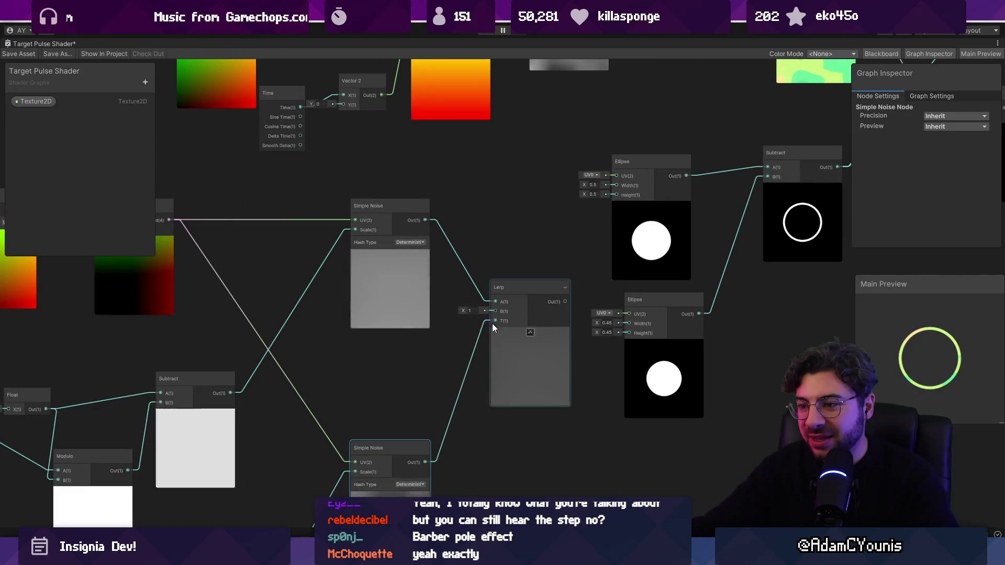
{"action": "scroll", "coordinate": [479, 331], "scroll_direction": "up", "scroll_amount": 3}
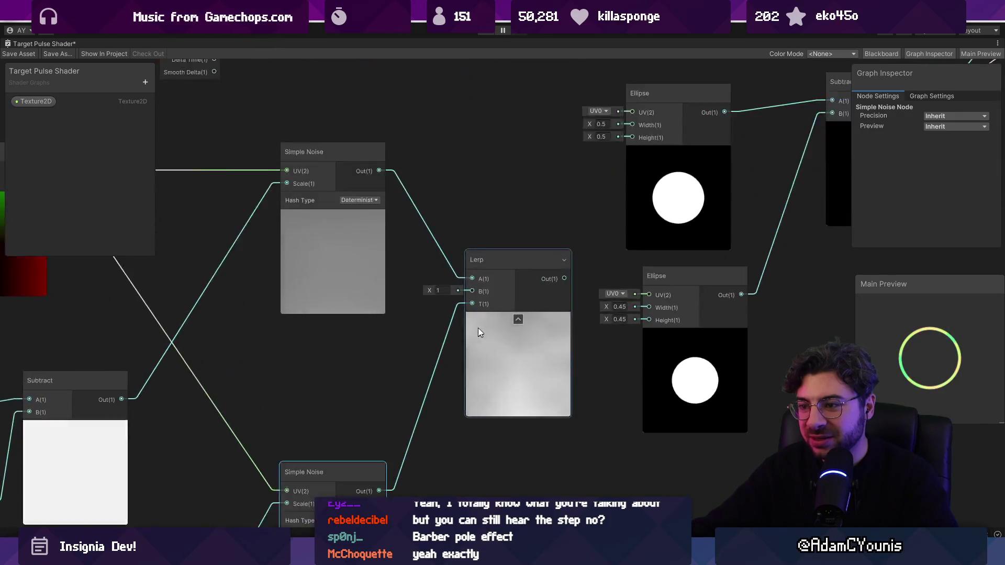
{"action": "left_click_drag", "start_coordinate": [350, 121], "coordinate": [470, 280]}
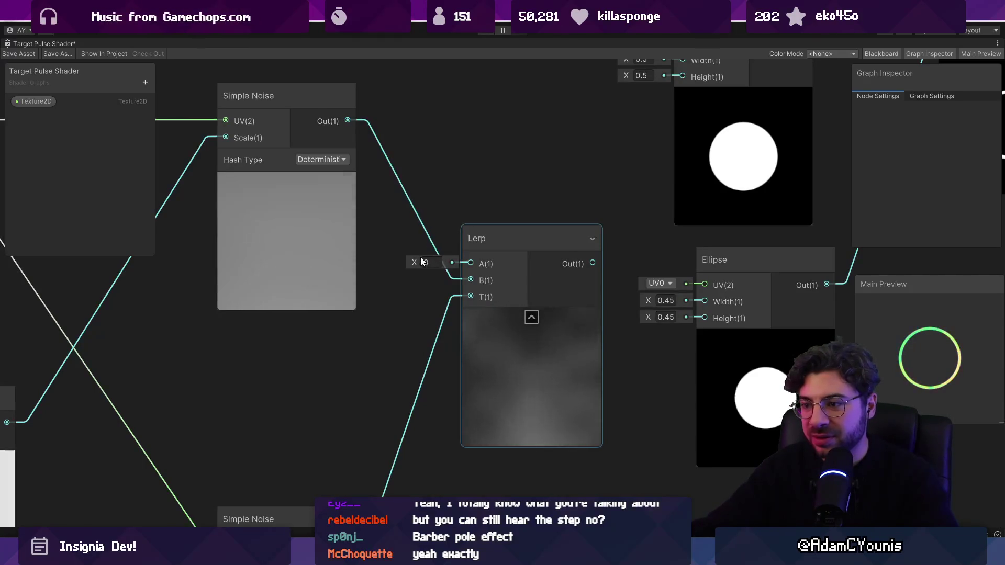
Scrub the Lerp A value to preview the blend, leaving it at 0
{"action": "left_click", "coordinate": [428, 264]}
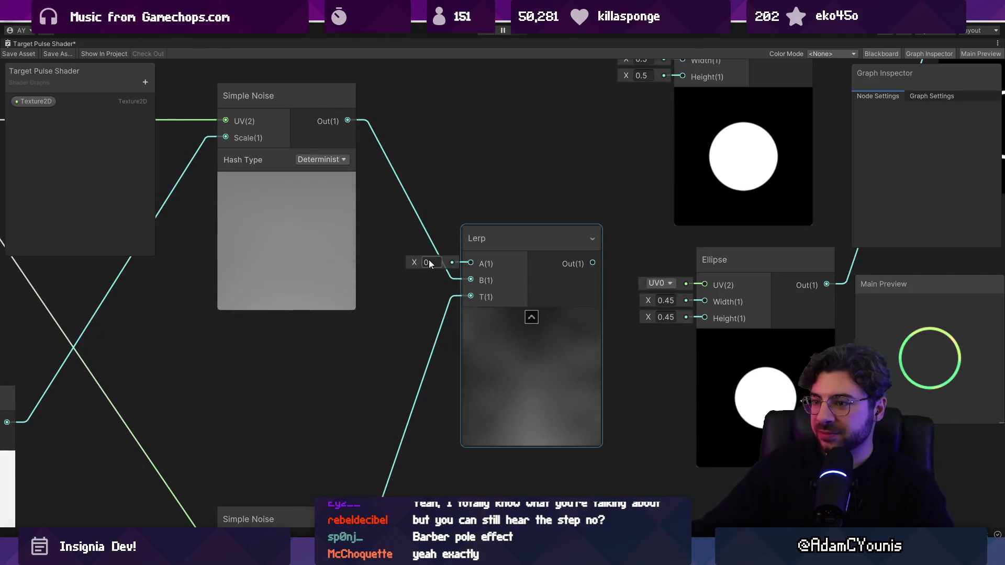
{"action": "key", "text": "Return"}
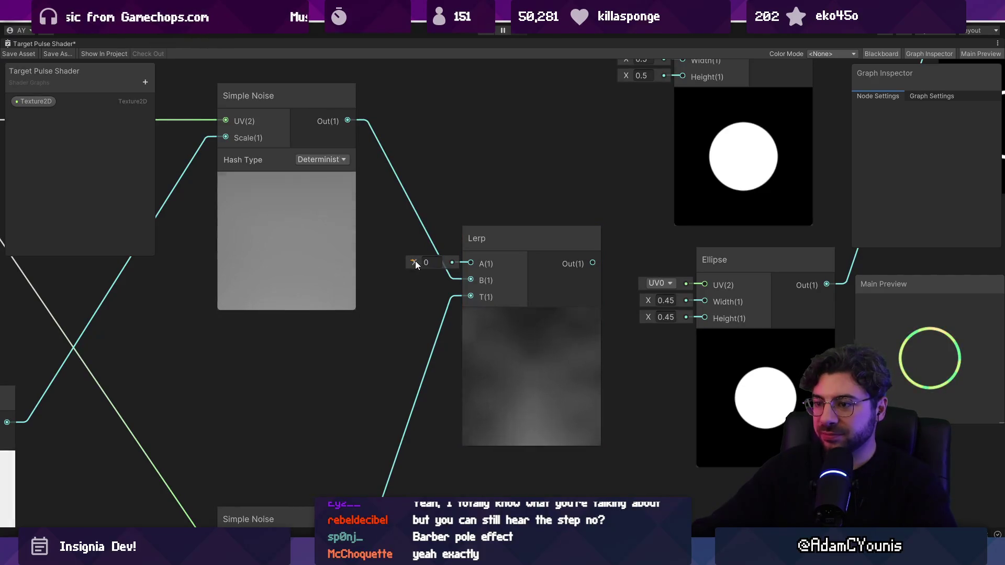
{"action": "left_click_drag", "start_coordinate": [419, 263], "coordinate": [419, 266]}
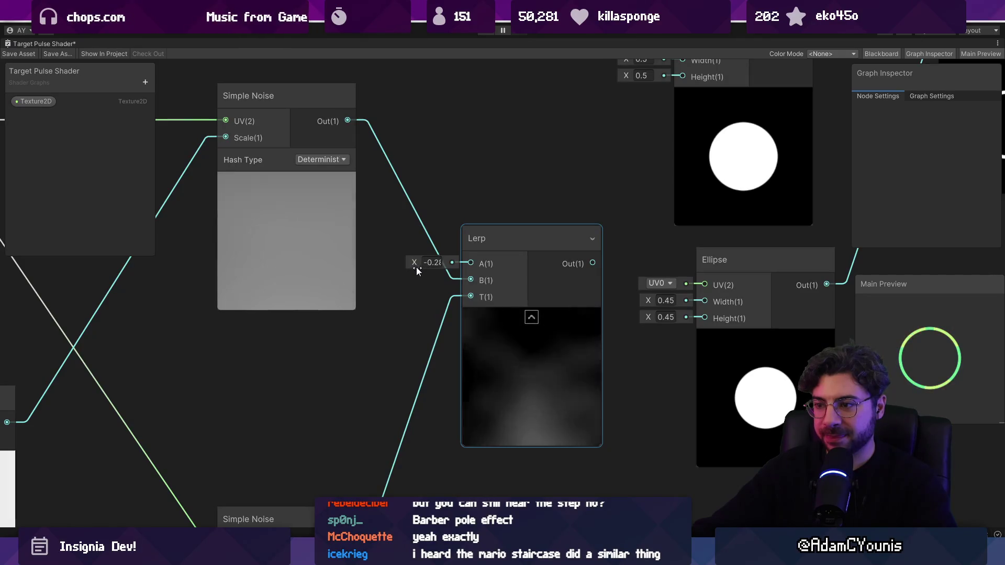
{"action": "left_click", "coordinate": [422, 268]}
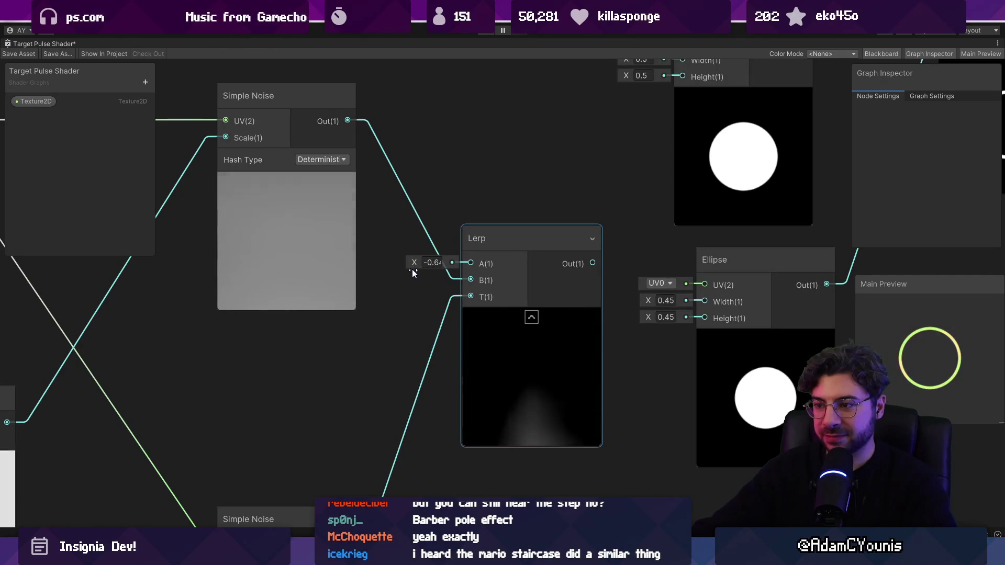
{"action": "mouse_move", "coordinate": [423, 270]}
{"action": "left_mouse_down"}
{"action": "mouse_move", "coordinate": [412, 271]}
{"action": "mouse_move", "coordinate": [422, 269]}
{"action": "left_mouse_up"}
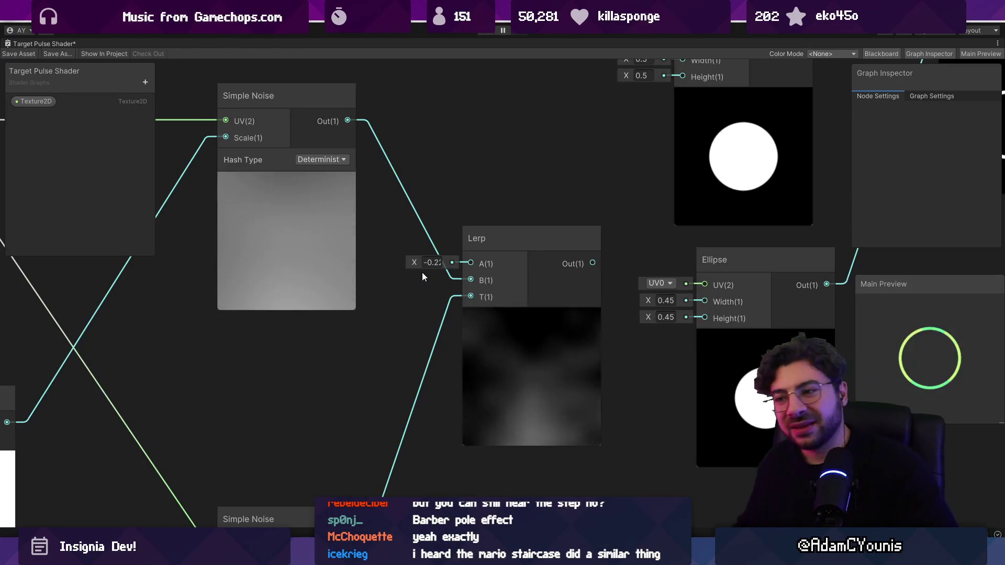
{"action": "scroll", "coordinate": [492, 284], "scroll_direction": "down", "scroll_amount": 3}
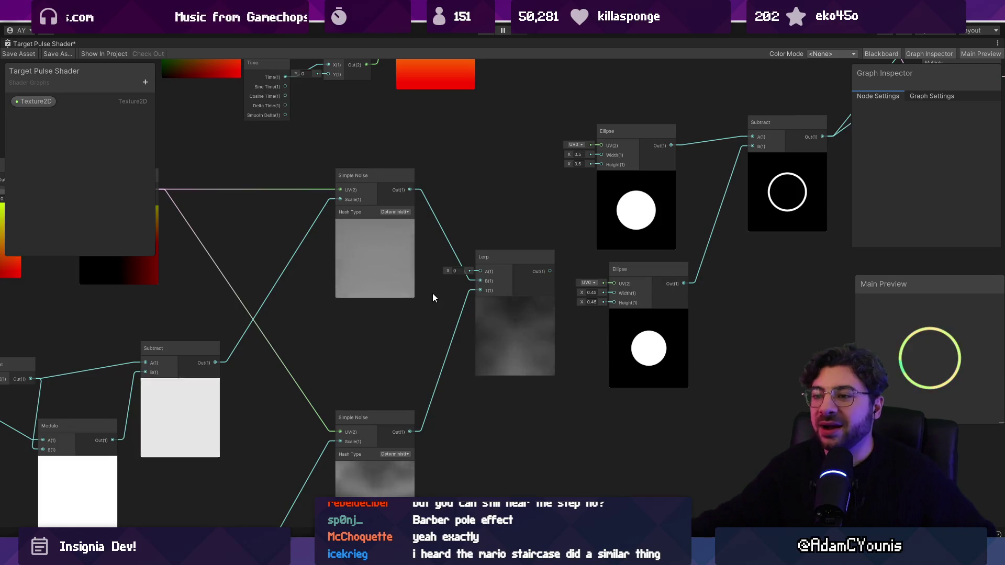
Delete the Lerp node and the lower node cluster containing the second Simple Noise
{"action": "left_click", "coordinate": [501, 321]}
{"action": "key", "text": "Delete"}
{"action": "scroll", "coordinate": [518, 317], "scroll_direction": "down", "scroll_amount": 3}
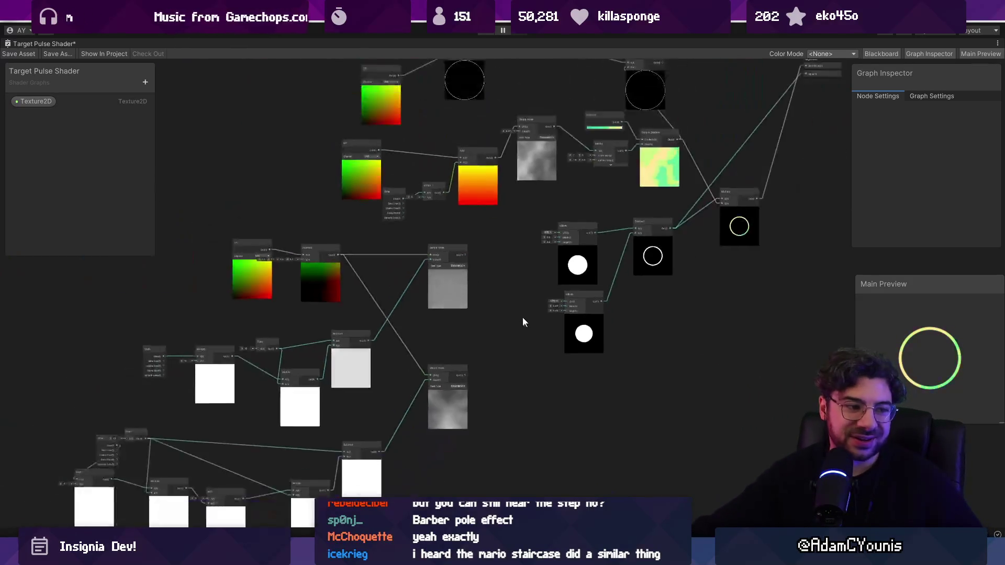
{"action": "left_click_drag", "start_coordinate": [522, 316], "coordinate": [555, 253]}
{"action": "scroll", "coordinate": [555, 253], "scroll_direction": "down", "scroll_amount": 1}
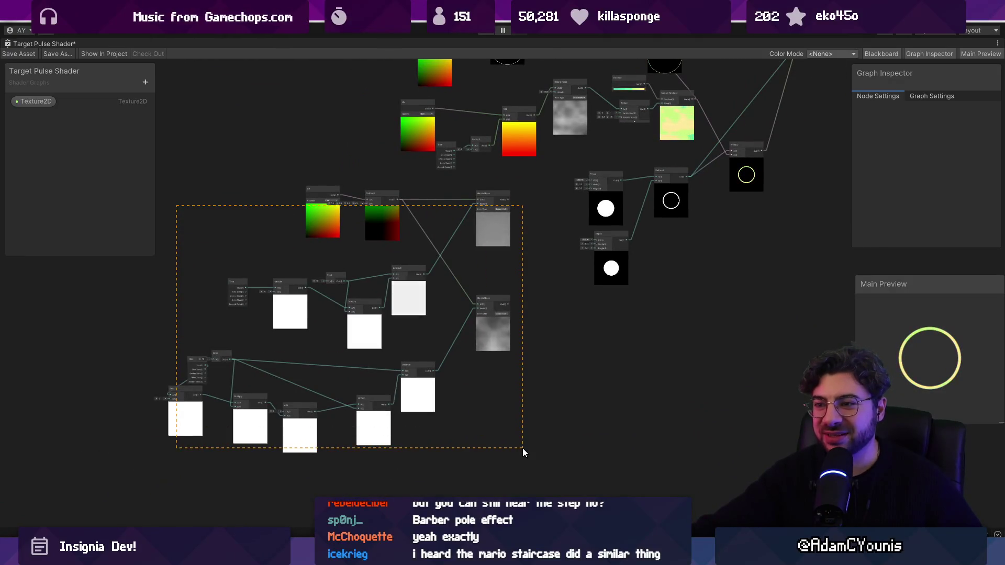
{"action": "left_click_drag", "start_coordinate": [522, 448], "coordinate": [522, 448]}
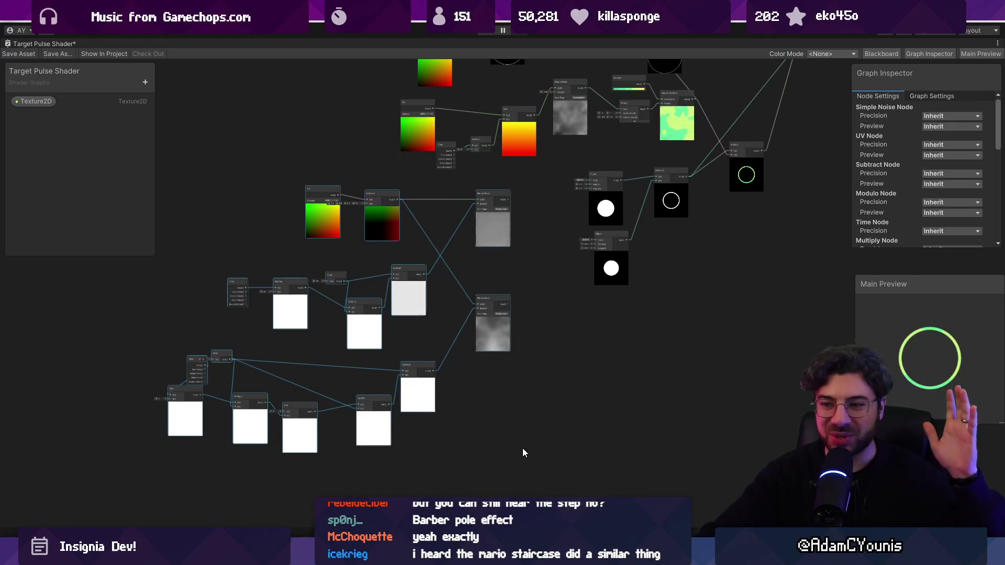
{"action": "key", "text": "Delete"}
{"action": "key", "text": "a"}
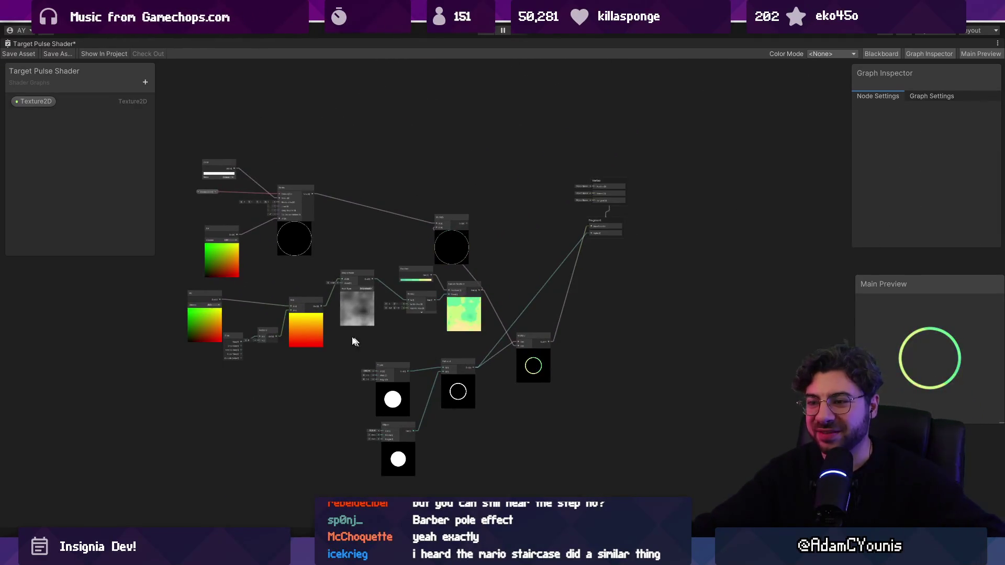
{"action": "scroll", "coordinate": [338, 333], "scroll_direction": "up", "scroll_amount": 3}
{"action": "left_click_drag", "start_coordinate": [341, 350], "coordinate": [366, 352]}
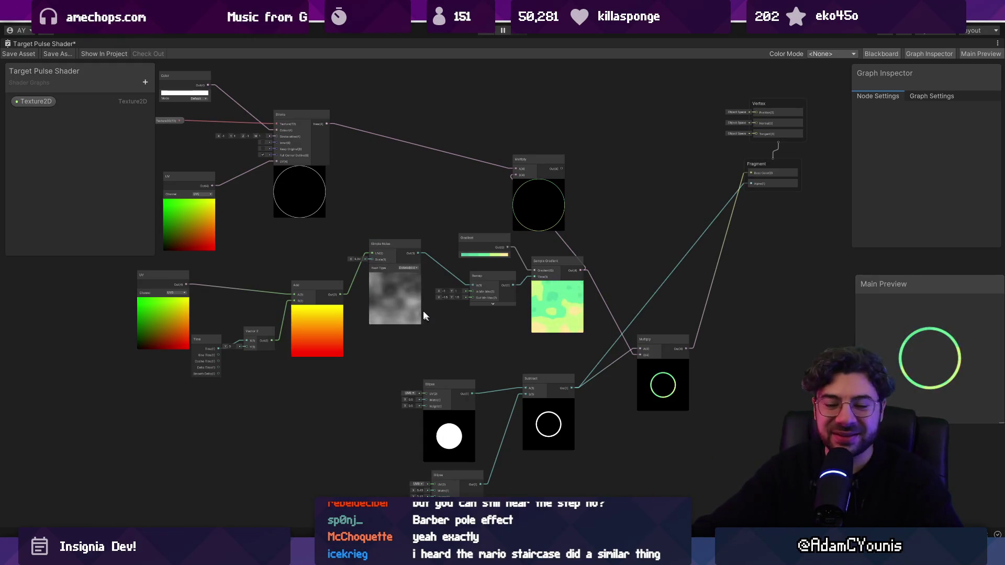
Remove the Time link into Vector 2's X and move the Time node lower left
{"action": "scroll", "coordinate": [424, 314], "scroll_direction": "up", "scroll_amount": 5}
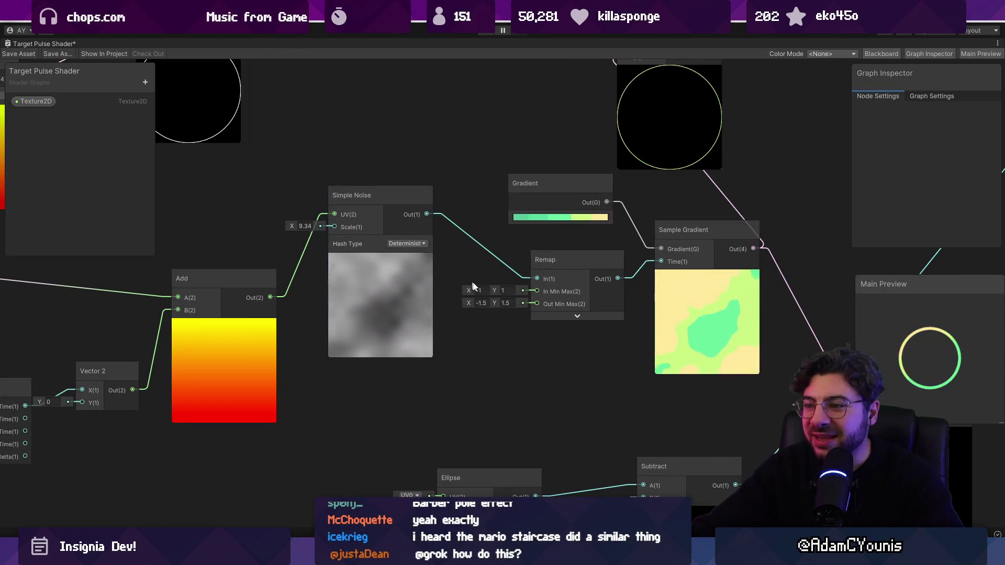
{"action": "scroll", "coordinate": [475, 270], "scroll_direction": "down", "scroll_amount": 6}
{"action": "scroll", "coordinate": [398, 350], "scroll_direction": "up", "scroll_amount": 5}
{"action": "mouse_move", "coordinate": [406, 360]}
{"action": "left_mouse_down"}
{"action": "mouse_move", "coordinate": [361, 318]}
{"action": "mouse_move", "coordinate": [307, 349]}
{"action": "mouse_move", "coordinate": [303, 371]}
{"action": "mouse_move", "coordinate": [403, 342]}
{"action": "left_mouse_up"}
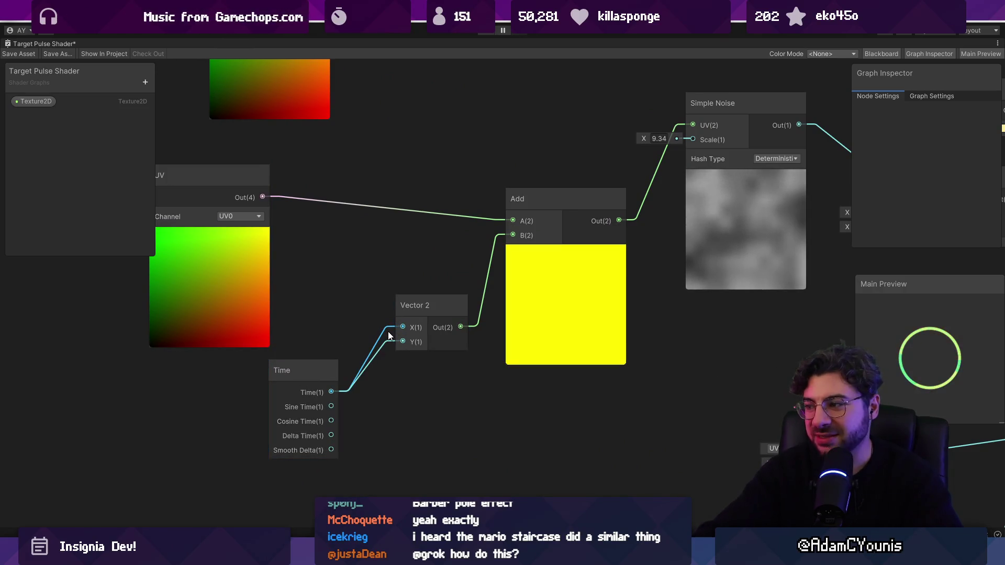
{"action": "left_click", "coordinate": [389, 336]}
{"action": "key", "text": "Delete"}
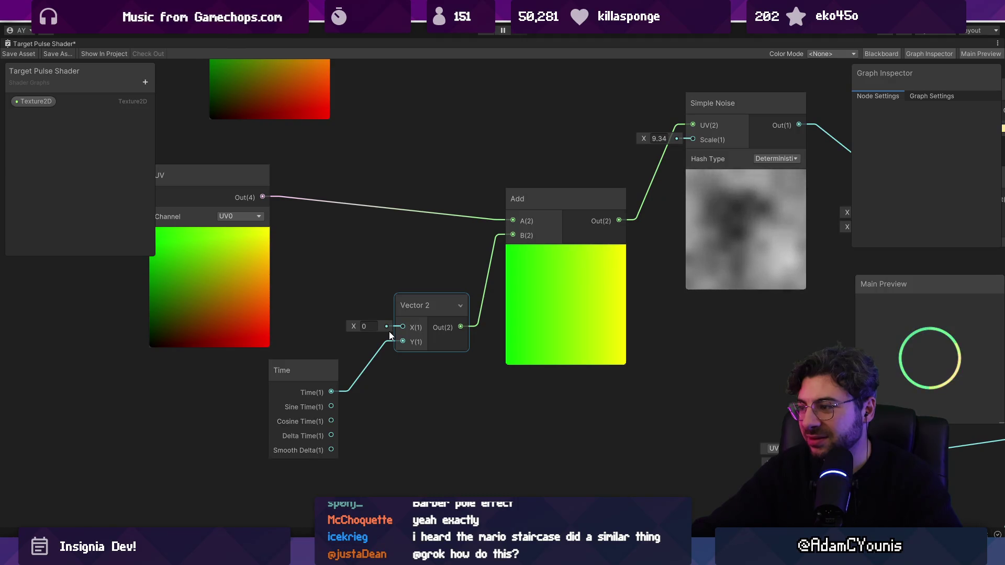
{"action": "left_click", "coordinate": [322, 371]}
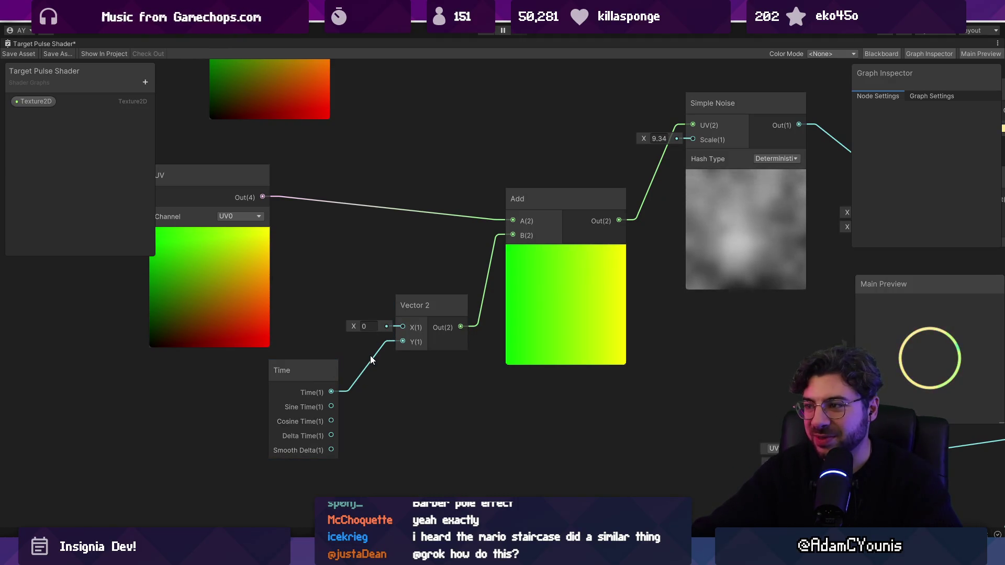
{"action": "left_click_drag", "start_coordinate": [331, 363], "coordinate": [272, 379]}
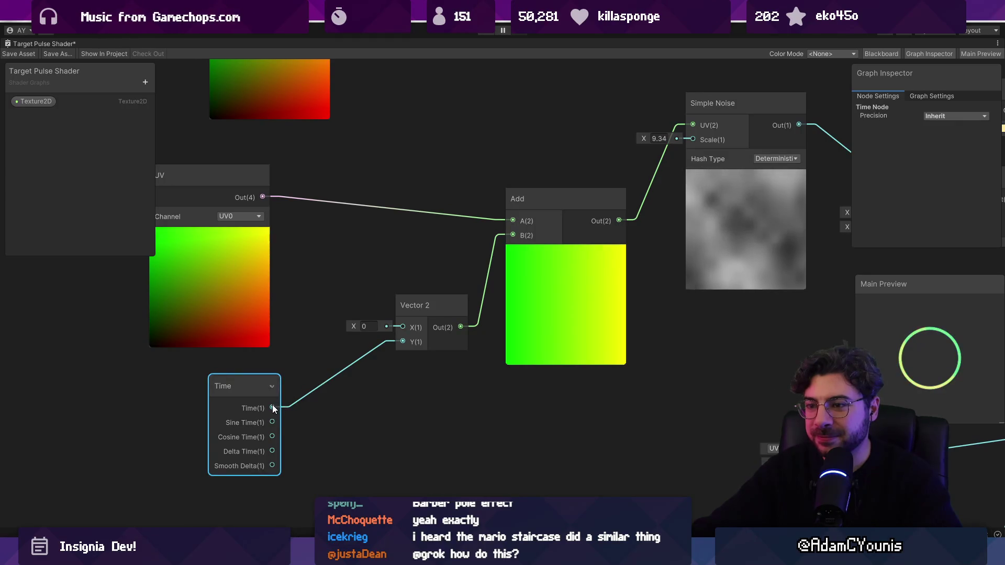
{"action": "scroll", "coordinate": [394, 379], "scroll_direction": "down", "scroll_amount": 2}
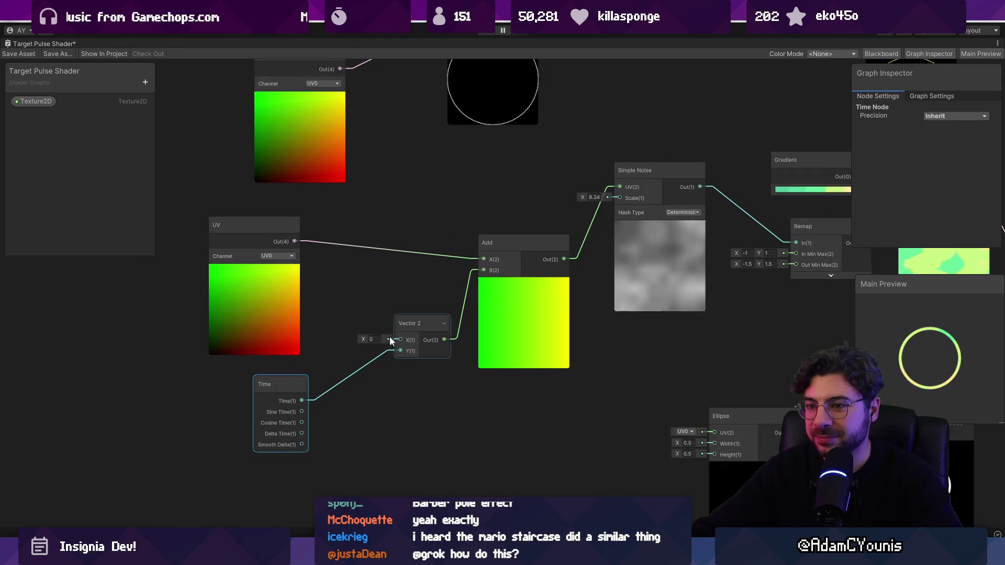
Replace the old Add with a Subtract of UV minus Vector 2 feeding Simple Noise UV
{"action": "left_click_drag", "start_coordinate": [382, 228], "coordinate": [421, 222]}
{"action": "type", "text": "subrac"}
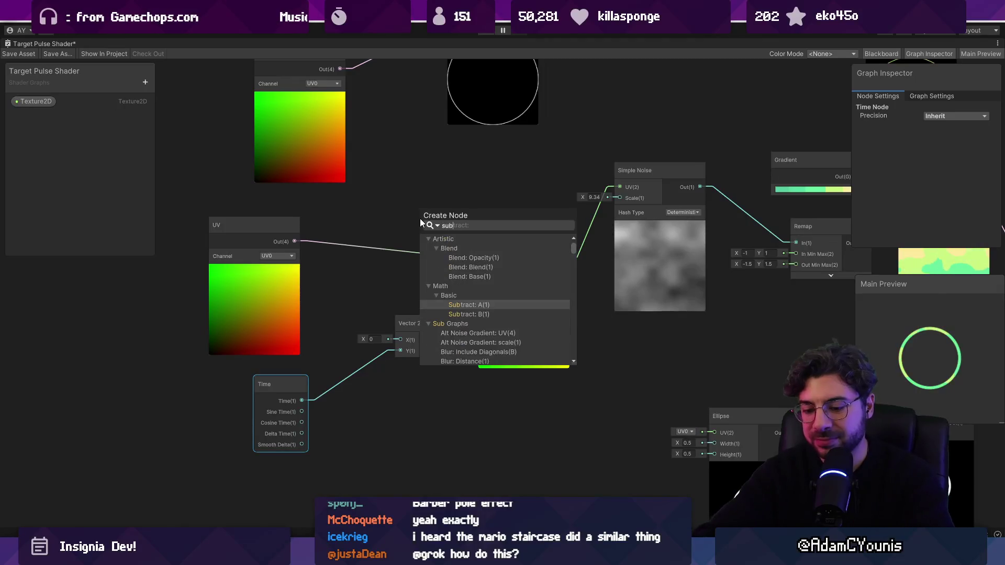
{"action": "key", "text": "BackSpace"}
{"action": "key", "text": "BackSpace"}
{"action": "key", "text": "BackSpace"}
{"action": "type", "text": "tract"}
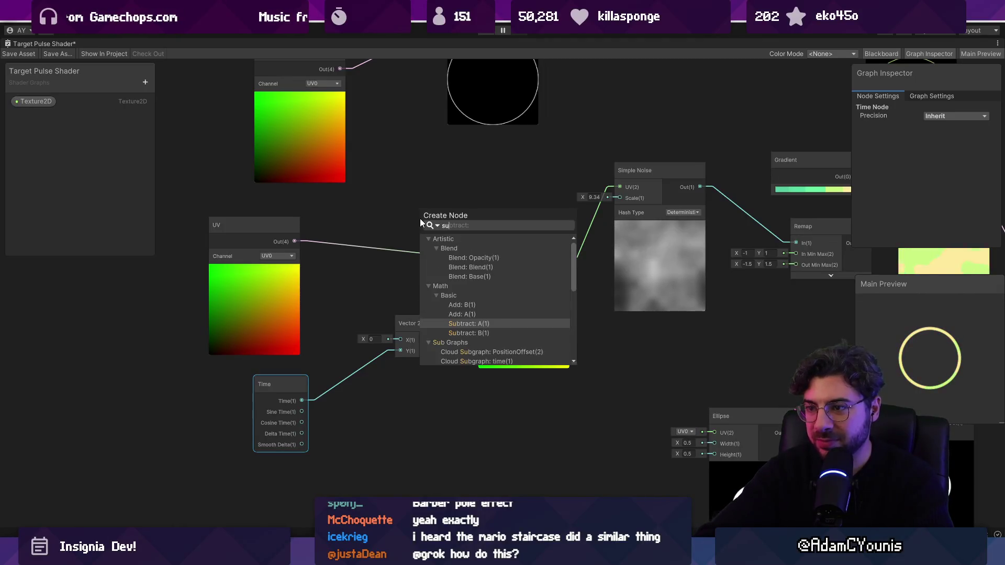
{"action": "key", "text": "Return"}
{"action": "mouse_move", "coordinate": [420, 219]}
{"action": "left_mouse_down"}
{"action": "mouse_move", "coordinate": [508, 189]}
{"action": "mouse_move", "coordinate": [492, 205]}
{"action": "left_mouse_up"}
{"action": "left_click_drag", "start_coordinate": [473, 283], "coordinate": [489, 236]}
{"action": "left_click_drag", "start_coordinate": [569, 224], "coordinate": [618, 187]}
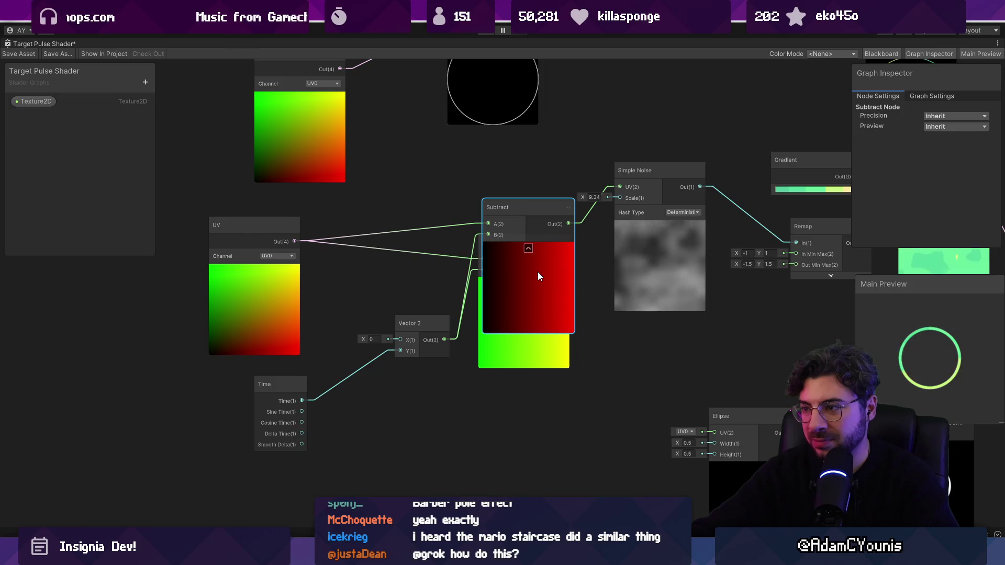
{"action": "left_click", "coordinate": [511, 357]}
{"action": "key", "text": "Delete"}
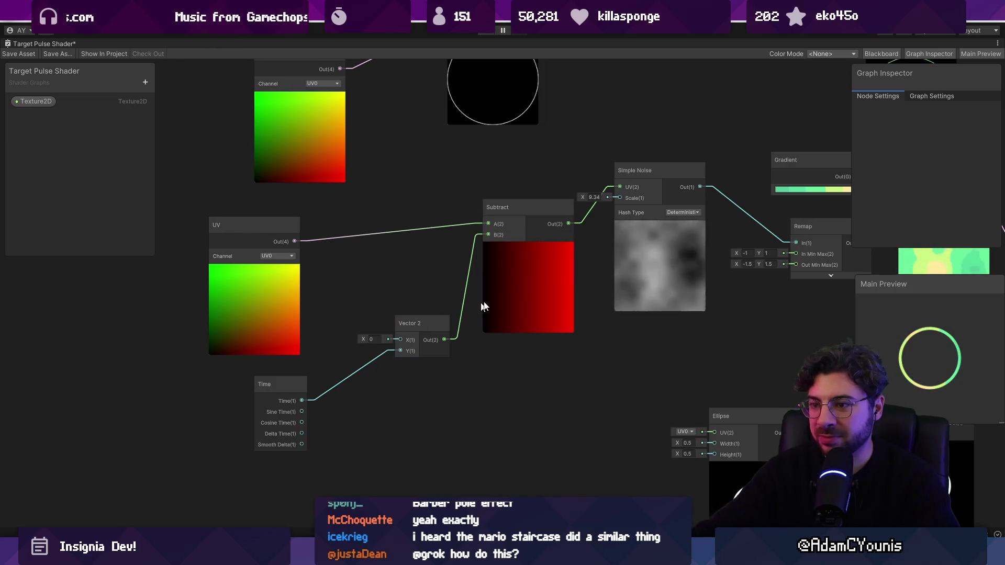
{"action": "left_click_drag", "start_coordinate": [499, 294], "coordinate": [479, 303]}
Scrub the Simple Noise Scale up to about 12.7
{"action": "left_click", "coordinate": [425, 320]}
{"action": "left_click_drag", "start_coordinate": [610, 328], "coordinate": [129, 296]}
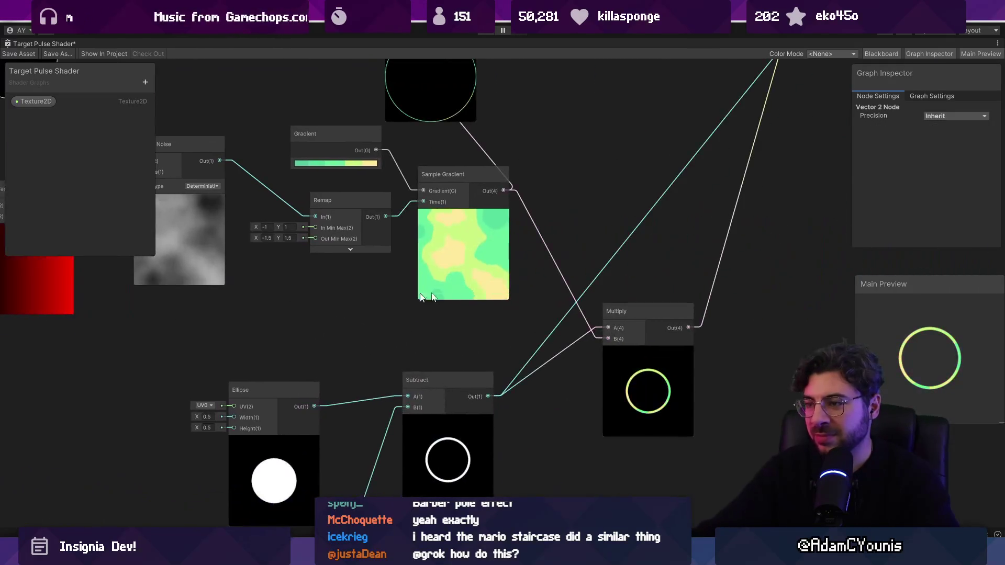
{"action": "scroll", "coordinate": [310, 250], "scroll_direction": "up", "scroll_amount": 3}
{"action": "left_click_drag", "start_coordinate": [311, 249], "coordinate": [618, 242]}
{"action": "scroll", "coordinate": [576, 246], "scroll_direction": "down", "scroll_amount": 3}
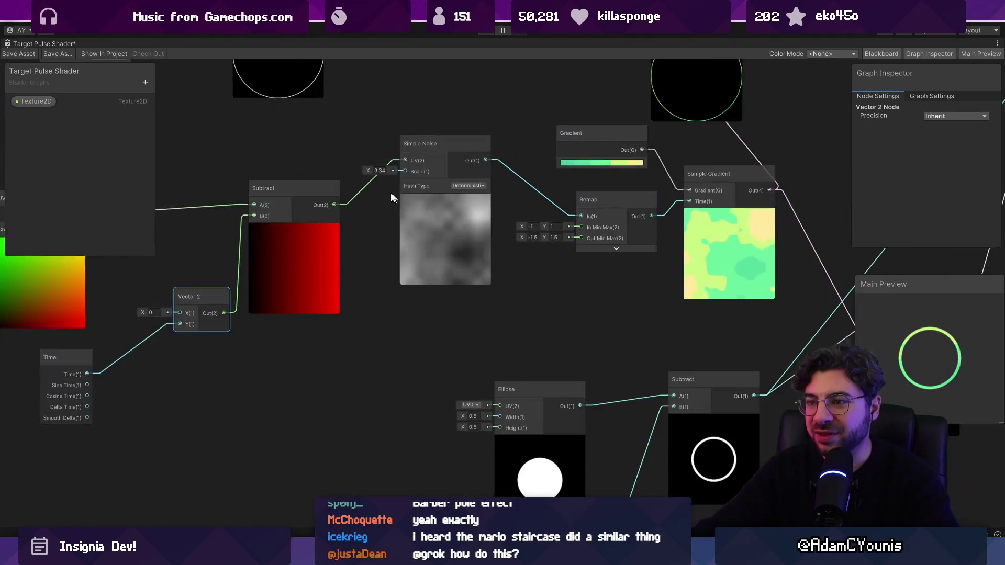
{"action": "scroll", "coordinate": [366, 162], "scroll_direction": "up", "scroll_amount": 5}
{"action": "left_click_drag", "start_coordinate": [365, 162], "coordinate": [399, 161]}
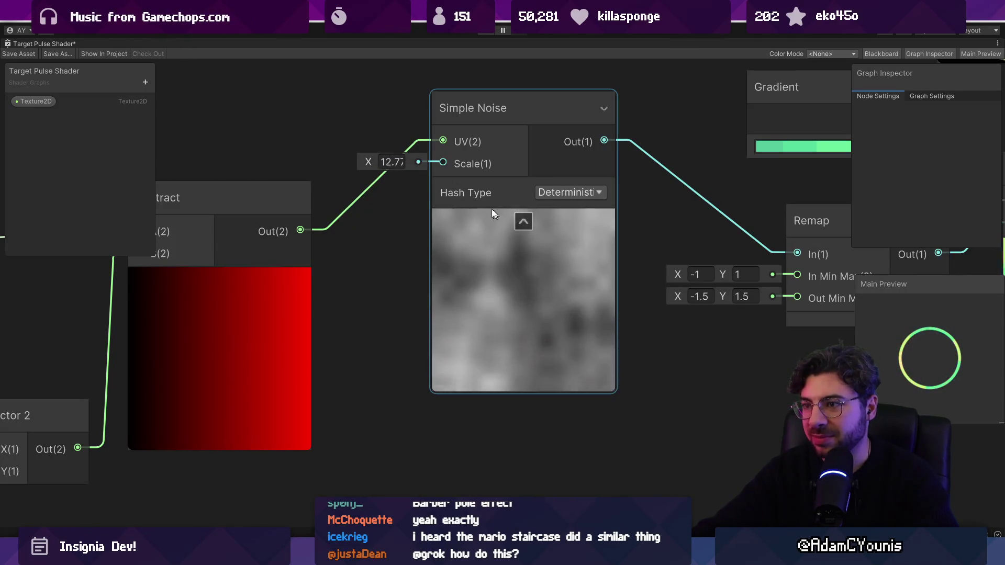
Type a Simple Noise Scale of 8, trying 5 and 6 first
{"action": "left_click", "coordinate": [393, 163]}
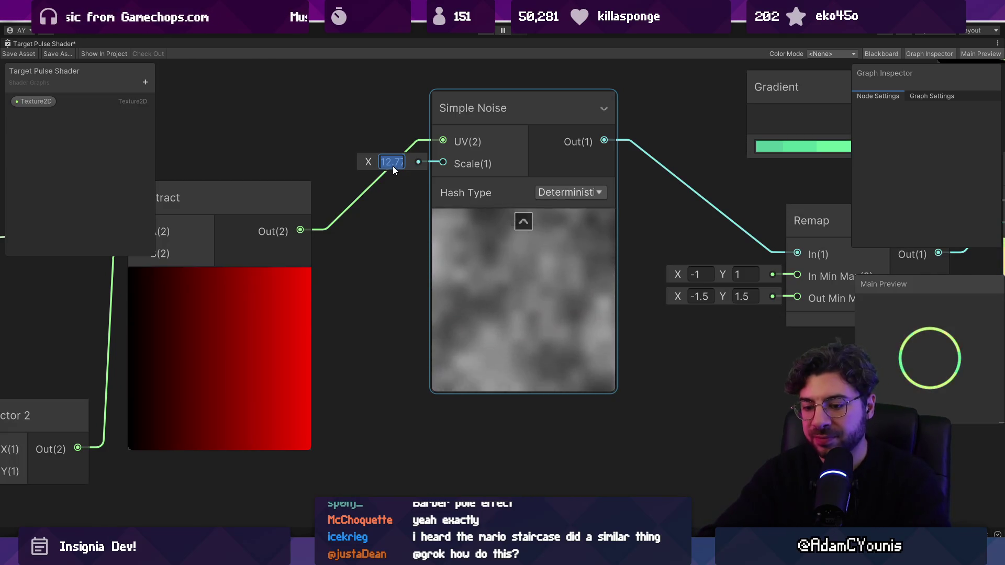
{"action": "type", "text": "5"}
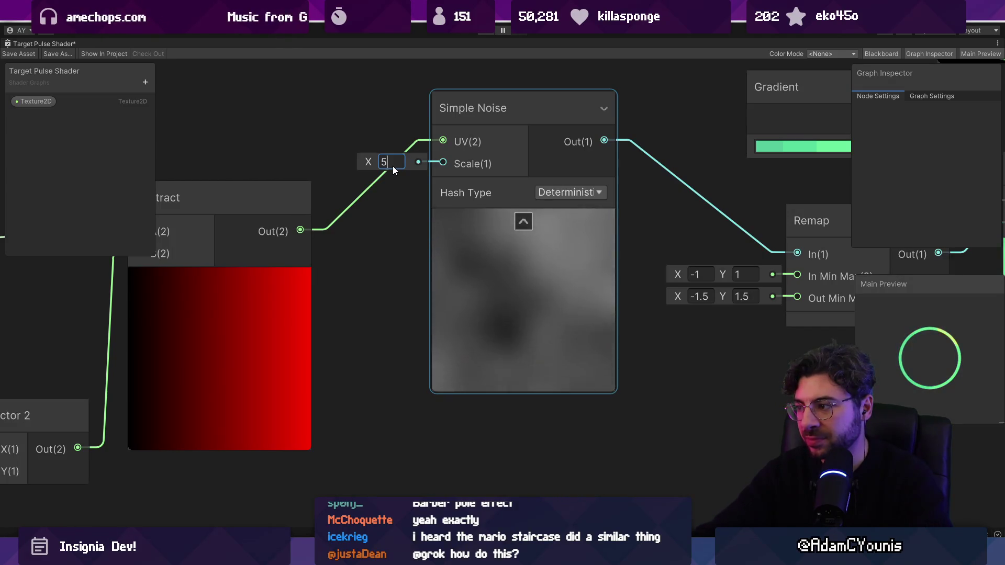
{"action": "key", "text": "BackSpace"}
{"action": "type", "text": "6"}
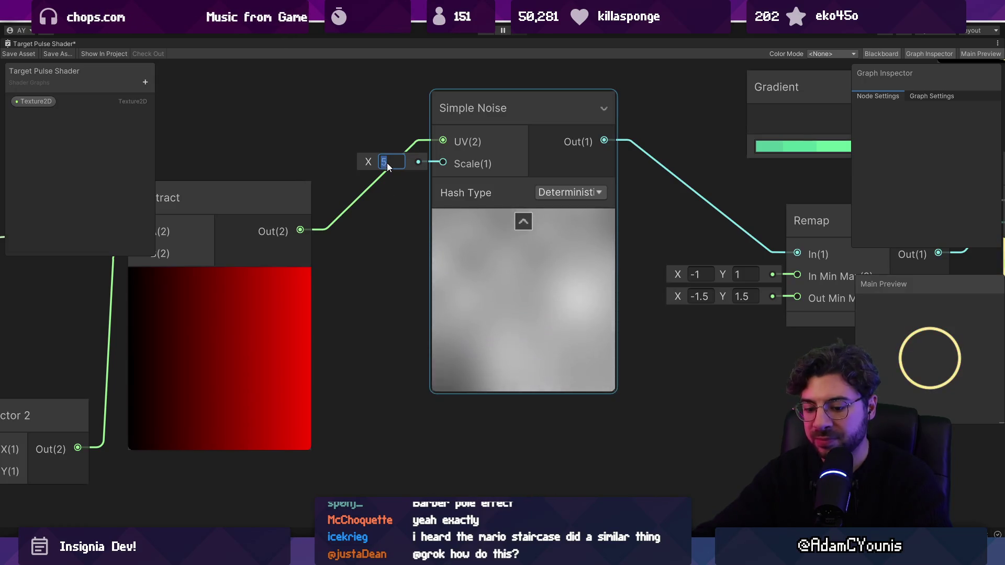
{"action": "key", "text": "BackSpace"}
{"action": "type", "text": "8"}
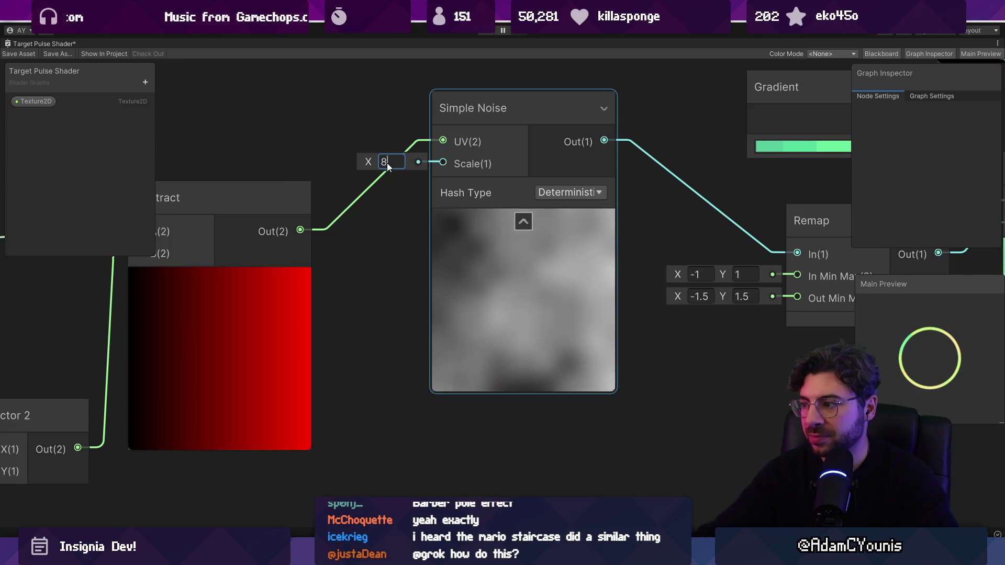
{"action": "scroll", "coordinate": [568, 258], "scroll_direction": "down", "scroll_amount": 5}
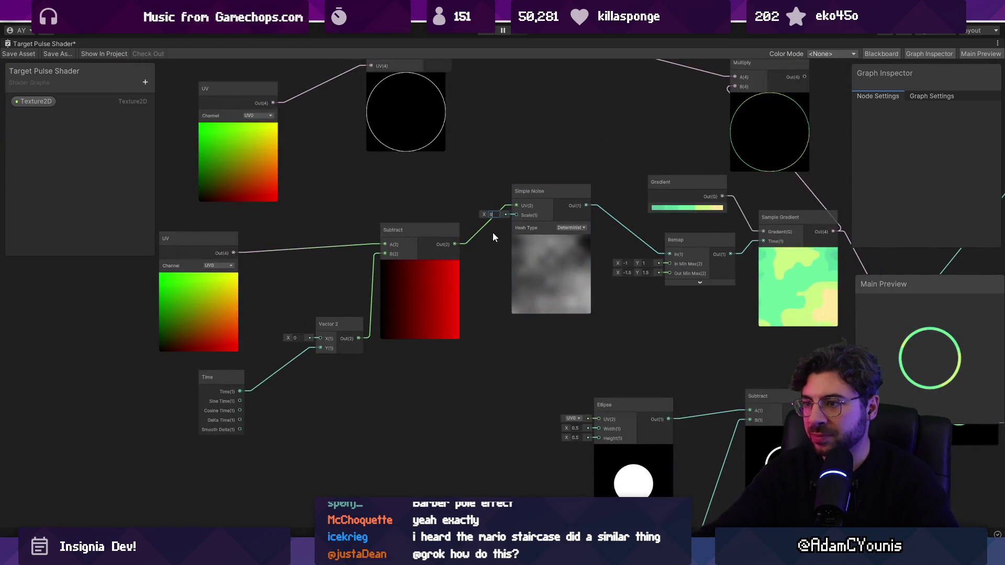
{"action": "scroll", "coordinate": [492, 233], "scroll_direction": "up", "scroll_amount": 5}
{"action": "scroll", "coordinate": [488, 196], "scroll_direction": "down", "scroll_amount": 2}
{"action": "left_click_drag", "start_coordinate": [524, 245], "coordinate": [638, 209]}
{"action": "scroll", "coordinate": [353, 384], "scroll_direction": "up", "scroll_amount": 3}
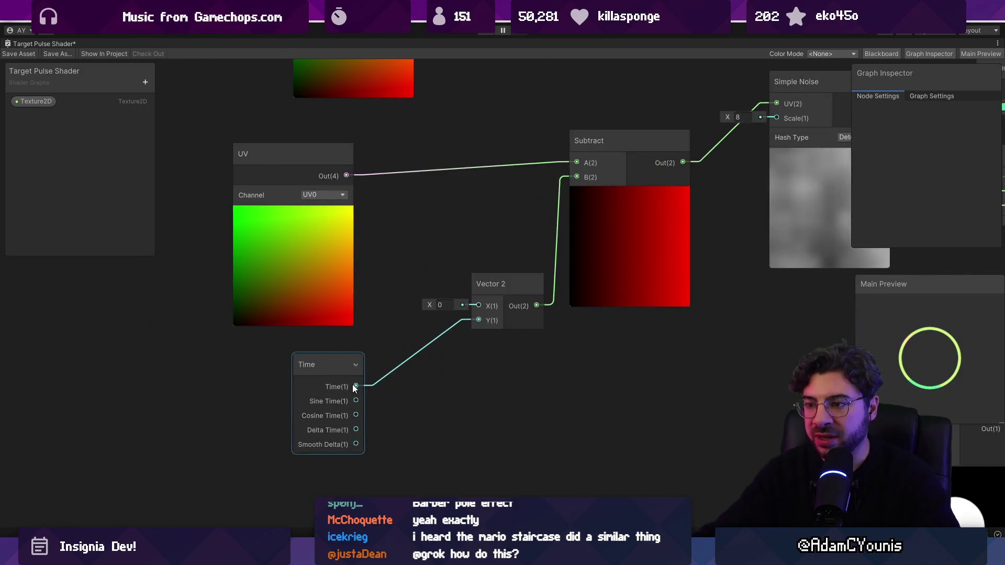
Insert a Multiply with B set to 0.2 between Time and Vector 2's Y
{"action": "left_click_drag", "start_coordinate": [375, 387], "coordinate": [395, 379]}
{"action": "type", "text": "mule"}
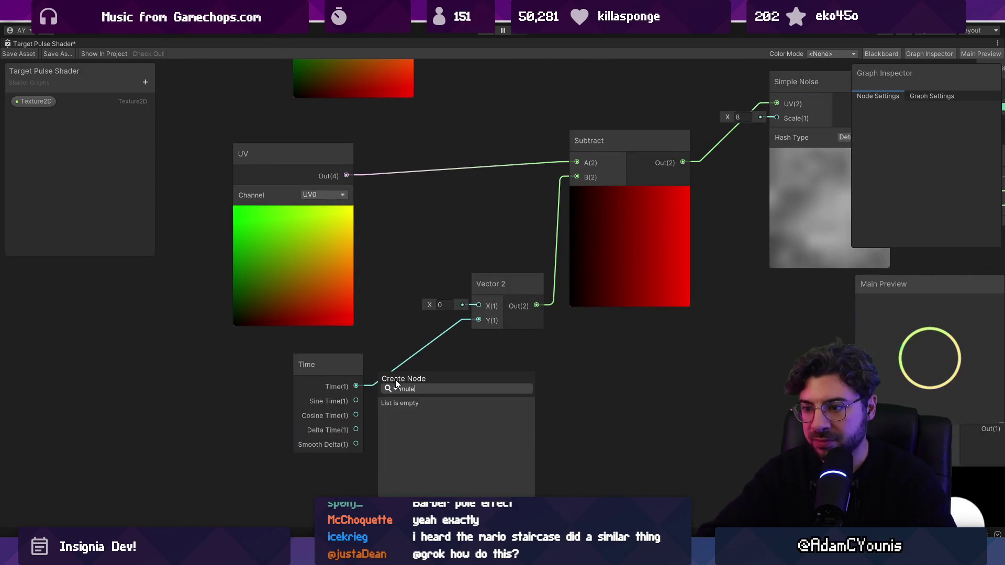
{"action": "key", "text": "Return"}
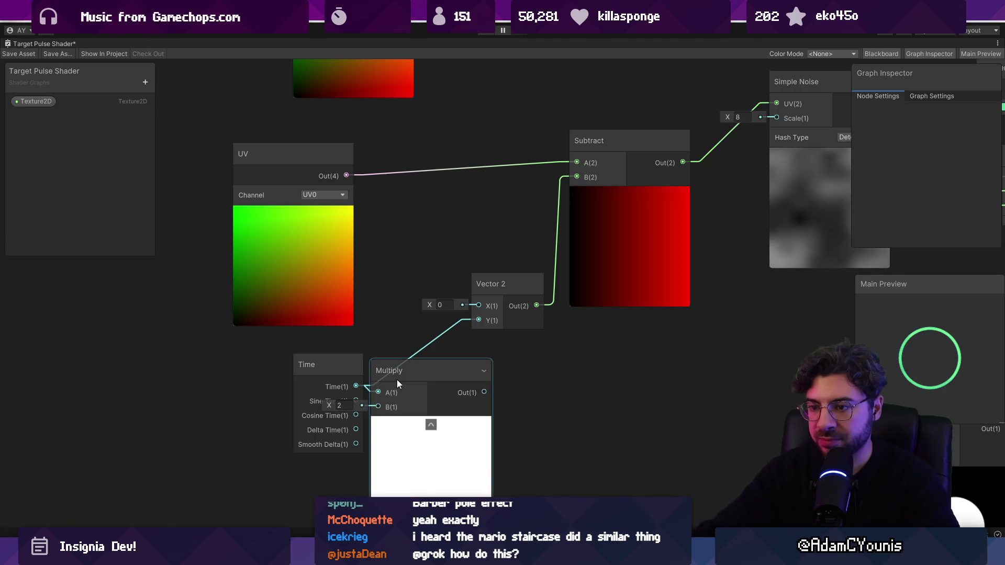
{"action": "left_click_drag", "start_coordinate": [314, 364], "coordinate": [206, 363]}
{"action": "left_click", "coordinate": [340, 406]}
{"action": "type", "text": "0.2"}
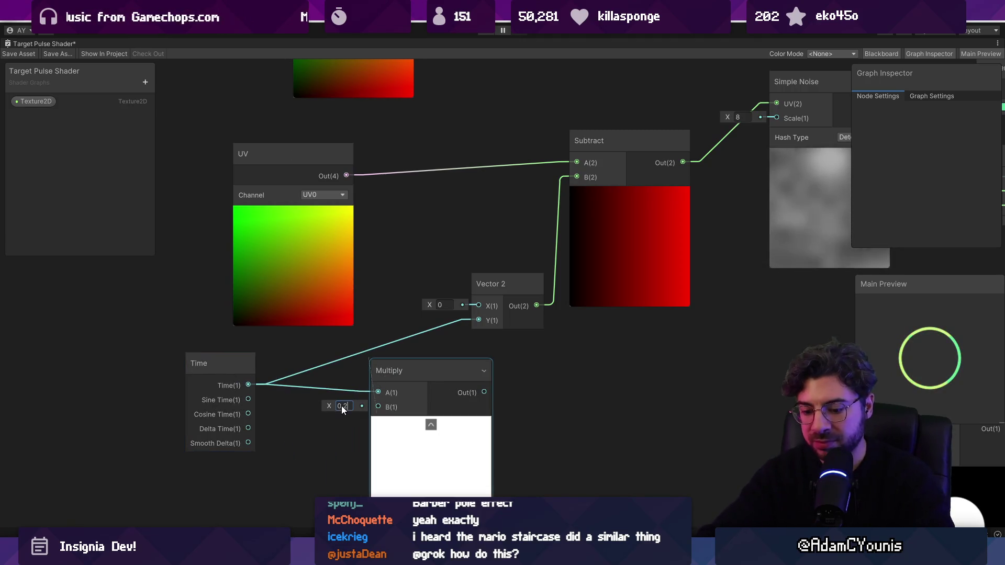
{"action": "scroll", "coordinate": [342, 406], "scroll_direction": "up", "scroll_amount": 1}
{"action": "left_click_drag", "start_coordinate": [511, 306], "coordinate": [513, 308]}
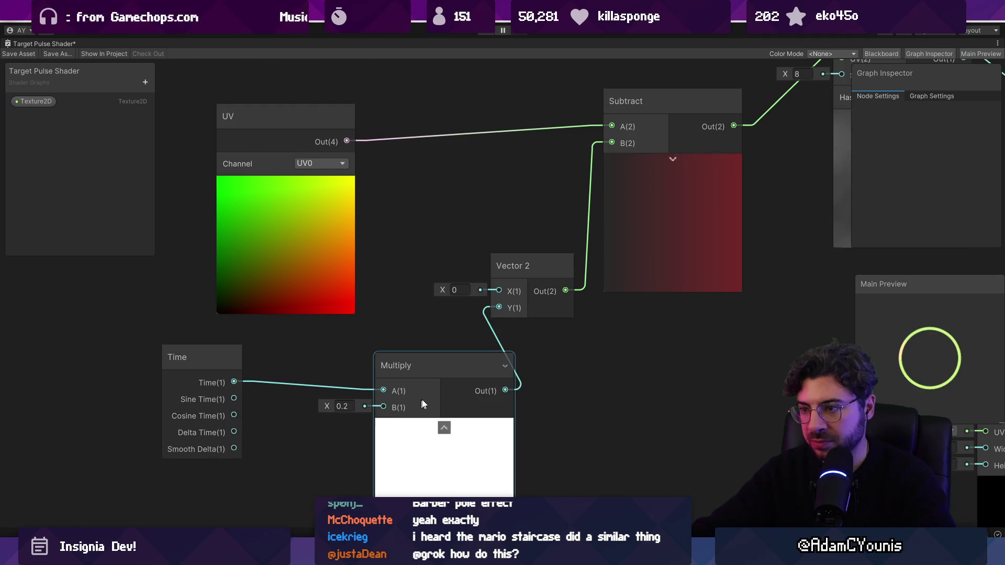
{"action": "scroll", "coordinate": [633, 313], "scroll_direction": "down", "scroll_amount": 2}
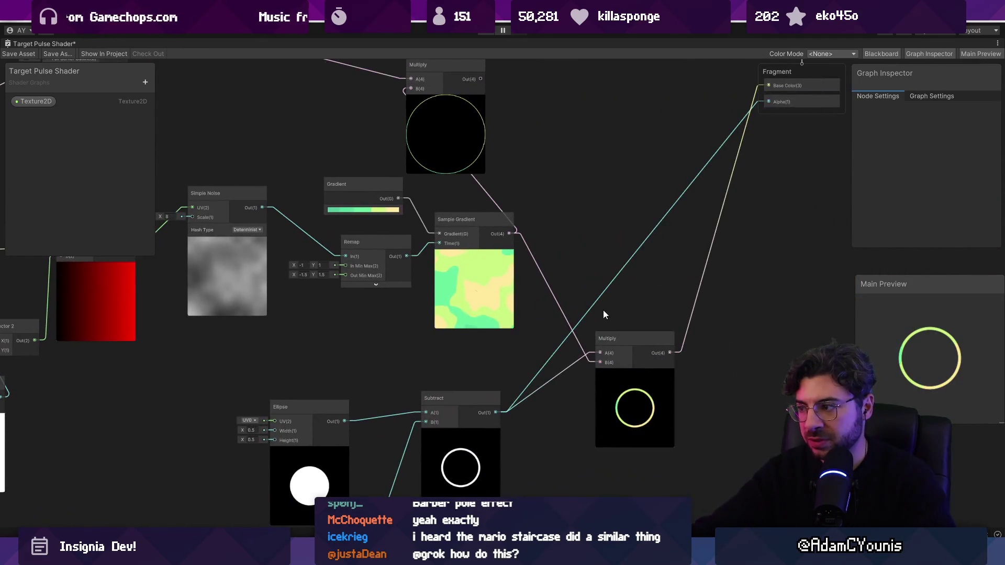
{"action": "scroll", "coordinate": [516, 287], "scroll_direction": "up", "scroll_amount": 5}
{"action": "scroll", "coordinate": [550, 291], "scroll_direction": "down", "scroll_amount": 3}
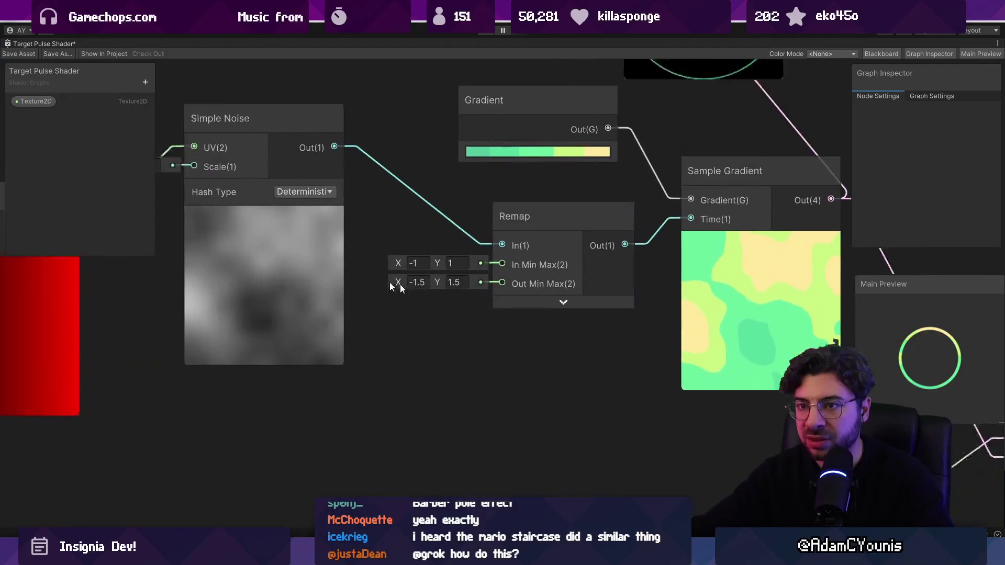
Set the Simple Noise Scale to 20
{"action": "scroll", "coordinate": [325, 209], "scroll_direction": "up", "scroll_amount": 2}
{"action": "left_click", "coordinate": [327, 202]}
{"action": "type", "text": "20"}
{"action": "key", "text": "Return"}
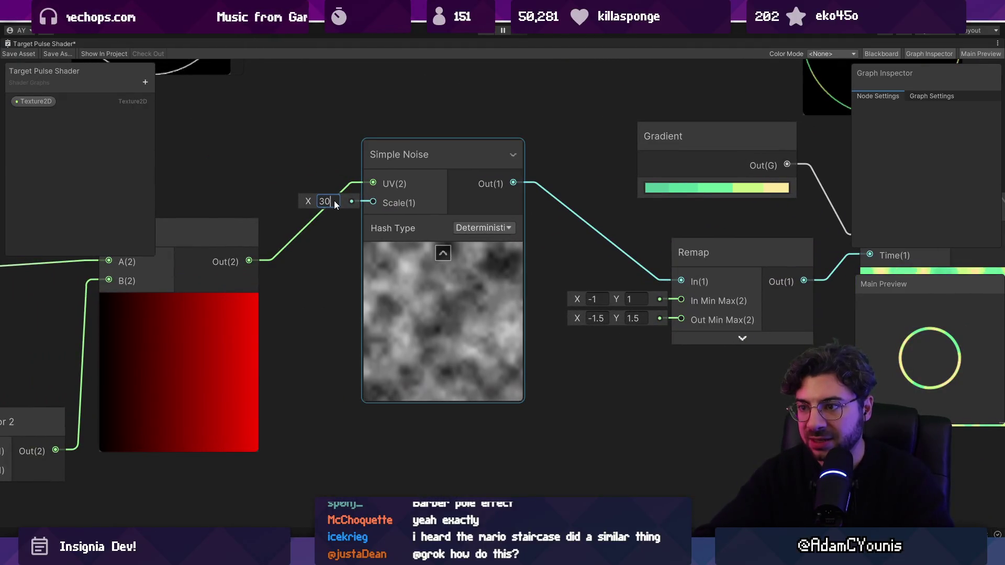
Check the Sample Gradient and ring previews, then restore the full editor layout
{"action": "left_click_drag", "start_coordinate": [832, 386], "coordinate": [328, 358]}
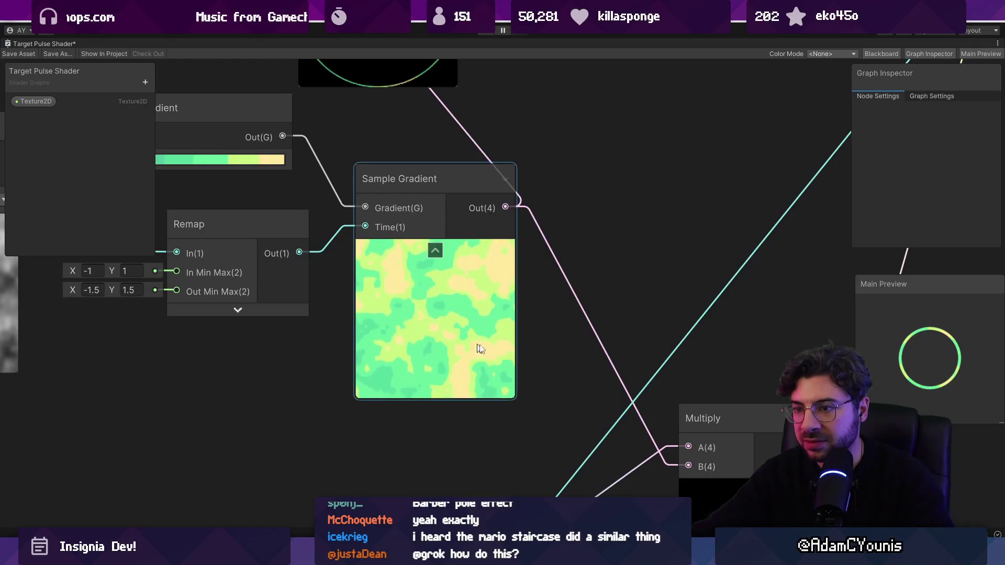
{"action": "left_click_drag", "start_coordinate": [813, 493], "coordinate": [426, 382]}
{"action": "scroll", "coordinate": [382, 285], "scroll_direction": "up", "scroll_amount": 5}
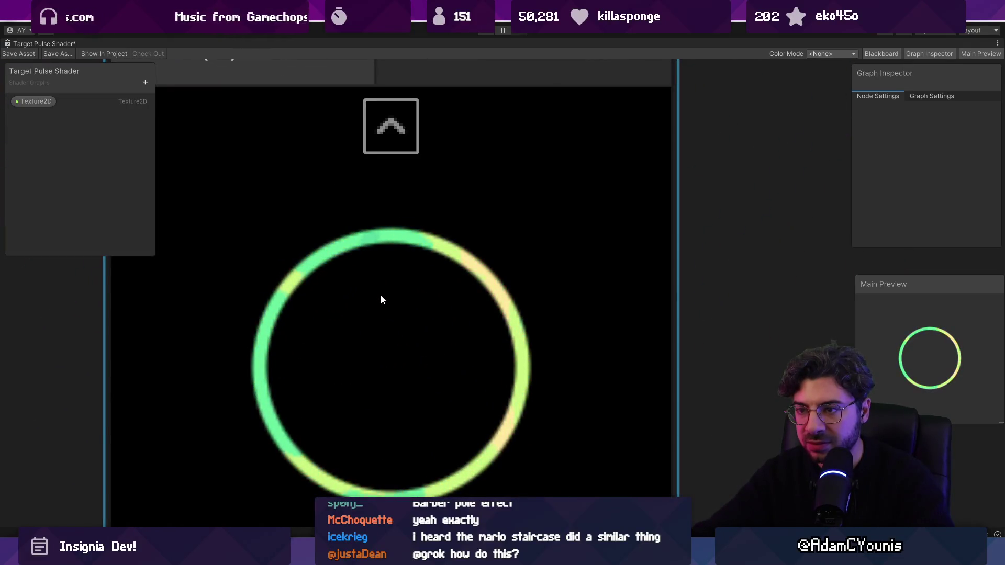
{"action": "scroll", "coordinate": [430, 354], "scroll_direction": "down", "scroll_amount": 8}
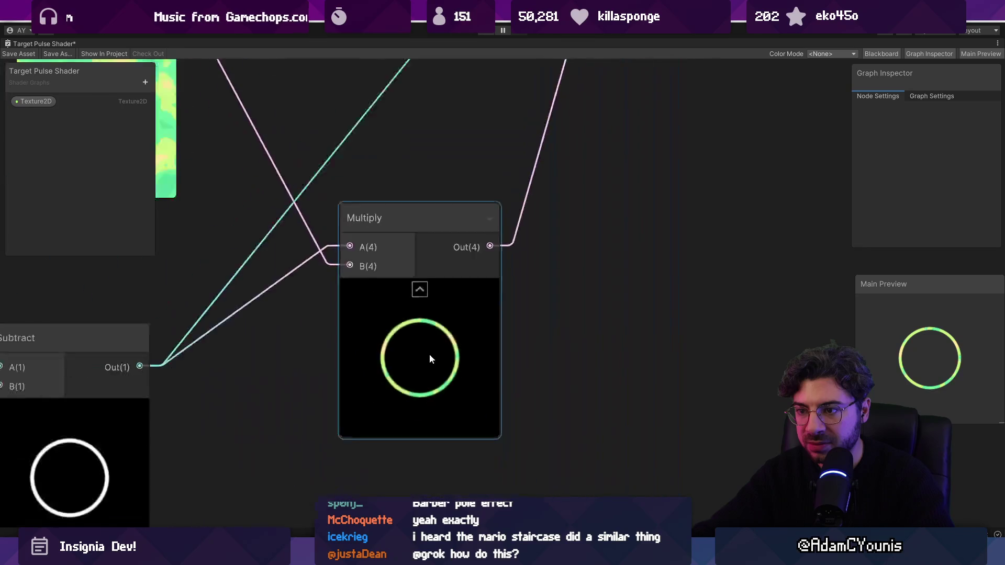
{"action": "left_click_drag", "start_coordinate": [442, 346], "coordinate": [567, 274]}
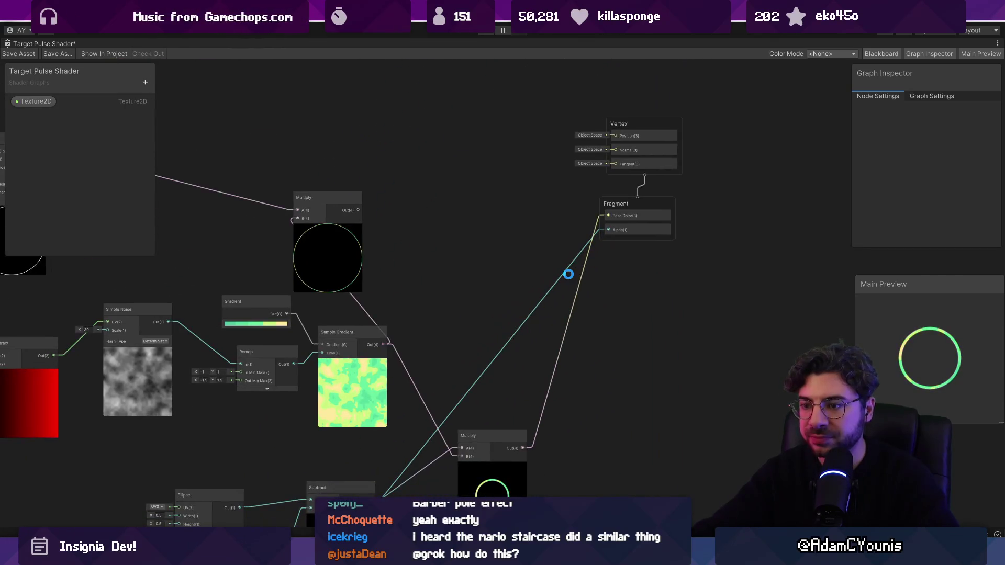
{"action": "left_click_drag", "start_coordinate": [381, 359], "coordinate": [515, 301]}
{"action": "scroll", "coordinate": [516, 301], "scroll_direction": "up", "scroll_amount": 5}
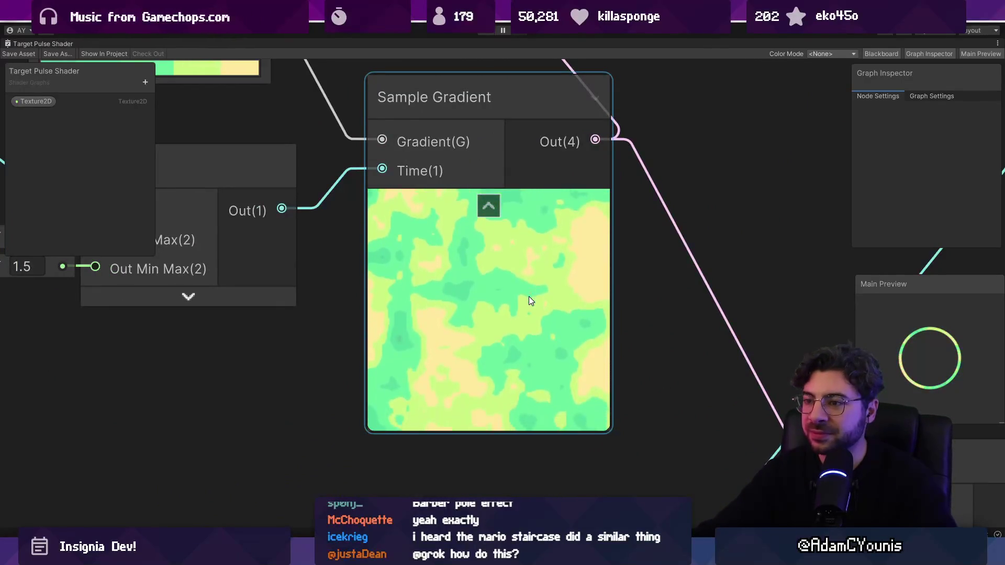
{"action": "scroll", "coordinate": [529, 296], "scroll_direction": "down", "scroll_amount": 3}
{"action": "scroll", "coordinate": [528, 297], "scroll_direction": "down", "scroll_amount": 5}
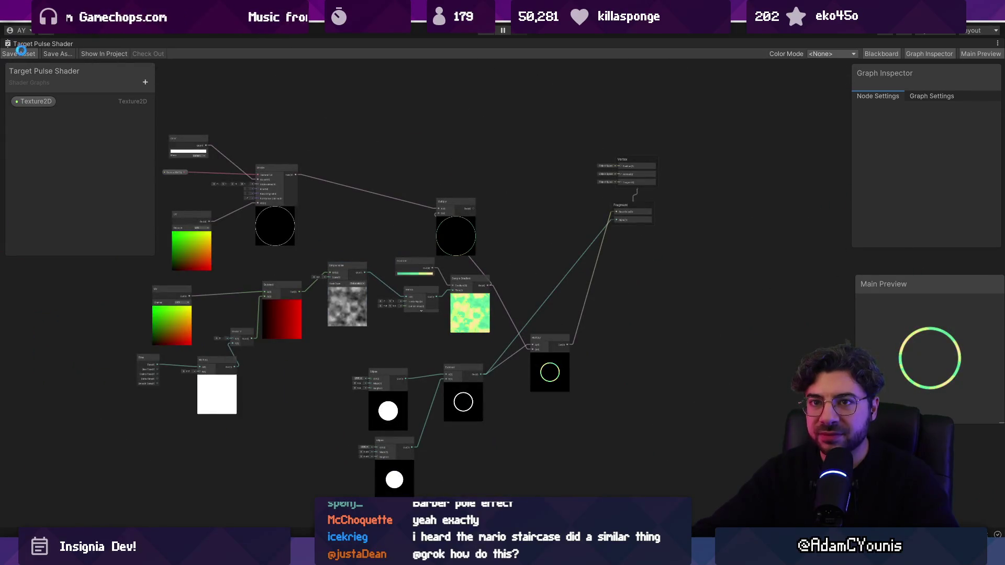
{"action": "double_click", "coordinate": [29, 43]}
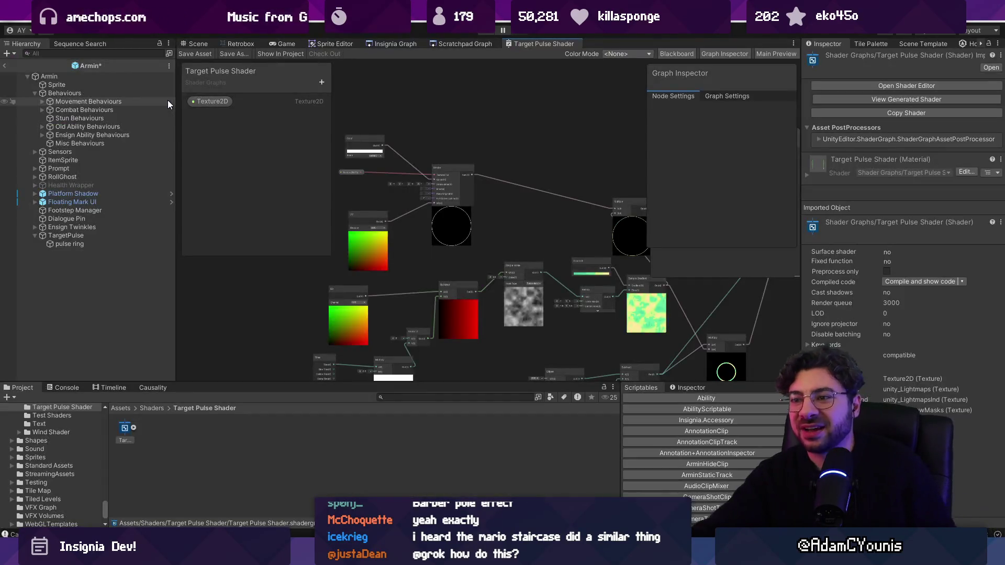
Close the shader graph, give pulse ring the square sprite and the Target Pulse Shader material
{"action": "right_click", "coordinate": [514, 44]}
{"action": "left_click", "coordinate": [516, 57]}
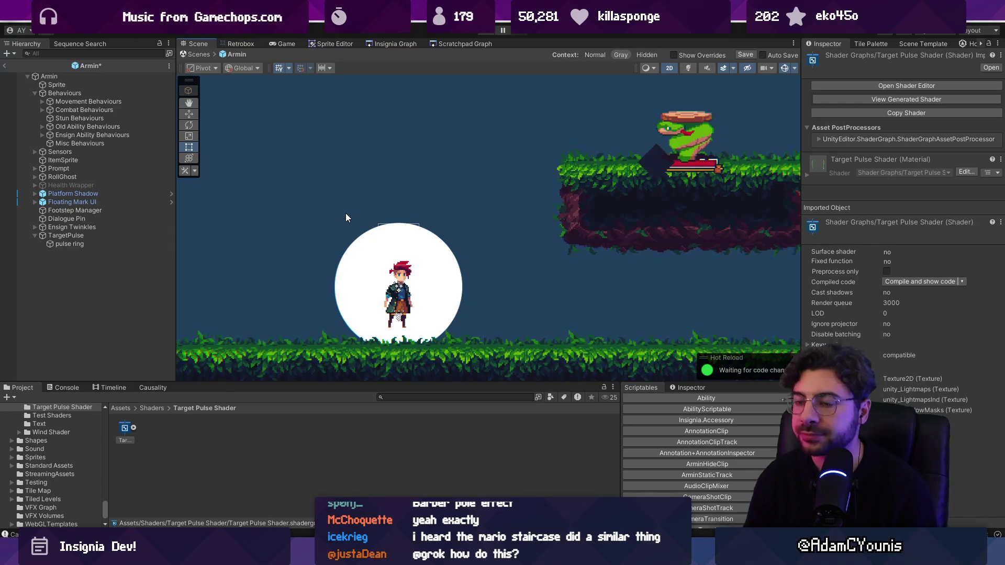
{"action": "left_click", "coordinate": [84, 244]}
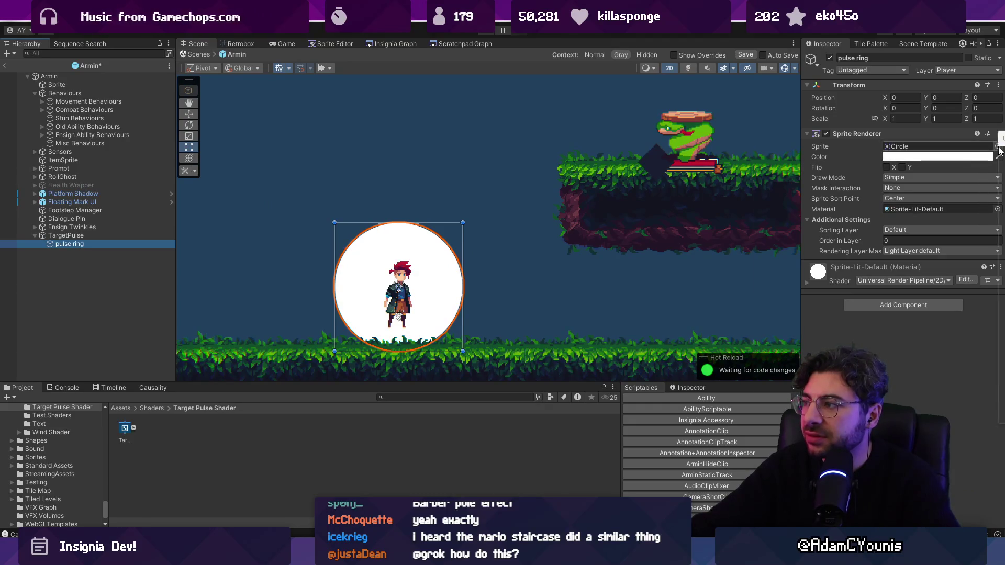
{"action": "left_click", "coordinate": [998, 147]}
{"action": "type", "text": "s"}
{"action": "key", "text": "BackSpace"}
{"action": "key", "text": "BackSpace"}
{"action": "type", "text": "are"}
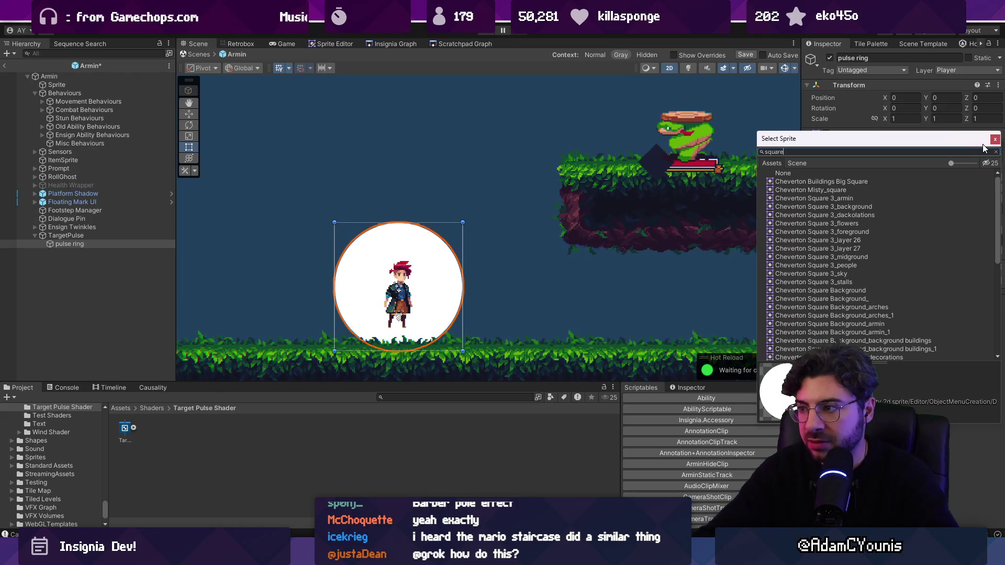
{"action": "scroll", "coordinate": [813, 283], "scroll_direction": "down", "scroll_amount": 5}
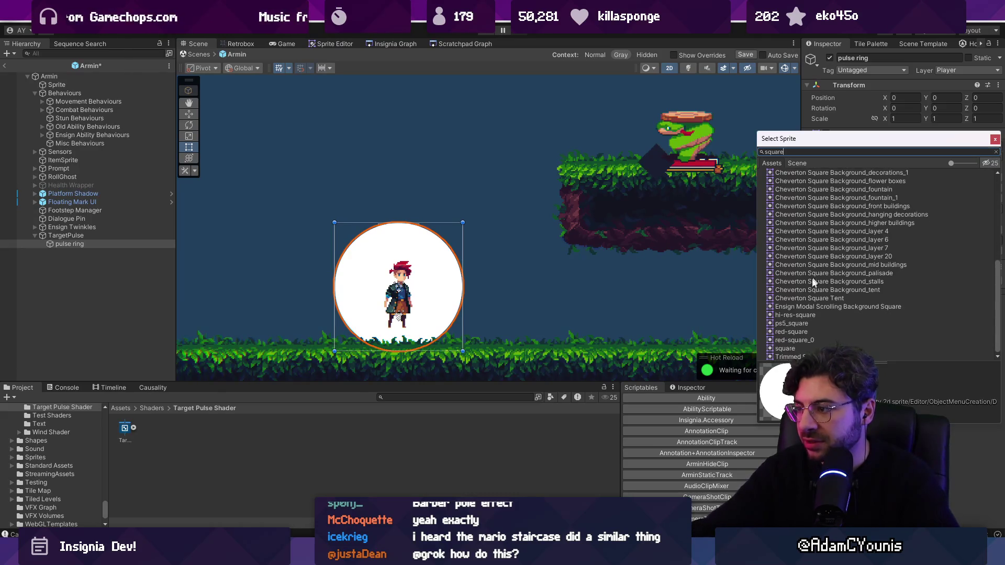
{"action": "double_click", "coordinate": [788, 347]}
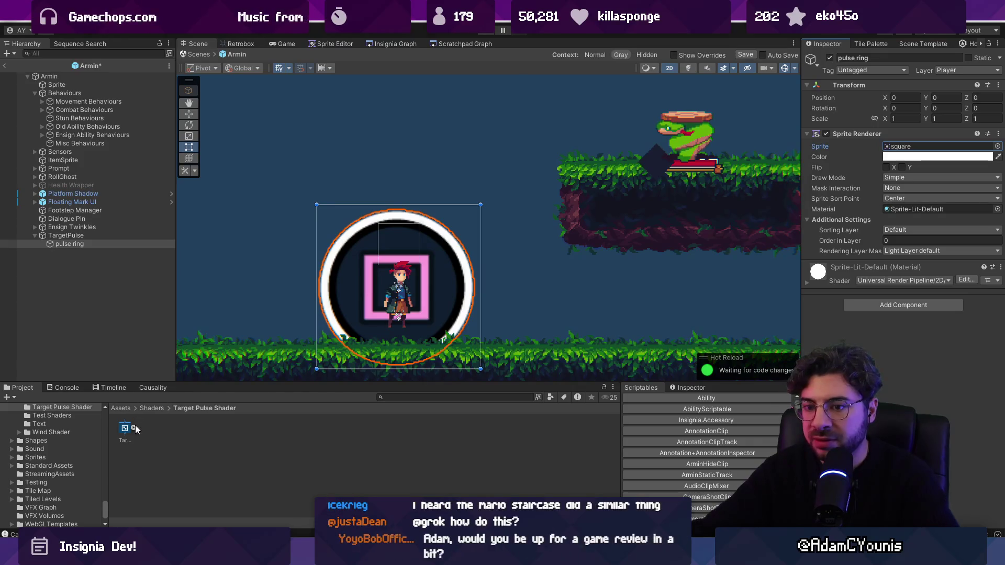
{"action": "left_click_drag", "start_coordinate": [926, 212], "coordinate": [926, 212]}
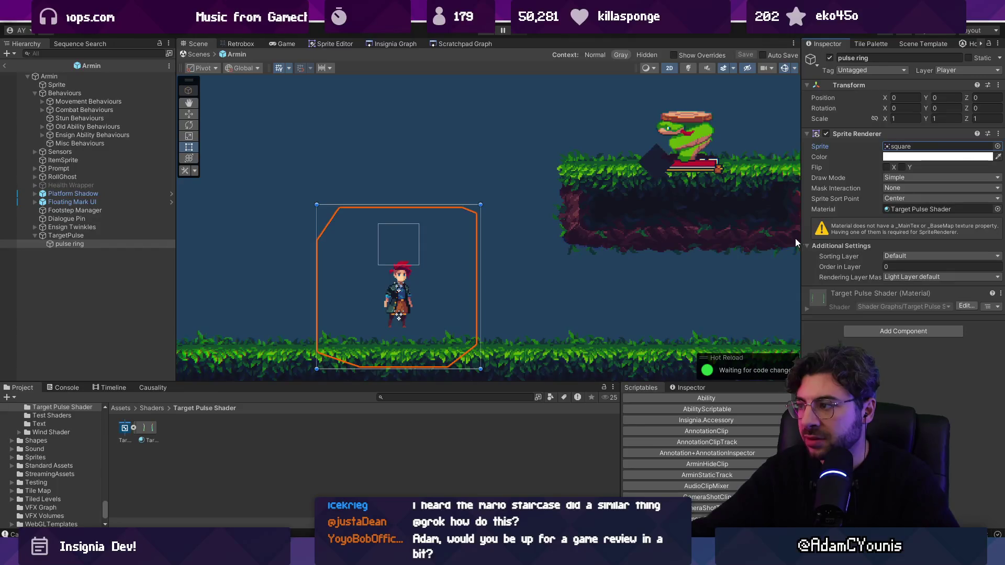
Inspect the Target Pulse Shader material on pulse ring, expand its properties, and reopen the graph
{"action": "right_click", "coordinate": [207, 434]}
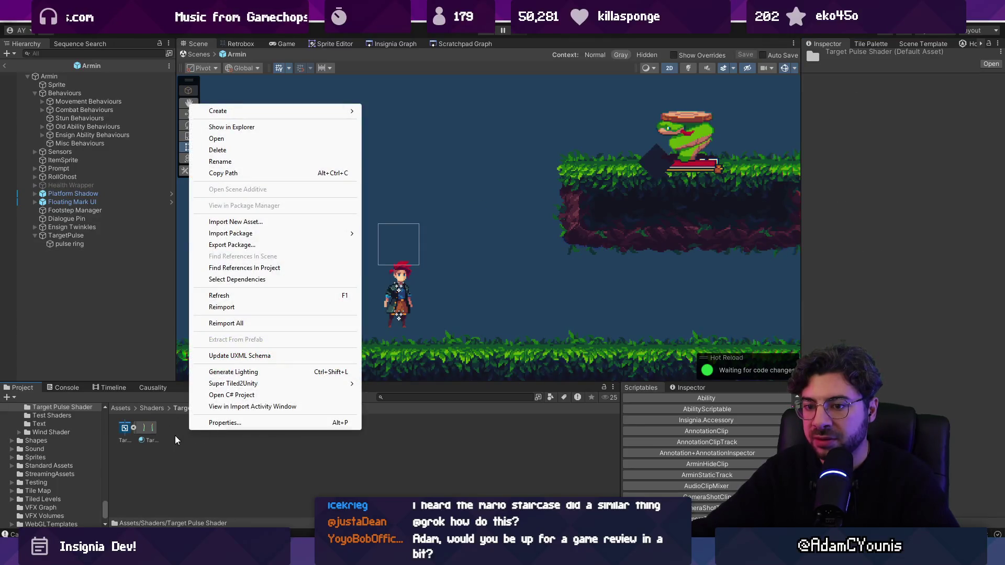
{"action": "left_click", "coordinate": [133, 428]}
{"action": "left_click", "coordinate": [146, 429]}
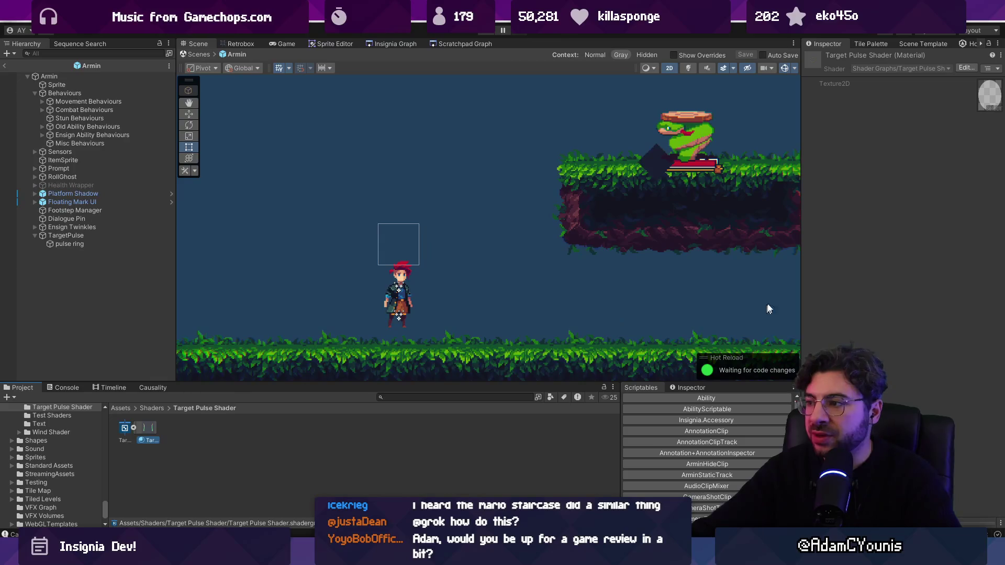
{"action": "left_click", "coordinate": [63, 244]}
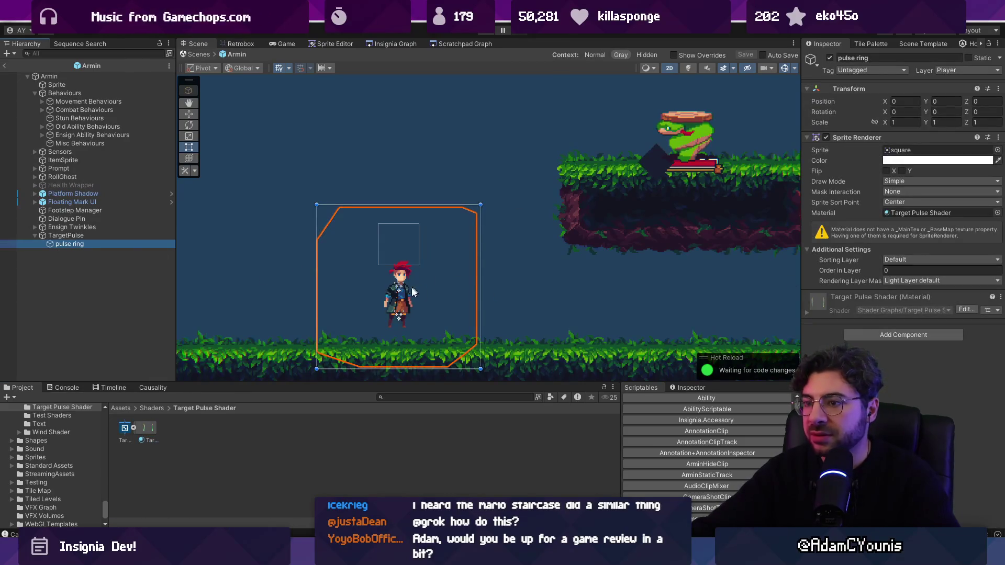
{"action": "scroll", "coordinate": [398, 301], "scroll_direction": "up", "scroll_amount": 1}
{"action": "left_click", "coordinate": [814, 314]}
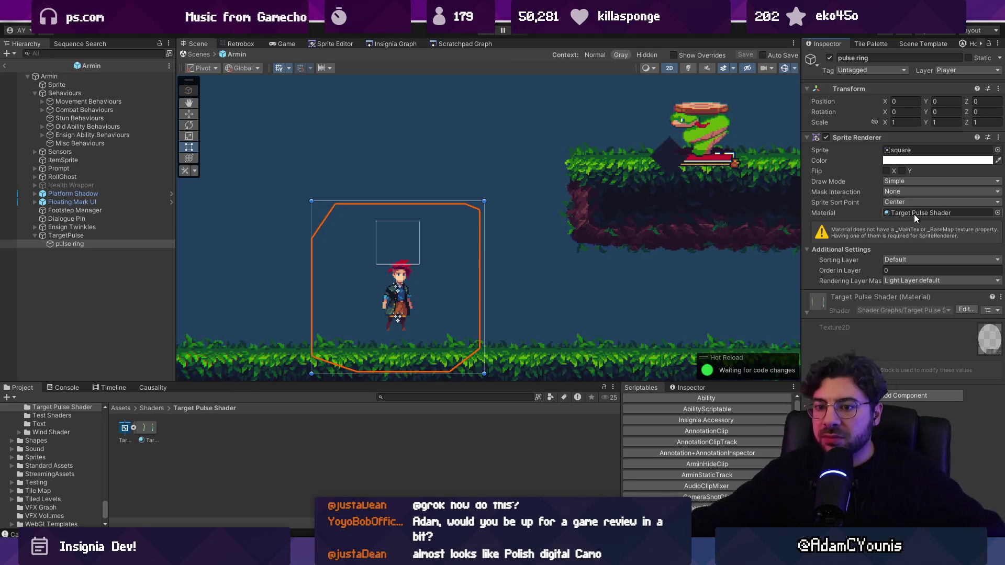
{"action": "double_click", "coordinate": [124, 427]}
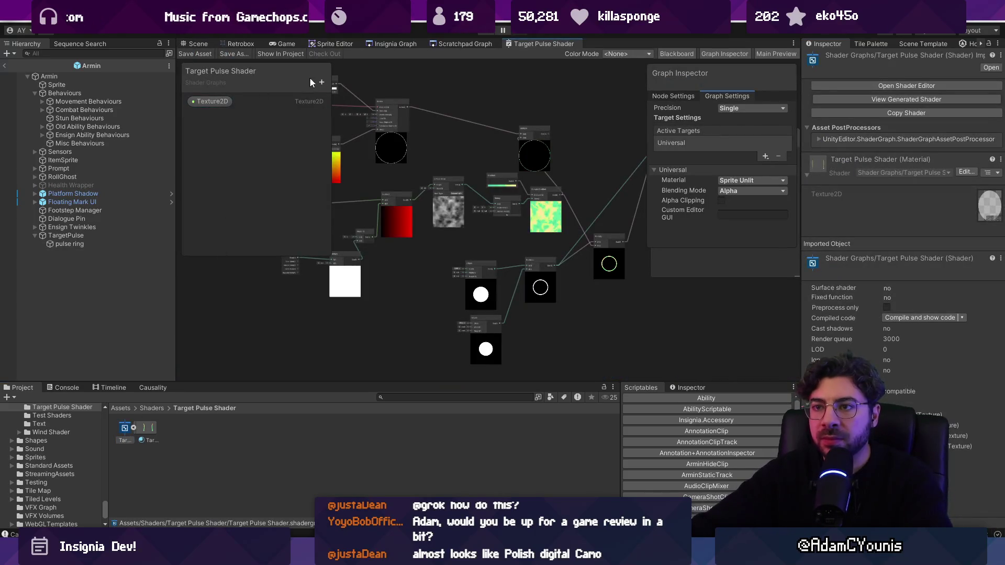
Rename the Texture2D property to _MainTex and return to the Scene view
{"action": "double_click", "coordinate": [219, 101]}
{"action": "type", "text": "_"}
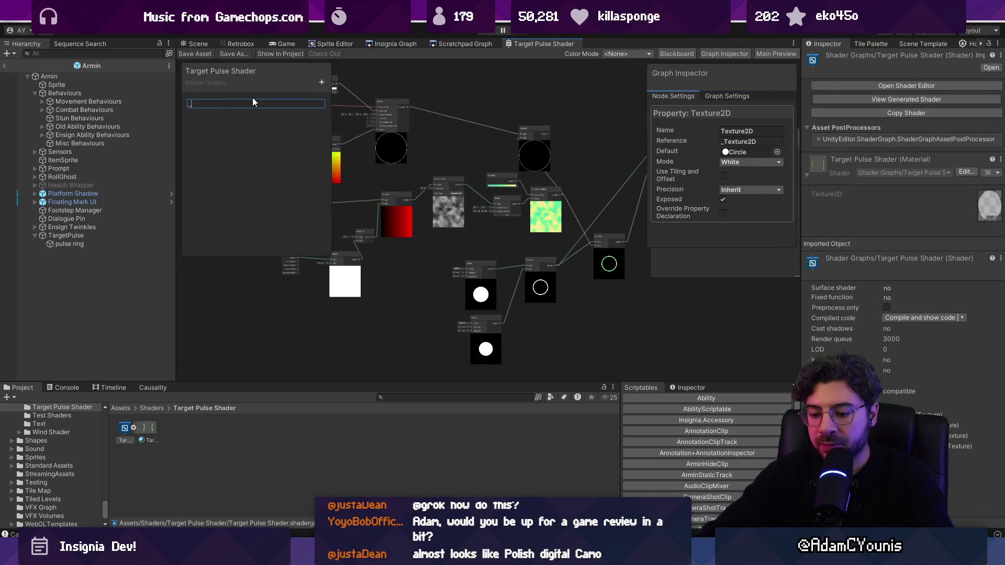
{"action": "type", "text": "MainTex"}
{"action": "key", "text": "Return"}
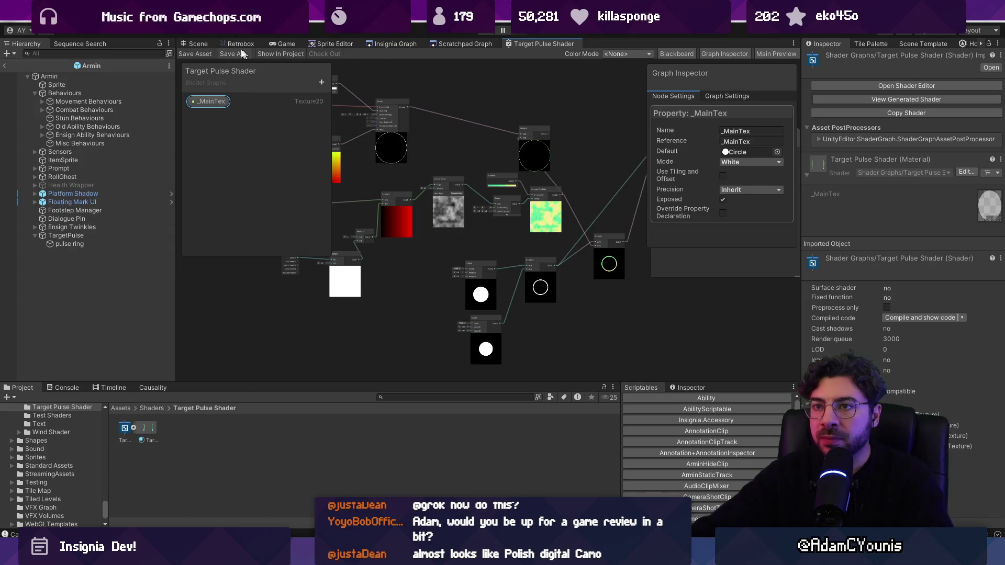
{"action": "left_click", "coordinate": [198, 45]}
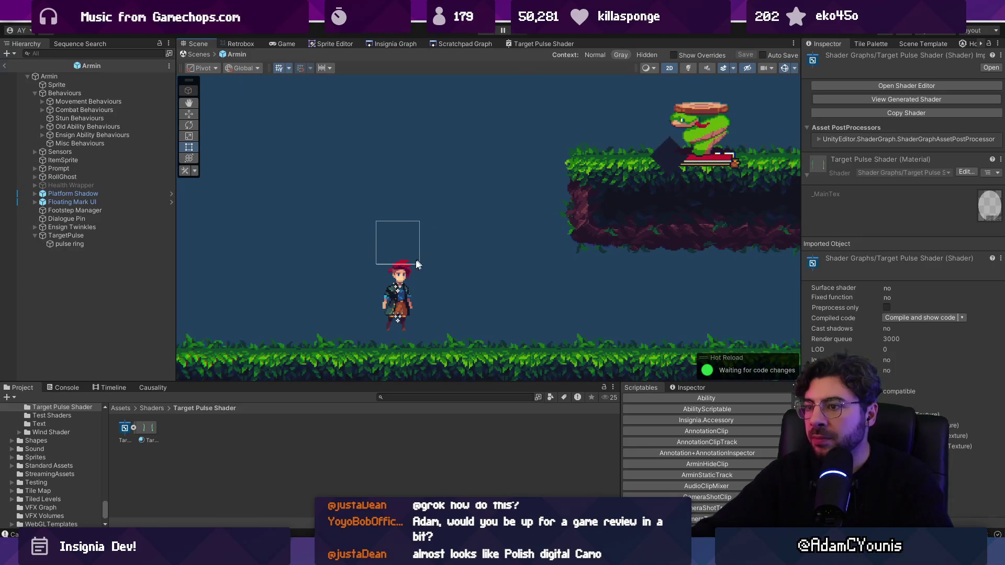
Put pulse ring on the Middleground1 sorting layer, collapse the material, and reopen its shader graph
{"action": "left_click", "coordinate": [65, 235]}
{"action": "left_click", "coordinate": [68, 245]}
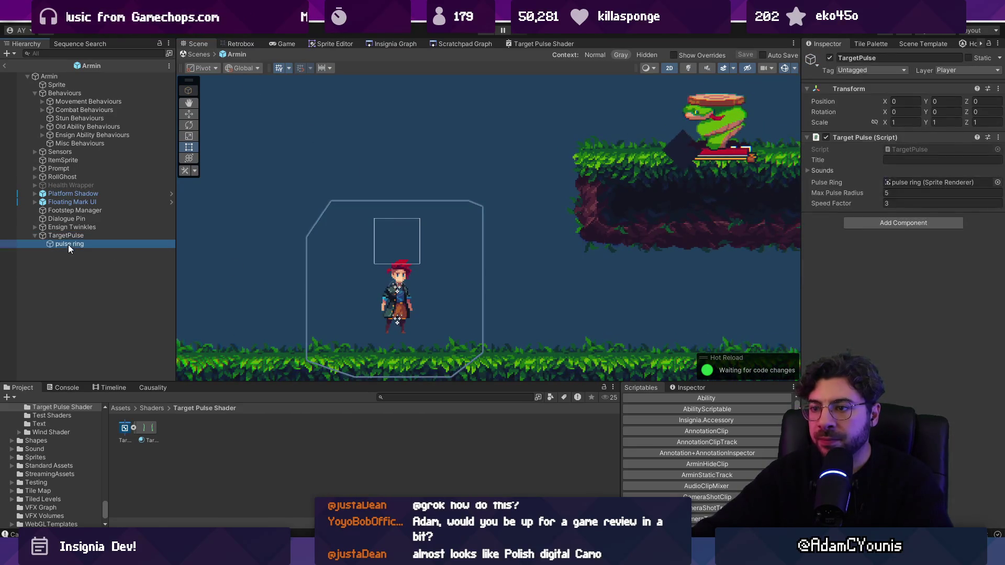
{"action": "left_click", "coordinate": [895, 231]}
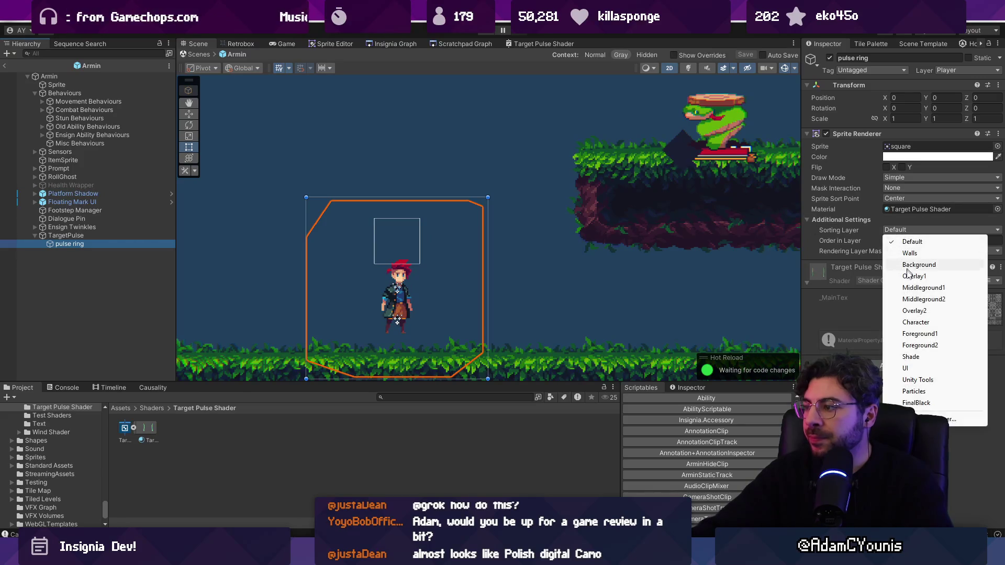
{"action": "left_click", "coordinate": [917, 288]}
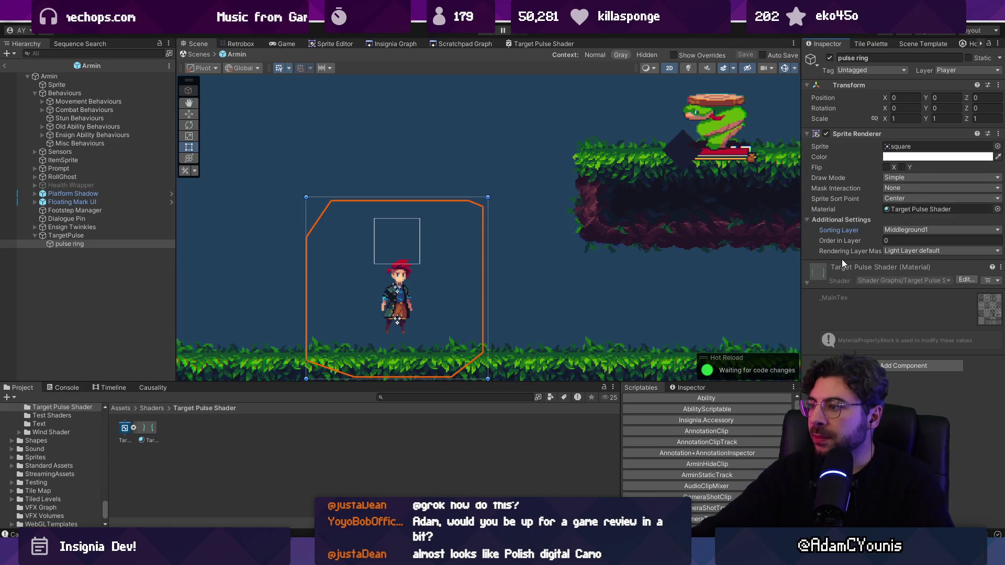
{"action": "left_click", "coordinate": [821, 277]}
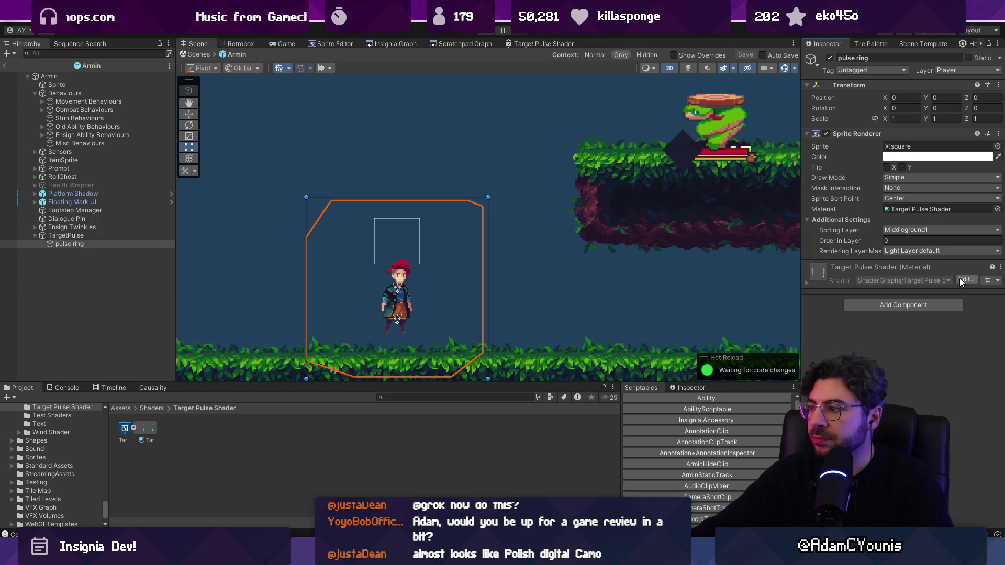
{"action": "left_click", "coordinate": [961, 280]}
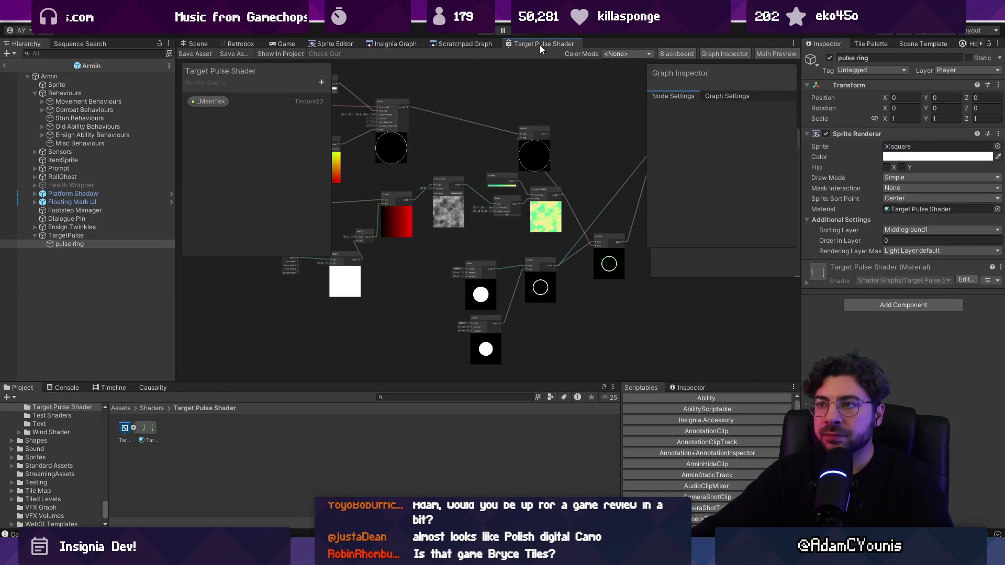
Maximize the shader graph and delete the Multiply node
{"action": "double_click", "coordinate": [539, 45]}
{"action": "scroll", "coordinate": [413, 159], "scroll_direction": "up", "scroll_amount": 5}
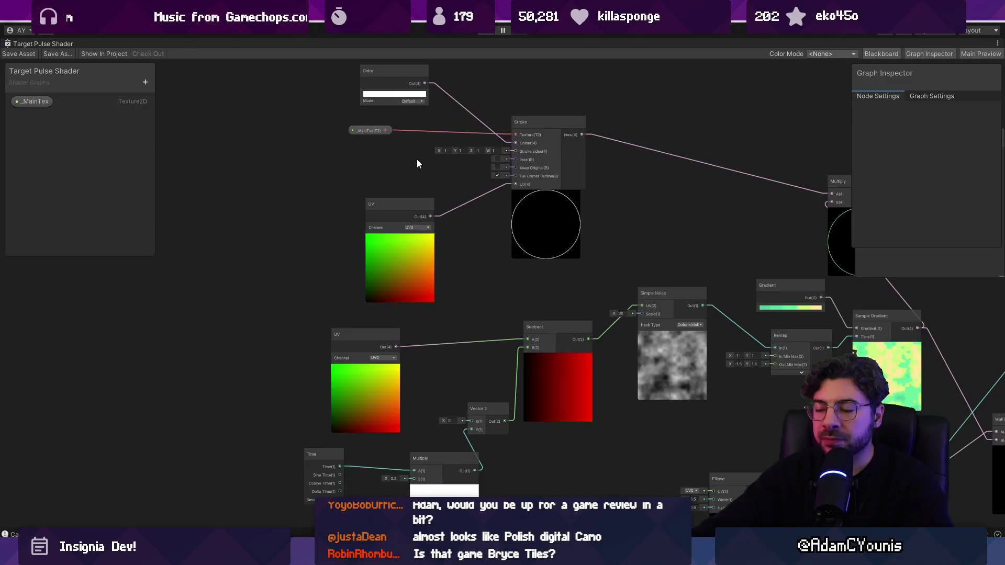
{"action": "scroll", "coordinate": [422, 149], "scroll_direction": "down", "scroll_amount": 2}
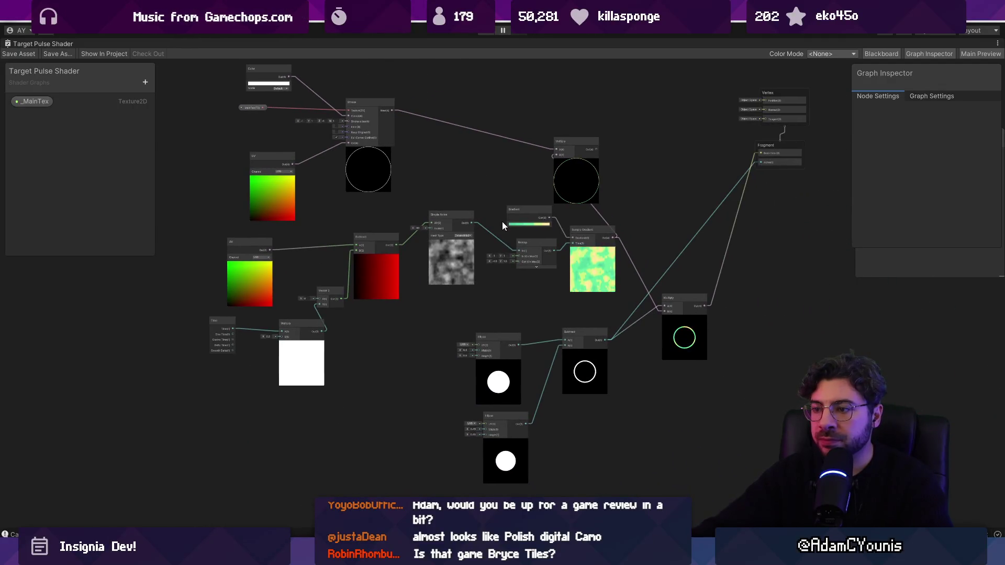
{"action": "scroll", "coordinate": [319, 141], "scroll_direction": "up", "scroll_amount": 4}
{"action": "scroll", "coordinate": [318, 139], "scroll_direction": "down", "scroll_amount": 3}
{"action": "scroll", "coordinate": [318, 140], "scroll_direction": "down", "scroll_amount": 2}
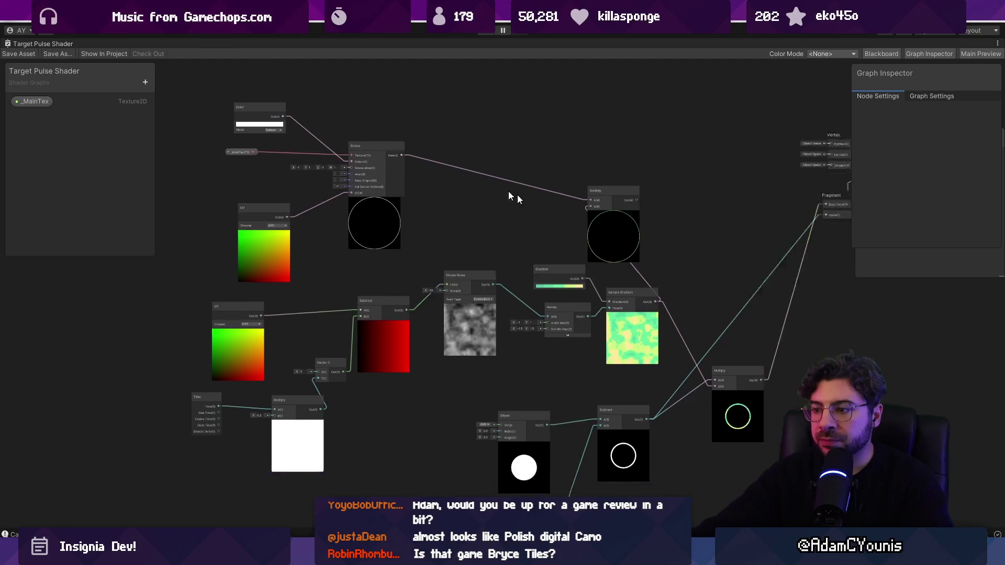
{"action": "scroll", "coordinate": [477, 314], "scroll_direction": "up", "scroll_amount": 2}
{"action": "scroll", "coordinate": [467, 246], "scroll_direction": "up", "scroll_amount": 1}
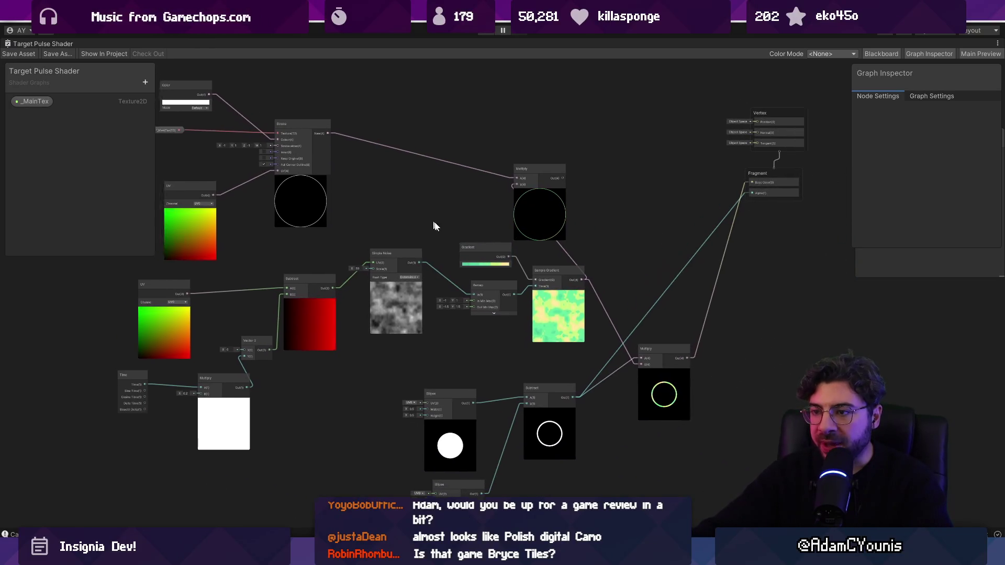
{"action": "scroll", "coordinate": [549, 209], "scroll_direction": "down", "scroll_amount": 1}
{"action": "mouse_move", "coordinate": [564, 177]}
{"action": "left_mouse_down"}
{"action": "mouse_move", "coordinate": [610, 135]}
{"action": "mouse_move", "coordinate": [661, 137]}
{"action": "mouse_move", "coordinate": [615, 143]}
{"action": "left_mouse_up"}
{"action": "key", "text": "Delete"}
Delete the Color, Stroke, UV and _MainTex nodes, then move the noise nodes up into the freed space
{"action": "scroll", "coordinate": [492, 150], "scroll_direction": "left", "scroll_amount": 2}
{"action": "left_click_drag", "start_coordinate": [206, 82], "coordinate": [415, 234]}
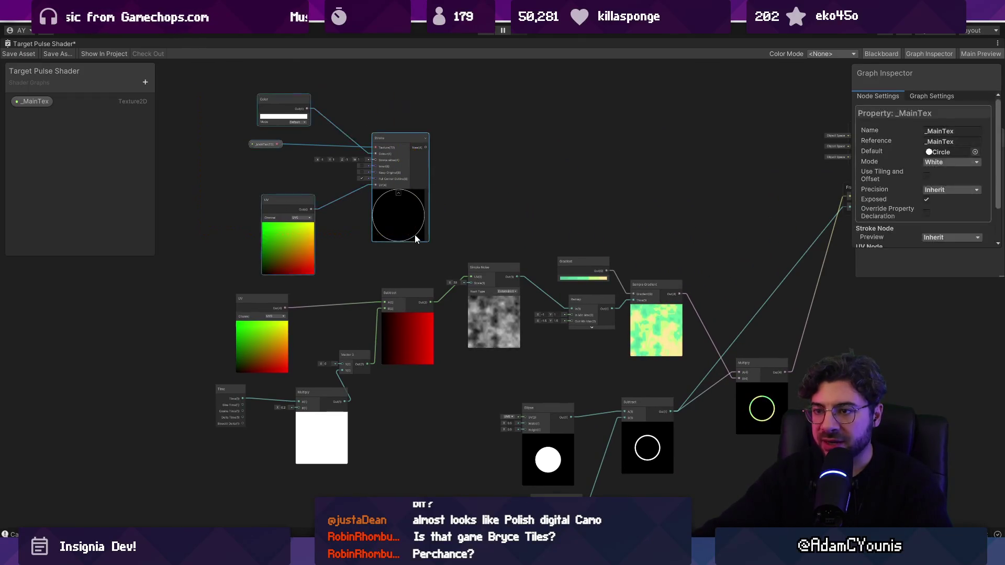
{"action": "key", "text": "Delete"}
{"action": "left_click_drag", "start_coordinate": [214, 231], "coordinate": [326, 347]}
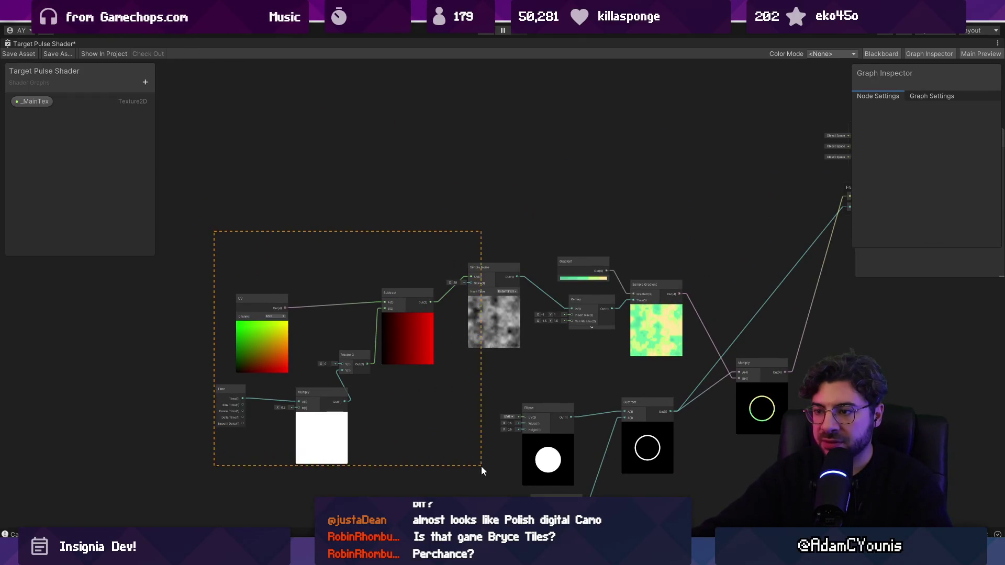
{"action": "left_click_drag", "start_coordinate": [481, 466], "coordinate": [481, 465]}
{"action": "left_click_drag", "start_coordinate": [496, 297], "coordinate": [494, 262]}
Look over the outputs and noise nodes, then save the shader graph
{"action": "scroll", "coordinate": [623, 283], "scroll_direction": "up", "scroll_amount": 3}
{"action": "scroll", "coordinate": [523, 281], "scroll_direction": "down", "scroll_amount": 1}
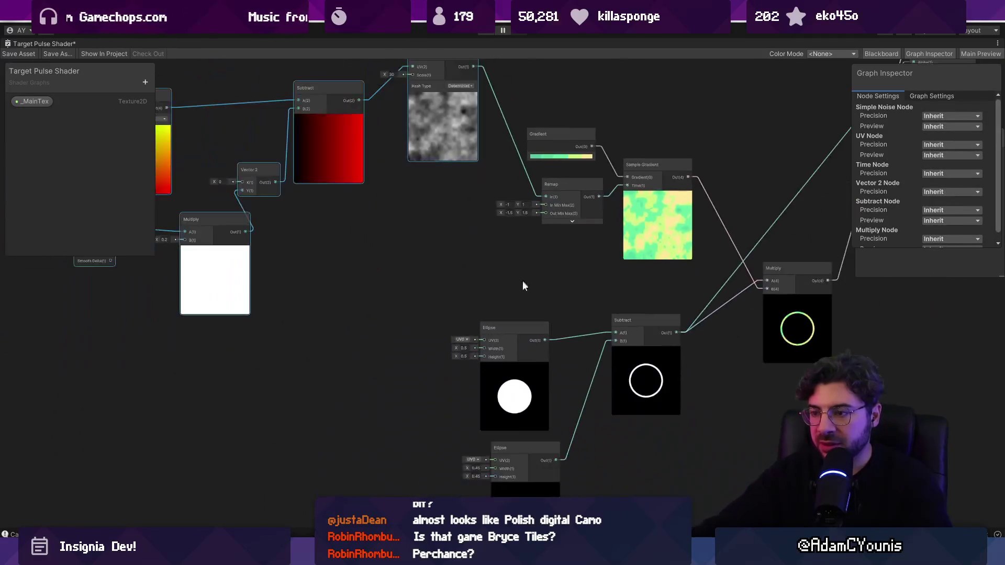
{"action": "scroll", "coordinate": [539, 304], "scroll_direction": "up", "scroll_amount": 5}
{"action": "scroll", "coordinate": [555, 308], "scroll_direction": "down", "scroll_amount": 3}
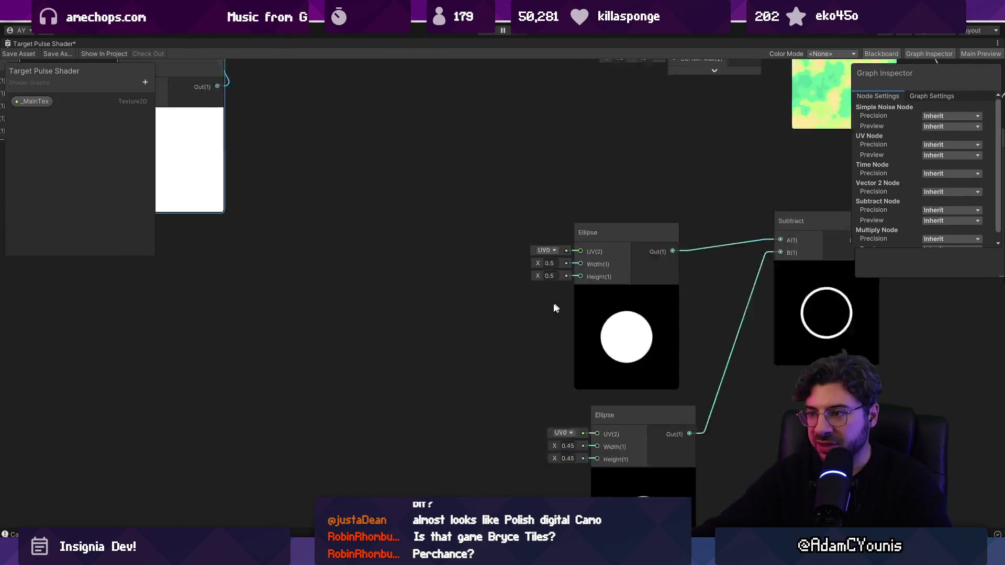
{"action": "scroll", "coordinate": [555, 308], "scroll_direction": "down", "scroll_amount": 1}
{"action": "left_click_drag", "start_coordinate": [526, 291], "coordinate": [278, 294]}
{"action": "scroll", "coordinate": [290, 409], "scroll_direction": "down", "scroll_amount": 2}
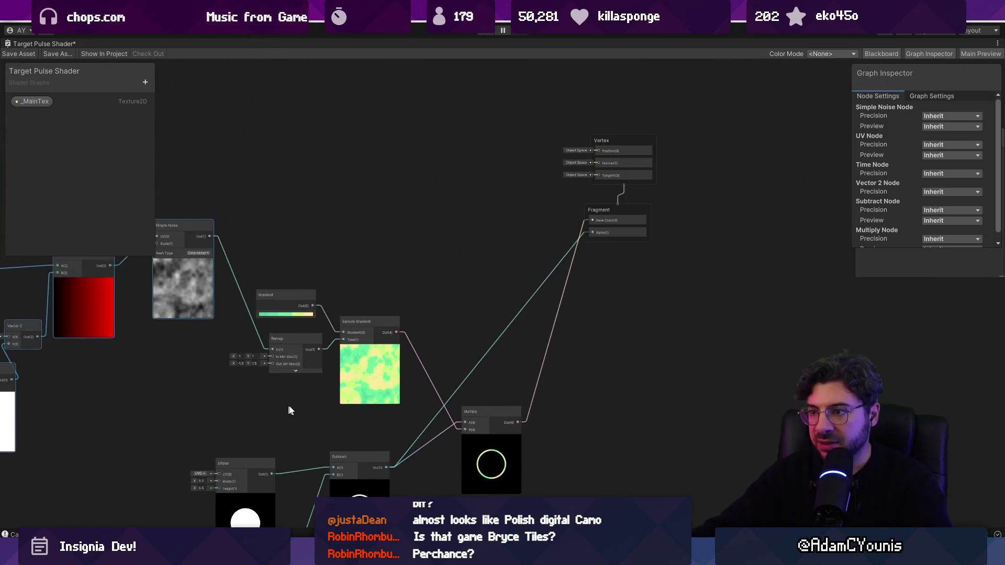
{"action": "left_click_drag", "start_coordinate": [199, 335], "coordinate": [435, 298]}
{"action": "key", "text": "ctrl+s"}
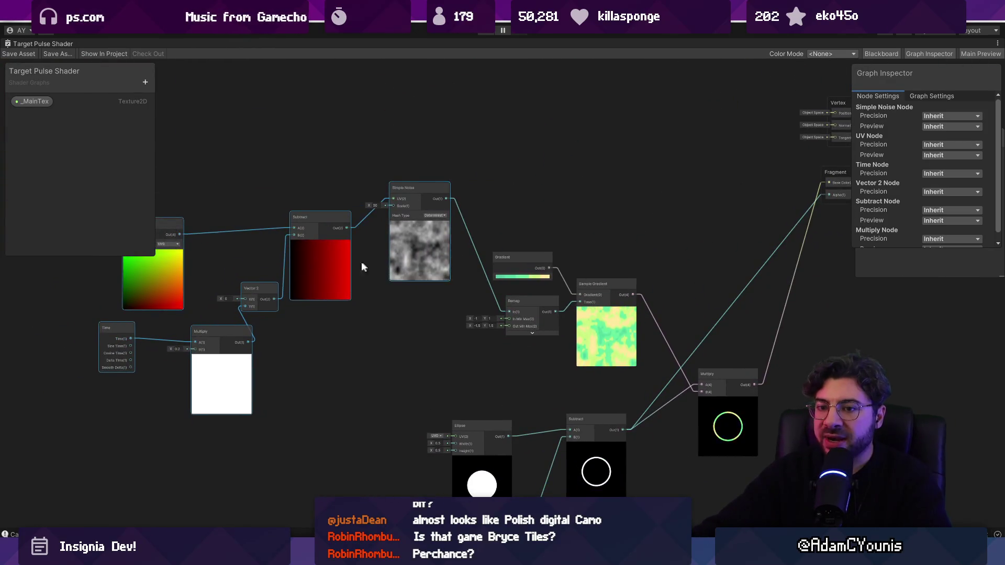
Center the Ellipse and Subtract nodes in view and open the graph's context menu
{"action": "left_click_drag", "start_coordinate": [361, 267], "coordinate": [487, 271]}
{"action": "mouse_move", "coordinate": [680, 256]}
{"action": "left_mouse_down"}
{"action": "mouse_move", "coordinate": [457, 281]}
{"action": "mouse_move", "coordinate": [520, 228]}
{"action": "left_mouse_up"}
{"action": "scroll", "coordinate": [434, 388], "scroll_direction": "up", "scroll_amount": 5}
{"action": "left_click_drag", "start_coordinate": [434, 388], "coordinate": [380, 306]}
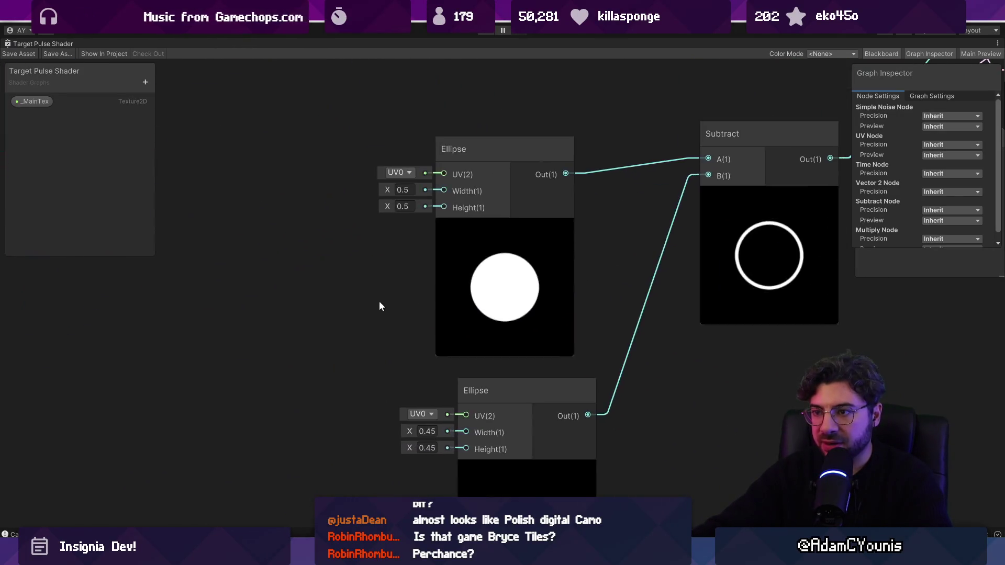
{"action": "scroll", "coordinate": [381, 307], "scroll_direction": "down", "scroll_amount": 3}
{"action": "left_click_drag", "start_coordinate": [230, 275], "coordinate": [323, 278]}
{"action": "right_click", "coordinate": [322, 278]}
Add a Float property to the blackboard and place it as a node in the graph
{"action": "left_click", "coordinate": [153, 80]}
{"action": "left_click", "coordinate": [151, 80]}
{"action": "left_click", "coordinate": [178, 98]}
{"action": "left_click_drag", "start_coordinate": [40, 117], "coordinate": [361, 320]}
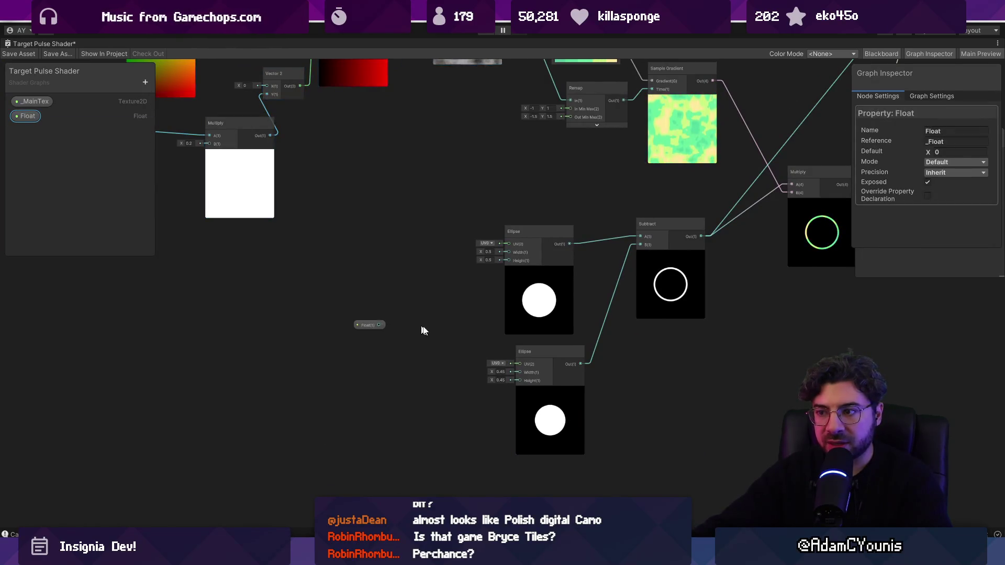
Wire the Float property directly into the top Ellipse's width and height, discarding a trial Vector 2 node
{"action": "scroll", "coordinate": [450, 327], "scroll_direction": "up", "scroll_amount": 3}
{"action": "right_click", "coordinate": [379, 300]}
{"action": "left_click", "coordinate": [370, 264]}
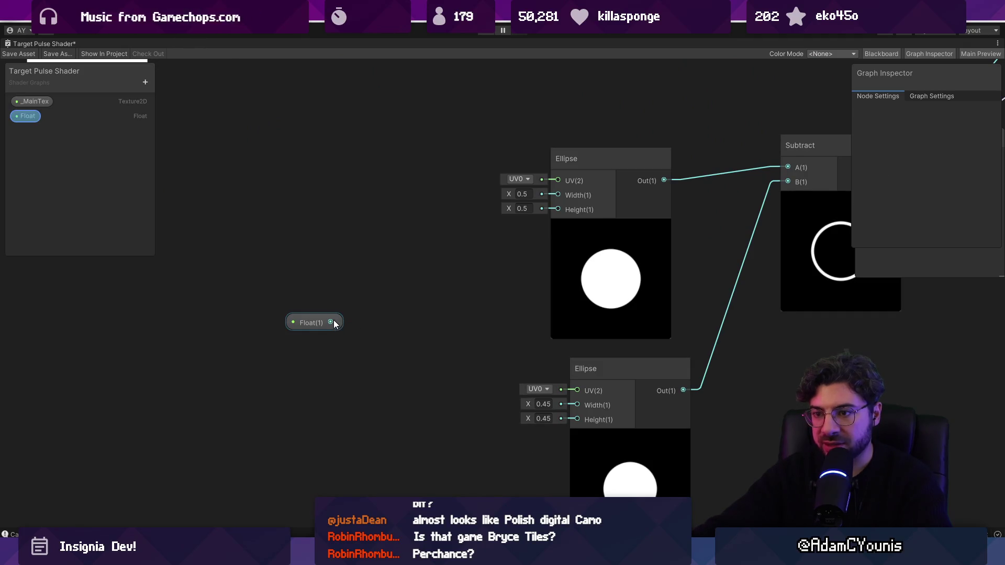
{"action": "left_click_drag", "start_coordinate": [330, 322], "coordinate": [388, 271]}
{"action": "type", "text": "vector2"}
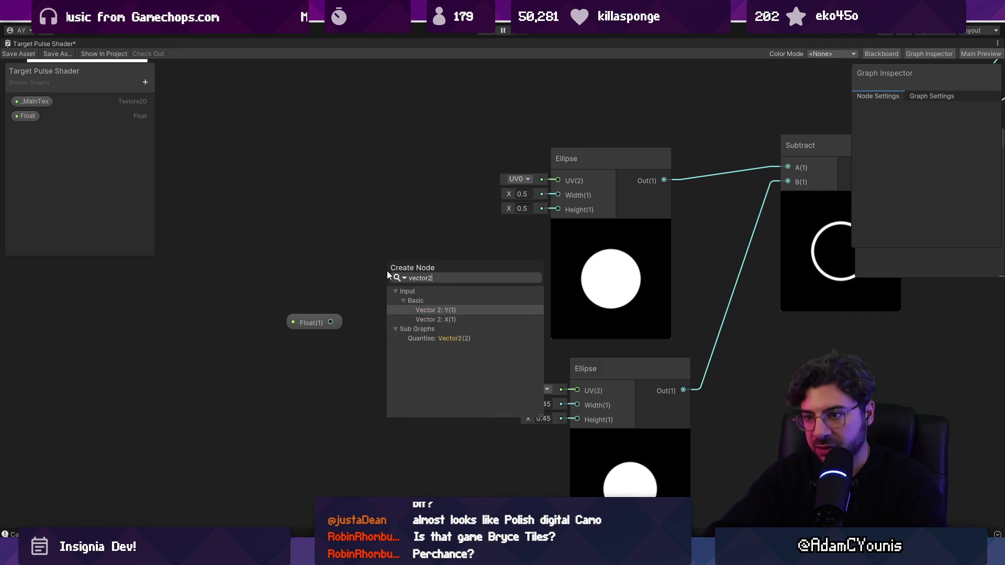
{"action": "key", "text": "Return"}
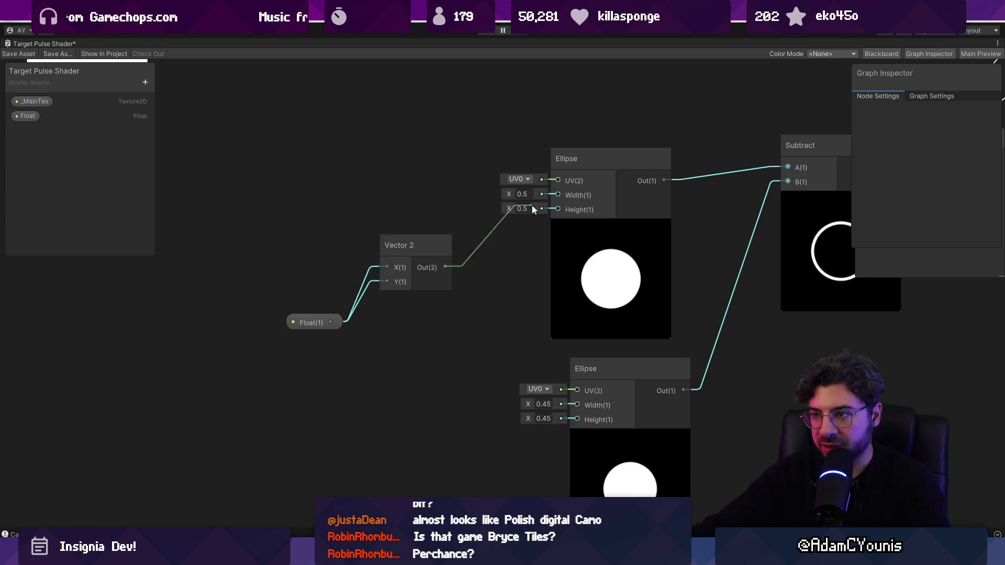
{"action": "mouse_move", "coordinate": [549, 196]}
{"action": "left_mouse_down"}
{"action": "mouse_move", "coordinate": [503, 273]}
{"action": "mouse_move", "coordinate": [557, 179]}
{"action": "left_mouse_up"}
{"action": "left_click", "coordinate": [419, 237]}
{"action": "key", "text": "Delete"}
{"action": "mouse_move", "coordinate": [330, 322]}
{"action": "left_mouse_down"}
{"action": "mouse_move", "coordinate": [558, 195]}
{"action": "mouse_move", "coordinate": [558, 209]}
{"action": "left_mouse_up"}
{"action": "left_click_drag", "start_coordinate": [358, 341], "coordinate": [361, 339]}
{"action": "left_click", "coordinate": [316, 383]}
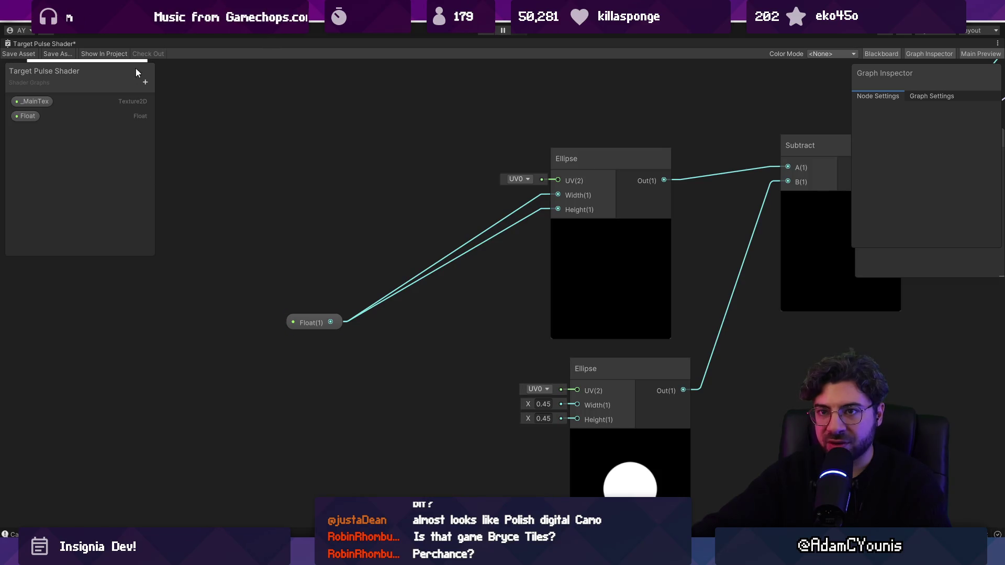
Add a second Float property and name the two properties Size and Thickness
{"action": "left_click", "coordinate": [145, 82]}
{"action": "left_click", "coordinate": [176, 102]}
{"action": "double_click", "coordinate": [26, 117]}
{"action": "type", "text": "Size"}
{"action": "key", "text": "Return"}
{"action": "double_click", "coordinate": [35, 131]}
{"action": "type", "text": "Thickness"}
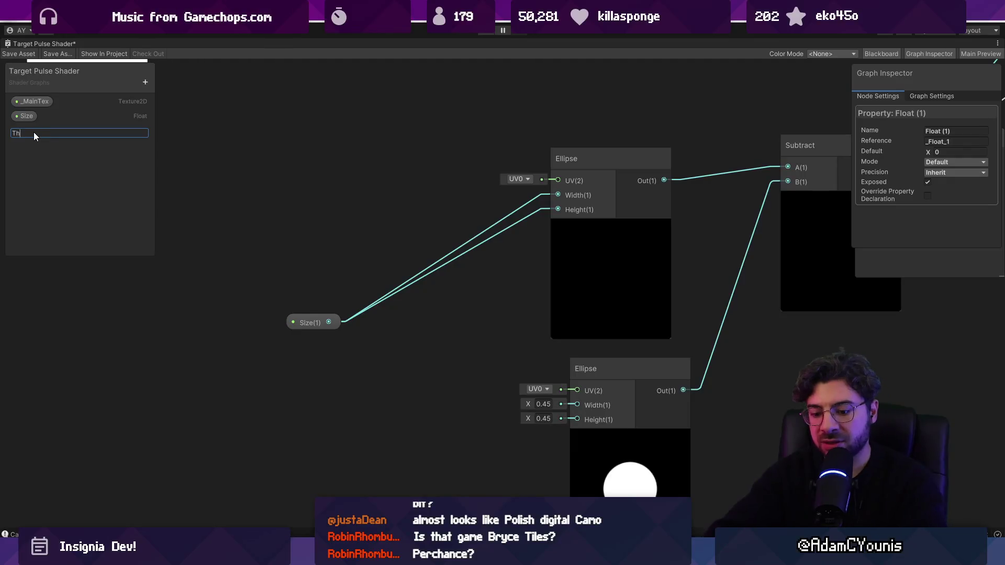
{"action": "key", "text": "Return"}
Feed Size minus Thickness through a Subtract node into the lower Ellipse
{"action": "left_click_drag", "start_coordinate": [33, 132], "coordinate": [325, 408]}
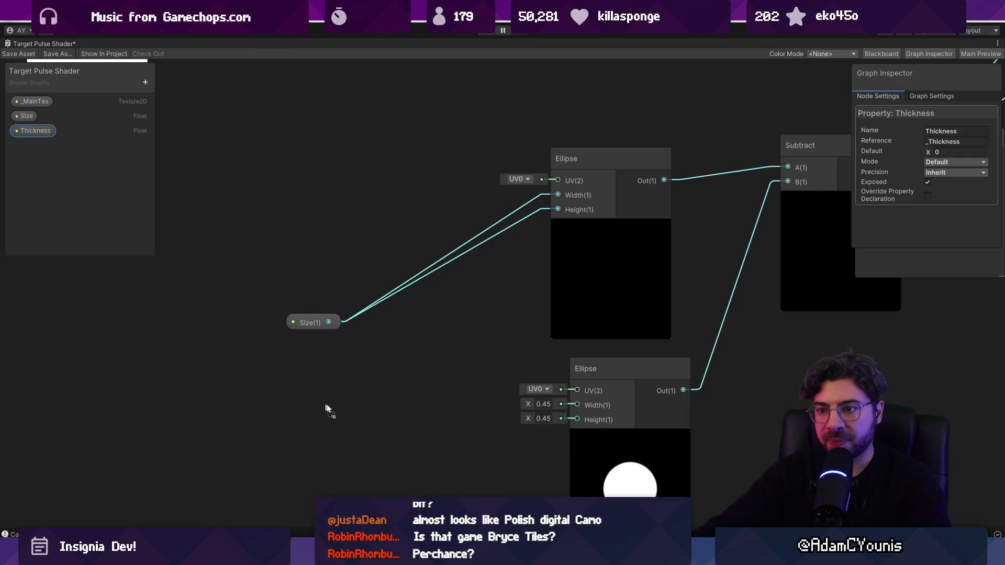
{"action": "left_click_drag", "start_coordinate": [389, 340], "coordinate": [393, 345]}
{"action": "type", "text": "subtra"}
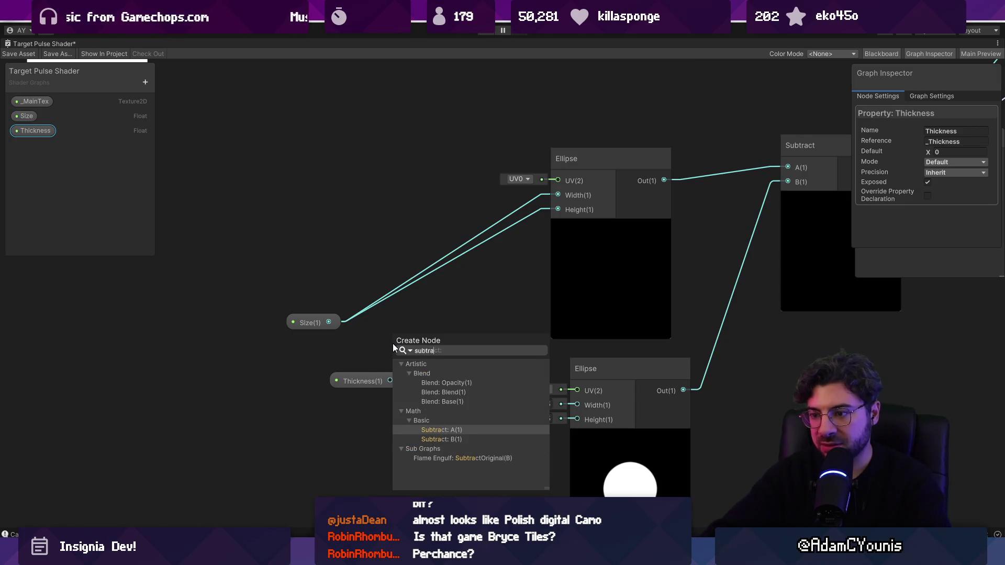
{"action": "key", "text": "Return"}
{"action": "left_click_drag", "start_coordinate": [362, 381], "coordinate": [313, 391]}
{"action": "left_click_drag", "start_coordinate": [386, 369], "coordinate": [392, 369]}
{"action": "mouse_move", "coordinate": [498, 355]}
{"action": "left_mouse_down"}
{"action": "mouse_move", "coordinate": [577, 405]}
{"action": "mouse_move", "coordinate": [577, 420]}
{"action": "left_mouse_up"}
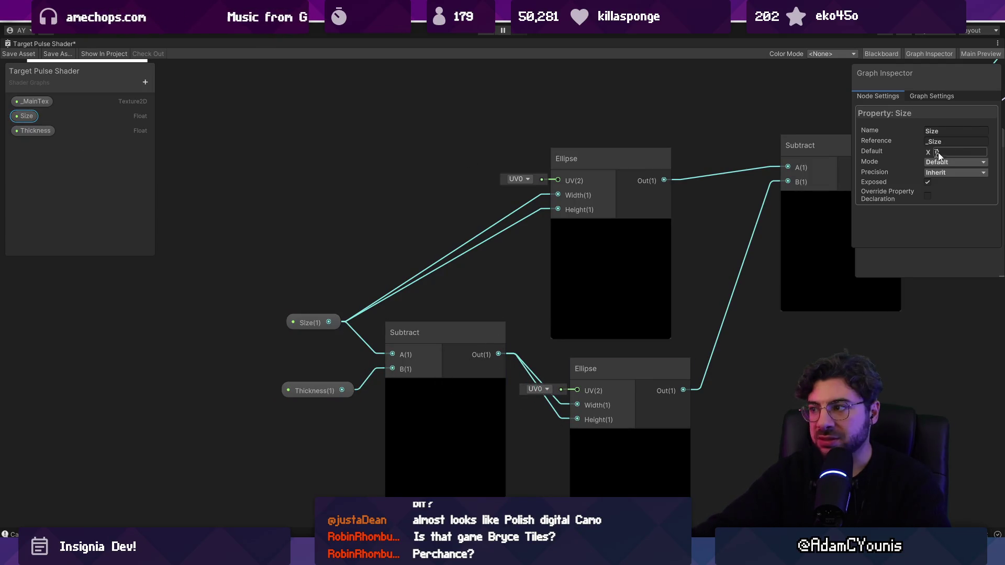
{"action": "type", "text": "1"}
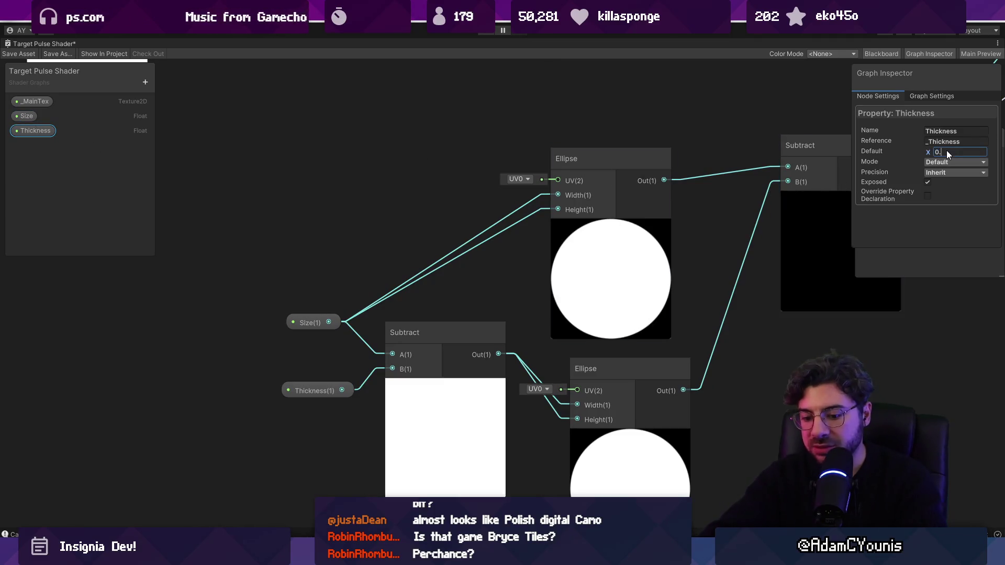
{"action": "type", "text": "2"}
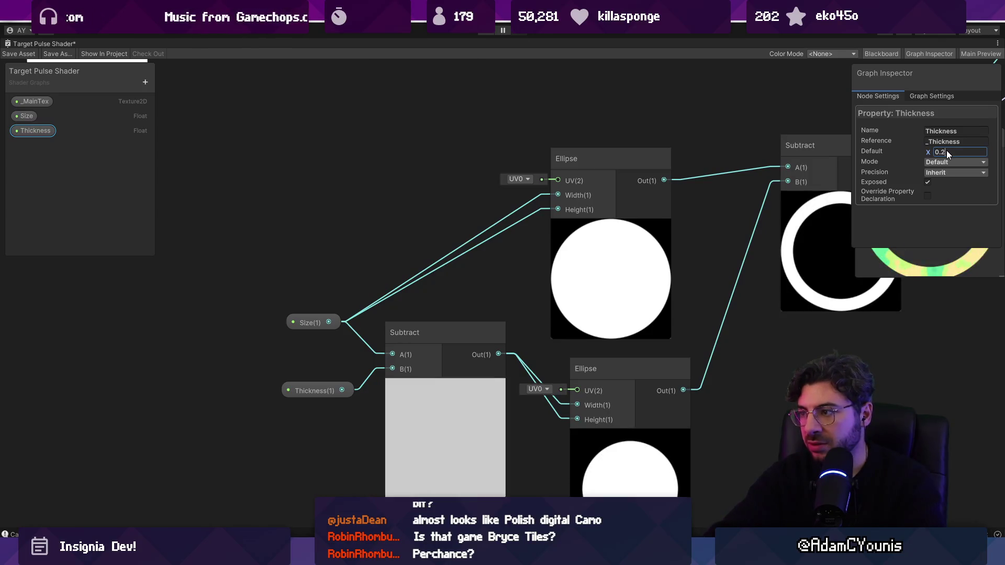
Save the shader graph and frame the Vertex and Fragment outputs
{"action": "scroll", "coordinate": [418, 290], "scroll_direction": "down", "scroll_amount": 5}
{"action": "key", "text": "ctrl+s"}
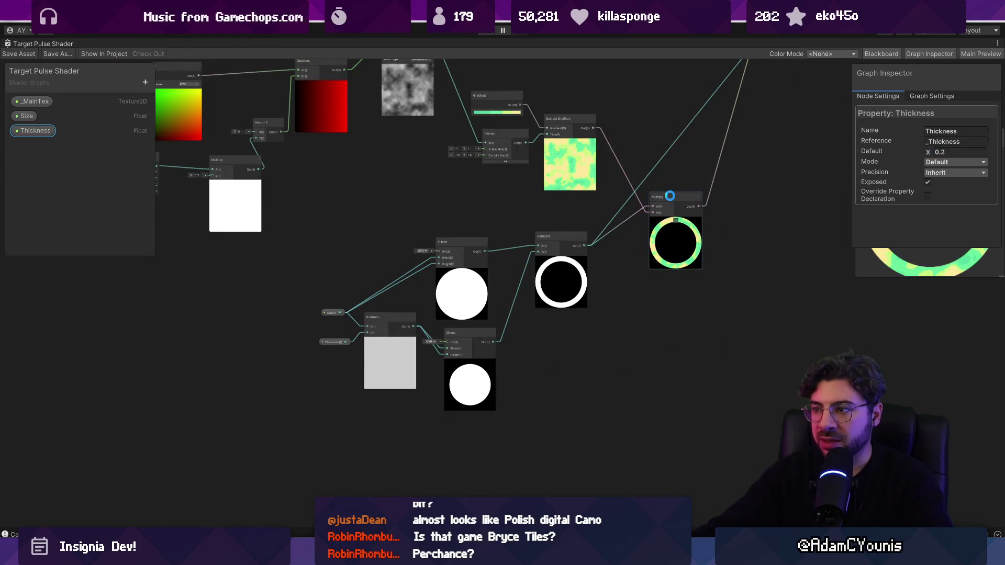
{"action": "key", "text": "a"}
{"action": "left_click", "coordinate": [776, 255]}
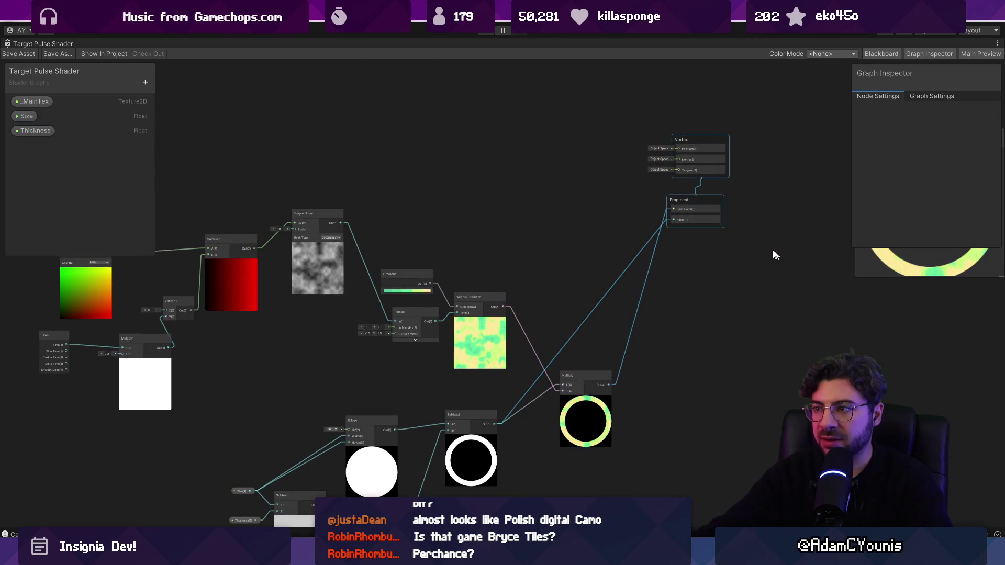
Lower the output stack and dock the shader graph back into the layout, showing the Scene
{"action": "left_click_drag", "start_coordinate": [708, 138], "coordinate": [713, 302]}
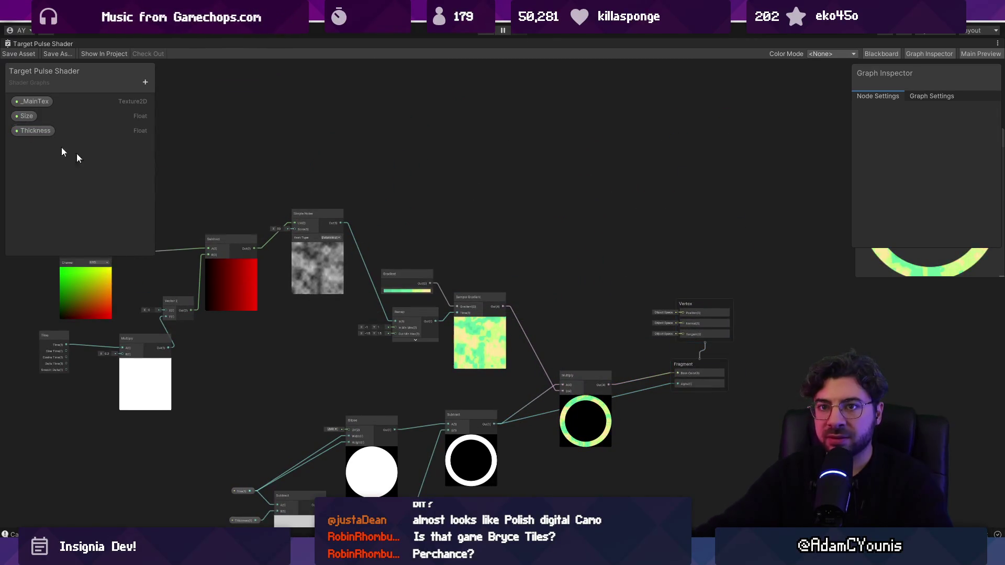
{"action": "double_click", "coordinate": [21, 44]}
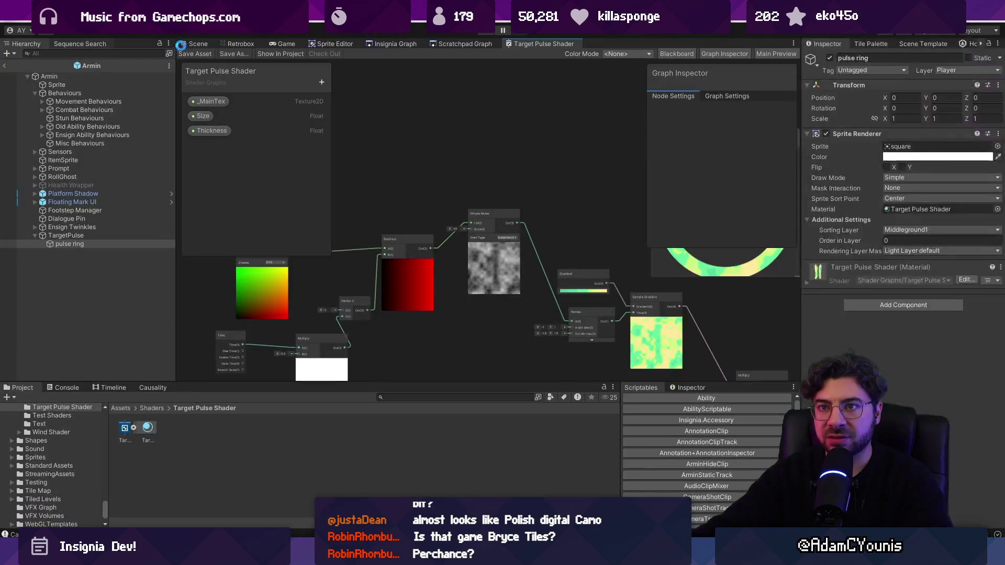
{"action": "left_click", "coordinate": [204, 45]}
{"action": "scroll", "coordinate": [343, 227], "scroll_direction": "up", "scroll_amount": 1}
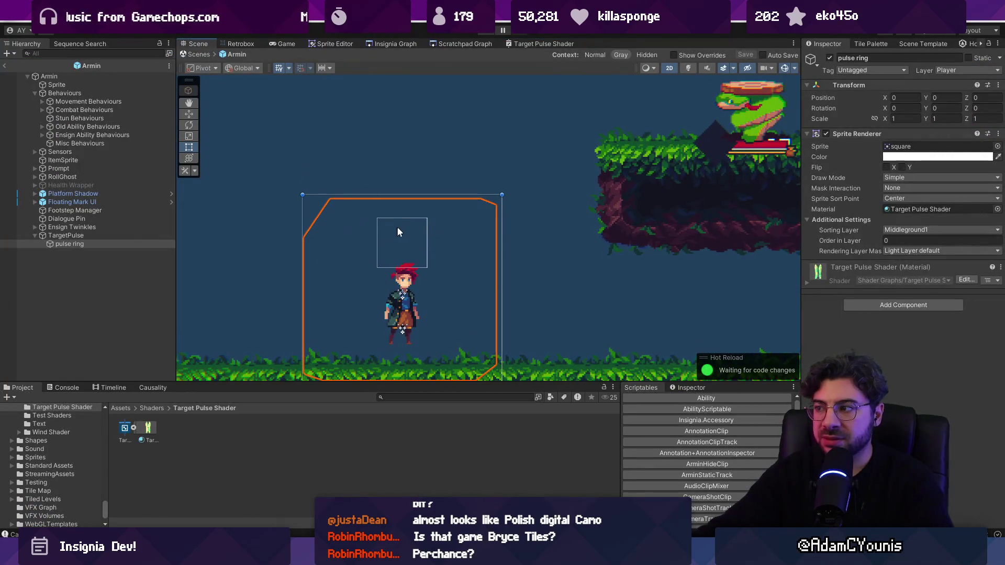
{"action": "key", "text": "2"}
{"action": "key", "text": "2"}
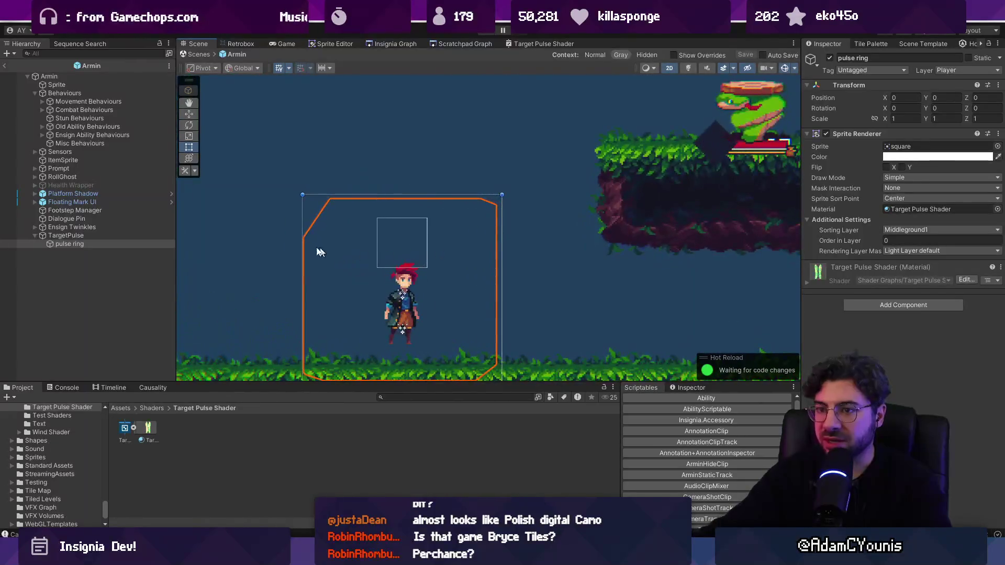
Select the pulse ring object and inspect its material and colour settings
{"action": "left_click", "coordinate": [101, 230]}
{"action": "left_click", "coordinate": [103, 242]}
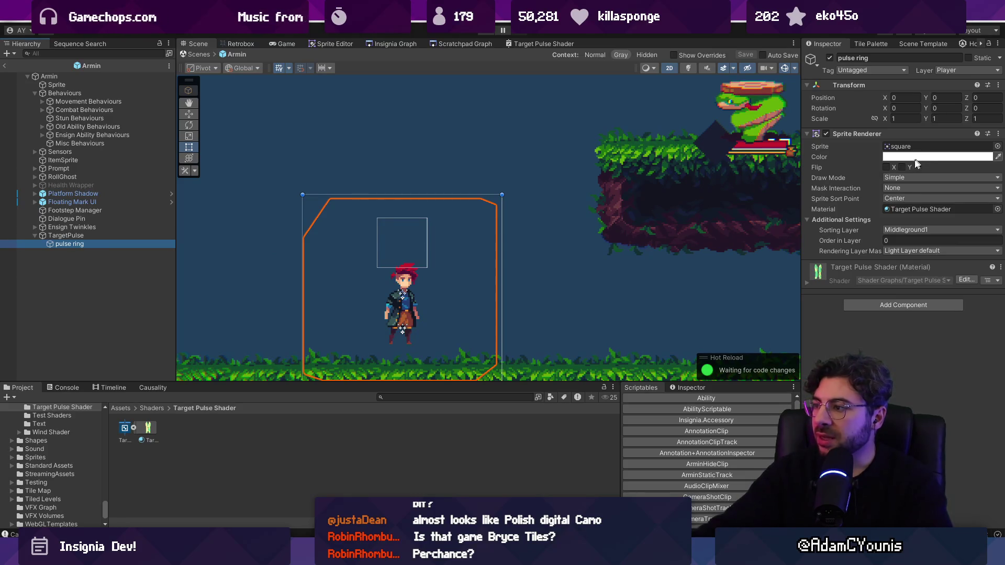
{"action": "left_click", "coordinate": [922, 209]}
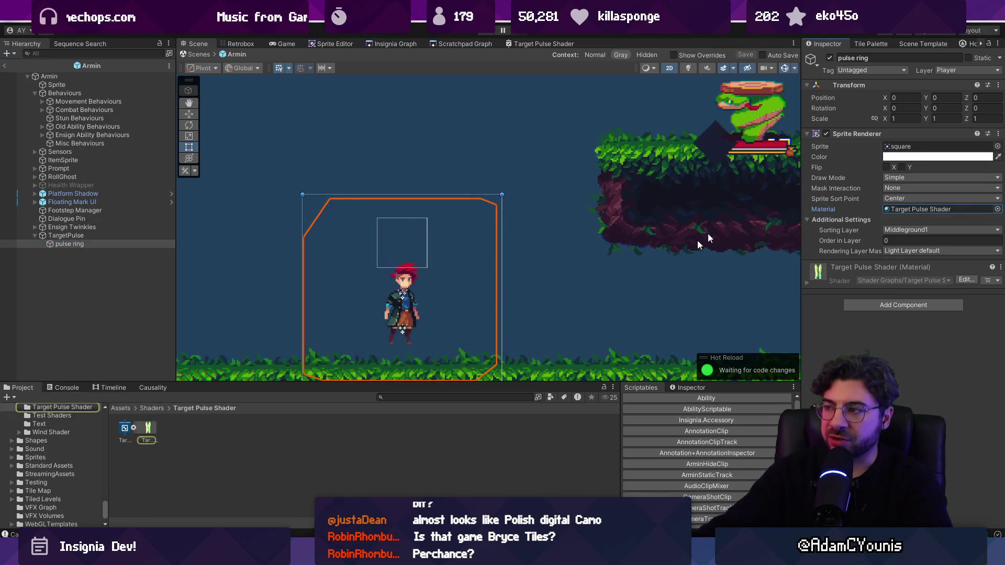
{"action": "left_click", "coordinate": [89, 235]}
{"action": "left_click", "coordinate": [94, 243]}
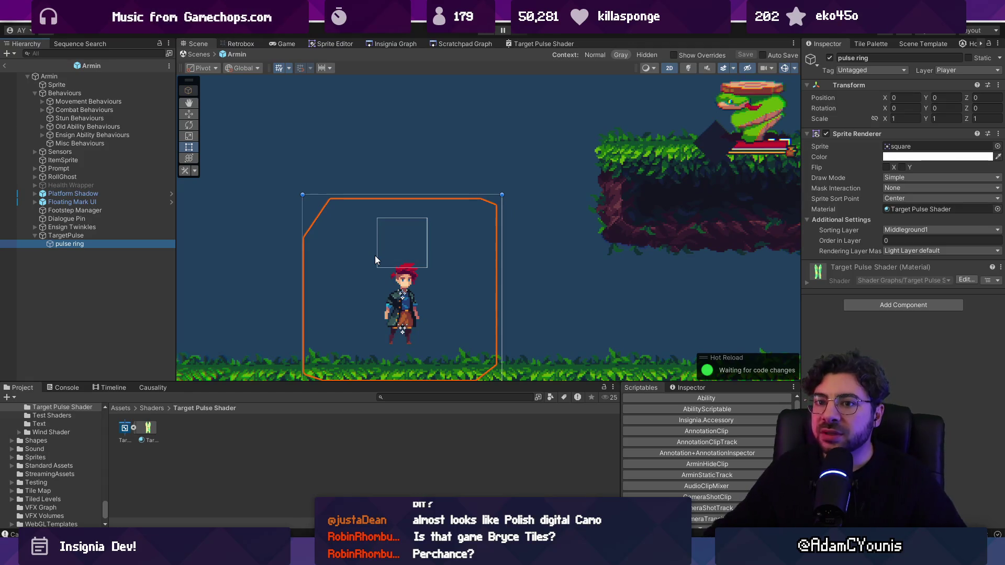
{"action": "left_click", "coordinate": [983, 158]}
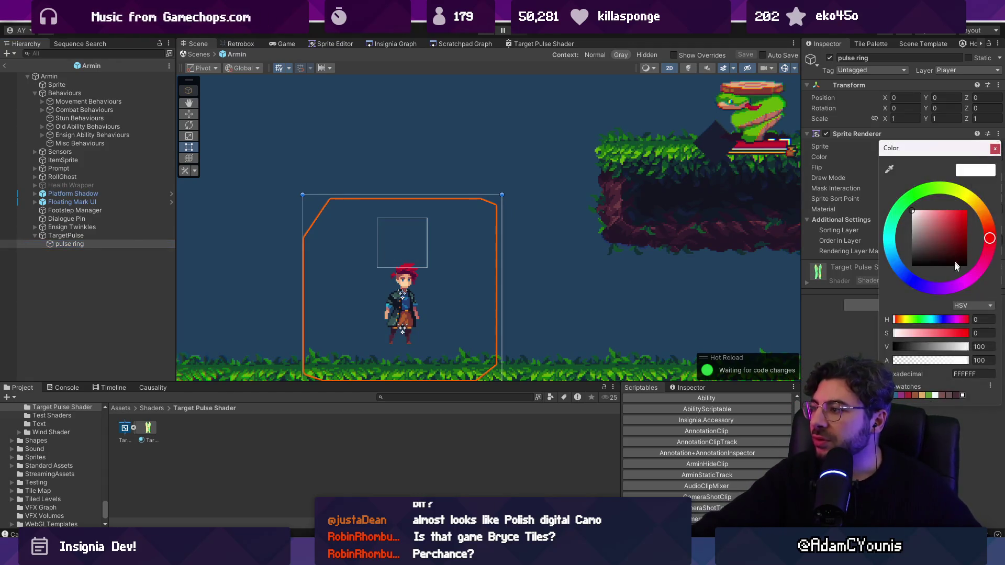
{"action": "left_click", "coordinate": [995, 149]}
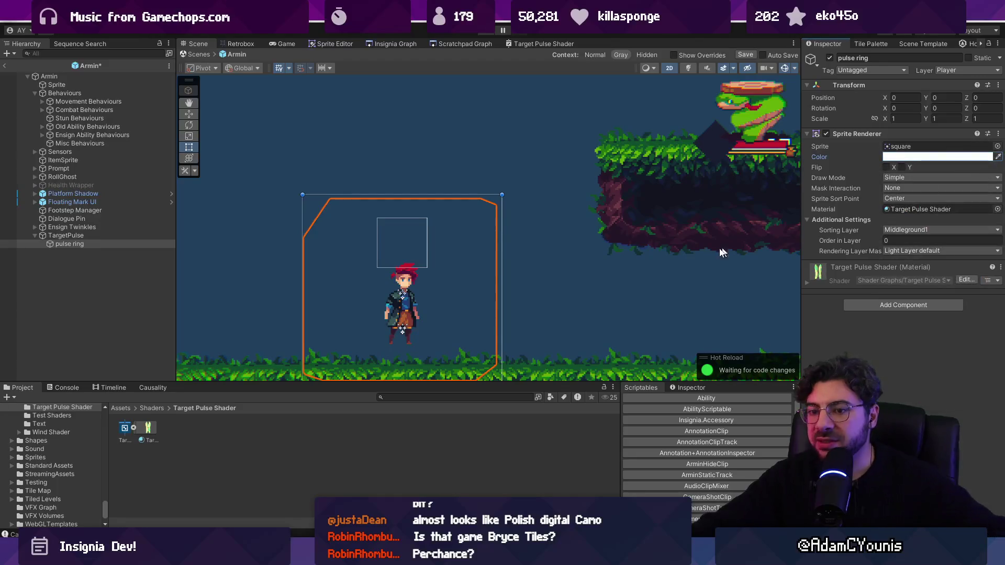
Rearrange the graph inspector and preview so the full ring shows
{"action": "left_click", "coordinate": [528, 45]}
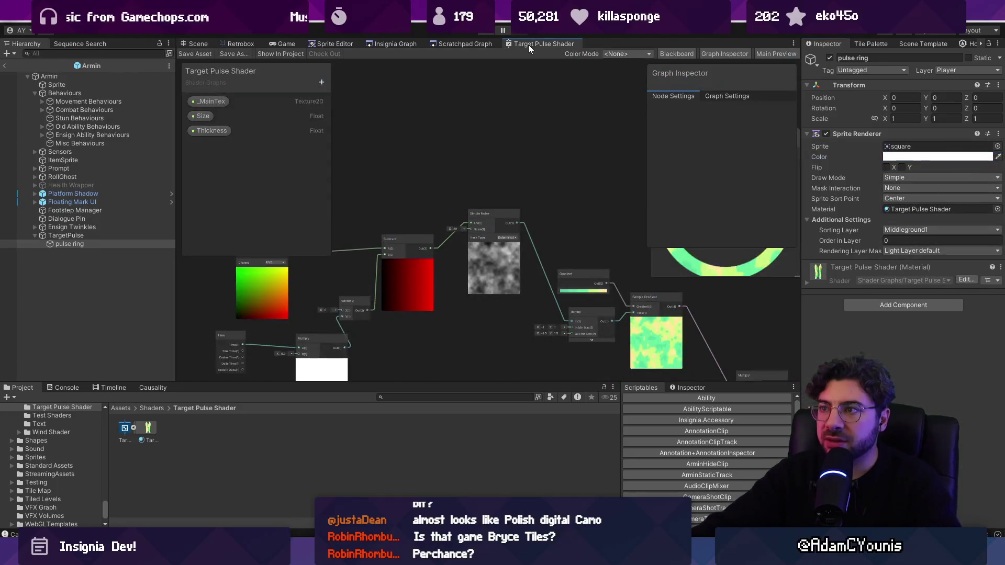
{"action": "scroll", "coordinate": [518, 175], "scroll_direction": "down", "scroll_amount": 3}
{"action": "scroll", "coordinate": [379, 304], "scroll_direction": "up", "scroll_amount": 8}
{"action": "scroll", "coordinate": [592, 207], "scroll_direction": "down", "scroll_amount": 2}
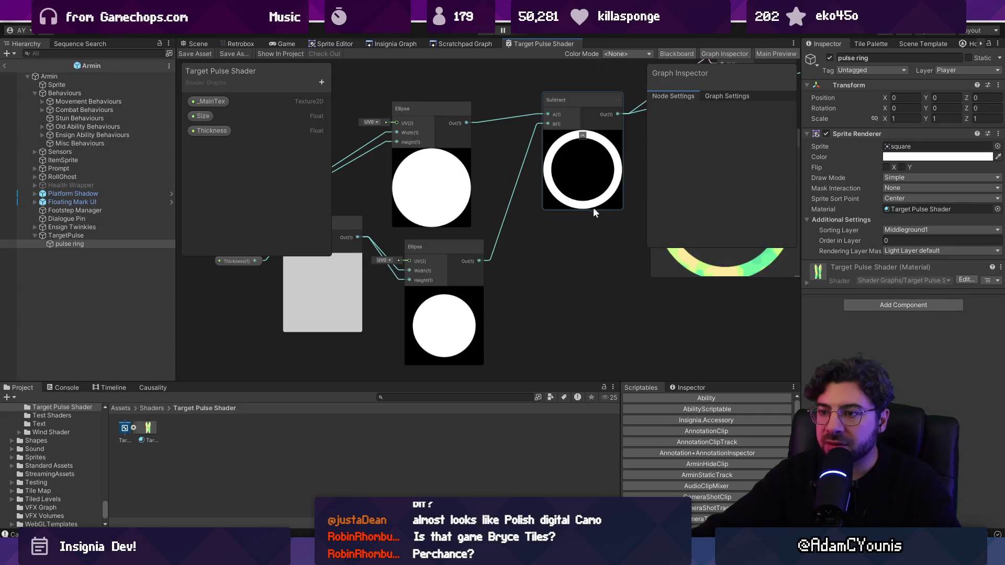
{"action": "scroll", "coordinate": [487, 238], "scroll_direction": "up", "scroll_amount": 6}
{"action": "scroll", "coordinate": [486, 237], "scroll_direction": "down", "scroll_amount": 1}
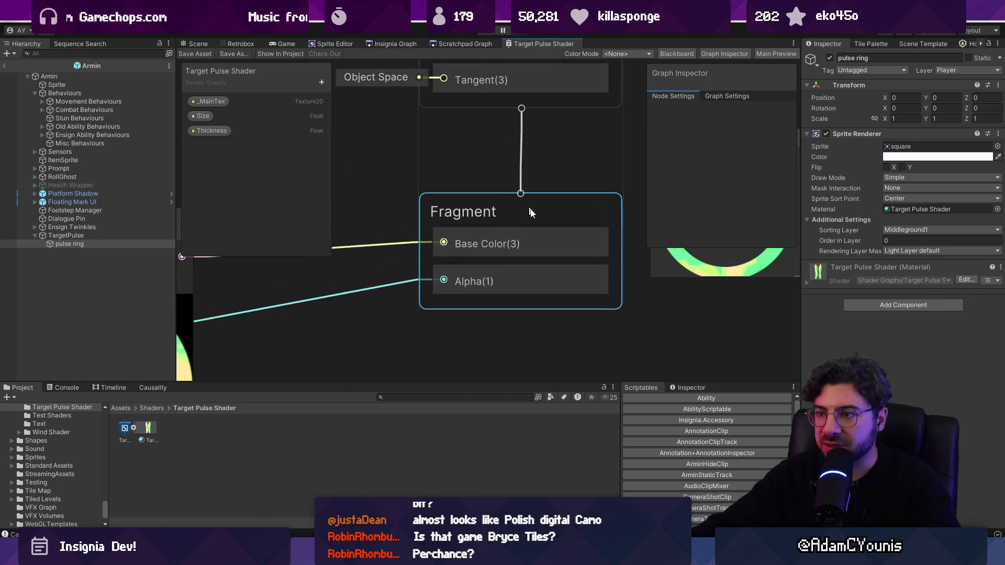
{"action": "scroll", "coordinate": [512, 290], "scroll_direction": "up", "scroll_amount": 1}
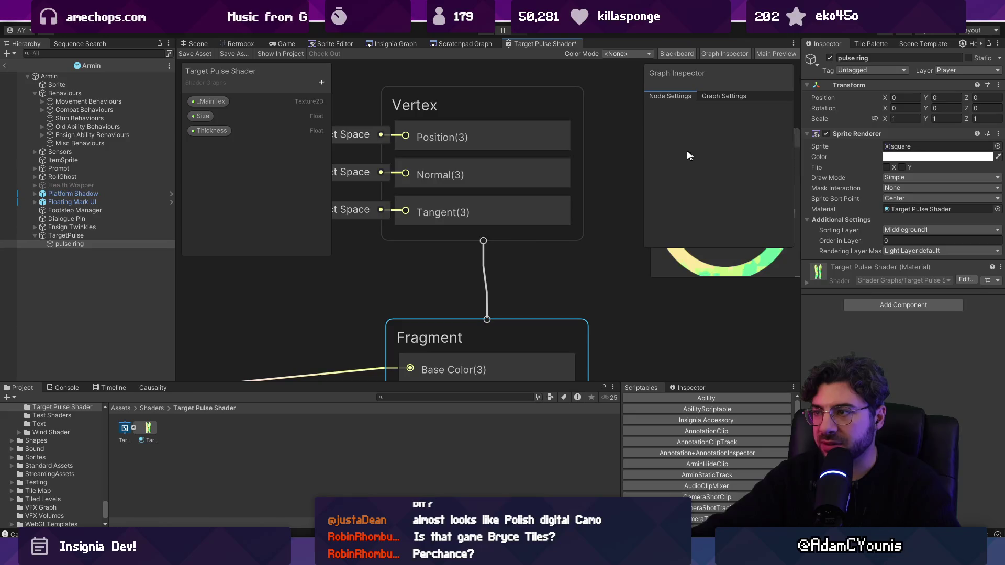
{"action": "left_click_drag", "start_coordinate": [687, 150], "coordinate": [627, 150]}
{"action": "left_click_drag", "start_coordinate": [750, 132], "coordinate": [755, 261]}
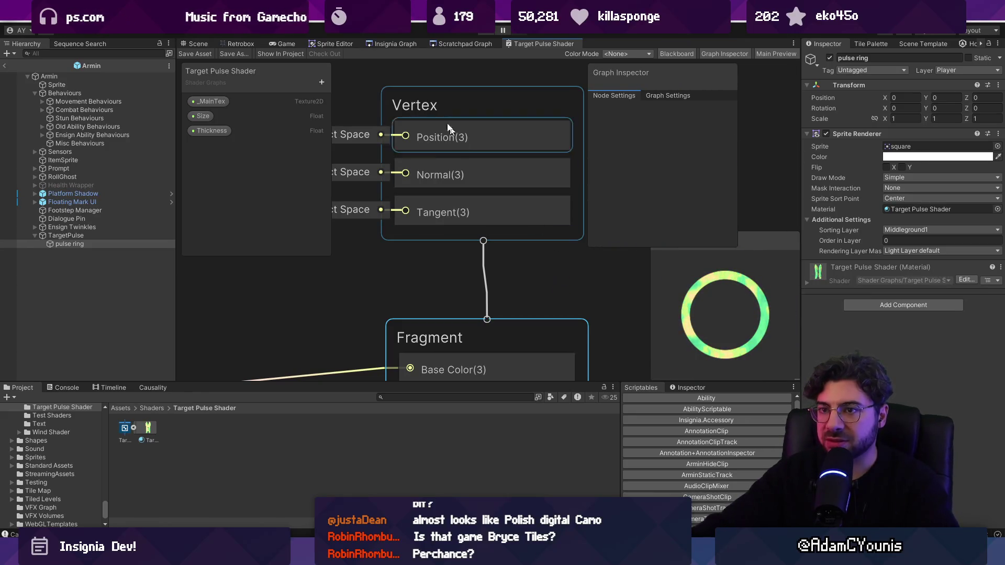
Expand the pulse ring's material properties in the Scene's Inspector
{"action": "left_click", "coordinate": [197, 43]}
{"action": "scroll", "coordinate": [397, 254], "scroll_direction": "up", "scroll_amount": 1}
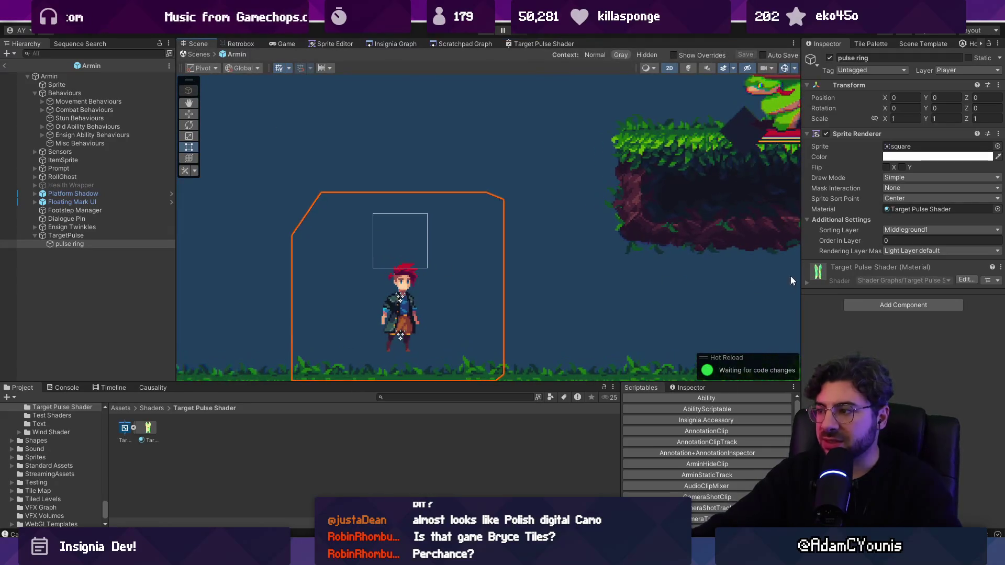
{"action": "left_click", "coordinate": [812, 283]}
{"action": "right_click", "coordinate": [197, 428]}
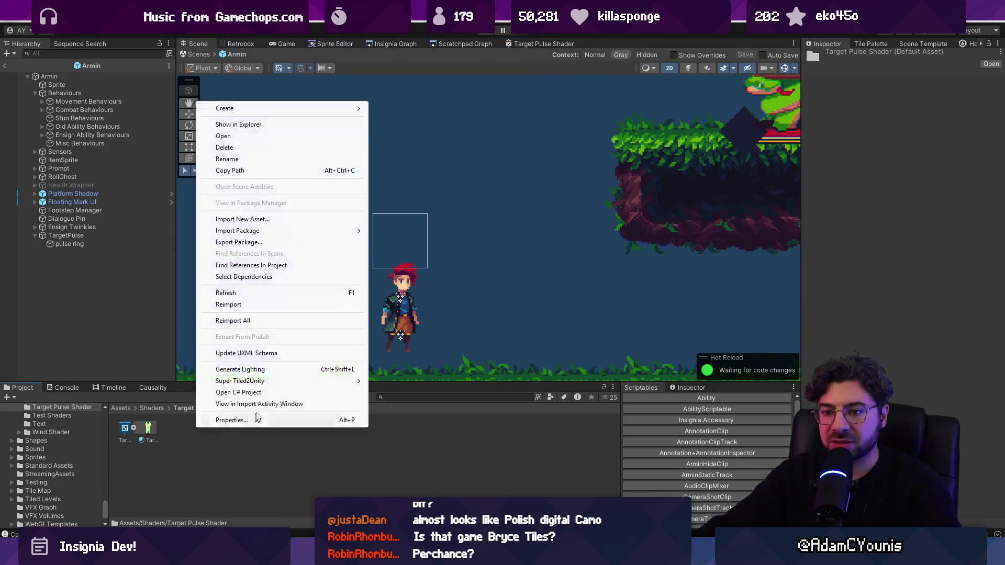
Create a new material in the shader folder named 'Target Pulse Shader'
{"action": "mouse_move", "coordinate": [327, 108]}
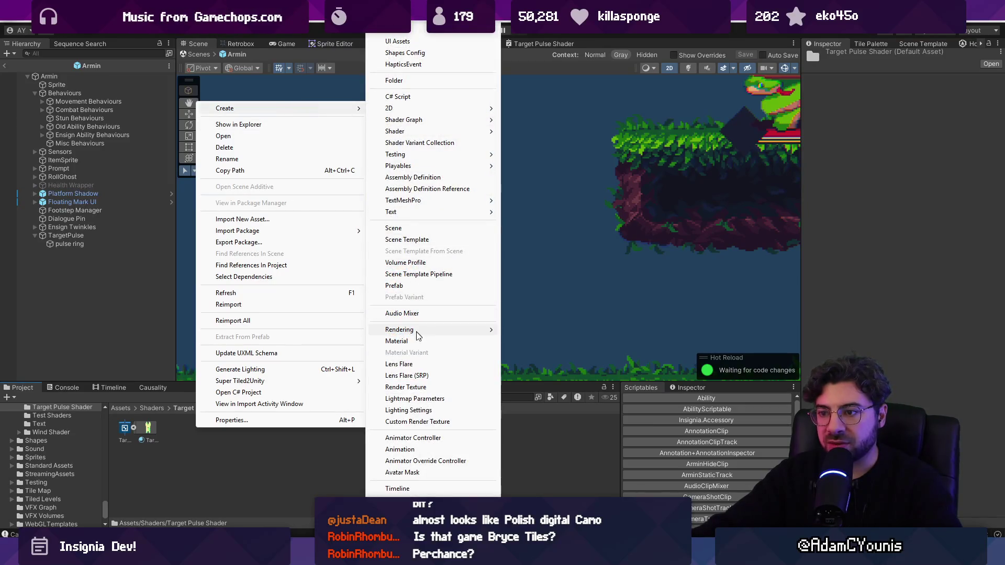
{"action": "left_click", "coordinate": [397, 341]}
{"action": "left_click", "coordinate": [126, 434]}
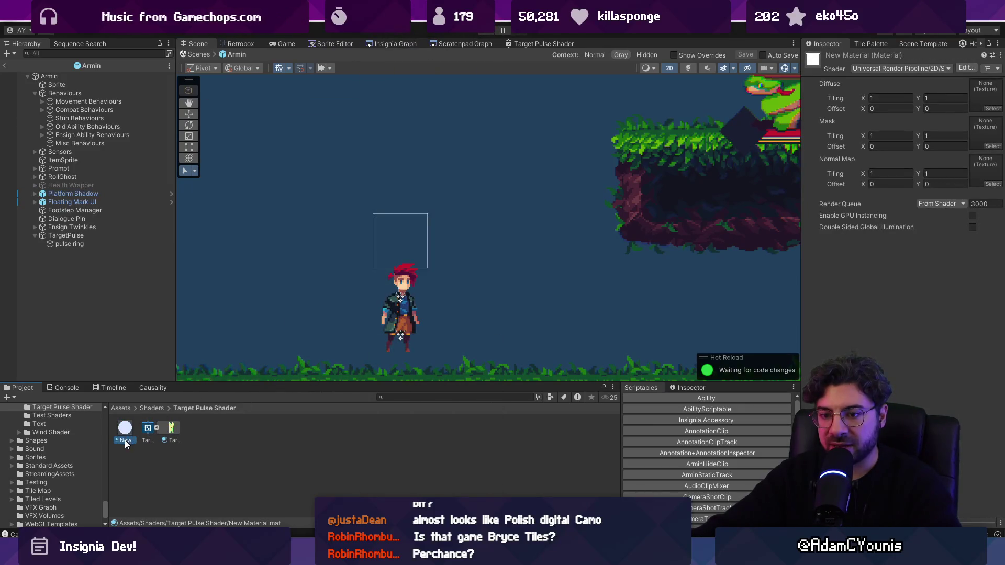
{"action": "double_click", "coordinate": [143, 441]}
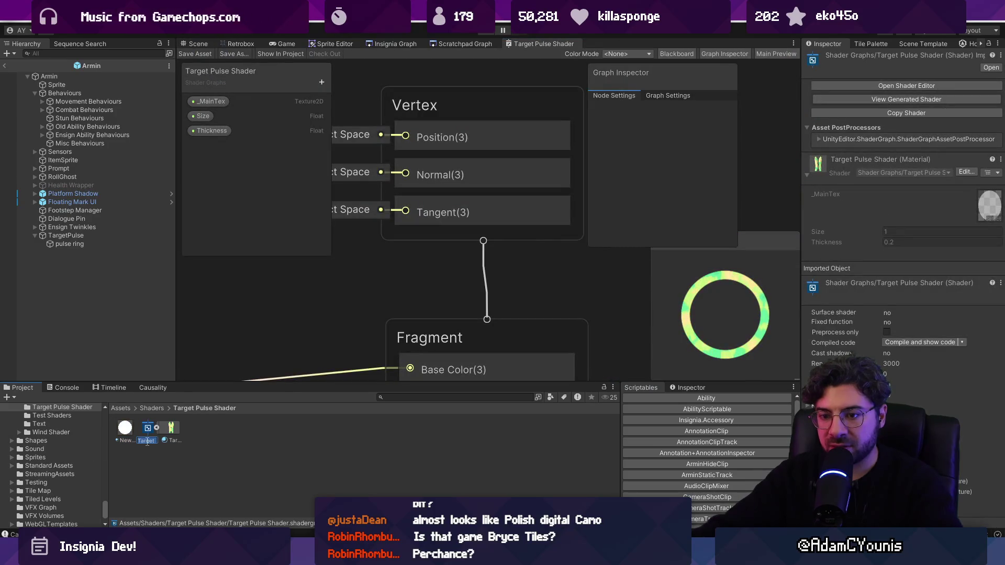
{"action": "left_click", "coordinate": [127, 443]}
{"action": "type", "text": "Target Pulse Shader"}
{"action": "key", "text": "Return"}
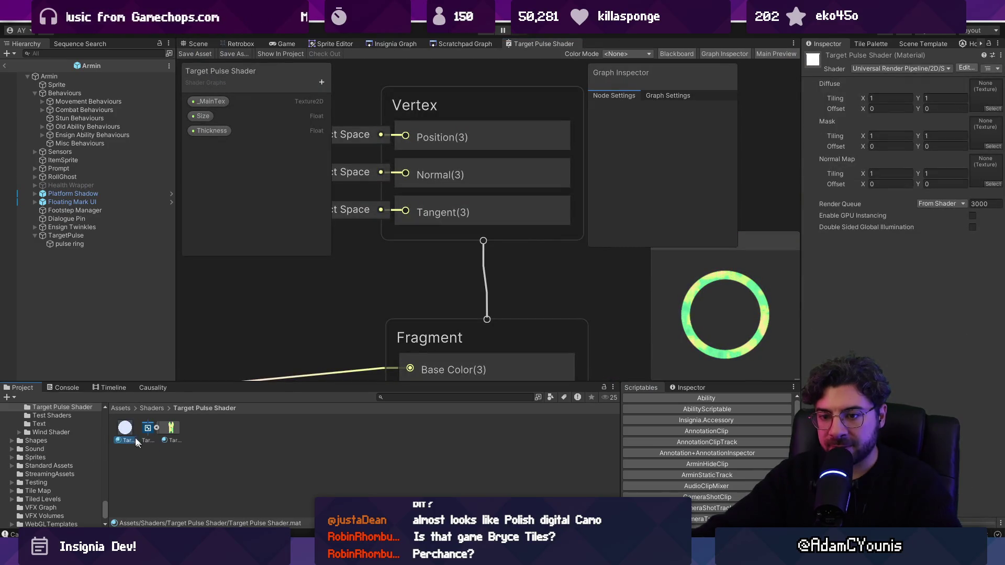
Assign the Target Pulse Shader material to the pulse ring and raise its Size to about 1.15
{"action": "left_click", "coordinate": [83, 242]}
{"action": "mouse_move", "coordinate": [125, 428]}
{"action": "left_mouse_down"}
{"action": "mouse_move", "coordinate": [763, 168]}
{"action": "mouse_move", "coordinate": [942, 209]}
{"action": "left_mouse_up"}
{"action": "left_click", "coordinate": [199, 44]}
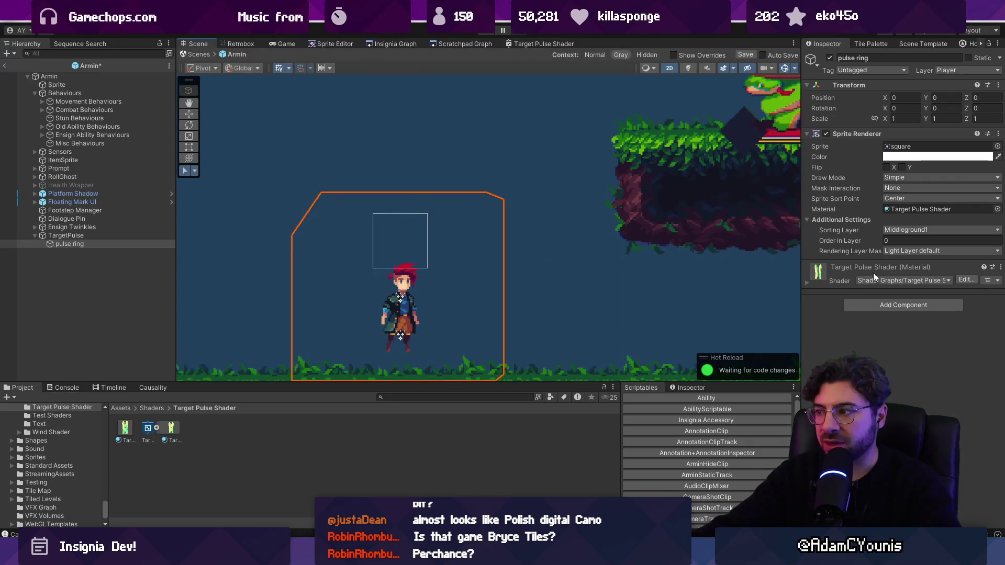
{"action": "left_click", "coordinate": [837, 284]}
{"action": "mouse_move", "coordinate": [865, 335]}
{"action": "left_mouse_down"}
{"action": "mouse_move", "coordinate": [878, 336]}
{"action": "mouse_move", "coordinate": [869, 336]}
{"action": "left_mouse_up"}
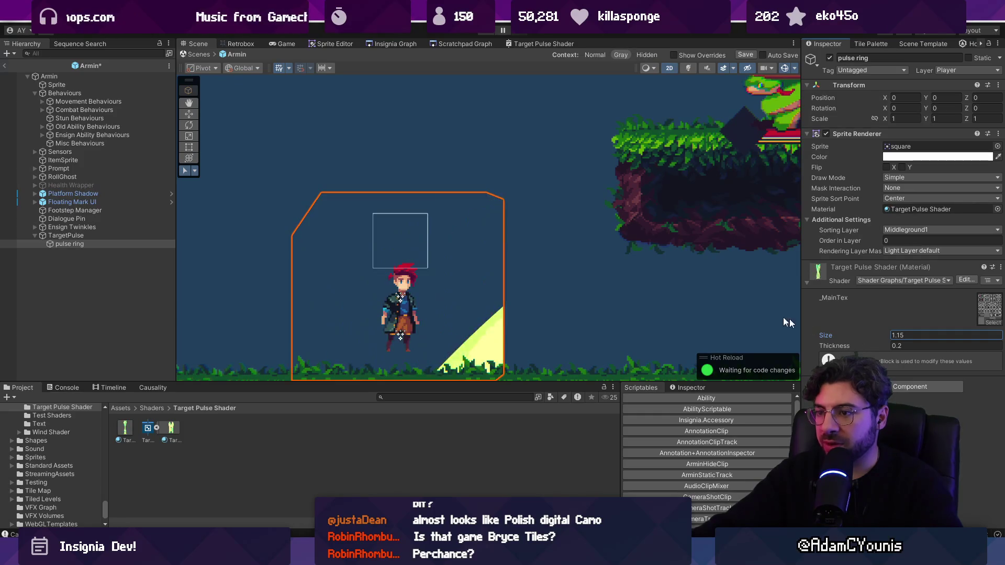
{"action": "left_click", "coordinate": [542, 44]}
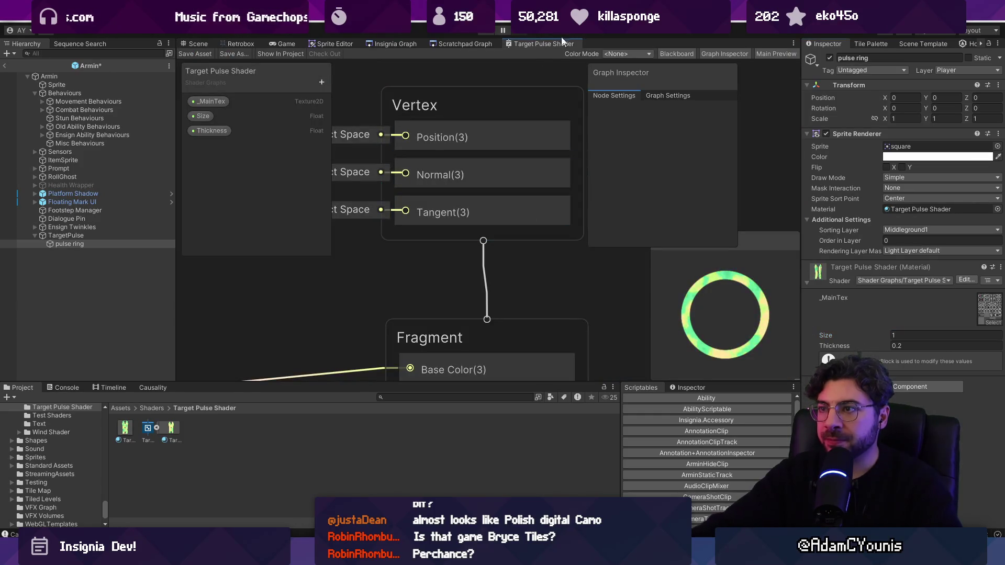
{"action": "double_click", "coordinate": [548, 43]}
Pan the graph and reposition the lower Subtract node
{"action": "scroll", "coordinate": [544, 226], "scroll_direction": "down", "scroll_amount": 5}
{"action": "mouse_move", "coordinate": [198, 323]}
{"action": "left_mouse_down"}
{"action": "mouse_move", "coordinate": [441, 271]}
{"action": "mouse_move", "coordinate": [534, 373]}
{"action": "left_mouse_up"}
{"action": "scroll", "coordinate": [441, 272], "scroll_direction": "up", "scroll_amount": 4}
{"action": "scroll", "coordinate": [405, 249], "scroll_direction": "down", "scroll_amount": 3}
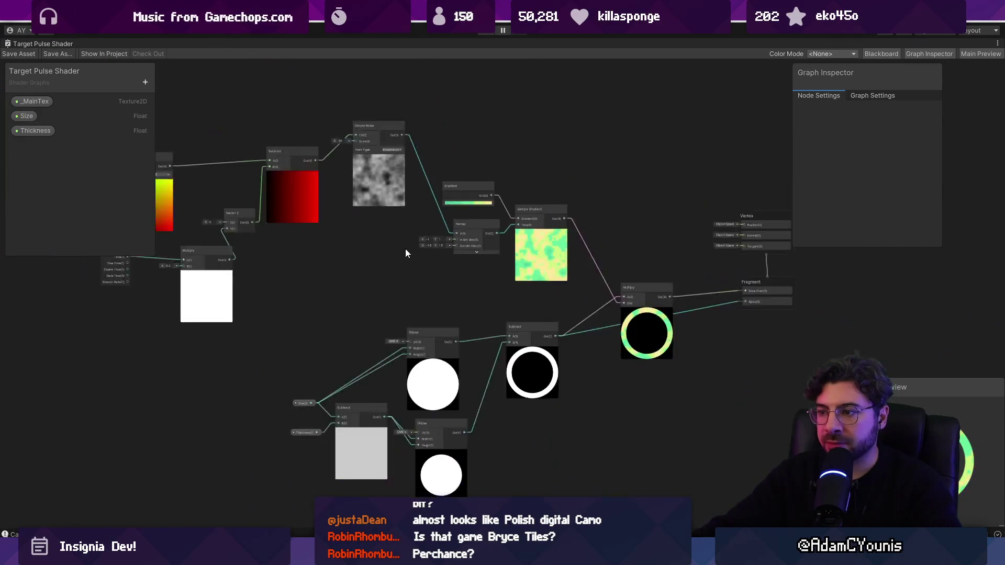
{"action": "scroll", "coordinate": [350, 428], "scroll_direction": "up", "scroll_amount": 3}
{"action": "mouse_move", "coordinate": [351, 428]}
{"action": "left_mouse_down"}
{"action": "mouse_move", "coordinate": [253, 432]}
{"action": "mouse_move", "coordinate": [375, 460]}
{"action": "left_mouse_up"}
Add a UV node feeding both Ellipse UV inputs, save, and set the ring's Size to 1.39
{"action": "right_click", "coordinate": [277, 219]}
{"action": "left_click", "coordinate": [314, 229]}
{"action": "type", "text": "uv"}
{"action": "key", "text": "Return"}
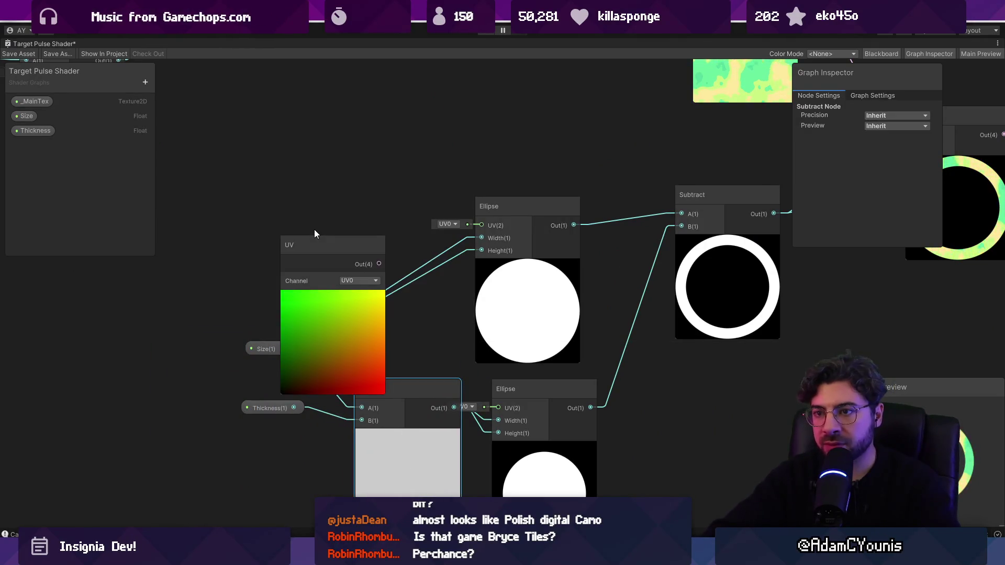
{"action": "left_click_drag", "start_coordinate": [379, 264], "coordinate": [476, 225]}
{"action": "mouse_move", "coordinate": [347, 246]}
{"action": "left_mouse_down"}
{"action": "mouse_move", "coordinate": [344, 175]}
{"action": "mouse_move", "coordinate": [499, 408]}
{"action": "left_mouse_up"}
{"action": "left_click", "coordinate": [18, 53]}
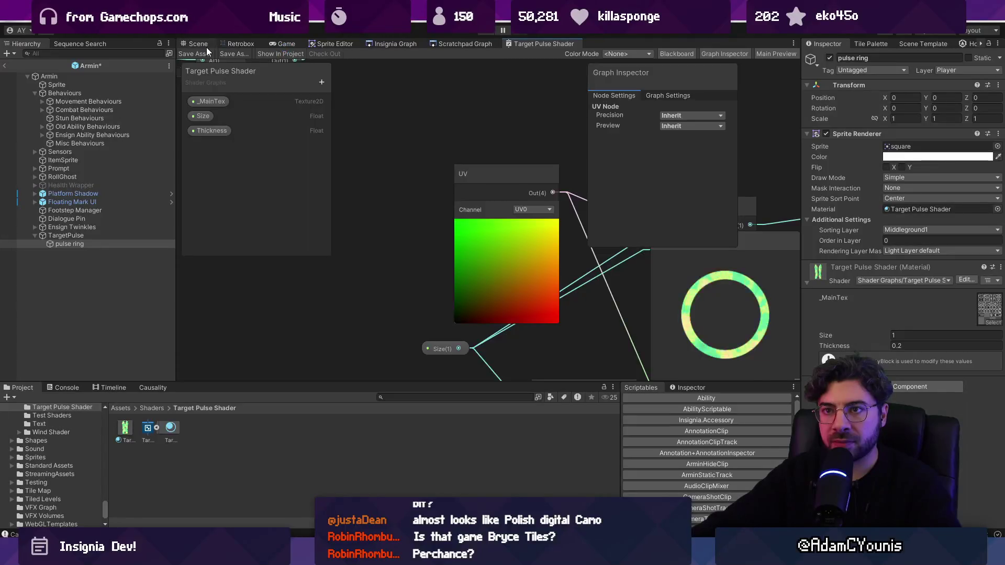
{"action": "left_click", "coordinate": [205, 45]}
{"action": "left_click_drag", "start_coordinate": [850, 337], "coordinate": [858, 340]}
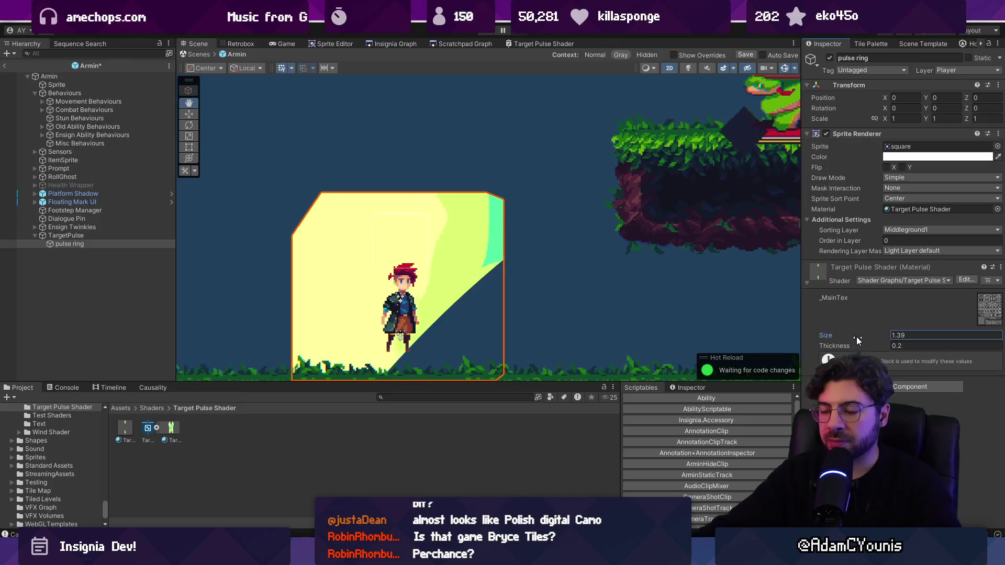
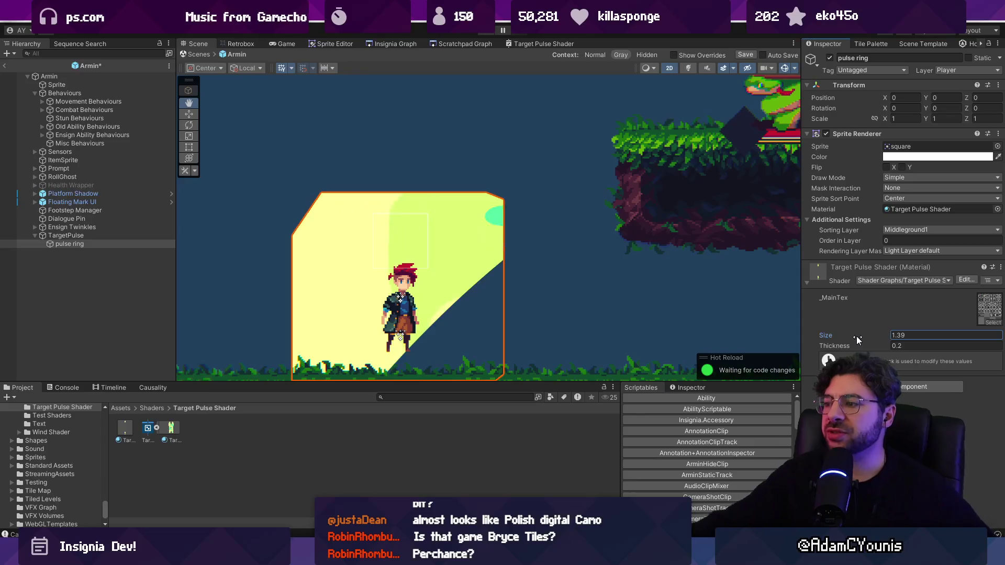
Maximize the shader graph and add an Object node beside the UV node
{"action": "double_click", "coordinate": [533, 42]}
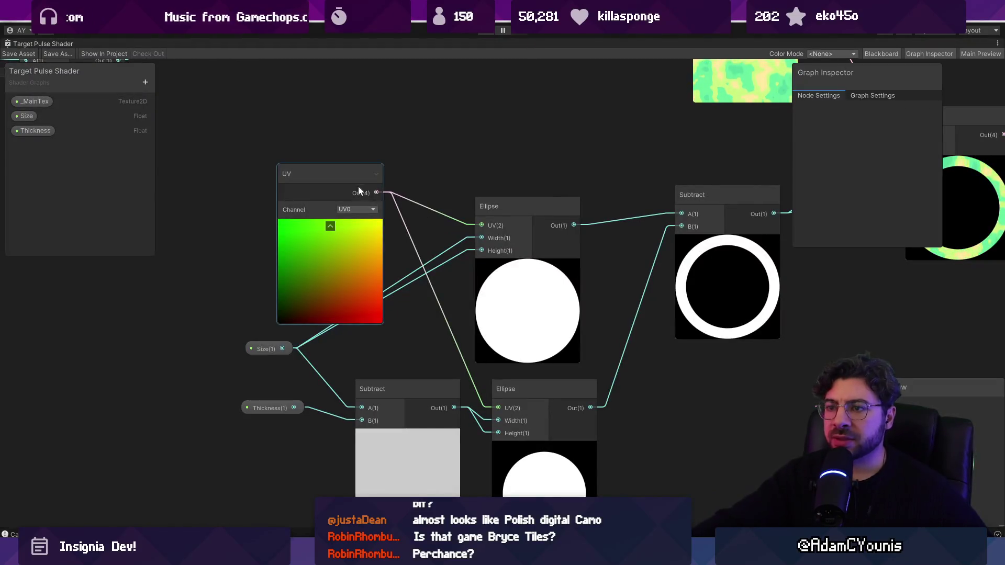
{"action": "left_click_drag", "start_coordinate": [358, 186], "coordinate": [270, 123]}
{"action": "right_click", "coordinate": [335, 115]}
{"action": "left_click", "coordinate": [358, 119]}
{"action": "type", "text": "position"}
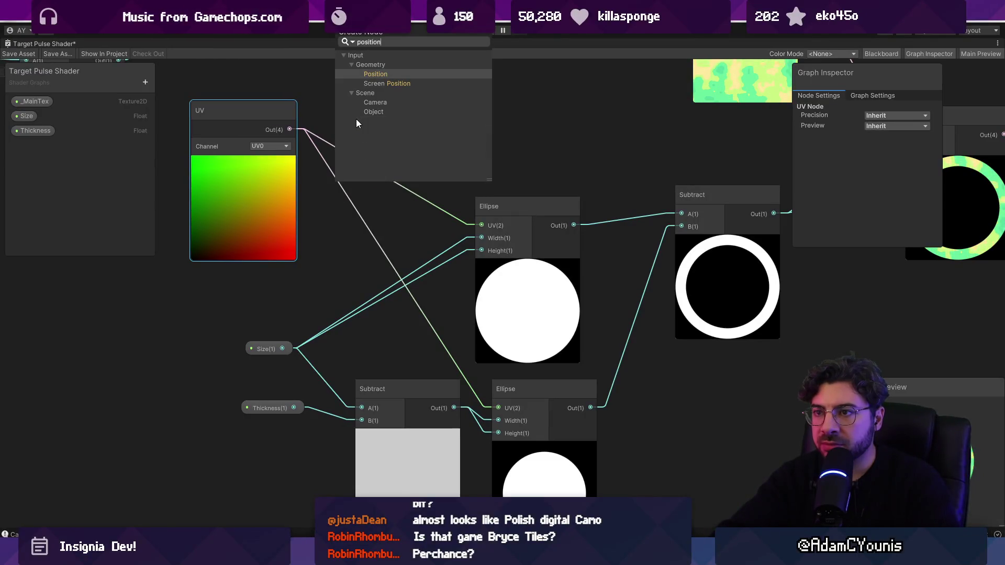
{"action": "key", "text": "Down"}
{"action": "key", "text": "Down"}
{"action": "key", "text": "Down"}
{"action": "key", "text": "Return"}
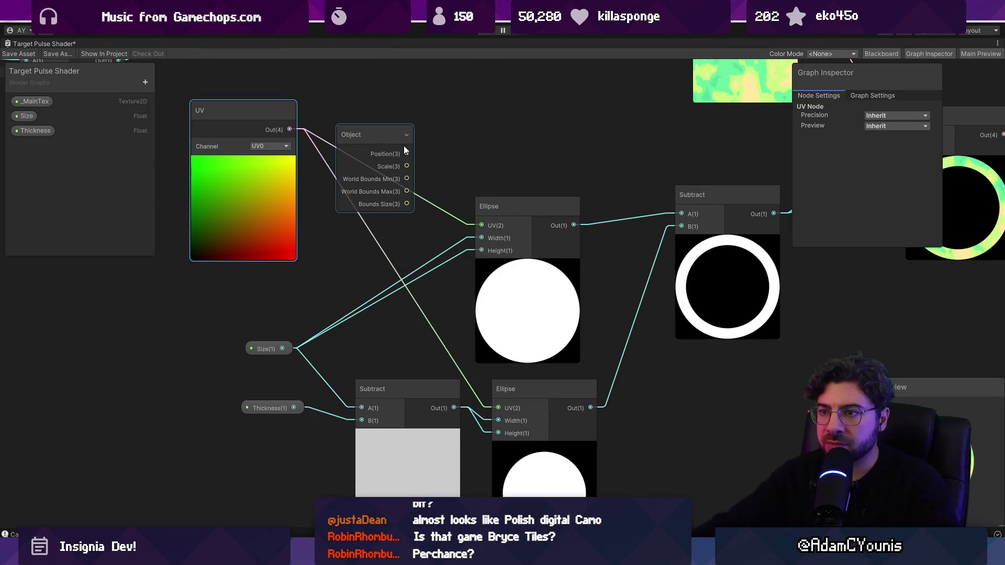
{"action": "mouse_move", "coordinate": [404, 151]}
{"action": "left_mouse_down"}
{"action": "mouse_move", "coordinate": [365, 109]}
{"action": "mouse_move", "coordinate": [362, 84]}
{"action": "left_mouse_up"}
Add UV and Object Position in an Add node and feed the sum into the lower Ellipse
{"action": "mouse_move", "coordinate": [291, 138]}
{"action": "left_mouse_down"}
{"action": "mouse_move", "coordinate": [304, 121]}
{"action": "mouse_move", "coordinate": [389, 96]}
{"action": "left_mouse_up"}
{"action": "type", "text": "add"}
{"action": "key", "text": "Return"}
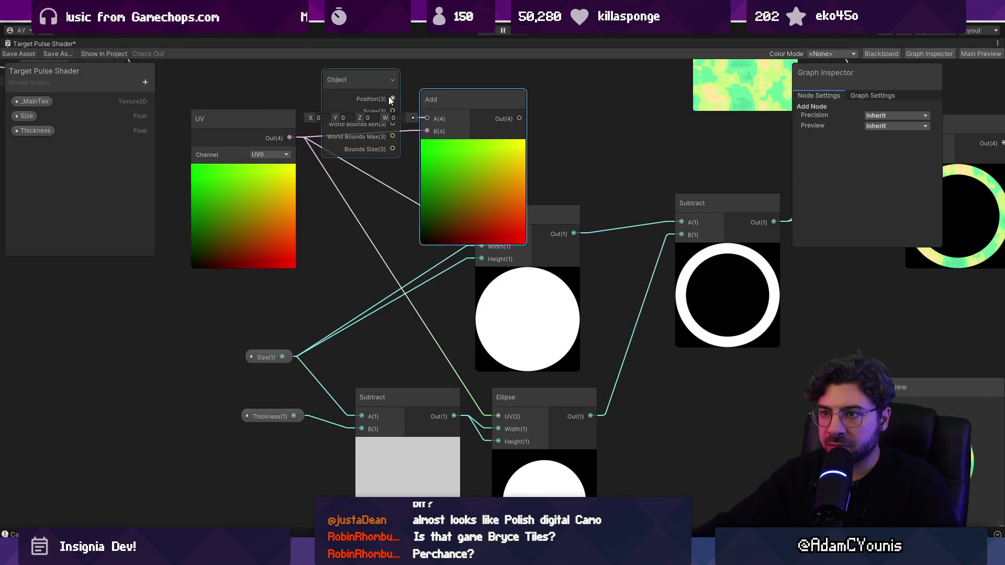
{"action": "mouse_move", "coordinate": [476, 126]}
{"action": "left_mouse_down"}
{"action": "mouse_move", "coordinate": [486, 160]}
{"action": "mouse_move", "coordinate": [478, 244]}
{"action": "mouse_move", "coordinate": [407, 234]}
{"action": "left_mouse_up"}
{"action": "left_click_drag", "start_coordinate": [292, 204], "coordinate": [155, 219]}
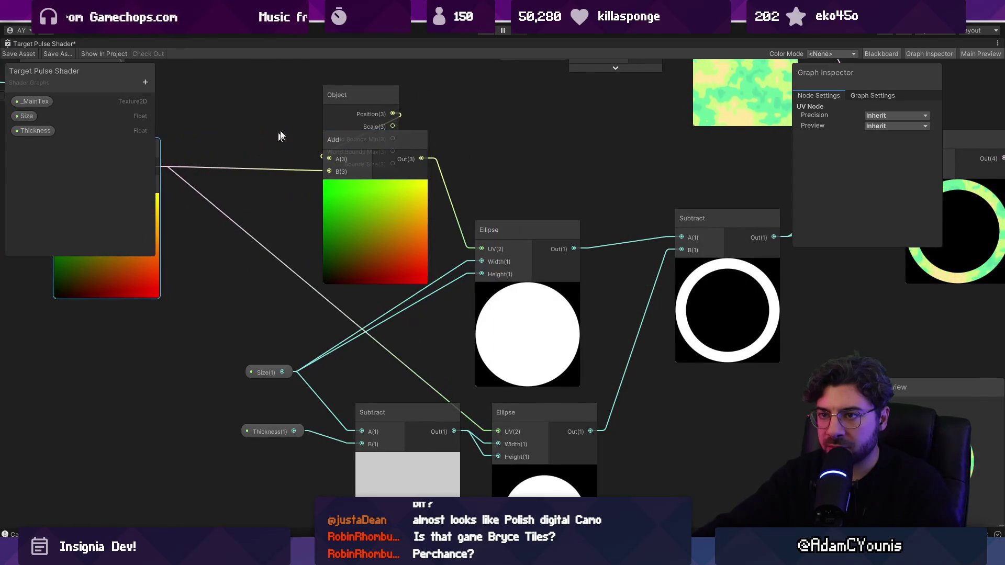
{"action": "left_click_drag", "start_coordinate": [345, 95], "coordinate": [239, 92]}
{"action": "left_click_drag", "start_coordinate": [422, 173], "coordinate": [504, 452]}
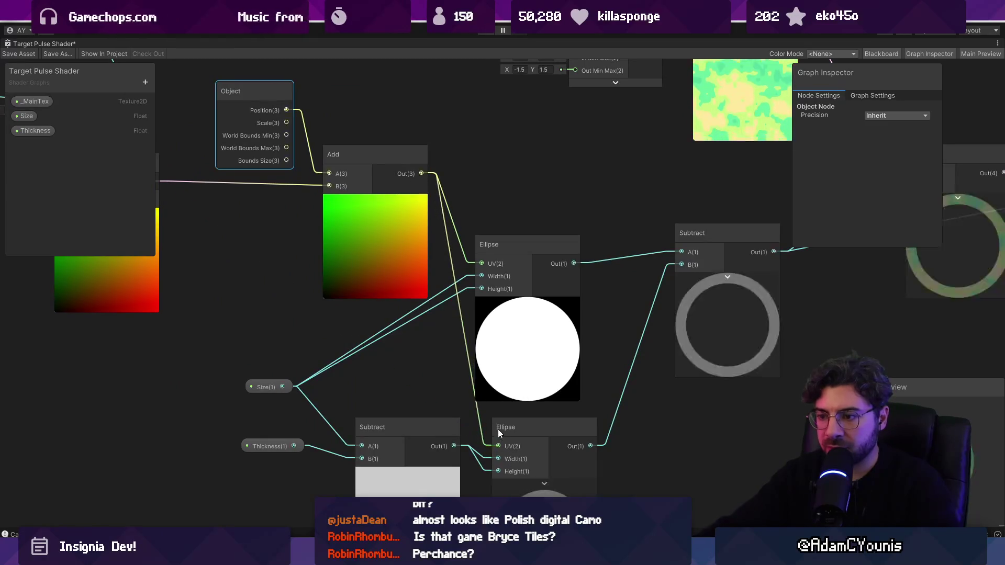
Save the shader graph, restore the docked layout, and show the Game view
{"action": "left_click", "coordinate": [24, 55]}
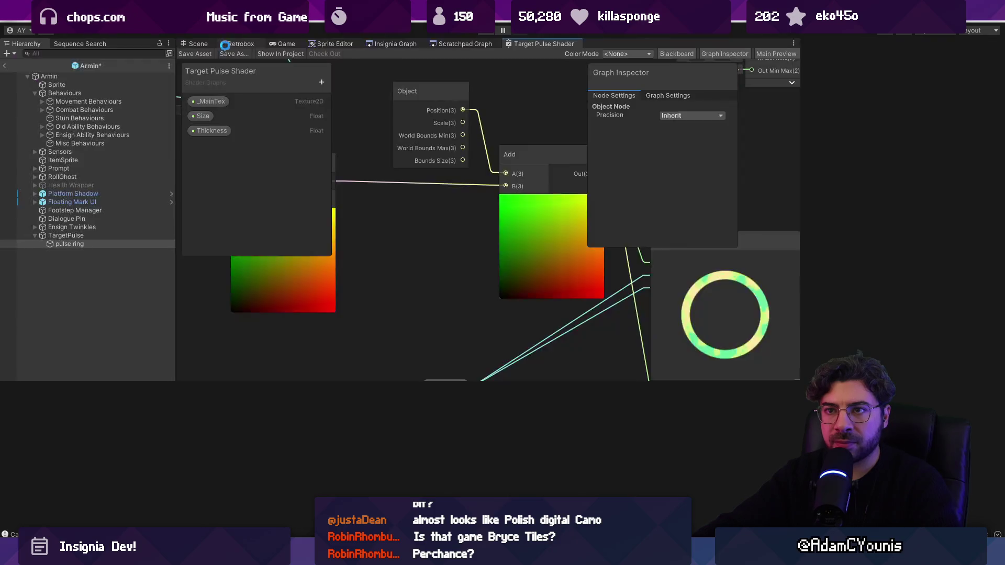
{"action": "left_click", "coordinate": [239, 43]}
{"action": "key", "text": "ctrl+p"}
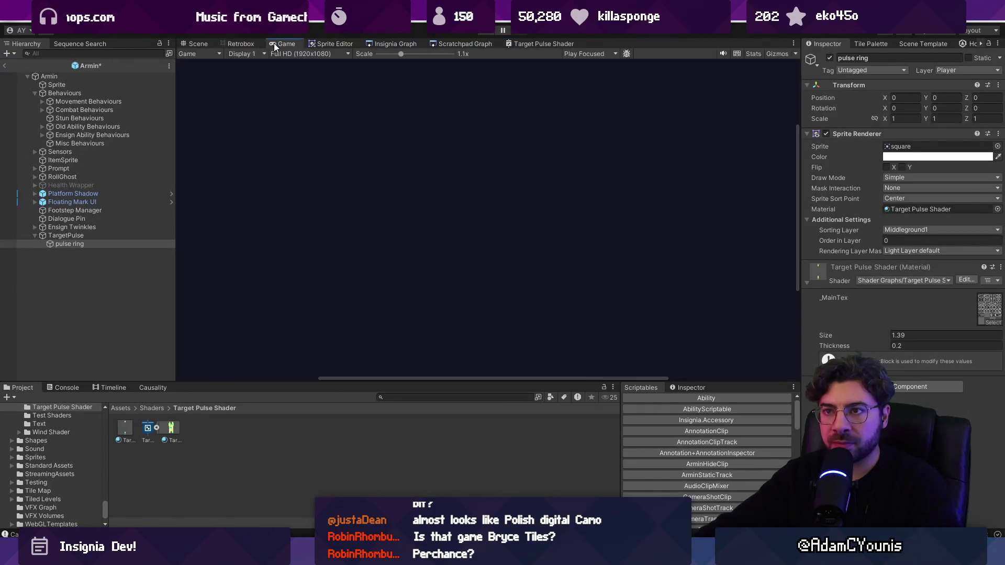
Raise the material's Size in the Scene view to enlarge the pulse ring
{"action": "left_click", "coordinate": [196, 44]}
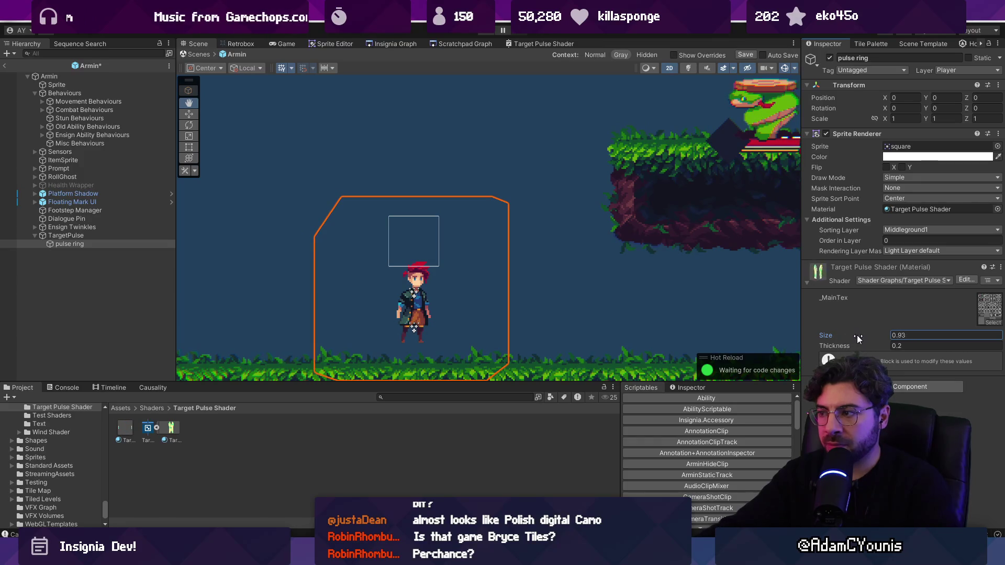
{"action": "left_click_drag", "start_coordinate": [862, 339], "coordinate": [876, 340]}
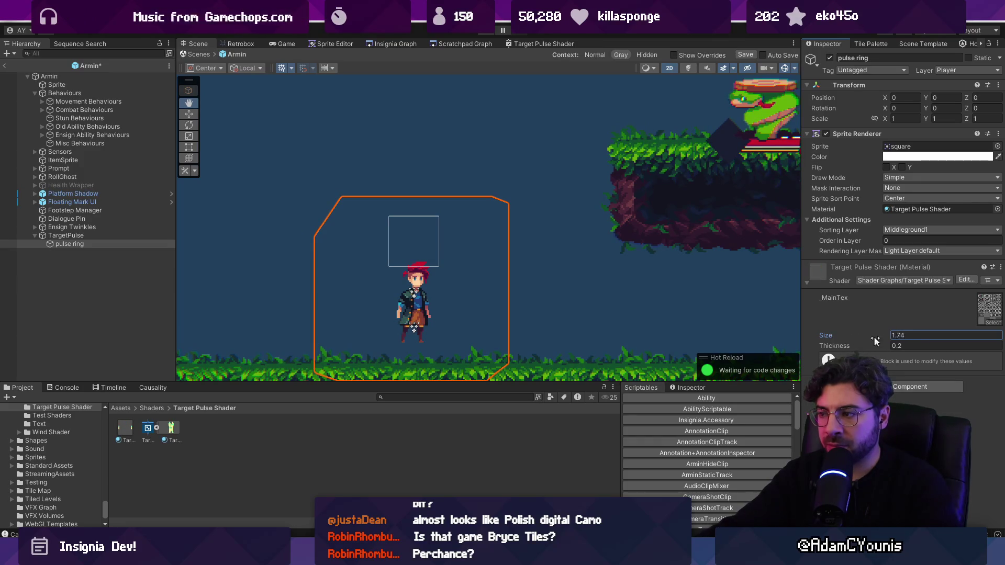
{"action": "left_click_drag", "start_coordinate": [982, 325], "coordinate": [1002, 326]}
Delete the UV, Object and Add nodes from the maximized Target Pulse Shader graph
{"action": "left_click", "coordinate": [532, 44]}
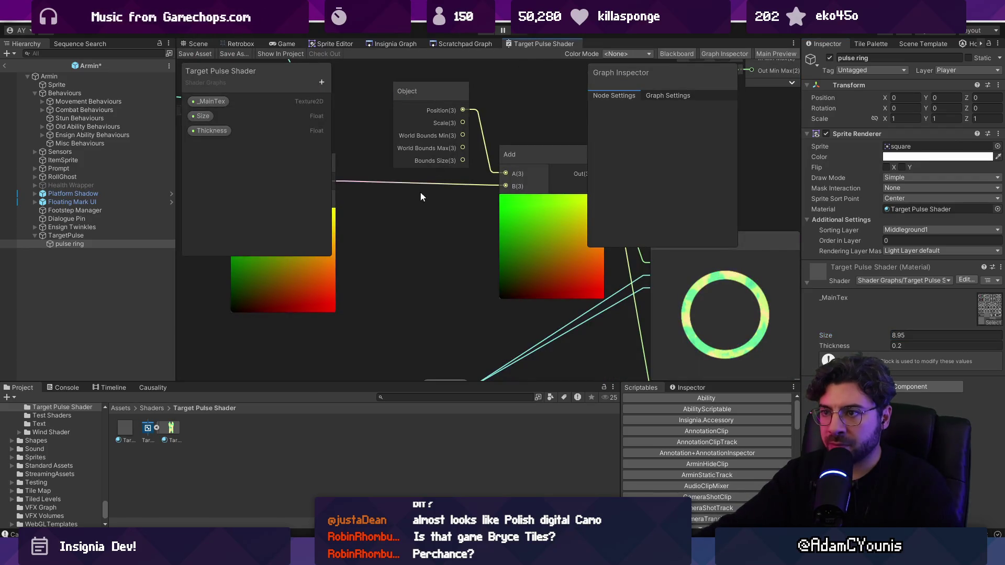
{"action": "left_click_drag", "start_coordinate": [439, 231], "coordinate": [425, 262]}
{"action": "left_click", "coordinate": [429, 130]}
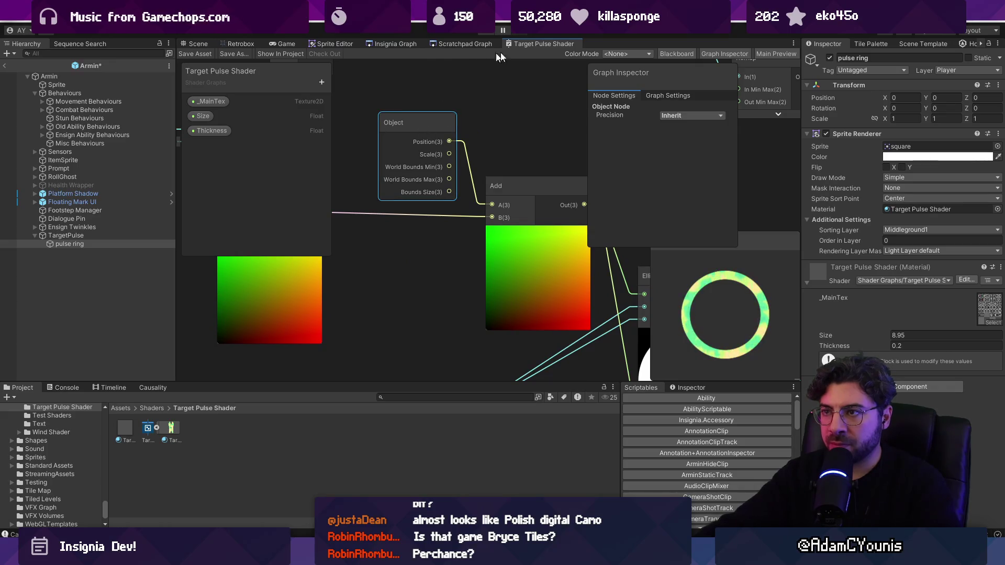
{"action": "double_click", "coordinate": [518, 43]}
{"action": "left_click", "coordinate": [431, 224], "text": "shift"}
{"action": "left_click", "coordinate": [524, 263], "text": "shift"}
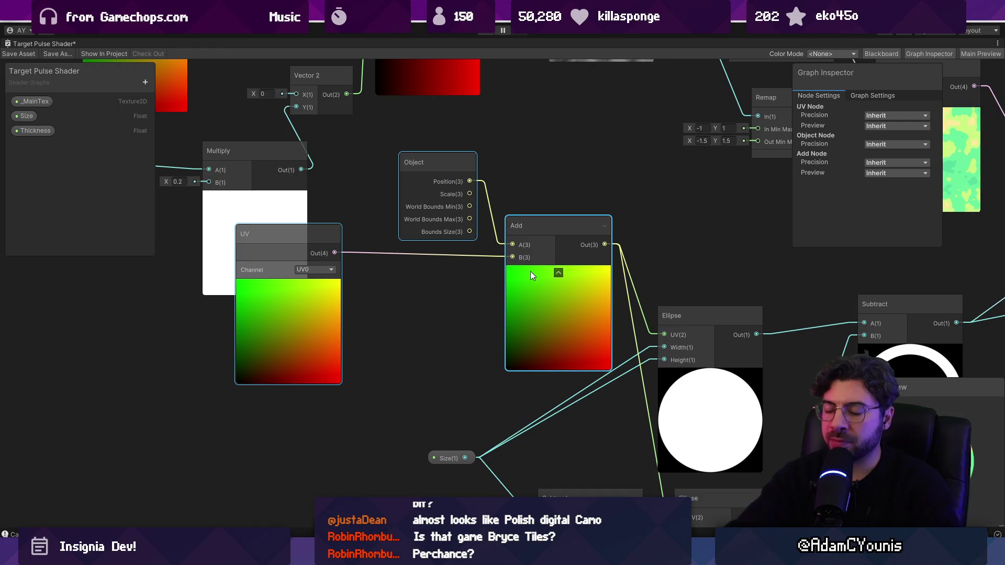
{"action": "key", "text": "Delete"}
Add a world-space Position node and wire it into both Ellipse UV inputs
{"action": "right_click", "coordinate": [476, 270]}
{"action": "left_click", "coordinate": [478, 267]}
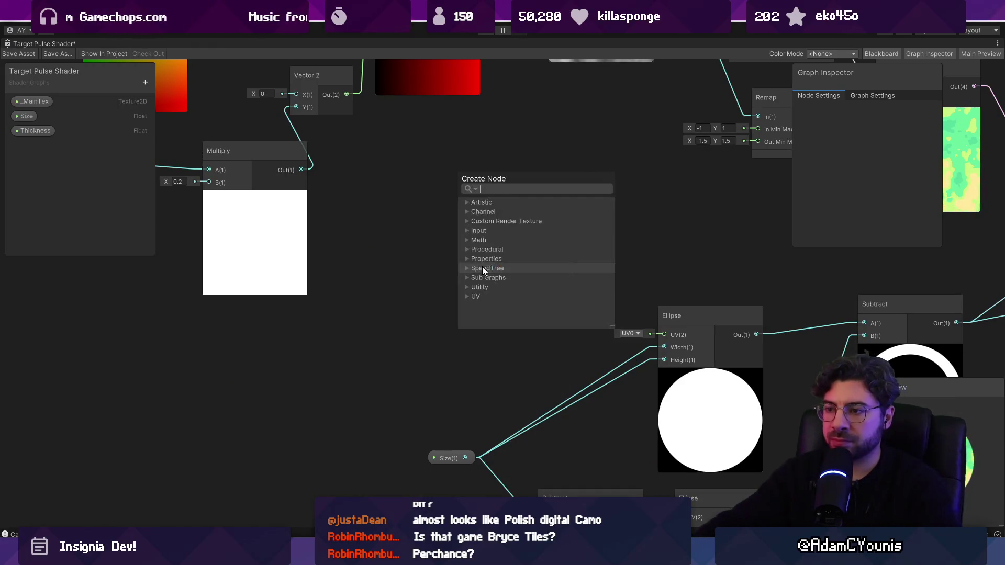
{"action": "type", "text": "position"}
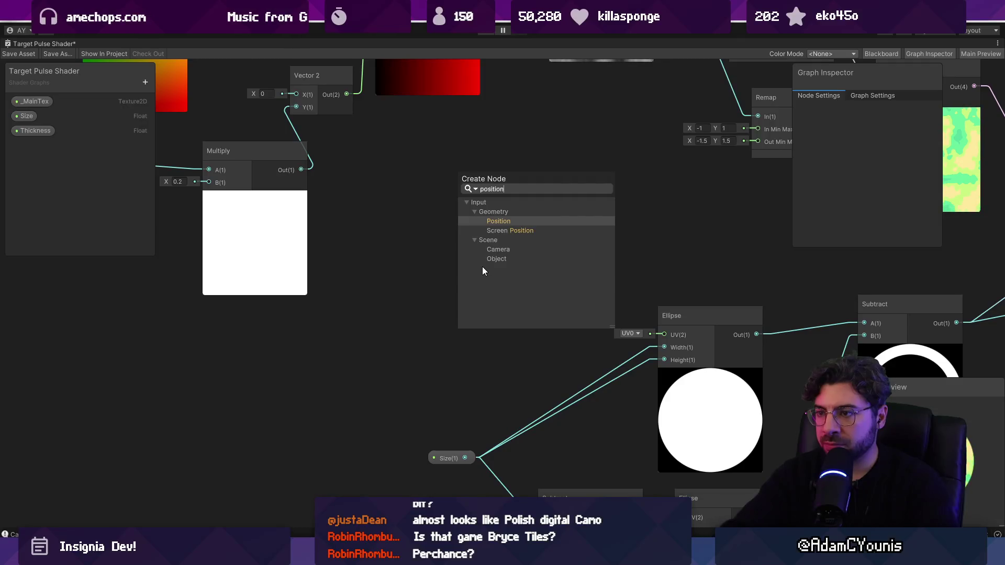
{"action": "key", "text": "Return"}
{"action": "left_click_drag", "start_coordinate": [482, 266], "coordinate": [455, 246]}
{"action": "left_click_drag", "start_coordinate": [514, 262], "coordinate": [664, 335]}
{"action": "mouse_move", "coordinate": [568, 276]}
{"action": "left_mouse_down"}
{"action": "mouse_move", "coordinate": [443, 174]}
{"action": "mouse_move", "coordinate": [525, 415]}
{"action": "mouse_move", "coordinate": [557, 416]}
{"action": "left_mouse_up"}
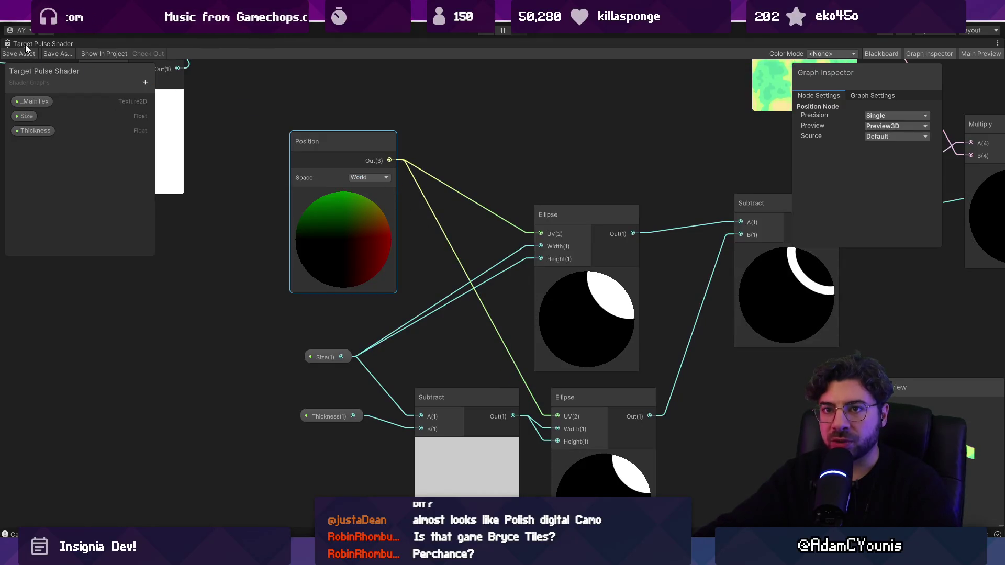
Restore the layout, slightly lower the material Size in the Scene, and return to the graph
{"action": "double_click", "coordinate": [25, 44]}
{"action": "left_click", "coordinate": [198, 44]}
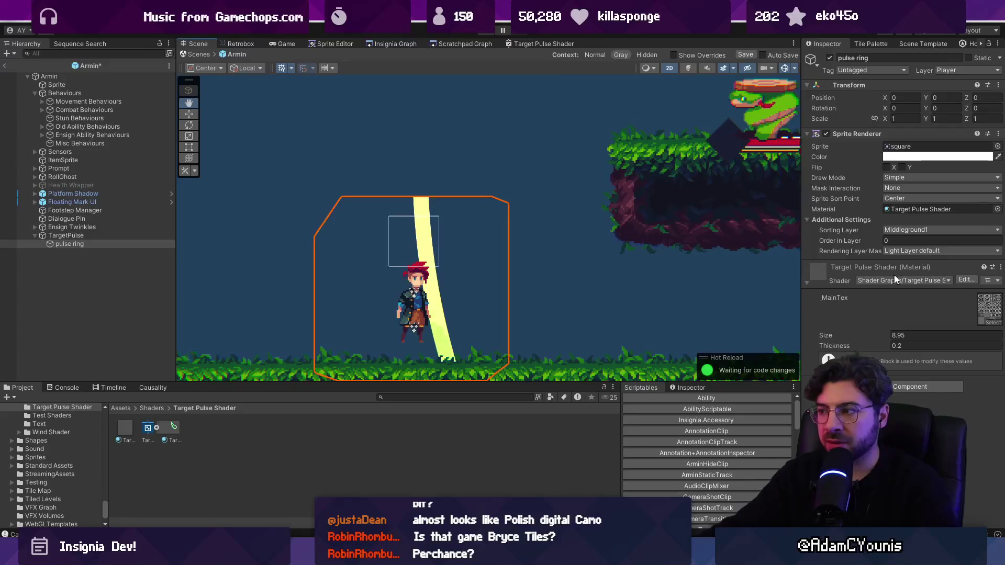
{"action": "mouse_move", "coordinate": [889, 331]}
{"action": "left_mouse_down"}
{"action": "mouse_move", "coordinate": [865, 335]}
{"action": "mouse_move", "coordinate": [878, 333]}
{"action": "left_mouse_up"}
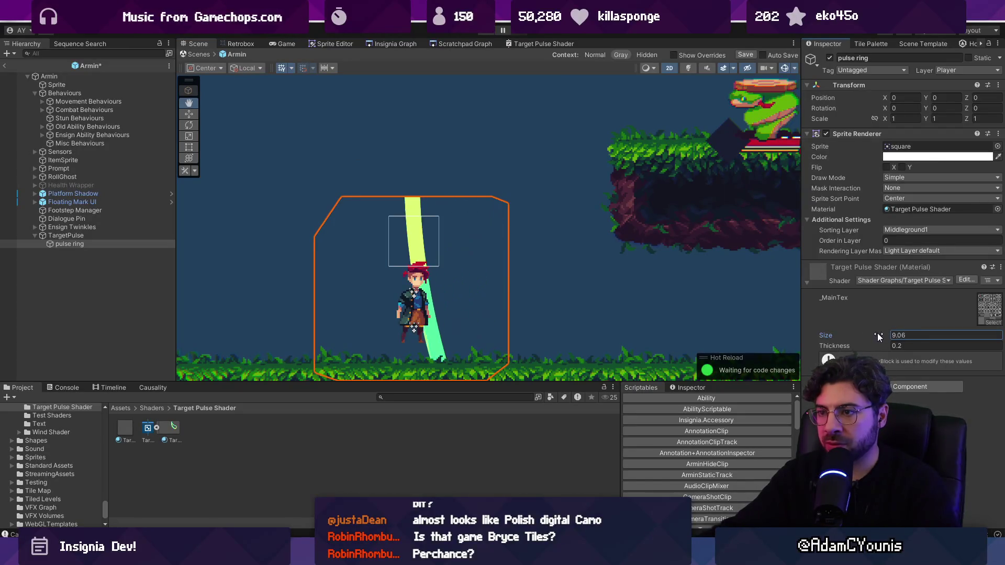
{"action": "left_click", "coordinate": [529, 43]}
{"action": "scroll", "coordinate": [466, 270], "scroll_direction": "down", "scroll_amount": 3}
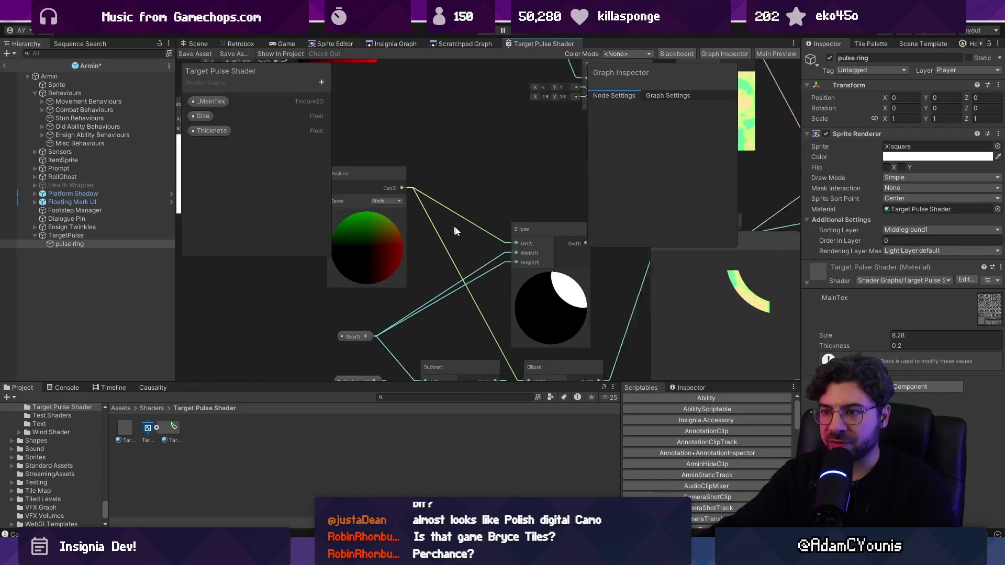
Add a UV node to the left of the graph
{"action": "right_click", "coordinate": [368, 265]}
{"action": "left_click", "coordinate": [388, 271]}
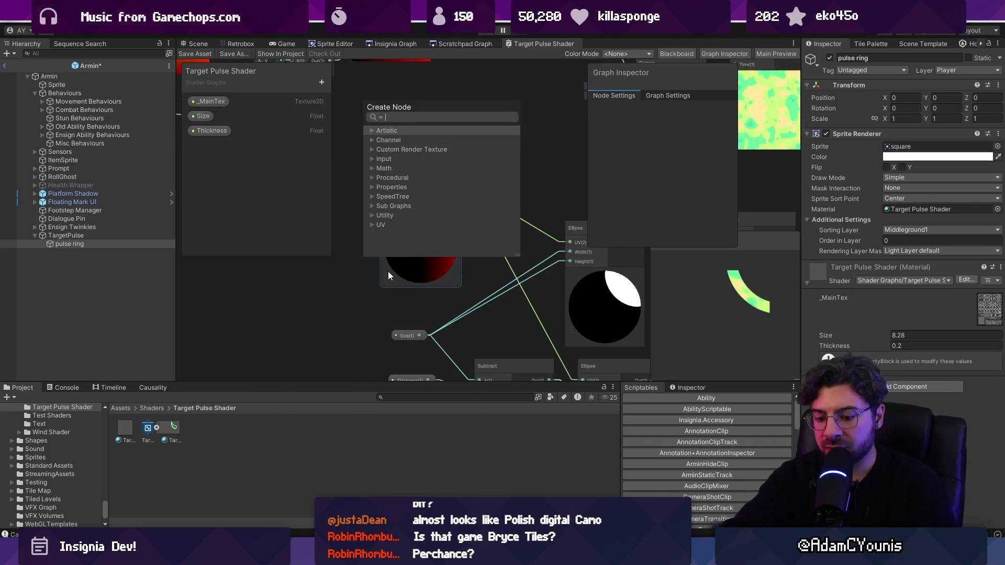
{"action": "type", "text": "uv"}
{"action": "key", "text": "Return"}
{"action": "left_click_drag", "start_coordinate": [390, 286], "coordinate": [236, 281]}
Subtract world Position from UV, feed the result to both Ellipses, save, and lower the material Size
{"action": "key", "text": "space"}
{"action": "type", "text": "subtra"}
{"action": "key", "text": "Return"}
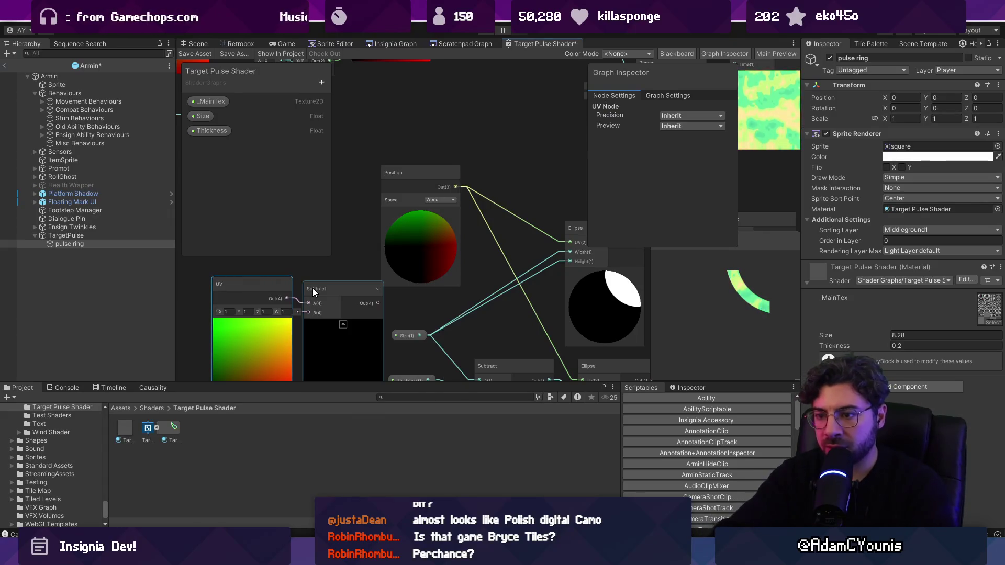
{"action": "left_click_drag", "start_coordinate": [453, 184], "coordinate": [299, 312]}
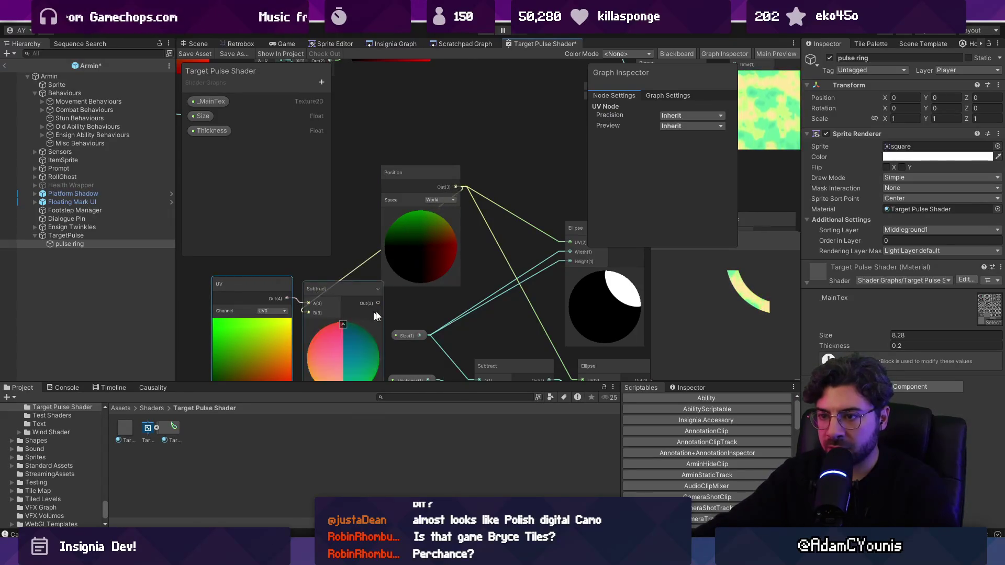
{"action": "mouse_move", "coordinate": [481, 302]}
{"action": "left_mouse_down"}
{"action": "mouse_move", "coordinate": [356, 263]}
{"action": "mouse_move", "coordinate": [393, 263]}
{"action": "left_mouse_up"}
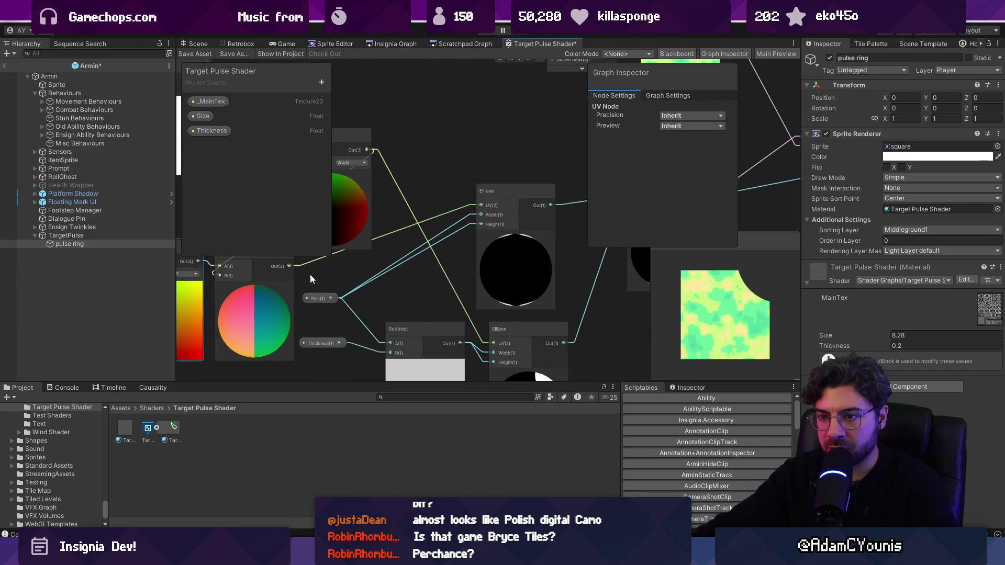
{"action": "left_click_drag", "start_coordinate": [495, 334], "coordinate": [495, 312]}
{"action": "key", "text": "ctrl+s"}
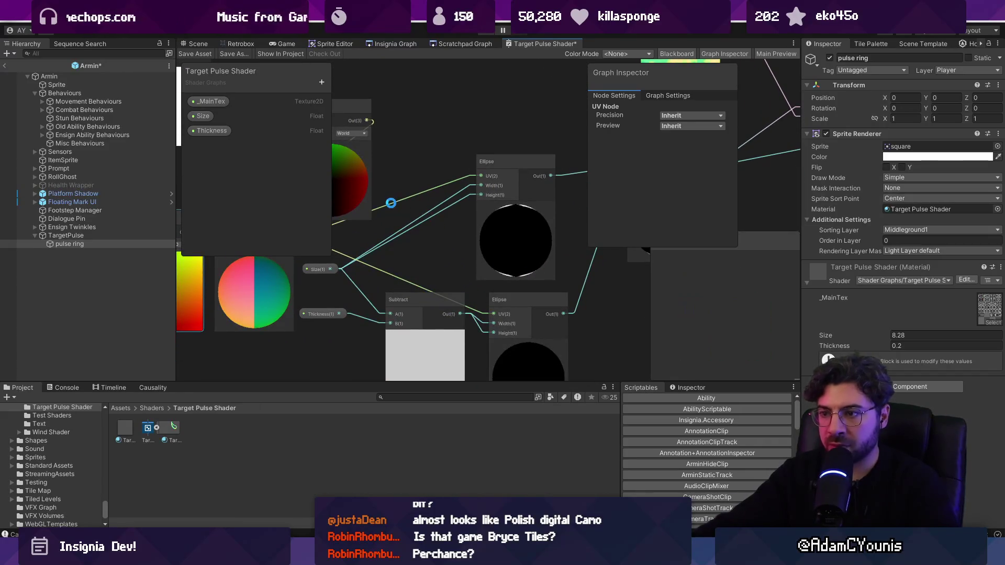
{"action": "left_click", "coordinate": [199, 43]}
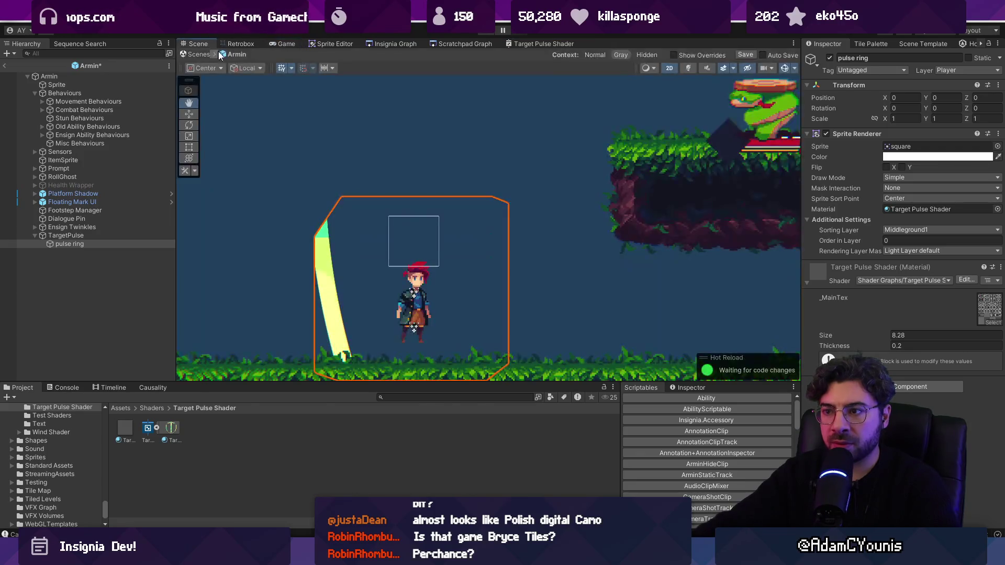
{"action": "mouse_move", "coordinate": [884, 335]}
{"action": "left_mouse_down"}
{"action": "mouse_move", "coordinate": [864, 336]}
{"action": "mouse_move", "coordinate": [876, 337]}
{"action": "left_mouse_up"}
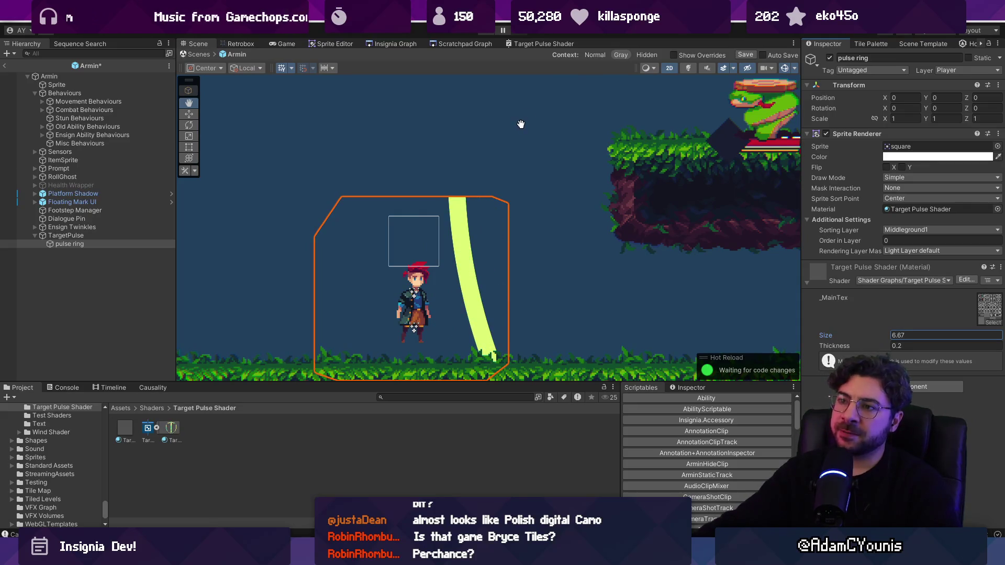
Maximize the graph, select the Position node, and frame all nodes
{"action": "double_click", "coordinate": [544, 44]}
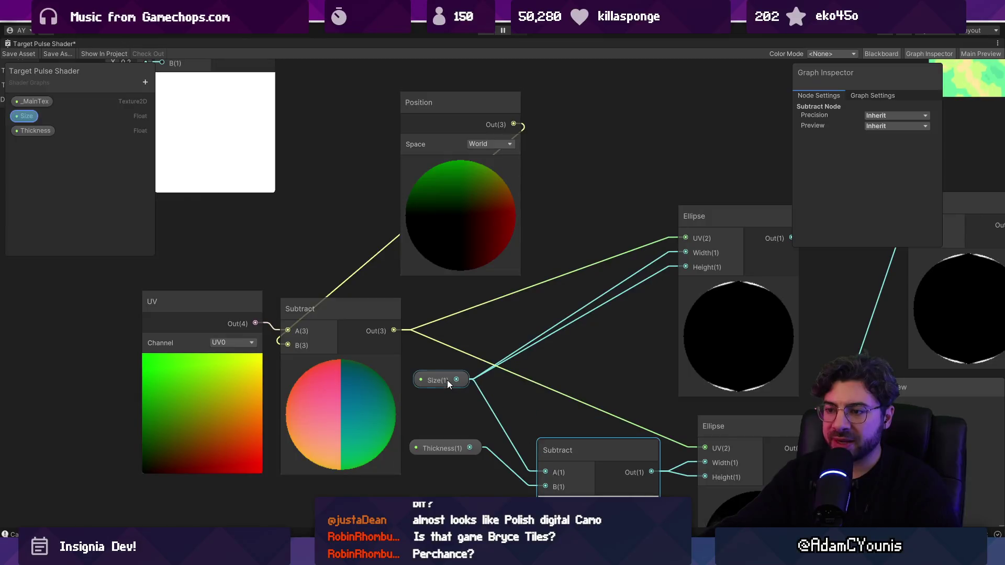
{"action": "scroll", "coordinate": [447, 303], "scroll_direction": "down", "scroll_amount": 4}
{"action": "left_click", "coordinate": [475, 256]}
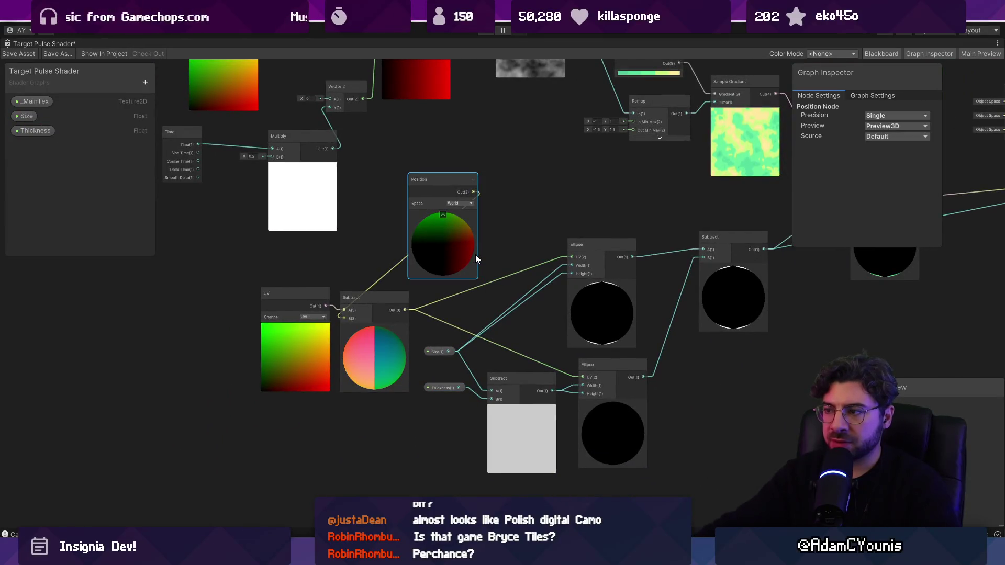
{"action": "scroll", "coordinate": [475, 253], "scroll_direction": "down", "scroll_amount": 3}
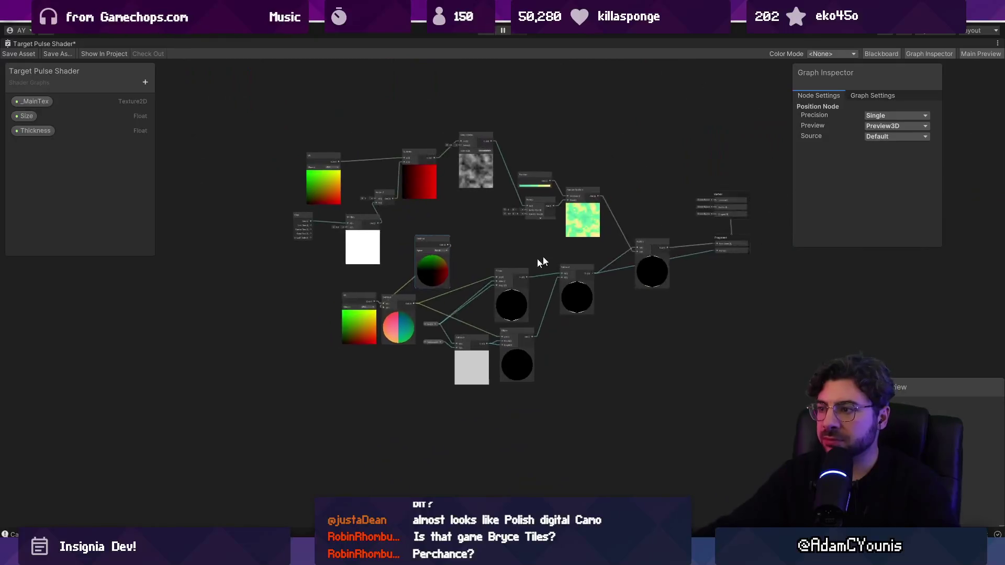
{"action": "scroll", "coordinate": [537, 259], "scroll_direction": "up", "scroll_amount": 8}
{"action": "scroll", "coordinate": [640, 207], "scroll_direction": "down", "scroll_amount": 5}
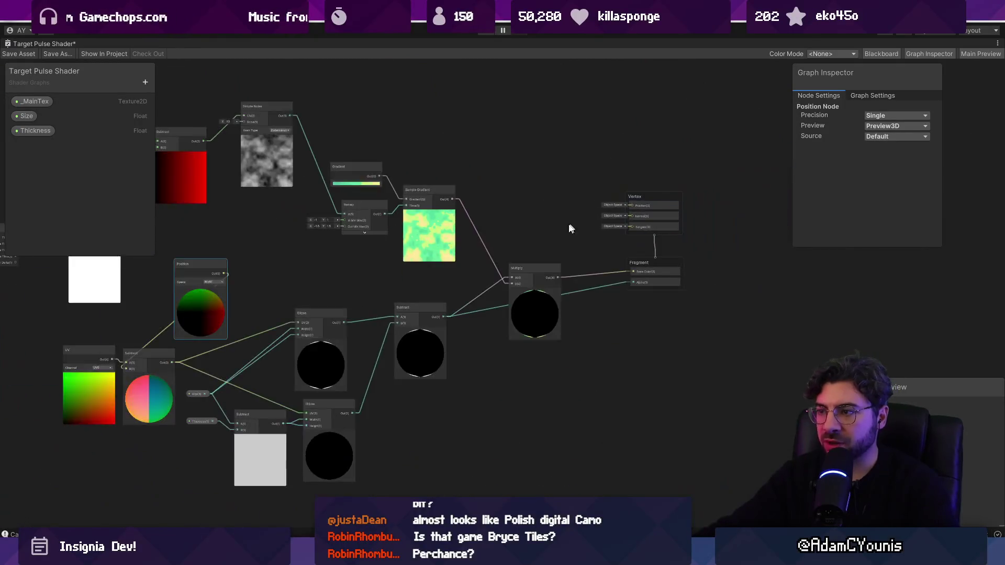
{"action": "scroll", "coordinate": [649, 221], "scroll_direction": "up", "scroll_amount": 4}
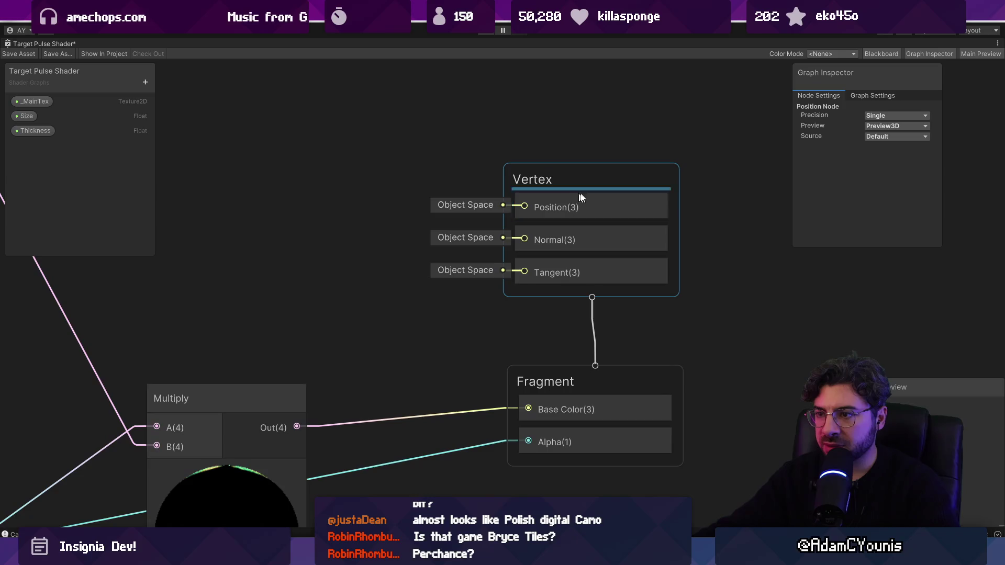
{"action": "key", "text": "a"}
{"action": "scroll", "coordinate": [327, 295], "scroll_direction": "up", "scroll_amount": 5}
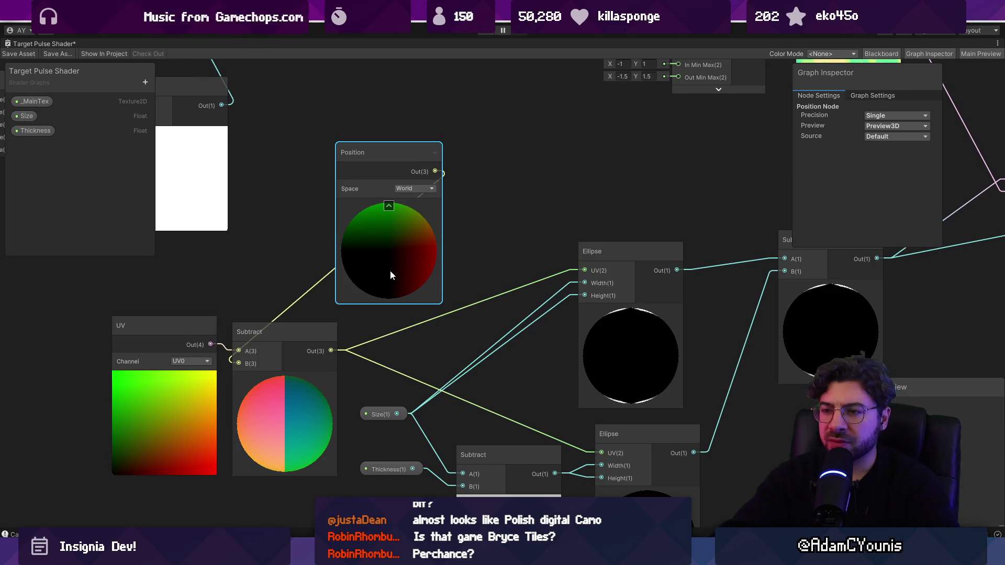
Delete the old Position, UV and Subtract nodes
{"action": "key", "text": "Delete"}
{"action": "left_click", "coordinate": [199, 326]}
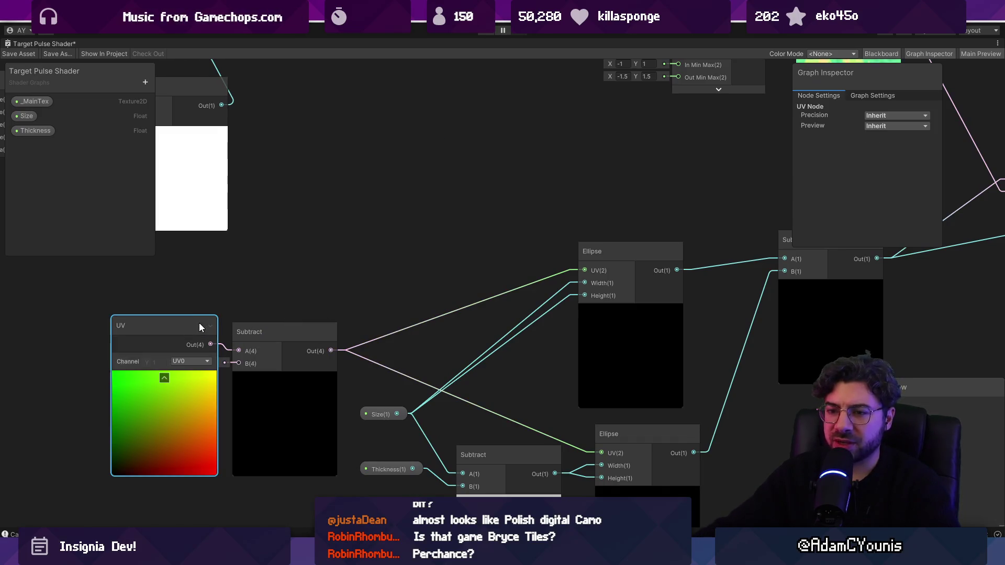
{"action": "key", "text": "Delete"}
{"action": "left_click", "coordinate": [264, 334]}
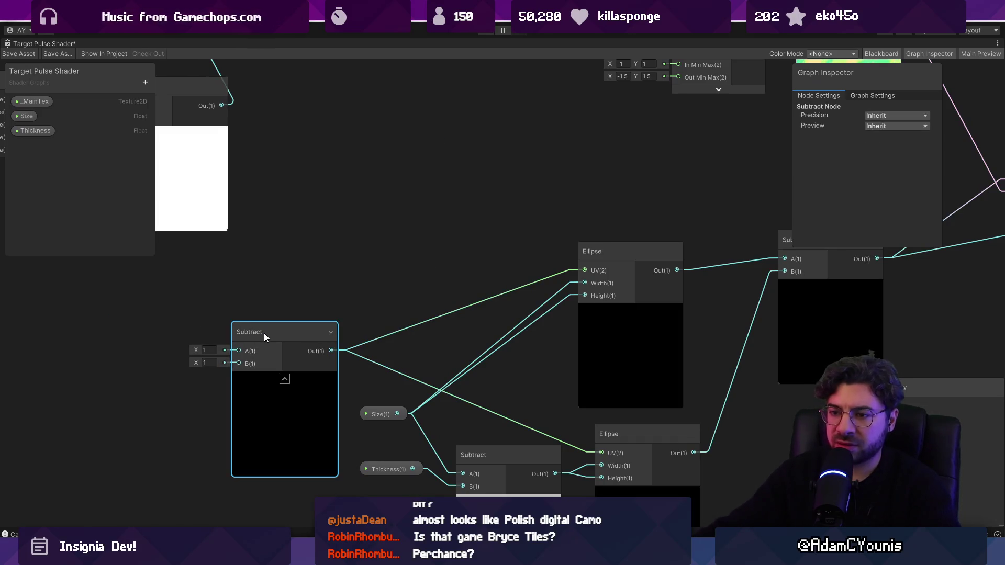
{"action": "key", "text": "Delete"}
Add a world Position node wired into both Ellipse UVs, save, and return to the scene
{"action": "right_click", "coordinate": [253, 333]}
{"action": "left_click", "coordinate": [285, 337]}
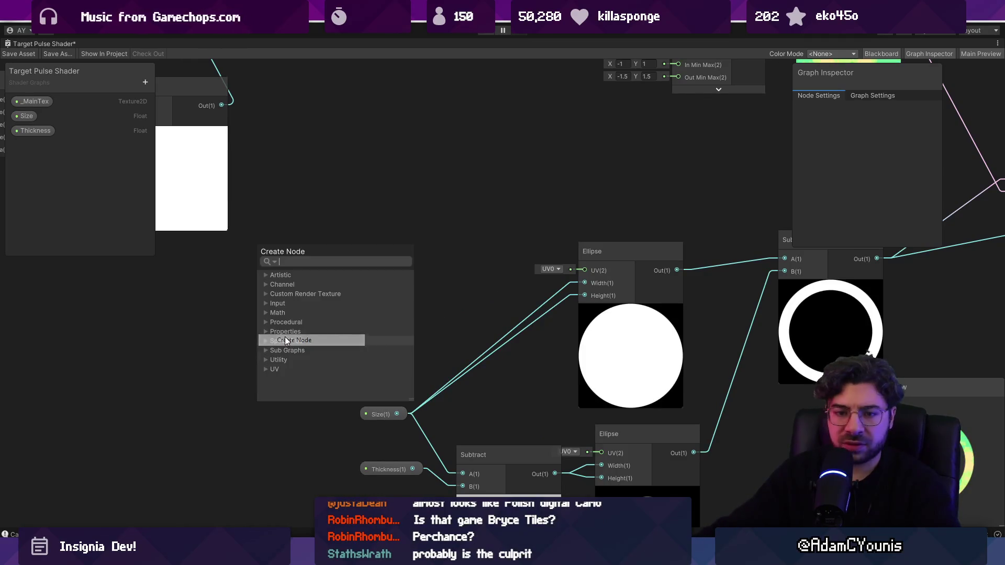
{"action": "type", "text": "position"}
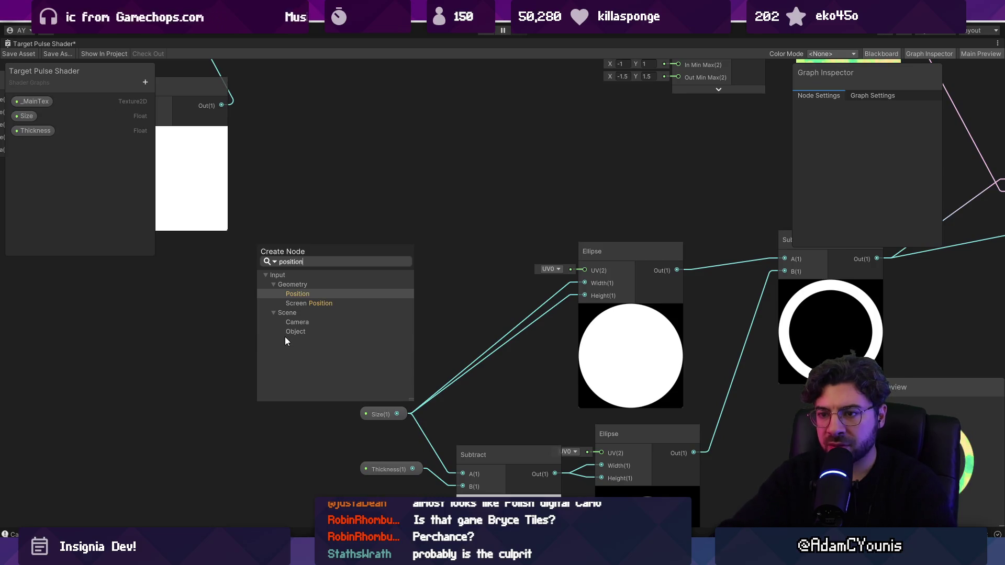
{"action": "key", "text": "Return"}
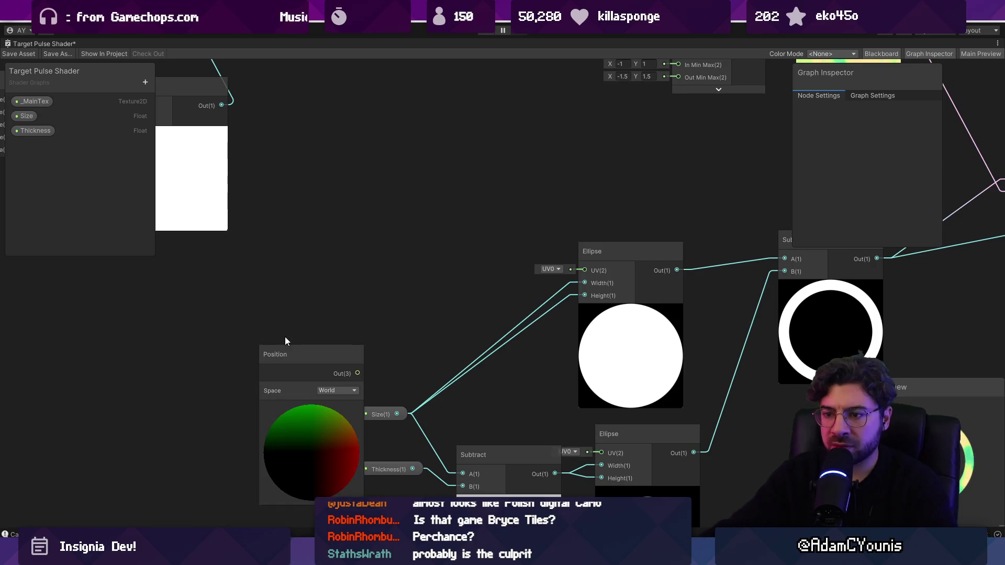
{"action": "mouse_move", "coordinate": [312, 355]}
{"action": "left_mouse_down"}
{"action": "mouse_move", "coordinate": [263, 301]}
{"action": "mouse_move", "coordinate": [584, 270]}
{"action": "left_mouse_up"}
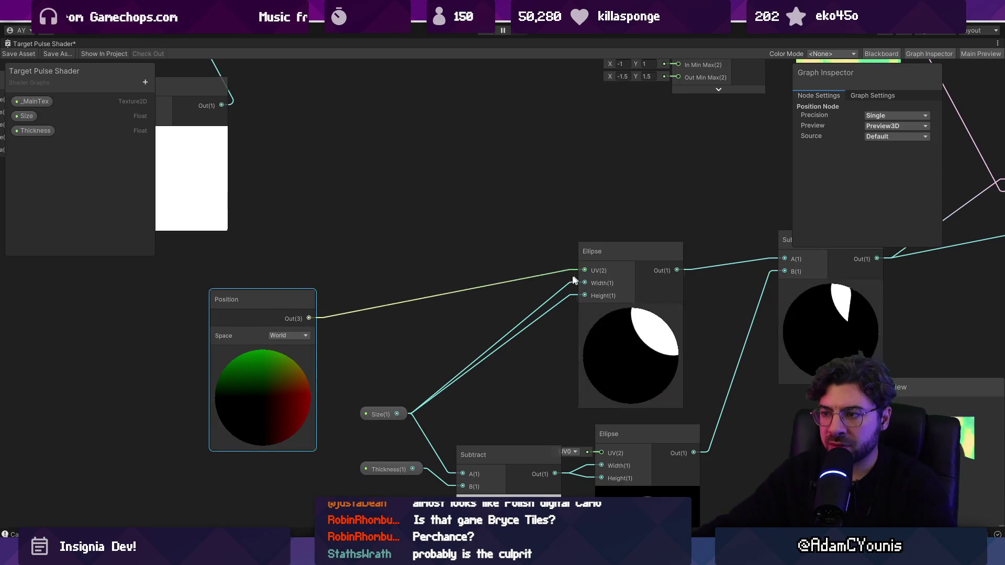
{"action": "left_click_drag", "start_coordinate": [556, 426], "coordinate": [601, 452]}
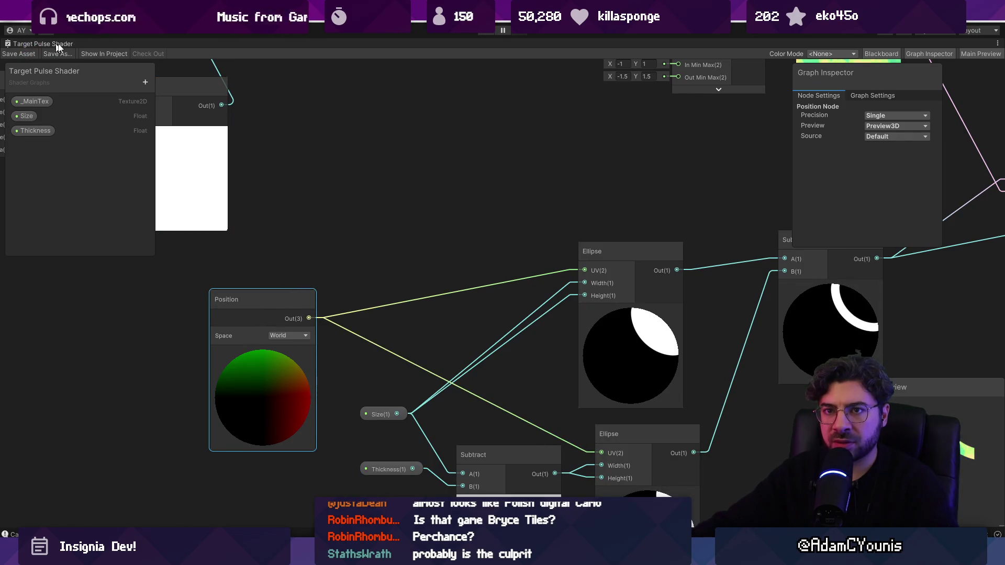
{"action": "key", "text": "ctrl+s"}
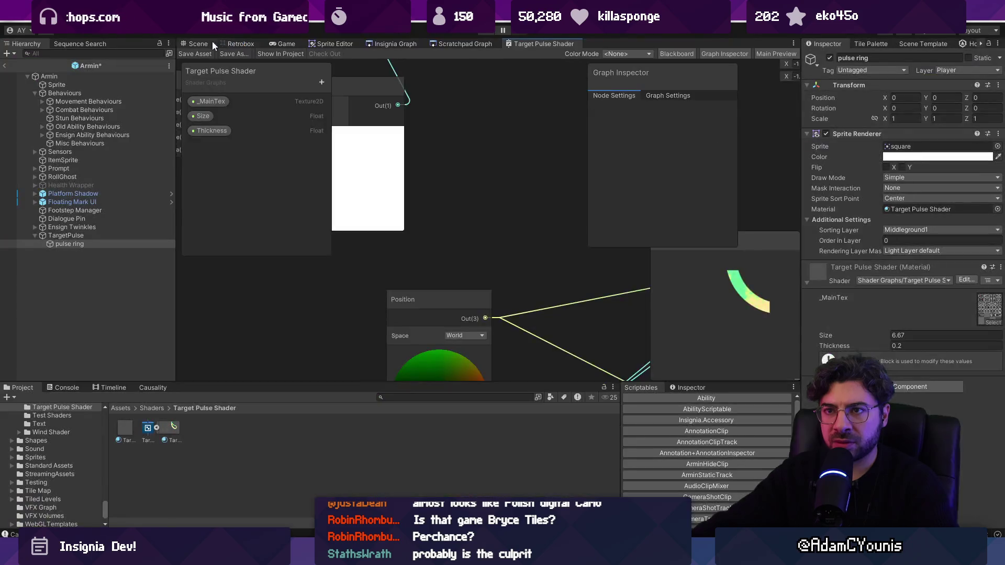
{"action": "left_click", "coordinate": [208, 43]}
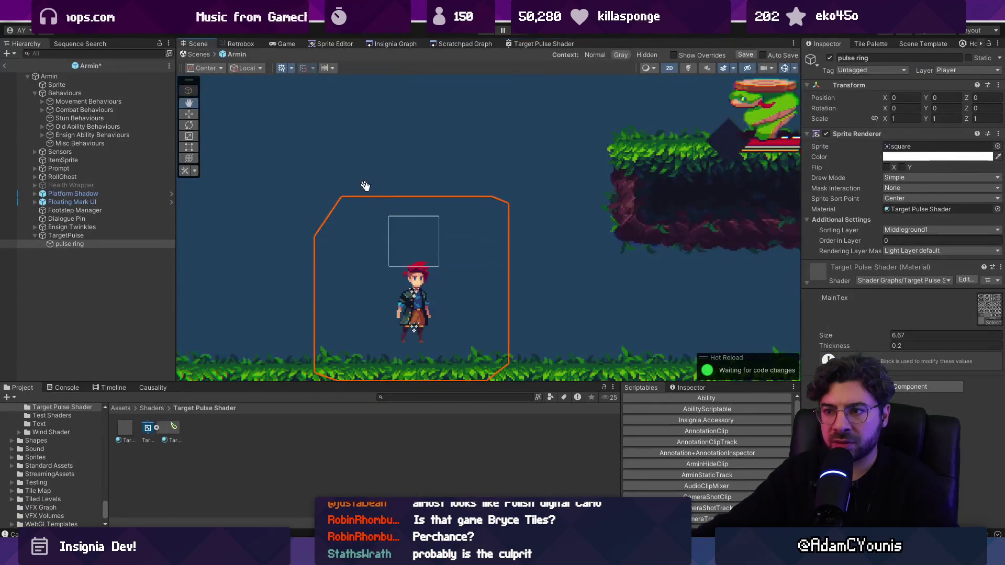
Raise the ring's Size to about 8.5 and pan the scene to a wider part of the level
{"action": "left_click_drag", "start_coordinate": [848, 335], "coordinate": [875, 328]}
{"action": "left_click_drag", "start_coordinate": [605, 267], "coordinate": [441, 270]}
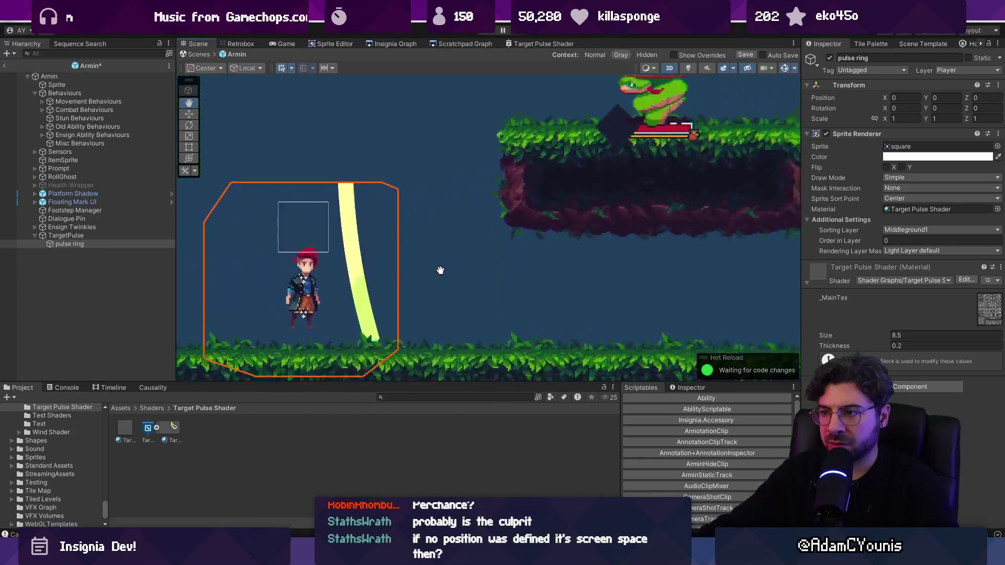
{"action": "scroll", "coordinate": [507, 252], "scroll_direction": "down", "scroll_amount": 10}
{"action": "scroll", "coordinate": [530, 208], "scroll_direction": "down", "scroll_amount": 2}
{"action": "mouse_move", "coordinate": [531, 208]}
{"action": "left_mouse_down"}
{"action": "mouse_move", "coordinate": [429, 285]}
{"action": "mouse_move", "coordinate": [393, 277]}
{"action": "left_mouse_up"}
{"action": "scroll", "coordinate": [398, 269], "scroll_direction": "up", "scroll_amount": 2}
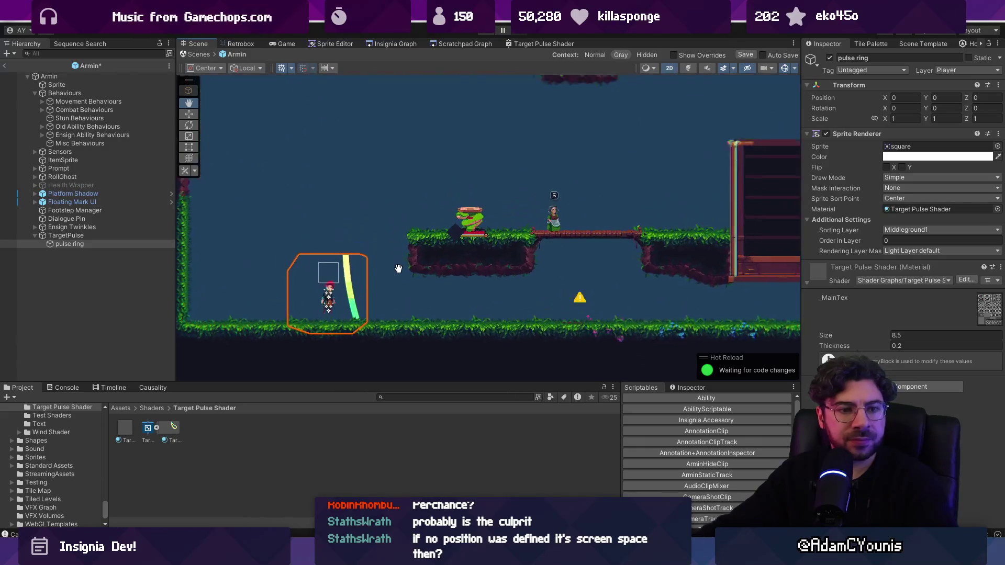
Move the pulse ring onto the bridge area with the Move tool while shrinking its Size
{"action": "key", "text": "w"}
{"action": "mouse_move", "coordinate": [332, 287]}
{"action": "left_mouse_down"}
{"action": "mouse_move", "coordinate": [440, 120]}
{"action": "mouse_move", "coordinate": [530, 221]}
{"action": "mouse_move", "coordinate": [337, 258]}
{"action": "mouse_move", "coordinate": [346, 261]}
{"action": "left_mouse_up"}
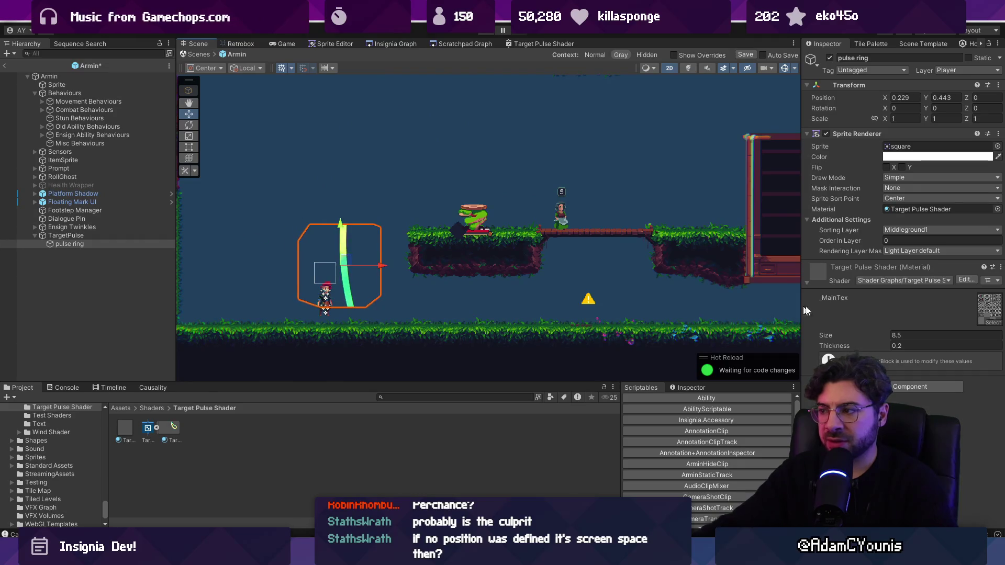
{"action": "left_click_drag", "start_coordinate": [868, 338], "coordinate": [849, 337]}
{"action": "left_click_drag", "start_coordinate": [345, 261], "coordinate": [625, 240]}
{"action": "left_click_drag", "start_coordinate": [865, 336], "coordinate": [867, 336]}
{"action": "scroll", "coordinate": [504, 250], "scroll_direction": "down", "scroll_amount": 3}
{"action": "scroll", "coordinate": [492, 256], "scroll_direction": "up", "scroll_amount": 2}
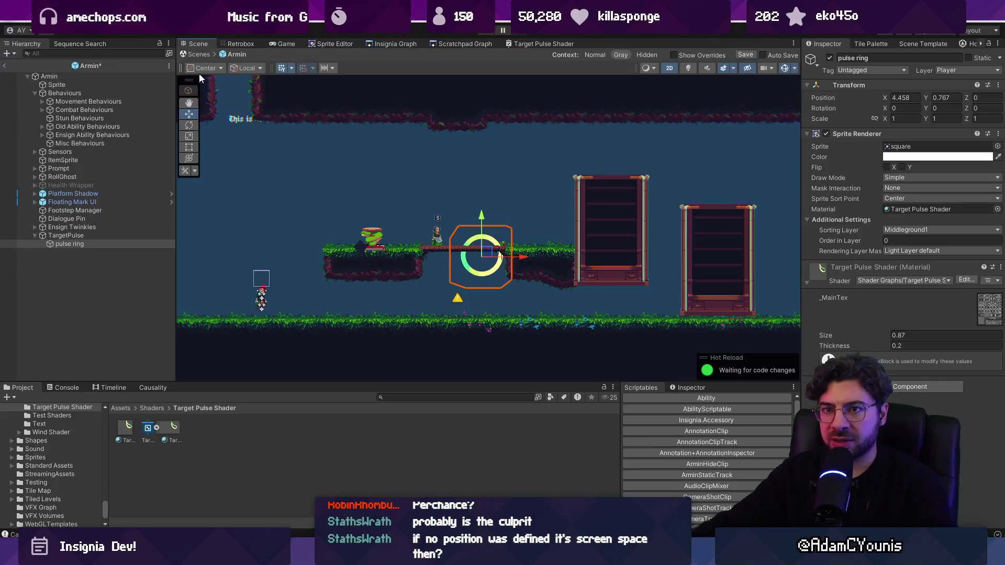
Back in the Sandbox scene, duplicate the pulse ring, move pulse ring_1 to root, and zero its position
{"action": "left_click", "coordinate": [201, 55]}
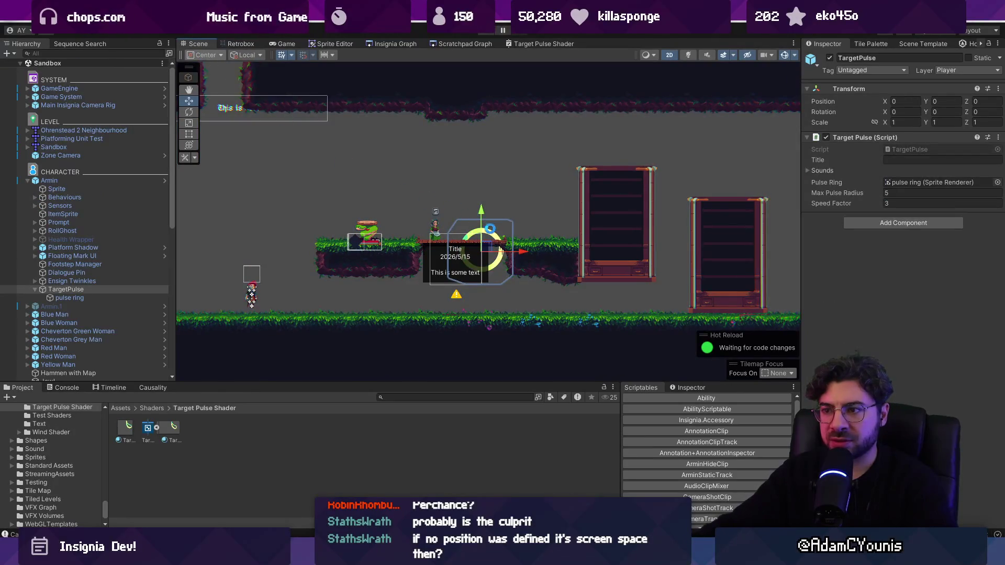
{"action": "scroll", "coordinate": [499, 250], "scroll_direction": "up", "scroll_amount": 2}
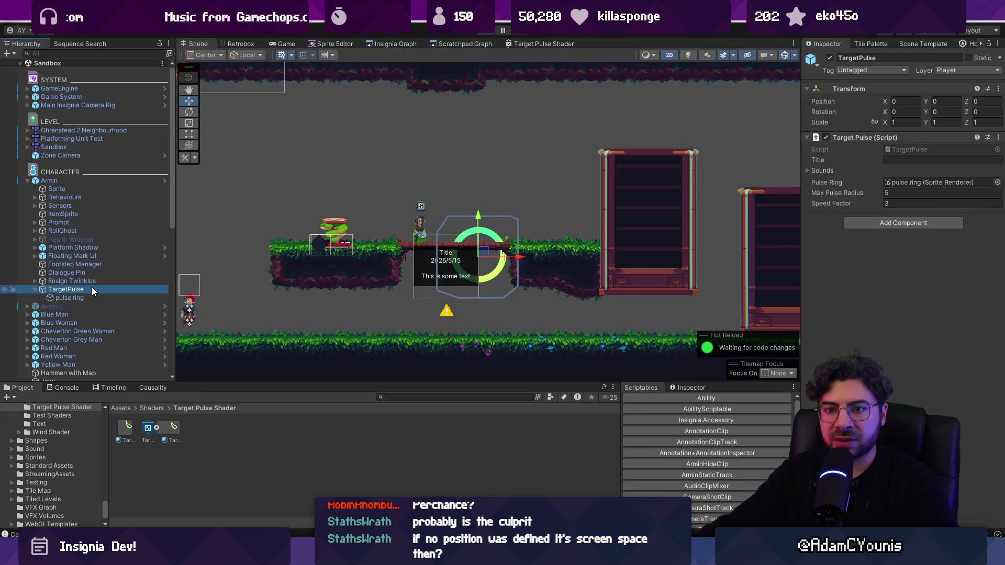
{"action": "left_click", "coordinate": [83, 299]}
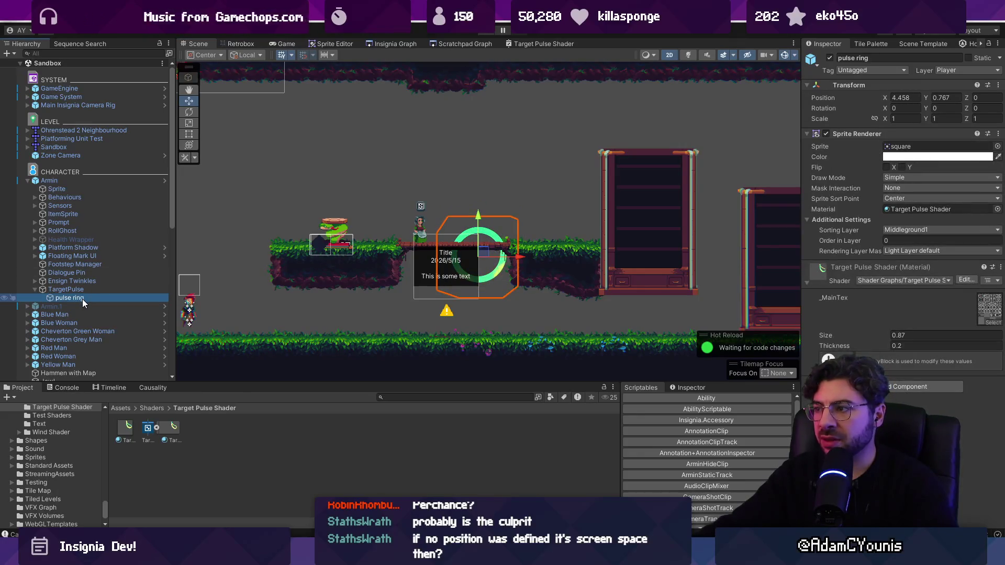
{"action": "key", "text": "ctrl+d"}
{"action": "left_click_drag", "start_coordinate": [62, 181], "coordinate": [62, 179]}
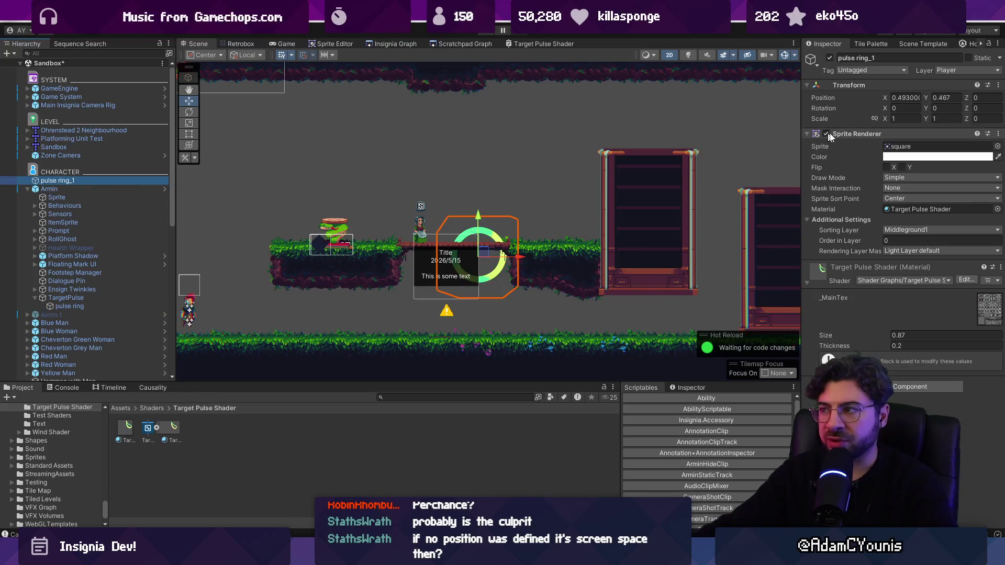
{"action": "left_click", "coordinate": [903, 97]}
{"action": "type", "text": "0"}
{"action": "key", "text": "Tab"}
{"action": "type", "text": "0"}
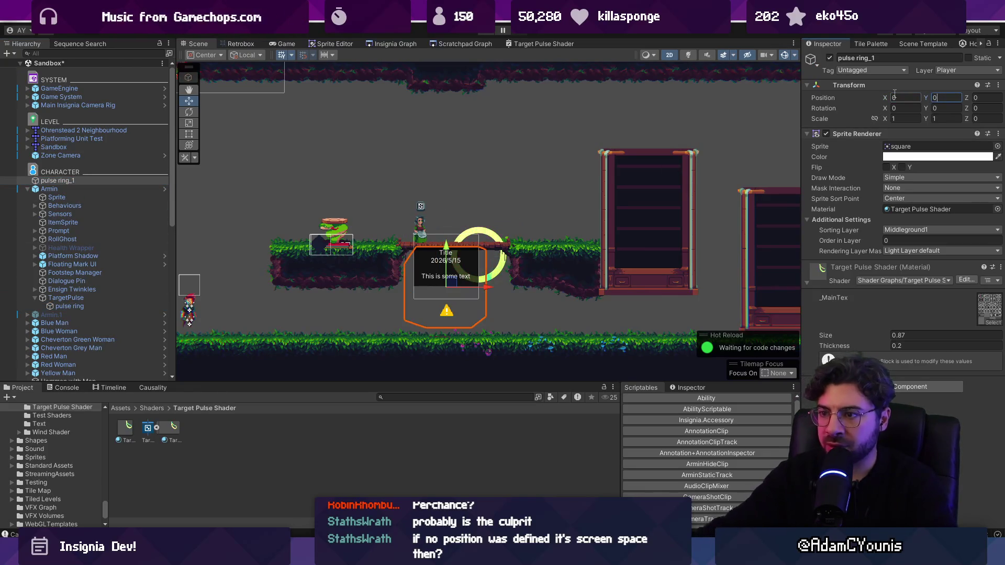
Glance at the scratchpad graph and return to the Scene view
{"action": "scroll", "coordinate": [468, 292], "scroll_direction": "up", "scroll_amount": 3}
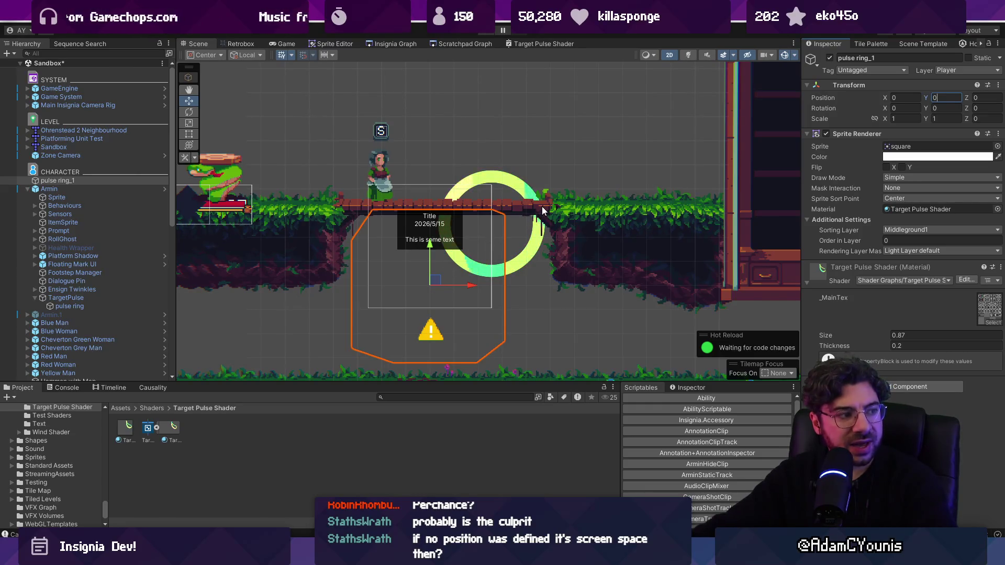
{"action": "left_click", "coordinate": [474, 44]}
{"action": "left_click", "coordinate": [206, 45]}
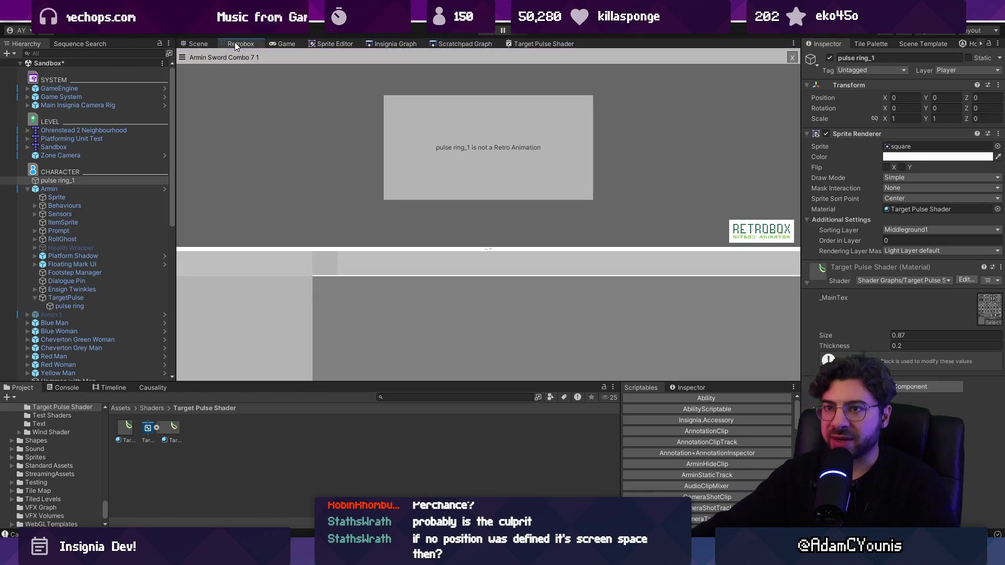
Add an Object node to the Target Pulse Shader graph, clear of the Position node
{"action": "left_click", "coordinate": [527, 43]}
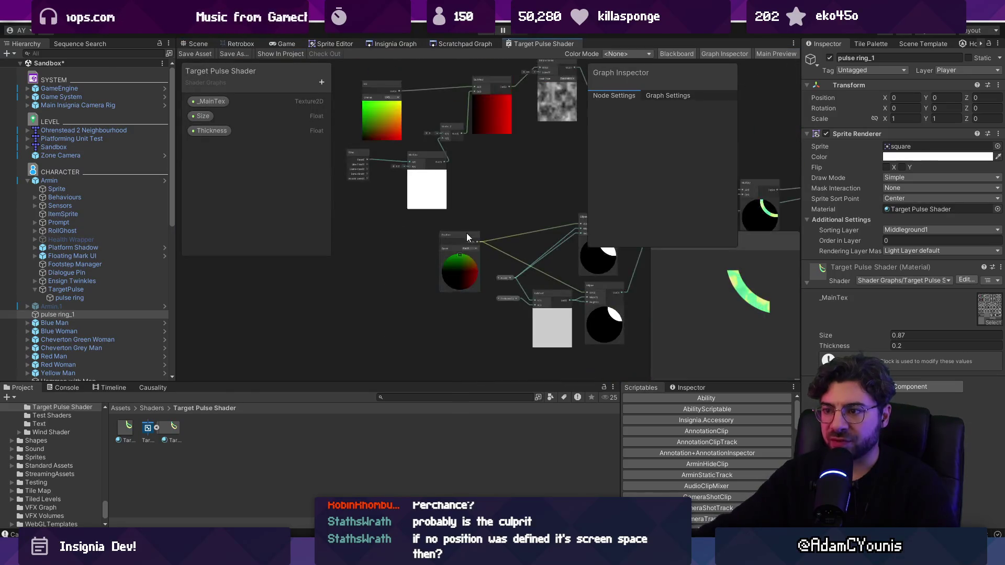
{"action": "right_click", "coordinate": [375, 235]}
{"action": "left_click", "coordinate": [398, 240]}
{"action": "type", "text": "position"}
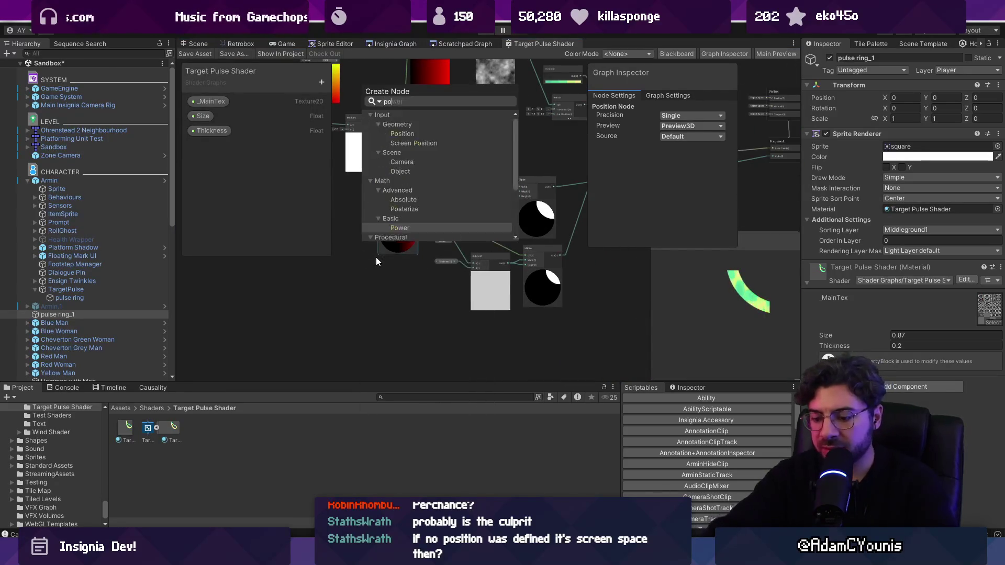
{"action": "key", "text": "Down"}
{"action": "key", "text": "Down"}
{"action": "key", "text": "Down"}
{"action": "key", "text": "Return"}
{"action": "scroll", "coordinate": [376, 257], "scroll_direction": "up", "scroll_amount": 5}
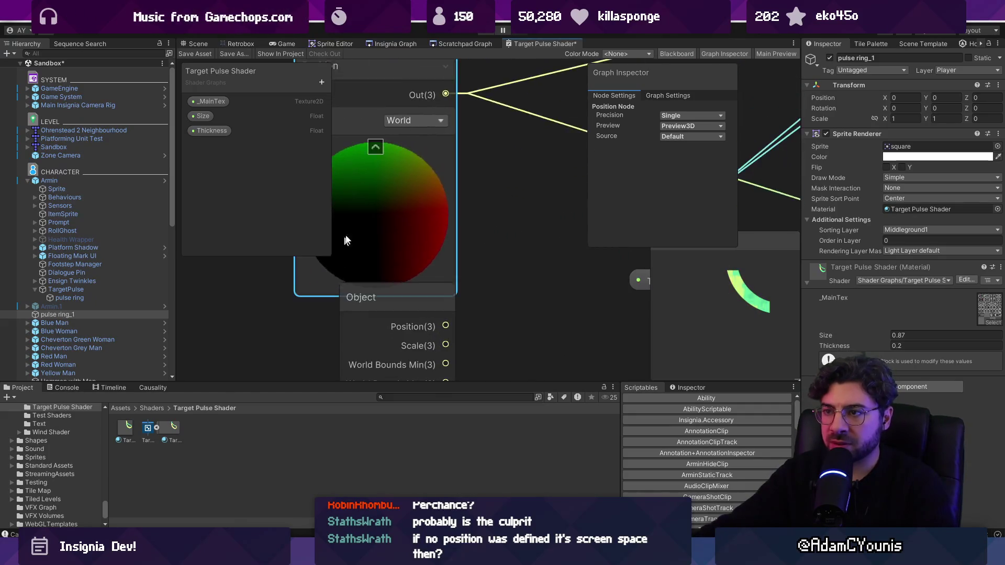
{"action": "left_click_drag", "start_coordinate": [396, 246], "coordinate": [442, 214]}
{"action": "scroll", "coordinate": [435, 194], "scroll_direction": "up", "scroll_amount": 4}
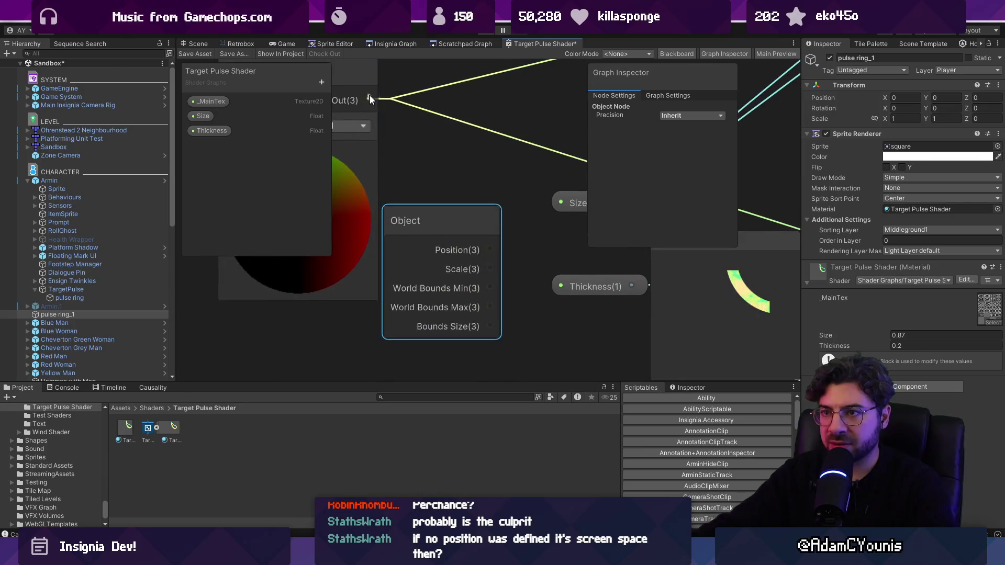
Create an Add node from Position's output and wire Object position into its B input
{"action": "left_click_drag", "start_coordinate": [380, 125], "coordinate": [398, 107]}
{"action": "type", "text": "add"}
{"action": "key", "text": "Return"}
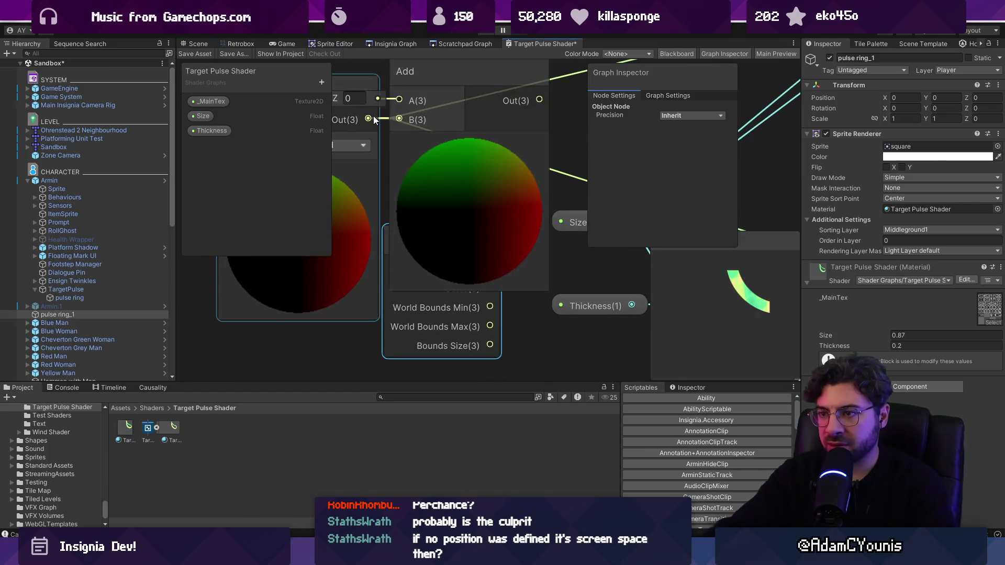
{"action": "scroll", "coordinate": [406, 299], "scroll_direction": "down", "scroll_amount": 5}
{"action": "left_click_drag", "start_coordinate": [372, 335], "coordinate": [367, 190]}
{"action": "left_click_drag", "start_coordinate": [392, 224], "coordinate": [447, 234]}
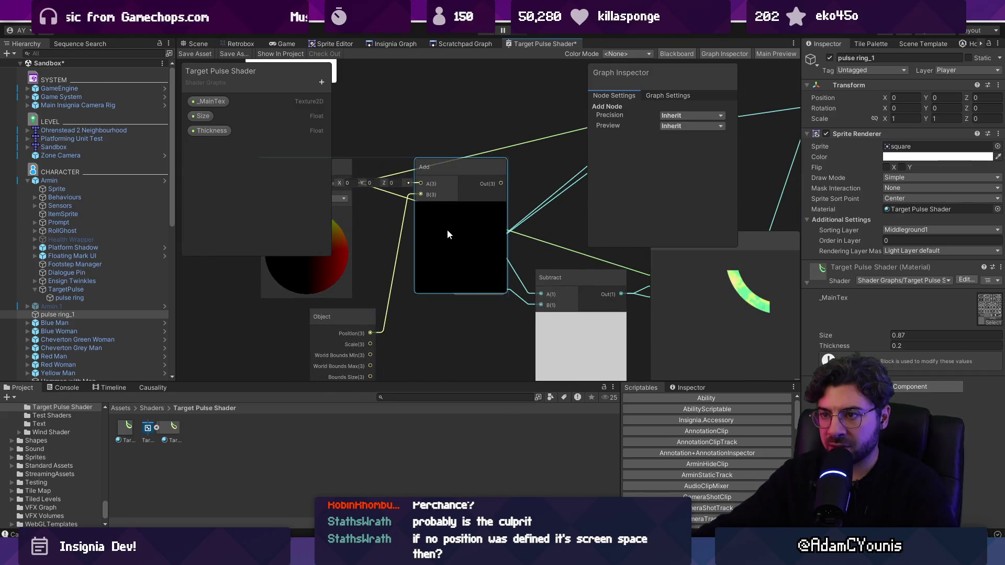
{"action": "left_click_drag", "start_coordinate": [348, 182], "coordinate": [351, 158]}
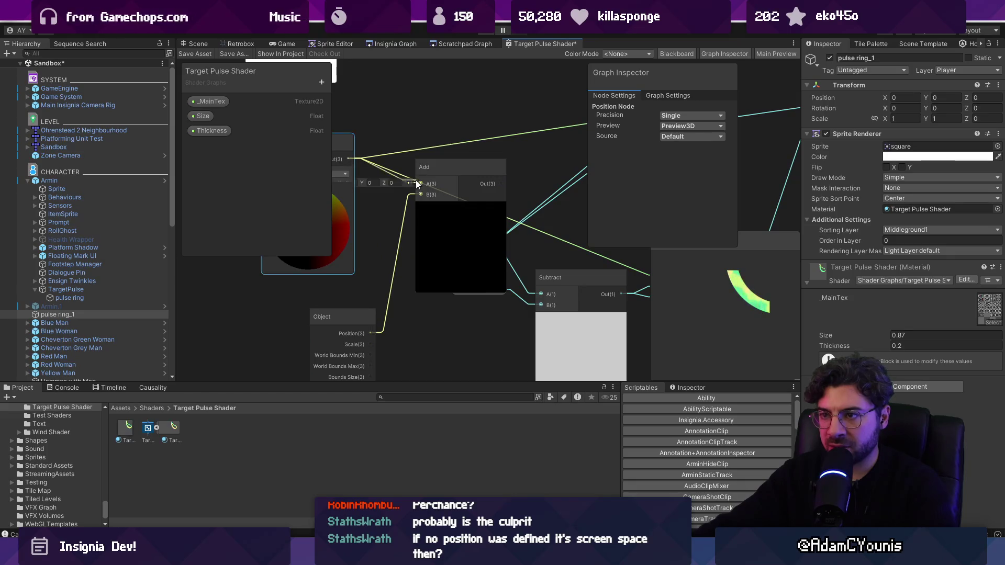
{"action": "scroll", "coordinate": [397, 184], "scroll_direction": "down", "scroll_amount": 2}
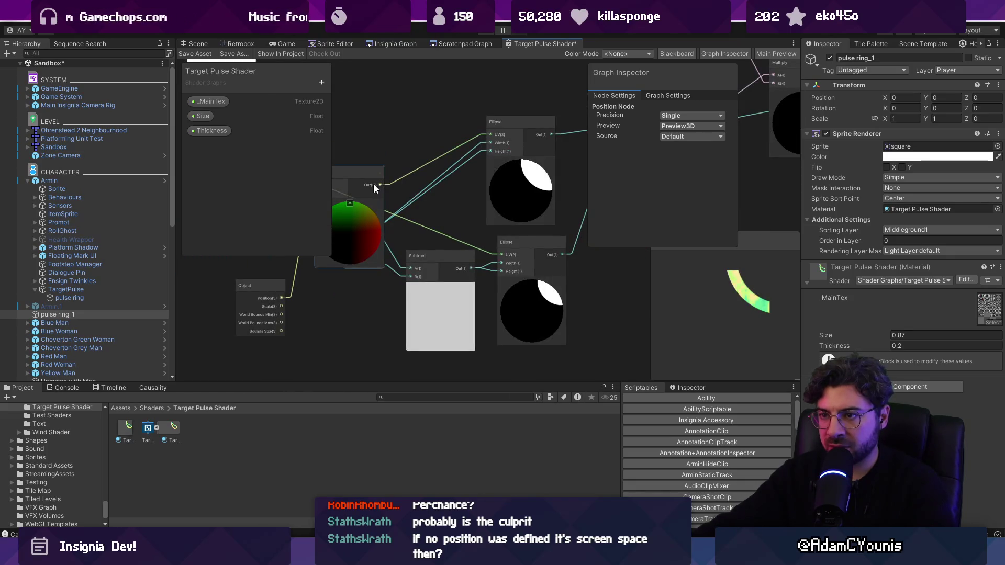
{"action": "left_click_drag", "start_coordinate": [384, 230], "coordinate": [481, 229]}
Save the shader graph and check the green ring in the Scene view
{"action": "key", "text": "ctrl+s"}
{"action": "left_click", "coordinate": [275, 40]}
{"action": "left_click", "coordinate": [198, 43]}
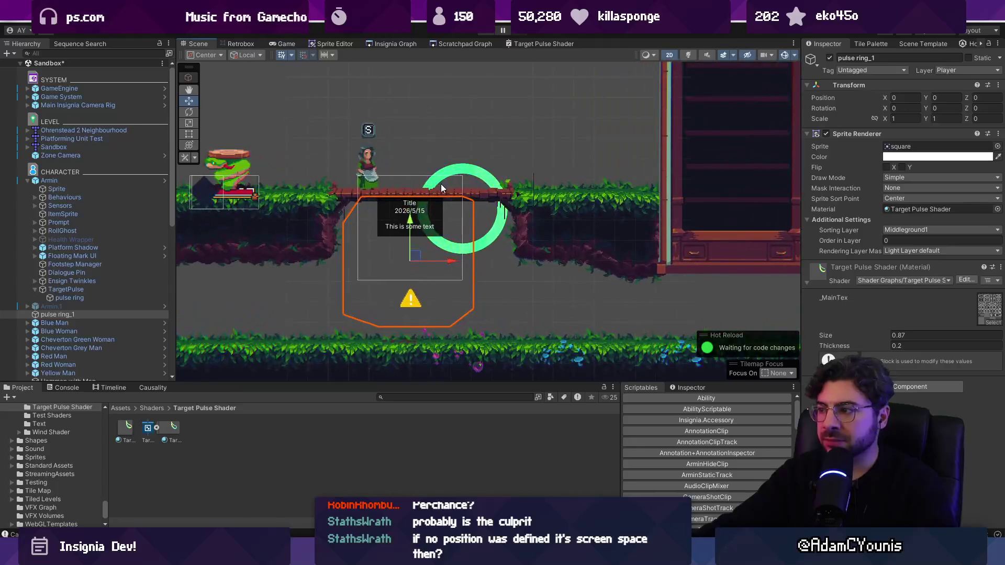
Inspect the graph's Ellipse nodes, then lower the ring Size to 0.72 in the scene
{"action": "left_click", "coordinate": [530, 45]}
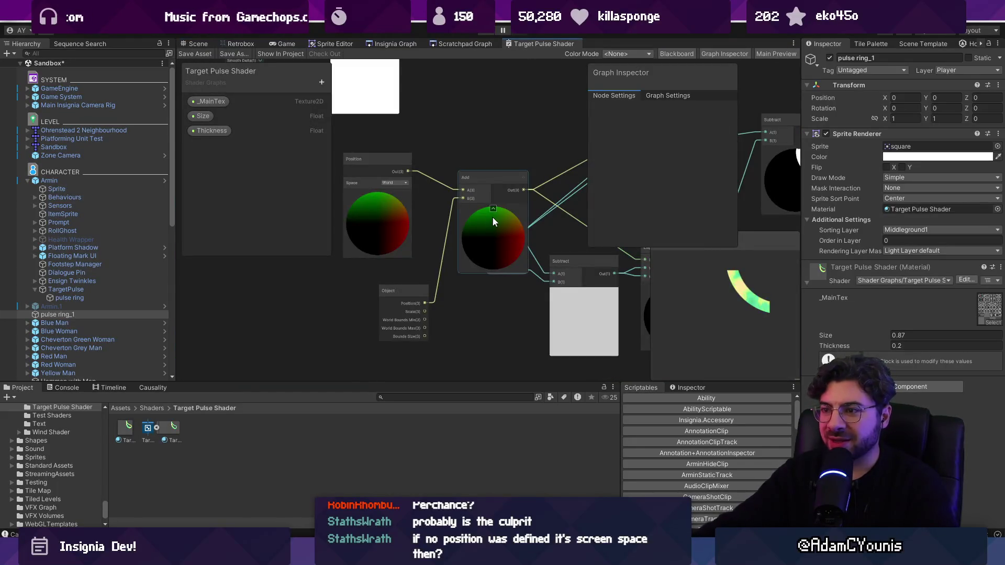
{"action": "left_click_drag", "start_coordinate": [492, 216], "coordinate": [361, 212]}
{"action": "scroll", "coordinate": [499, 254], "scroll_direction": "up", "scroll_amount": 1}
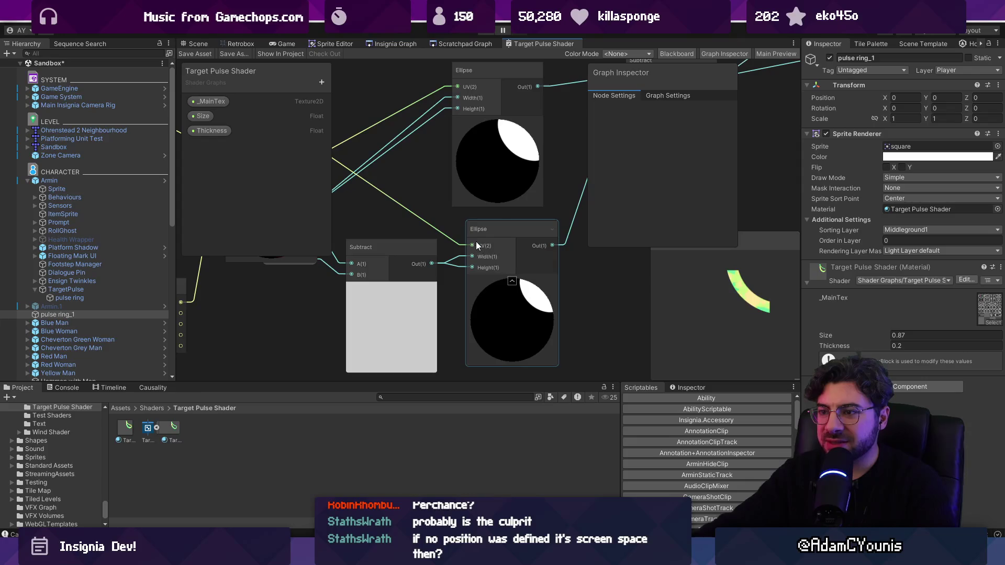
{"action": "mouse_move", "coordinate": [638, 72]}
{"action": "left_mouse_down"}
{"action": "mouse_move", "coordinate": [698, 80]}
{"action": "mouse_move", "coordinate": [584, 155]}
{"action": "mouse_move", "coordinate": [371, 183]}
{"action": "mouse_move", "coordinate": [205, 39]}
{"action": "left_mouse_up"}
{"action": "left_click", "coordinate": [205, 40]}
{"action": "left_click_drag", "start_coordinate": [878, 335], "coordinate": [888, 331]}
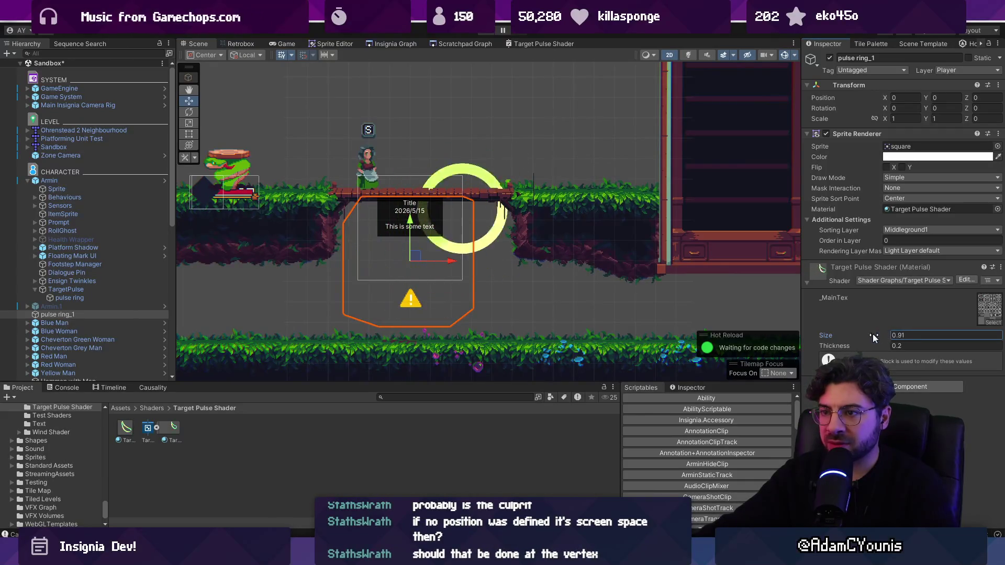
{"action": "mouse_move", "coordinate": [422, 258]}
{"action": "left_mouse_down"}
{"action": "mouse_move", "coordinate": [497, 262]}
{"action": "mouse_move", "coordinate": [361, 278]}
{"action": "left_mouse_up"}
{"action": "key", "text": "ctrl+z"}
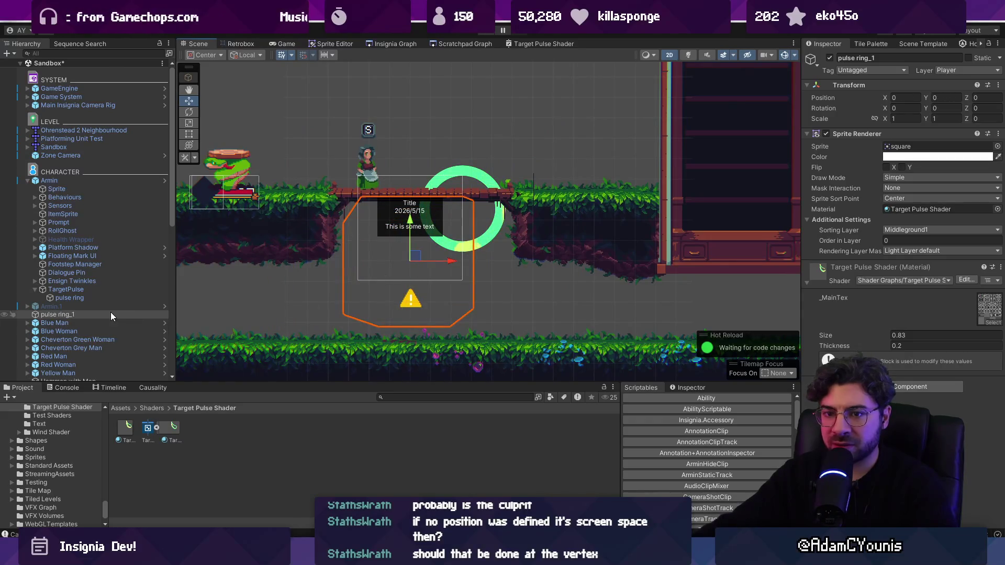
Set the original pulse ring's Position X and Y to 0
{"action": "left_click", "coordinate": [166, 297]}
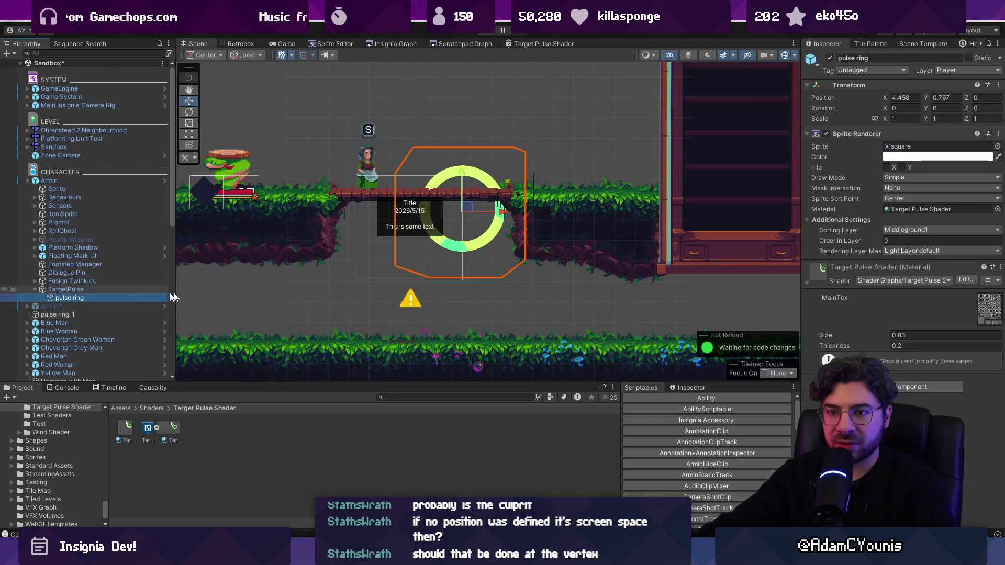
{"action": "left_click", "coordinate": [911, 97]}
{"action": "type", "text": "0"}
{"action": "key", "text": "Tab"}
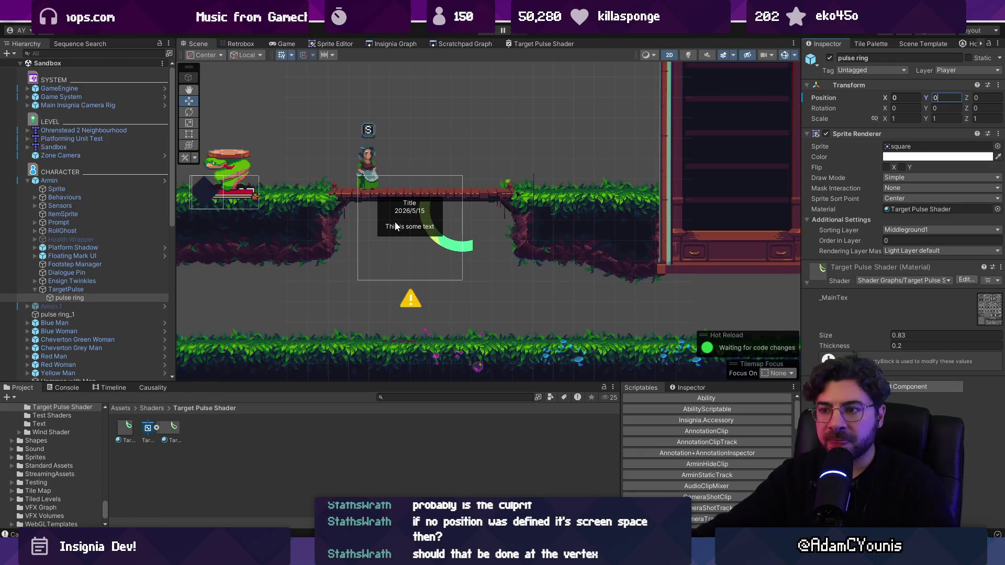
Drag pulse ring_1 up and right in the level so its full ring shows
{"action": "left_click", "coordinate": [467, 249]}
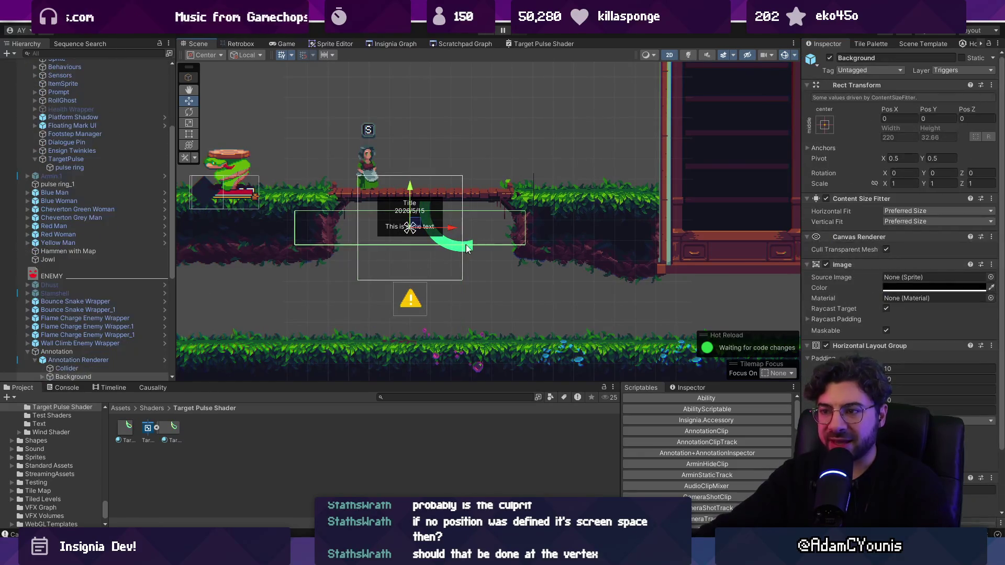
{"action": "mouse_move", "coordinate": [417, 258]}
{"action": "left_mouse_down"}
{"action": "mouse_move", "coordinate": [443, 238]}
{"action": "mouse_move", "coordinate": [439, 222]}
{"action": "mouse_move", "coordinate": [437, 233]}
{"action": "mouse_move", "coordinate": [459, 221]}
{"action": "left_mouse_up"}
{"action": "left_click", "coordinate": [544, 43]}
Delete the Position node, wire Object Position into the ellipse inputs, remove the Add node, and save
{"action": "scroll", "coordinate": [397, 233], "scroll_direction": "up", "scroll_amount": 2}
{"action": "left_click", "coordinate": [404, 227]}
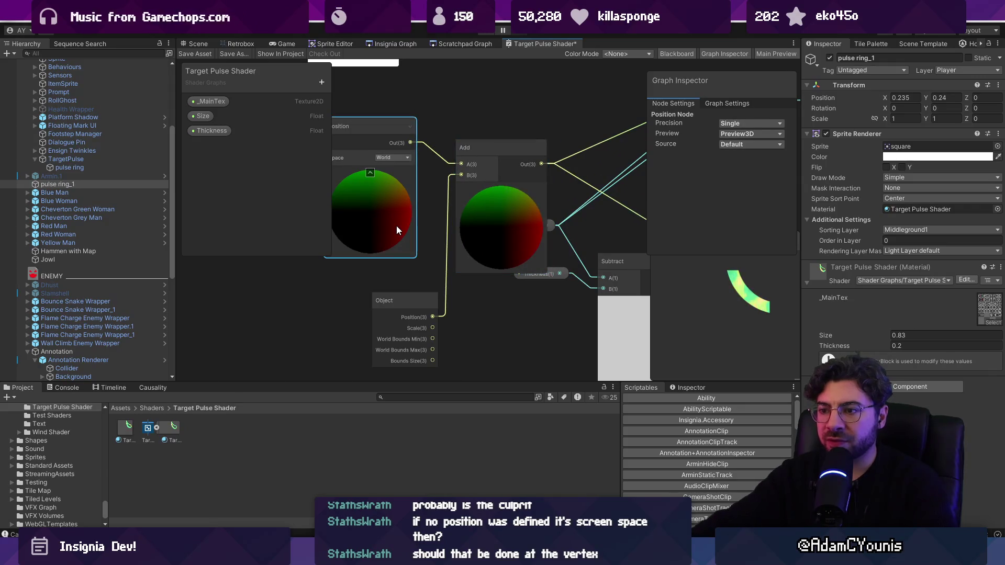
{"action": "key", "text": "Delete"}
{"action": "left_click_drag", "start_coordinate": [395, 304], "coordinate": [370, 197]}
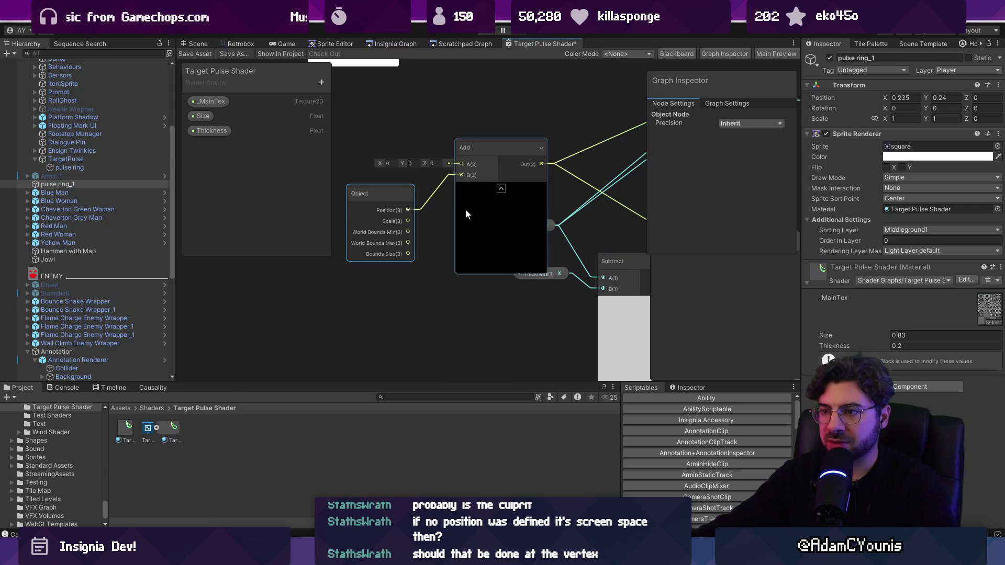
{"action": "scroll", "coordinate": [407, 218], "scroll_direction": "down", "scroll_amount": 3}
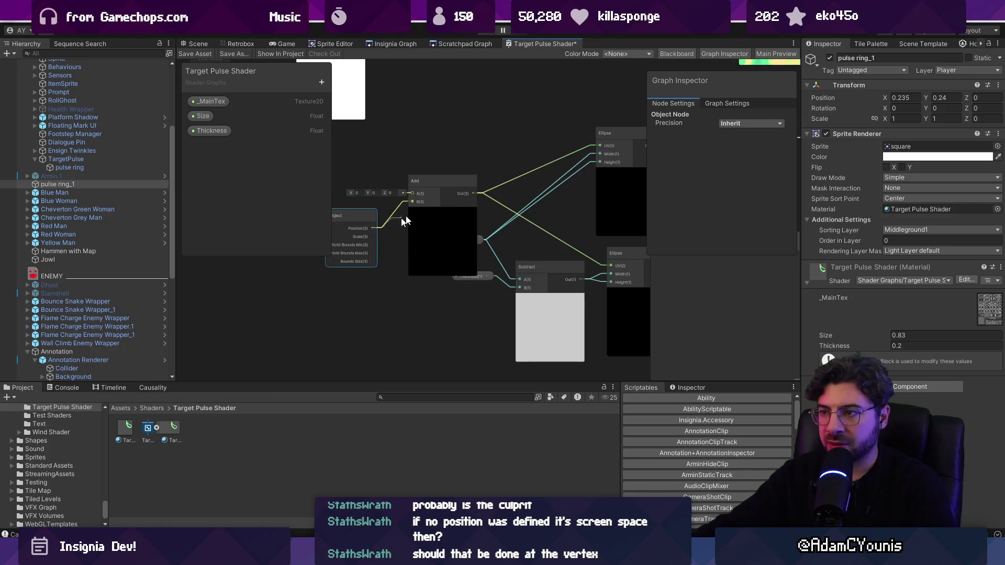
{"action": "left_click_drag", "start_coordinate": [426, 214], "coordinate": [374, 228]}
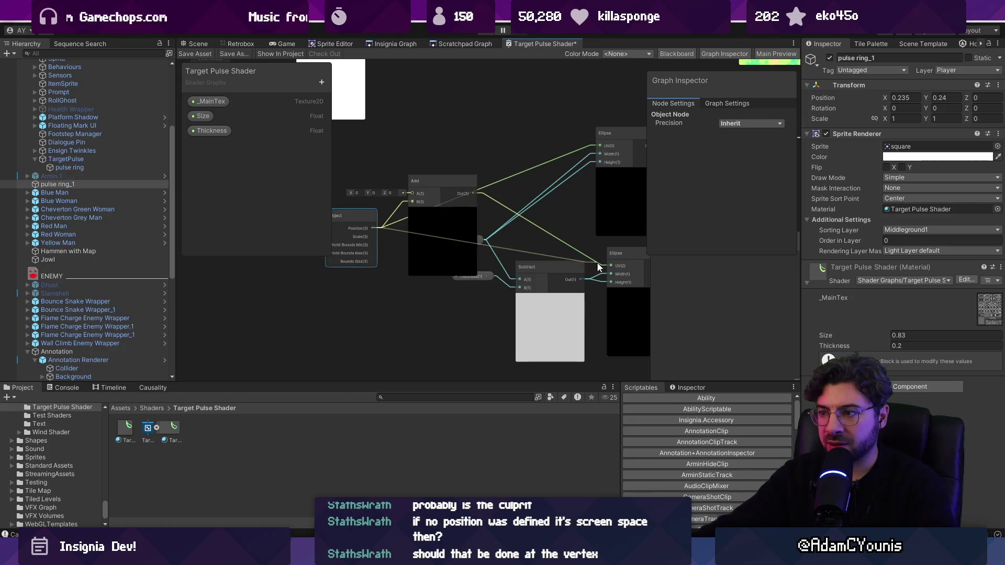
{"action": "left_click", "coordinate": [439, 237]}
{"action": "key", "text": "Delete"}
{"action": "key", "text": "ctrl+s"}
Move the pulse ring upward in the scene, then bring the shader graph back maximized
{"action": "left_click", "coordinate": [205, 46]}
{"action": "mouse_move", "coordinate": [443, 230]}
{"action": "left_mouse_down"}
{"action": "mouse_move", "coordinate": [437, 175]}
{"action": "mouse_move", "coordinate": [405, 184]}
{"action": "mouse_move", "coordinate": [468, 186]}
{"action": "mouse_move", "coordinate": [430, 198]}
{"action": "mouse_move", "coordinate": [432, 249]}
{"action": "mouse_move", "coordinate": [432, 179]}
{"action": "mouse_move", "coordinate": [432, 208]}
{"action": "left_mouse_up"}
{"action": "left_click", "coordinate": [523, 44]}
{"action": "double_click", "coordinate": [523, 44]}
{"action": "scroll", "coordinate": [341, 228], "scroll_direction": "down", "scroll_amount": 2}
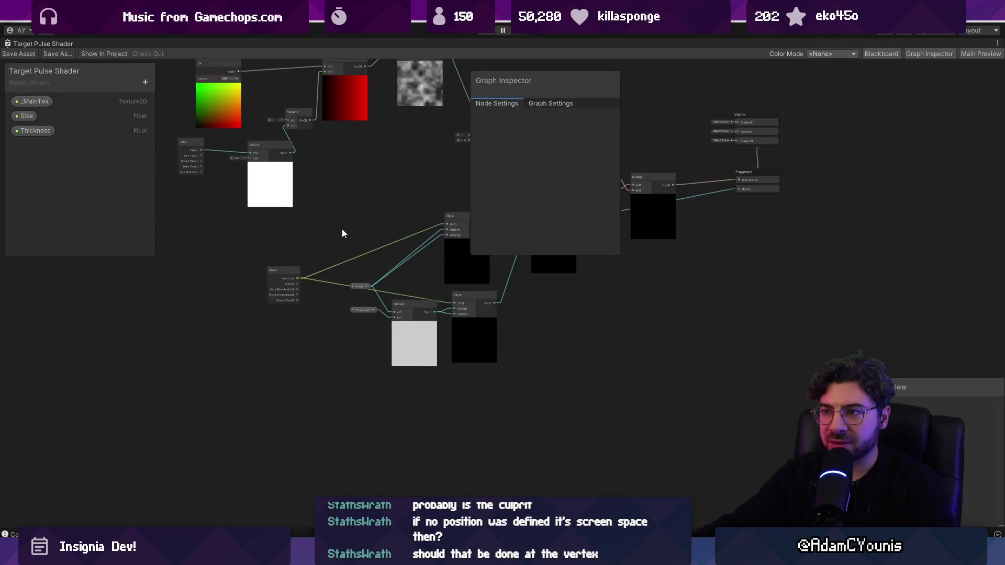
{"action": "scroll", "coordinate": [293, 247], "scroll_direction": "up", "scroll_amount": 5}
{"action": "scroll", "coordinate": [294, 249], "scroll_direction": "up", "scroll_amount": 1}
{"action": "mouse_move", "coordinate": [385, 304]}
{"action": "left_mouse_down"}
{"action": "mouse_move", "coordinate": [354, 252]}
{"action": "mouse_move", "coordinate": [364, 276]}
{"action": "left_mouse_up"}
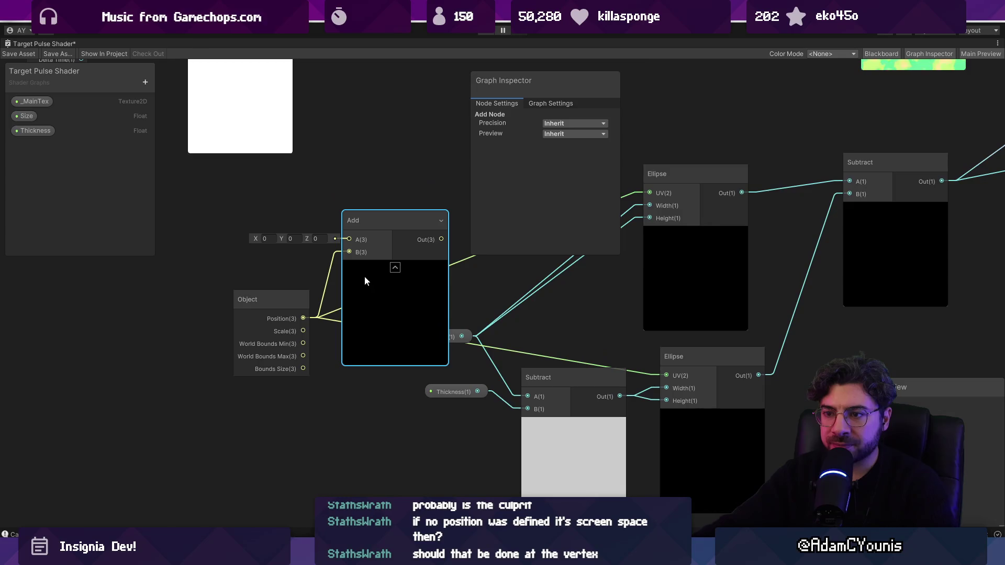
{"action": "key", "text": "ctrl+z"}
Add a UV node and wire its output into the Add node's A input
{"action": "right_click", "coordinate": [270, 234]}
{"action": "left_click", "coordinate": [272, 235]}
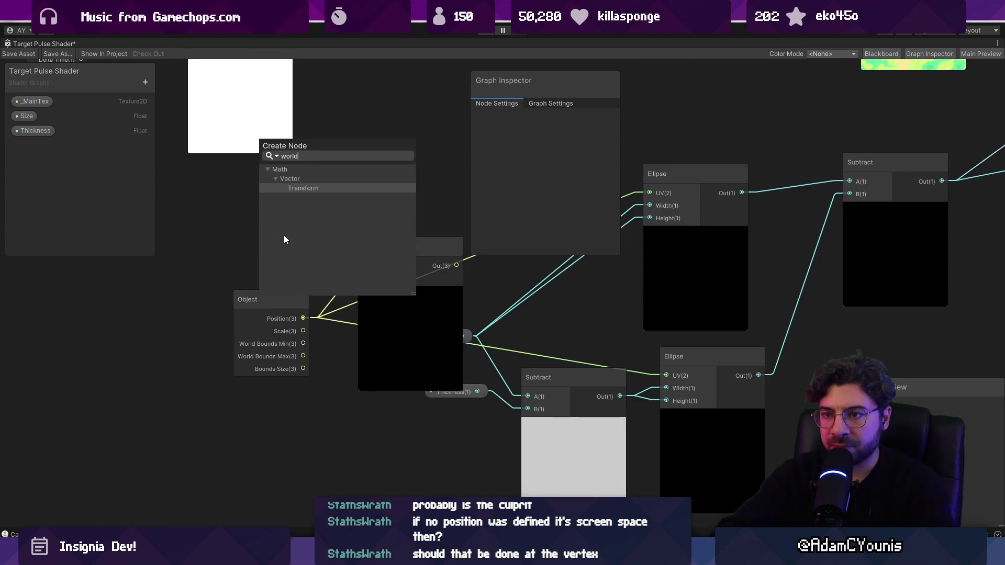
{"action": "type", "text": "uv"}
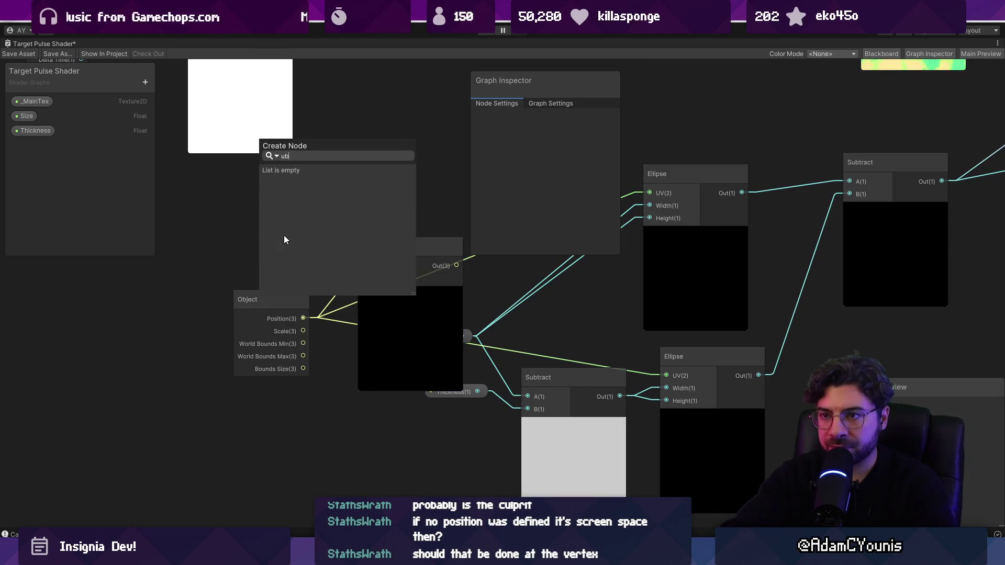
{"action": "key", "text": "Return"}
{"action": "left_click_drag", "start_coordinate": [299, 231], "coordinate": [223, 174]}
{"action": "left_click_drag", "start_coordinate": [286, 200], "coordinate": [363, 266]}
Save the graph, raise the pulse ring in the scene to check it, and reopen the graph maximized
{"action": "left_click", "coordinate": [21, 53]}
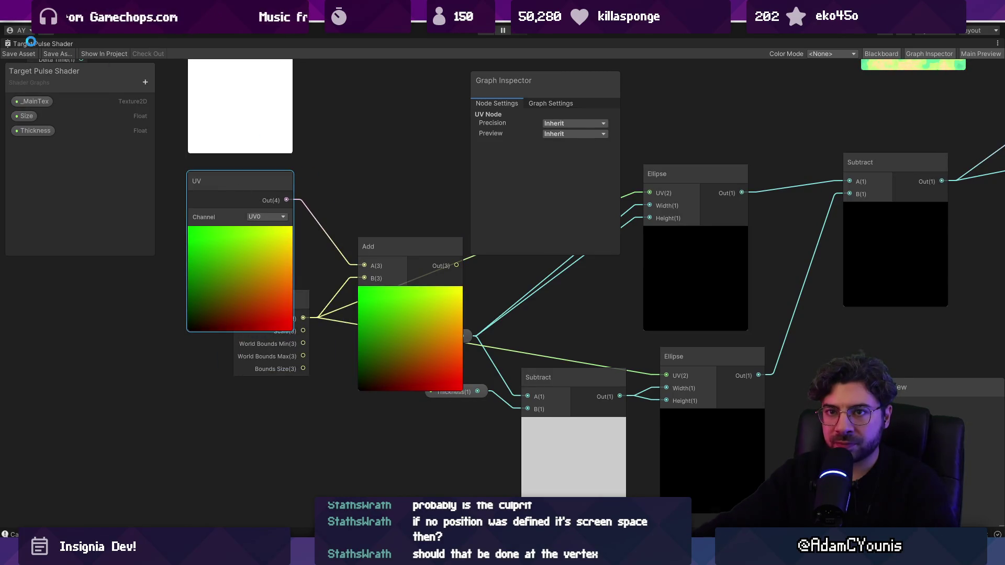
{"action": "key", "text": "shift+space"}
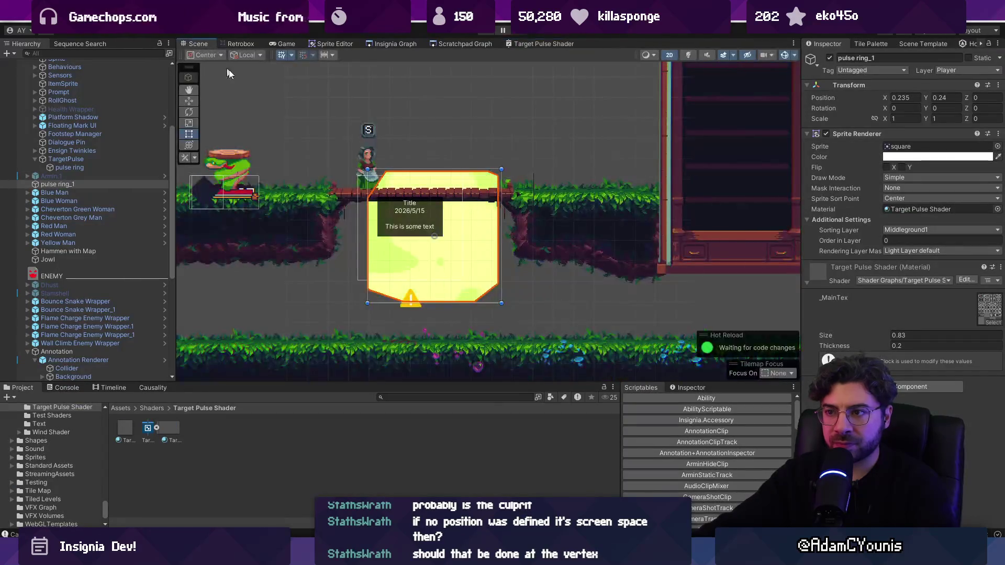
{"action": "scroll", "coordinate": [401, 207], "scroll_direction": "down", "scroll_amount": 1}
{"action": "mouse_move", "coordinate": [426, 240]}
{"action": "left_mouse_down"}
{"action": "mouse_move", "coordinate": [417, 188]}
{"action": "mouse_move", "coordinate": [430, 216]}
{"action": "mouse_move", "coordinate": [423, 203]}
{"action": "left_mouse_up"}
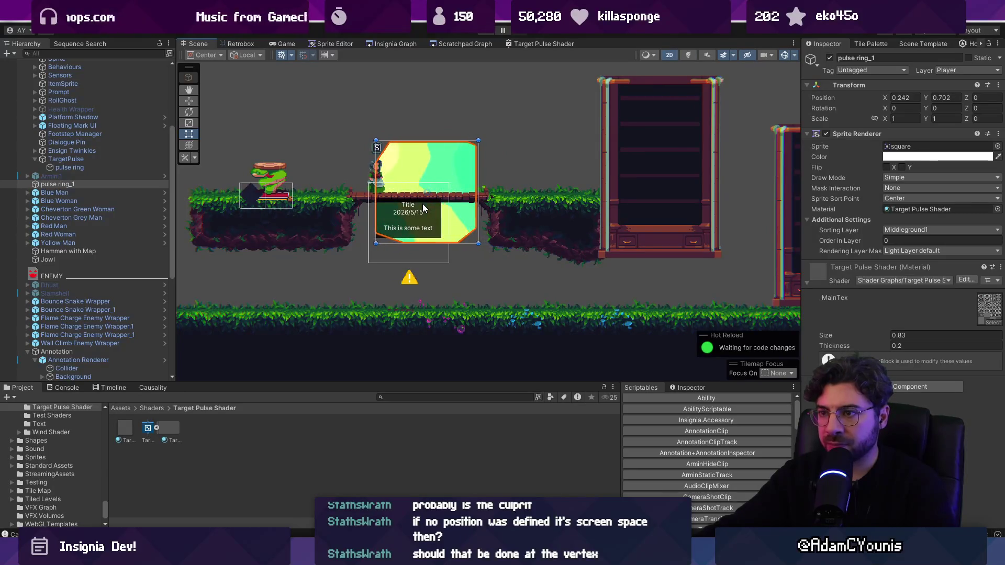
{"action": "left_click", "coordinate": [515, 45]}
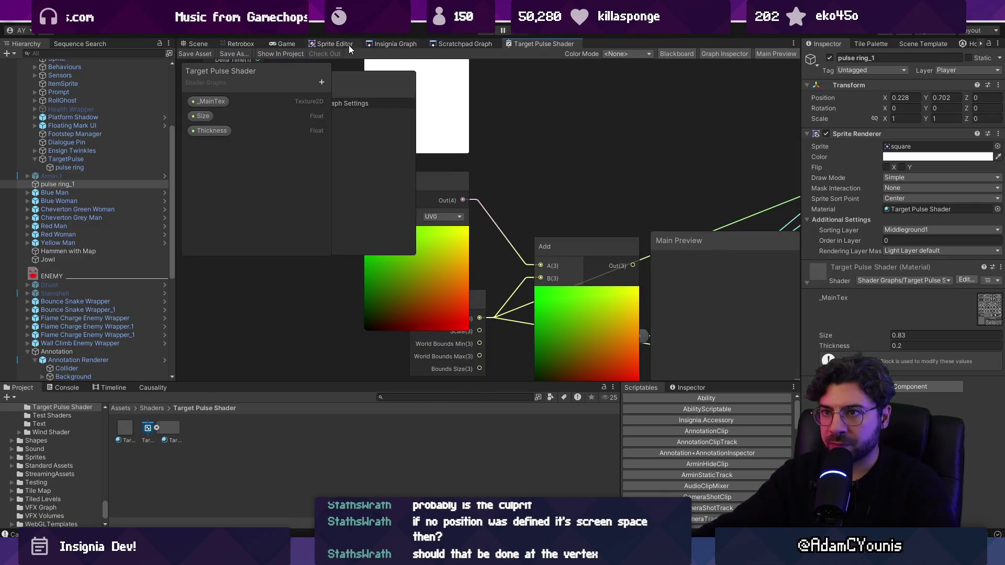
{"action": "double_click", "coordinate": [525, 43]}
{"action": "scroll", "coordinate": [406, 279], "scroll_direction": "down", "scroll_amount": 3}
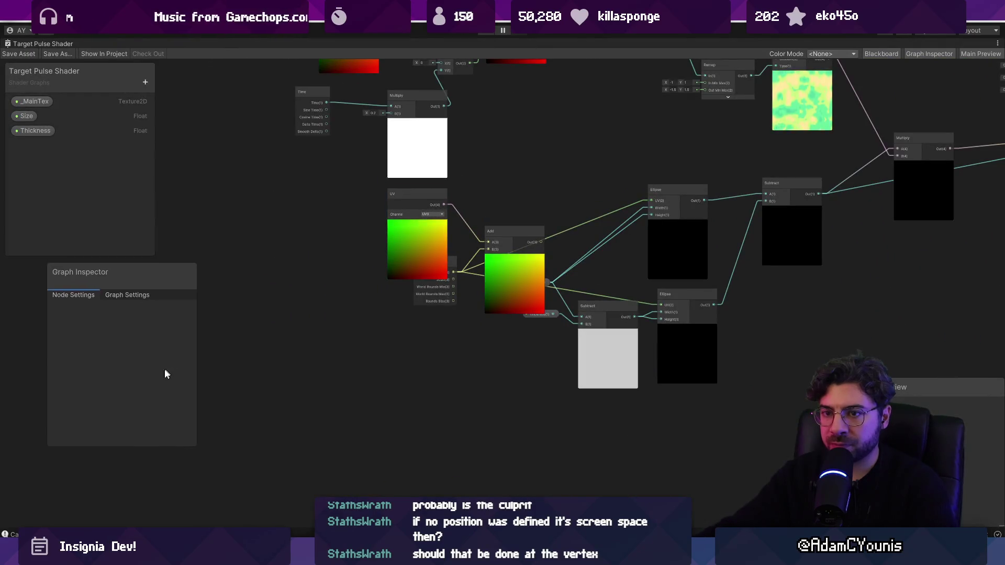
Remove the UV and Add nodes from the graph, discarding stray sticky notes
{"action": "left_click_drag", "start_coordinate": [416, 278], "coordinate": [369, 272]}
{"action": "scroll", "coordinate": [367, 269], "scroll_direction": "up", "scroll_amount": 3}
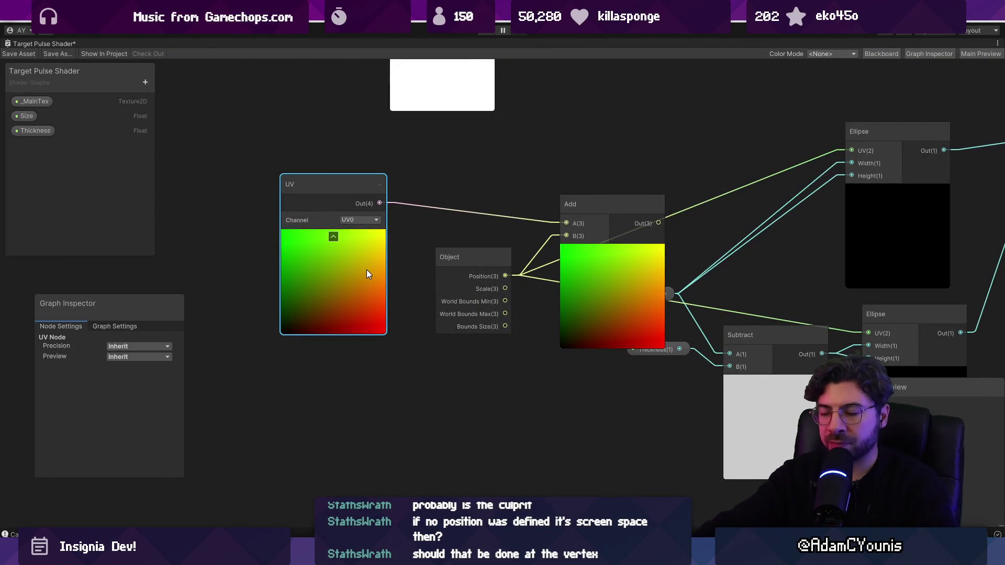
{"action": "key", "text": "Delete"}
{"action": "right_click", "coordinate": [587, 264]}
{"action": "key", "text": "Escape"}
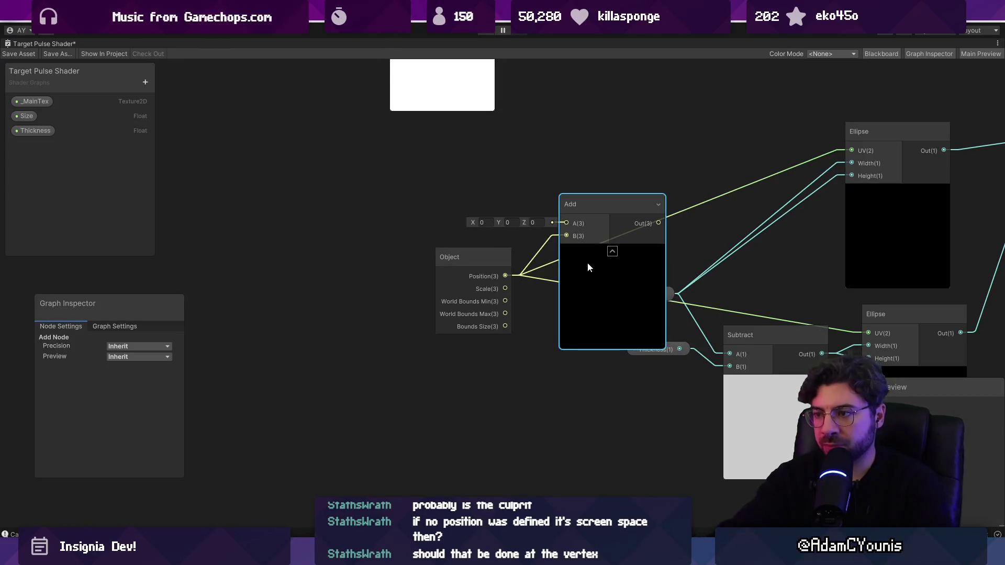
{"action": "key", "text": "Delete"}
{"action": "right_click", "coordinate": [332, 174]}
{"action": "left_click", "coordinate": [361, 192]}
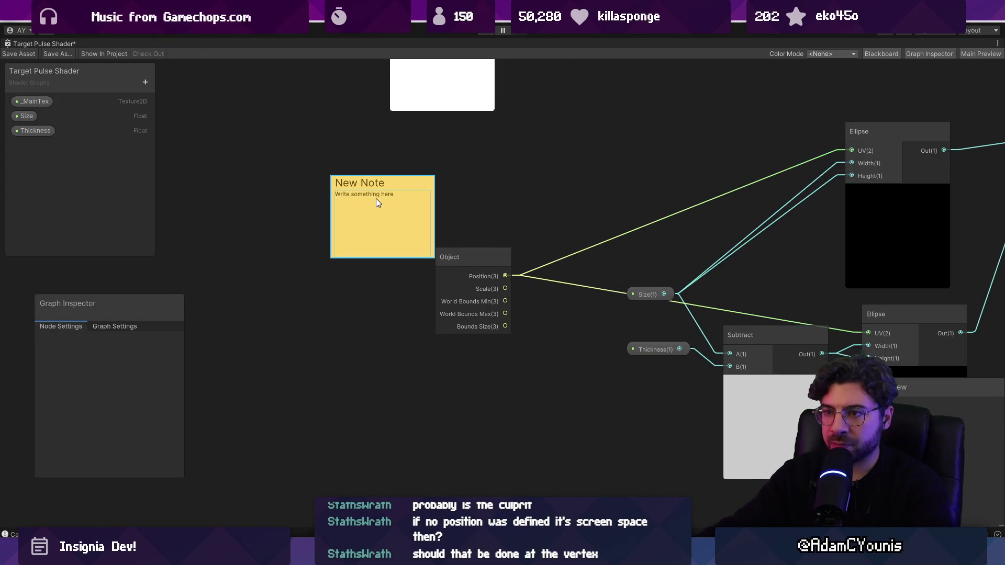
{"action": "key", "text": "Delete"}
{"action": "right_click", "coordinate": [377, 198]}
{"action": "left_click", "coordinate": [416, 211]}
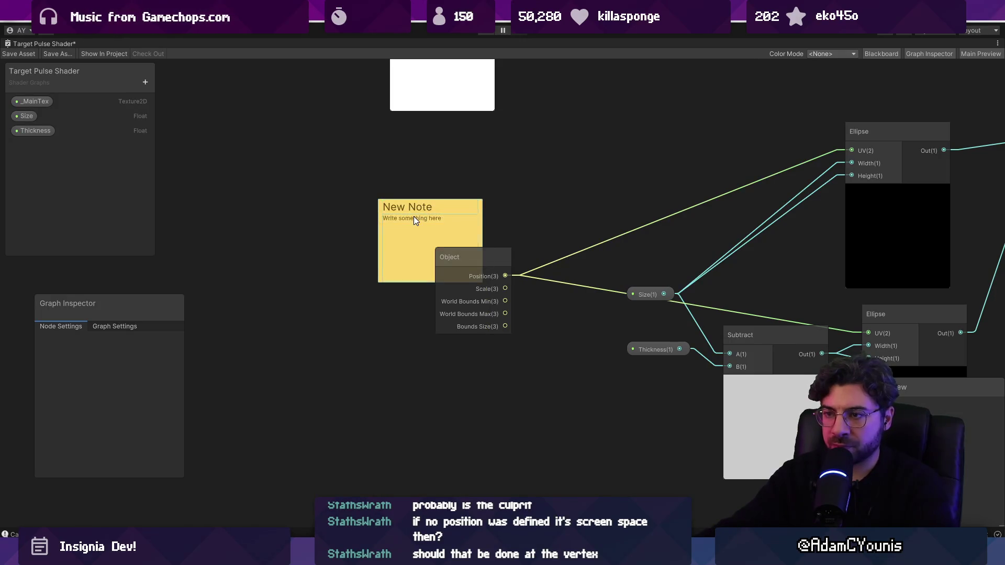
{"action": "key", "text": "Delete"}
Create a Position node and arrange it alongside the Object node
{"action": "right_click", "coordinate": [413, 219]}
{"action": "left_click", "coordinate": [422, 225]}
{"action": "type", "text": "world"}
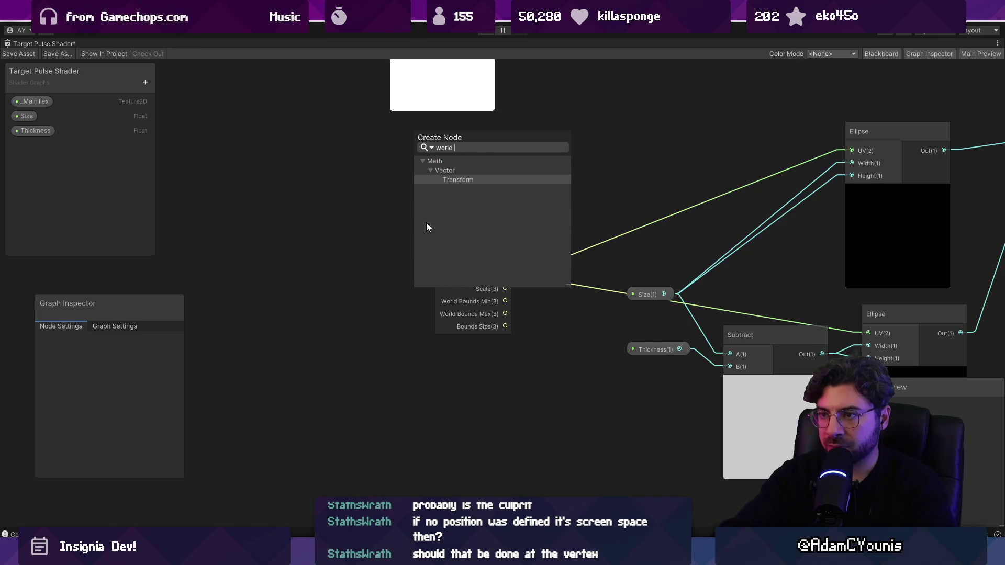
{"action": "key", "text": "ctrl+a"}
{"action": "key", "text": "BackSpace"}
{"action": "type", "text": "position"}
{"action": "key", "text": "Return"}
{"action": "mouse_move", "coordinate": [482, 262]}
{"action": "left_mouse_down"}
{"action": "mouse_move", "coordinate": [407, 204]}
{"action": "mouse_move", "coordinate": [464, 314]}
{"action": "left_mouse_up"}
{"action": "mouse_move", "coordinate": [440, 202]}
{"action": "left_mouse_down"}
{"action": "mouse_move", "coordinate": [492, 253]}
{"action": "mouse_move", "coordinate": [555, 265]}
{"action": "mouse_move", "coordinate": [541, 212]}
{"action": "left_mouse_up"}
Add a Subtract node with Object Position in B and feed its output into the Ellipse UVs
{"action": "type", "text": "add"}
{"action": "key", "text": "BackSpace"}
{"action": "key", "text": "BackSpace"}
{"action": "key", "text": "BackSpace"}
{"action": "type", "text": "sub"}
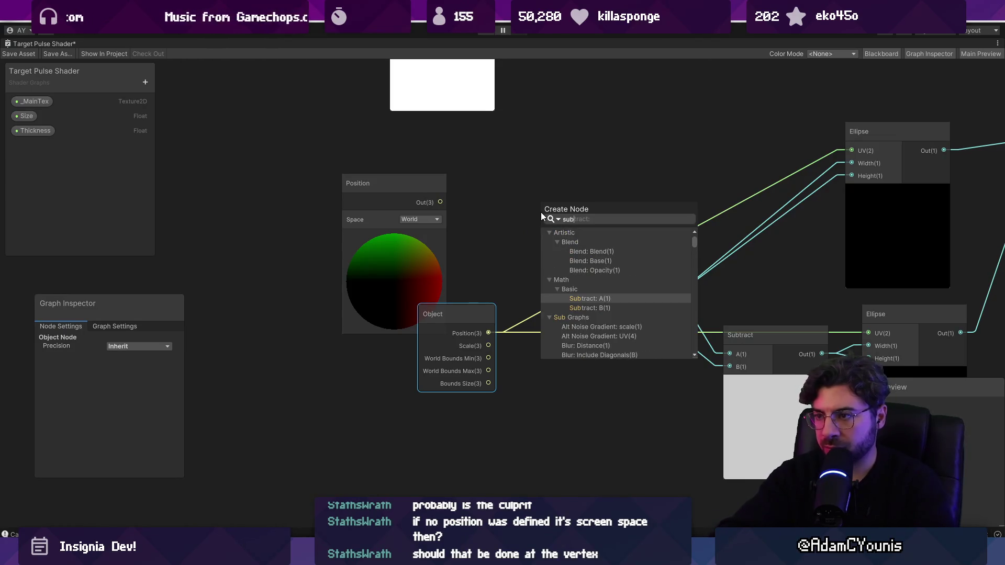
{"action": "key", "text": "Return"}
{"action": "mouse_move", "coordinate": [489, 331]}
{"action": "left_mouse_down"}
{"action": "mouse_move", "coordinate": [539, 234]}
{"action": "mouse_move", "coordinate": [651, 154]}
{"action": "mouse_move", "coordinate": [696, 148]}
{"action": "left_mouse_up"}
{"action": "left_click_drag", "start_coordinate": [479, 221], "coordinate": [710, 331]}
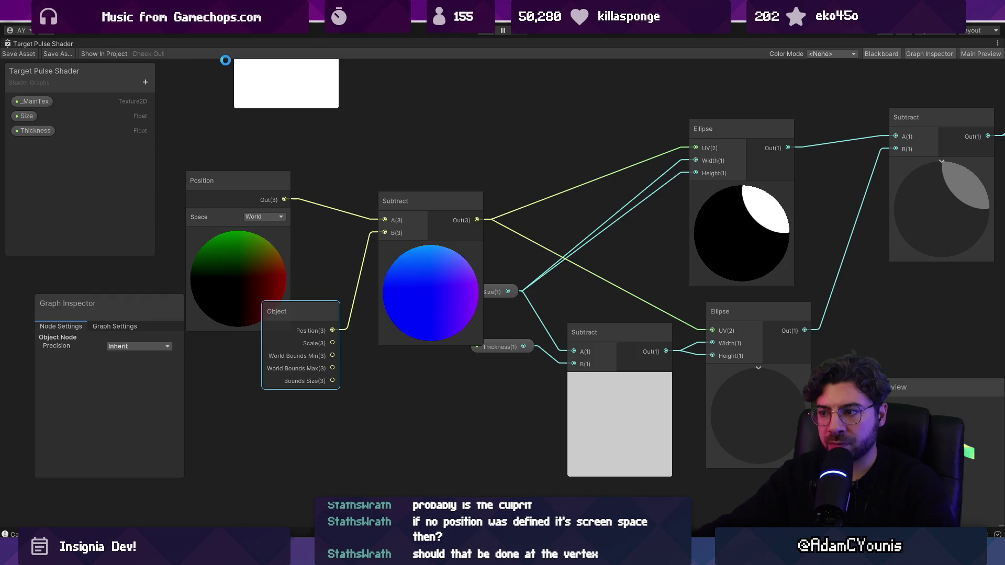
{"action": "double_click", "coordinate": [33, 41]}
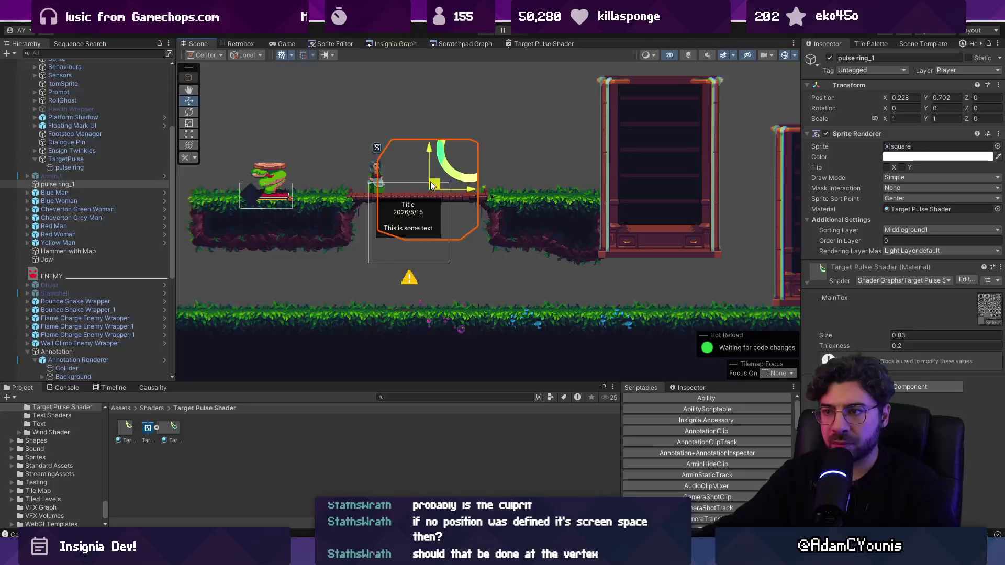
Move the pulse ring up, then try a Subtract node off Object Position and remove it
{"action": "mouse_move", "coordinate": [432, 185]}
{"action": "left_mouse_down"}
{"action": "mouse_move", "coordinate": [421, 157]}
{"action": "mouse_move", "coordinate": [425, 176]}
{"action": "mouse_move", "coordinate": [380, 175]}
{"action": "mouse_move", "coordinate": [442, 167]}
{"action": "left_mouse_up"}
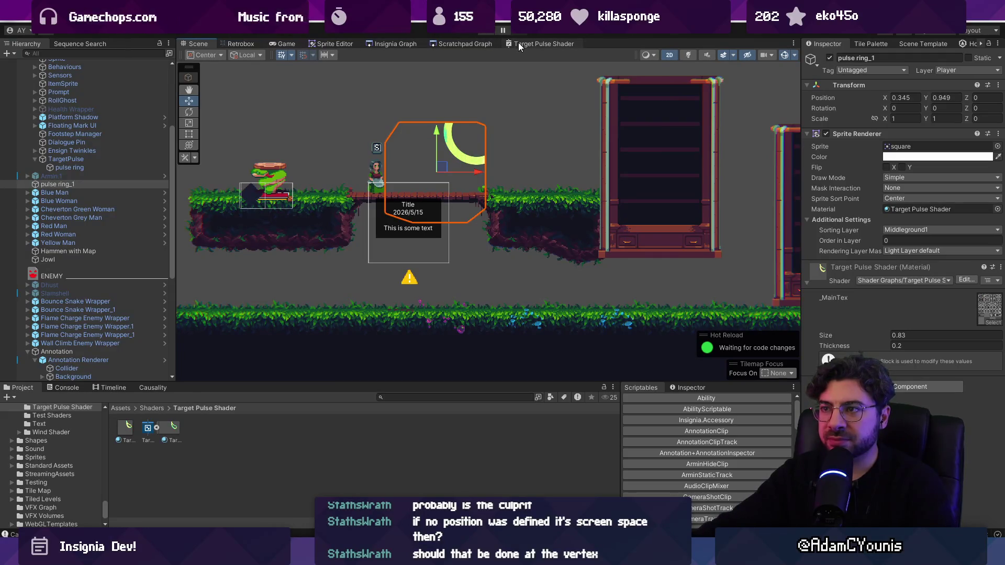
{"action": "left_click", "coordinate": [520, 46]}
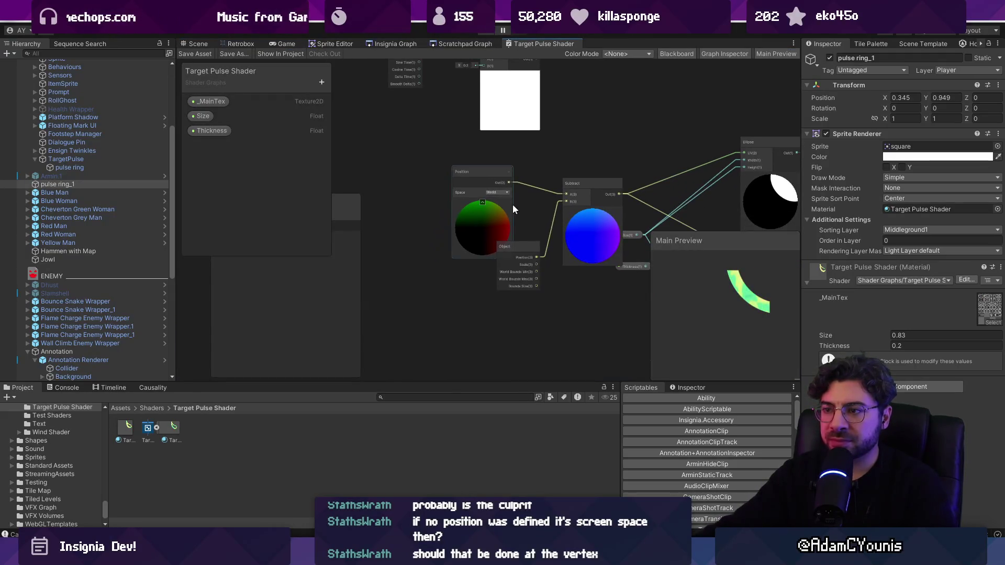
{"action": "left_click_drag", "start_coordinate": [557, 216], "coordinate": [471, 192]}
{"action": "scroll", "coordinate": [471, 198], "scroll_direction": "up", "scroll_amount": 3}
{"action": "mouse_move", "coordinate": [549, 287]}
{"action": "left_mouse_down"}
{"action": "mouse_move", "coordinate": [432, 312]}
{"action": "mouse_move", "coordinate": [523, 262]}
{"action": "mouse_move", "coordinate": [417, 264]}
{"action": "left_mouse_up"}
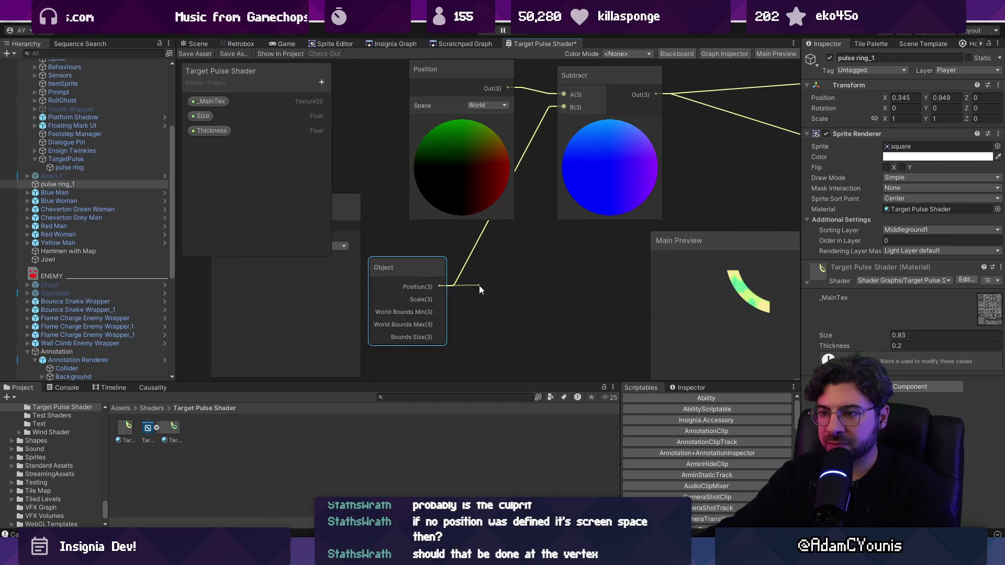
{"action": "left_click_drag", "start_coordinate": [479, 284], "coordinate": [479, 285]}
{"action": "type", "text": "subtract"}
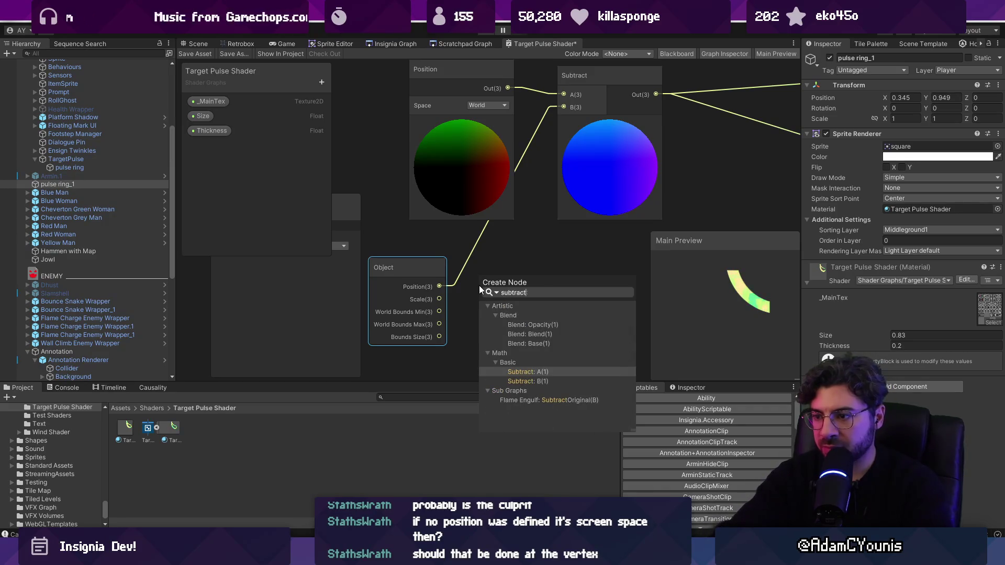
{"action": "key", "text": "Return"}
{"action": "left_click_drag", "start_coordinate": [429, 269], "coordinate": [364, 269]}
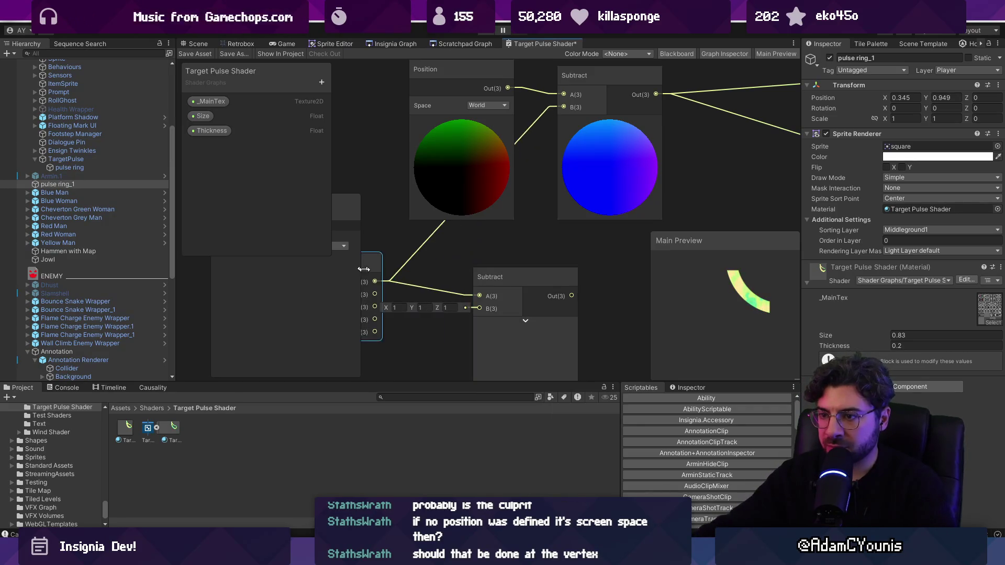
{"action": "left_click", "coordinate": [517, 283]}
{"action": "key", "text": "Delete"}
Offset Object Position with an Add node of 0.5, wire it into Subtract, and save
{"action": "mouse_move", "coordinate": [374, 282]}
{"action": "left_mouse_down"}
{"action": "mouse_move", "coordinate": [469, 272]}
{"action": "mouse_move", "coordinate": [546, 321]}
{"action": "mouse_move", "coordinate": [601, 327]}
{"action": "left_mouse_up"}
{"action": "type", "text": "add"}
{"action": "key", "text": "Return"}
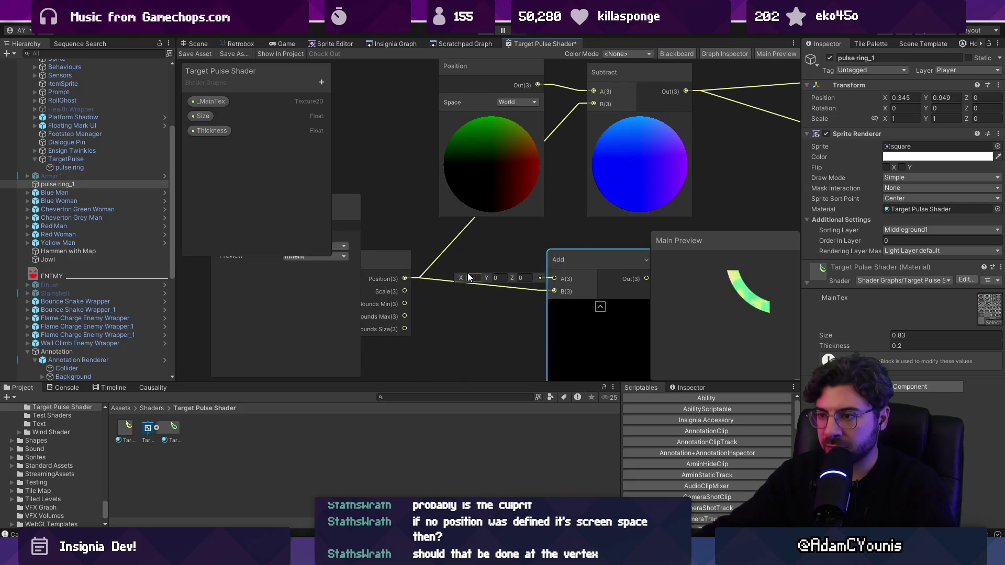
{"action": "type", "text": "0.5"}
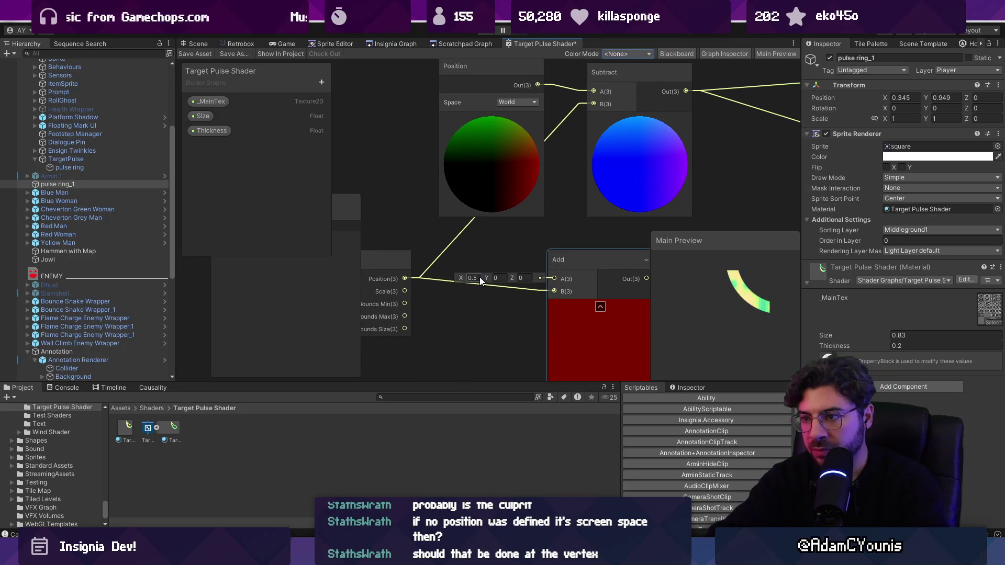
{"action": "type", "text": "0.5"}
{"action": "key", "text": "Tab"}
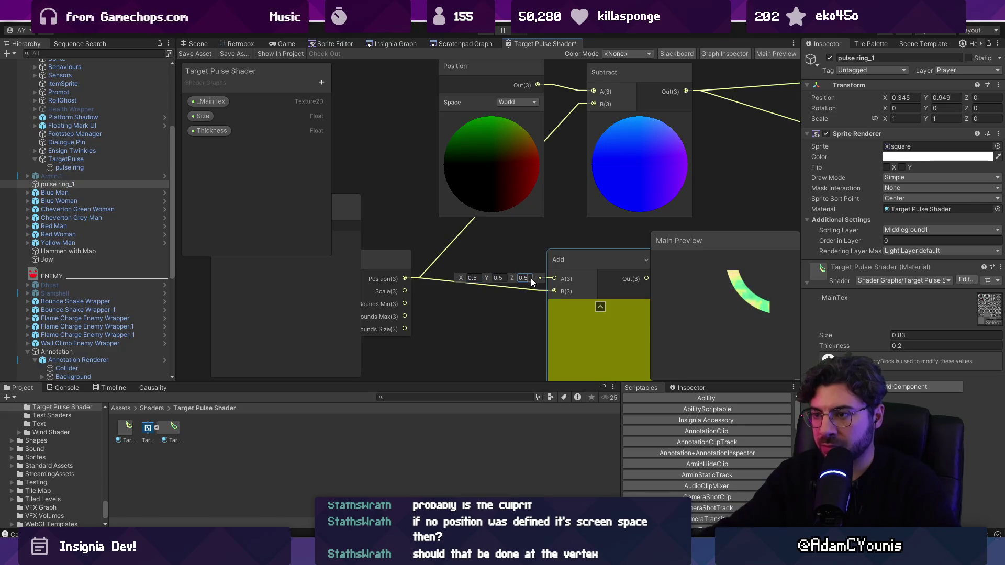
{"action": "type", "text": "0.5"}
{"action": "key", "text": "Return"}
{"action": "mouse_move", "coordinate": [517, 292]}
{"action": "left_mouse_down"}
{"action": "mouse_move", "coordinate": [462, 102]}
{"action": "mouse_move", "coordinate": [482, 143]}
{"action": "mouse_move", "coordinate": [464, 138]}
{"action": "left_mouse_up"}
{"action": "left_click", "coordinate": [197, 54]}
{"action": "left_click", "coordinate": [199, 44]}
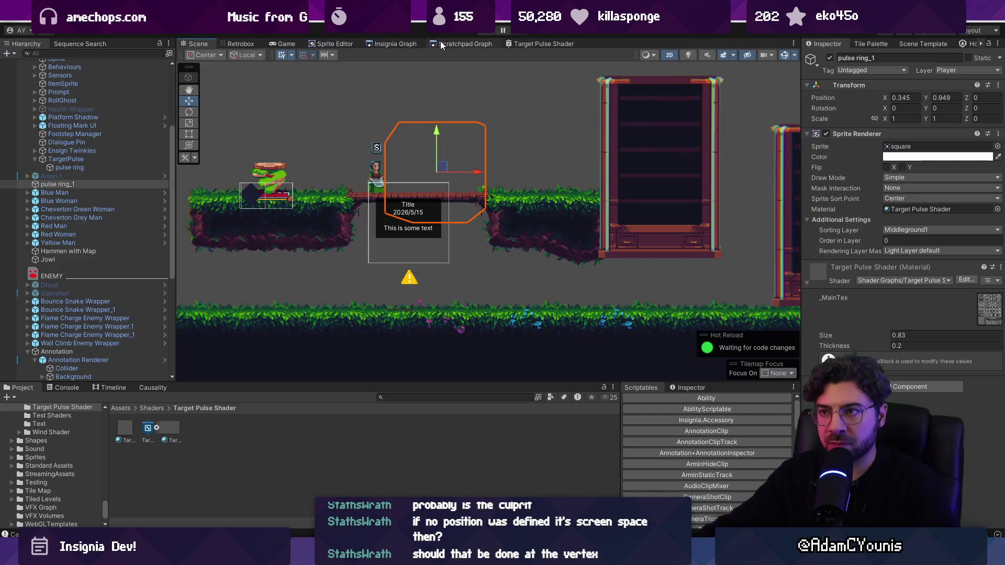
{"action": "left_click", "coordinate": [544, 44]}
Replace the Add node with a Subtract on Object Position whose B is 0.5, 0.5, 0.5
{"action": "left_click_drag", "start_coordinate": [398, 296], "coordinate": [438, 298]}
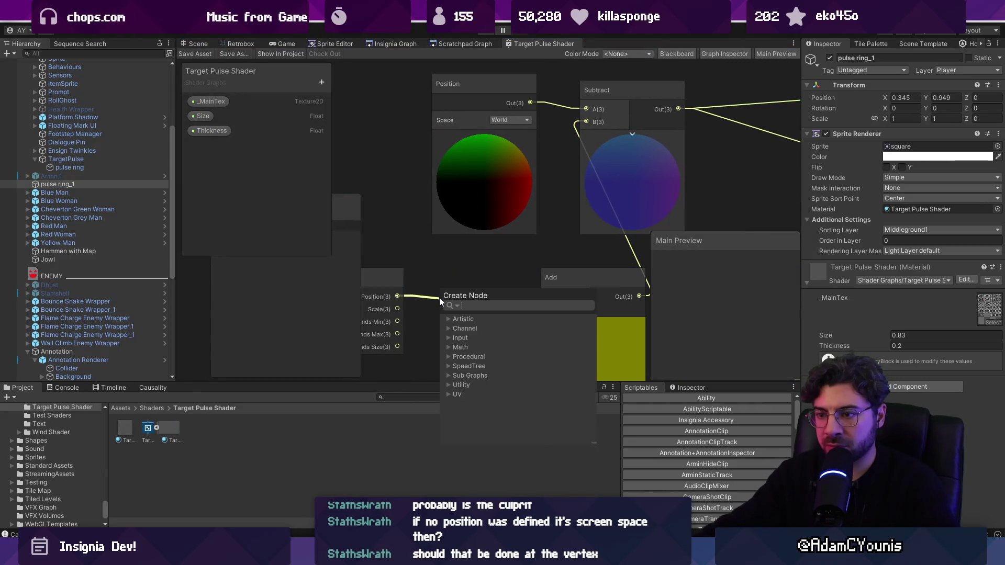
{"action": "type", "text": "subtract"}
{"action": "key", "text": "Return"}
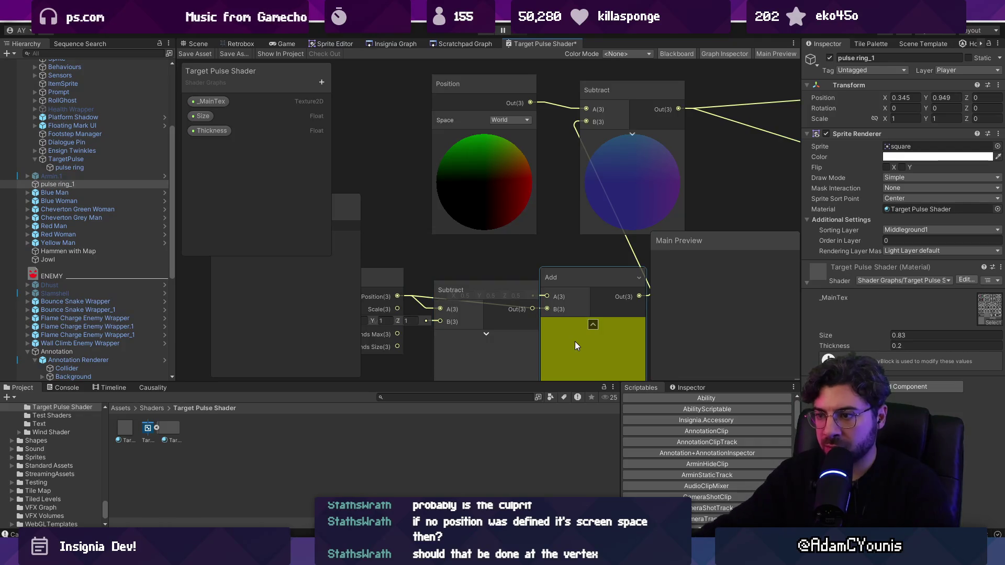
{"action": "key", "text": "Delete"}
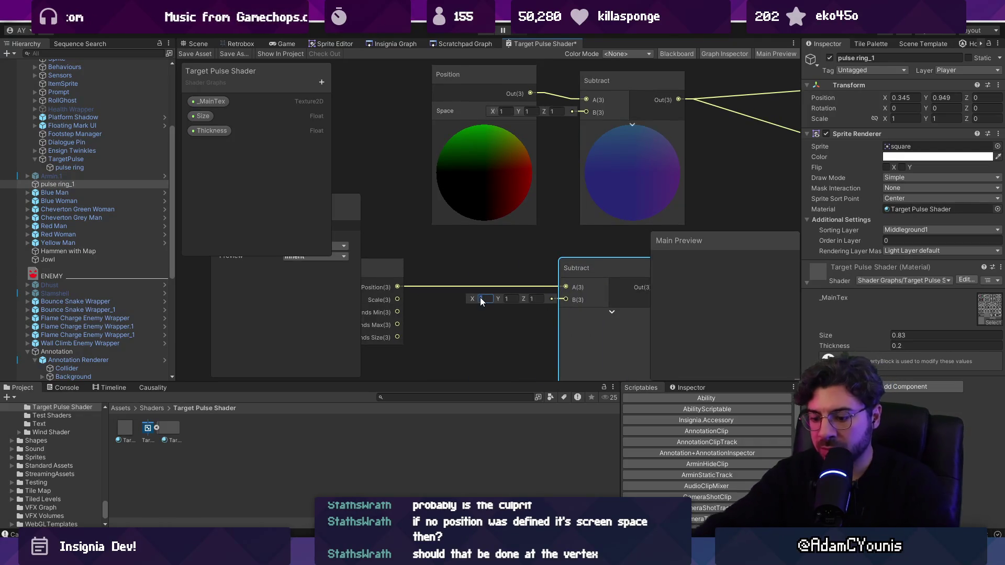
{"action": "type", "text": ".5"}
{"action": "key", "text": "Tab"}
{"action": "type", "text": "0"}
{"action": "key", "text": "Tab"}
{"action": "key", "text": "shift+Tab"}
{"action": "key", "text": "Tab"}
{"action": "type", "text": "0"}
{"action": "key", "text": "shift+Tab"}
{"action": "type", "text": ".5"}
{"action": "key", "text": "Tab"}
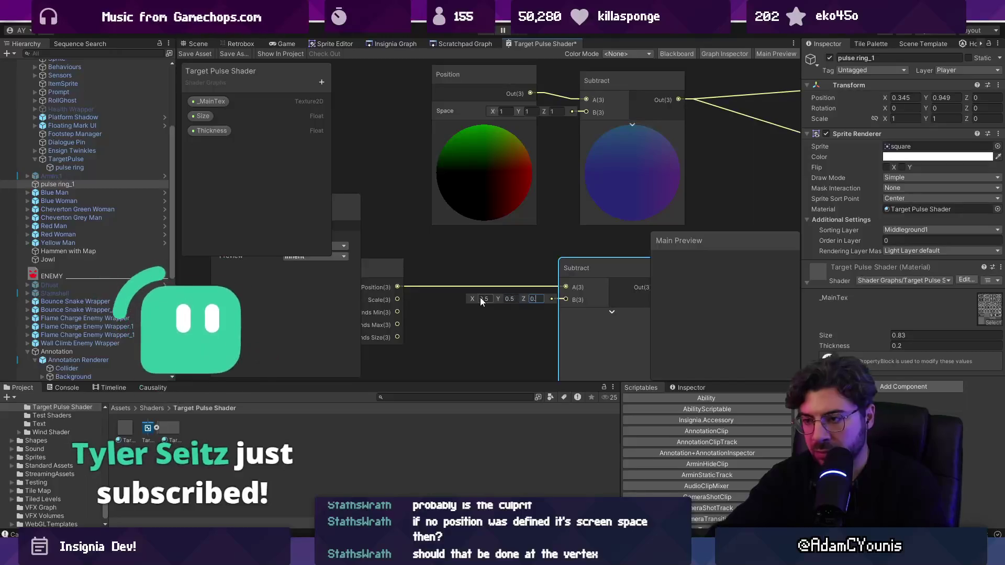
{"action": "type", "text": "0.5"}
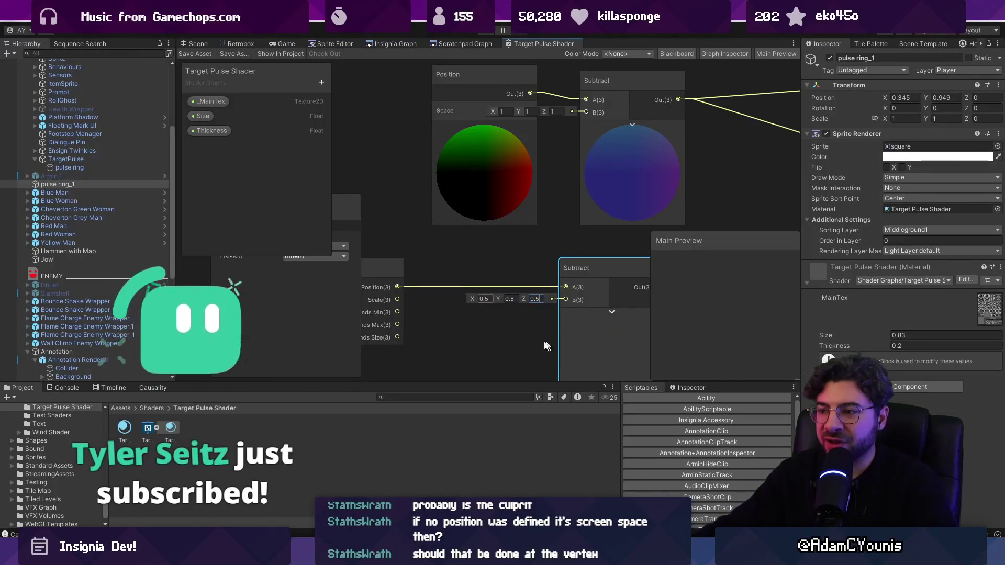
Wire the new Subtract into the upper Subtract's B input and move the pulse ring to test
{"action": "scroll", "coordinate": [546, 343], "scroll_direction": "down", "scroll_amount": 1}
{"action": "left_click_drag", "start_coordinate": [576, 268], "coordinate": [482, 272]}
{"action": "mouse_move", "coordinate": [554, 289]}
{"action": "left_mouse_down"}
{"action": "mouse_move", "coordinate": [556, 175]}
{"action": "mouse_move", "coordinate": [580, 137]}
{"action": "left_mouse_up"}
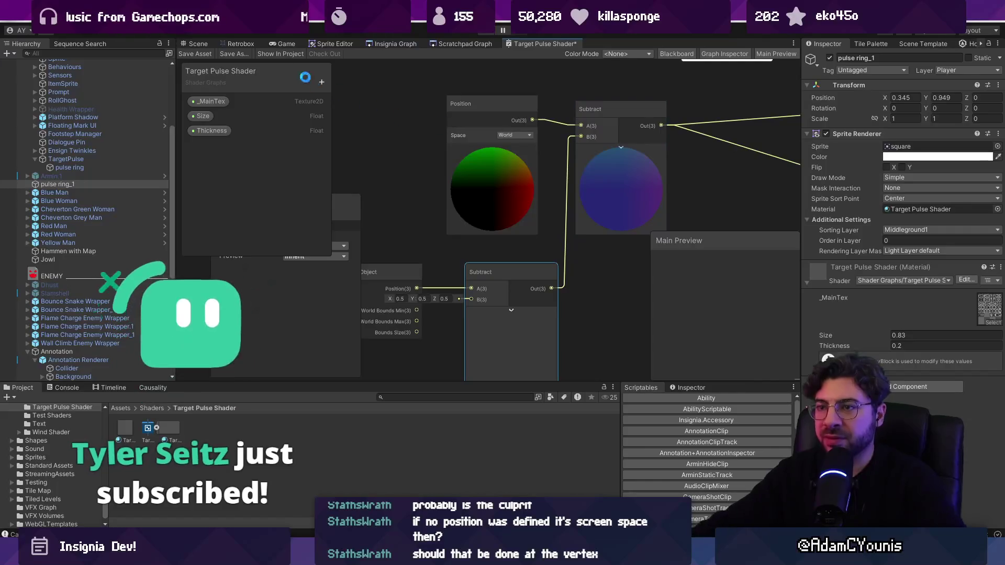
{"action": "left_click", "coordinate": [192, 43]}
{"action": "mouse_move", "coordinate": [455, 165]}
{"action": "left_mouse_down"}
{"action": "mouse_move", "coordinate": [466, 155]}
{"action": "mouse_move", "coordinate": [438, 143]}
{"action": "left_mouse_up"}
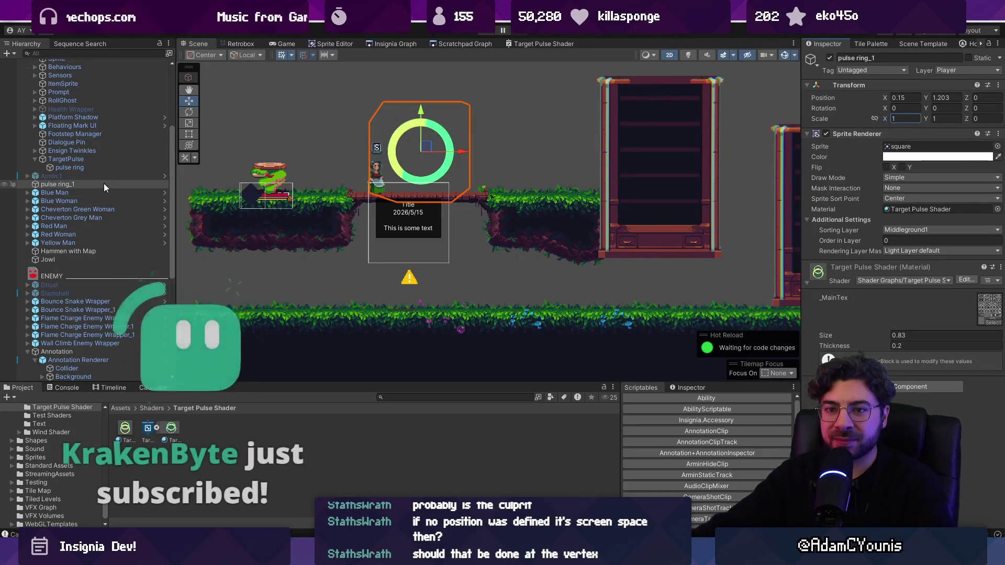
Delete the duplicate pulse ring_1, frame the original pulse ring, and bring back the Target Pulse Shader graph
{"action": "key", "text": "Delete"}
{"action": "double_click", "coordinate": [118, 177]}
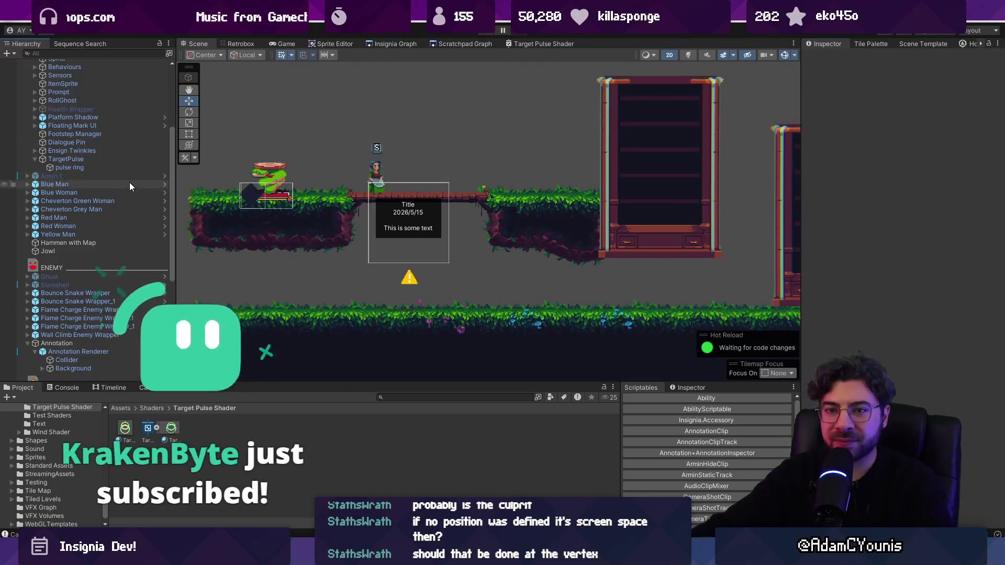
{"action": "scroll", "coordinate": [623, 324], "scroll_direction": "down", "scroll_amount": 10}
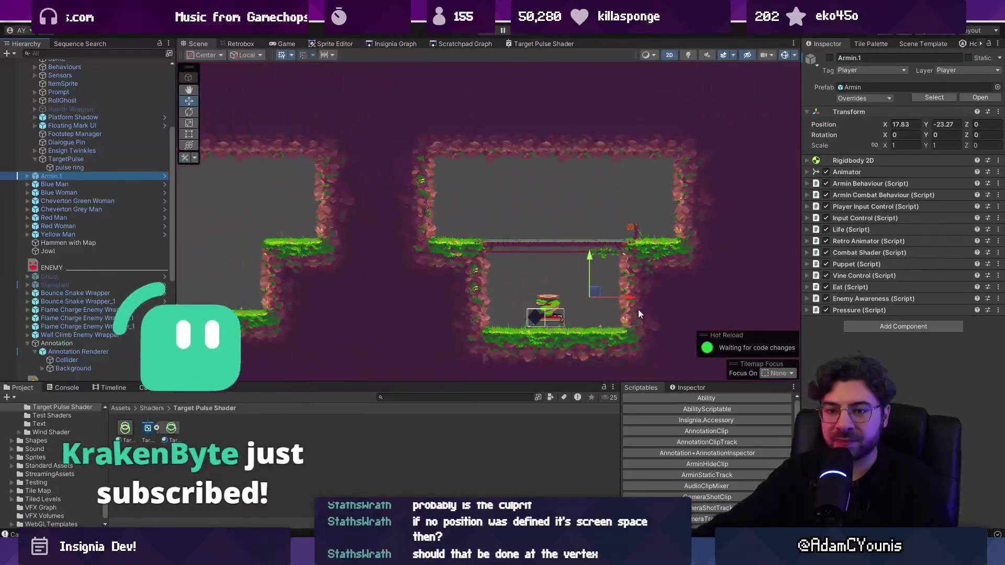
{"action": "scroll", "coordinate": [81, 211], "scroll_direction": "up", "scroll_amount": 5}
{"action": "double_click", "coordinate": [70, 297]}
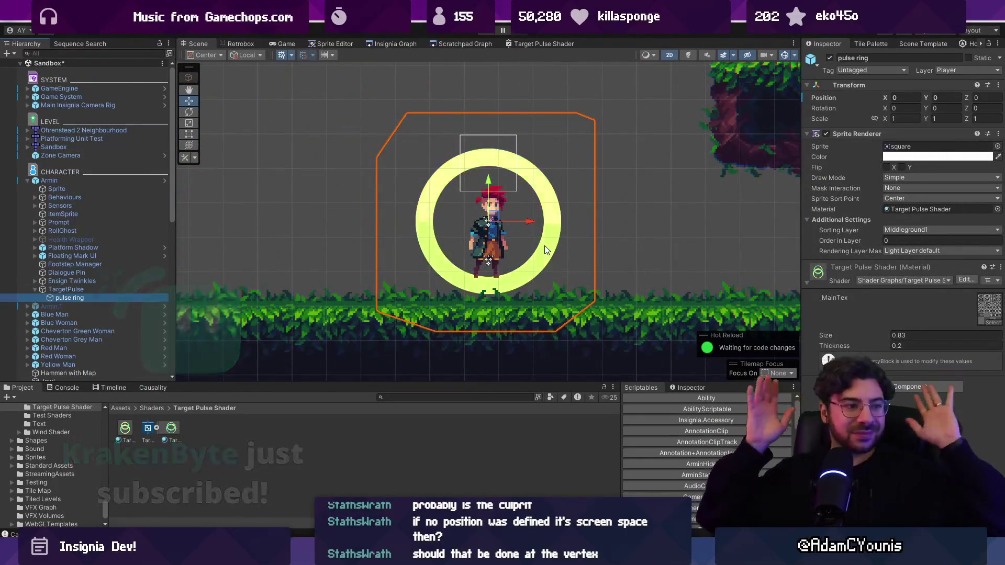
{"action": "left_click", "coordinate": [121, 297]}
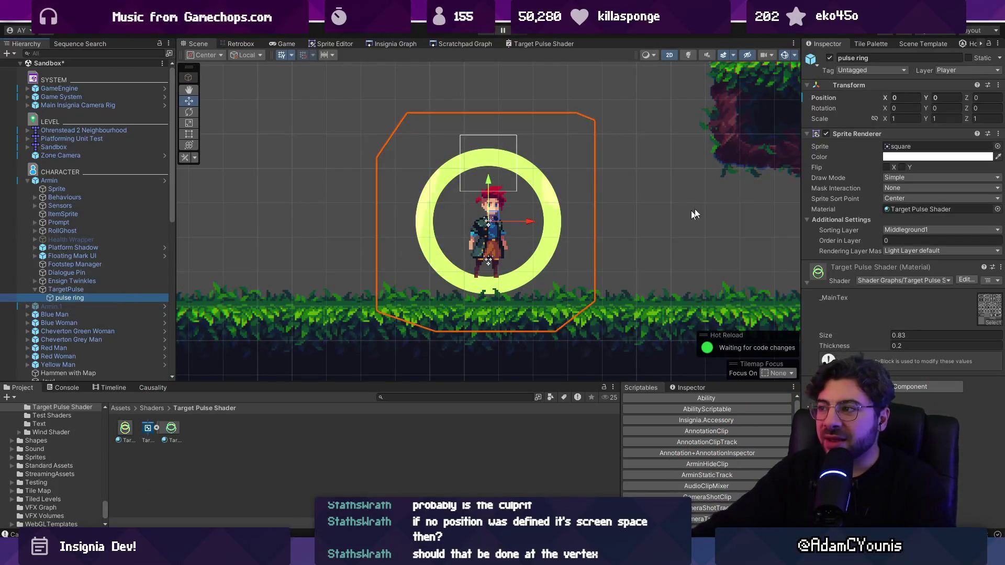
{"action": "left_click", "coordinate": [542, 44]}
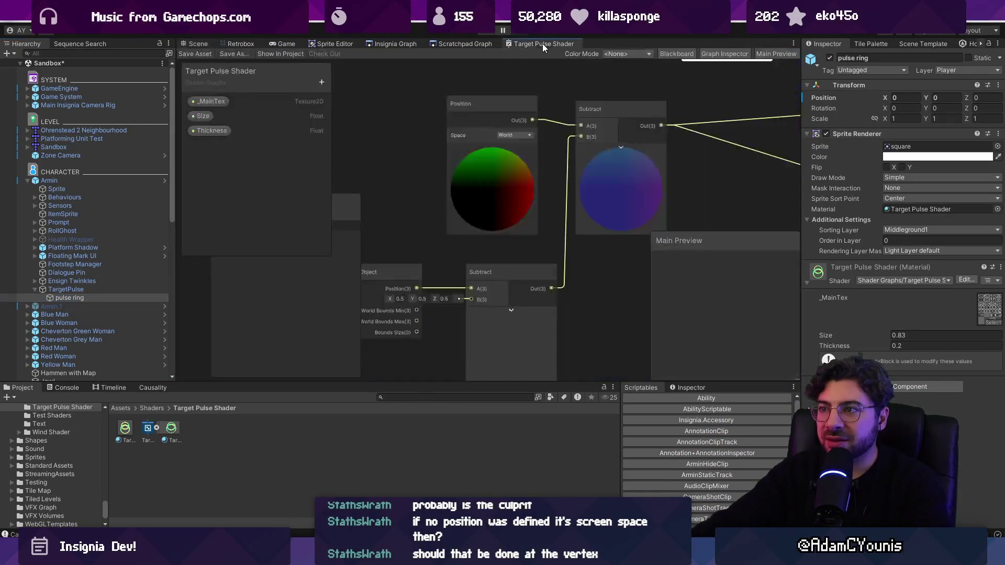
Maximize the Target Pulse Shader graph and nudge the lower Subtract node right
{"action": "double_click", "coordinate": [536, 42]}
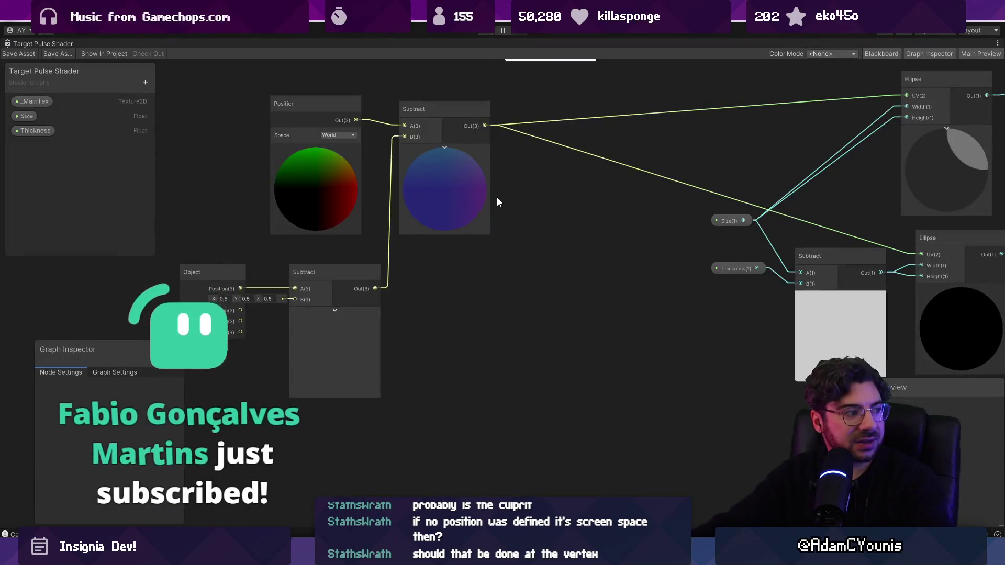
{"action": "scroll", "coordinate": [493, 226], "scroll_direction": "down", "scroll_amount": 3}
{"action": "scroll", "coordinate": [437, 300], "scroll_direction": "up", "scroll_amount": 4}
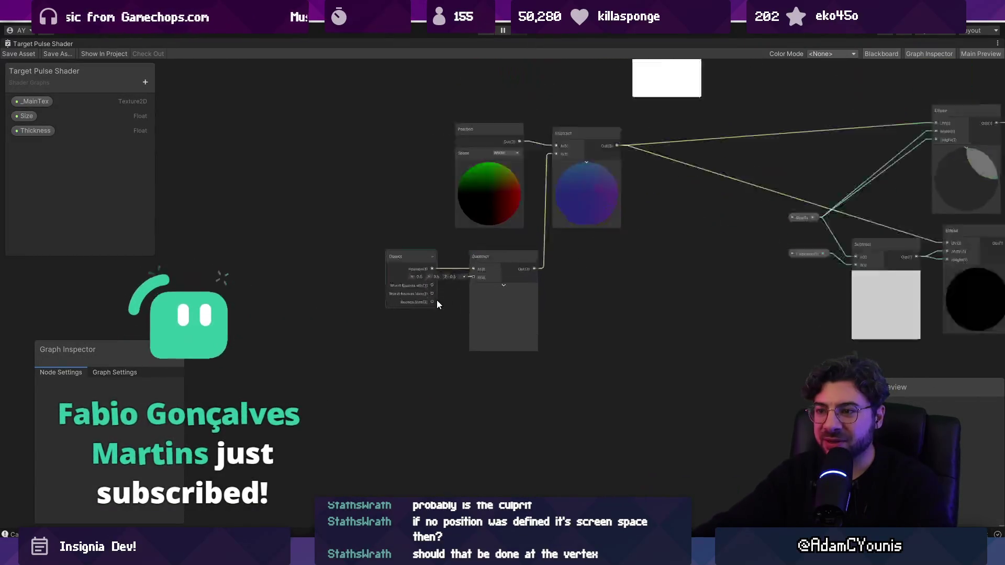
{"action": "left_click", "coordinate": [501, 316]}
{"action": "left_click_drag", "start_coordinate": [536, 277], "coordinate": [560, 310]}
Add a trial Transform node, check its space options, then delete it
{"action": "key", "text": "space"}
{"action": "type", "text": "transfo"}
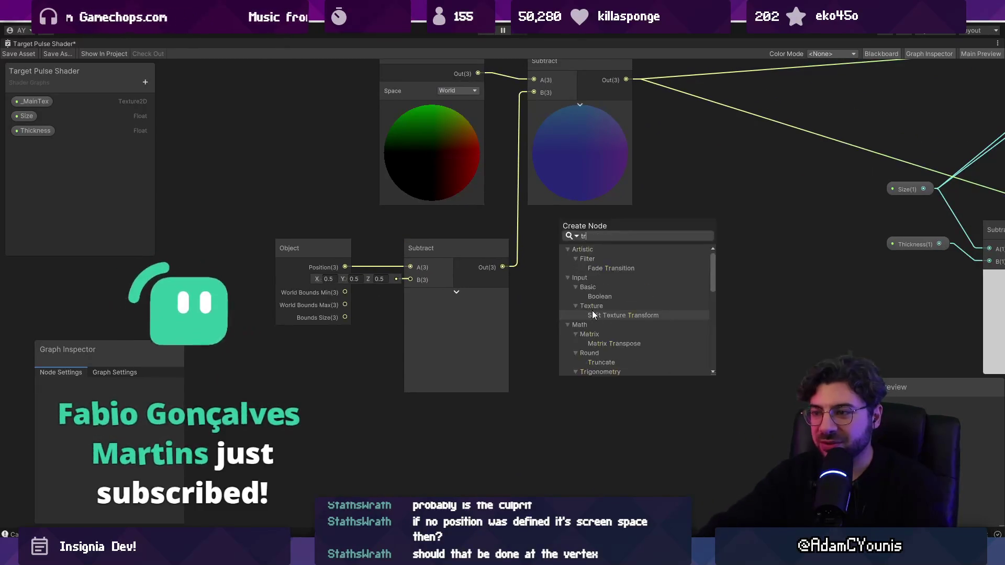
{"action": "left_click", "coordinate": [593, 314]}
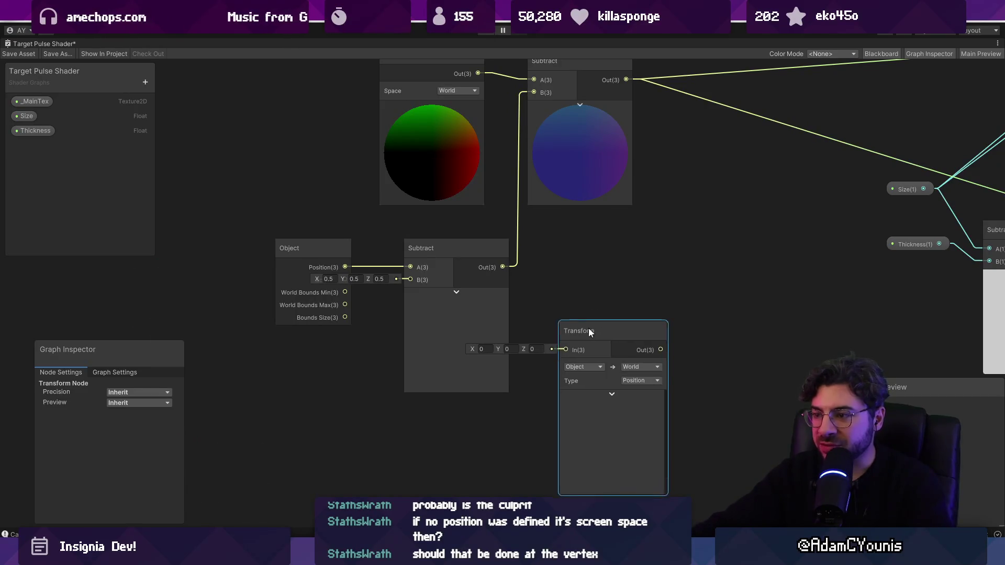
{"action": "left_click_drag", "start_coordinate": [588, 327], "coordinate": [296, 361]}
{"action": "left_click", "coordinate": [294, 398]}
{"action": "left_click", "coordinate": [355, 400]}
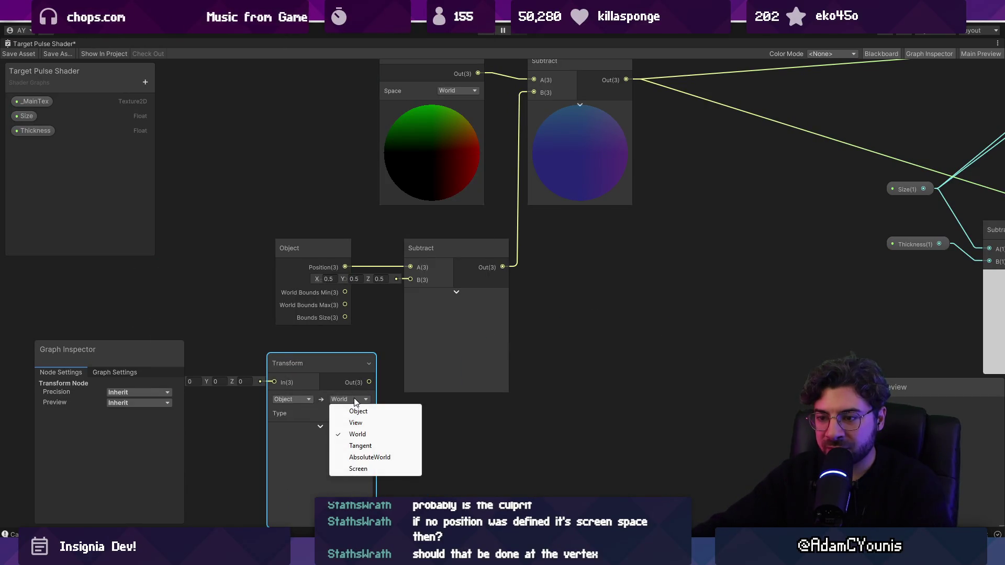
{"action": "scroll", "coordinate": [256, 438], "scroll_direction": "up", "scroll_amount": 3}
{"action": "left_click", "coordinate": [304, 390]}
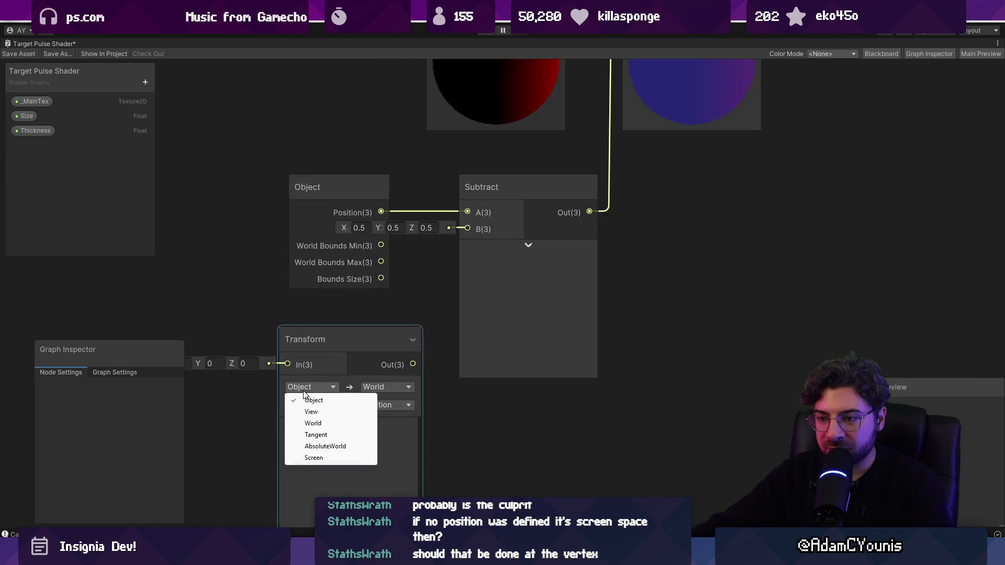
{"action": "left_click", "coordinate": [311, 426]}
{"action": "key", "text": "Delete"}
Tidy the graph by moving the world Position node up and left
{"action": "right_click", "coordinate": [343, 393]}
{"action": "left_click", "coordinate": [340, 294]}
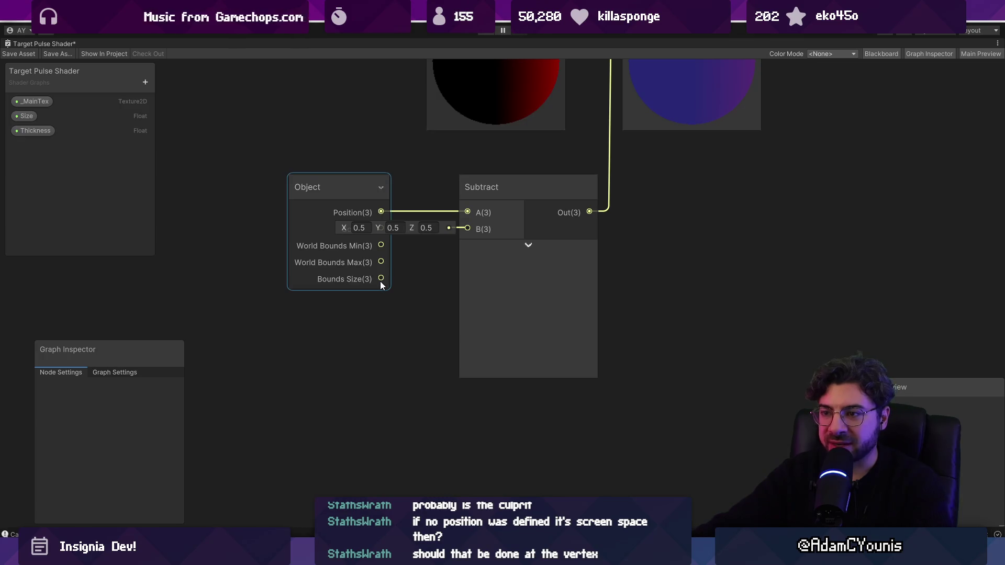
{"action": "scroll", "coordinate": [448, 318], "scroll_direction": "down", "scroll_amount": 3}
{"action": "left_click", "coordinate": [445, 329]}
{"action": "scroll", "coordinate": [366, 393], "scroll_direction": "up", "scroll_amount": 4}
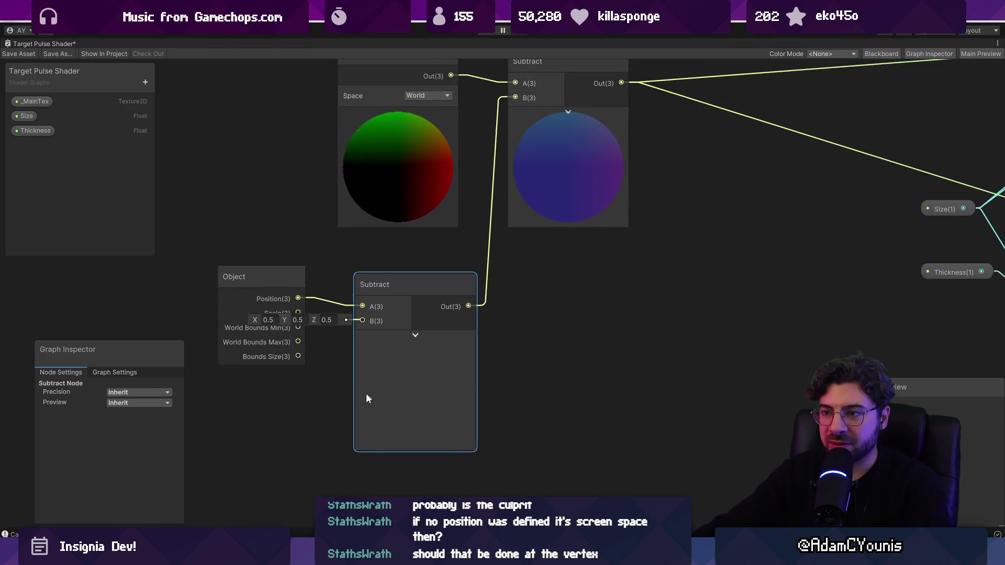
{"action": "scroll", "coordinate": [366, 399], "scroll_direction": "down", "scroll_amount": 1}
{"action": "scroll", "coordinate": [586, 299], "scroll_direction": "down", "scroll_amount": 1}
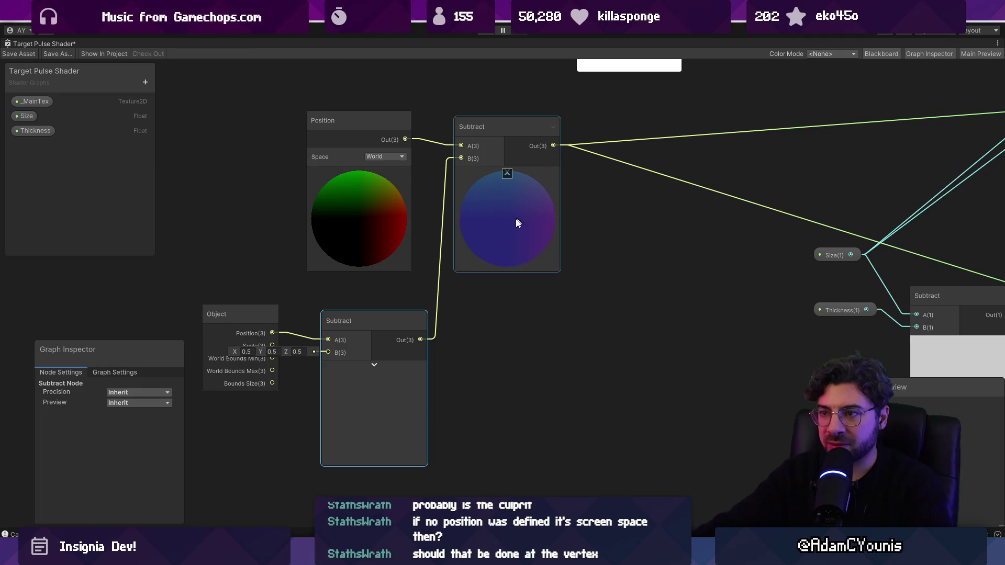
{"action": "left_click_drag", "start_coordinate": [372, 257], "coordinate": [337, 255]}
Feed a Multiply on Bounds Size into both Ellipse UVs and test by enlarging the ring
{"action": "left_click_drag", "start_coordinate": [554, 349], "coordinate": [529, 362]}
{"action": "type", "text": "multiply"}
{"action": "key", "text": "Return"}
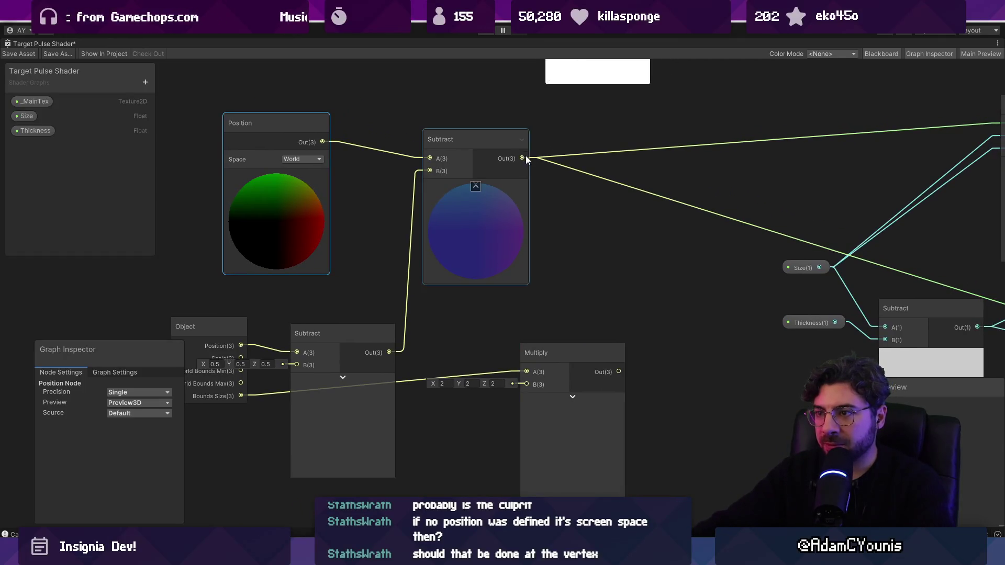
{"action": "scroll", "coordinate": [658, 329], "scroll_direction": "down", "scroll_amount": 3}
{"action": "left_click_drag", "start_coordinate": [439, 387], "coordinate": [663, 244]}
{"action": "left_click_drag", "start_coordinate": [439, 387], "coordinate": [672, 350]}
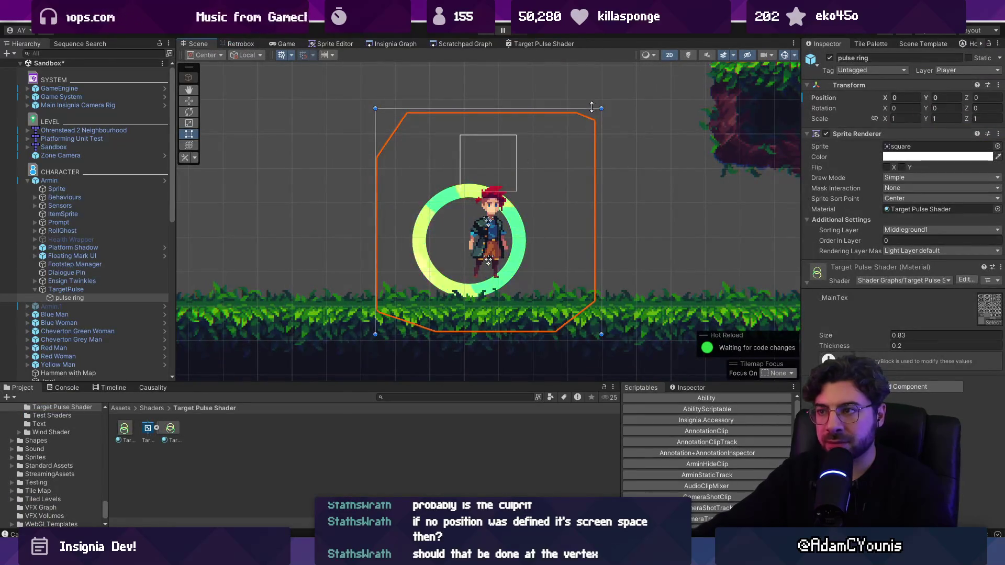
{"action": "left_click_drag", "start_coordinate": [601, 108], "coordinate": [720, 37]}
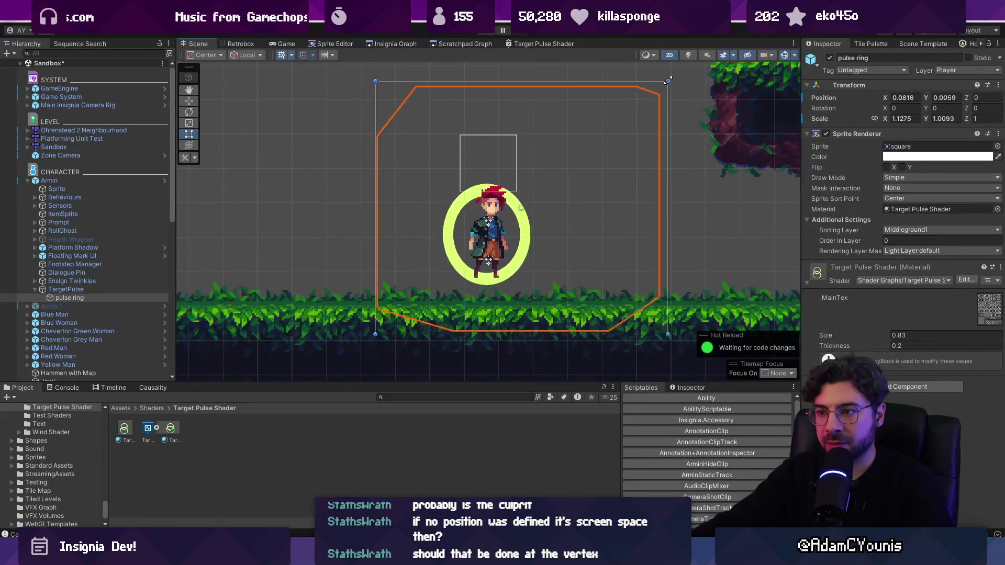
{"action": "left_click", "coordinate": [539, 46]}
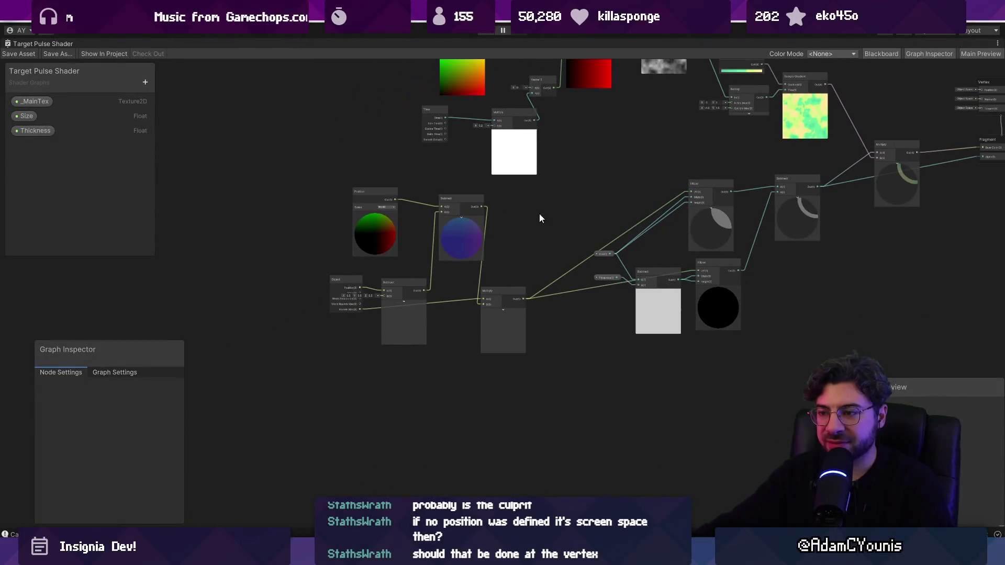
Nudge the Subtract node and delete the trial Multiply node with its connection
{"action": "scroll", "coordinate": [498, 264], "scroll_direction": "up", "scroll_amount": 3}
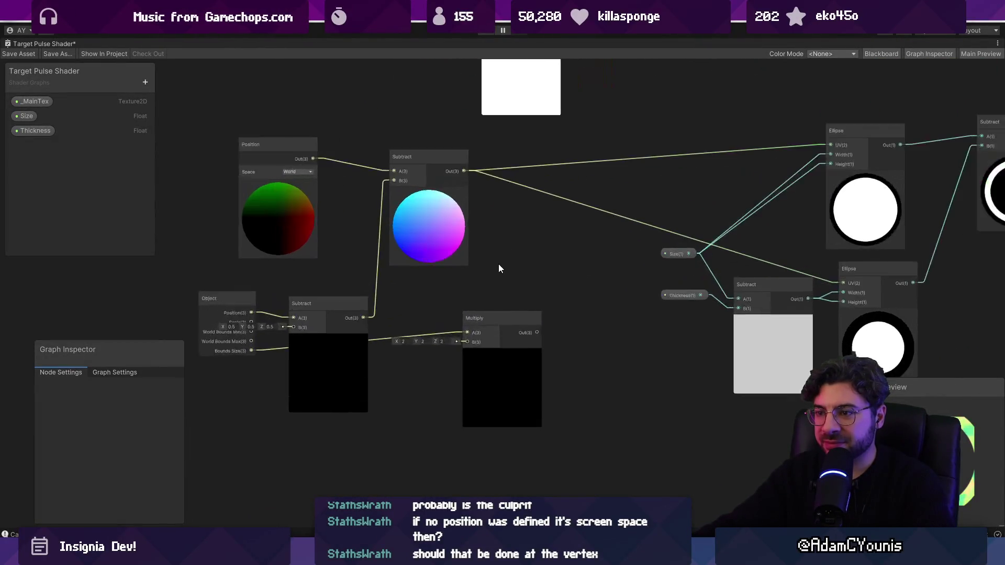
{"action": "left_click", "coordinate": [407, 320]}
{"action": "left_click_drag", "start_coordinate": [408, 319], "coordinate": [399, 325]}
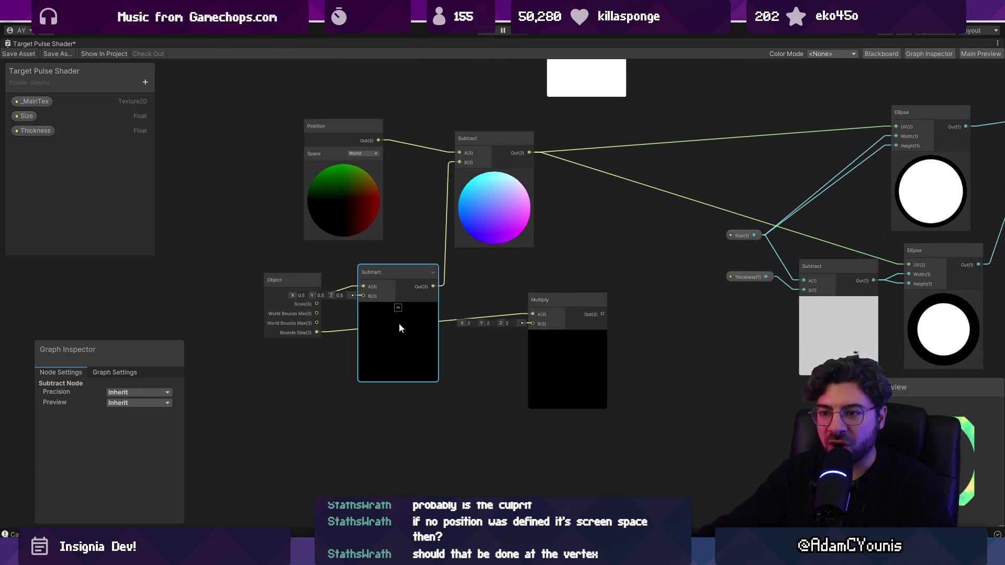
{"action": "left_click", "coordinate": [522, 375]}
{"action": "left_click", "coordinate": [543, 363]}
{"action": "key", "text": "Delete"}
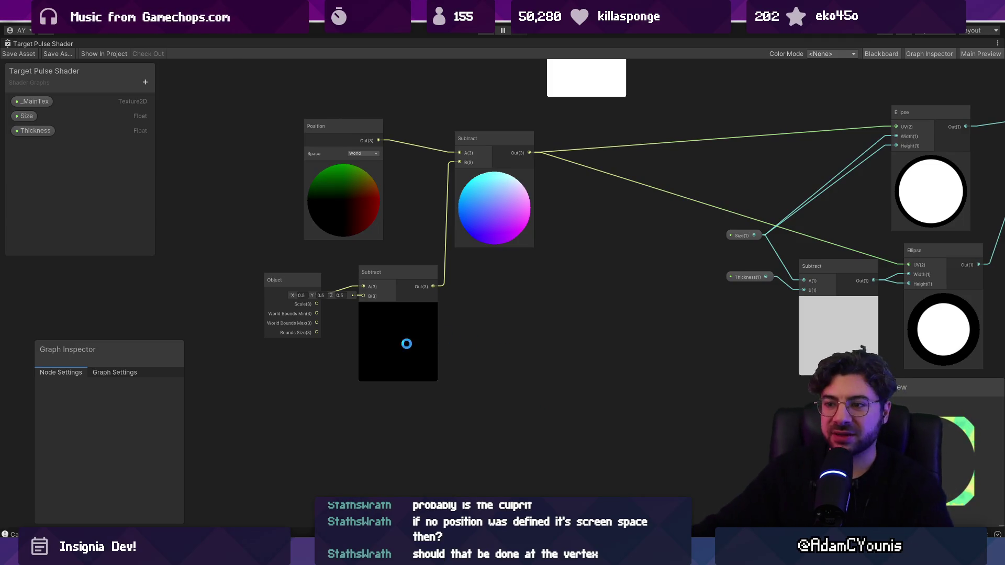
Move the Object node left and bring the Vertex and Fragment stack into view
{"action": "left_click", "coordinate": [394, 331]}
{"action": "left_click_drag", "start_coordinate": [269, 312], "coordinate": [252, 281]}
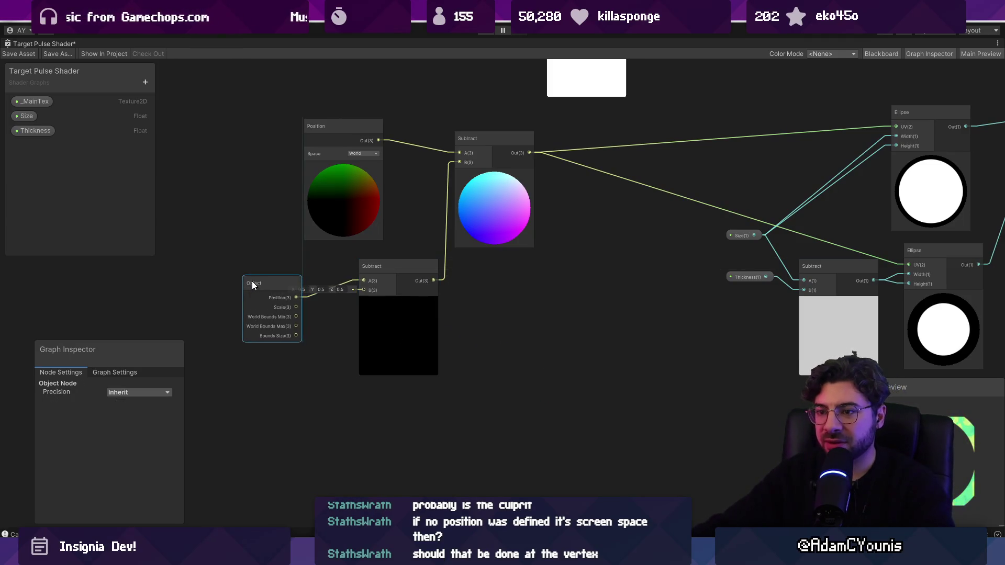
{"action": "scroll", "coordinate": [517, 288], "scroll_direction": "down", "scroll_amount": 3}
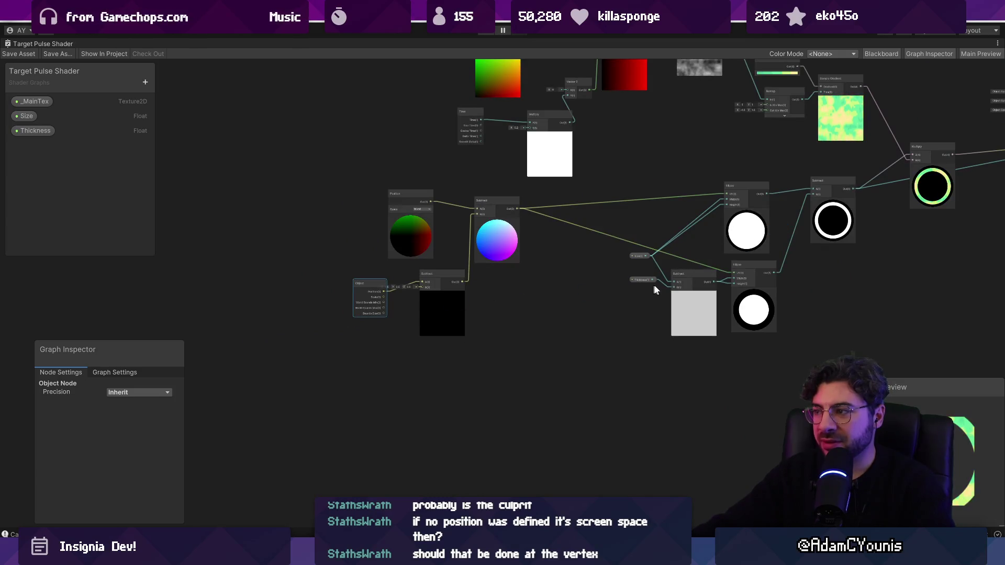
{"action": "left_click_drag", "start_coordinate": [805, 225], "coordinate": [492, 362]}
{"action": "scroll", "coordinate": [684, 244], "scroll_direction": "up", "scroll_amount": 5}
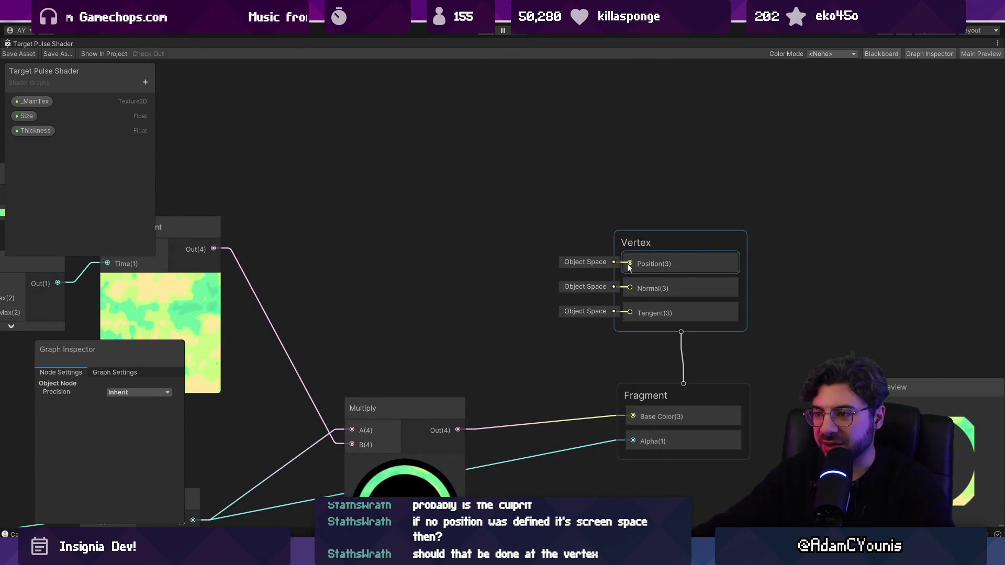
Add a Float property to the blackboard, wire it into Vertex Position, and save
{"action": "right_click", "coordinate": [436, 193]}
{"action": "left_click", "coordinate": [456, 210]}
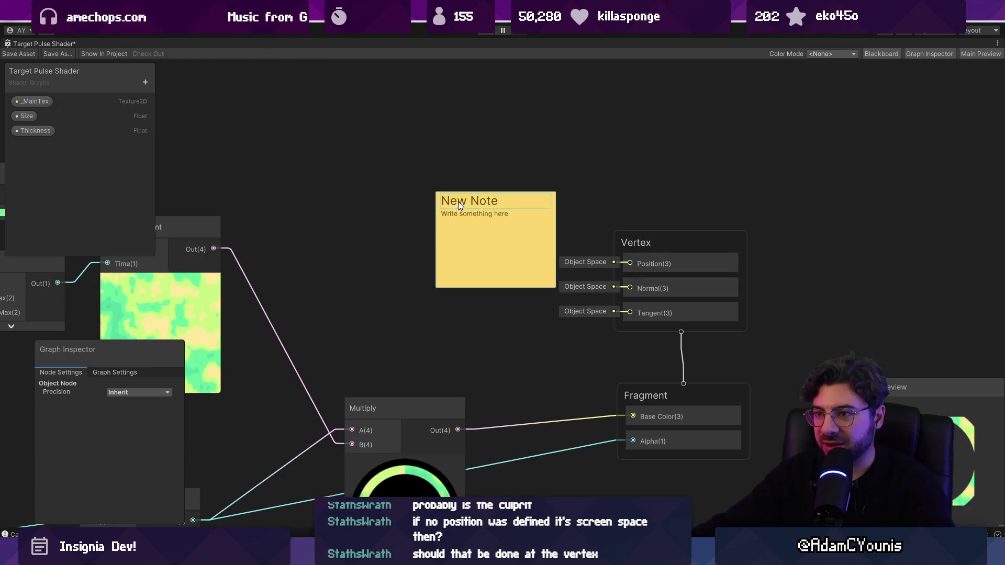
{"action": "key", "text": "Delete"}
{"action": "left_click", "coordinate": [145, 83]}
{"action": "left_click", "coordinate": [168, 107]}
{"action": "left_click", "coordinate": [36, 160]}
{"action": "left_click_drag", "start_coordinate": [27, 148], "coordinate": [630, 264]}
{"action": "key", "text": "ctrl+s"}
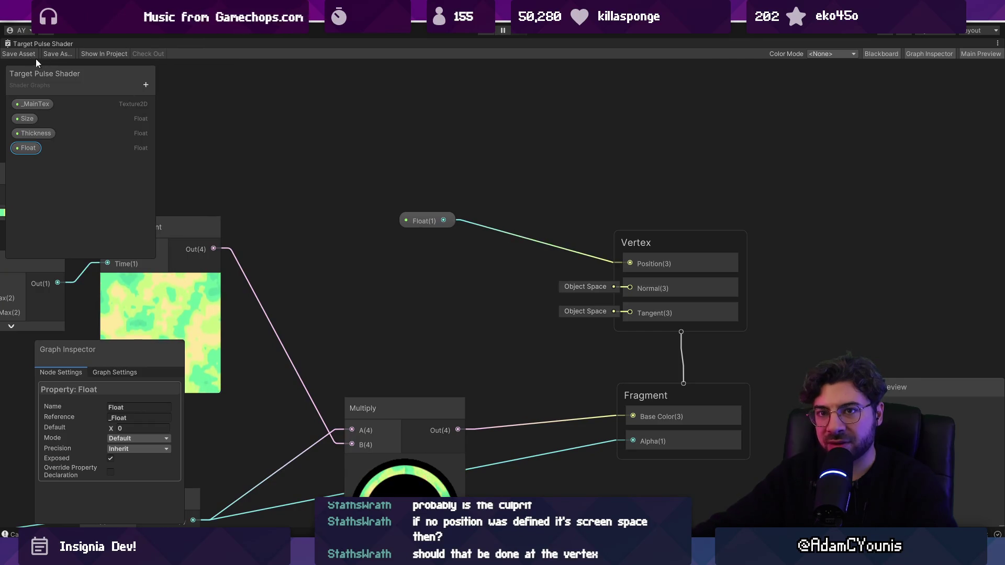
{"action": "left_click", "coordinate": [19, 54]}
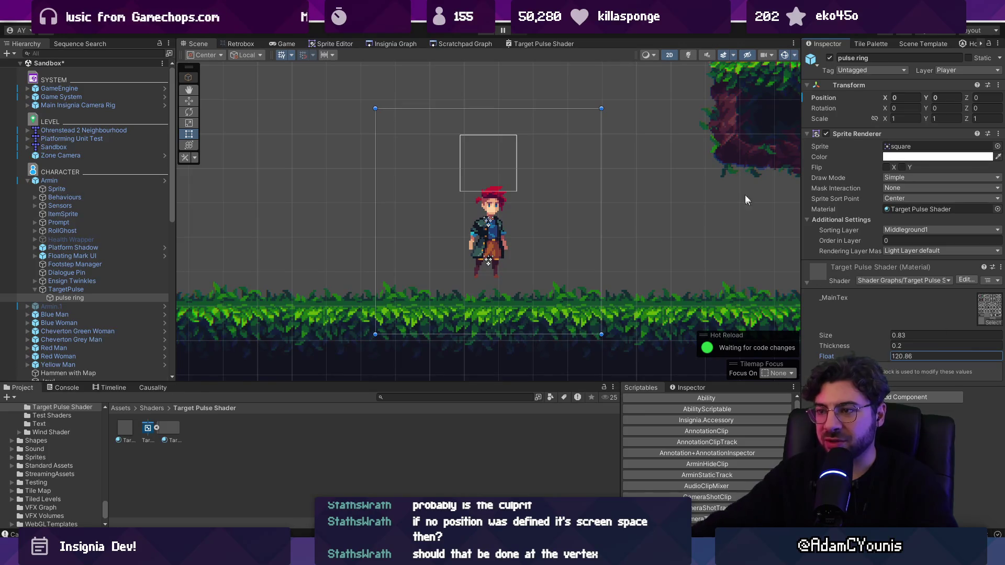
Delete the Float node from Vertex Position, then switch to the Scene view
{"action": "left_click", "coordinate": [523, 43]}
{"action": "left_click", "coordinate": [435, 162]}
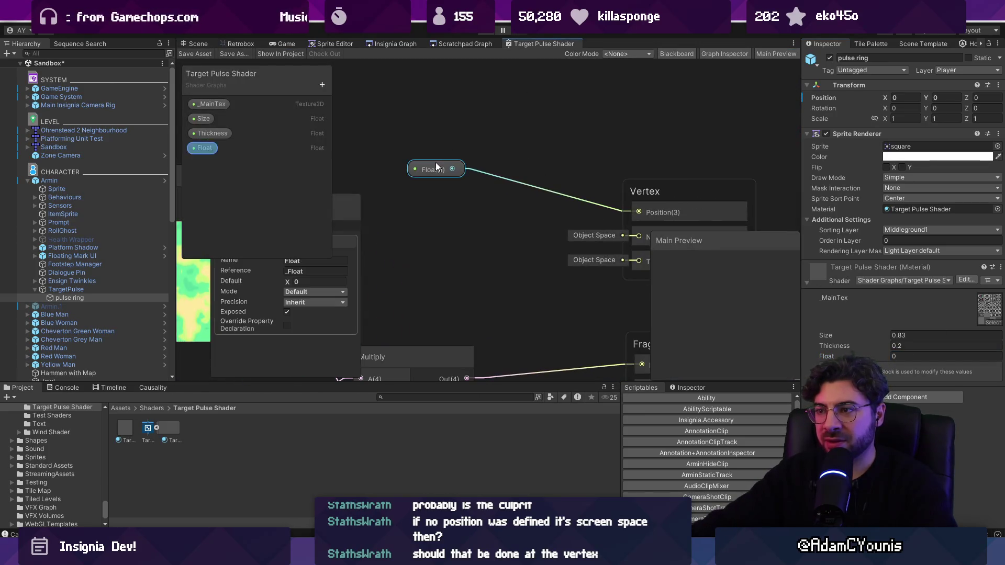
{"action": "right_click", "coordinate": [438, 165]}
{"action": "left_click", "coordinate": [461, 267]}
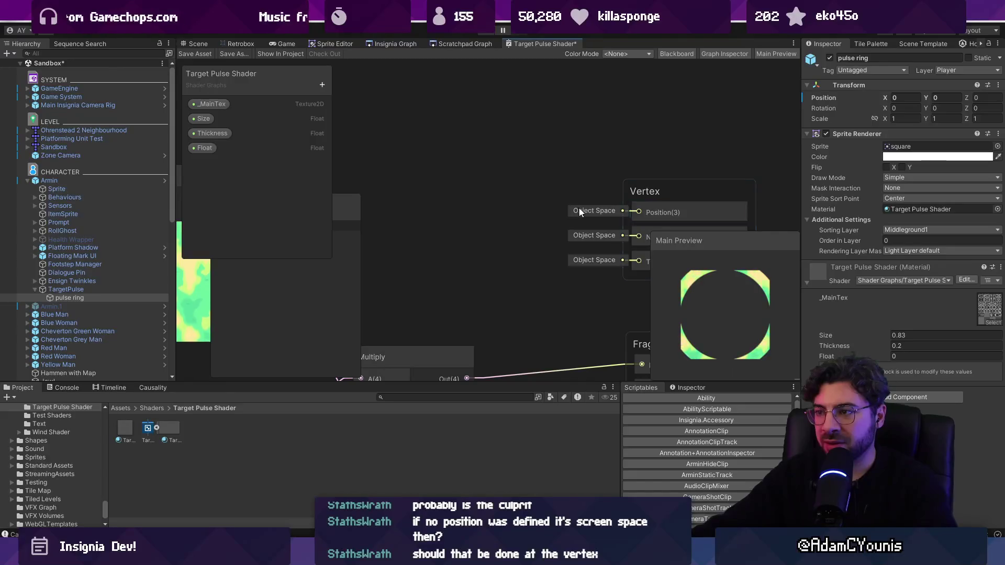
{"action": "mouse_move", "coordinate": [608, 211]}
{"action": "left_mouse_down"}
{"action": "mouse_move", "coordinate": [501, 182]}
{"action": "mouse_move", "coordinate": [539, 202]}
{"action": "left_mouse_up"}
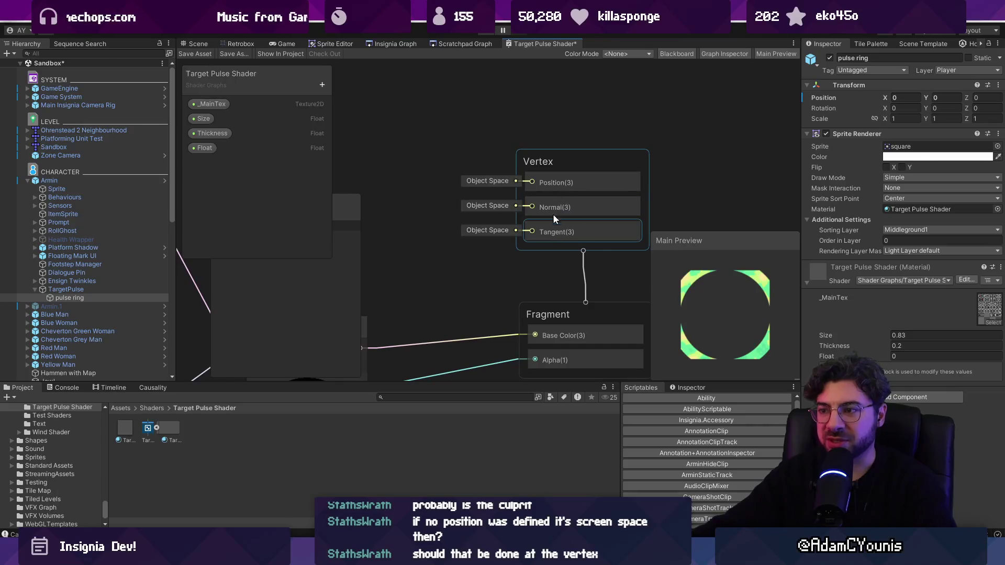
{"action": "scroll", "coordinate": [556, 215], "scroll_direction": "down", "scroll_amount": 5}
{"action": "scroll", "coordinate": [570, 206], "scroll_direction": "down", "scroll_amount": 3}
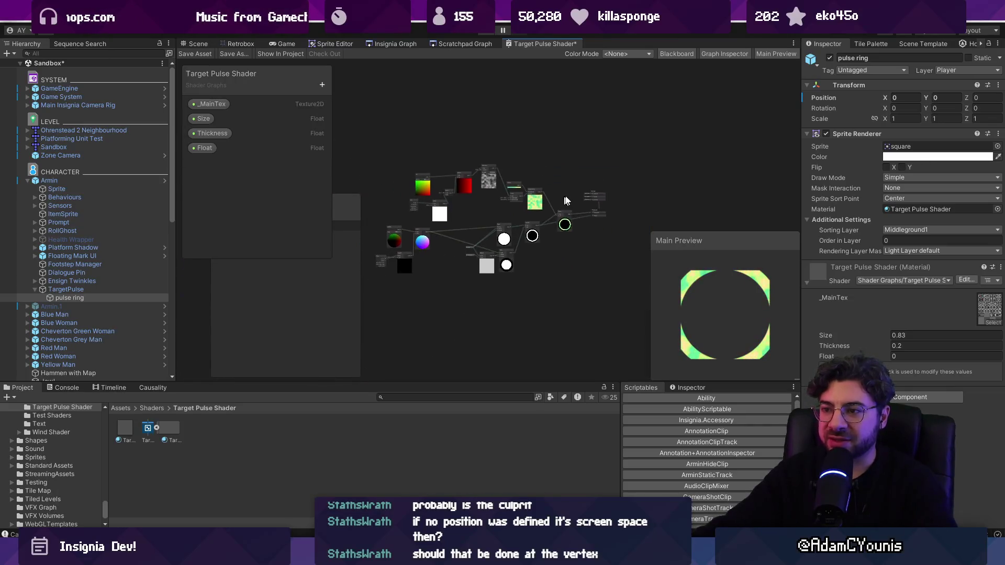
{"action": "scroll", "coordinate": [407, 246], "scroll_direction": "up", "scroll_amount": 5}
{"action": "left_click", "coordinate": [198, 44]}
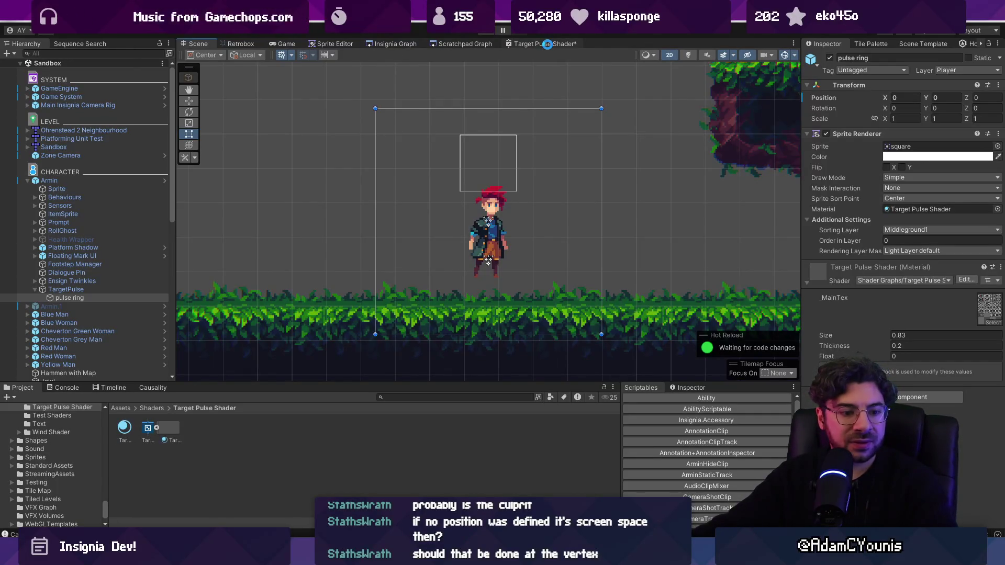
Select the pulse ring, try enlarging it with the Rect tool, undo, and reopen the shader graph
{"action": "left_click", "coordinate": [548, 45]}
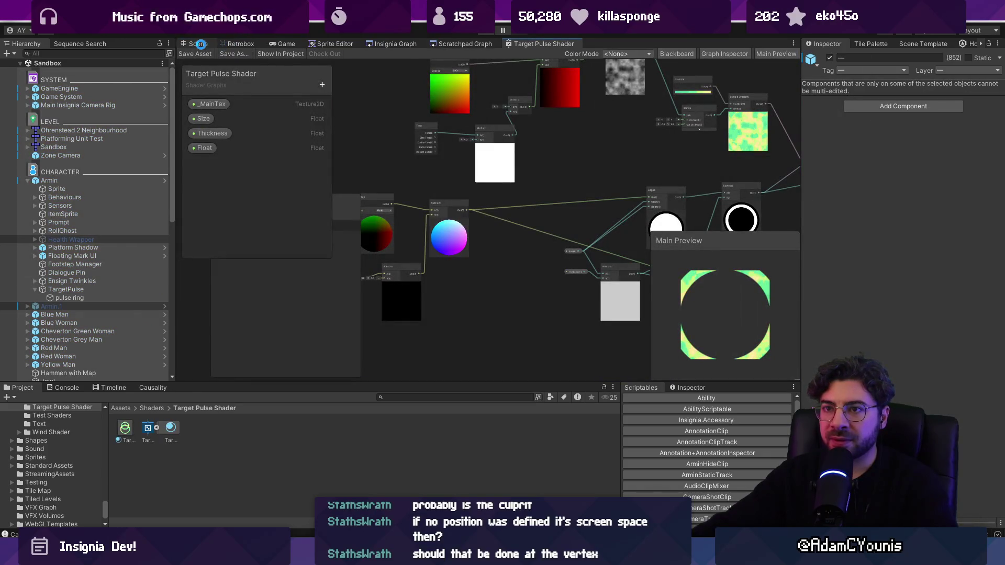
{"action": "left_click", "coordinate": [198, 43]}
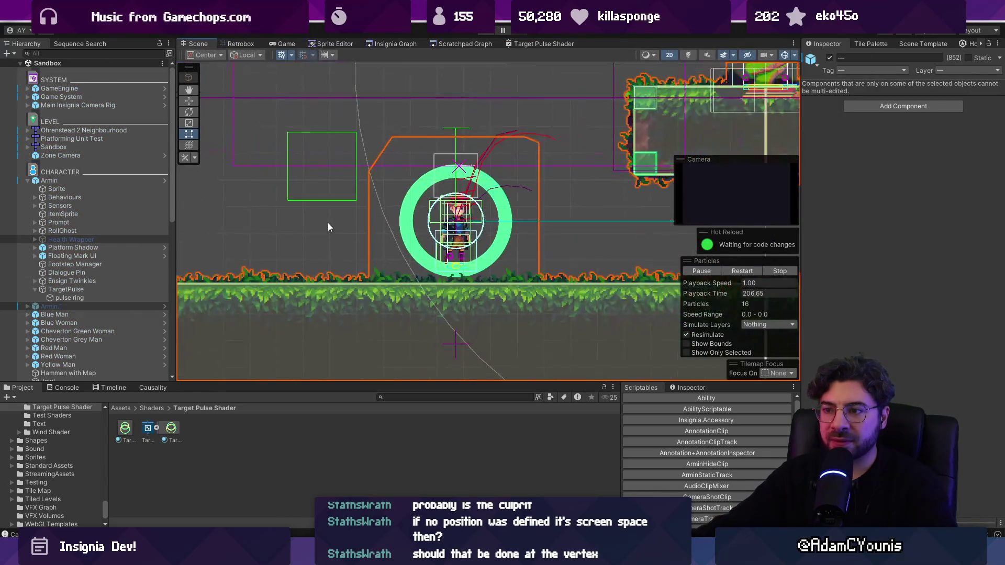
{"action": "left_click", "coordinate": [433, 229]}
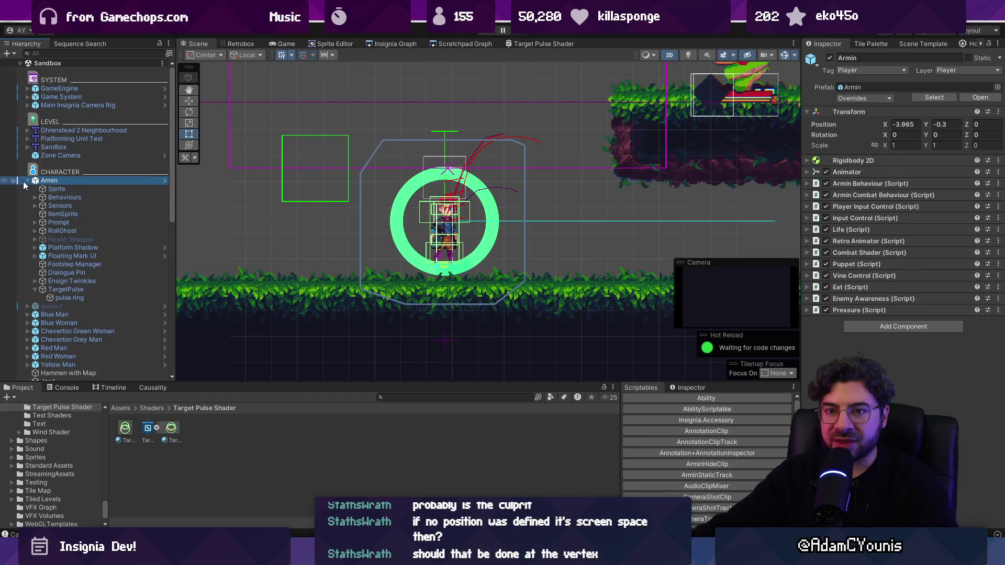
{"action": "left_click", "coordinate": [73, 298]}
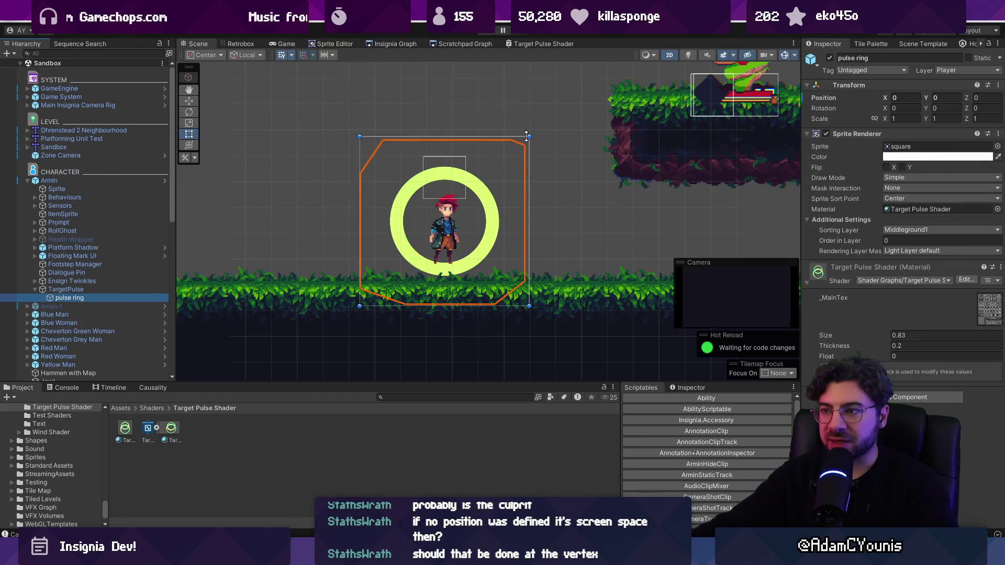
{"action": "mouse_move", "coordinate": [530, 135]}
{"action": "left_mouse_down"}
{"action": "mouse_move", "coordinate": [602, 68]}
{"action": "mouse_move", "coordinate": [582, 118]}
{"action": "left_mouse_up"}
{"action": "key", "text": "ctrl+z"}
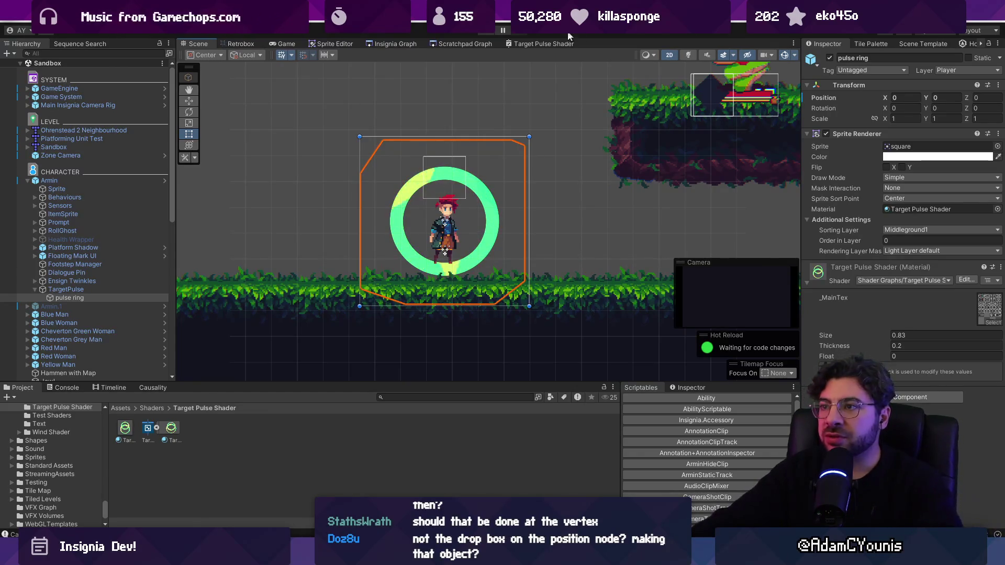
{"action": "left_click", "coordinate": [548, 44]}
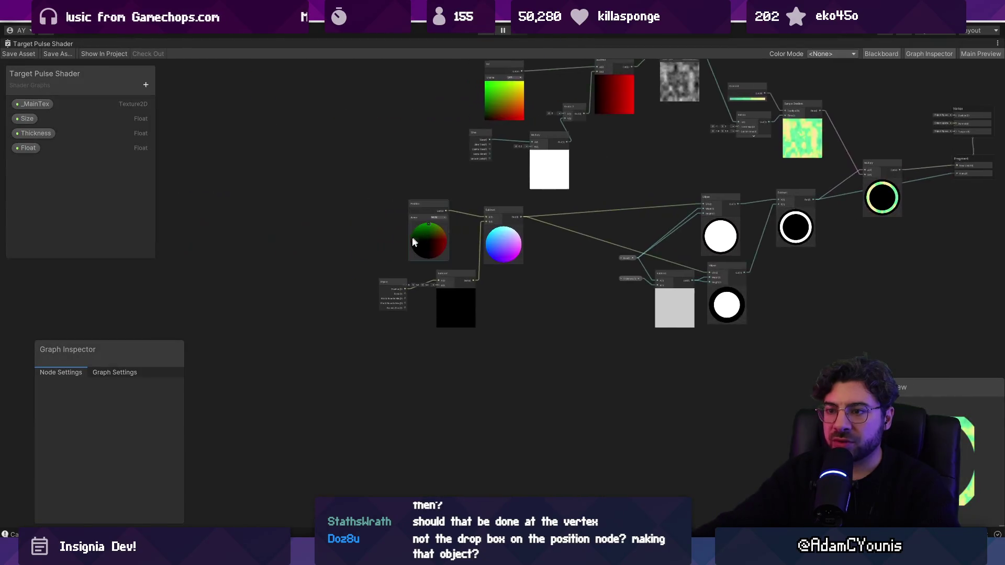
Set the Position node to Object space and wire its output into both Ellipse UV inputs
{"action": "scroll", "coordinate": [397, 361], "scroll_direction": "up", "scroll_amount": 8}
{"action": "left_click_drag", "start_coordinate": [398, 361], "coordinate": [343, 369]}
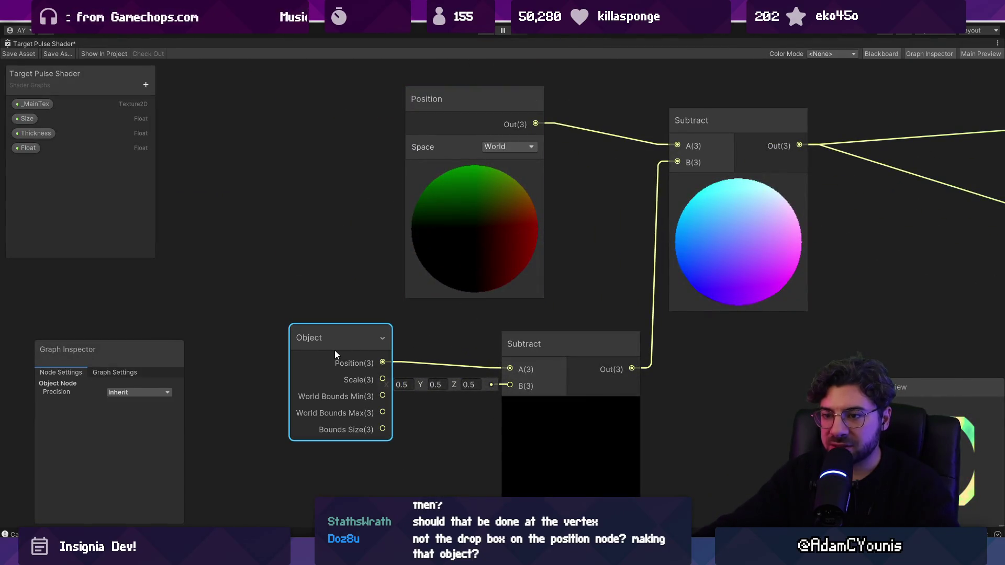
{"action": "left_click", "coordinate": [431, 175]}
{"action": "left_click", "coordinate": [439, 187]}
{"action": "scroll", "coordinate": [535, 228], "scroll_direction": "down", "scroll_amount": 6}
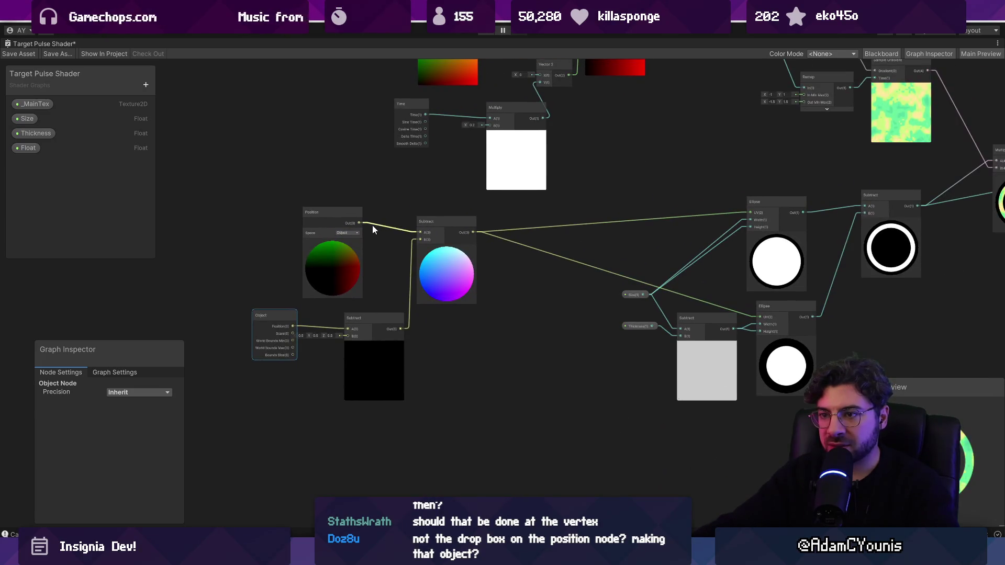
{"action": "left_click_drag", "start_coordinate": [359, 221], "coordinate": [742, 213]}
{"action": "left_click_drag", "start_coordinate": [454, 282], "coordinate": [461, 392]}
{"action": "mouse_move", "coordinate": [367, 223]}
{"action": "left_mouse_down"}
{"action": "mouse_move", "coordinate": [475, 257]}
{"action": "mouse_move", "coordinate": [759, 316]}
{"action": "left_mouse_up"}
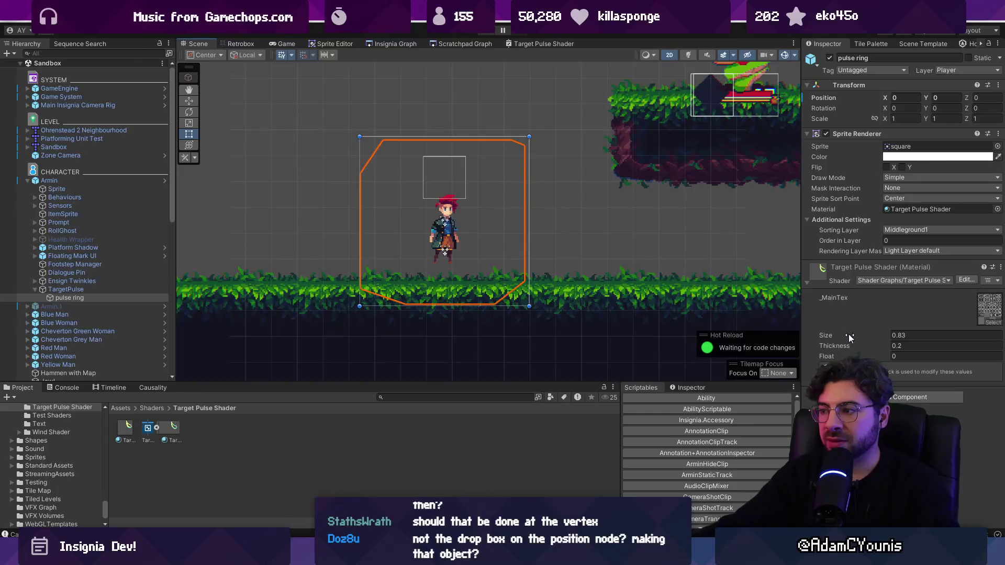
Raise the ring material's Size to 0.83, then save the Target Pulse Shader graph
{"action": "mouse_move", "coordinate": [849, 335]}
{"action": "left_mouse_down"}
{"action": "mouse_move", "coordinate": [828, 335]}
{"action": "mouse_move", "coordinate": [876, 337]}
{"action": "mouse_move", "coordinate": [853, 334]}
{"action": "left_mouse_up"}
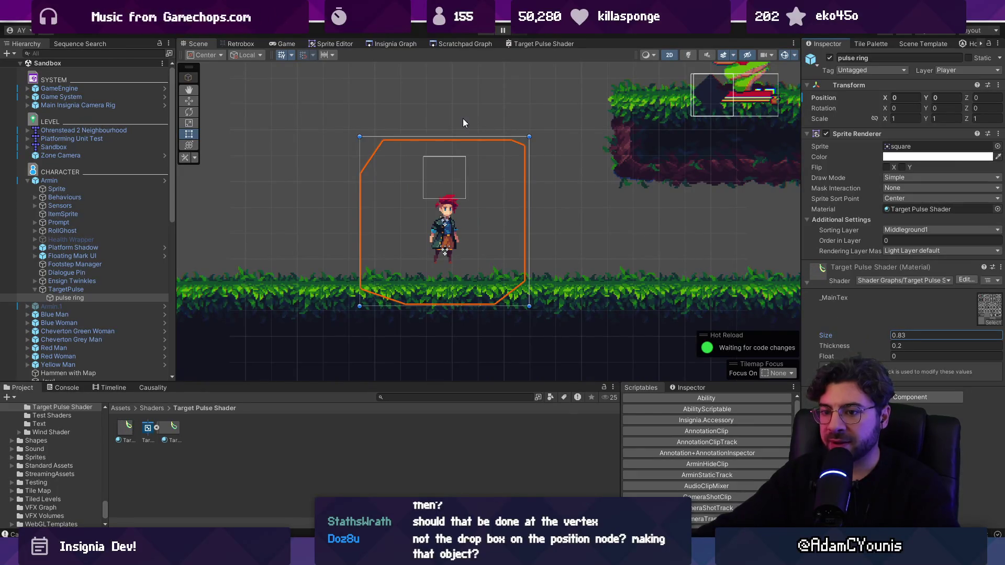
{"action": "left_click", "coordinate": [534, 44]}
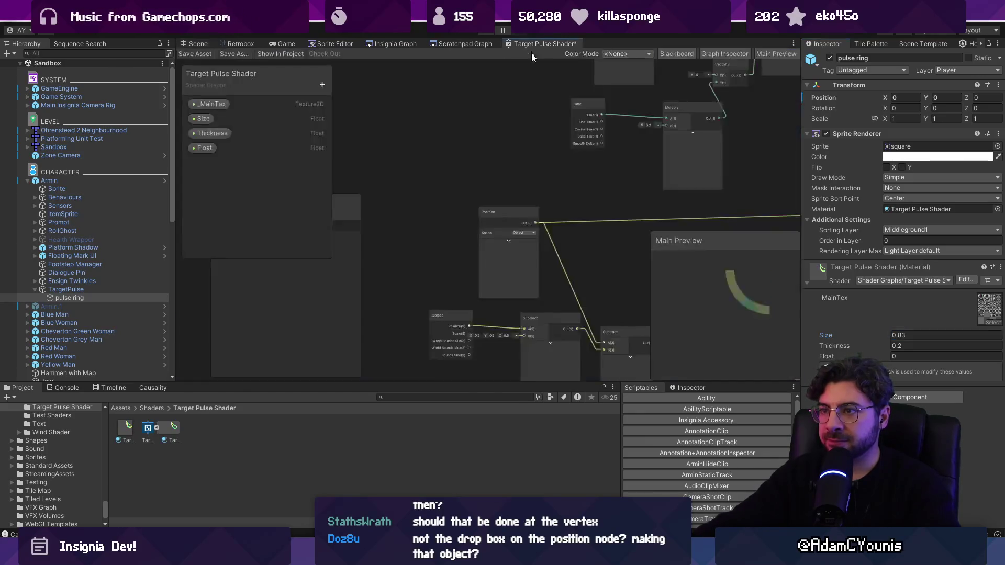
{"action": "scroll", "coordinate": [546, 157], "scroll_direction": "up", "scroll_amount": 5}
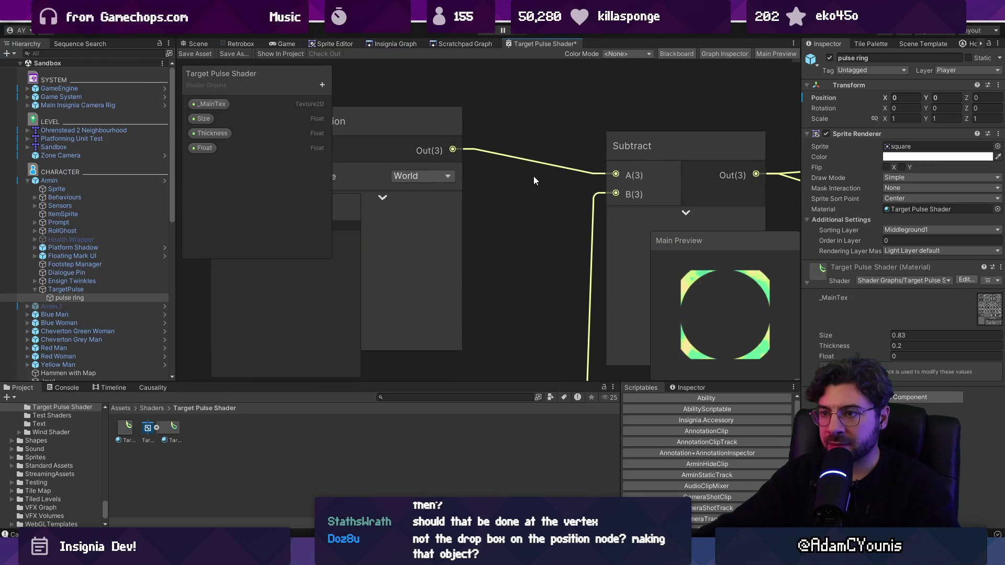
{"action": "scroll", "coordinate": [533, 177], "scroll_direction": "down", "scroll_amount": 5}
{"action": "left_click", "coordinate": [205, 54]}
{"action": "left_click", "coordinate": [199, 44]}
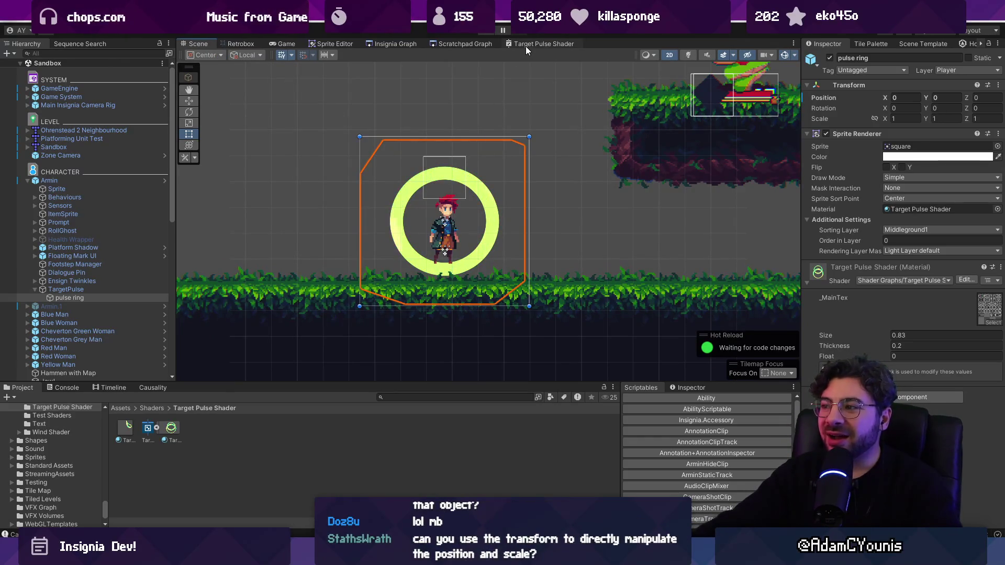
Raise the material Size to 1.29, trying and undoing ring scaling and larger Size values
{"action": "left_click_drag", "start_coordinate": [846, 334], "coordinate": [849, 334]}
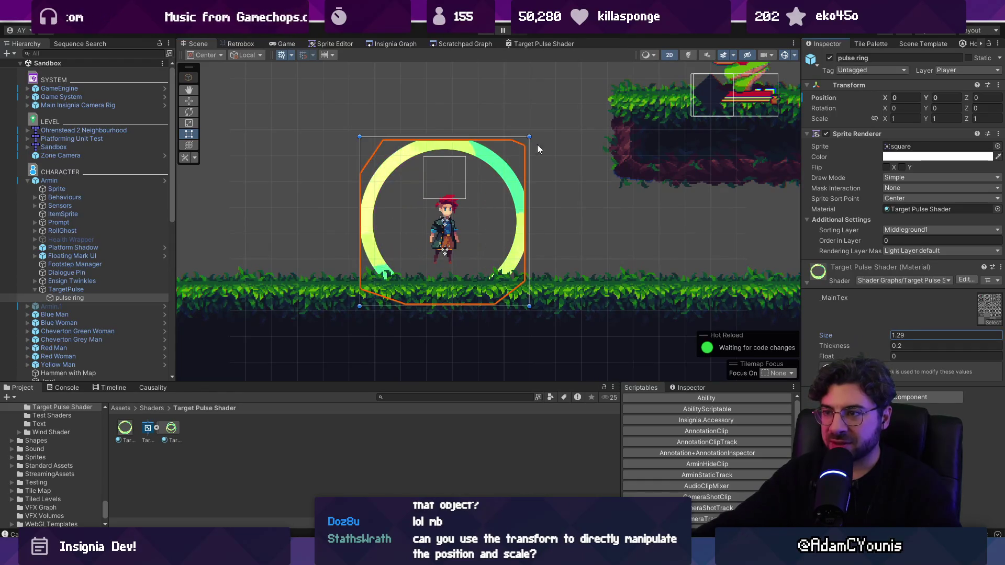
{"action": "mouse_move", "coordinate": [572, 105]}
{"action": "left_mouse_down"}
{"action": "mouse_move", "coordinate": [607, 87]}
{"action": "mouse_move", "coordinate": [615, 60]}
{"action": "mouse_move", "coordinate": [408, 258]}
{"action": "left_mouse_up"}
{"action": "key", "text": "ctrl+z"}
{"action": "left_click_drag", "start_coordinate": [836, 332], "coordinate": [862, 327]}
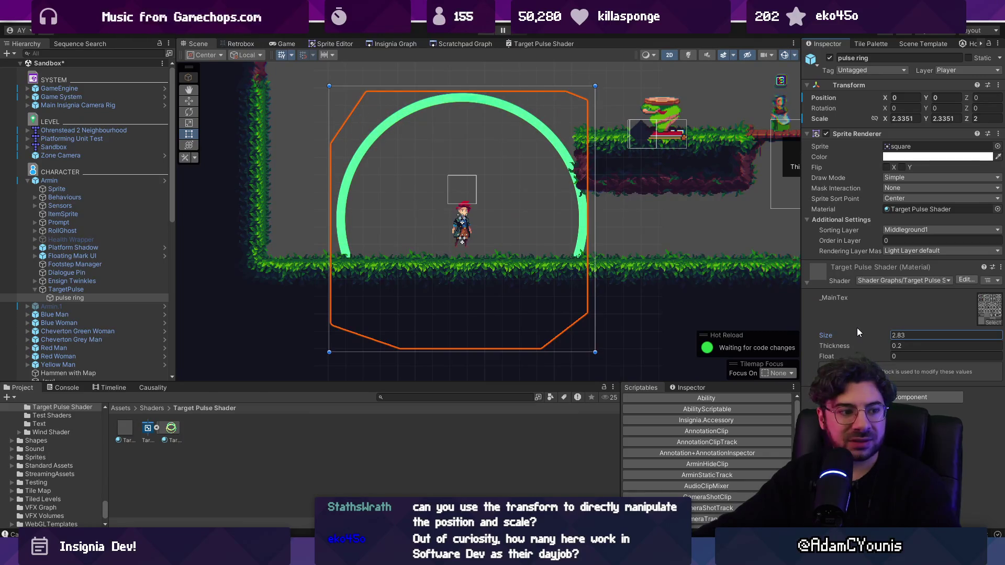
{"action": "key", "text": "ctrl+z"}
{"action": "key", "text": "ctrl+z"}
{"action": "key", "text": "ctrl+z"}
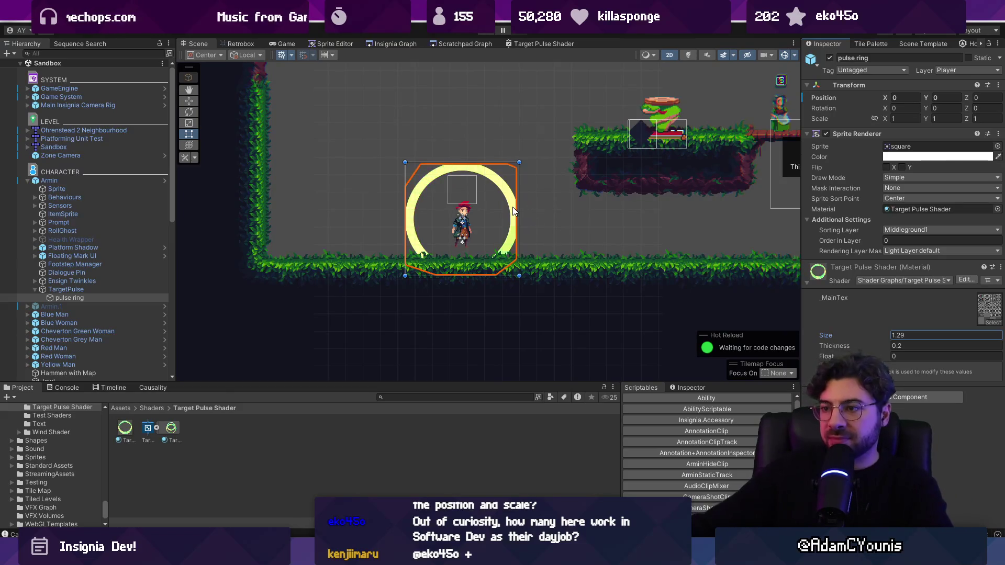
Check TargetPulse.cs, then select the TargetPulse object to view its Speed Factor of 3
{"action": "key", "text": "alt+Tab"}
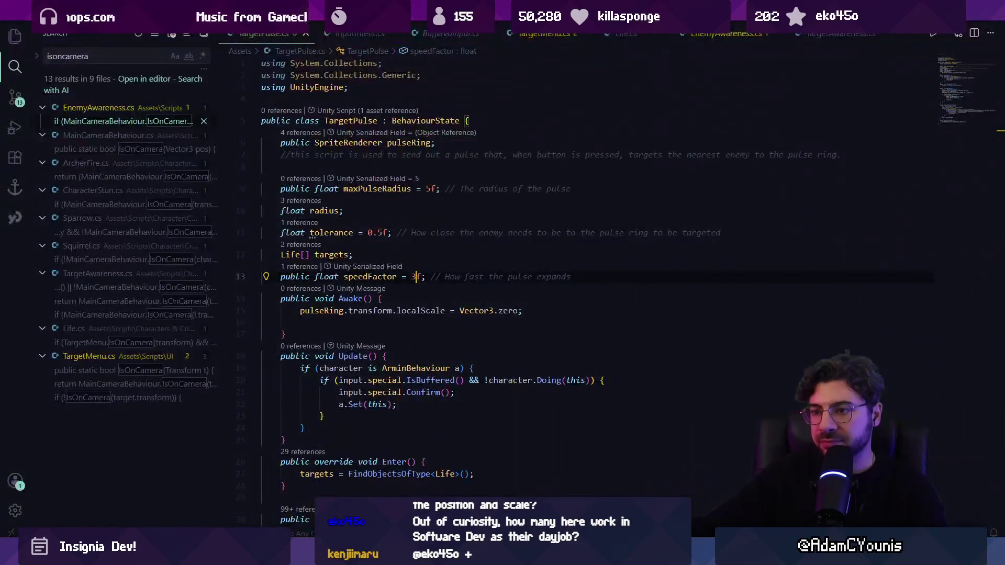
{"action": "key", "text": "alt+Tab"}
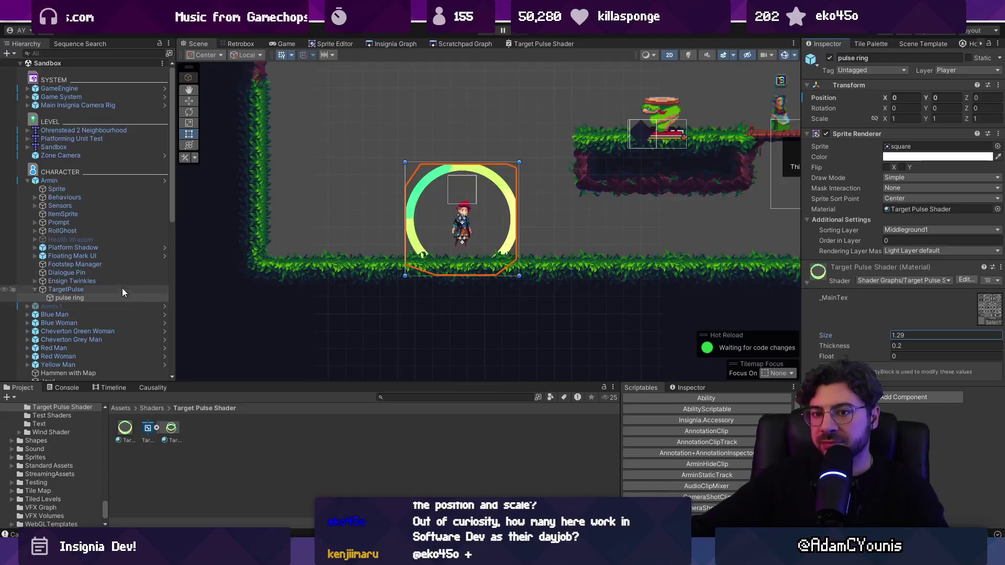
{"action": "left_click", "coordinate": [125, 289]}
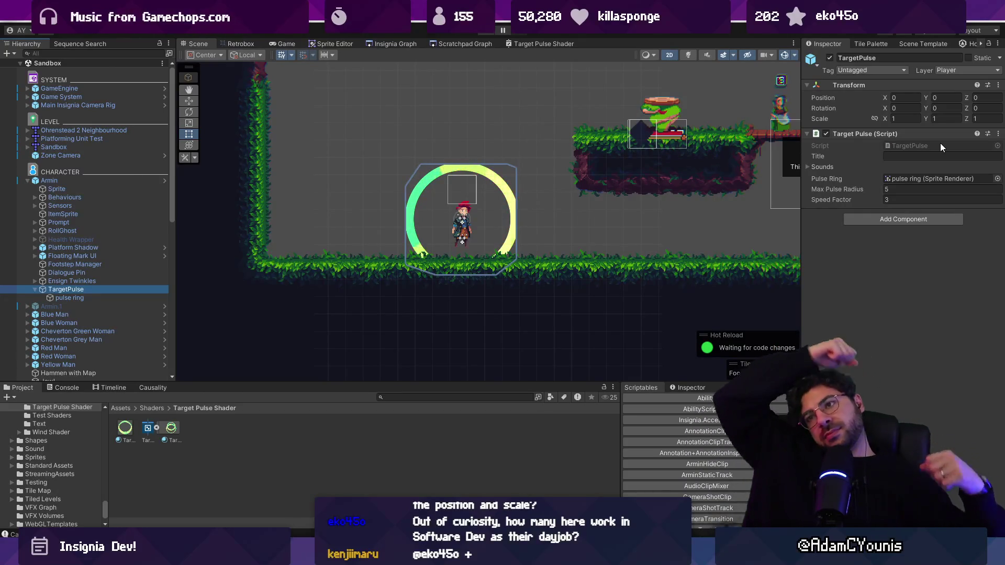
{"action": "left_click", "coordinate": [516, 44]}
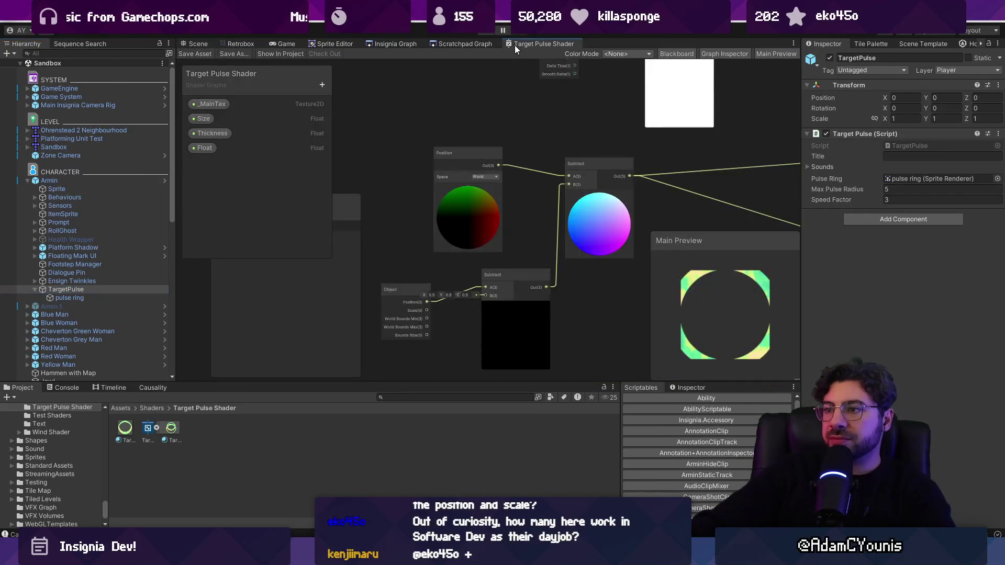
{"action": "scroll", "coordinate": [511, 112], "scroll_direction": "down", "scroll_amount": 3}
{"action": "mouse_move", "coordinate": [510, 112]}
{"action": "left_mouse_down"}
{"action": "mouse_move", "coordinate": [450, 137]}
{"action": "mouse_move", "coordinate": [378, 224]}
{"action": "left_mouse_up"}
{"action": "scroll", "coordinate": [520, 205], "scroll_direction": "up", "scroll_amount": 5}
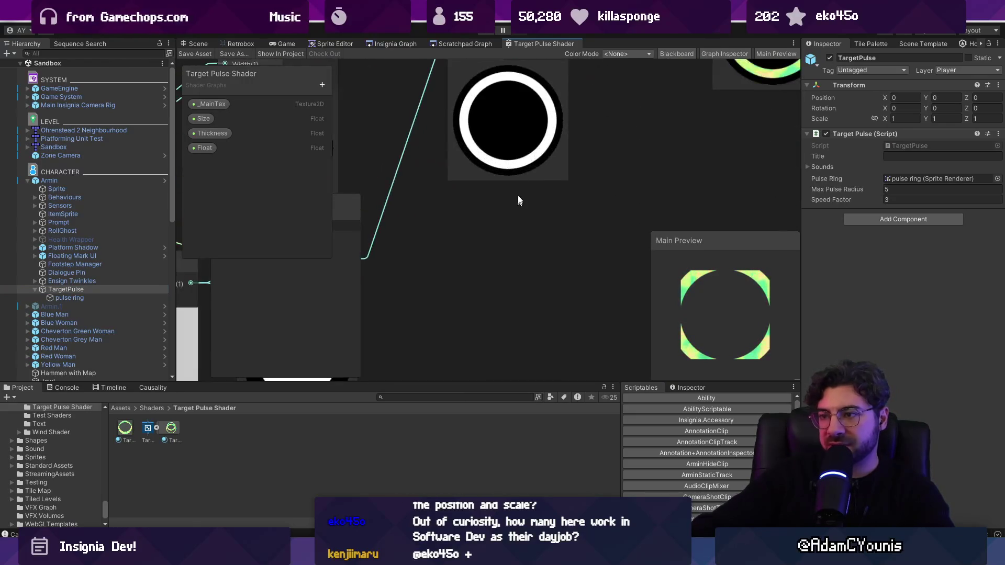
{"action": "left_click_drag", "start_coordinate": [520, 206], "coordinate": [533, 264]}
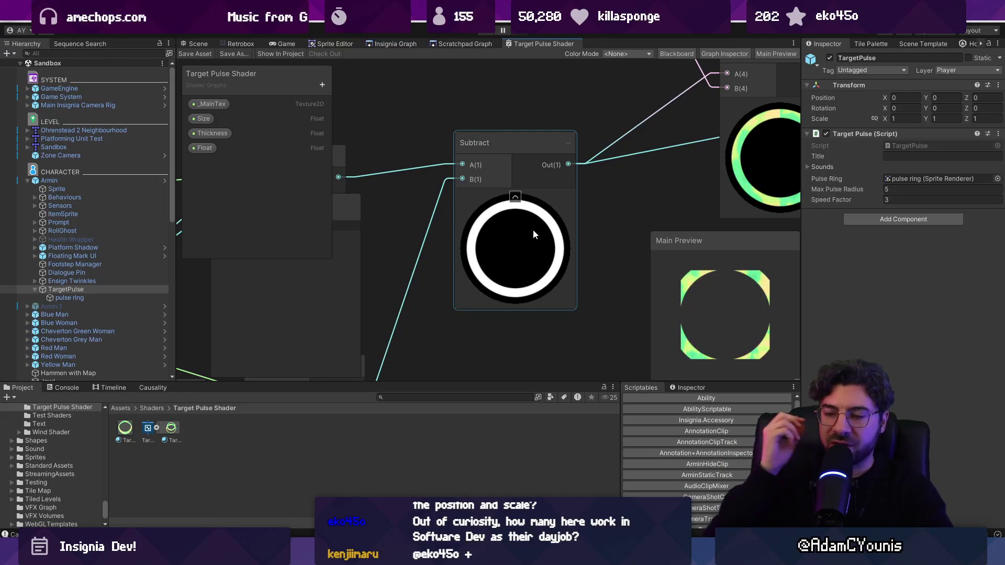
{"action": "scroll", "coordinate": [533, 231], "scroll_direction": "down", "scroll_amount": 8}
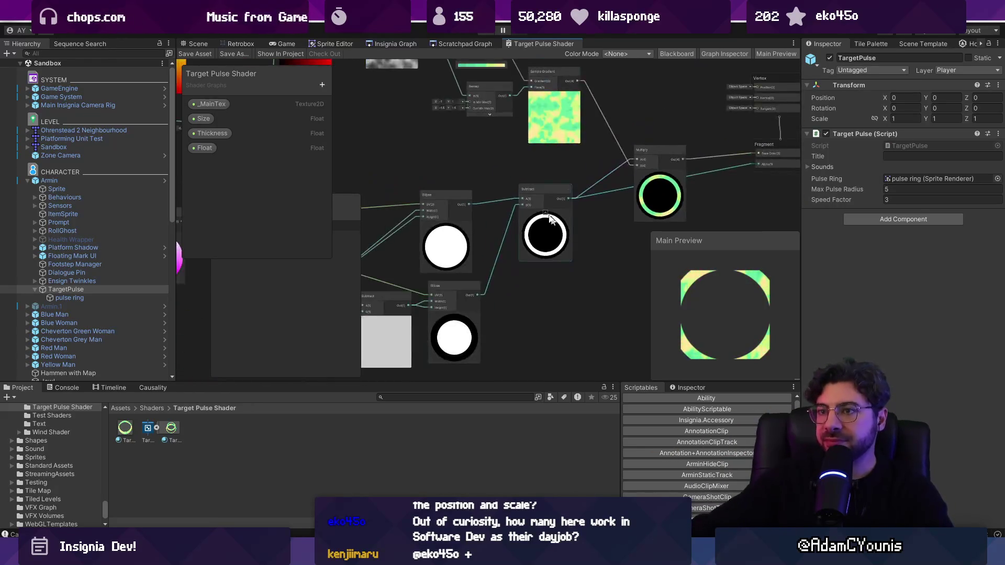
{"action": "double_click", "coordinate": [522, 43]}
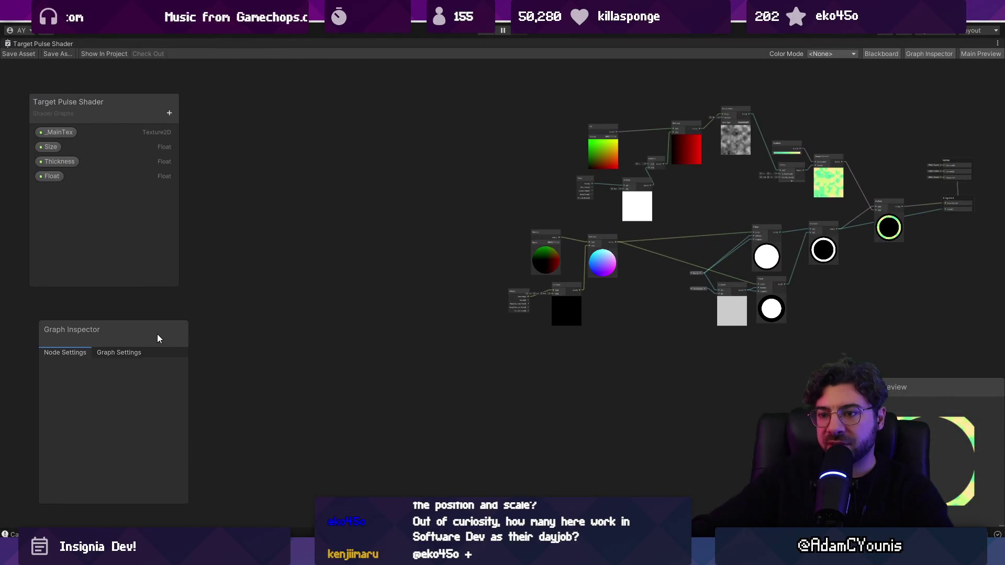
{"action": "scroll", "coordinate": [574, 291], "scroll_direction": "up", "scroll_amount": 5}
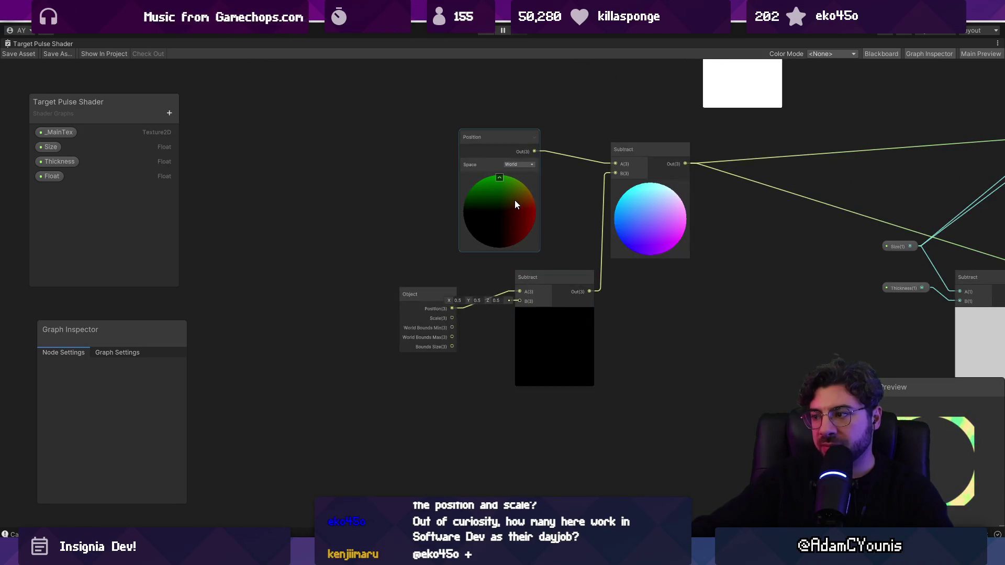
Add a Quantise node fed by world Position into its Vector4 input only
{"action": "left_click_drag", "start_coordinate": [515, 204], "coordinate": [331, 176]}
{"action": "left_click_drag", "start_coordinate": [416, 225], "coordinate": [493, 228]}
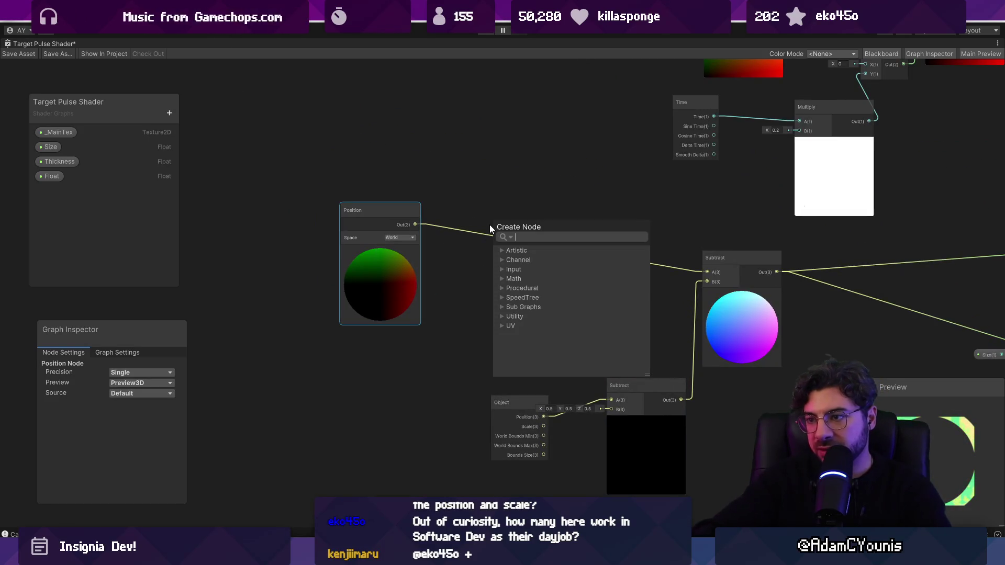
{"action": "type", "text": "quan"}
{"action": "key", "text": "Return"}
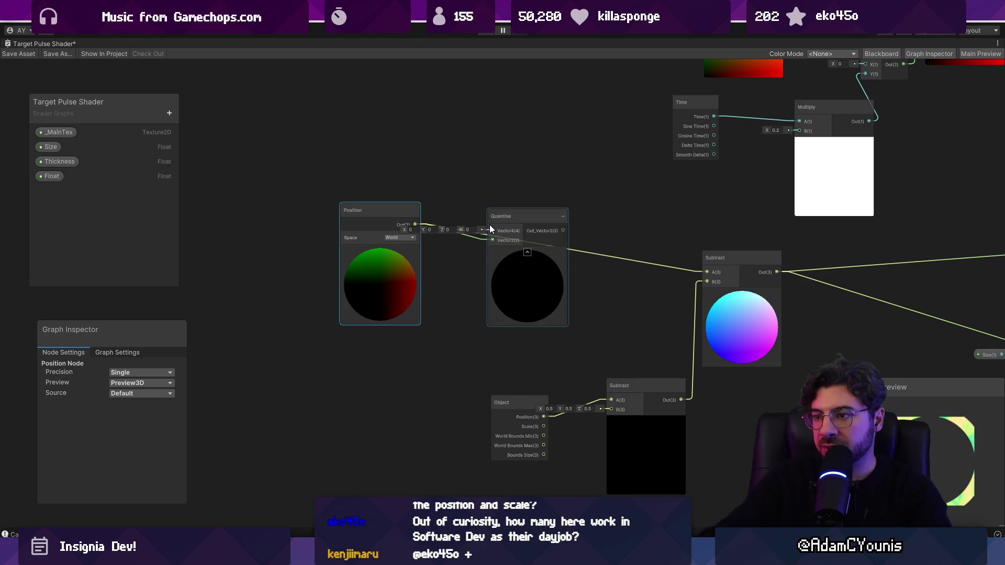
{"action": "scroll", "coordinate": [489, 225], "scroll_direction": "up", "scroll_amount": 4}
{"action": "left_click_drag", "start_coordinate": [330, 222], "coordinate": [483, 231]}
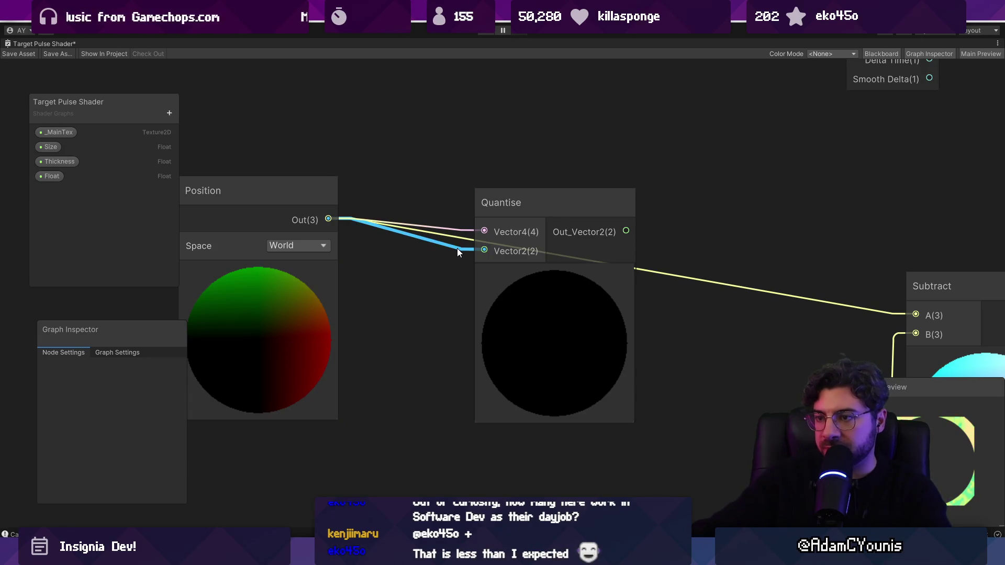
{"action": "left_click", "coordinate": [457, 248]}
{"action": "key", "text": "Delete"}
Route Quantise output into Subtract A, set steps to 100 by 100, and save
{"action": "left_click_drag", "start_coordinate": [626, 231], "coordinate": [913, 317]}
{"action": "left_click", "coordinate": [400, 246]}
{"action": "type", "text": "10"}
{"action": "key", "text": "Tab"}
{"action": "type", "text": "100"}
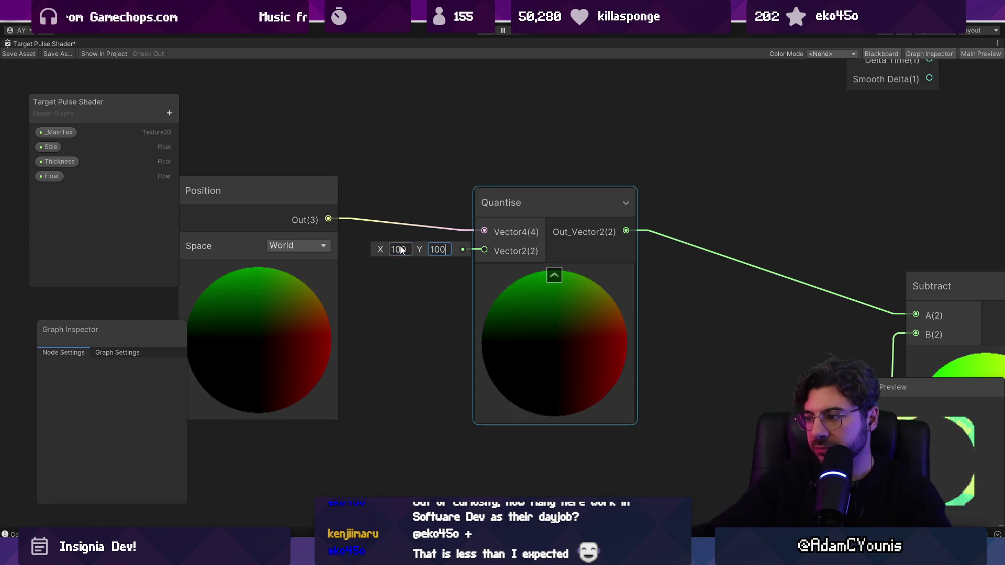
{"action": "left_click", "coordinate": [32, 50]}
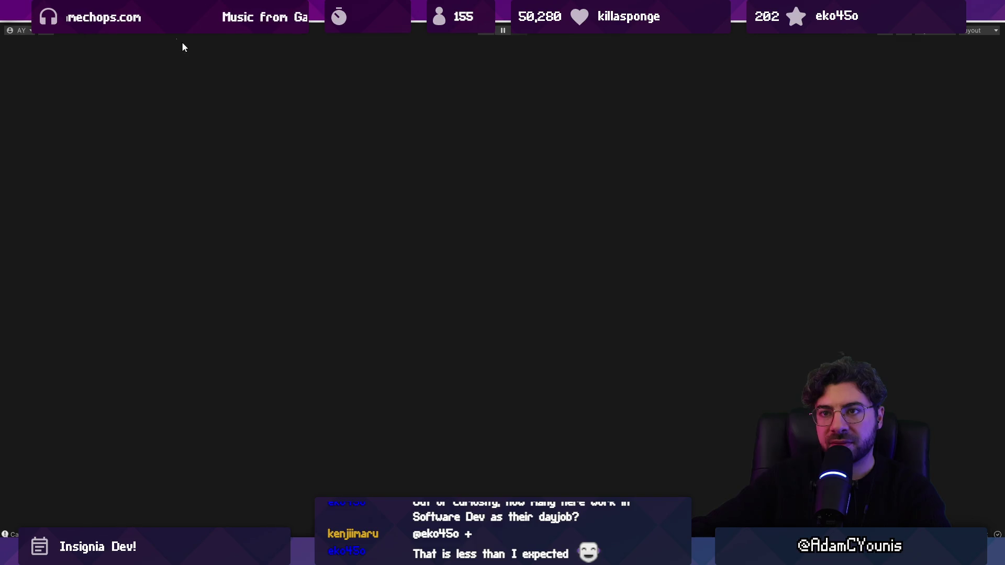
{"action": "left_click", "coordinate": [184, 46]}
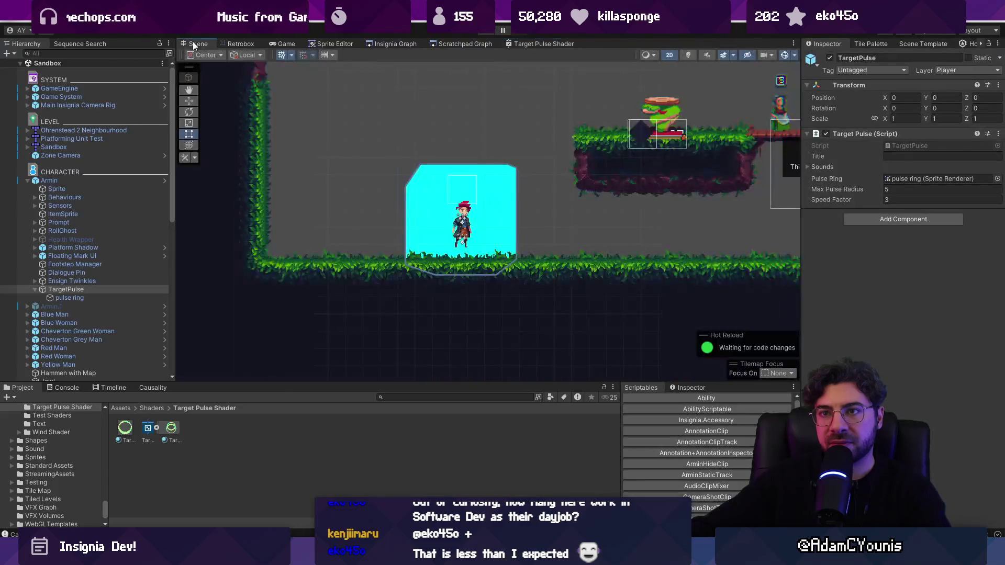
Zoom in on the ring in the Scene and play the game to see its pixelated edges
{"action": "scroll", "coordinate": [461, 204], "scroll_direction": "up", "scroll_amount": 8}
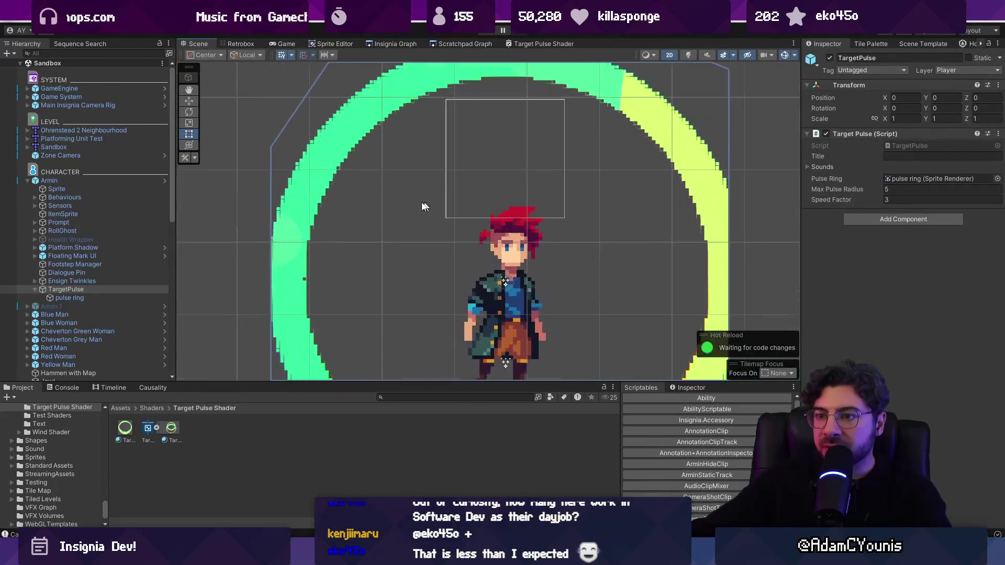
{"action": "scroll", "coordinate": [362, 183], "scroll_direction": "up", "scroll_amount": 4}
{"action": "scroll", "coordinate": [320, 162], "scroll_direction": "up", "scroll_amount": 6}
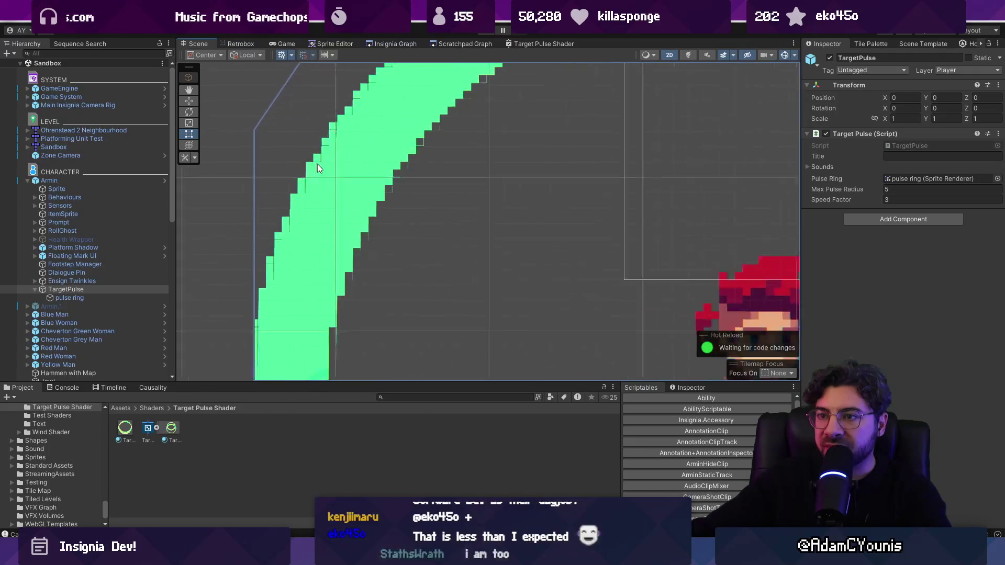
{"action": "scroll", "coordinate": [356, 178], "scroll_direction": "down", "scroll_amount": 3}
{"action": "scroll", "coordinate": [367, 191], "scroll_direction": "down", "scroll_amount": 6}
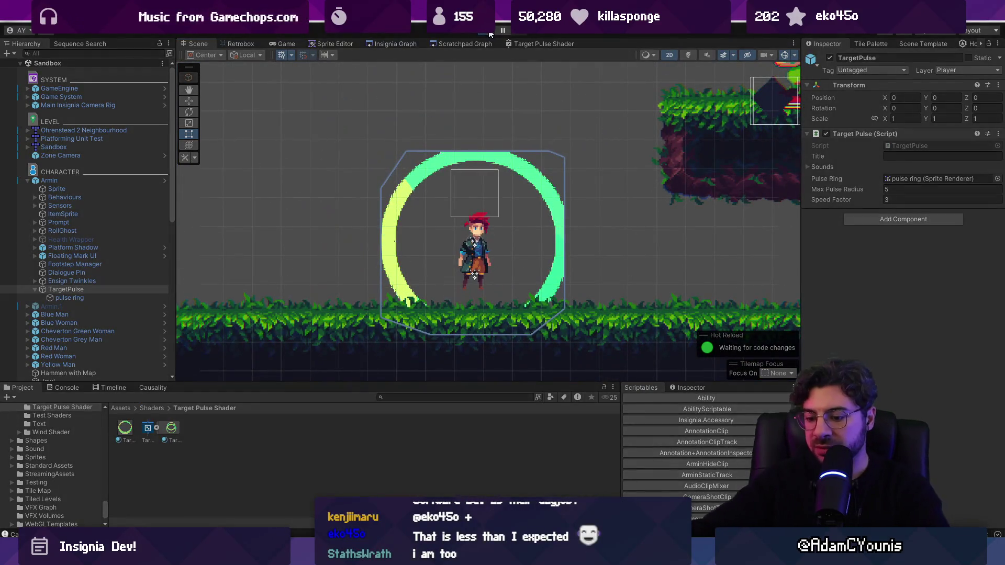
{"action": "left_click", "coordinate": [491, 32]}
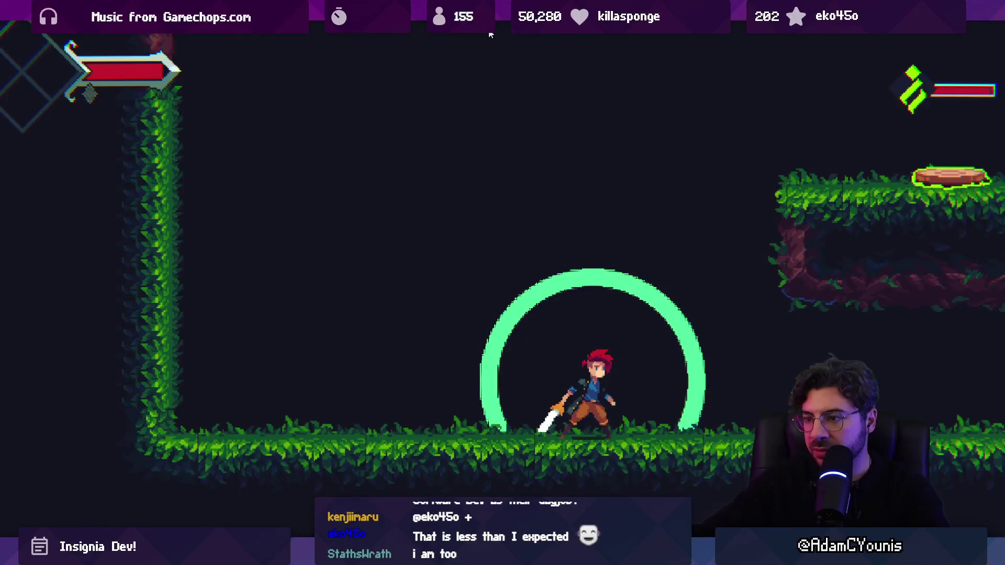
{"action": "key", "text": "shift+space"}
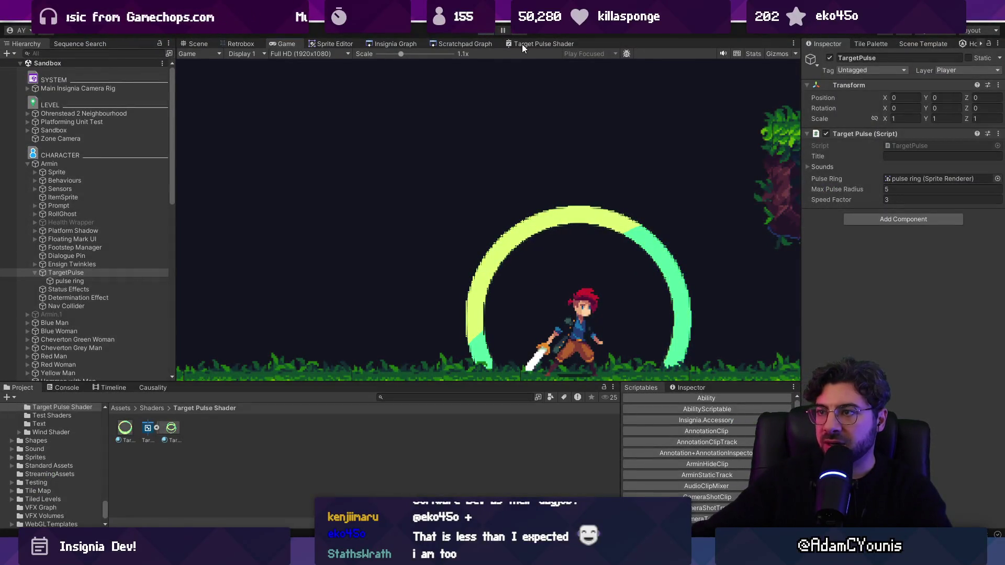
{"action": "left_click", "coordinate": [522, 44]}
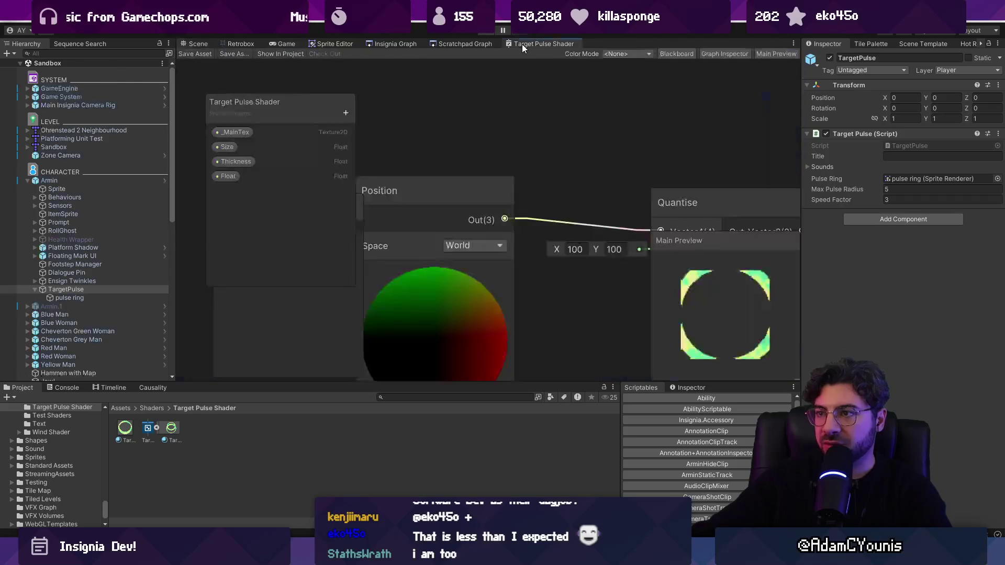
Maximize the graph, change the Quantise steps to 10 by 10, and inspect the Subtract preview
{"action": "double_click", "coordinate": [532, 47]}
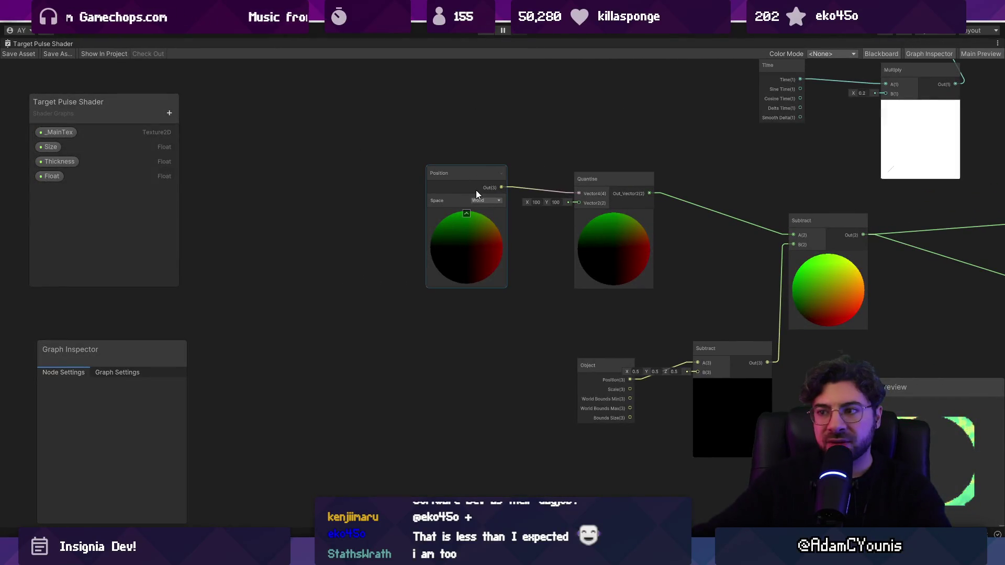
{"action": "scroll", "coordinate": [476, 190], "scroll_direction": "up", "scroll_amount": 3}
{"action": "left_click", "coordinate": [680, 236]}
{"action": "scroll", "coordinate": [686, 237], "scroll_direction": "up", "scroll_amount": 5}
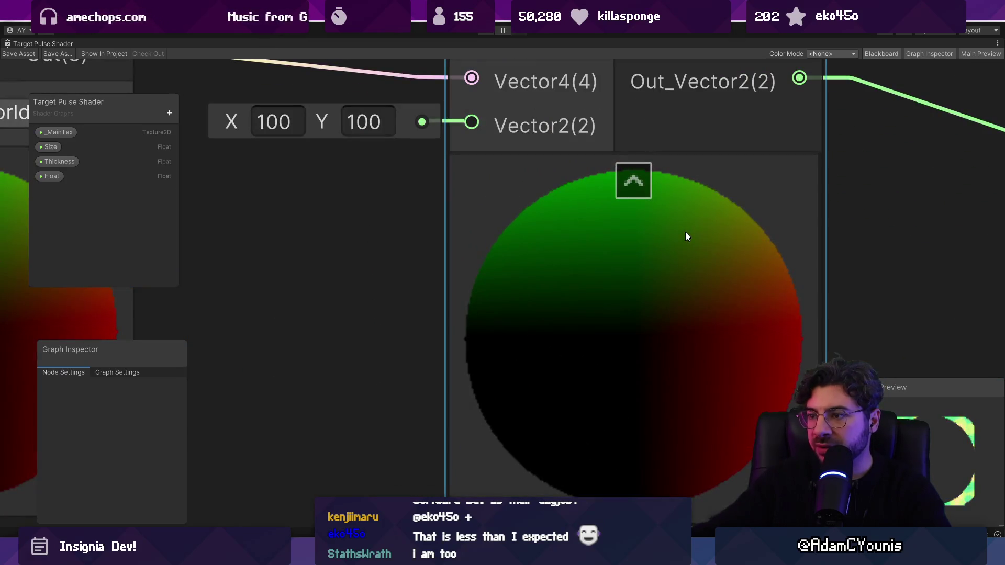
{"action": "double_click", "coordinate": [273, 127]}
{"action": "type", "text": "10"}
{"action": "key", "text": "Tab"}
{"action": "type", "text": "10"}
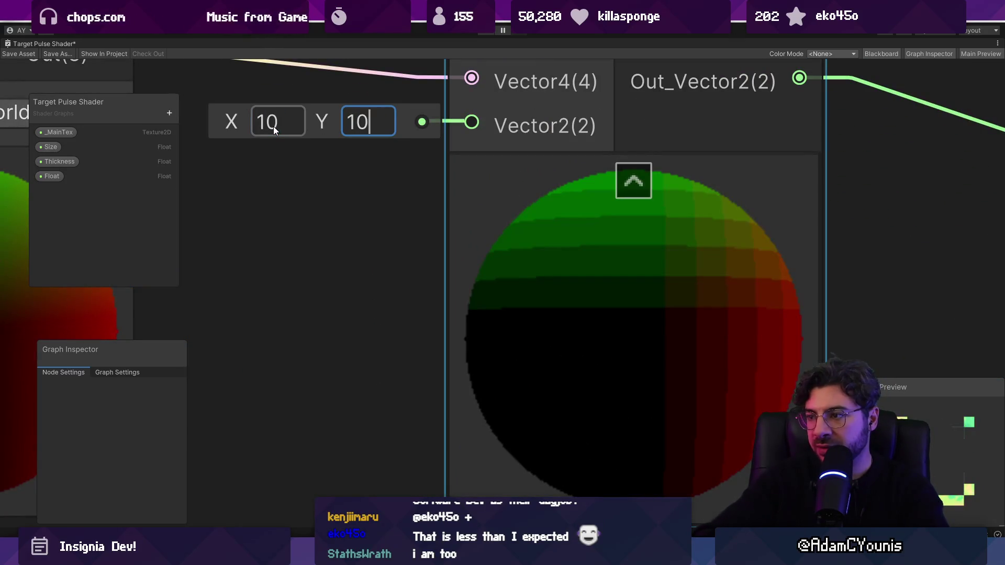
{"action": "scroll", "coordinate": [440, 190], "scroll_direction": "down", "scroll_amount": 5}
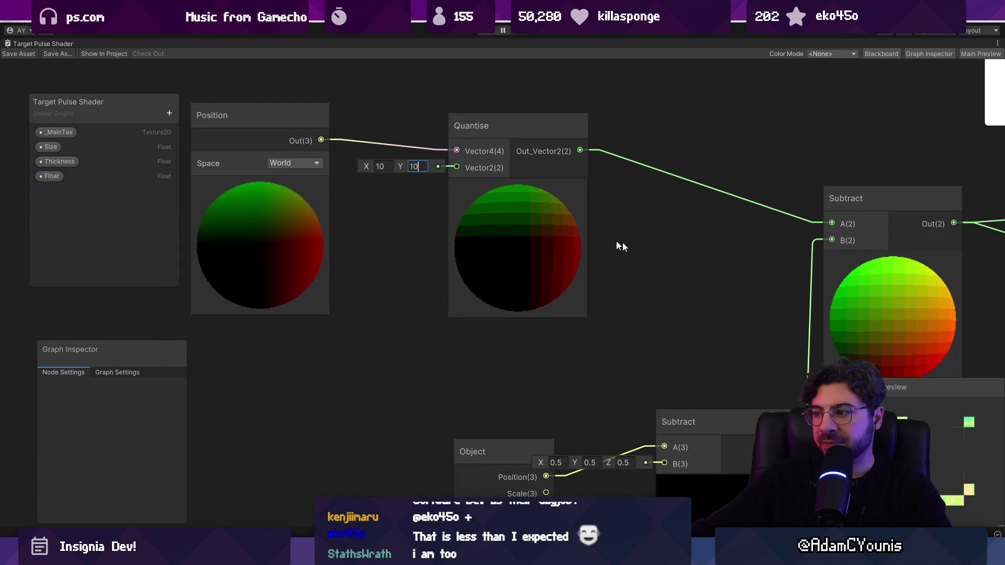
{"action": "left_click", "coordinate": [864, 314]}
{"action": "scroll", "coordinate": [863, 314], "scroll_direction": "up", "scroll_amount": 5}
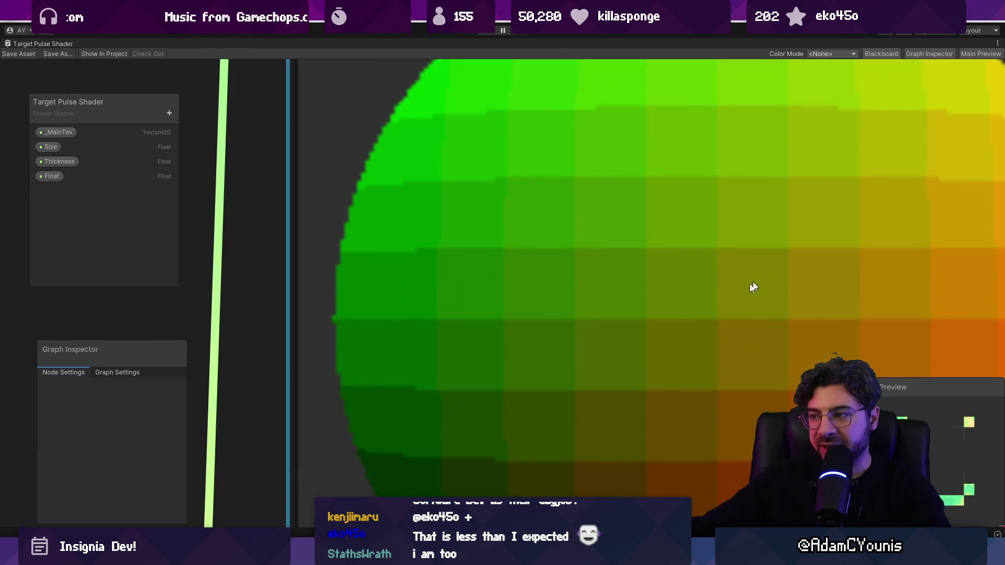
{"action": "scroll", "coordinate": [759, 276], "scroll_direction": "down", "scroll_amount": 5}
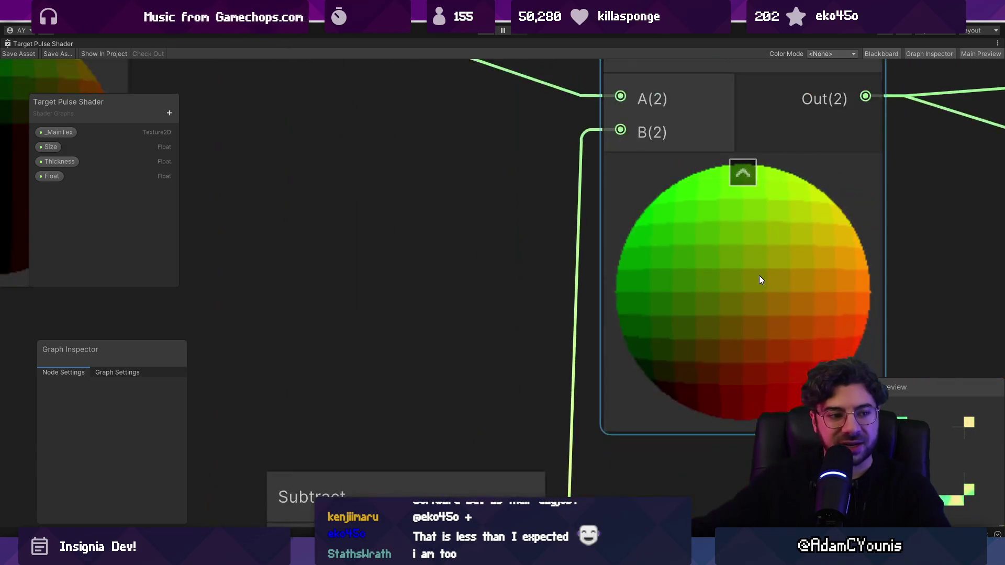
Delete the Quantise node and search nodes for 'quanti' to find a replacement
{"action": "left_click_drag", "start_coordinate": [356, 202], "coordinate": [583, 270]}
{"action": "left_click", "coordinate": [591, 255]}
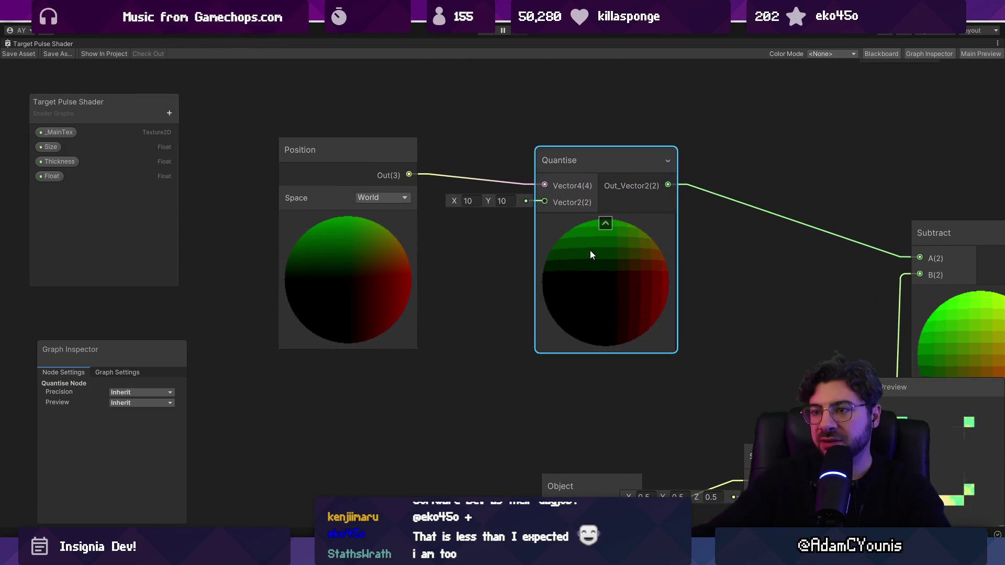
{"action": "key", "text": "Delete"}
{"action": "key", "text": "space"}
{"action": "type", "text": "quanti"}
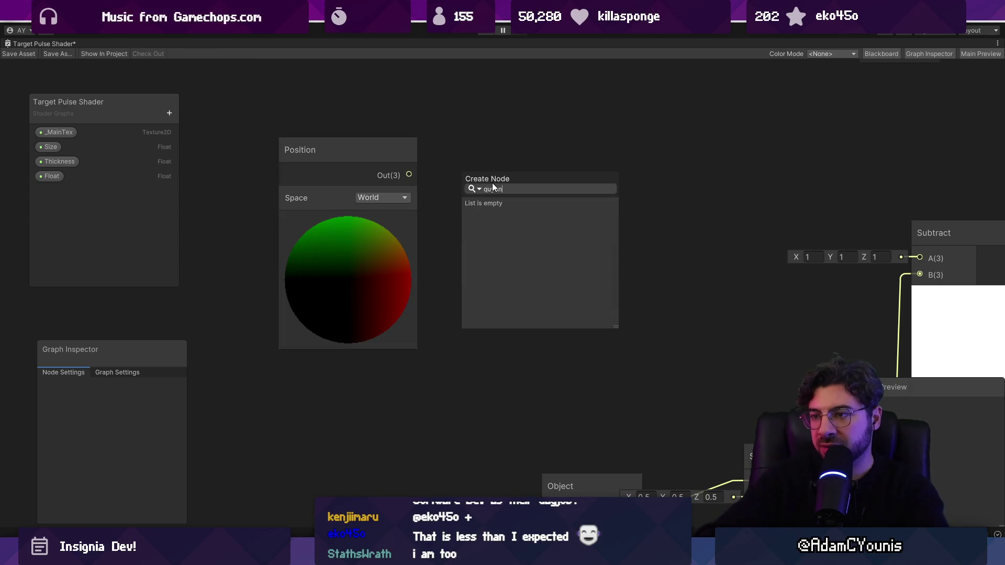
{"action": "key", "text": "Down"}
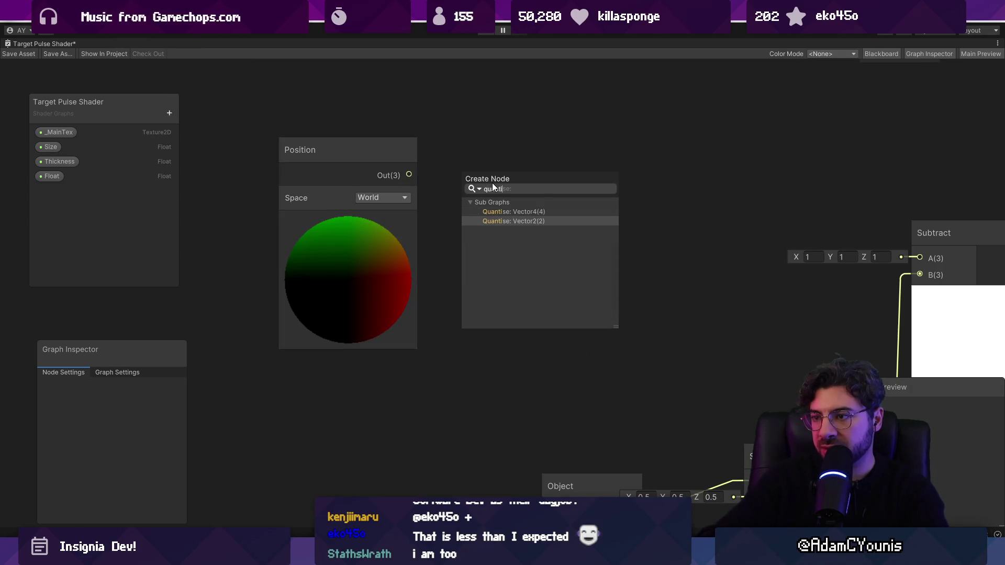
{"action": "key", "text": "Return"}
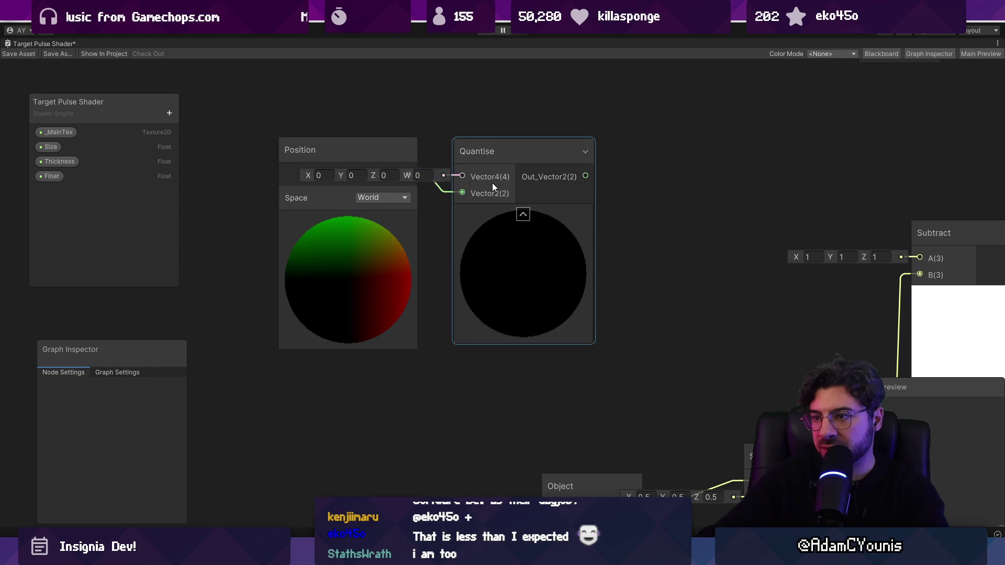
{"action": "left_click", "coordinate": [486, 225]}
{"action": "key", "text": "Delete"}
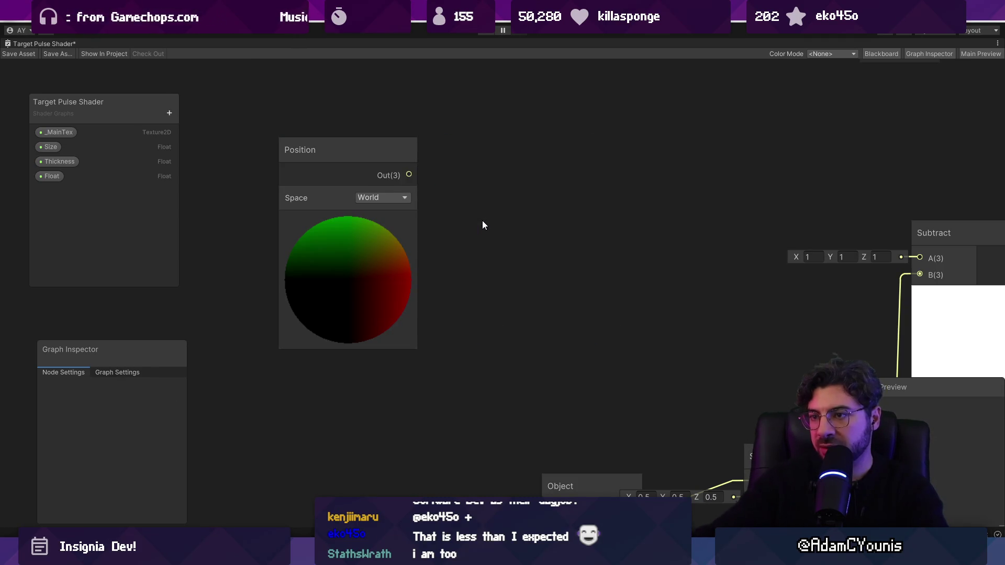
{"action": "left_click_drag", "start_coordinate": [408, 175], "coordinate": [517, 186]}
{"action": "type", "text": "pixel"}
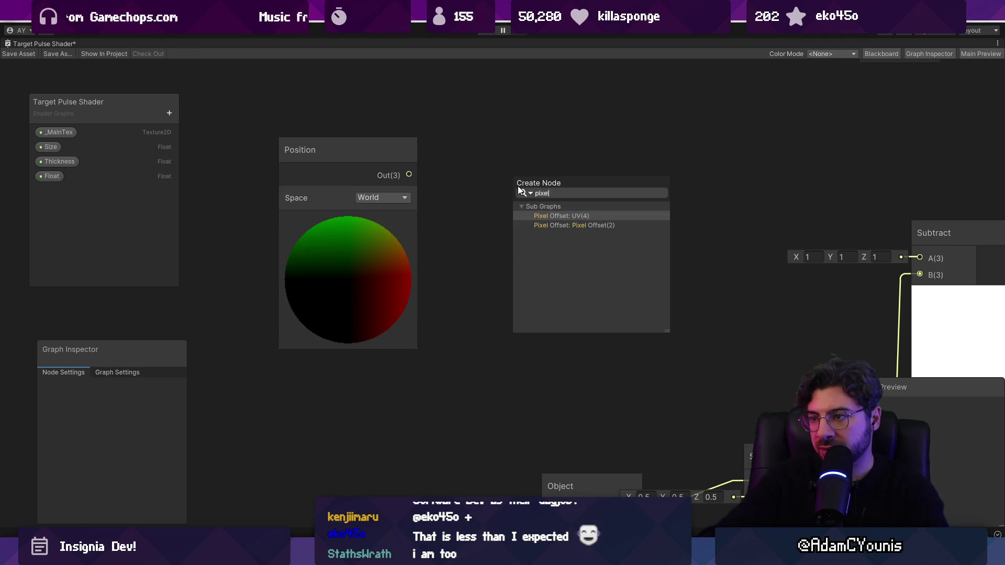
{"action": "key", "text": "Escape"}
{"action": "right_click", "coordinate": [520, 230]}
{"action": "left_click", "coordinate": [539, 235]}
{"action": "type", "text": "p[io"}
{"action": "key", "text": "BackSpace"}
{"action": "key", "text": "BackSpace"}
{"action": "key", "text": "BackSpace"}
{"action": "type", "text": "ixelate"}
{"action": "key", "text": "Return"}
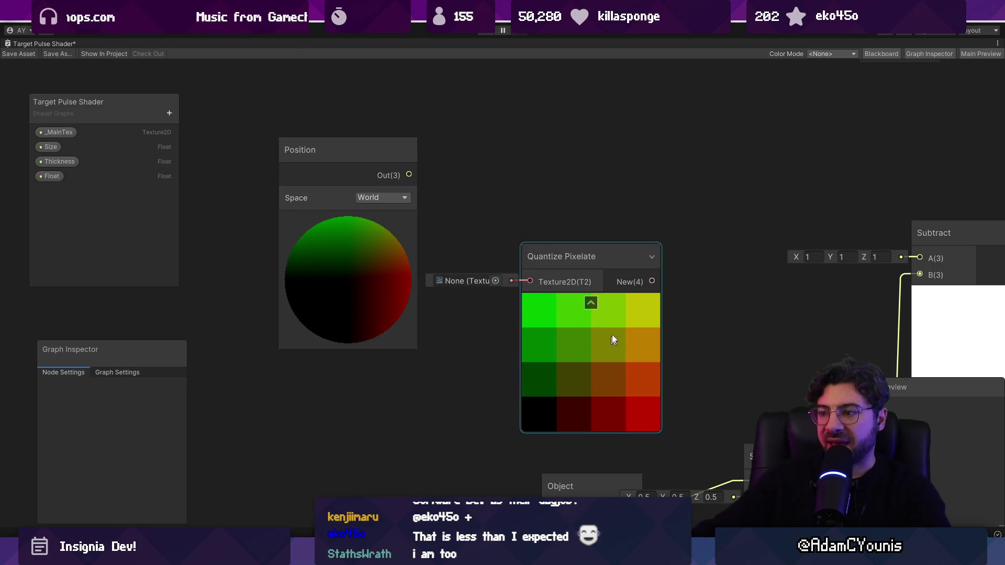
{"action": "left_click", "coordinate": [604, 347]}
{"action": "key", "text": "Delete"}
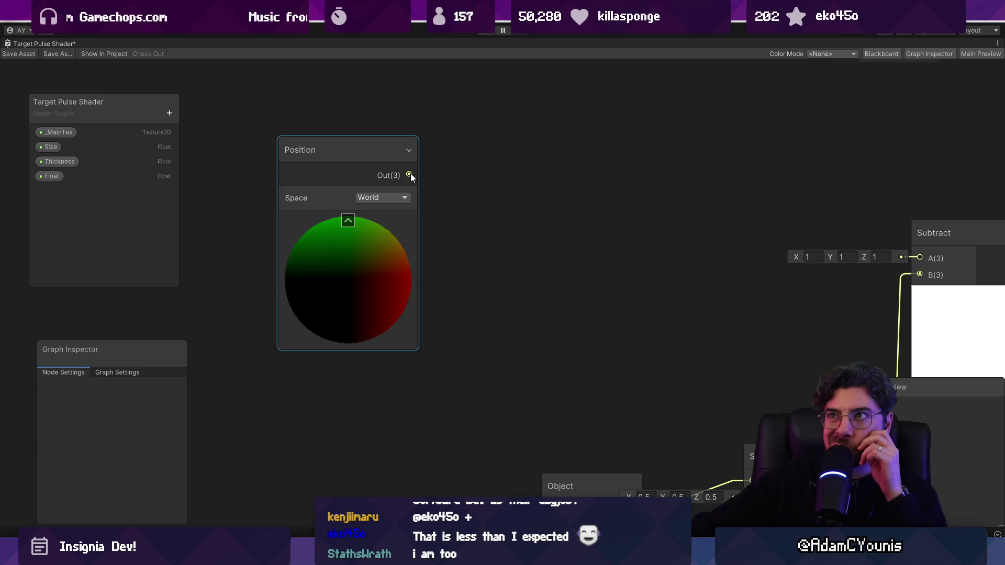
{"action": "left_click_drag", "start_coordinate": [409, 175], "coordinate": [464, 177]}
Add a Multiply node after world Position with B set to 100, 100, 100
{"action": "type", "text": "mult"}
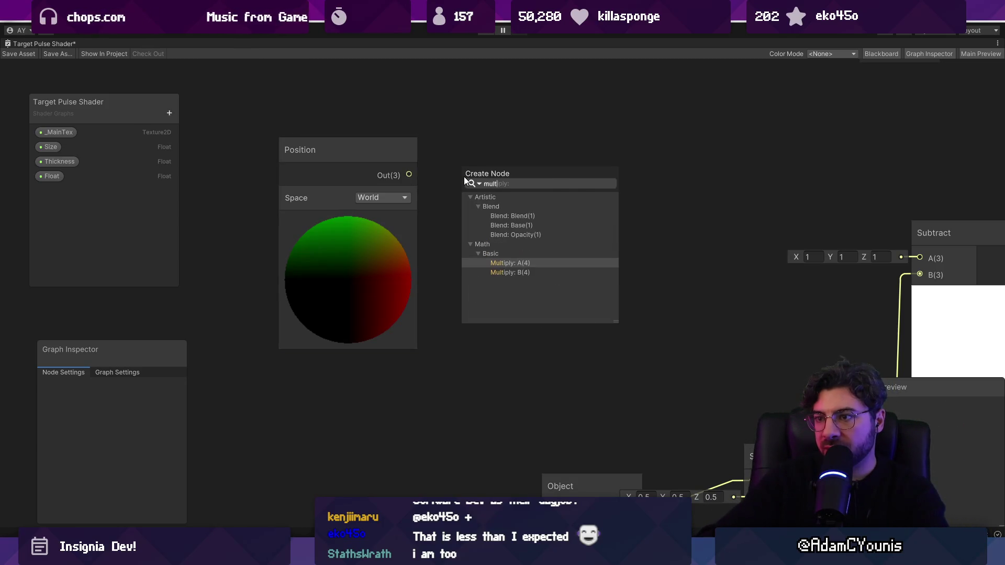
{"action": "key", "text": "Return"}
{"action": "left_click", "coordinate": [361, 204]}
{"action": "type", "text": "00"}
{"action": "key", "text": "Tab"}
{"action": "type", "text": "100"}
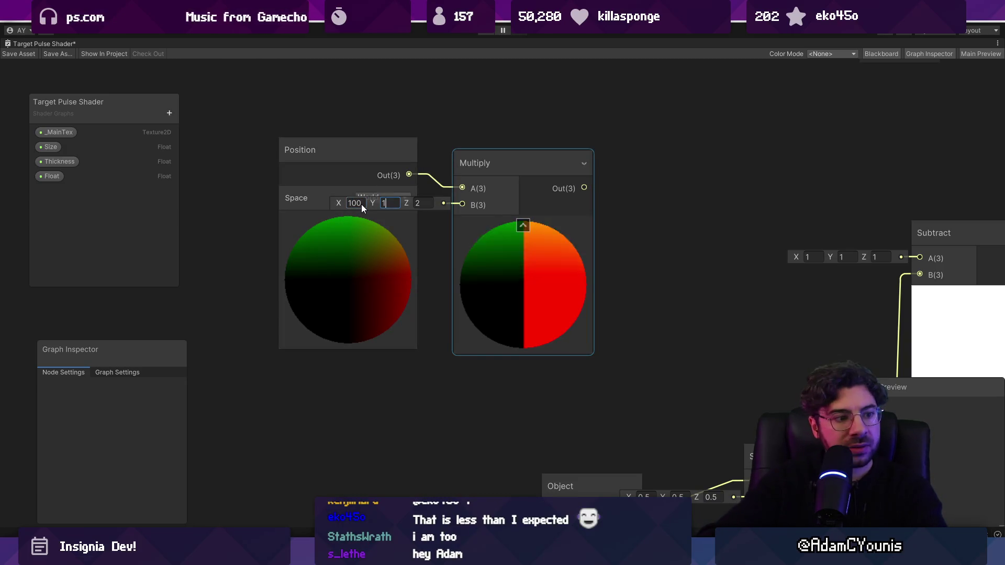
{"action": "key", "text": "Tab"}
{"action": "type", "text": "100"}
{"action": "left_click_drag", "start_coordinate": [398, 292], "coordinate": [307, 292]}
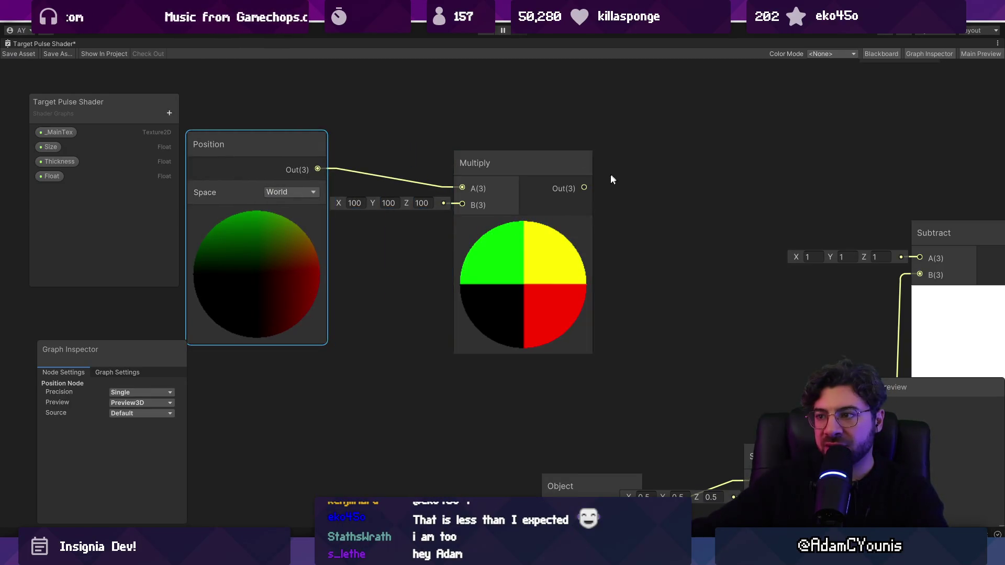
Add a Floor node fed by the Multiply output, placed beside Multiply
{"action": "key", "text": "space"}
{"action": "type", "text": "floo"}
{"action": "key", "text": "Return"}
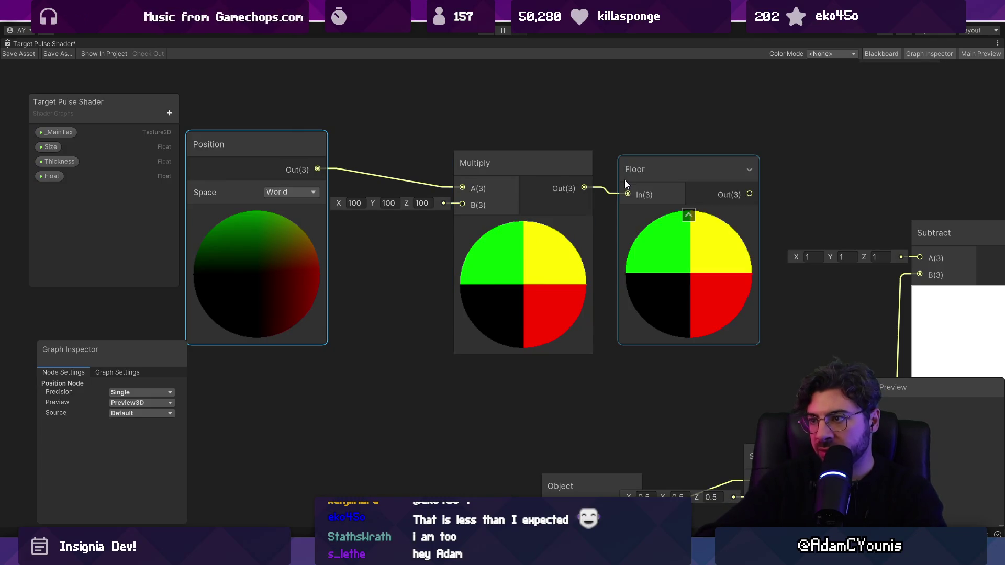
{"action": "scroll", "coordinate": [534, 257], "scroll_direction": "down", "scroll_amount": 3}
{"action": "left_click", "coordinate": [534, 257]}
{"action": "left_click_drag", "start_coordinate": [634, 258], "coordinate": [590, 264]}
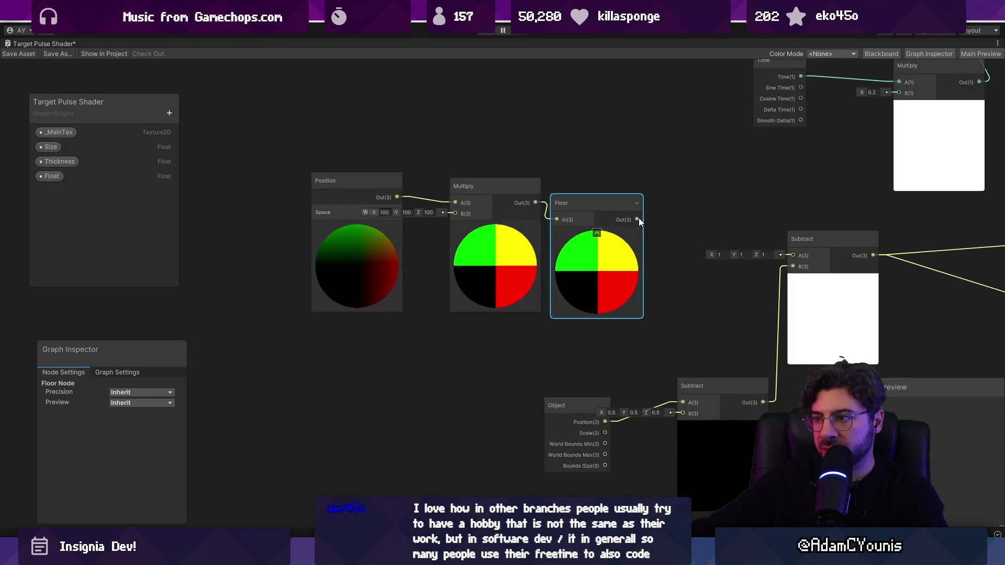
Add a Divide node after Floor with divisor 100, 100, 1, and shift the chain left
{"action": "key", "text": "space"}
{"action": "type", "text": "div"}
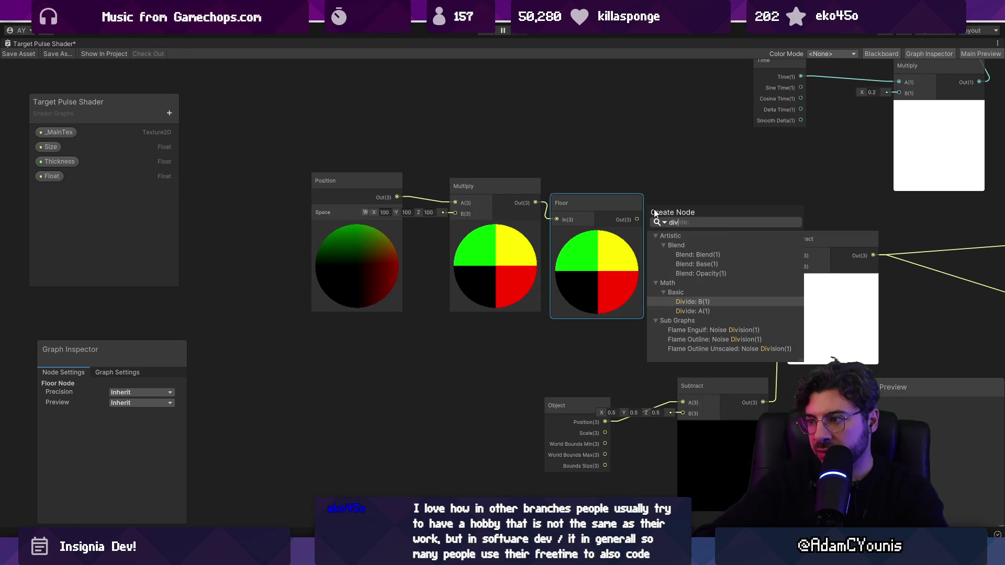
{"action": "key", "text": "Down"}
{"action": "key", "text": "Return"}
{"action": "left_click_drag", "start_coordinate": [654, 210], "coordinate": [683, 203]}
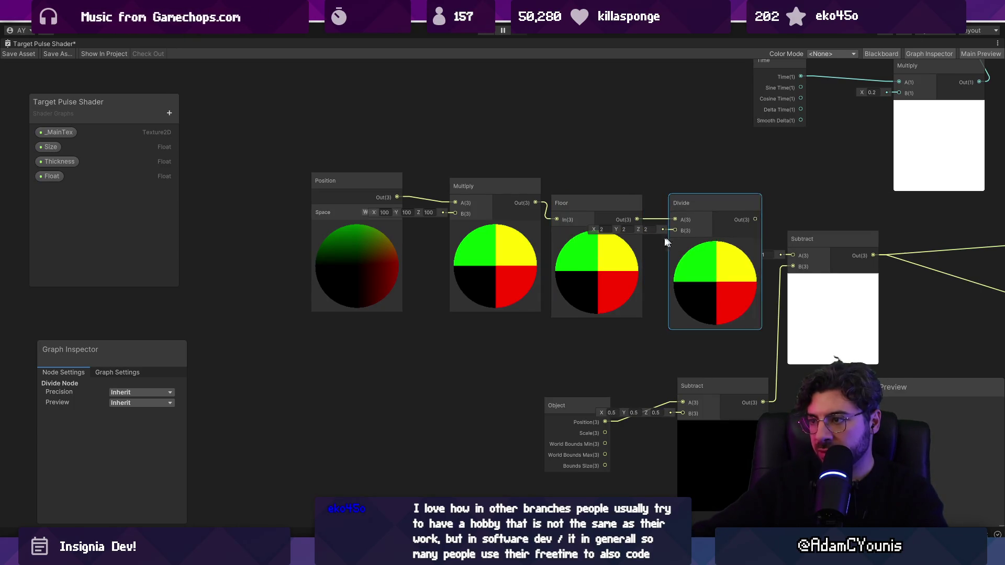
{"action": "type", "text": "100"}
{"action": "key", "text": "Tab"}
{"action": "type", "text": "100"}
{"action": "key", "text": "Tab"}
{"action": "type", "text": "1"}
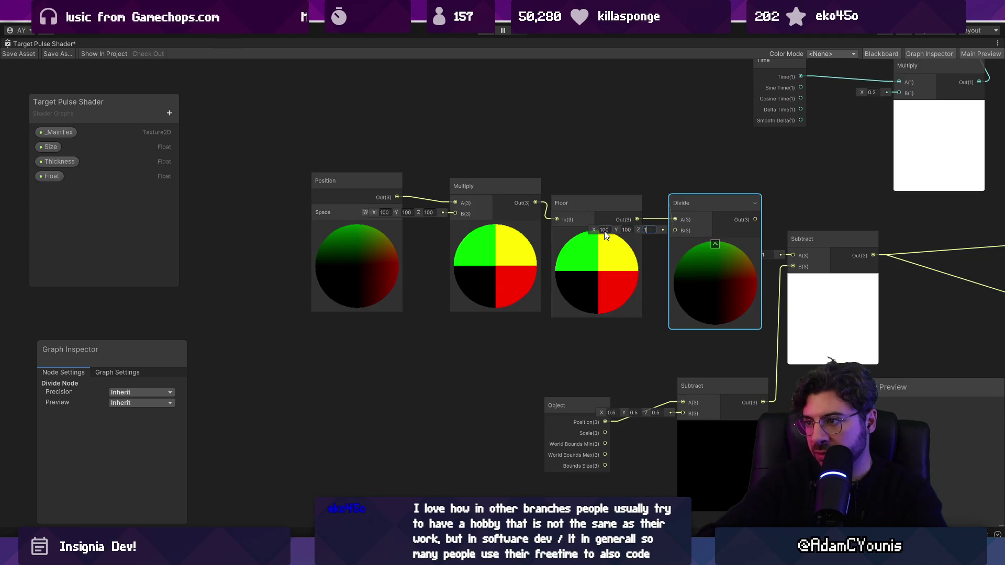
{"action": "mouse_move", "coordinate": [361, 370]}
{"action": "left_mouse_down"}
{"action": "mouse_move", "coordinate": [616, 262]}
{"action": "mouse_move", "coordinate": [446, 281]}
{"action": "left_mouse_up"}
{"action": "mouse_move", "coordinate": [740, 274]}
{"action": "left_mouse_down"}
{"action": "mouse_move", "coordinate": [535, 299]}
{"action": "mouse_move", "coordinate": [554, 288]}
{"action": "left_mouse_up"}
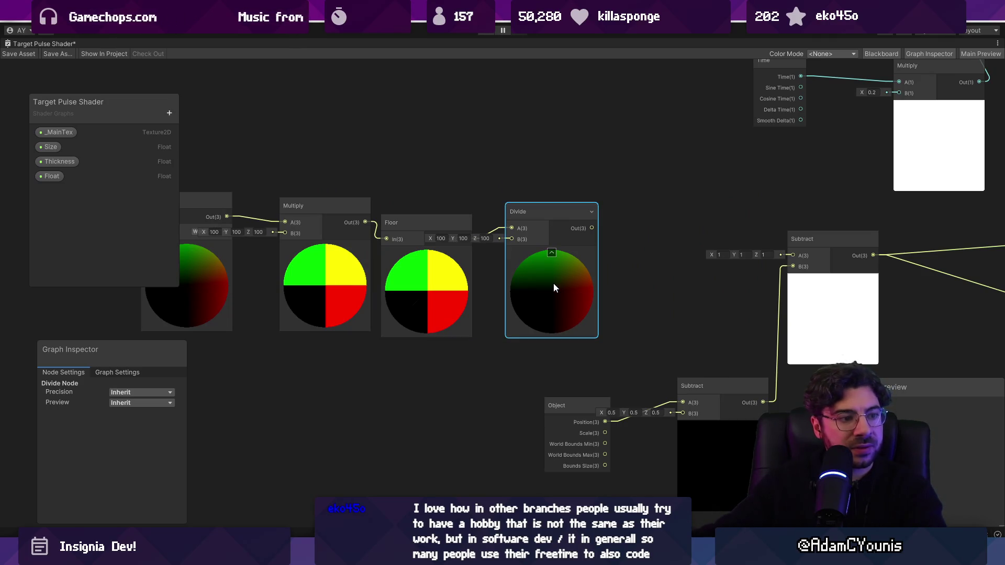
Create a Float node of 10 feeding both Multiply B and Divide B
{"action": "scroll", "coordinate": [567, 286], "scroll_direction": "up", "scroll_amount": 5}
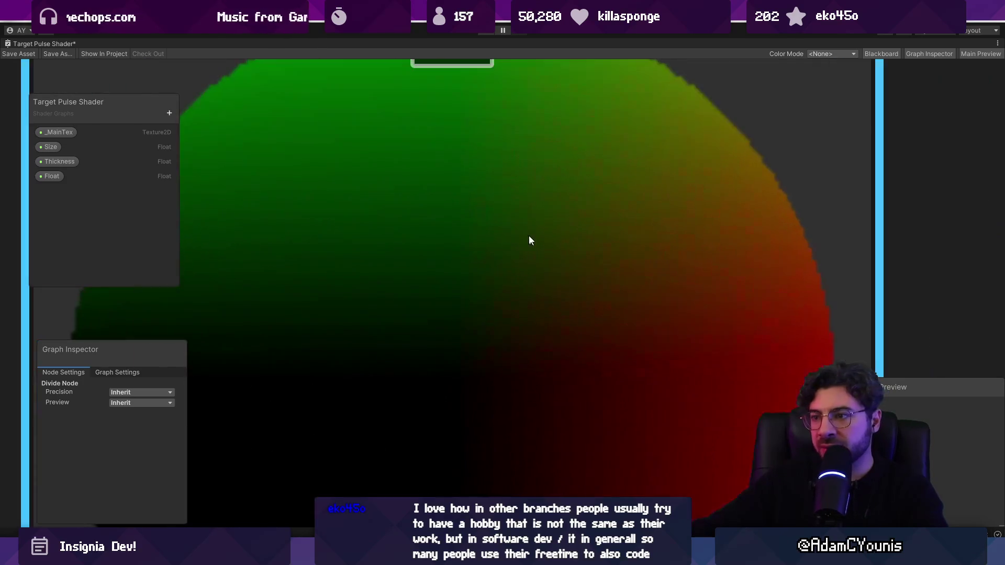
{"action": "scroll", "coordinate": [529, 240], "scroll_direction": "down", "scroll_amount": 4}
{"action": "right_click", "coordinate": [427, 121]}
{"action": "left_click", "coordinate": [455, 130]}
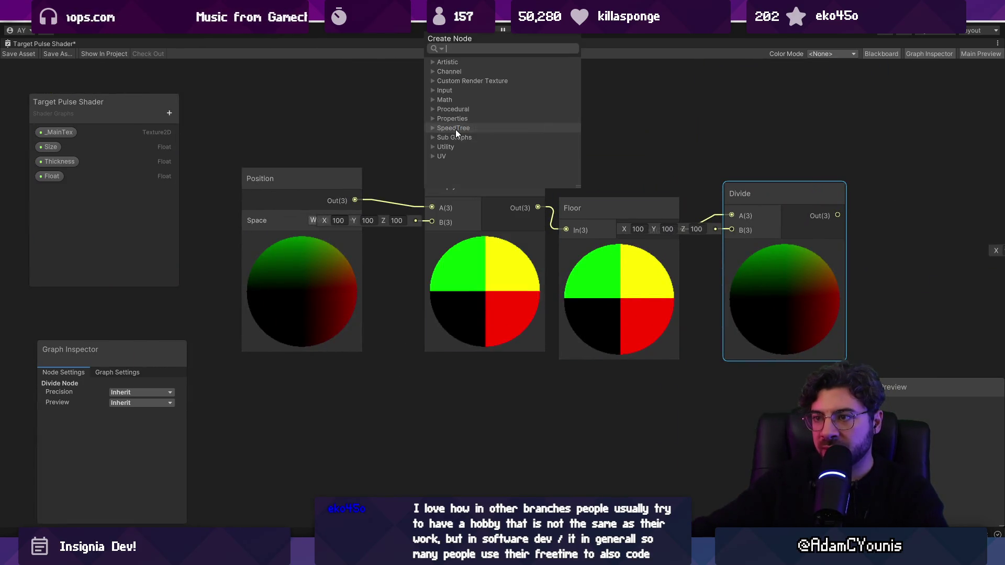
{"action": "type", "text": "float"}
{"action": "key", "text": "Return"}
{"action": "mouse_move", "coordinate": [465, 140]}
{"action": "left_mouse_down"}
{"action": "mouse_move", "coordinate": [449, 112]}
{"action": "mouse_move", "coordinate": [432, 222]}
{"action": "left_mouse_up"}
{"action": "left_click_drag", "start_coordinate": [736, 243], "coordinate": [733, 230]}
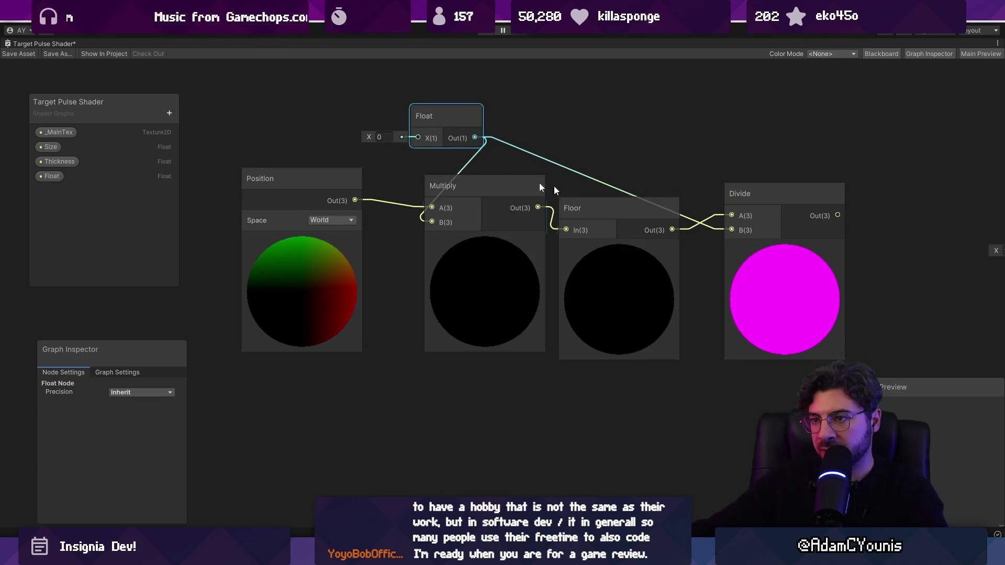
{"action": "type", "text": "10"}
{"action": "scroll", "coordinate": [836, 310], "scroll_direction": "up", "scroll_amount": 5}
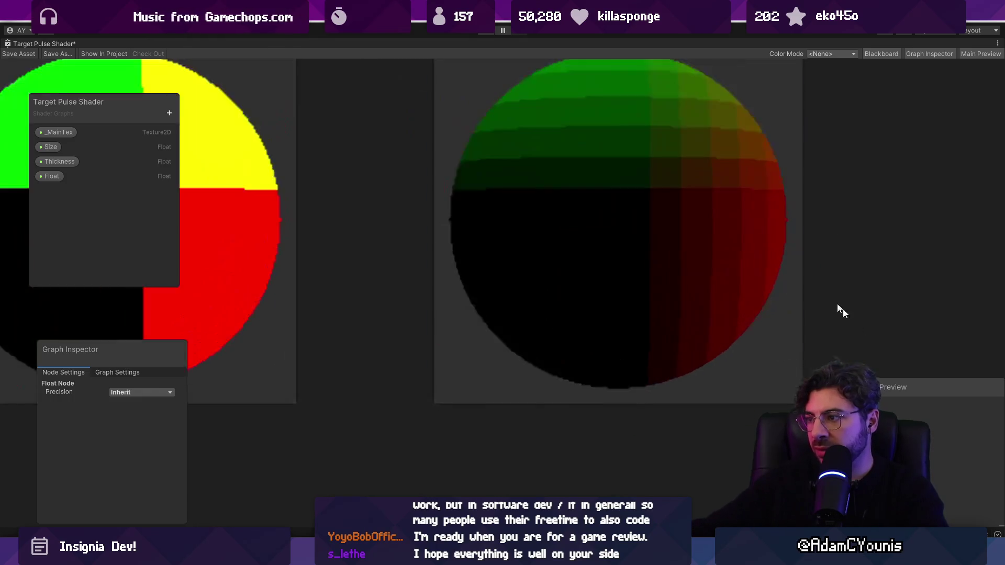
{"action": "scroll", "coordinate": [654, 165], "scroll_direction": "up", "scroll_amount": 1}
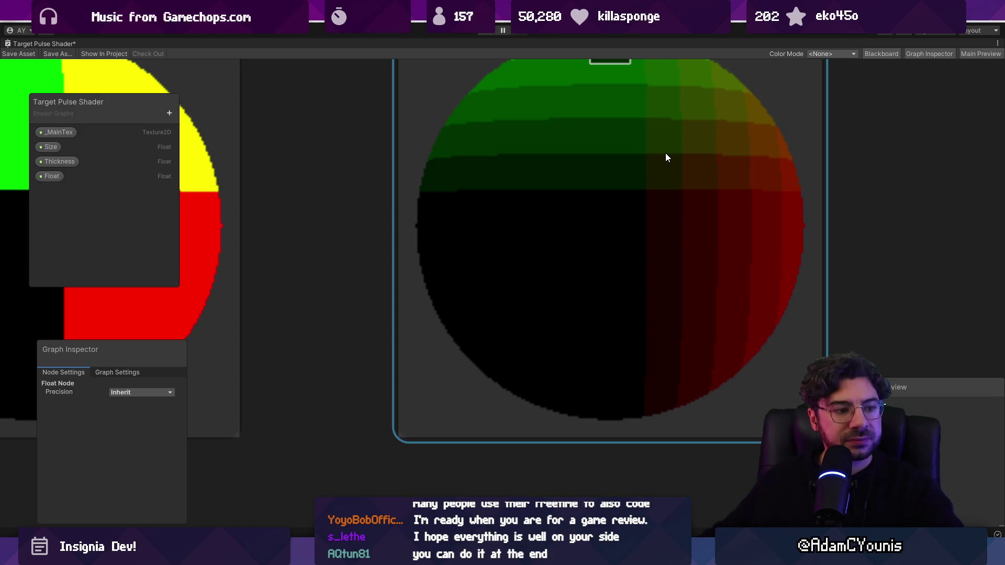
{"action": "scroll", "coordinate": [678, 159], "scroll_direction": "down", "scroll_amount": 3}
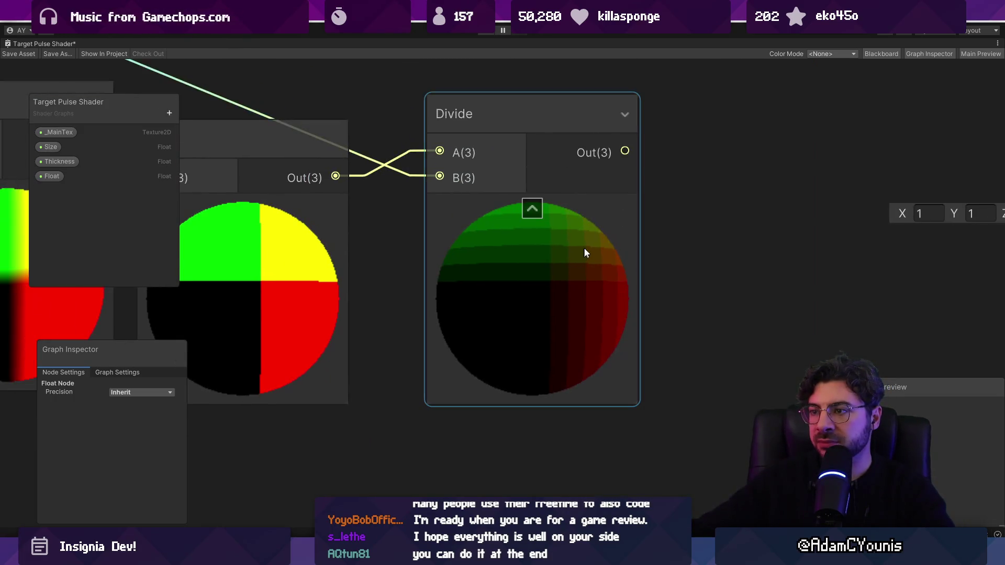
{"action": "scroll", "coordinate": [585, 253], "scroll_direction": "down", "scroll_amount": 2}
Try a second Floor after Divide, delete it, and frame the Floor and Multiply previews
{"action": "left_click_drag", "start_coordinate": [573, 230], "coordinate": [626, 220]}
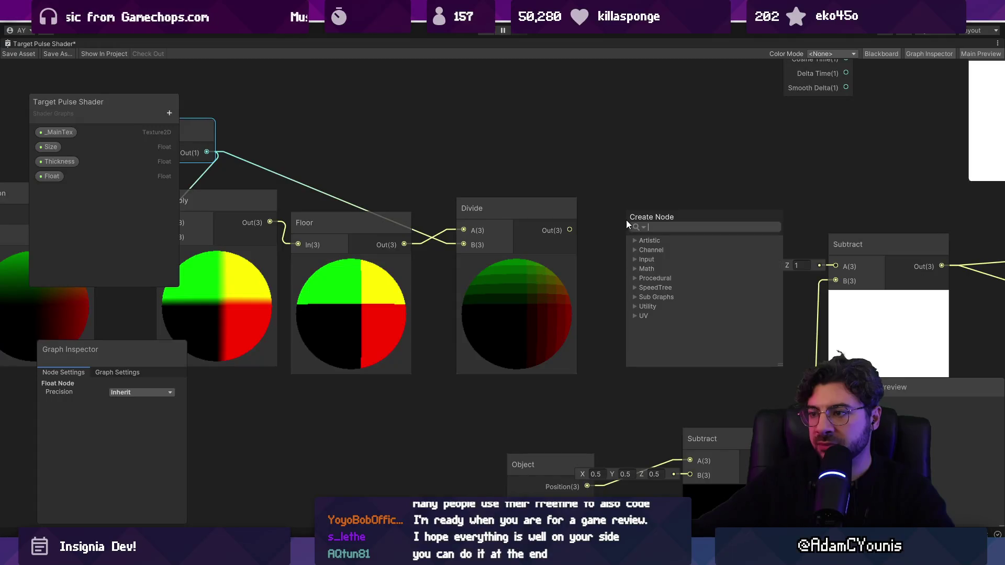
{"action": "type", "text": "floor"}
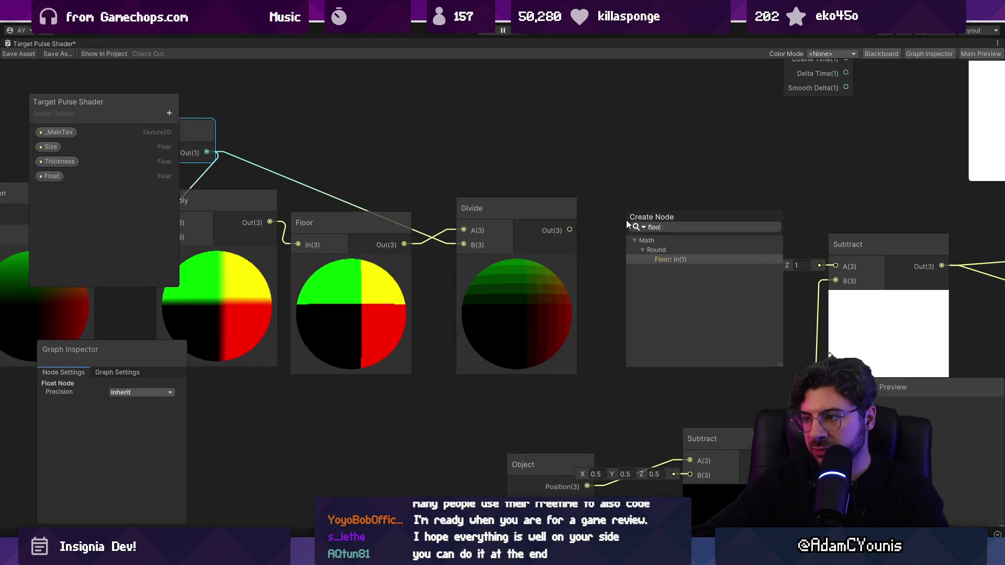
{"action": "key", "text": "Return"}
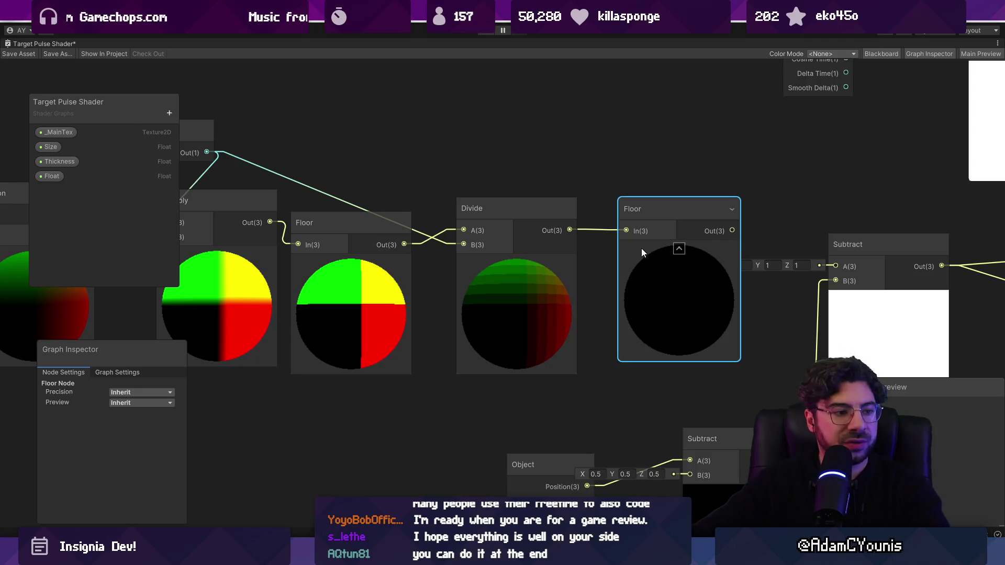
{"action": "key", "text": "Delete"}
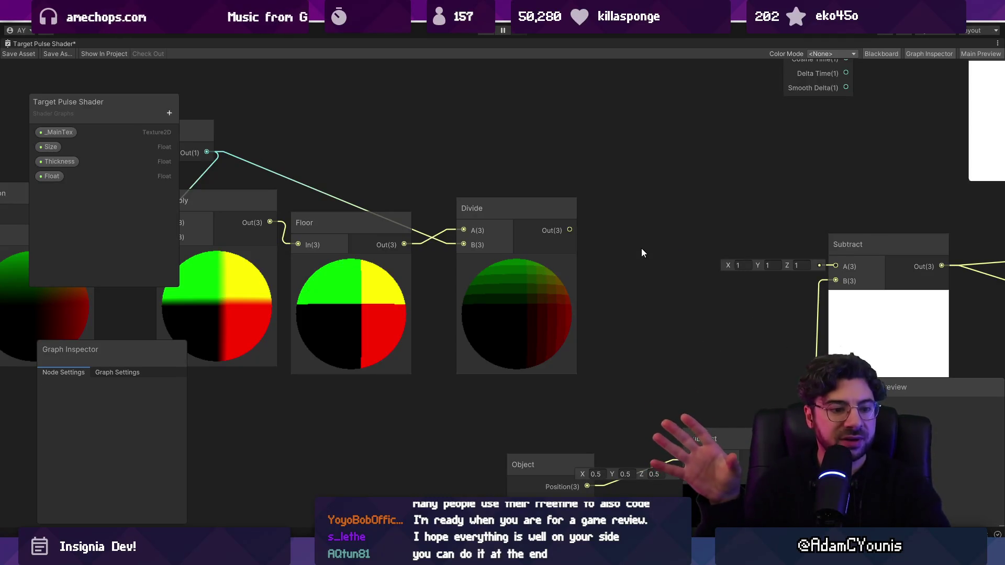
{"action": "left_click", "coordinate": [342, 234]}
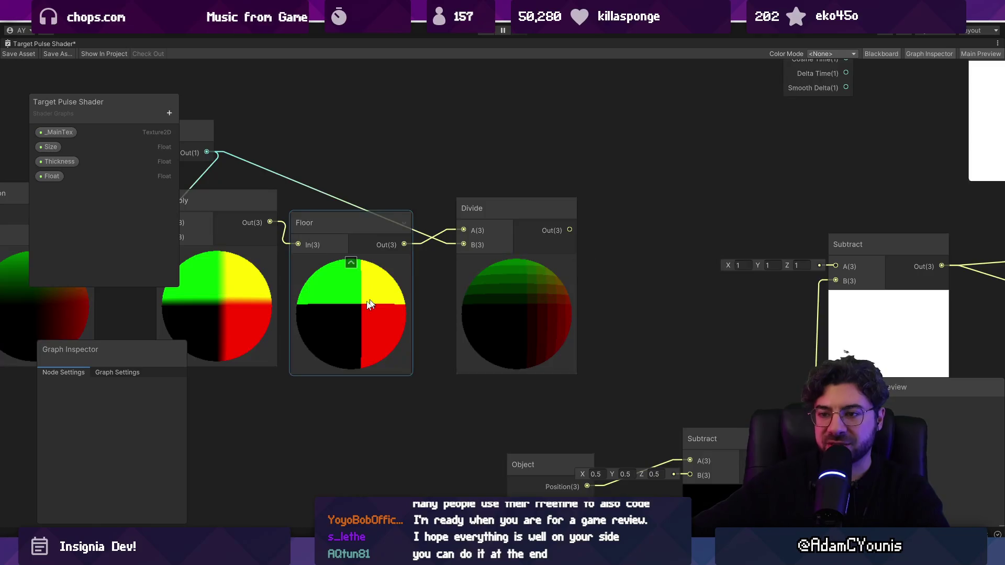
{"action": "key", "text": "f"}
{"action": "scroll", "coordinate": [413, 253], "scroll_direction": "down", "scroll_amount": 2}
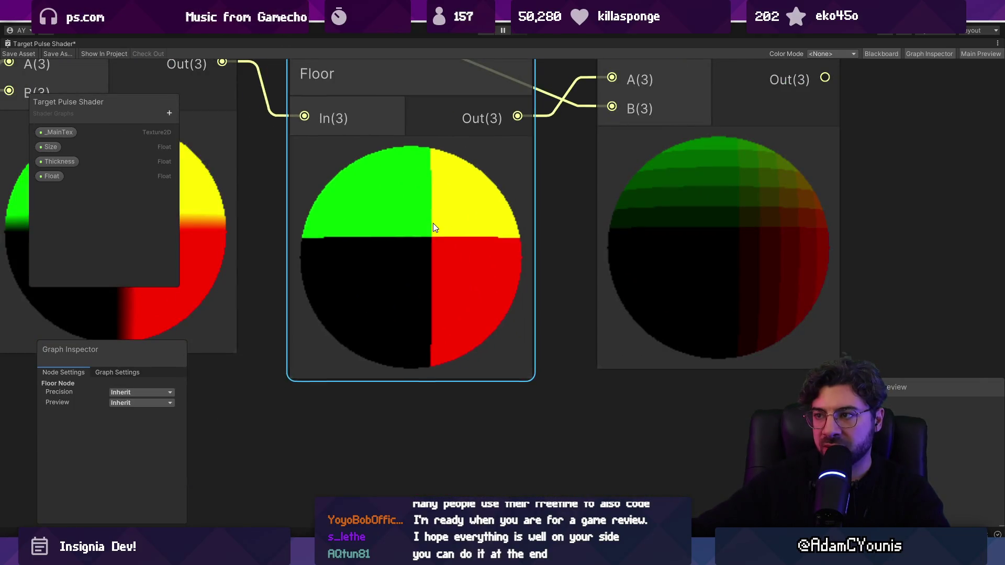
{"action": "left_click_drag", "start_coordinate": [335, 205], "coordinate": [617, 200]}
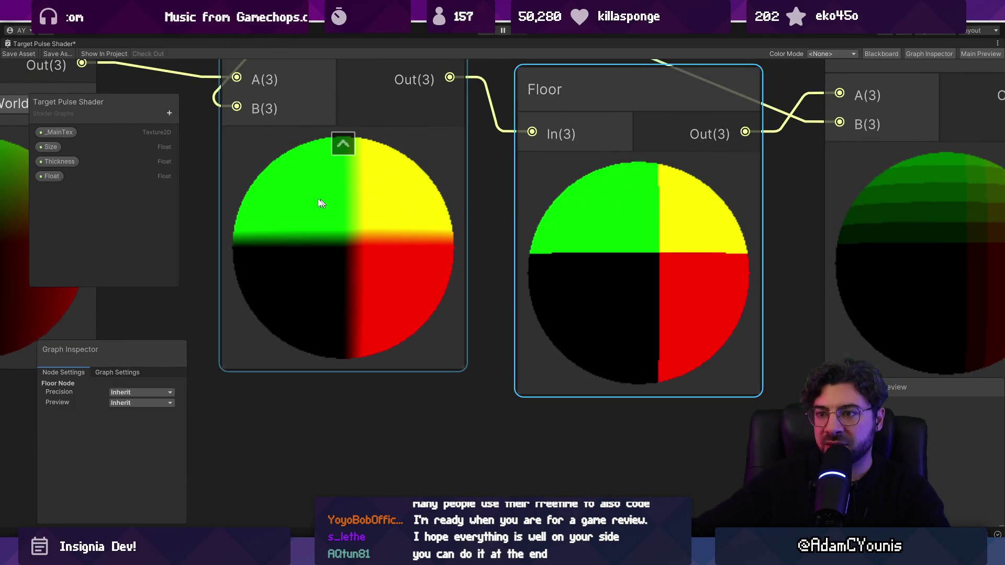
{"action": "scroll", "coordinate": [321, 202], "scroll_direction": "down", "scroll_amount": 5}
{"action": "scroll", "coordinate": [420, 202], "scroll_direction": "up", "scroll_amount": 3}
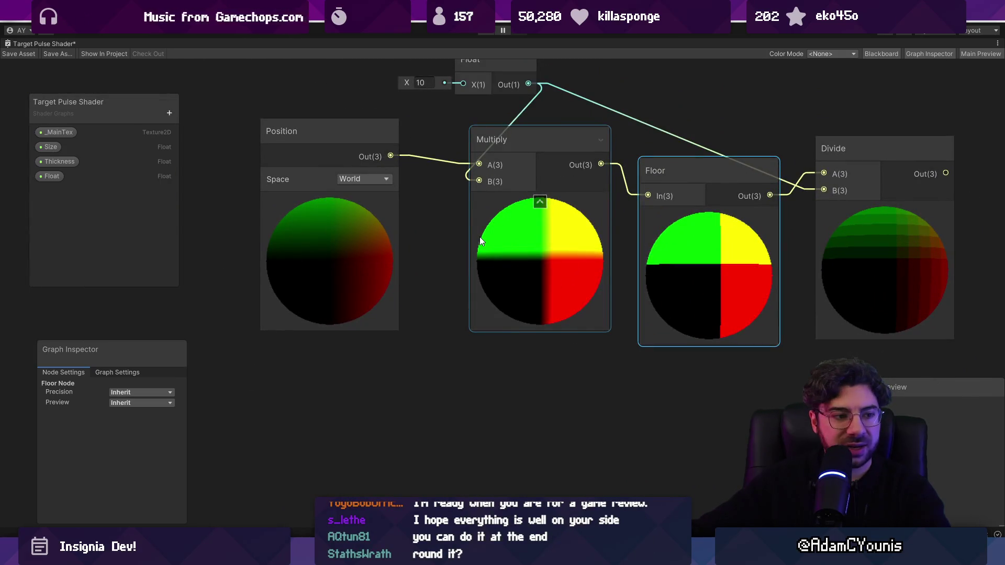
Replace the Floor node with a Round node between Multiply and Divide
{"action": "key", "text": "f"}
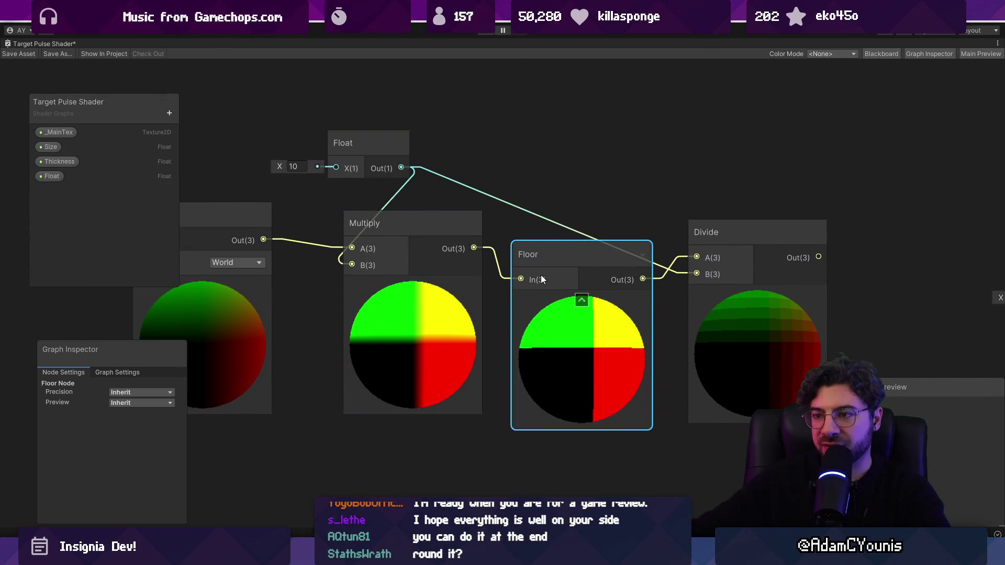
{"action": "key", "text": "space"}
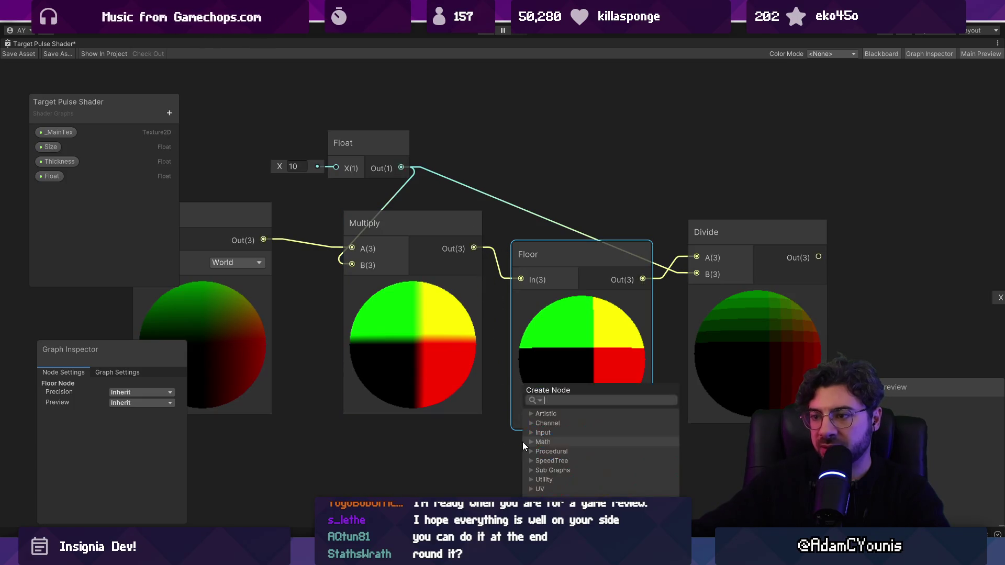
{"action": "type", "text": "round"}
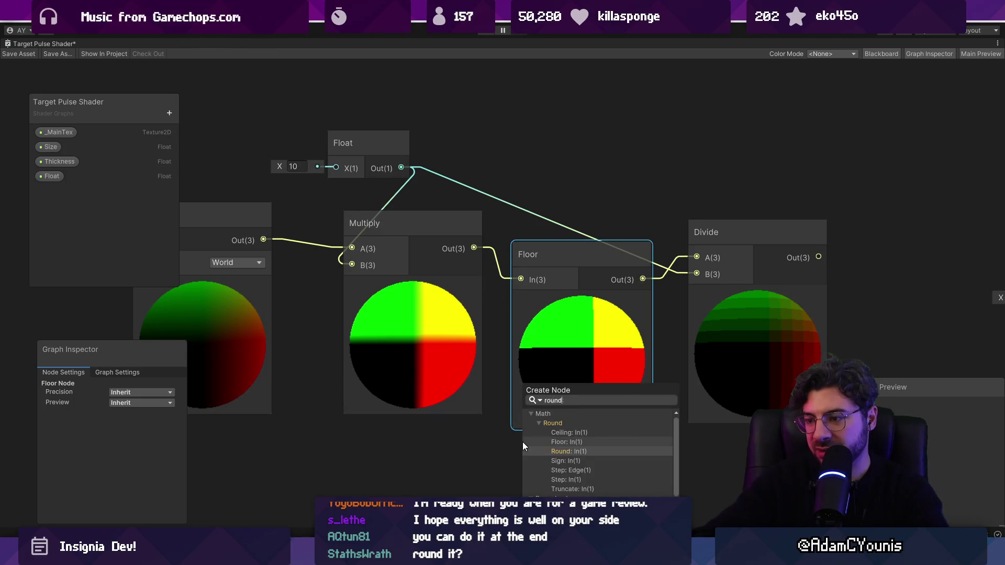
{"action": "key", "text": "Return"}
{"action": "left_click_drag", "start_coordinate": [474, 249], "coordinate": [523, 453]}
{"action": "left_click_drag", "start_coordinate": [646, 453], "coordinate": [696, 258]}
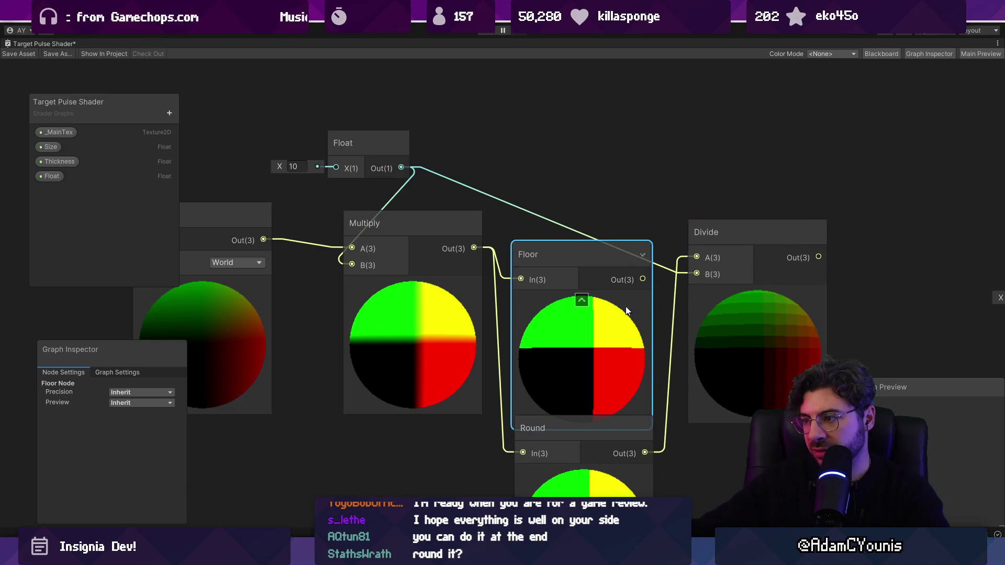
{"action": "key", "text": "Delete"}
{"action": "left_click_drag", "start_coordinate": [594, 435], "coordinate": [583, 247]}
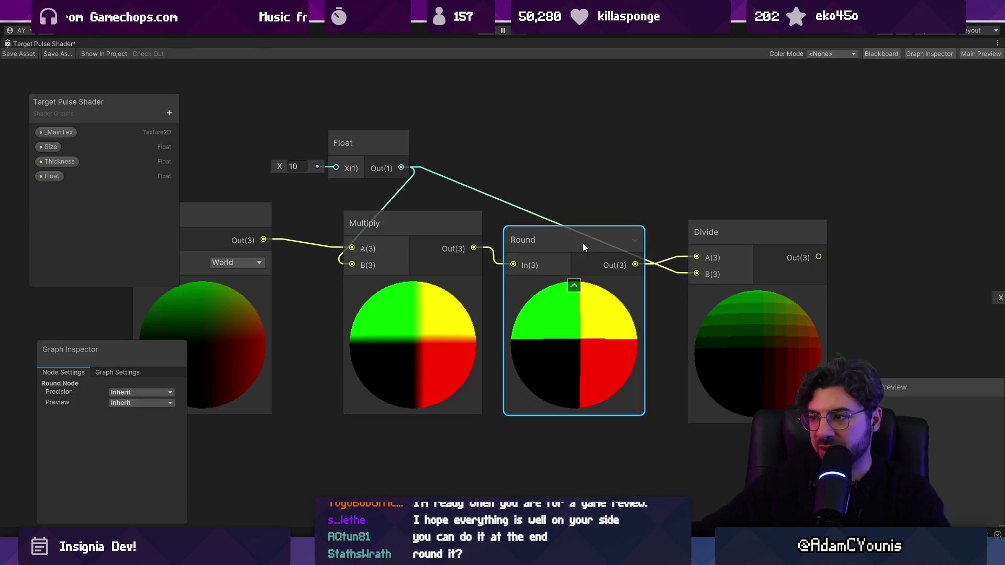
{"action": "scroll", "coordinate": [576, 273], "scroll_direction": "down", "scroll_amount": 3}
Reposition the main preview window and switch node previews to flat 2D
{"action": "left_click", "coordinate": [397, 263]}
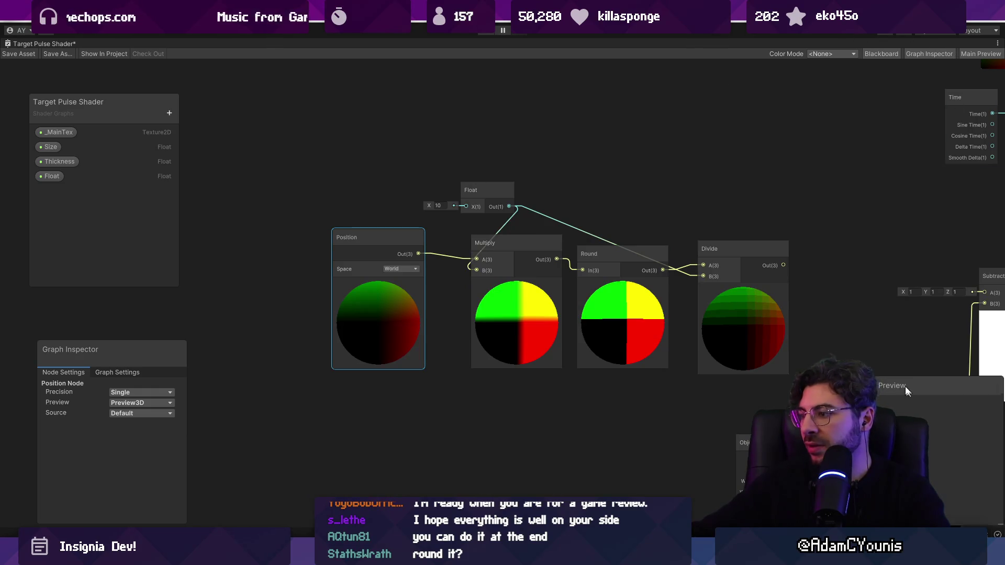
{"action": "left_click_drag", "start_coordinate": [906, 392], "coordinate": [889, 305]}
{"action": "left_click", "coordinate": [142, 403]}
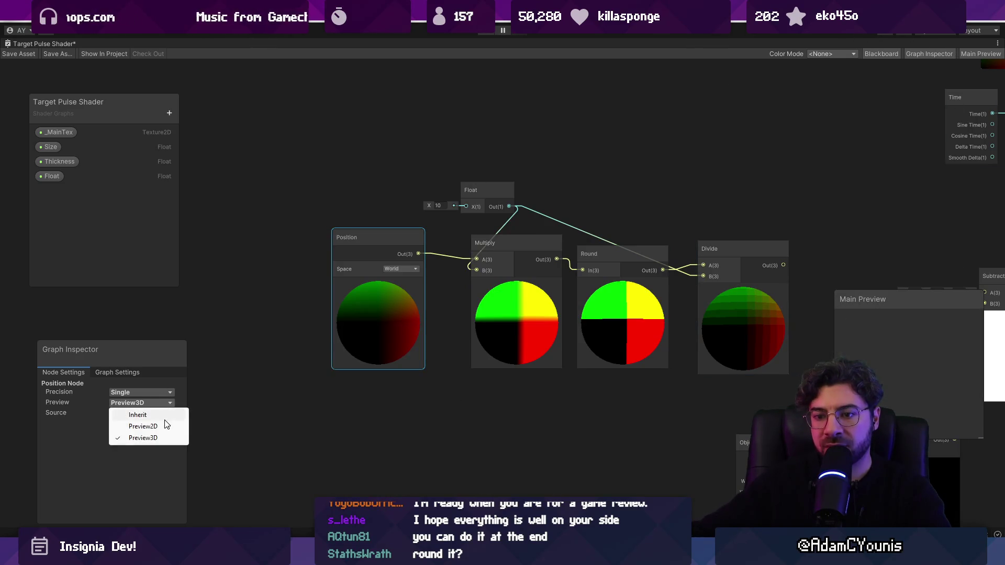
{"action": "left_click", "coordinate": [128, 422]}
{"action": "scroll", "coordinate": [506, 299], "scroll_direction": "up", "scroll_amount": 8}
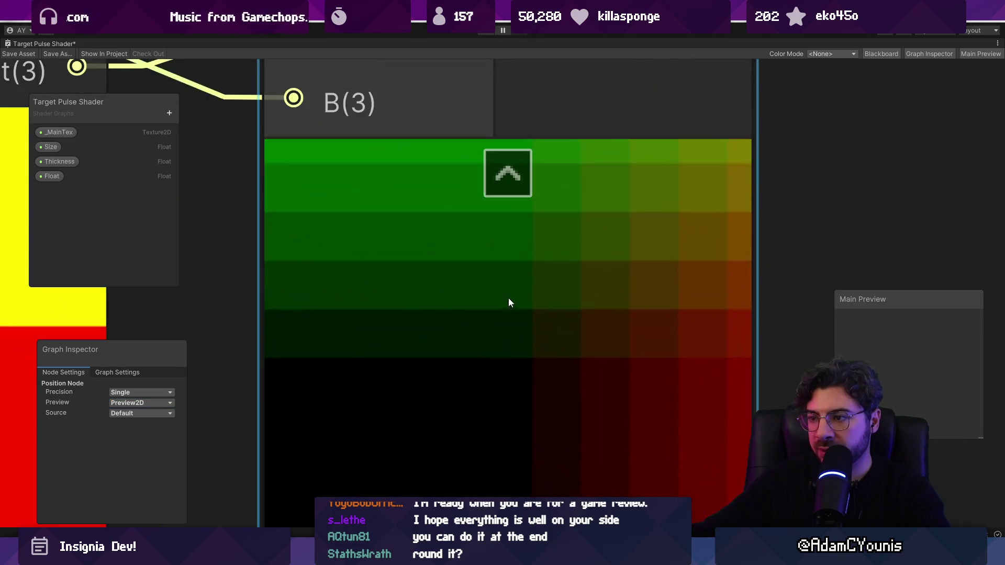
{"action": "scroll", "coordinate": [524, 281], "scroll_direction": "down", "scroll_amount": 5}
{"action": "scroll", "coordinate": [526, 284], "scroll_direction": "down", "scroll_amount": 3}
{"action": "scroll", "coordinate": [550, 265], "scroll_direction": "up", "scroll_amount": 3}
Zoom in to inspect the Round and Divide node previews
{"action": "left_click", "coordinate": [399, 269]}
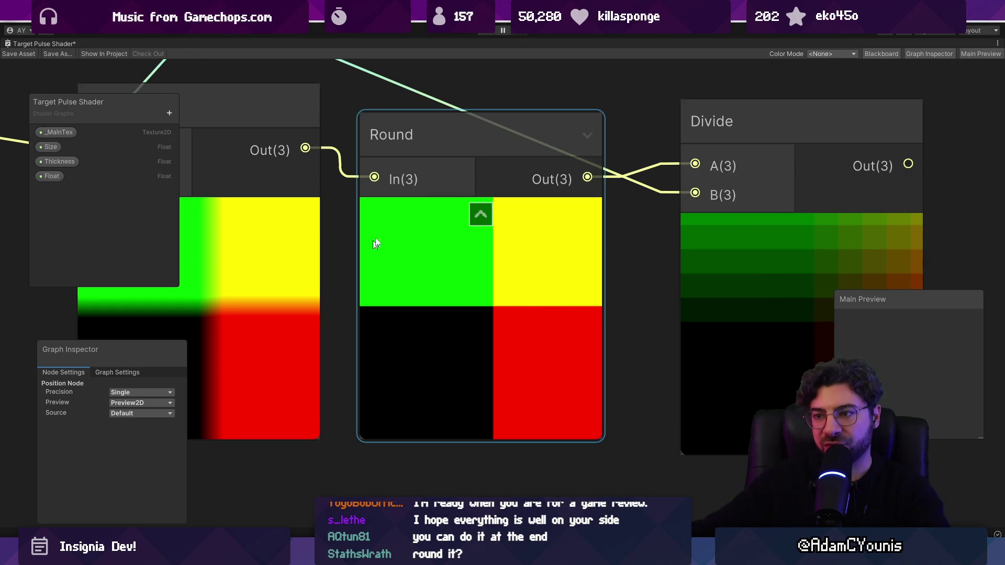
{"action": "scroll", "coordinate": [554, 284], "scroll_direction": "down", "scroll_amount": 4}
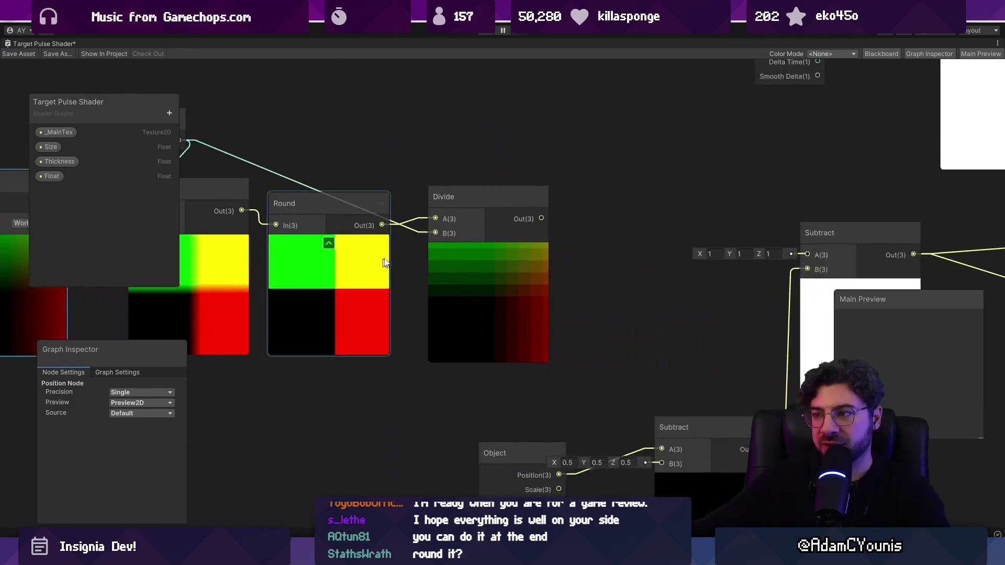
{"action": "left_click", "coordinate": [495, 259]}
{"action": "scroll", "coordinate": [521, 285], "scroll_direction": "up", "scroll_amount": 8}
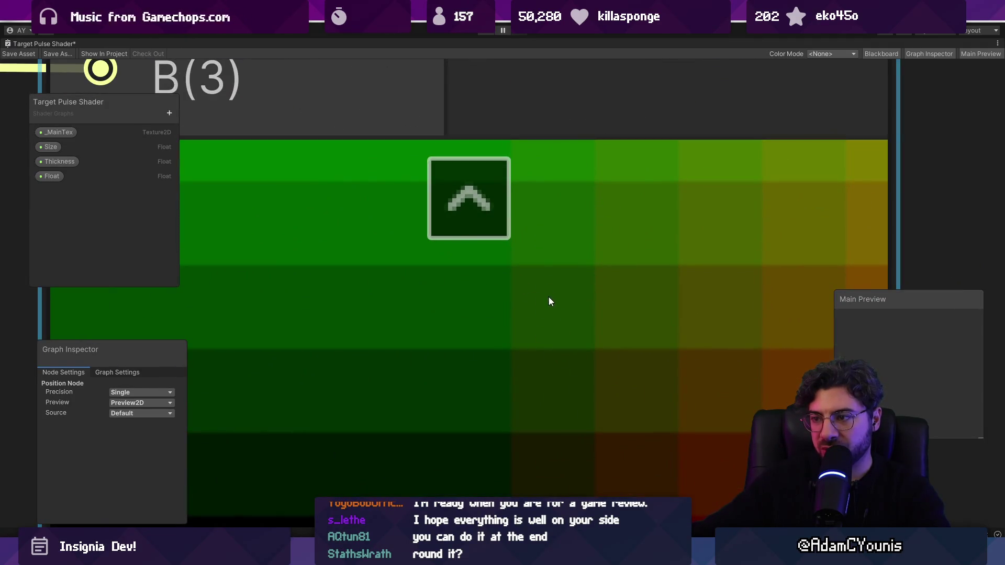
{"action": "scroll", "coordinate": [556, 299], "scroll_direction": "down", "scroll_amount": 5}
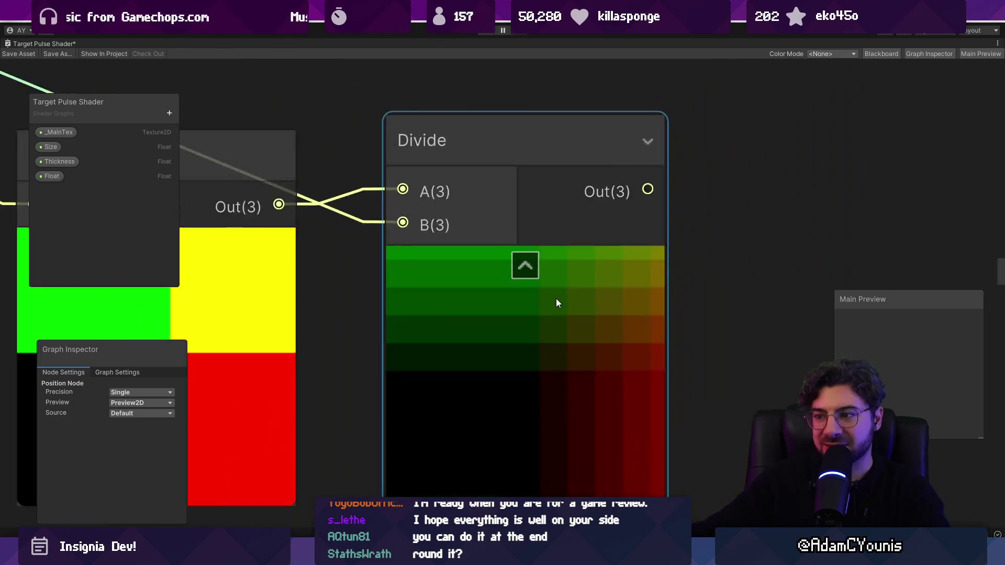
{"action": "scroll", "coordinate": [554, 298], "scroll_direction": "up", "scroll_amount": 3}
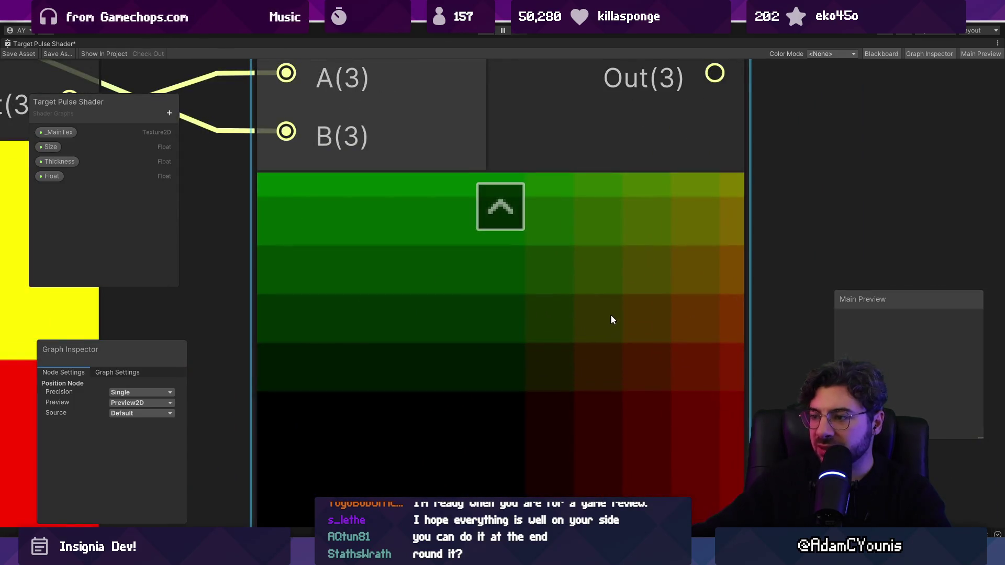
{"action": "scroll", "coordinate": [528, 293], "scroll_direction": "down", "scroll_amount": 5}
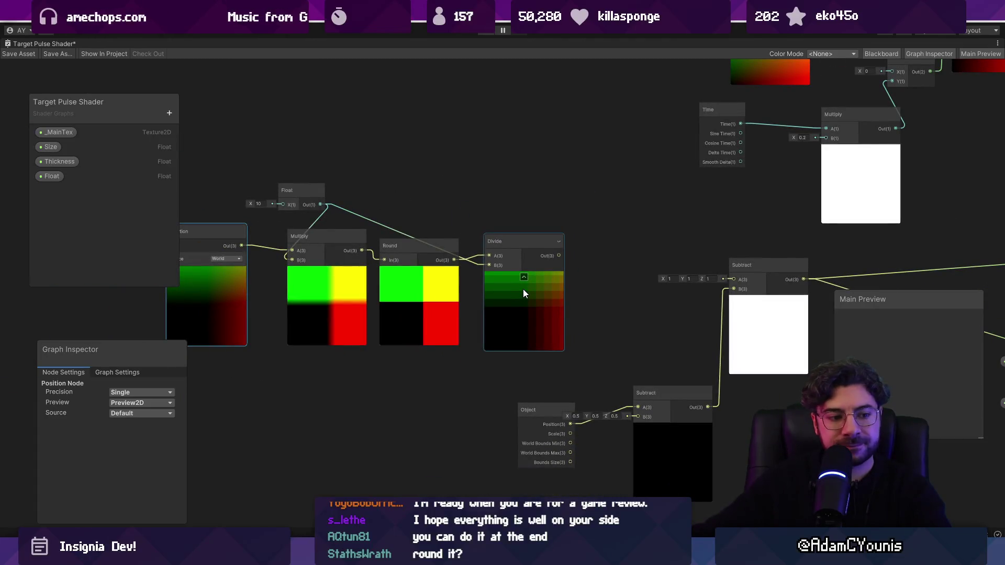
{"action": "scroll", "coordinate": [523, 289], "scroll_direction": "down", "scroll_amount": 2}
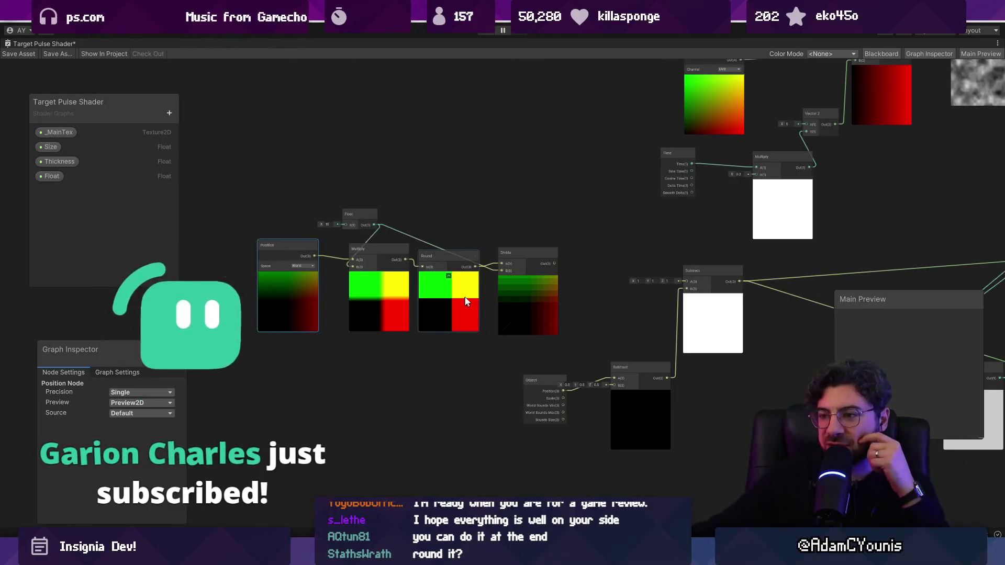
{"action": "scroll", "coordinate": [529, 283], "scroll_direction": "up", "scroll_amount": 10}
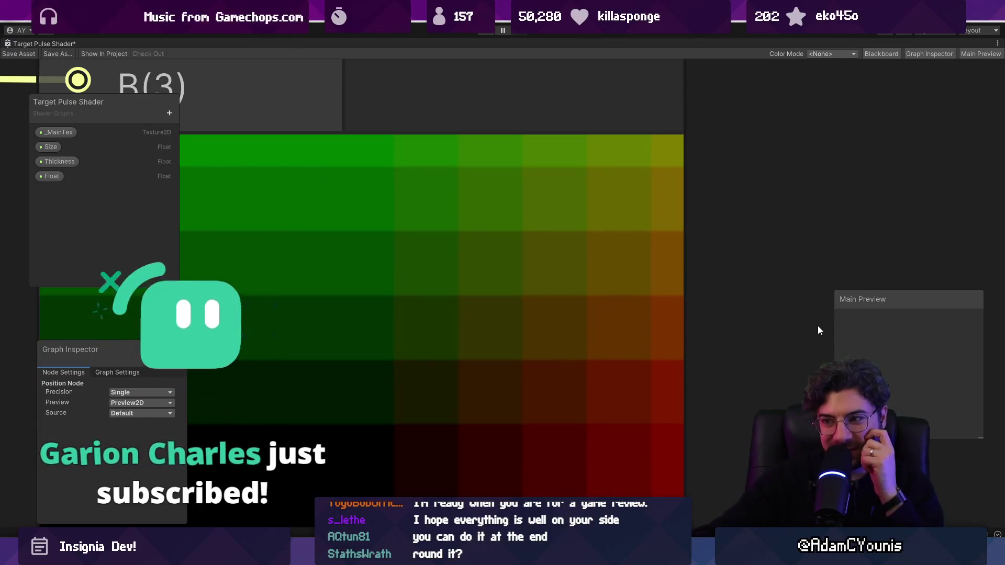
Screenshot a region of the blocky Divide preview and switch to Aseprite
{"action": "key", "text": "super+shift+s"}
{"action": "left_click_drag", "start_coordinate": [459, 233], "coordinate": [520, 291]}
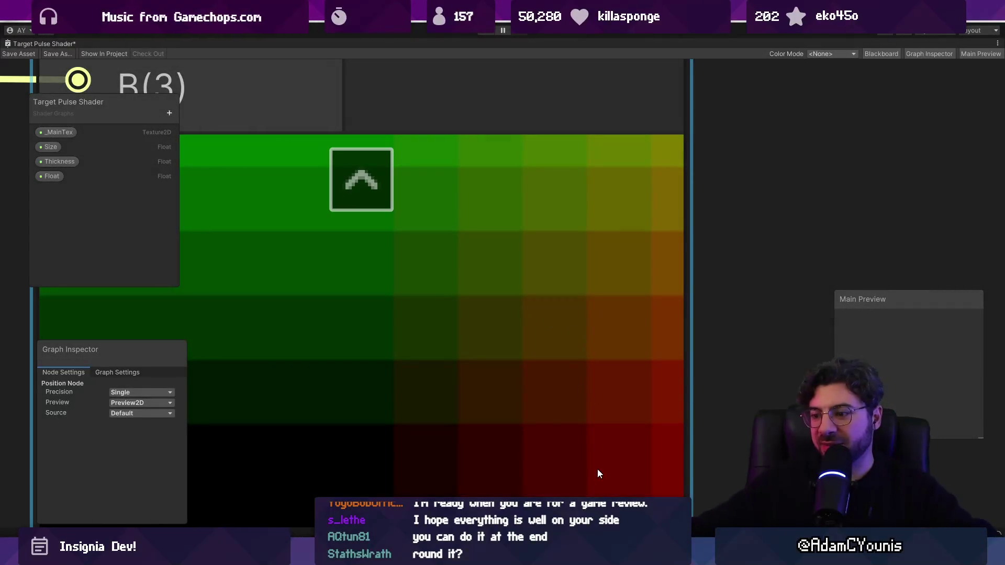
{"action": "key", "text": "super"}
{"action": "key", "text": "Escape"}
{"action": "key", "text": "alt+Tab"}
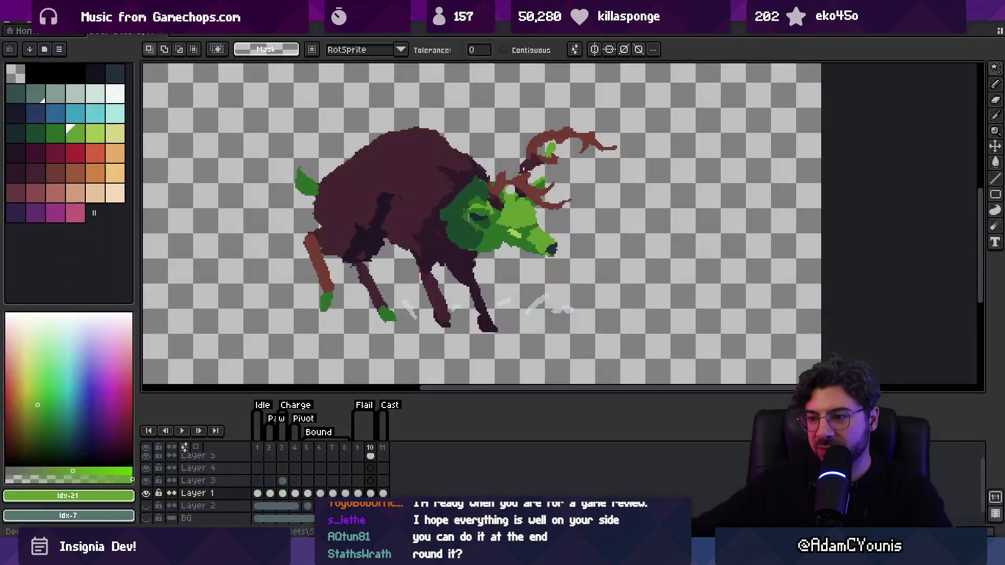
Create a new sprite and paste the captured Divide preview into it
{"action": "key", "text": "alt+f"}
{"action": "key", "text": "n"}
{"action": "key", "text": "Return"}
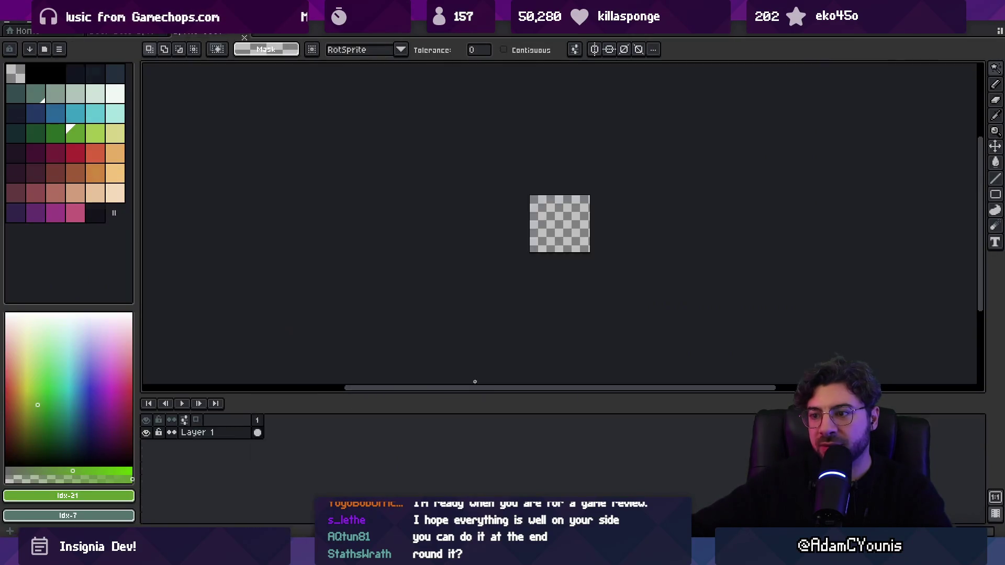
{"action": "key", "text": "ctrl+v"}
{"action": "scroll", "coordinate": [548, 238], "scroll_direction": "up", "scroll_amount": 3}
{"action": "scroll", "coordinate": [541, 238], "scroll_direction": "down", "scroll_amount": 1}
Sample the pasted green as foreground colour #334c00, then return to Unity
{"action": "key", "text": "i"}
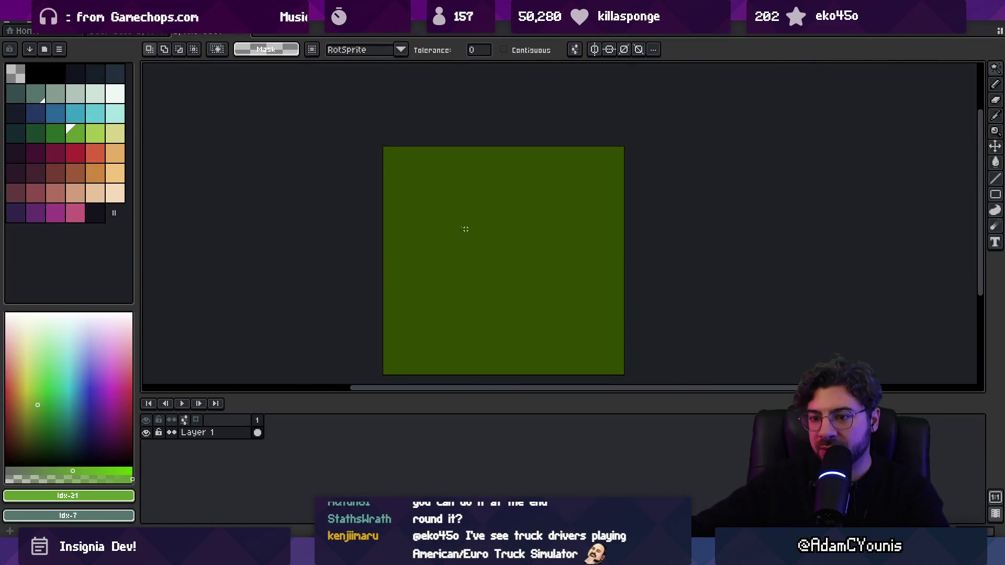
{"action": "left_click", "coordinate": [467, 199]}
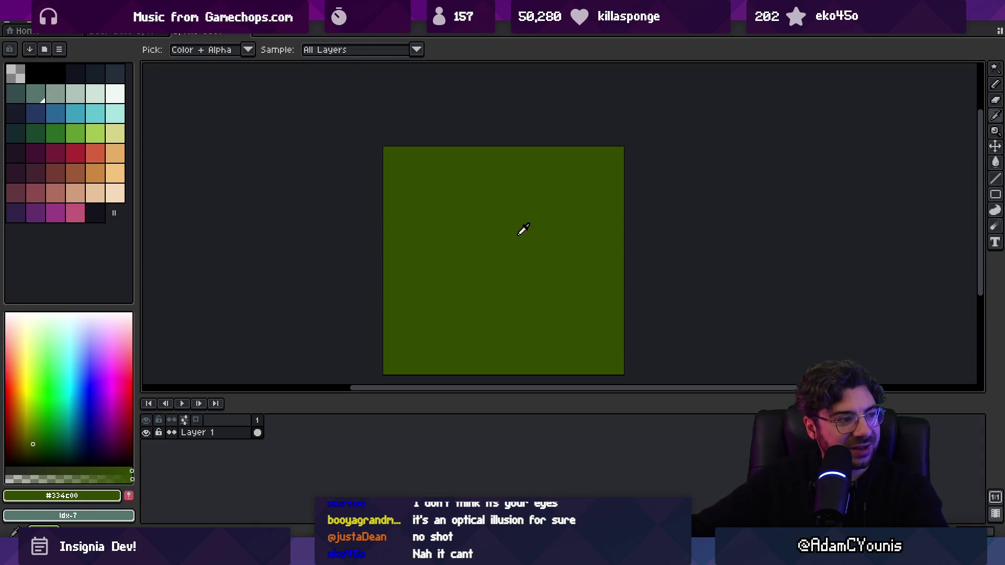
{"action": "key", "text": "w"}
{"action": "key", "text": "i"}
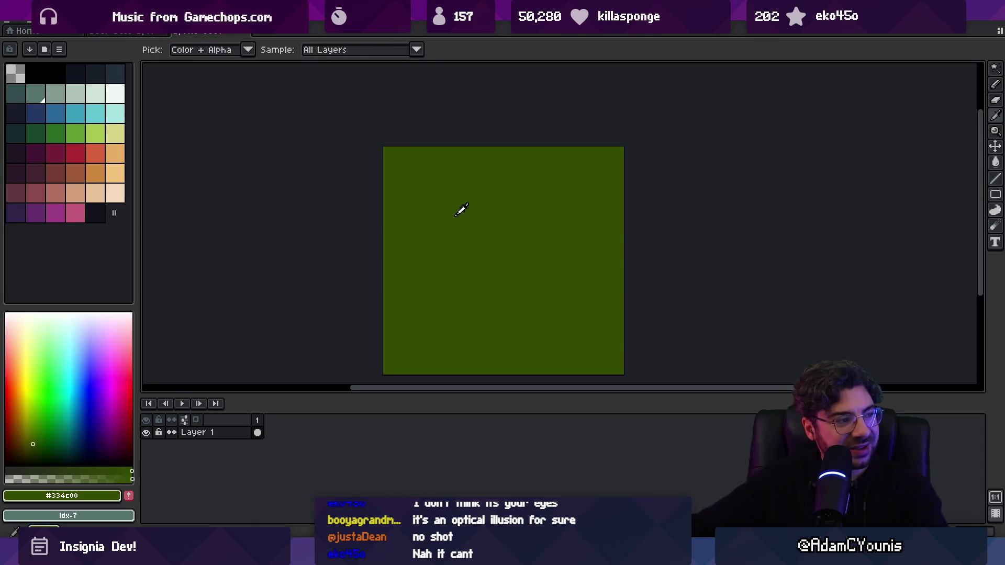
{"action": "key", "text": "w"}
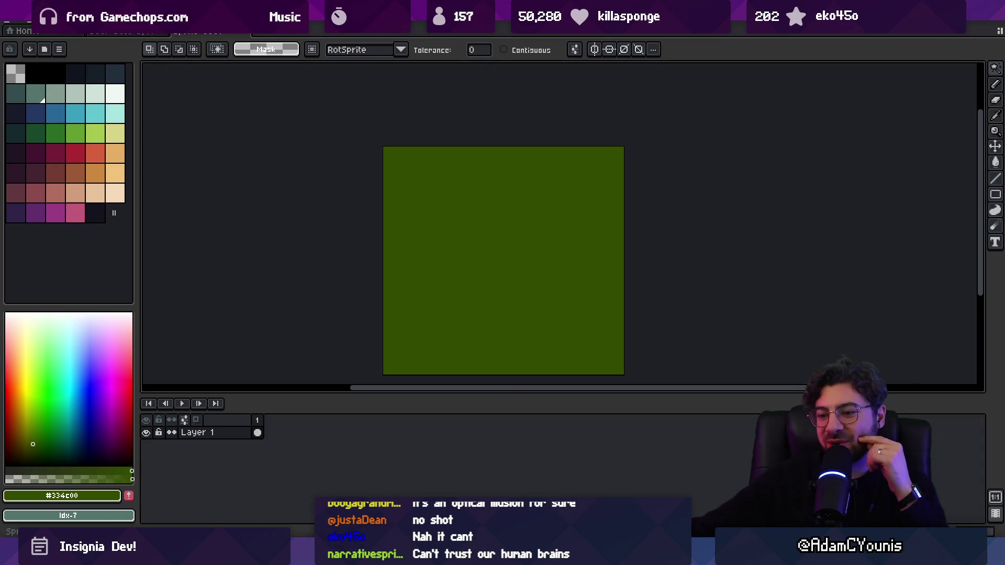
{"action": "key", "text": "alt+Tab"}
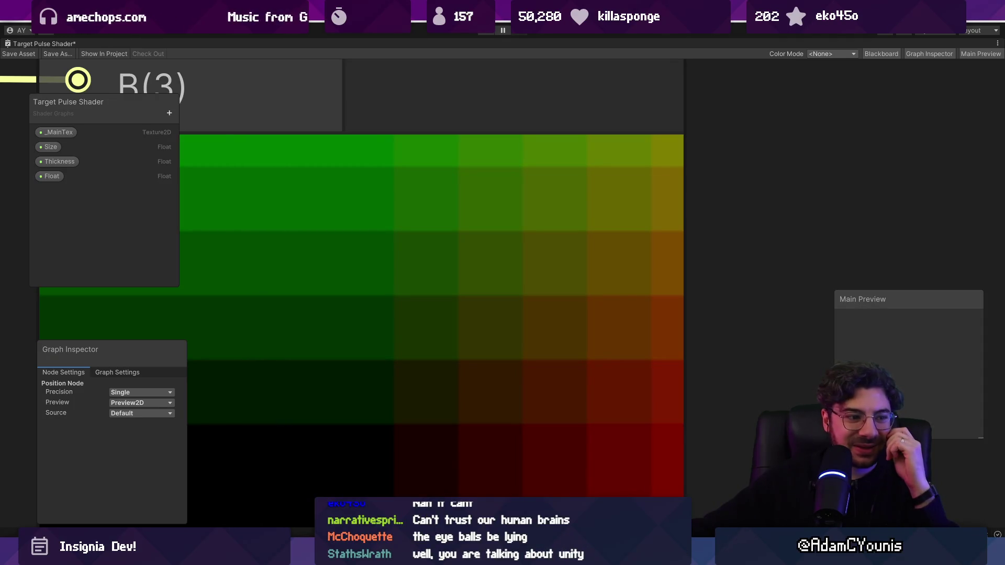
Box-select the Float, Multiply, Round and Divide nodes after Position and delete them
{"action": "scroll", "coordinate": [428, 300], "scroll_direction": "down", "scroll_amount": 5}
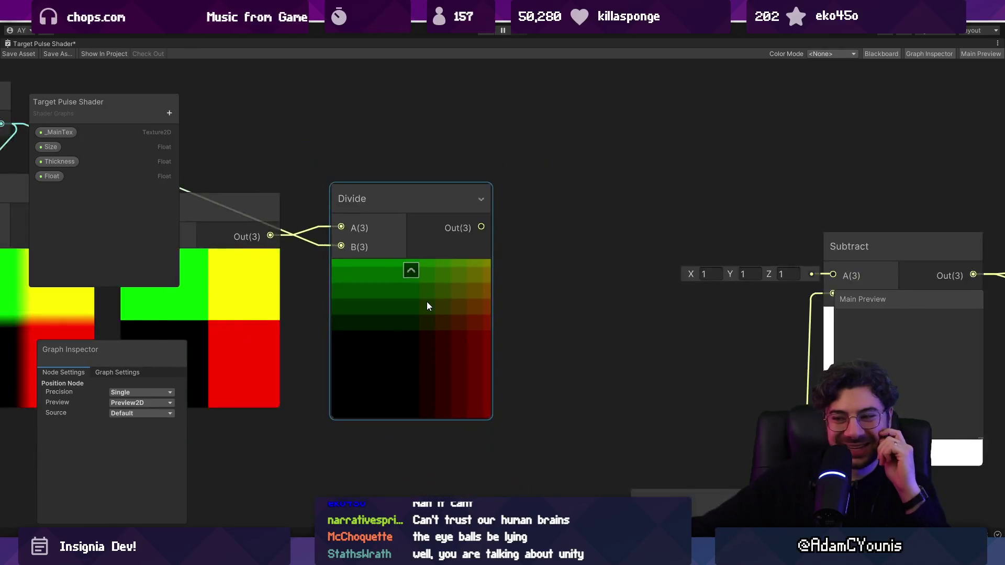
{"action": "scroll", "coordinate": [426, 301], "scroll_direction": "down", "scroll_amount": 5}
{"action": "left_click_drag", "start_coordinate": [441, 304], "coordinate": [581, 302]}
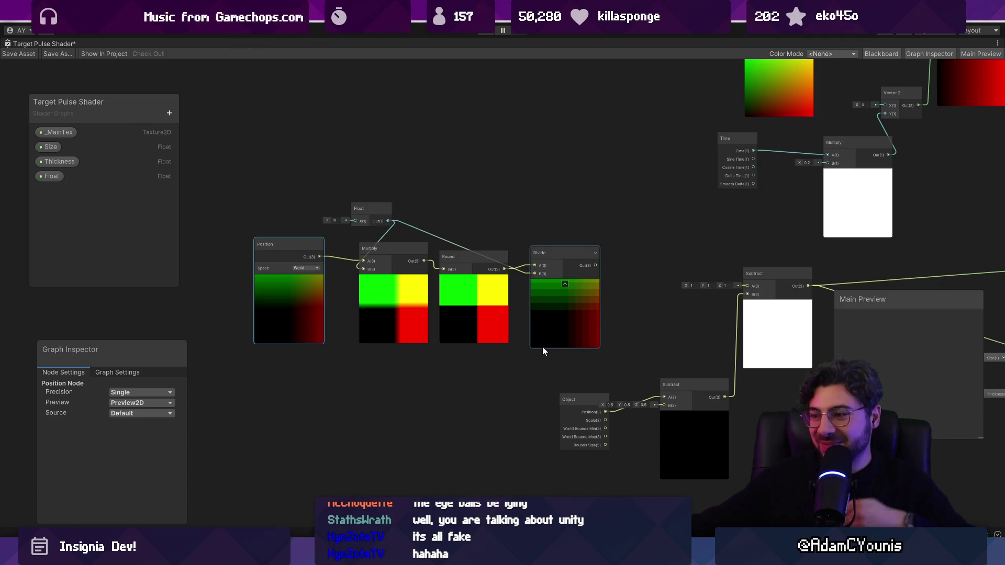
{"action": "mouse_move", "coordinate": [603, 310]}
{"action": "left_mouse_down"}
{"action": "mouse_move", "coordinate": [422, 292]}
{"action": "mouse_move", "coordinate": [478, 287]}
{"action": "left_mouse_up"}
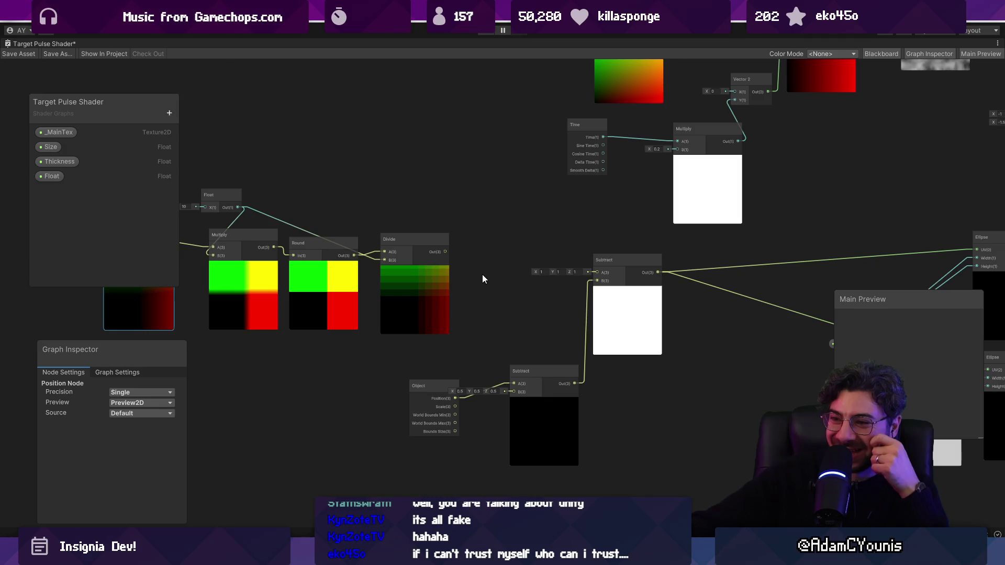
{"action": "scroll", "coordinate": [444, 213], "scroll_direction": "down", "scroll_amount": 2}
{"action": "mouse_move", "coordinate": [293, 188]}
{"action": "left_mouse_down"}
{"action": "mouse_move", "coordinate": [495, 314]}
{"action": "mouse_move", "coordinate": [497, 297]}
{"action": "left_mouse_up"}
{"action": "key", "text": "Delete"}
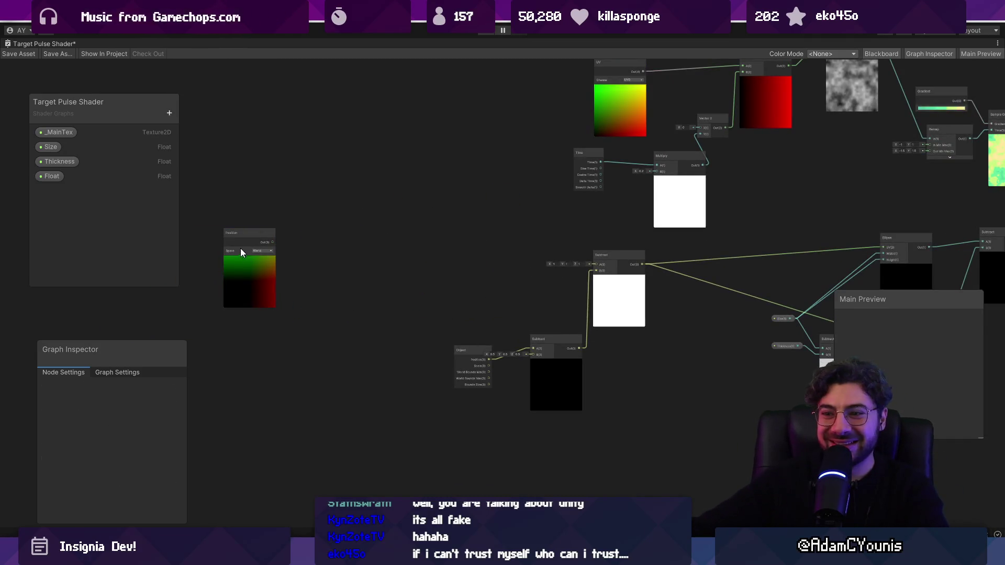
Add a Quantise Vector4 node on world Position with steps 100, 100
{"action": "scroll", "coordinate": [246, 246], "scroll_direction": "up", "scroll_amount": 1}
{"action": "key", "text": "space"}
{"action": "type", "text": "w"}
{"action": "key", "text": "BackSpace"}
{"action": "type", "text": "q"}
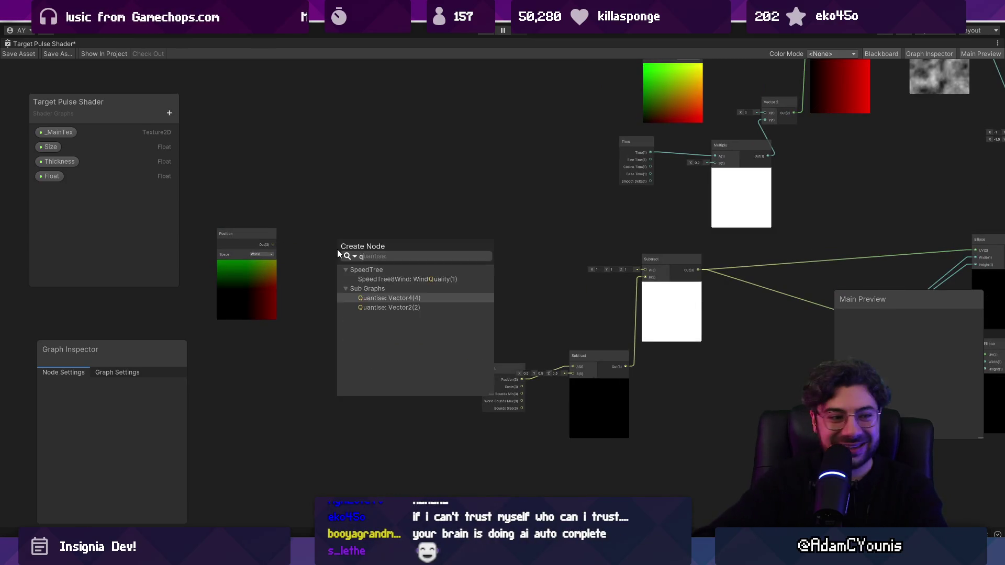
{"action": "type", "text": "uanti"}
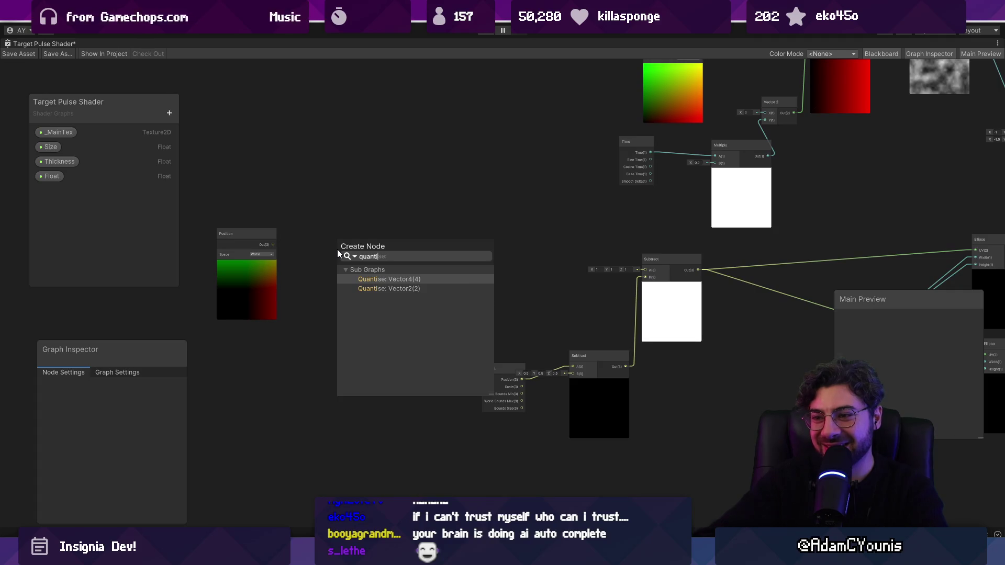
{"action": "key", "text": "Return"}
{"action": "scroll", "coordinate": [285, 263], "scroll_direction": "up", "scroll_amount": 3}
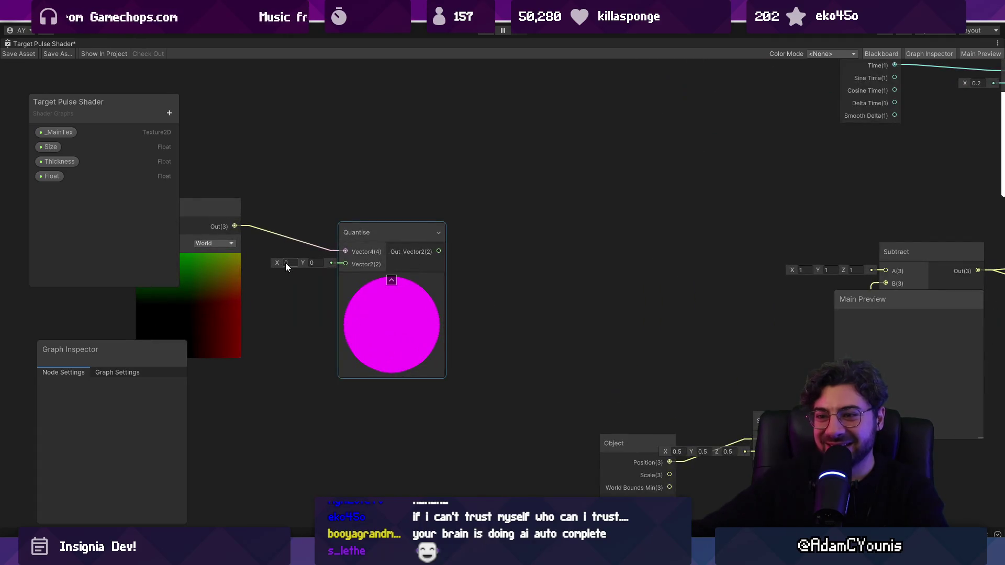
{"action": "type", "text": "100"}
{"action": "key", "text": "Tab"}
{"action": "type", "text": "100"}
{"action": "scroll", "coordinate": [375, 284], "scroll_direction": "down", "scroll_amount": 3}
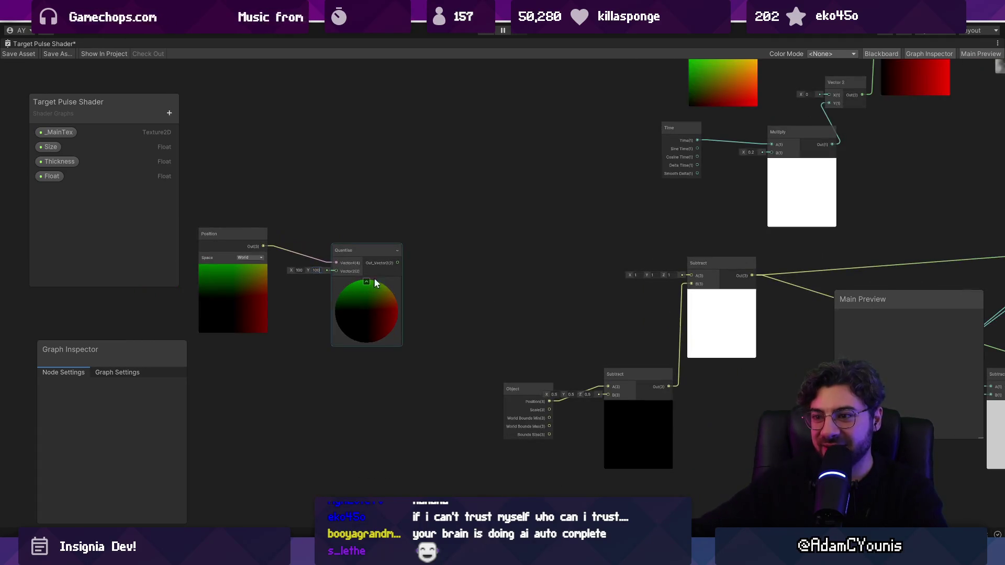
Wire the Quantise output into Subtract A and check the pixelated ring preview
{"action": "mouse_move", "coordinate": [669, 276]}
{"action": "left_mouse_down"}
{"action": "mouse_move", "coordinate": [690, 275]}
{"action": "mouse_move", "coordinate": [570, 292]}
{"action": "left_mouse_up"}
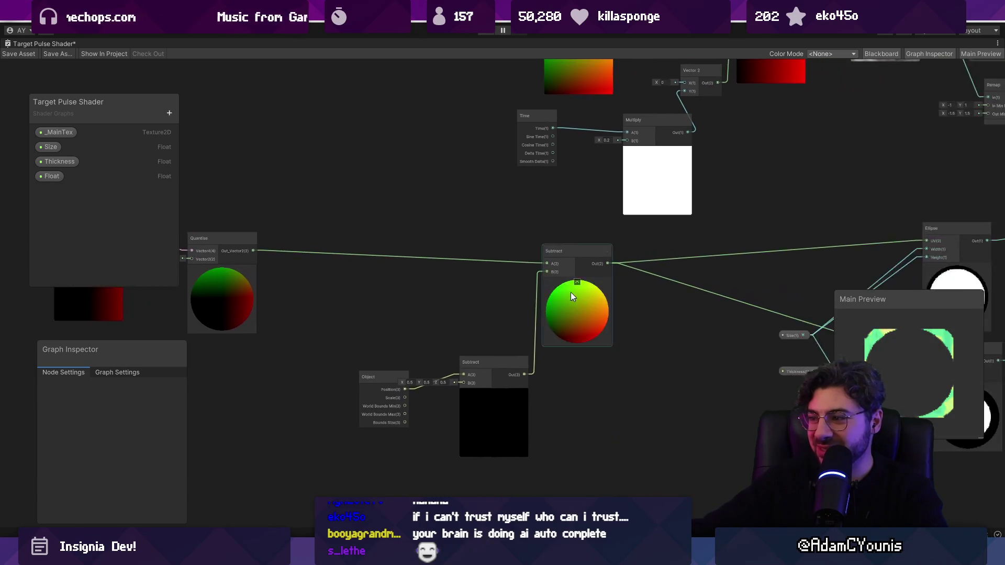
{"action": "scroll", "coordinate": [619, 314], "scroll_direction": "up", "scroll_amount": 5}
{"action": "scroll", "coordinate": [662, 314], "scroll_direction": "down", "scroll_amount": 2}
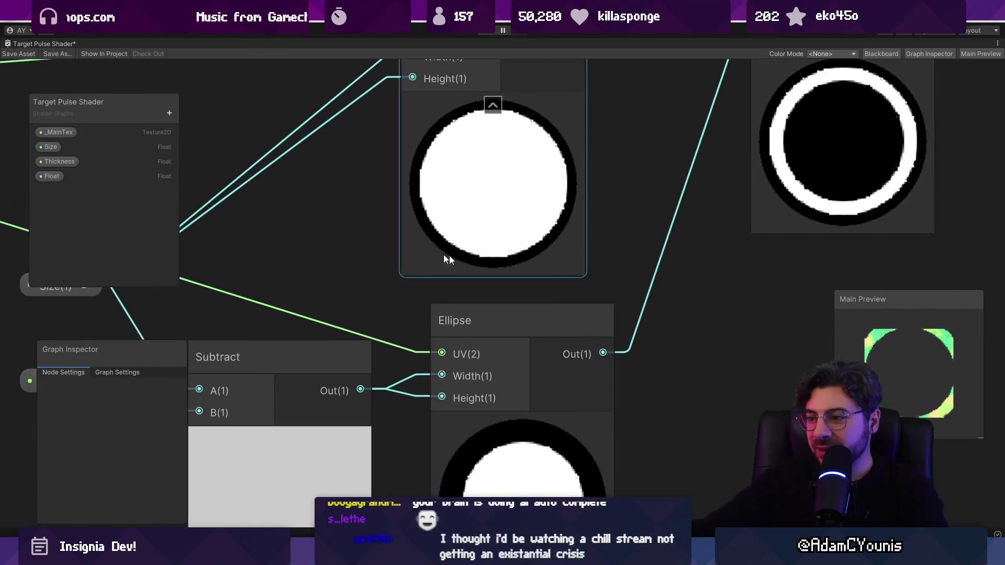
{"action": "scroll", "coordinate": [444, 254], "scroll_direction": "up", "scroll_amount": 2}
{"action": "left_click", "coordinate": [574, 263]}
{"action": "scroll", "coordinate": [540, 272], "scroll_direction": "down", "scroll_amount": 5}
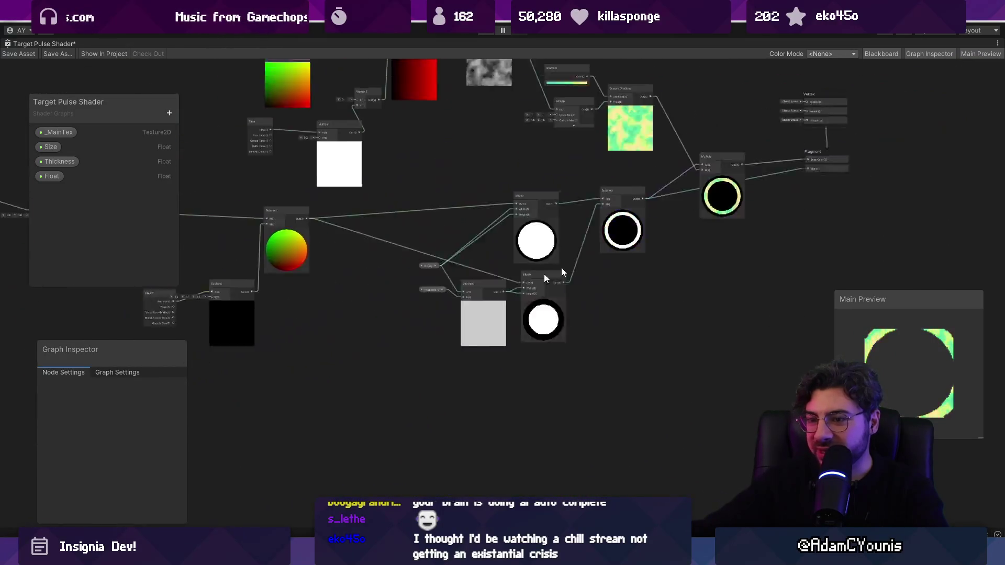
{"action": "scroll", "coordinate": [334, 197], "scroll_direction": "up", "scroll_amount": 4}
{"action": "scroll", "coordinate": [523, 328], "scroll_direction": "up", "scroll_amount": 2}
{"action": "scroll", "coordinate": [525, 332], "scroll_direction": "down", "scroll_amount": 2}
{"action": "scroll", "coordinate": [490, 299], "scroll_direction": "down", "scroll_amount": 2}
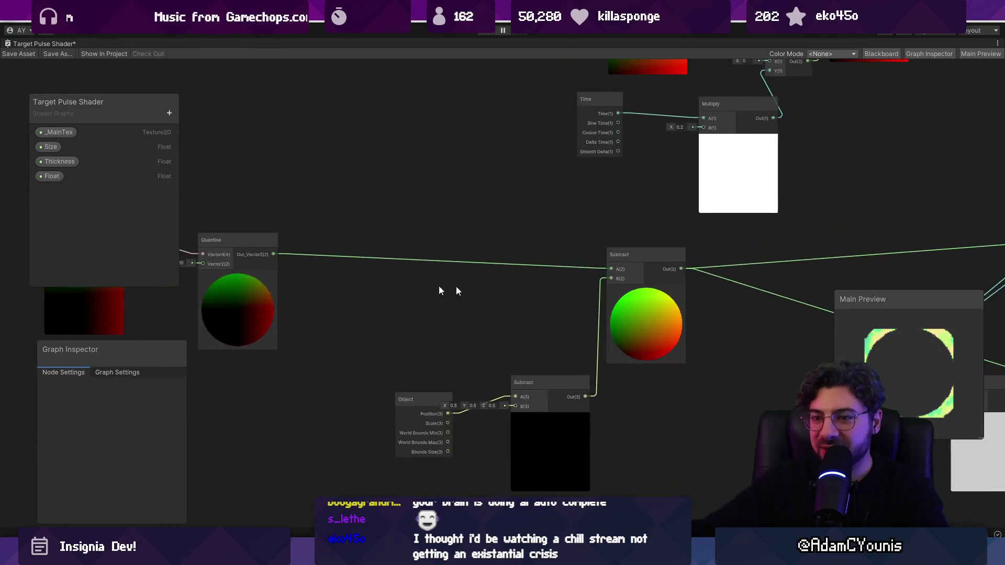
{"action": "left_click_drag", "start_coordinate": [449, 287], "coordinate": [732, 309]}
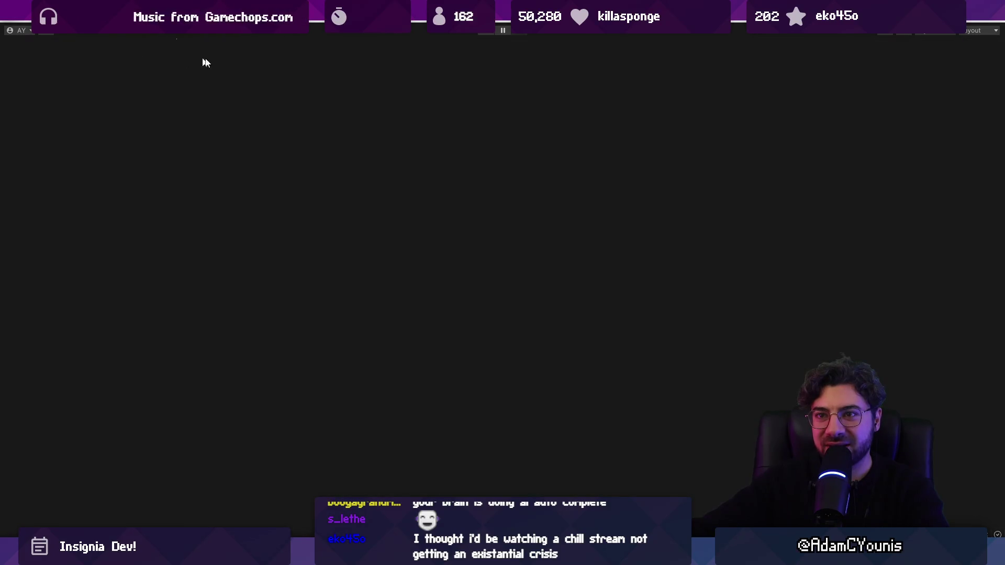
Inspect the blocky-edged pulse ring in the Scene view, then start Play mode
{"action": "scroll", "coordinate": [374, 233], "scroll_direction": "up", "scroll_amount": 15}
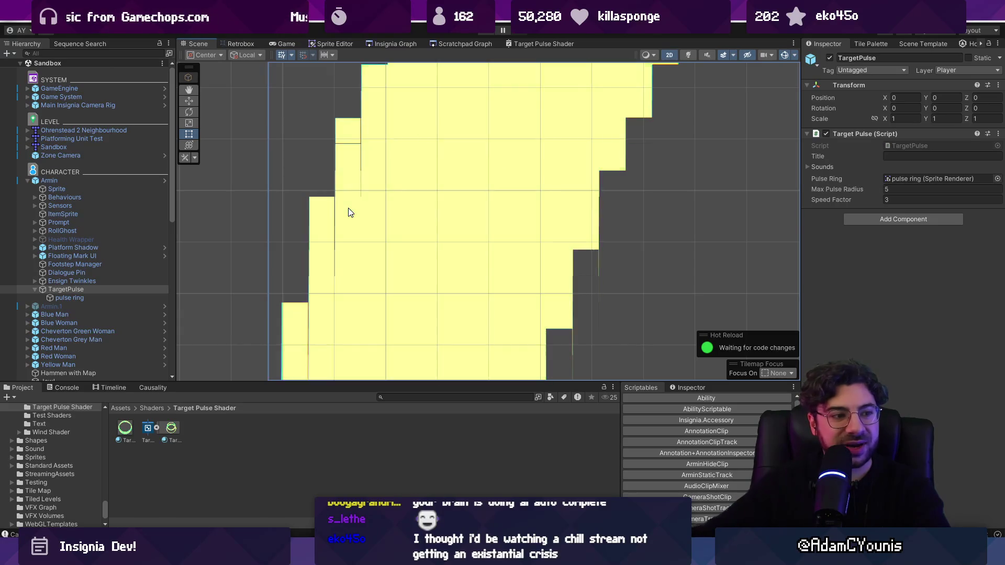
{"action": "scroll", "coordinate": [409, 241], "scroll_direction": "down", "scroll_amount": 3}
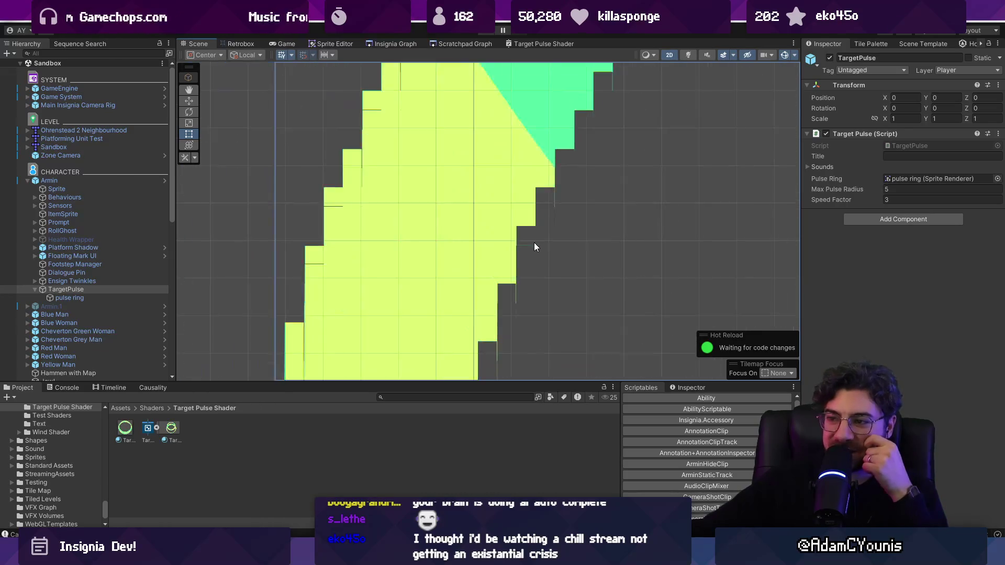
{"action": "scroll", "coordinate": [534, 243], "scroll_direction": "down", "scroll_amount": 2}
{"action": "scroll", "coordinate": [532, 240], "scroll_direction": "down", "scroll_amount": 5}
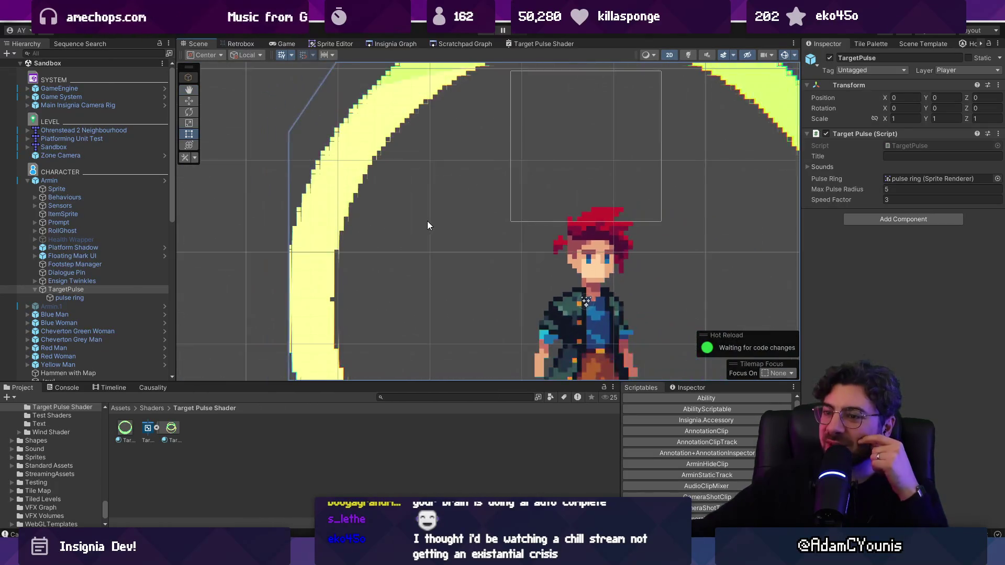
{"action": "scroll", "coordinate": [429, 230], "scroll_direction": "down", "scroll_amount": 2}
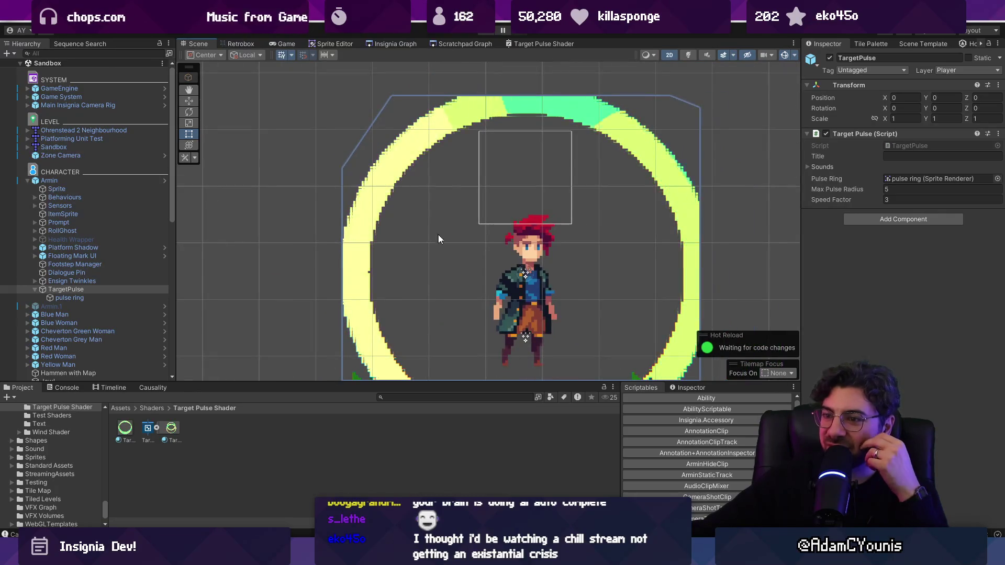
{"action": "scroll", "coordinate": [662, 180], "scroll_direction": "up", "scroll_amount": 2}
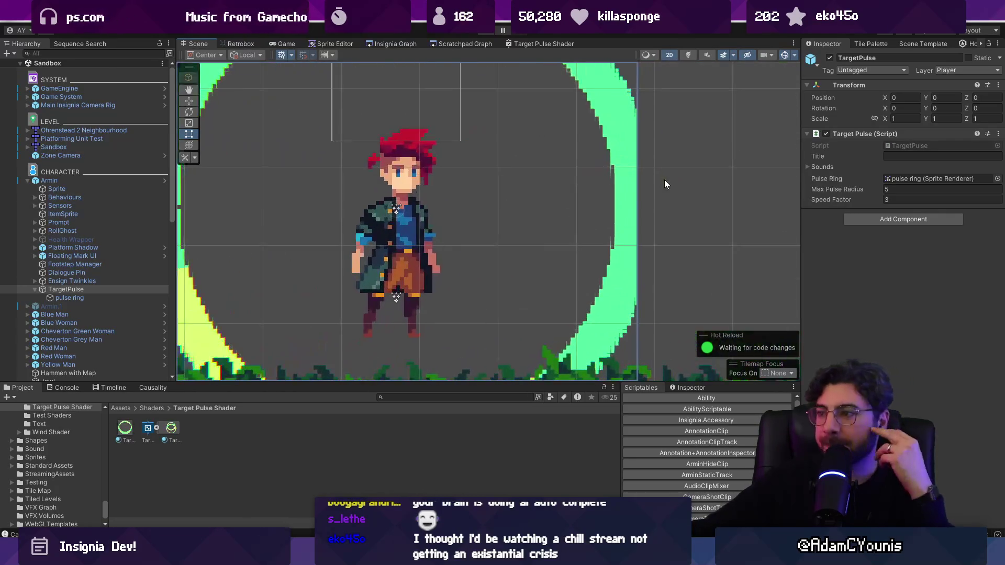
{"action": "scroll", "coordinate": [585, 235], "scroll_direction": "up", "scroll_amount": 2}
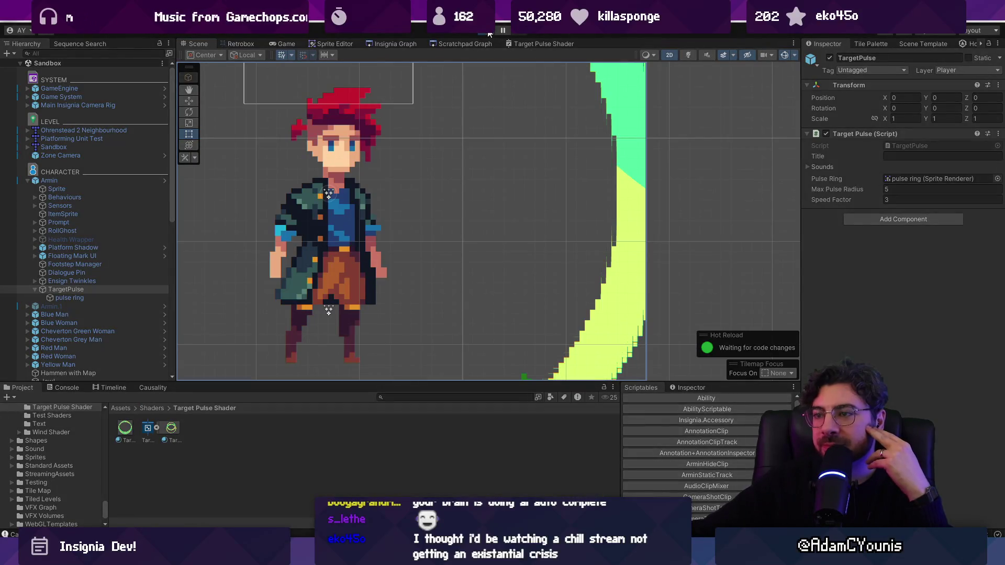
{"action": "left_click", "coordinate": [489, 32]}
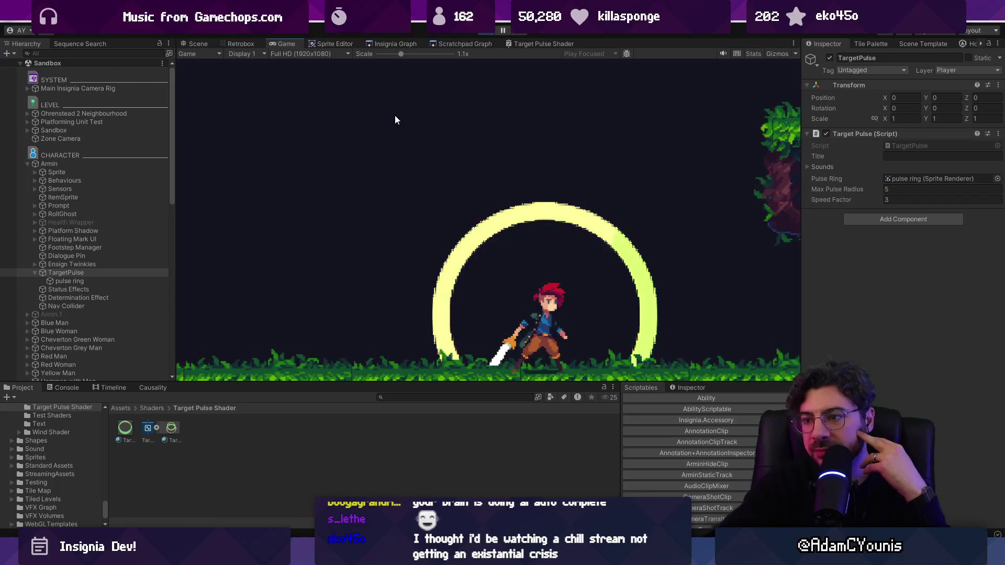
Enlarge the pulse ring material to Size 1.97 and Thickness 0.53, checking the maximized Game view
{"action": "left_click_drag", "start_coordinate": [401, 54], "coordinate": [395, 53]}
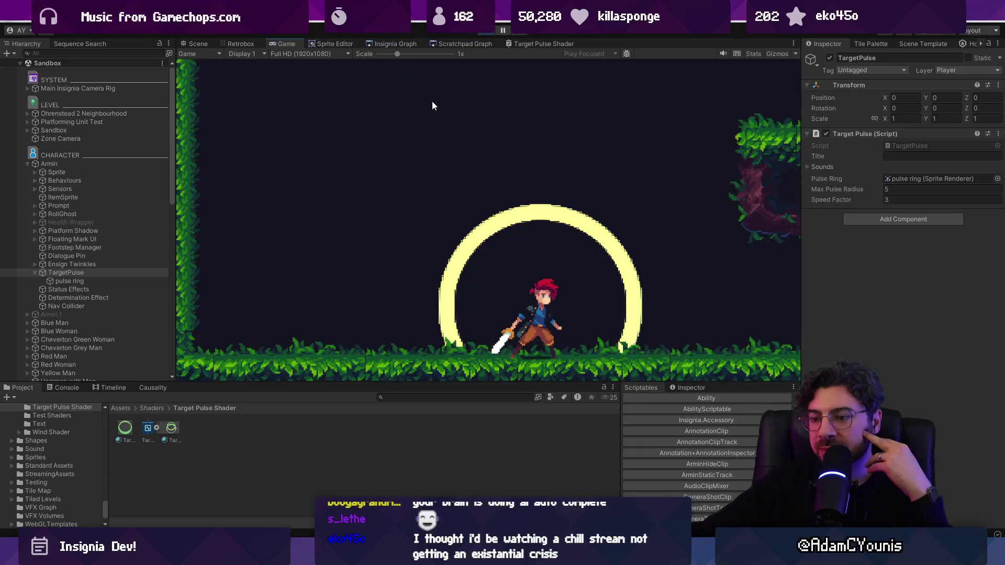
{"action": "key", "text": "shift+space"}
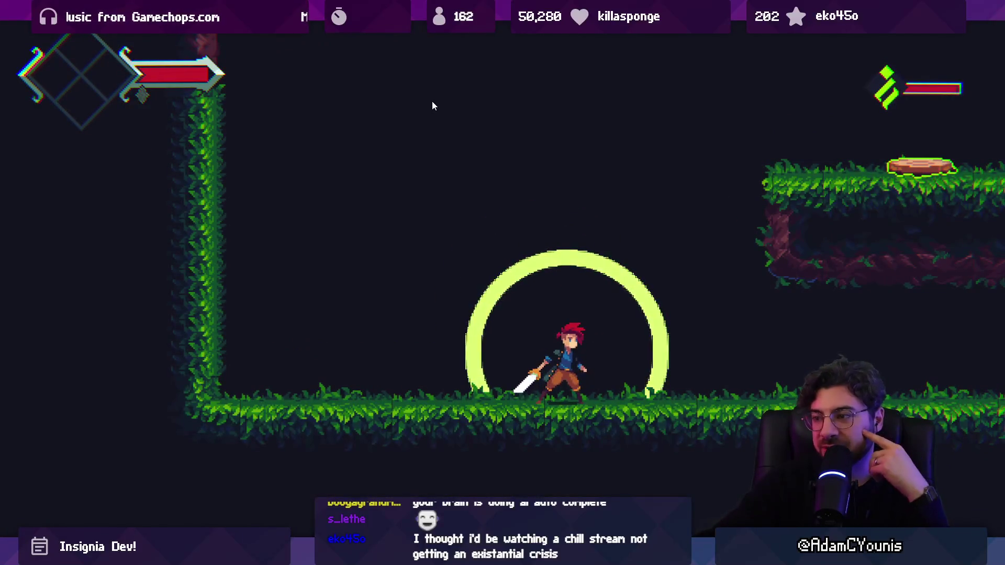
{"action": "key", "text": "shift+space"}
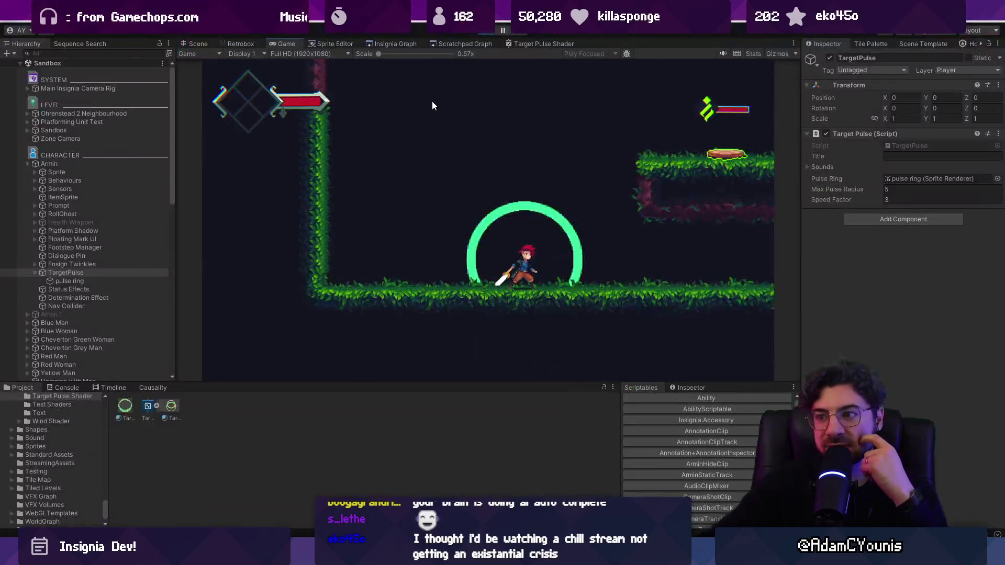
{"action": "left_click", "coordinate": [102, 281]}
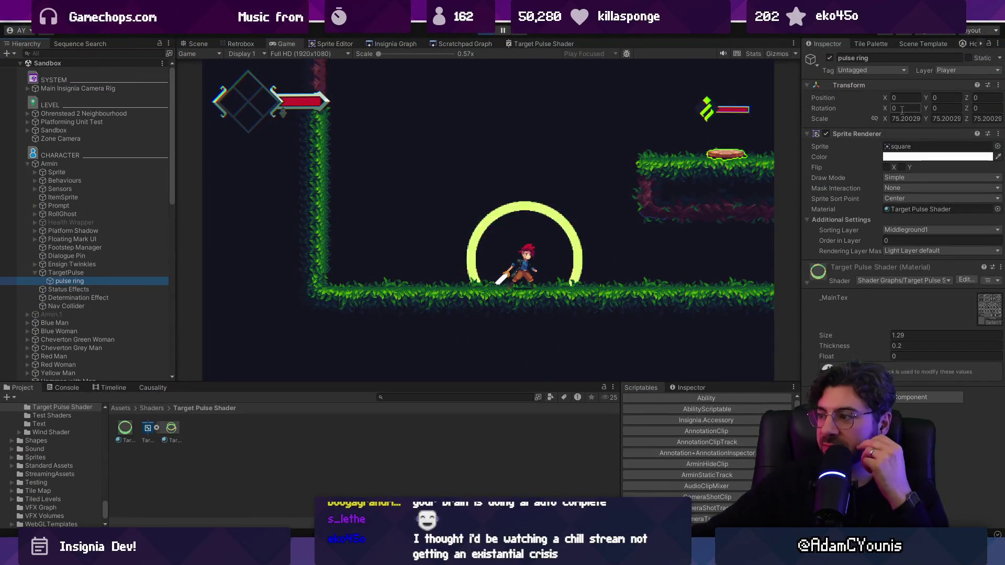
{"action": "left_click_drag", "start_coordinate": [831, 338], "coordinate": [853, 345]}
{"action": "key", "text": "shift+space"}
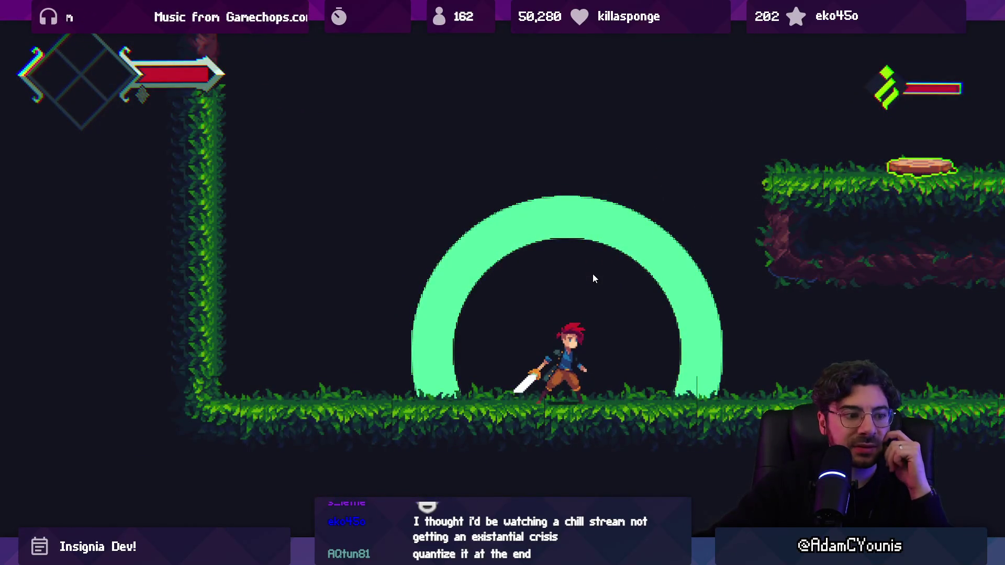
{"action": "key", "text": "shift+space"}
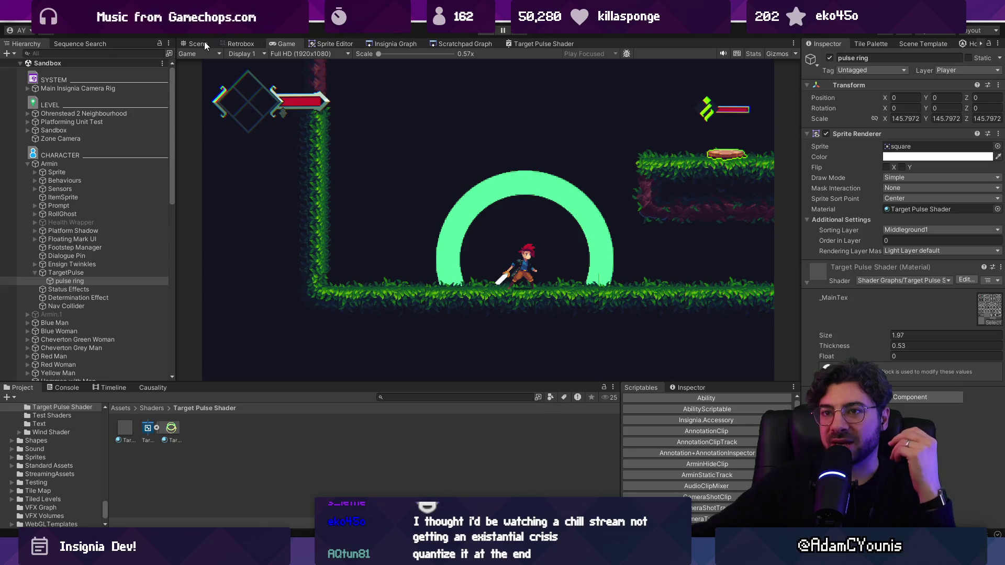
{"action": "left_click", "coordinate": [205, 44]}
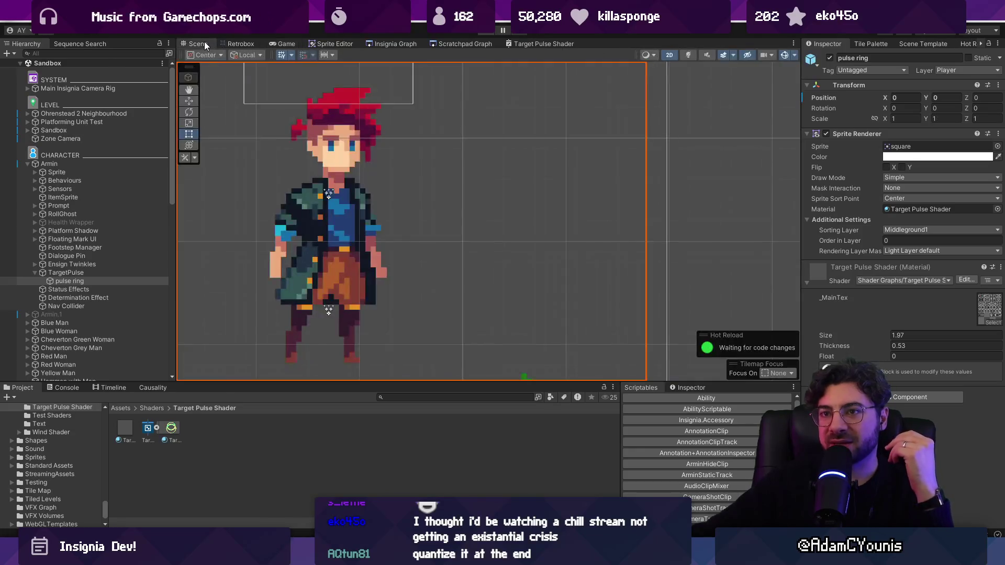
Bring up the Target Pulse Shader graph maximized and centred on the Subtract node
{"action": "left_click", "coordinate": [544, 44]}
{"action": "scroll", "coordinate": [535, 142], "scroll_direction": "up", "scroll_amount": 10}
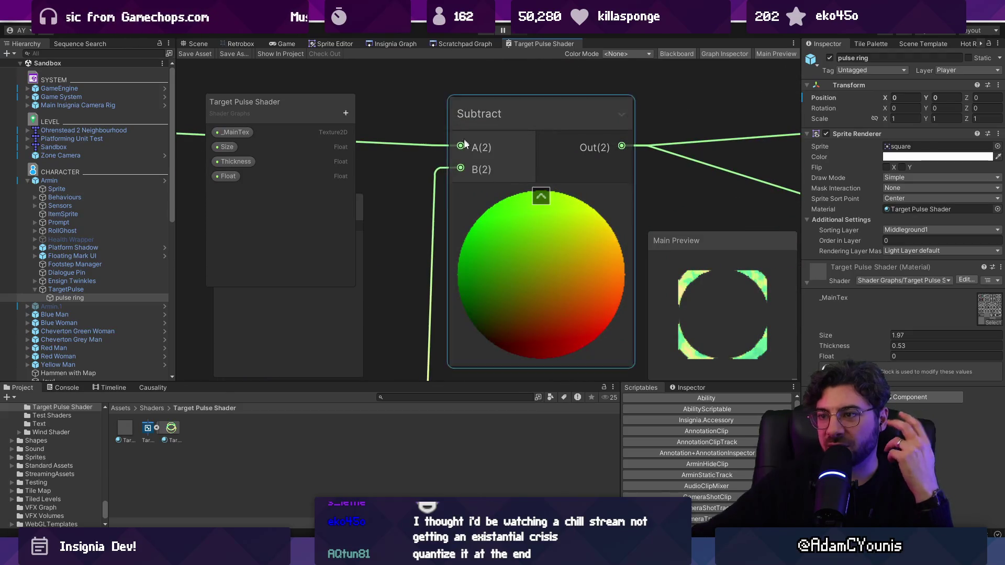
{"action": "scroll", "coordinate": [464, 140], "scroll_direction": "down", "scroll_amount": 5}
{"action": "double_click", "coordinate": [542, 44]}
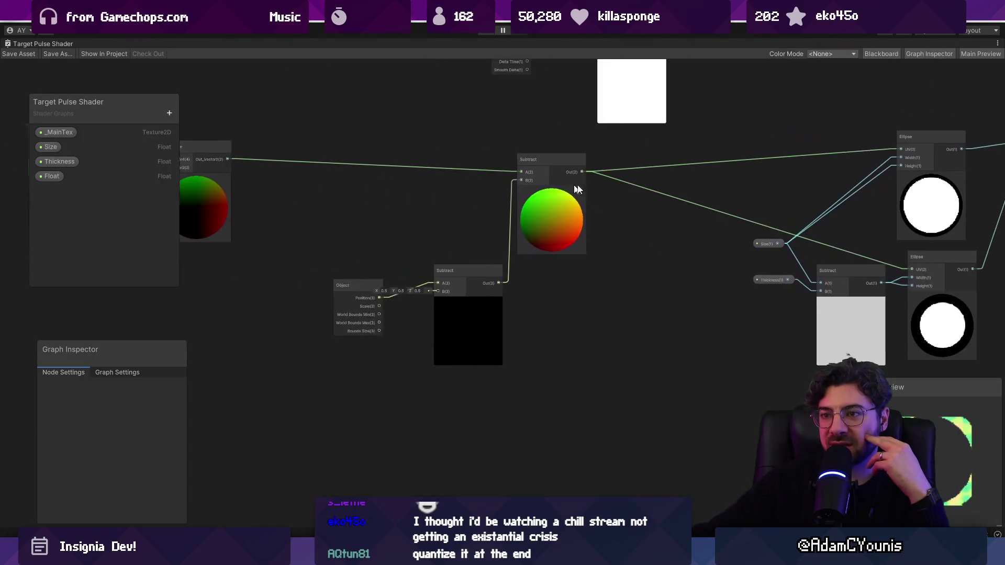
{"action": "scroll", "coordinate": [578, 190], "scroll_direction": "up", "scroll_amount": 4}
{"action": "left_click_drag", "start_coordinate": [664, 176], "coordinate": [374, 176]}
{"action": "scroll", "coordinate": [498, 192], "scroll_direction": "down", "scroll_amount": 4}
{"action": "scroll", "coordinate": [302, 247], "scroll_direction": "up", "scroll_amount": 6}
Rearrange the Object, Quantise and Position nodes so they sit close together
{"action": "left_click_drag", "start_coordinate": [243, 331], "coordinate": [233, 277]}
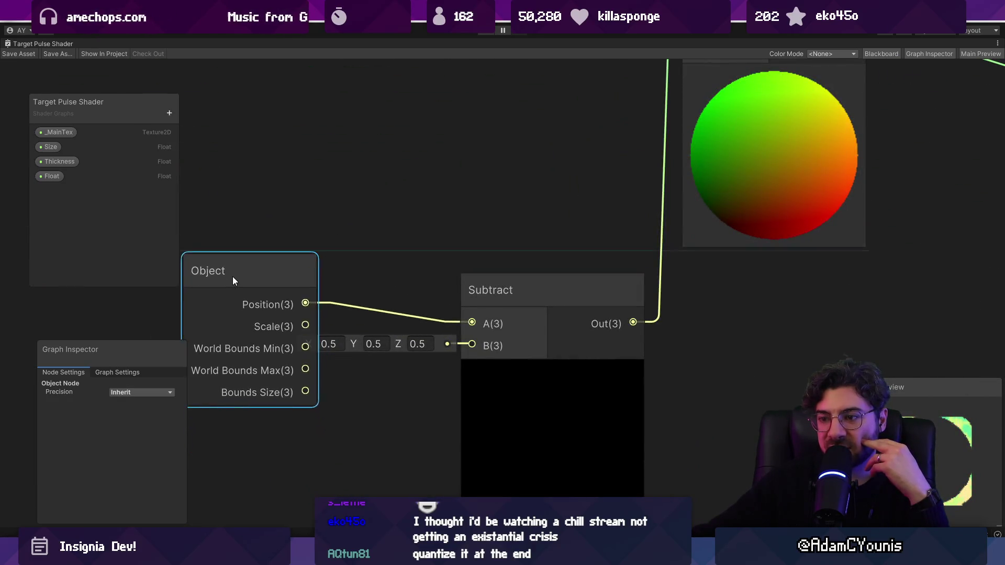
{"action": "scroll", "coordinate": [430, 361], "scroll_direction": "down", "scroll_amount": 3}
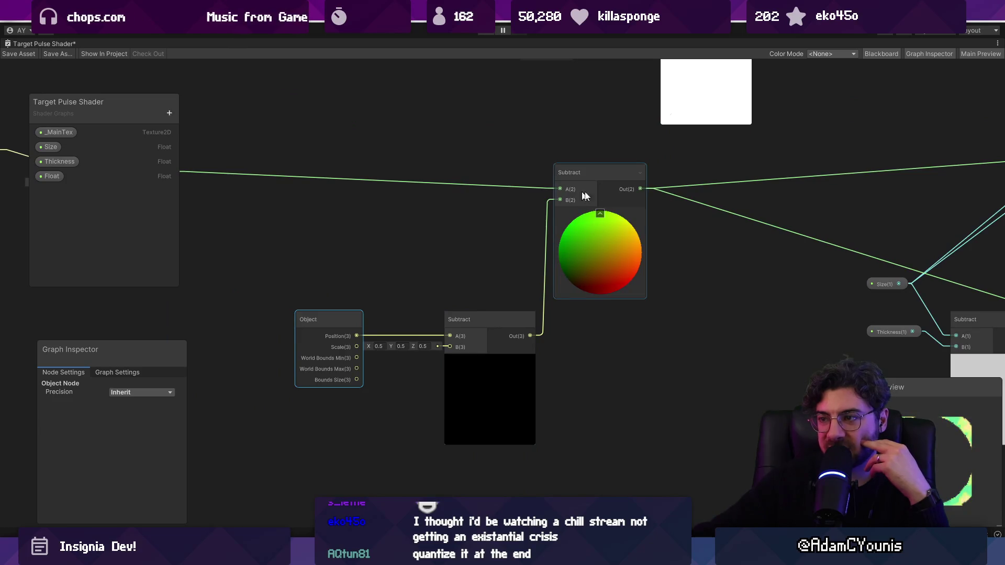
{"action": "scroll", "coordinate": [440, 197], "scroll_direction": "down", "scroll_amount": 3}
{"action": "left_click_drag", "start_coordinate": [440, 197], "coordinate": [511, 197]}
{"action": "scroll", "coordinate": [380, 229], "scroll_direction": "up", "scroll_amount": 3}
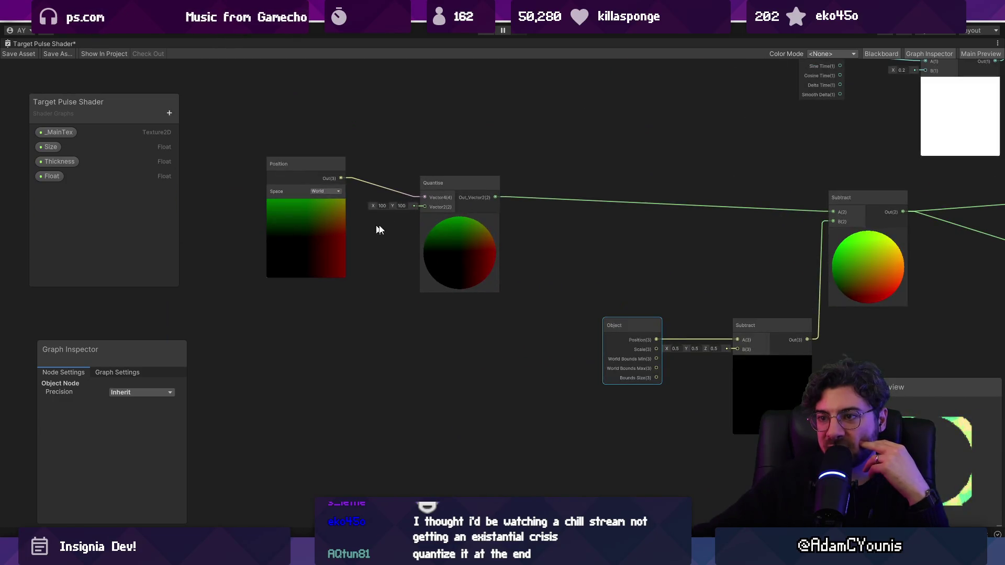
{"action": "left_click_drag", "start_coordinate": [442, 244], "coordinate": [561, 190]}
{"action": "left_click_drag", "start_coordinate": [314, 229], "coordinate": [525, 261]}
{"action": "left_click_drag", "start_coordinate": [559, 241], "coordinate": [377, 241]}
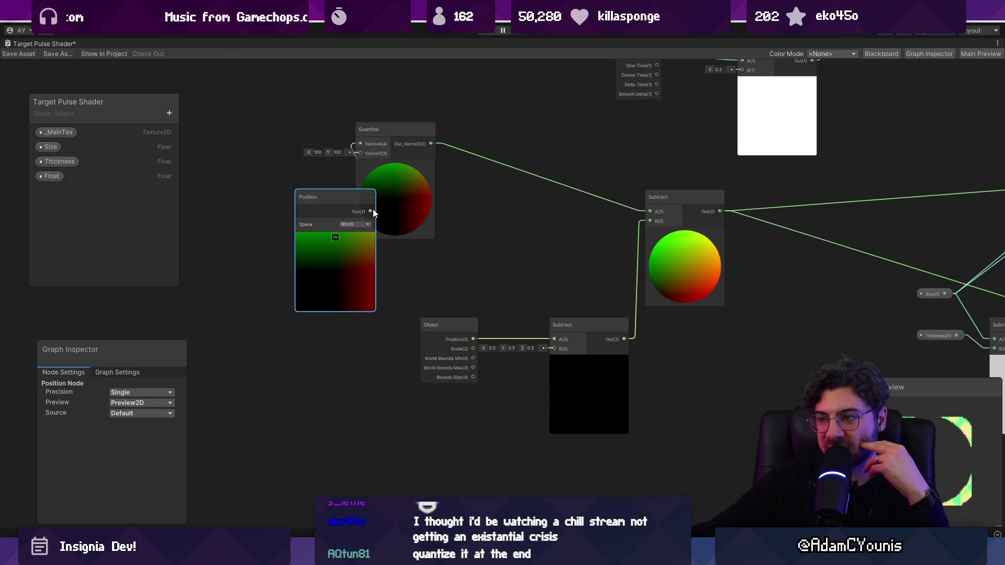
Wire world Position into Subtract input A, then feed the Subtract result into the 100×100 Quantise
{"action": "left_click_drag", "start_coordinate": [651, 213], "coordinate": [650, 213]}
{"action": "left_click_drag", "start_coordinate": [483, 262], "coordinate": [675, 346]}
{"action": "left_click_drag", "start_coordinate": [668, 280], "coordinate": [498, 332]}
{"action": "mouse_move", "coordinate": [426, 200]}
{"action": "left_mouse_down"}
{"action": "mouse_move", "coordinate": [587, 198]}
{"action": "mouse_move", "coordinate": [696, 286]}
{"action": "left_mouse_up"}
{"action": "scroll", "coordinate": [635, 274], "scroll_direction": "up", "scroll_amount": 3}
{"action": "left_click_drag", "start_coordinate": [465, 253], "coordinate": [490, 246]}
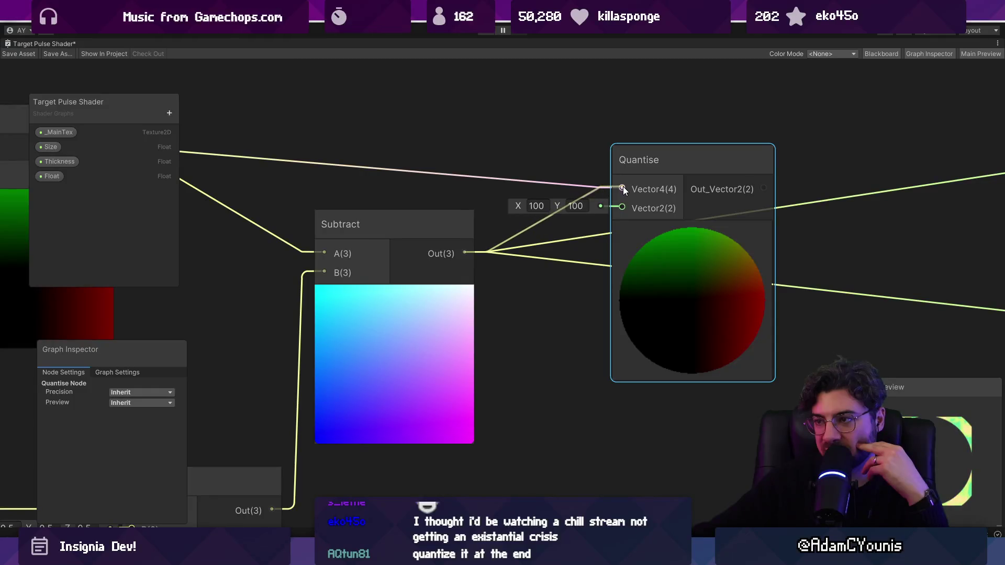
{"action": "left_click_drag", "start_coordinate": [623, 186], "coordinate": [623, 189]}
Connect Quantise Out_Vector2 to both the upper and lower Ellipse UV inputs and save the graph
{"action": "scroll", "coordinate": [387, 299], "scroll_direction": "down", "scroll_amount": 3}
{"action": "left_click_drag", "start_coordinate": [398, 266], "coordinate": [786, 219]}
{"action": "scroll", "coordinate": [523, 292], "scroll_direction": "down", "scroll_amount": 4}
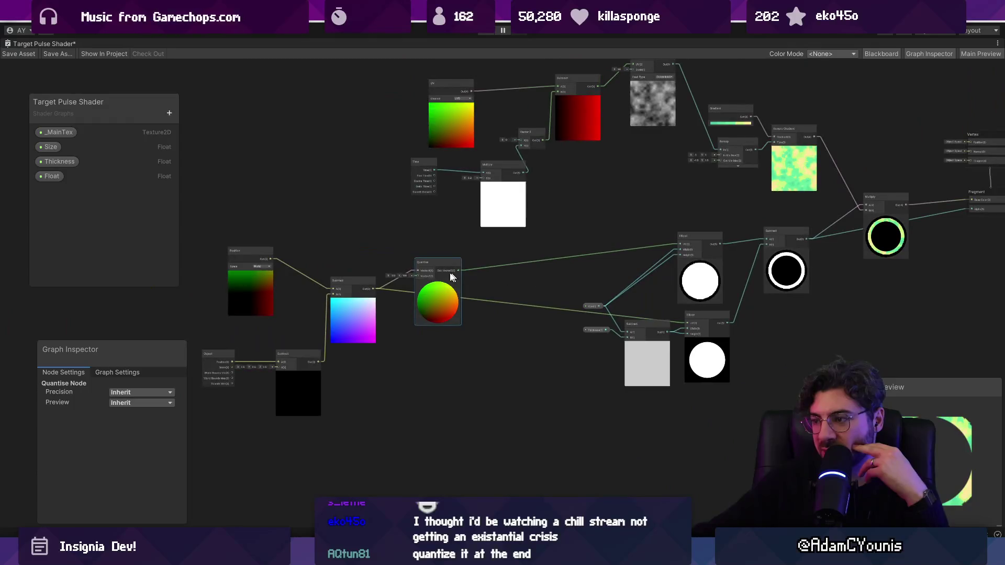
{"action": "scroll", "coordinate": [505, 286], "scroll_direction": "up", "scroll_amount": 1}
{"action": "scroll", "coordinate": [566, 293], "scroll_direction": "up", "scroll_amount": 1}
{"action": "left_click_drag", "start_coordinate": [425, 265], "coordinate": [727, 333]}
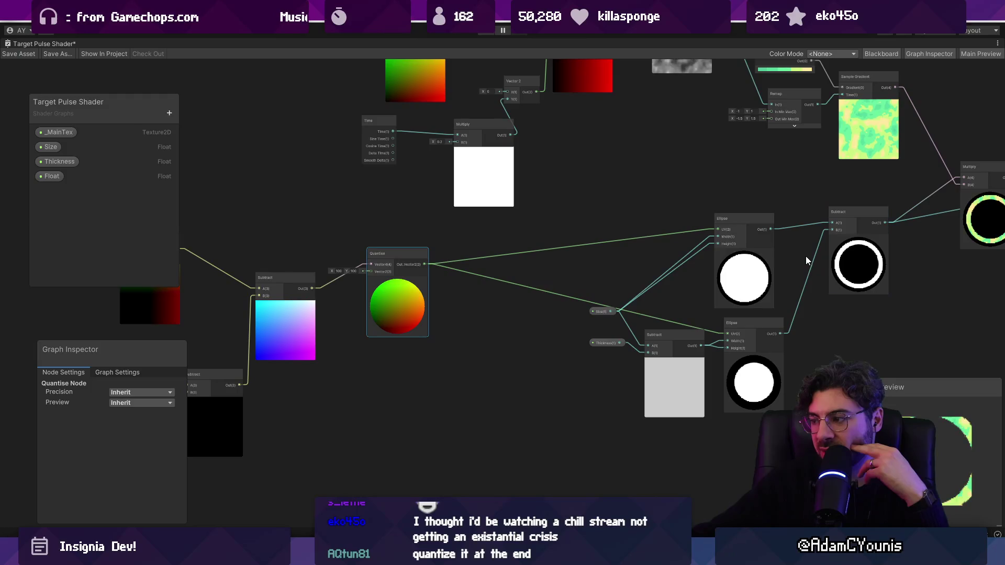
{"action": "left_click", "coordinate": [24, 51]}
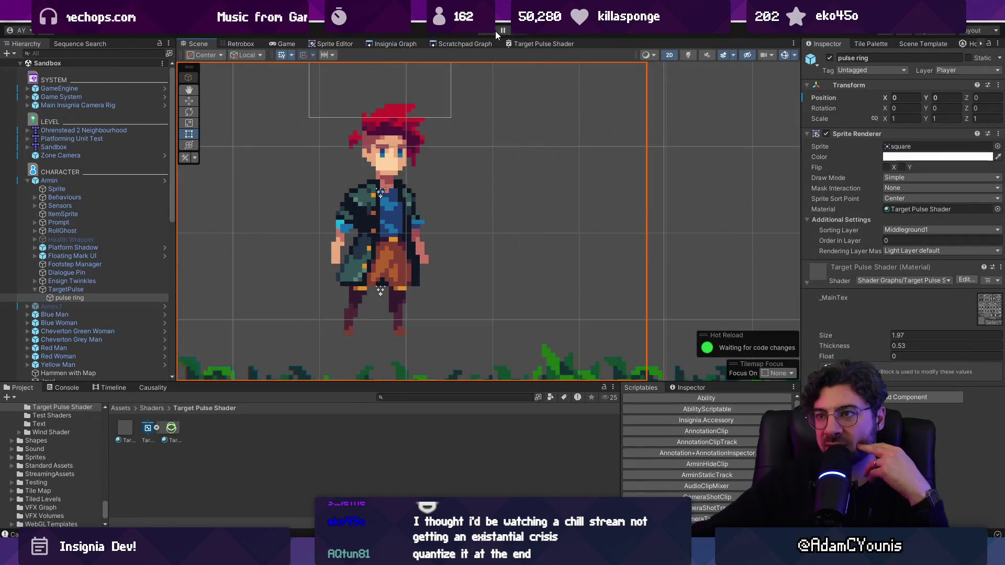
Play the game at 1x Game view scale to check the pixelated ring, then return to the shader graph
{"action": "key", "text": "ctrl+p"}
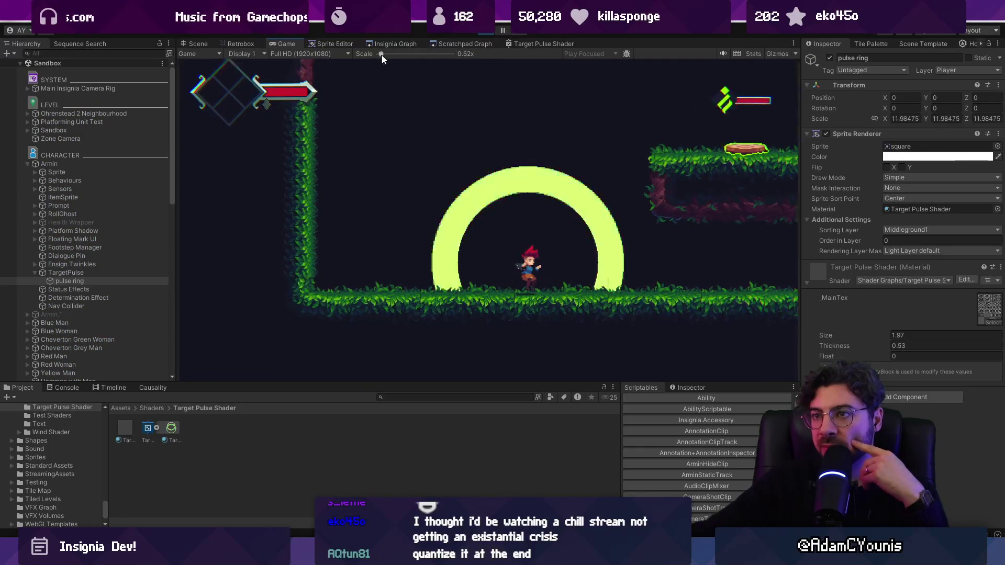
{"action": "left_click", "coordinate": [398, 54]}
{"action": "key", "text": "ctrl+1"}
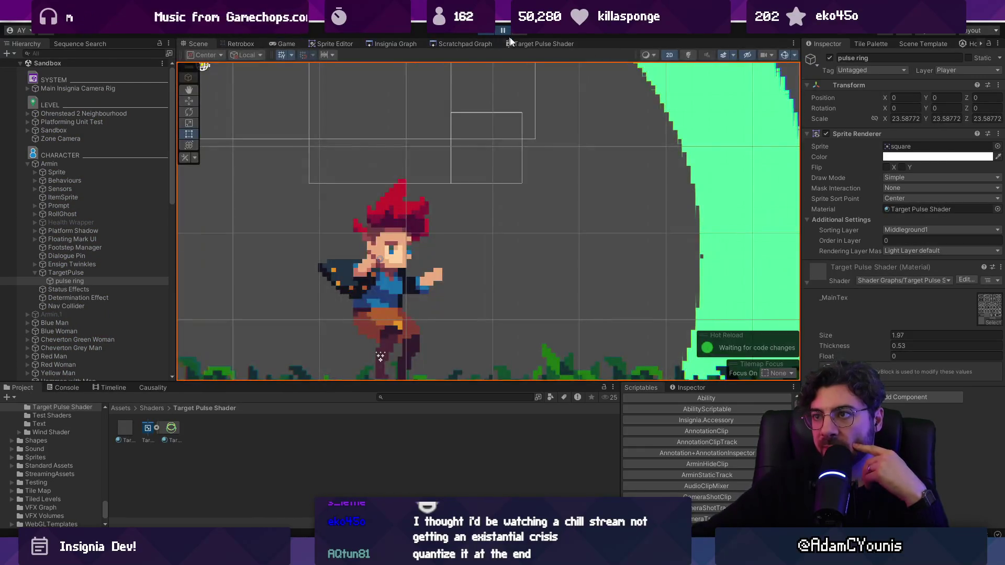
{"action": "left_click", "coordinate": [521, 44]}
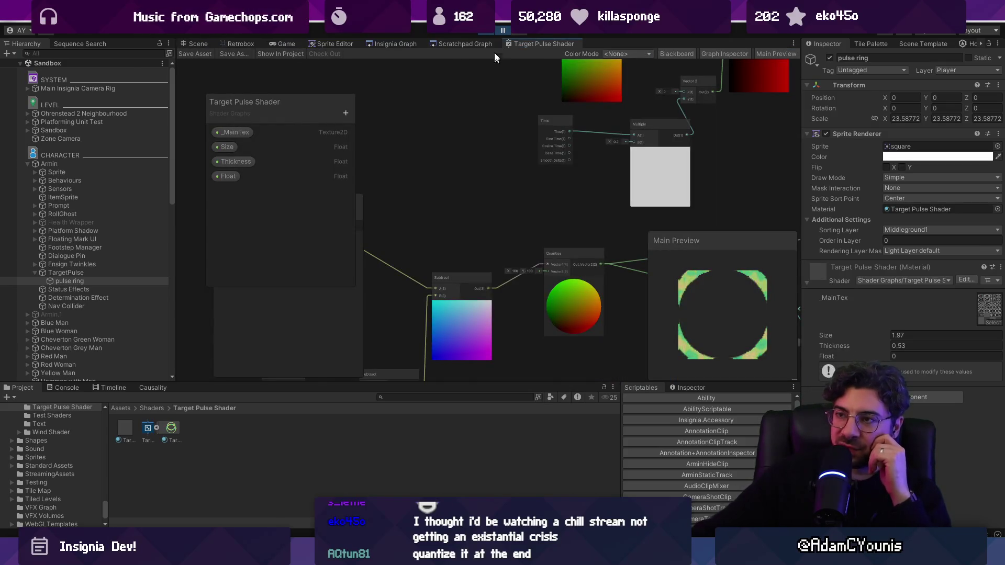
Maximize the graph and pan around both Ellipse nodes to inspect their stair-stepped circle previews
{"action": "double_click", "coordinate": [533, 42]}
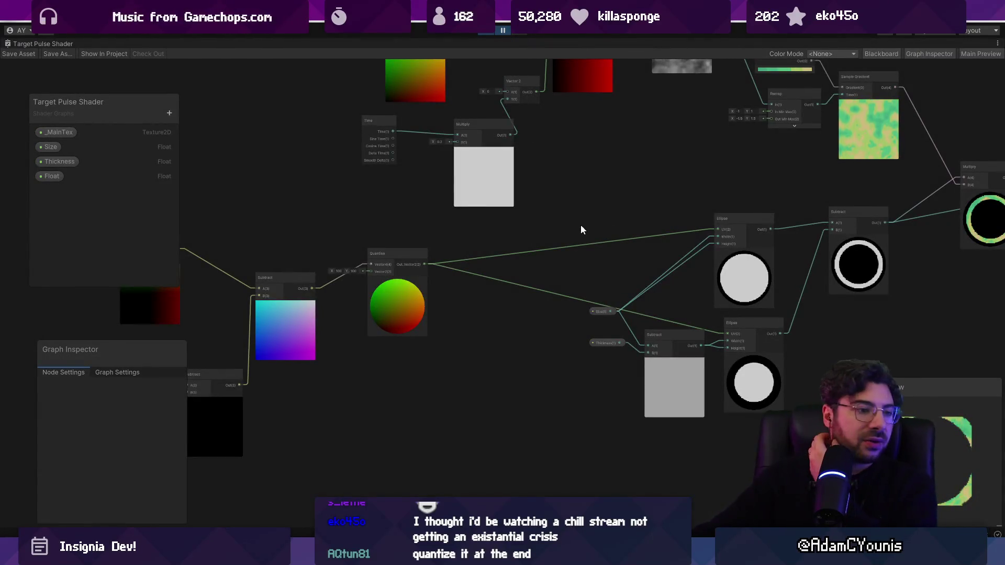
{"action": "left_click_drag", "start_coordinate": [581, 230], "coordinate": [337, 215]}
{"action": "scroll", "coordinate": [524, 226], "scroll_direction": "up", "scroll_amount": 8}
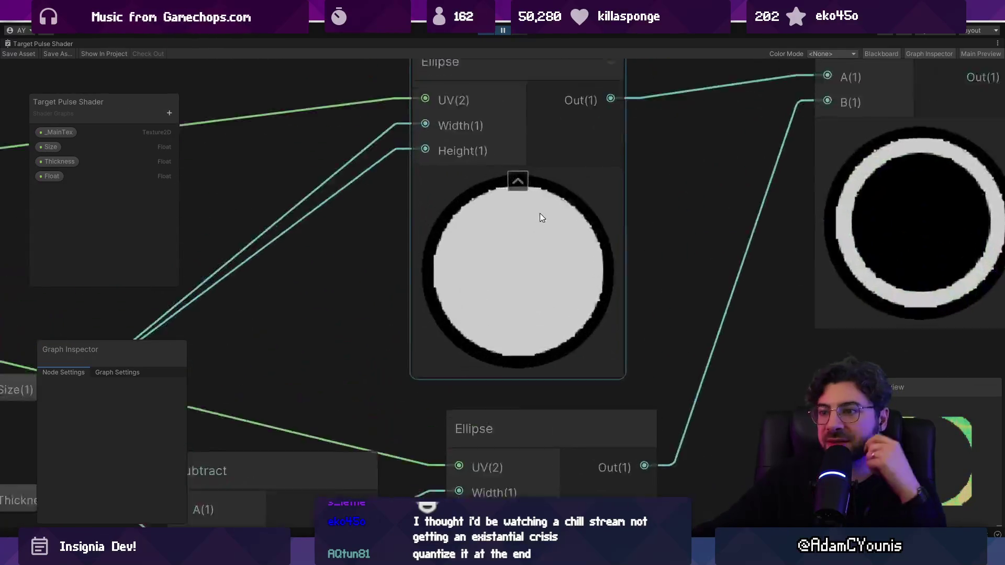
{"action": "scroll", "coordinate": [494, 193], "scroll_direction": "down", "scroll_amount": 4}
{"action": "left_click_drag", "start_coordinate": [514, 215], "coordinate": [443, 282]}
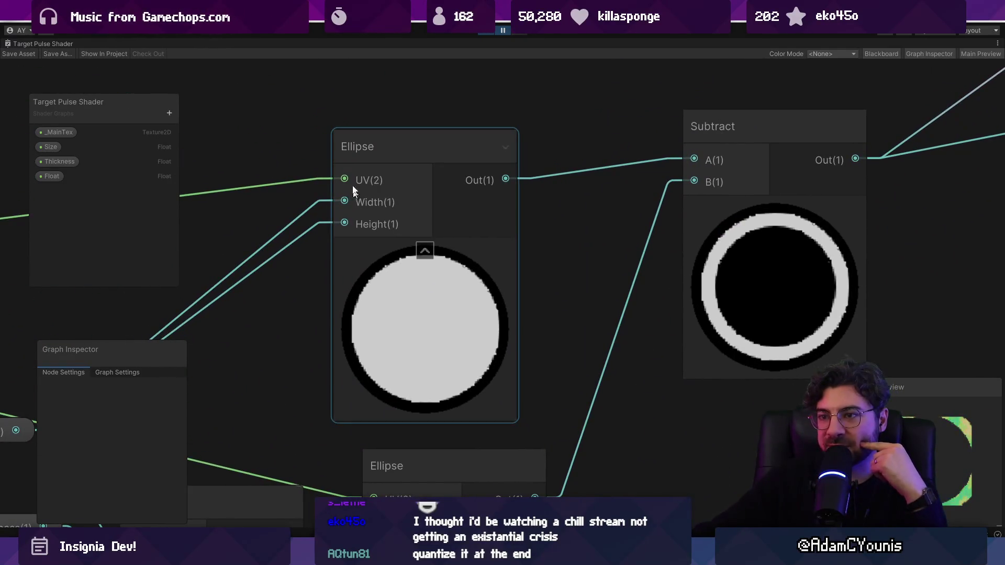
{"action": "scroll", "coordinate": [413, 233], "scroll_direction": "down", "scroll_amount": 3}
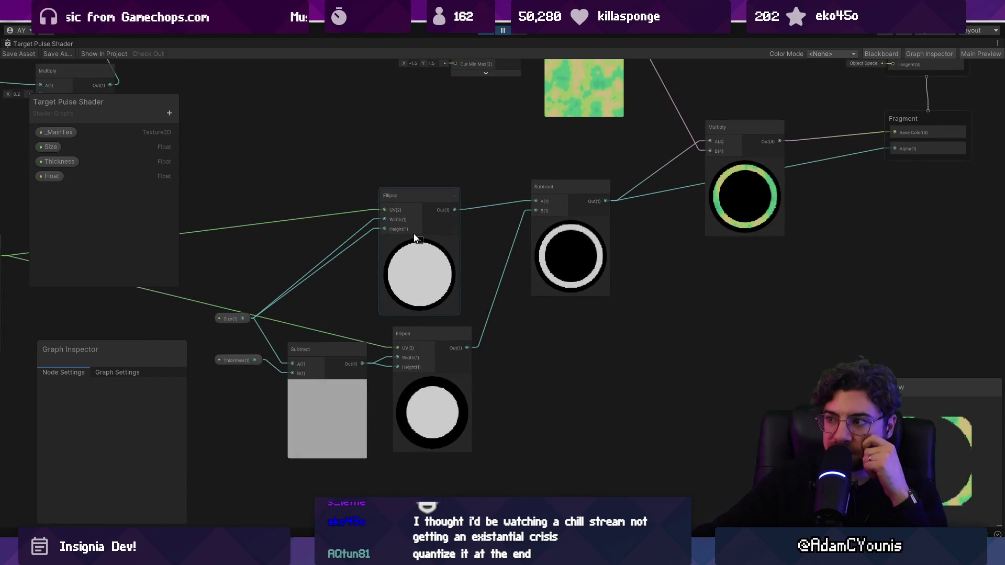
{"action": "mouse_move", "coordinate": [571, 194]}
{"action": "left_mouse_down"}
{"action": "mouse_move", "coordinate": [394, 367]}
{"action": "mouse_move", "coordinate": [599, 260]}
{"action": "left_mouse_up"}
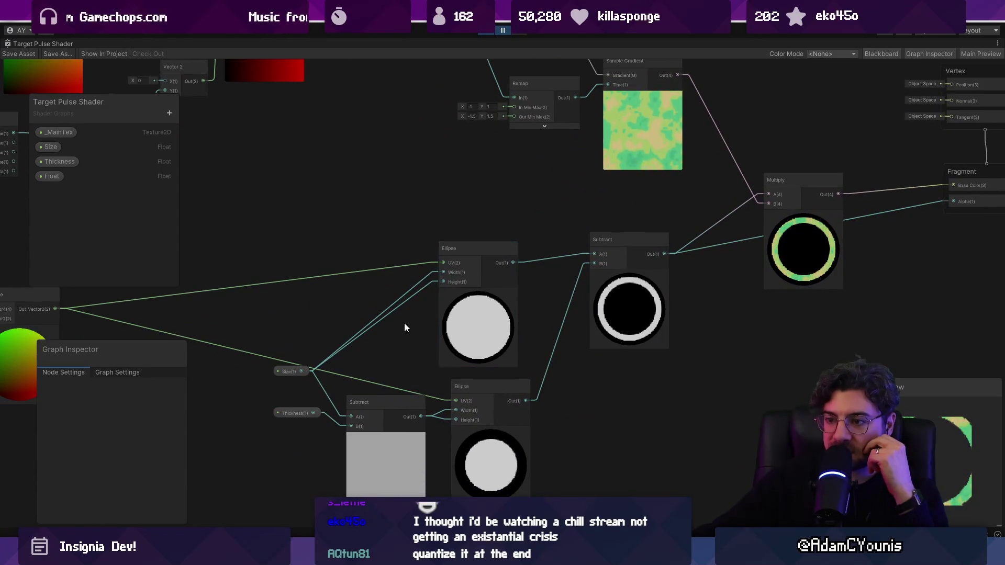
{"action": "scroll", "coordinate": [452, 309], "scroll_direction": "up", "scroll_amount": 5}
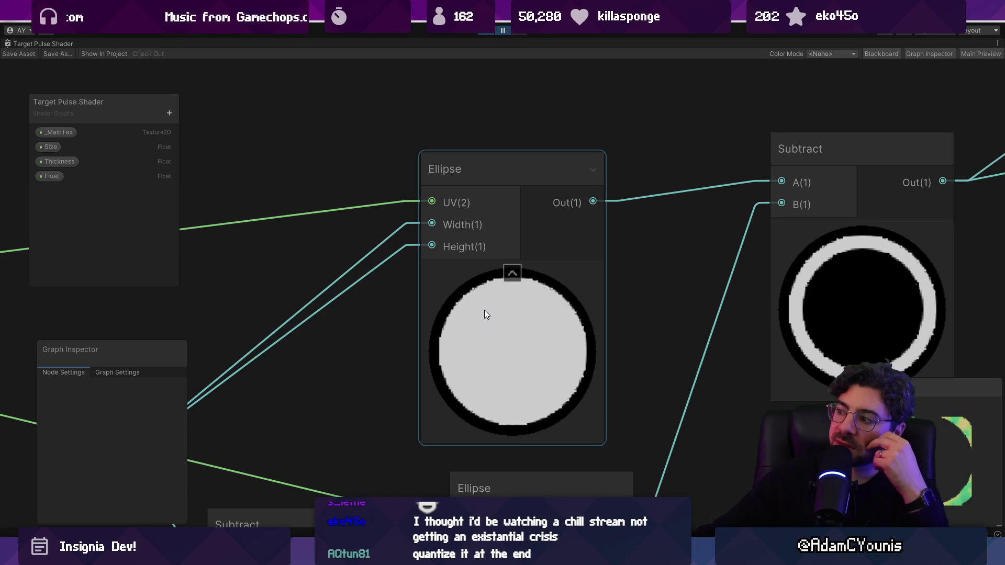
{"action": "scroll", "coordinate": [484, 314], "scroll_direction": "down", "scroll_amount": 5}
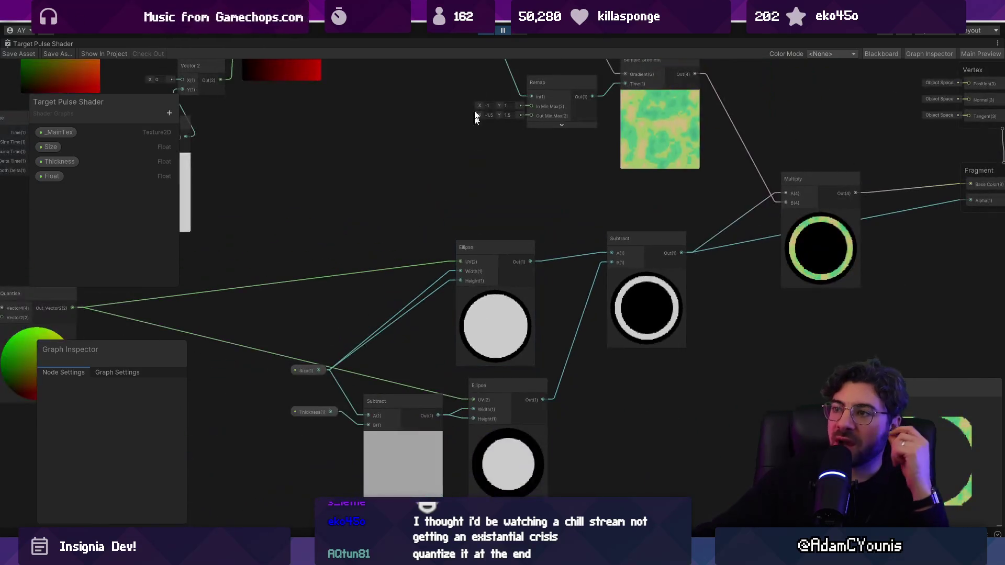
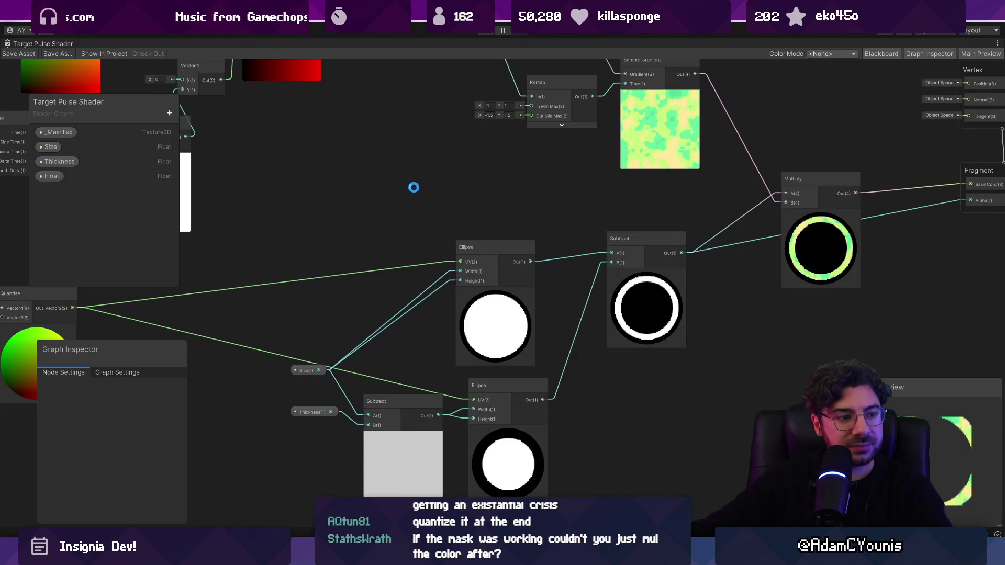
Bring the Quantize, Subtract and Ellipse nodes into view and move the Position node down-right
{"action": "left_click_drag", "start_coordinate": [248, 276], "coordinate": [656, 221]}
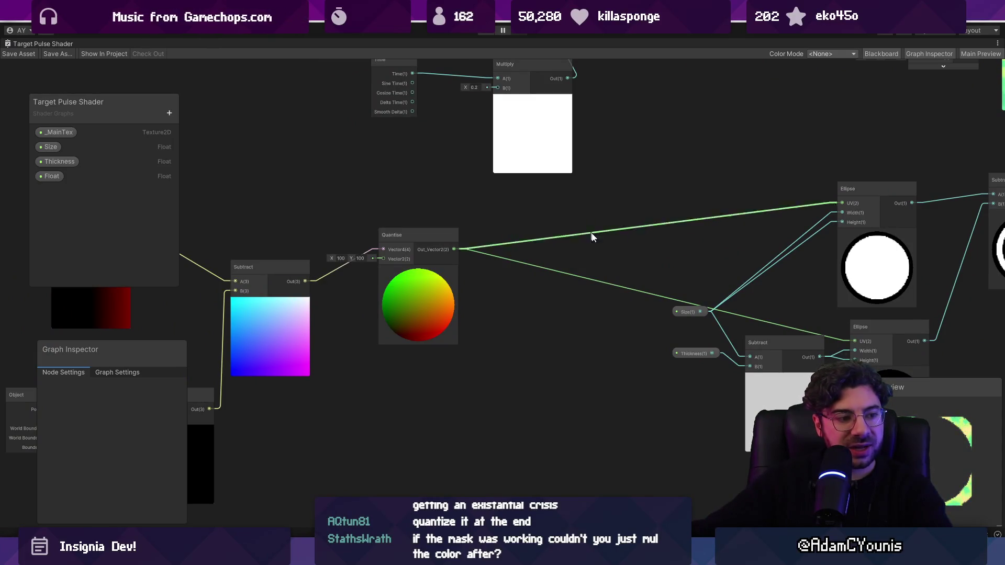
{"action": "mouse_move", "coordinate": [644, 285]}
{"action": "left_mouse_down"}
{"action": "mouse_move", "coordinate": [682, 269]}
{"action": "mouse_move", "coordinate": [354, 259]}
{"action": "mouse_move", "coordinate": [145, 353]}
{"action": "left_mouse_up"}
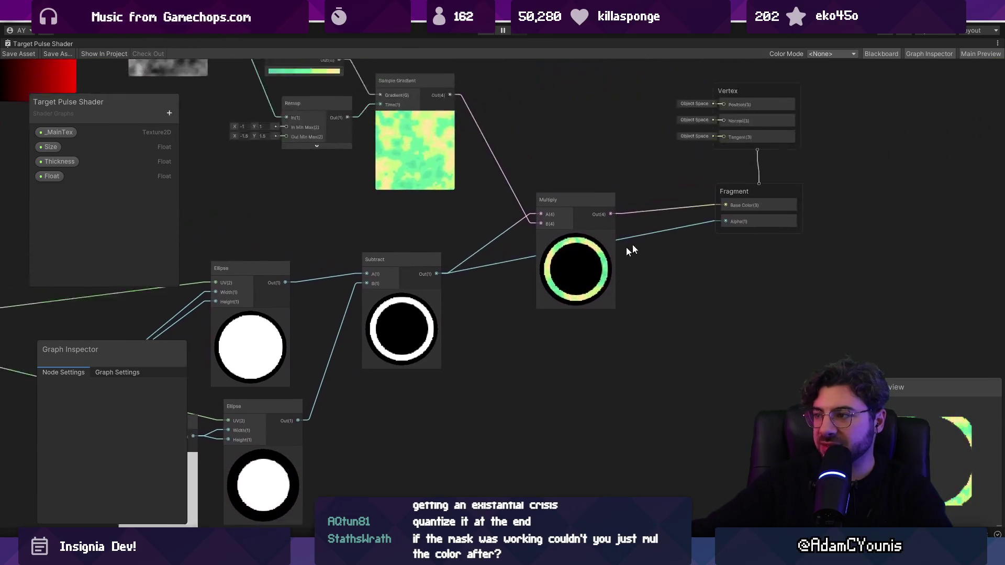
{"action": "scroll", "coordinate": [623, 257], "scroll_direction": "up", "scroll_amount": 10}
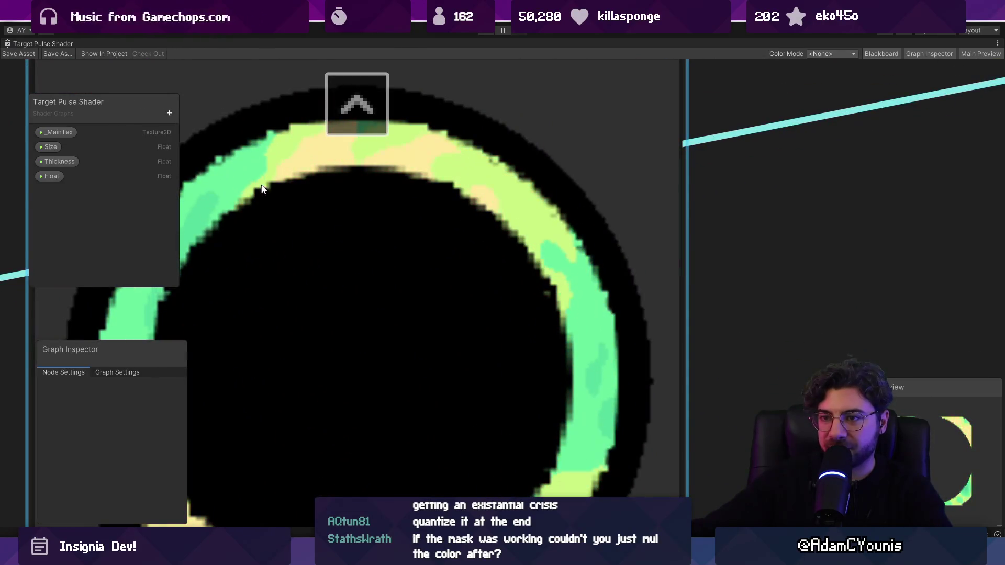
{"action": "scroll", "coordinate": [569, 395], "scroll_direction": "down", "scroll_amount": 4}
{"action": "scroll", "coordinate": [569, 395], "scroll_direction": "down", "scroll_amount": 5}
{"action": "mouse_move", "coordinate": [569, 395]}
{"action": "left_mouse_down"}
{"action": "mouse_move", "coordinate": [621, 262]}
{"action": "mouse_move", "coordinate": [624, 204]}
{"action": "mouse_move", "coordinate": [497, 205]}
{"action": "left_mouse_up"}
{"action": "scroll", "coordinate": [498, 205], "scroll_direction": "down", "scroll_amount": 3}
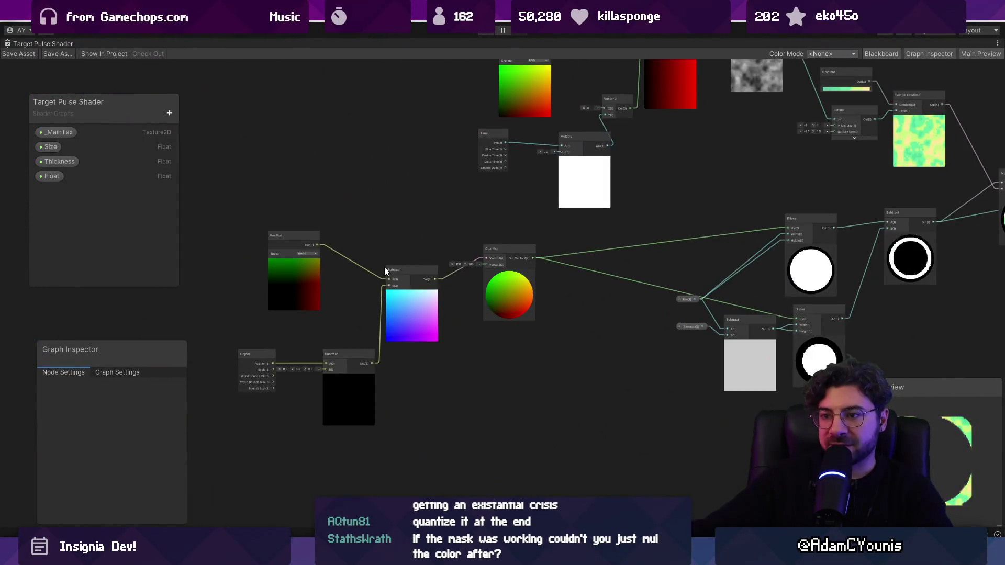
{"action": "scroll", "coordinate": [408, 283], "scroll_direction": "up", "scroll_amount": 4}
{"action": "scroll", "coordinate": [476, 292], "scroll_direction": "down", "scroll_amount": 3}
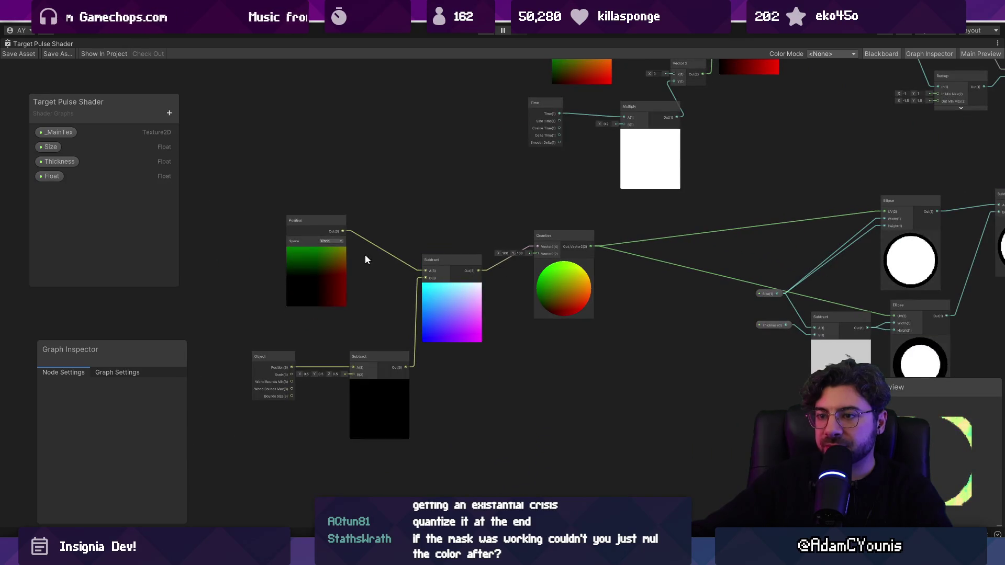
{"action": "mouse_move", "coordinate": [322, 270]}
{"action": "left_mouse_down"}
{"action": "mouse_move", "coordinate": [385, 292]}
{"action": "mouse_move", "coordinate": [793, 220]}
{"action": "mouse_move", "coordinate": [793, 211]}
{"action": "left_mouse_up"}
Wire Subtract's output straight into the lower Ellipse UV, move Quantize aside, and save the graph
{"action": "scroll", "coordinate": [501, 278], "scroll_direction": "up", "scroll_amount": 3}
{"action": "scroll", "coordinate": [390, 269], "scroll_direction": "down", "scroll_amount": 3}
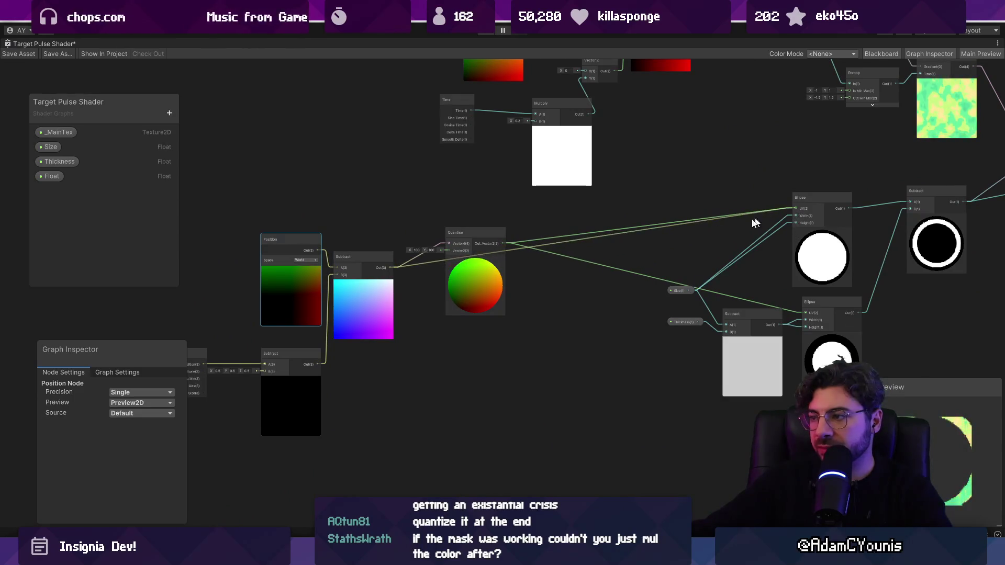
{"action": "left_click_drag", "start_coordinate": [390, 268], "coordinate": [804, 312]}
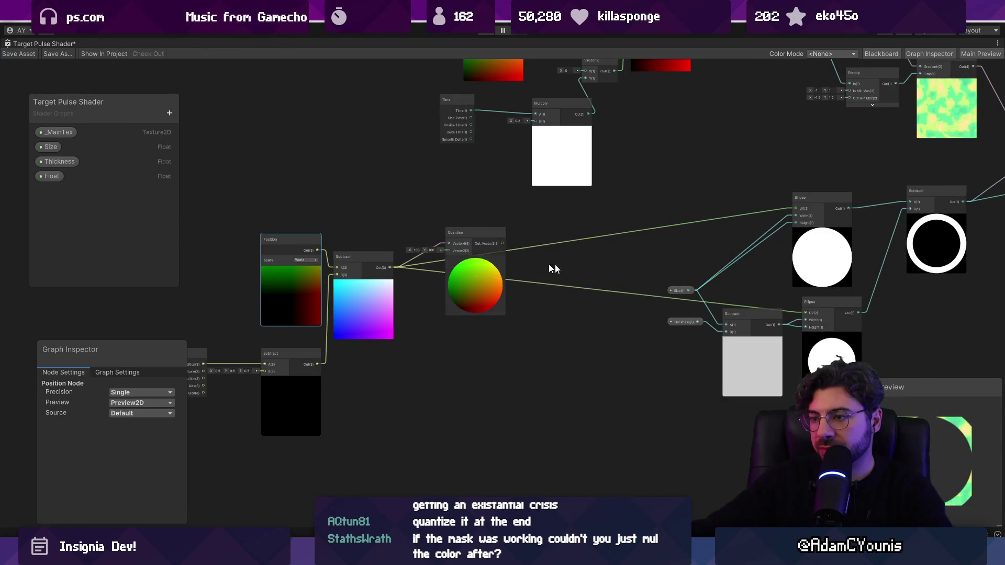
{"action": "left_click_drag", "start_coordinate": [464, 282], "coordinate": [457, 396]}
{"action": "key", "text": "ctrl+s"}
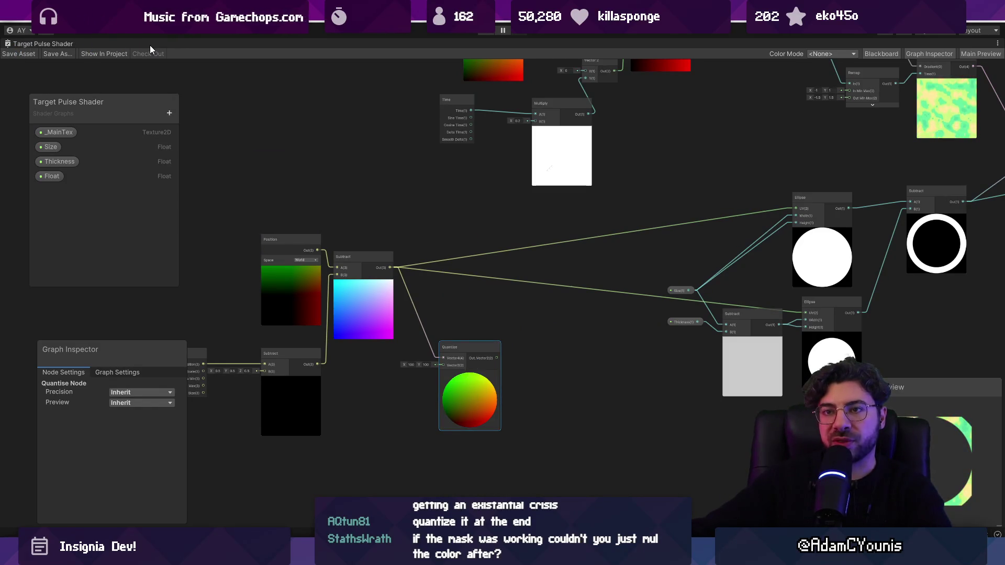
Restore the editor layout and play-test the pulse ring in a maximized Game view, then stop
{"action": "double_click", "coordinate": [46, 46]}
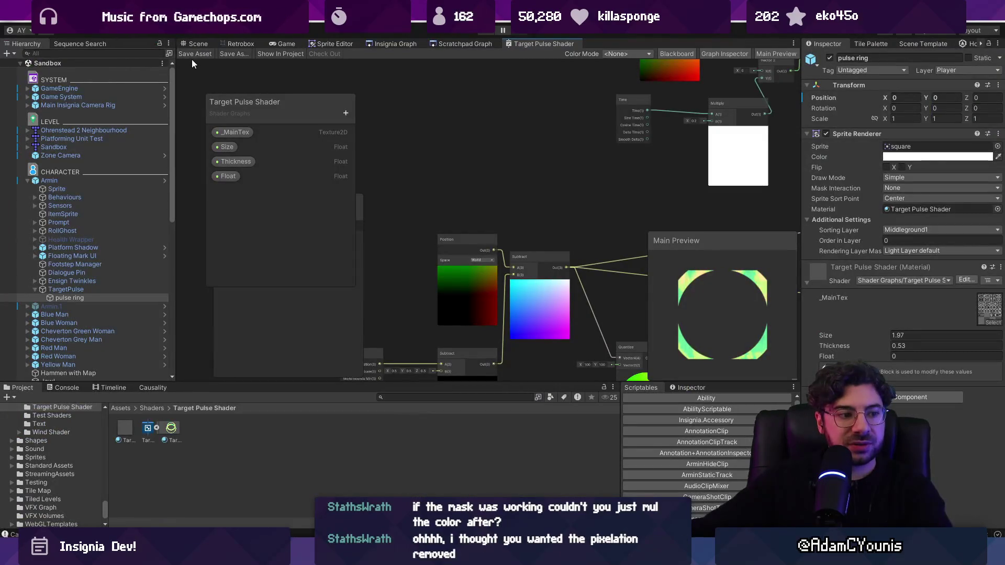
{"action": "left_click", "coordinate": [197, 44]}
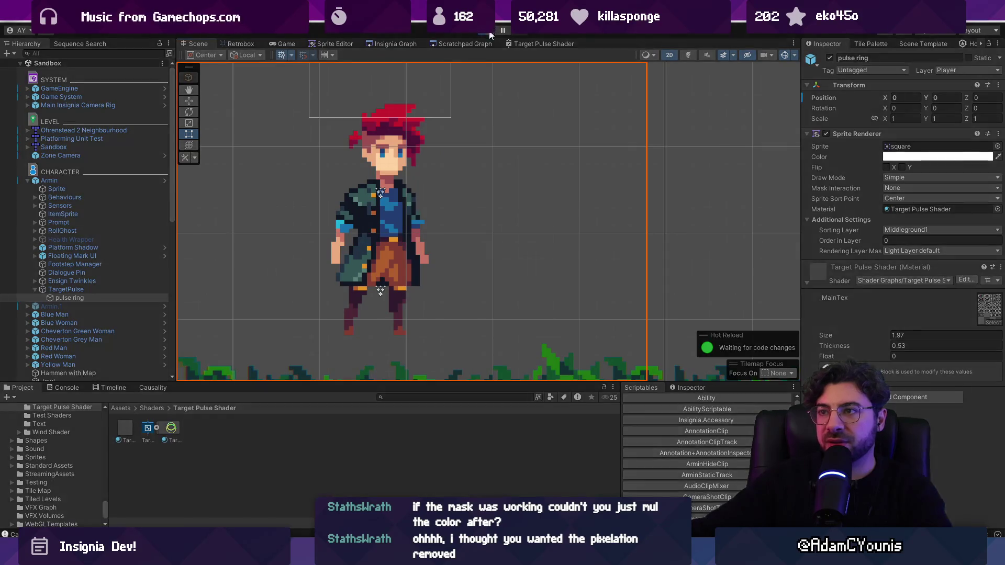
{"action": "left_click", "coordinate": [490, 31]}
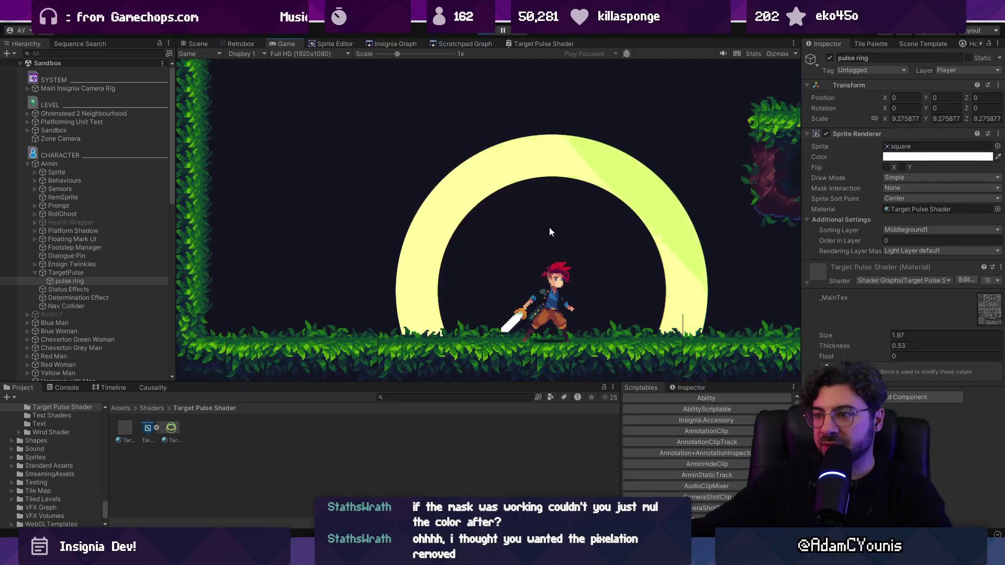
{"action": "key", "text": "shift+space"}
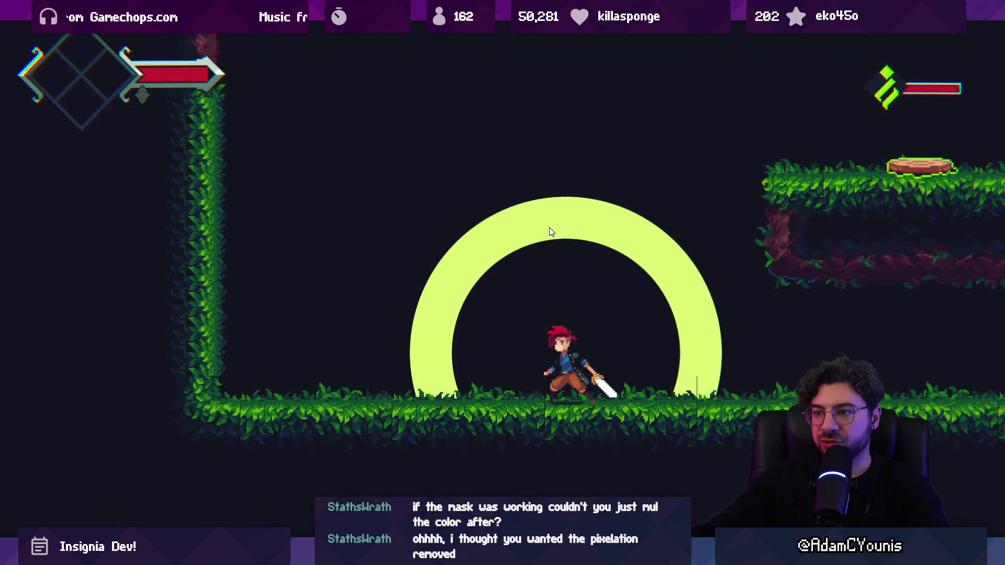
{"action": "key", "text": "shift+space"}
{"action": "left_click", "coordinate": [485, 32]}
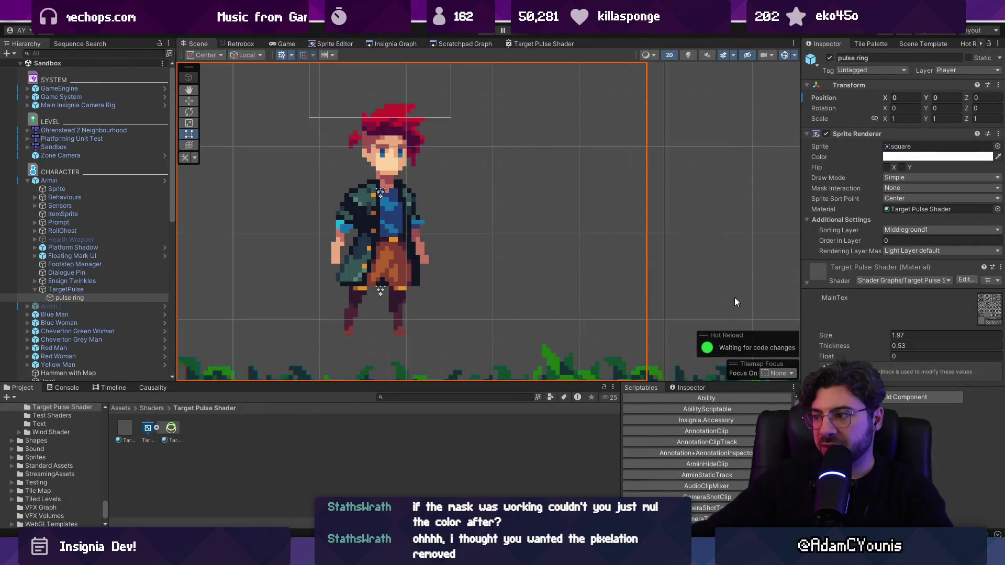
Add a Render To FX Layer component to the pulse ring in the Armin prefab
{"action": "left_click", "coordinate": [83, 297]}
{"action": "left_click", "coordinate": [165, 180]}
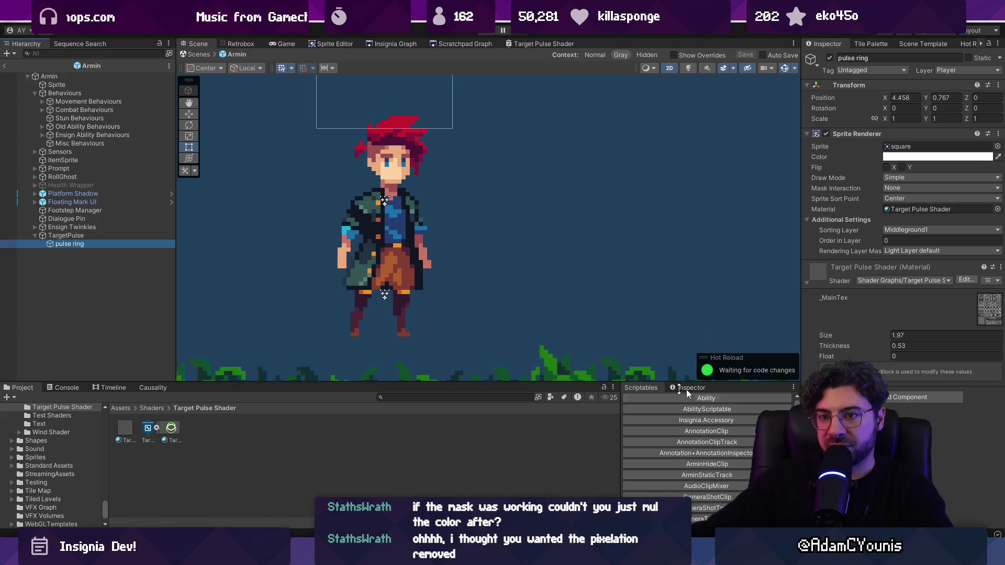
{"action": "left_click", "coordinate": [882, 397]}
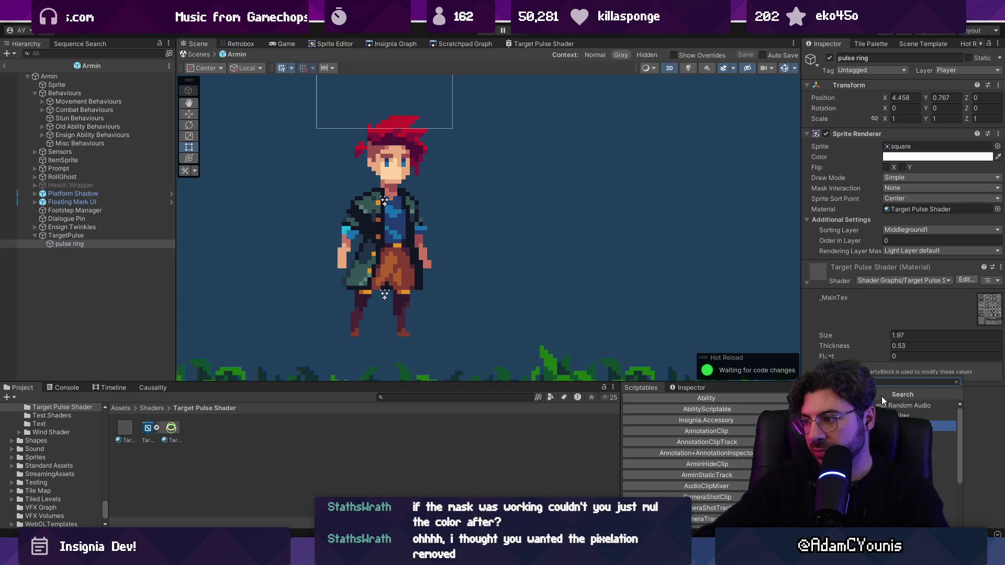
{"action": "key", "text": "BackSpace"}
{"action": "key", "text": "BackSpace"}
{"action": "key", "text": "BackSpace"}
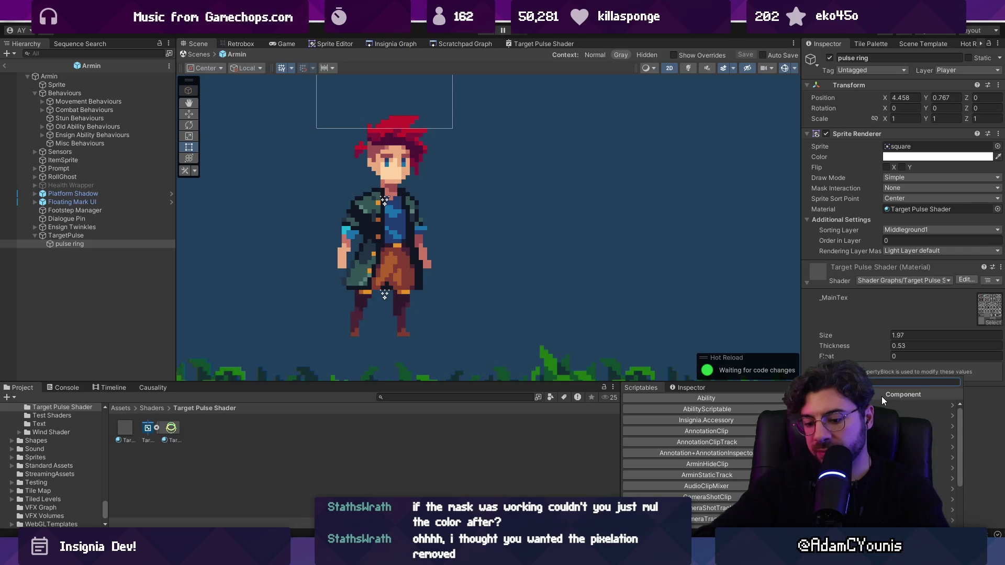
{"action": "type", "text": "pixel"}
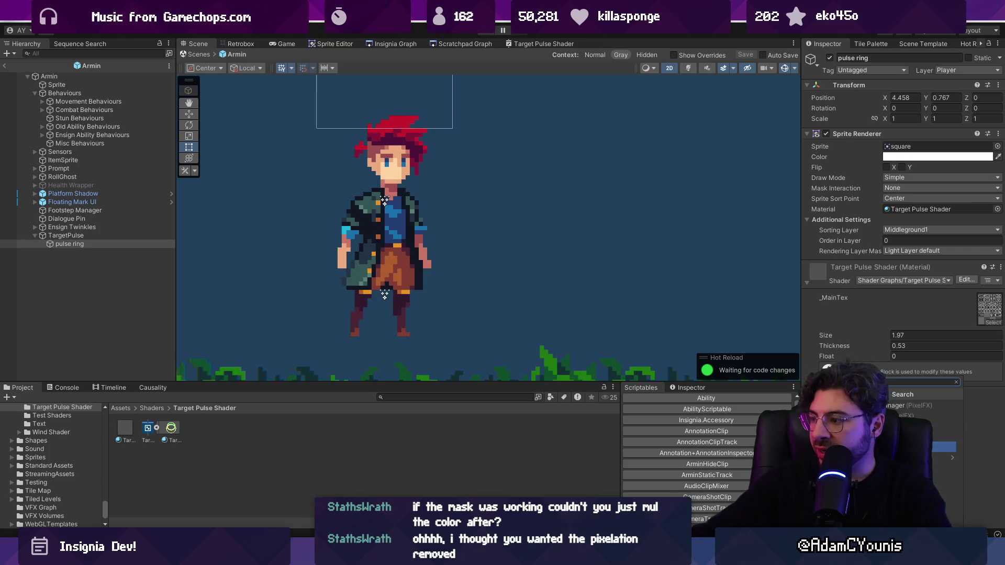
{"action": "key", "text": "Return"}
Set the Render To FX Layer target to ForegroundFX
{"action": "left_click", "coordinate": [997, 289]}
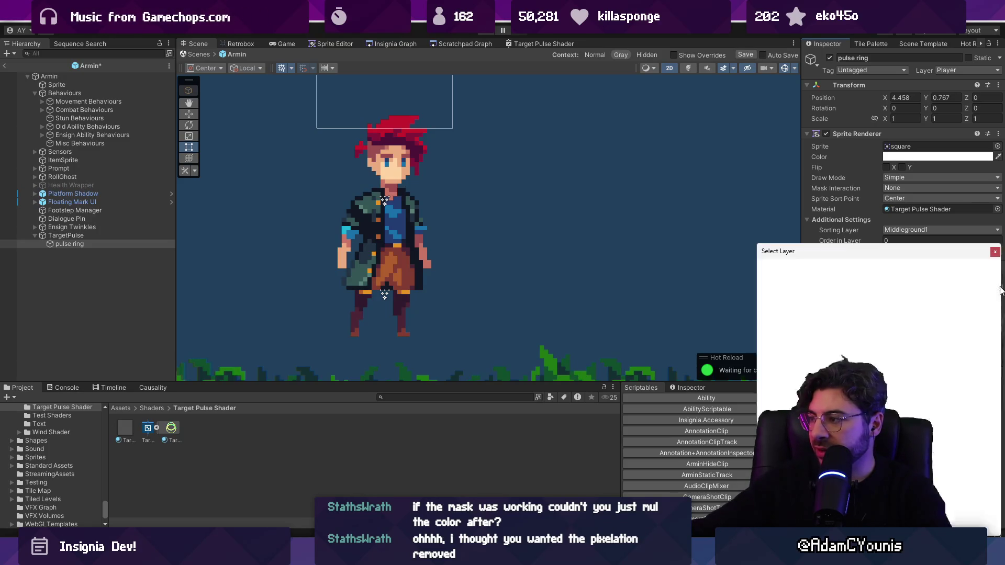
{"action": "key", "text": "Down"}
{"action": "key", "text": "Down"}
{"action": "key", "text": "Down"}
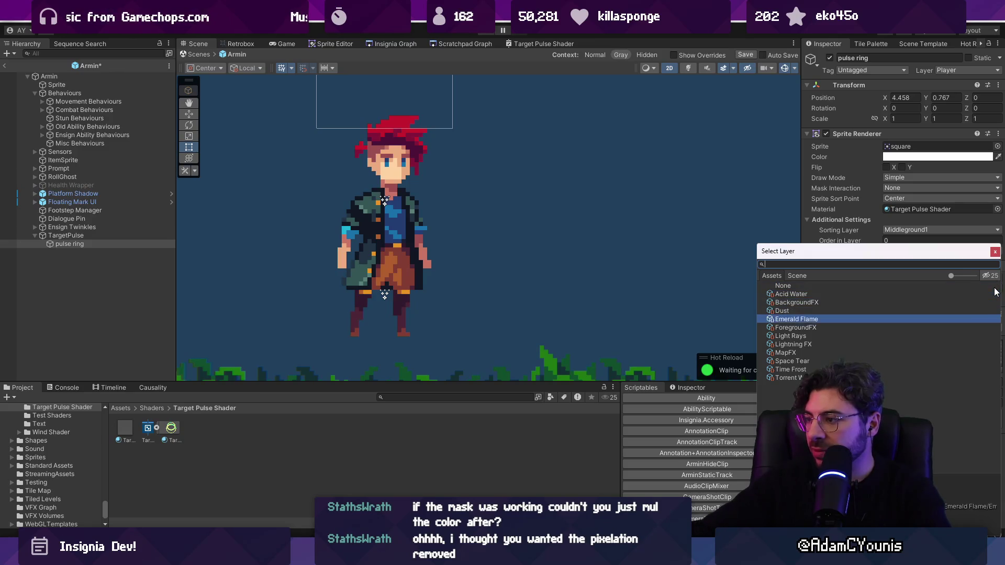
{"action": "key", "text": "Up"}
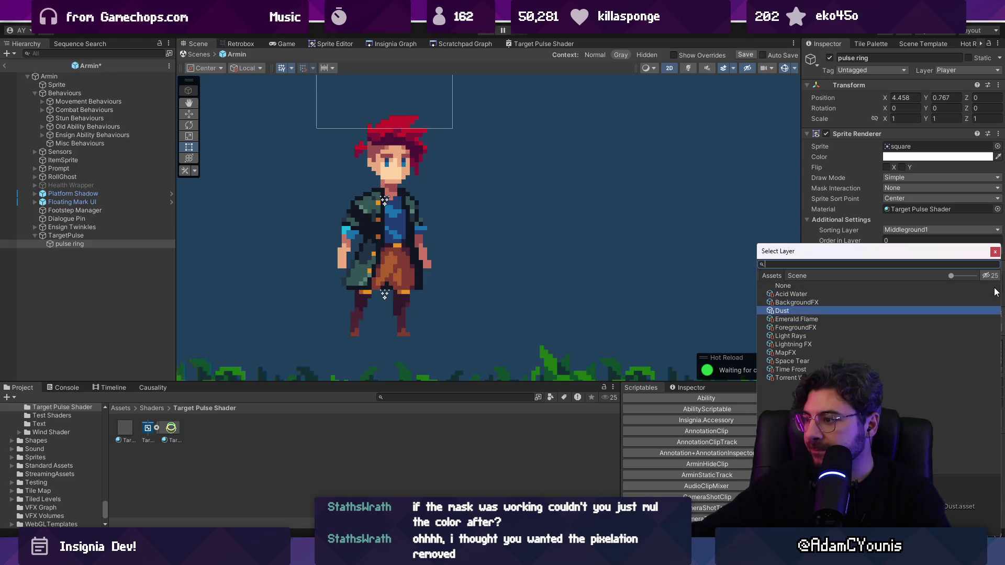
{"action": "key", "text": "Down"}
{"action": "key", "text": "Down"}
{"action": "key", "text": "Down"}
{"action": "key", "text": "Up"}
{"action": "key", "text": "Up"}
{"action": "key", "text": "Up"}
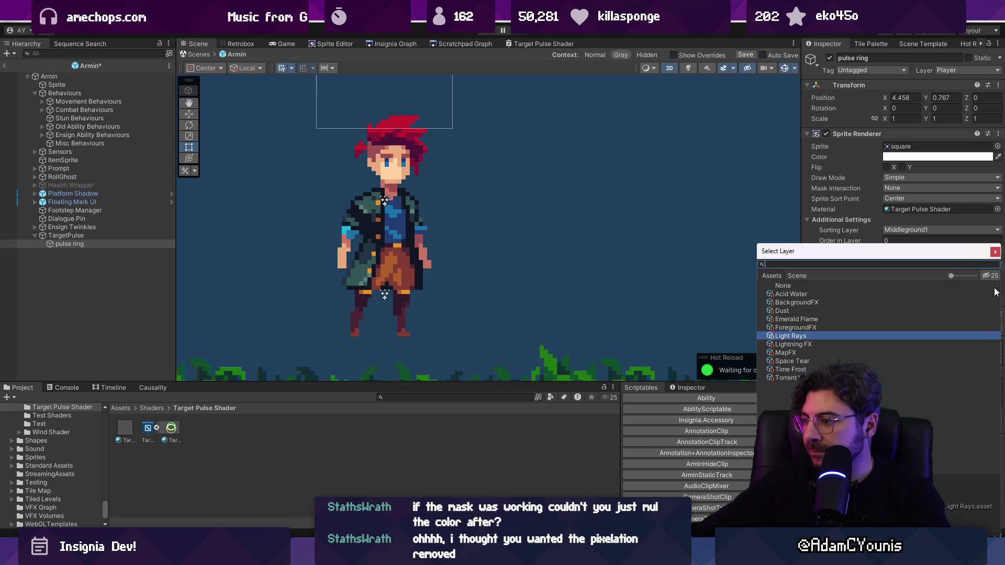
{"action": "key", "text": "Down"}
{"action": "key", "text": "Up"}
{"action": "key", "text": "Up"}
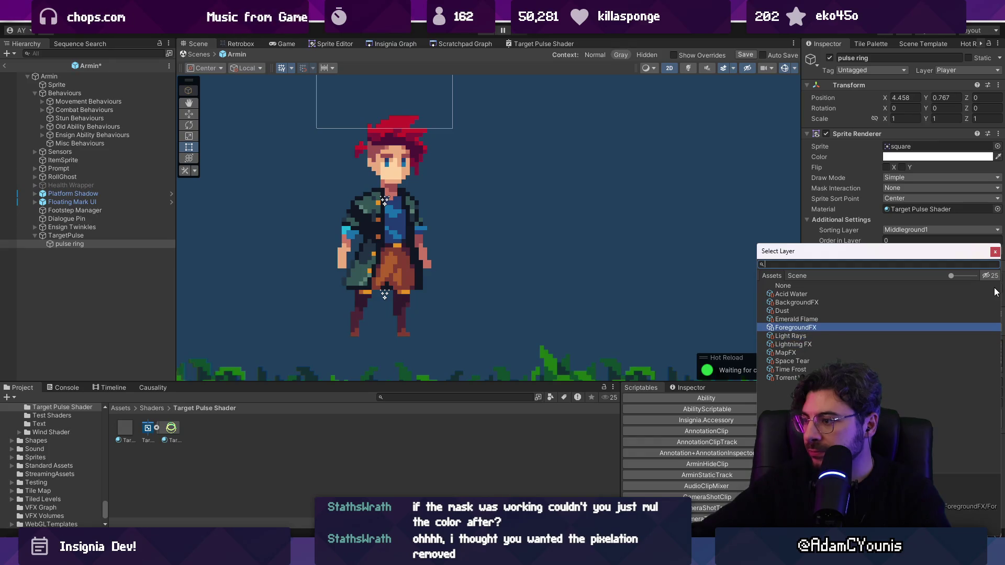
{"action": "key", "text": "Up"}
{"action": "key", "text": "Up"}
{"action": "key", "text": "Up"}
{"action": "key", "text": "Down"}
{"action": "key", "text": "Down"}
{"action": "key", "text": "Down"}
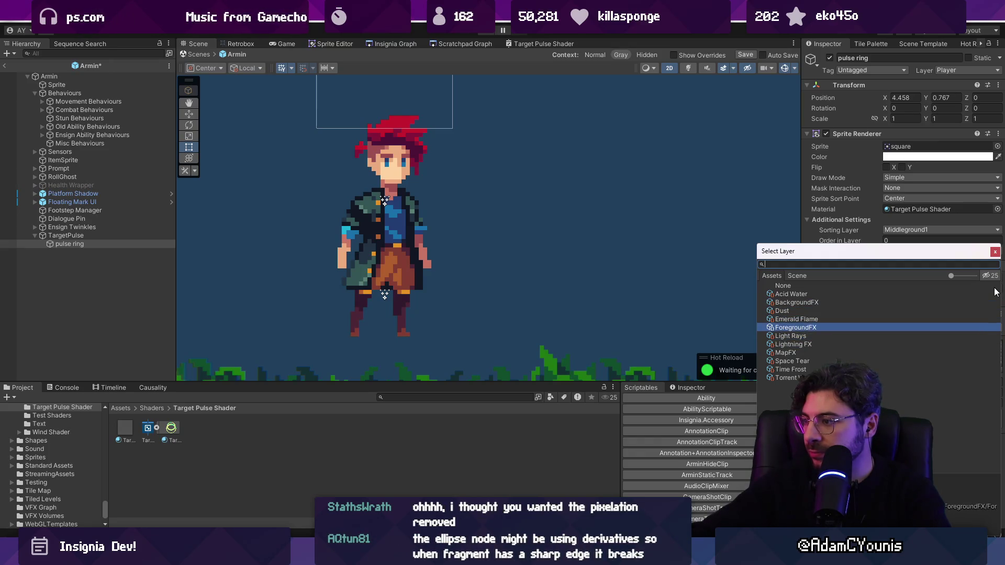
{"action": "key", "text": "Return"}
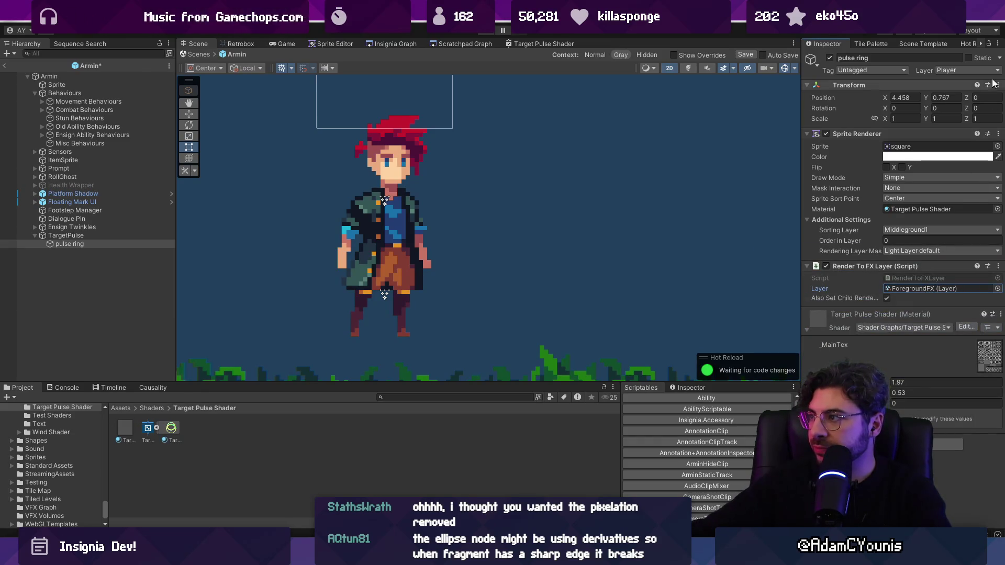
Put the pulse ring on the DoNotRender layer and save the Armin prefab
{"action": "left_click", "coordinate": [963, 70]}
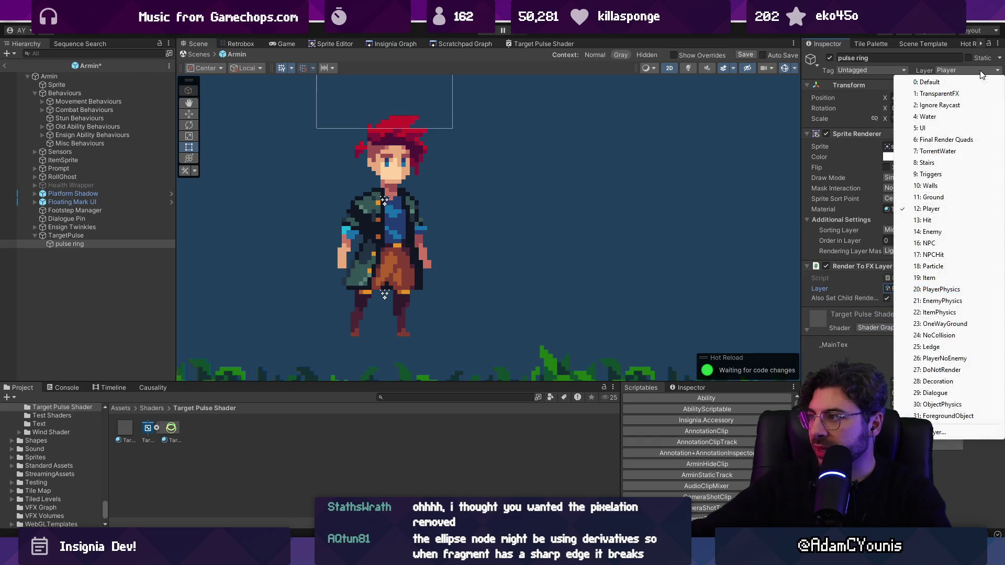
{"action": "left_click", "coordinate": [958, 370]}
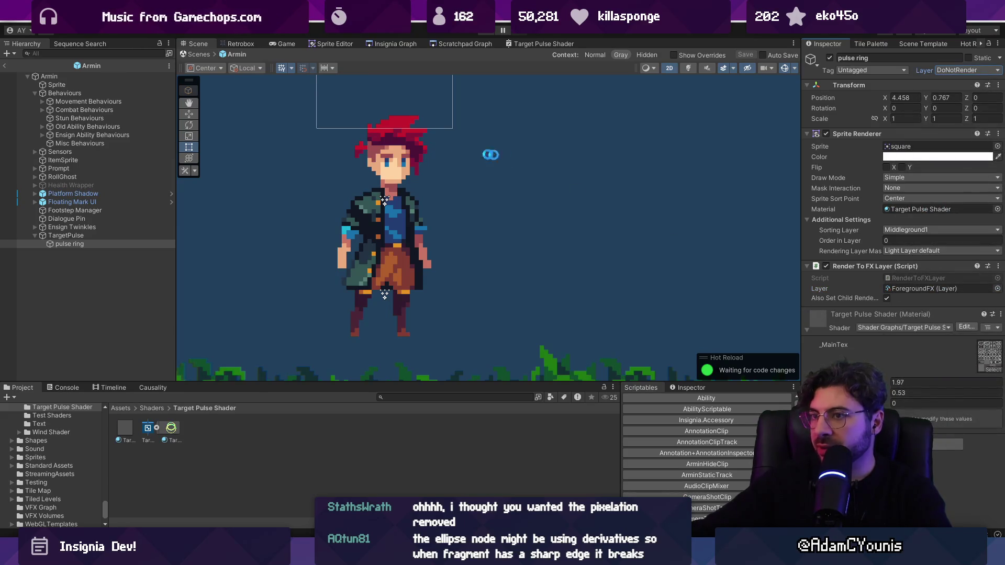
{"action": "key", "text": "ctrl+s"}
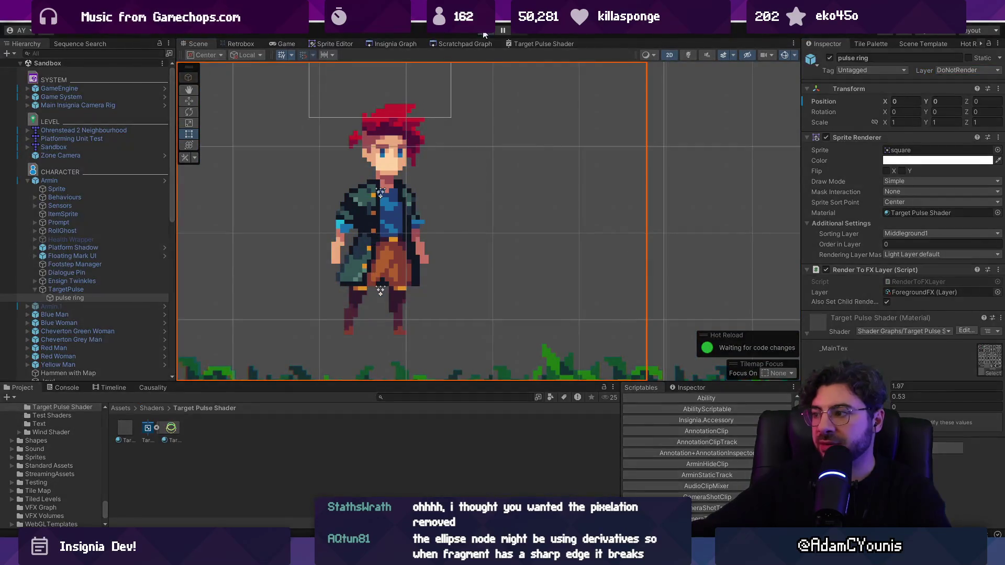
Start play mode with Ctrl+P and switch to the running Game view
{"action": "key", "text": "ctrl+p"}
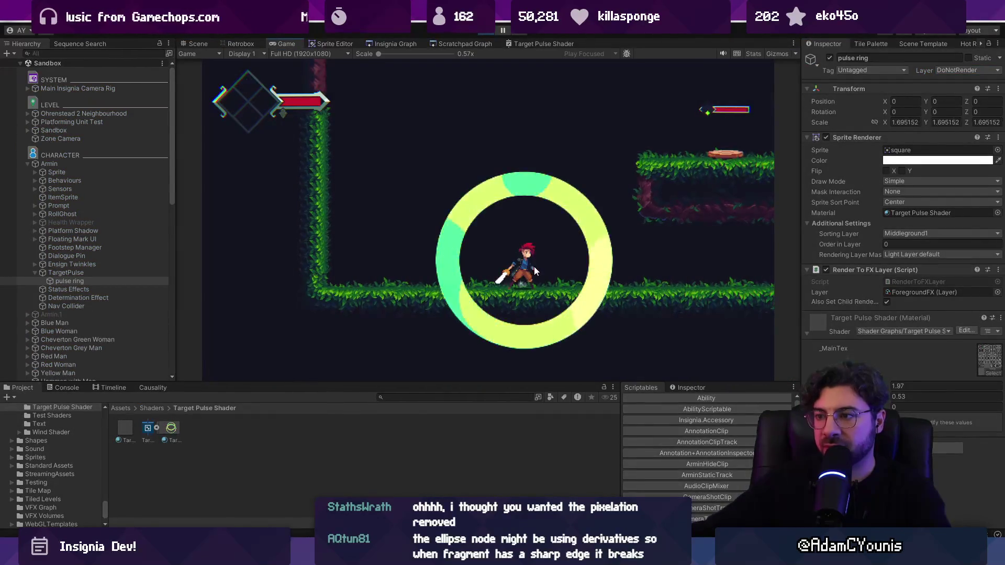
{"action": "scroll", "coordinate": [537, 259], "scroll_direction": "up", "scroll_amount": 5}
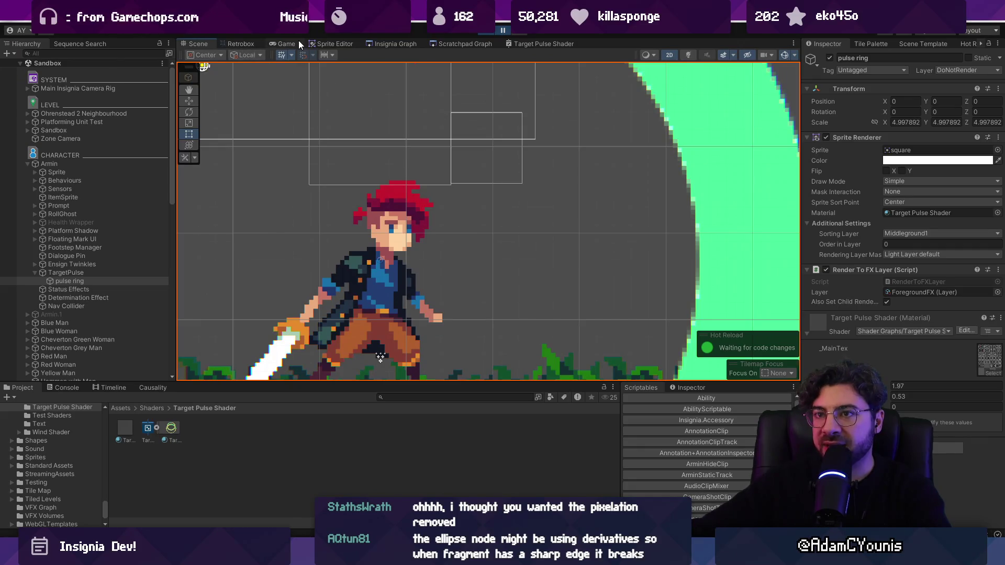
{"action": "left_click", "coordinate": [287, 44]}
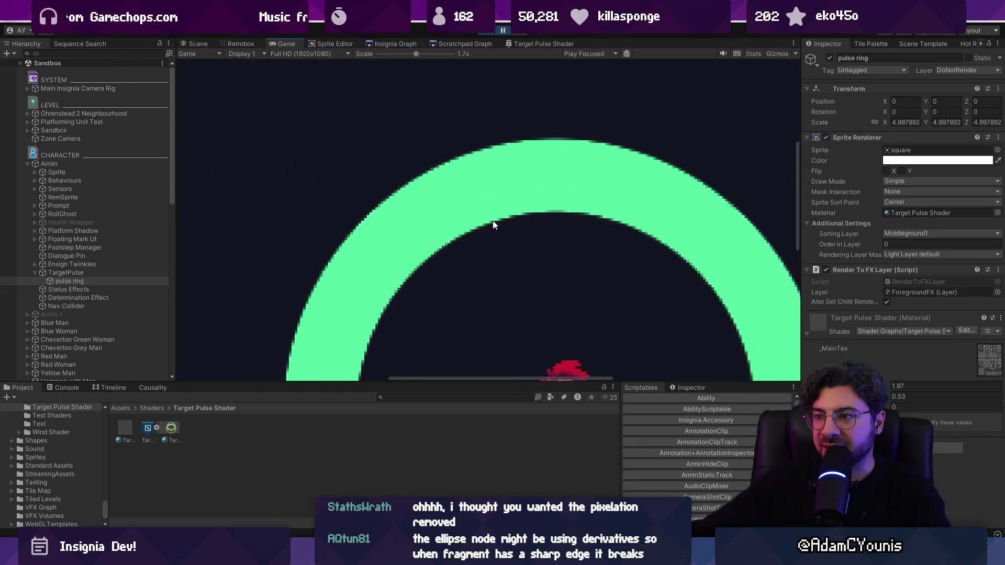
{"action": "scroll", "coordinate": [494, 210], "scroll_direction": "up", "scroll_amount": 3}
{"action": "scroll", "coordinate": [456, 217], "scroll_direction": "down", "scroll_amount": 1}
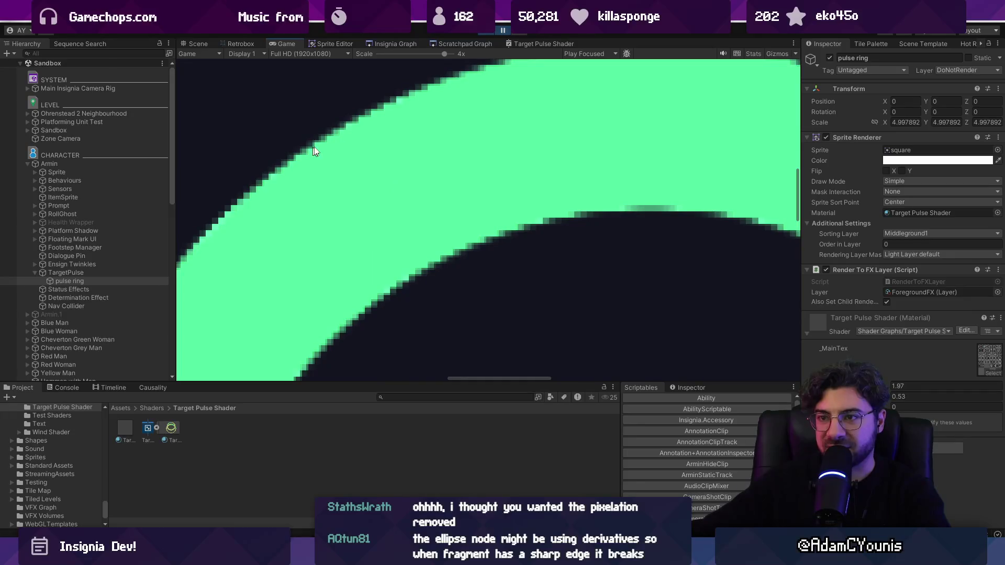
{"action": "scroll", "coordinate": [457, 213], "scroll_direction": "down", "scroll_amount": 5}
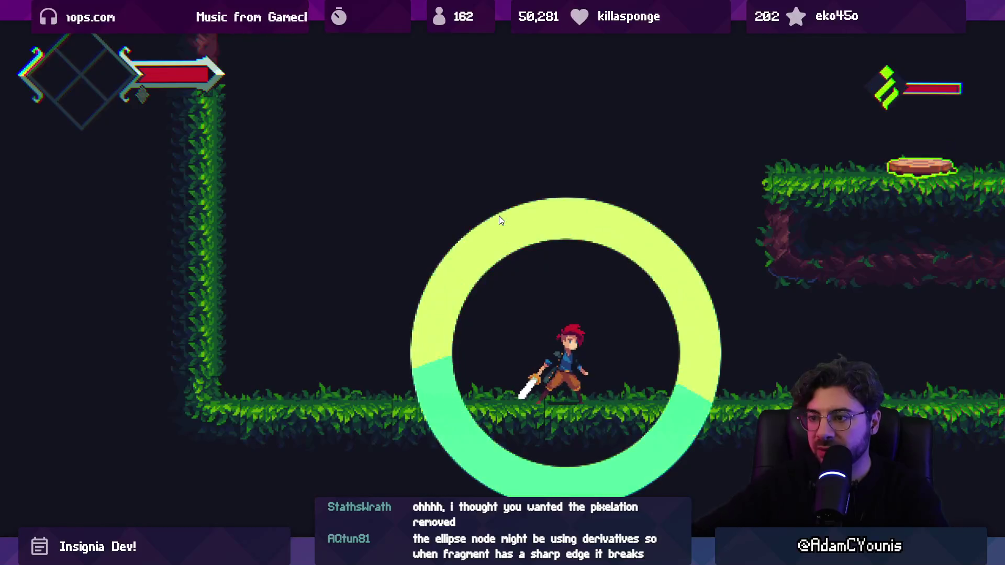
Move the character left and right to watch the pulse, then restore the layout and stop play
{"action": "key", "text": "Right"}
{"action": "key", "text": "Left"}
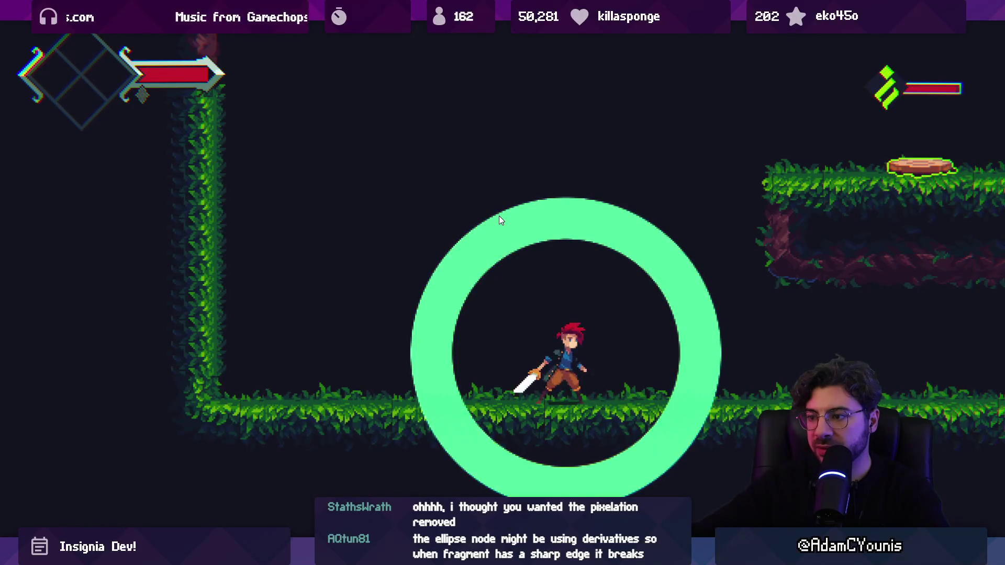
{"action": "key", "text": "Right"}
{"action": "key", "text": "Left"}
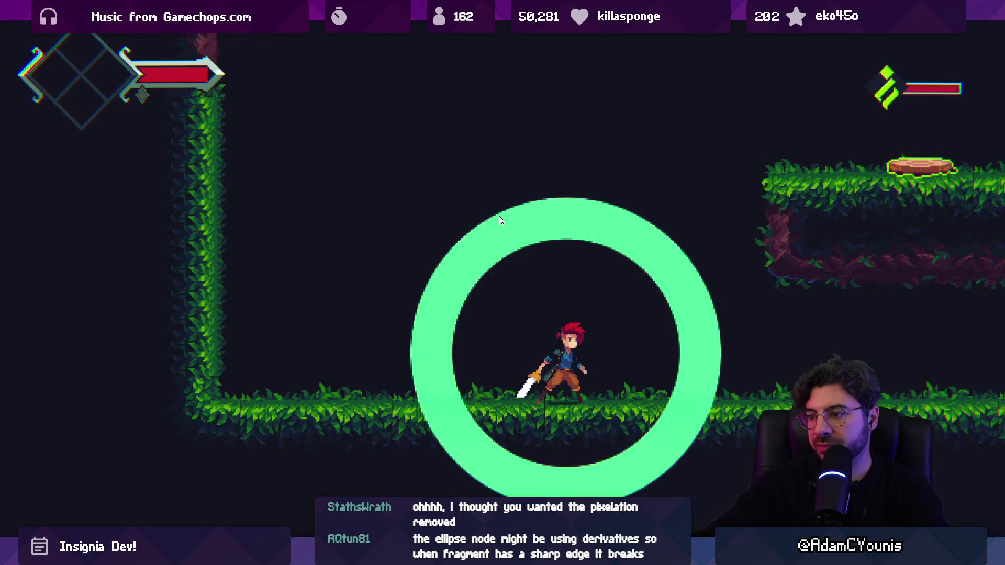
{"action": "key", "text": "shift+space"}
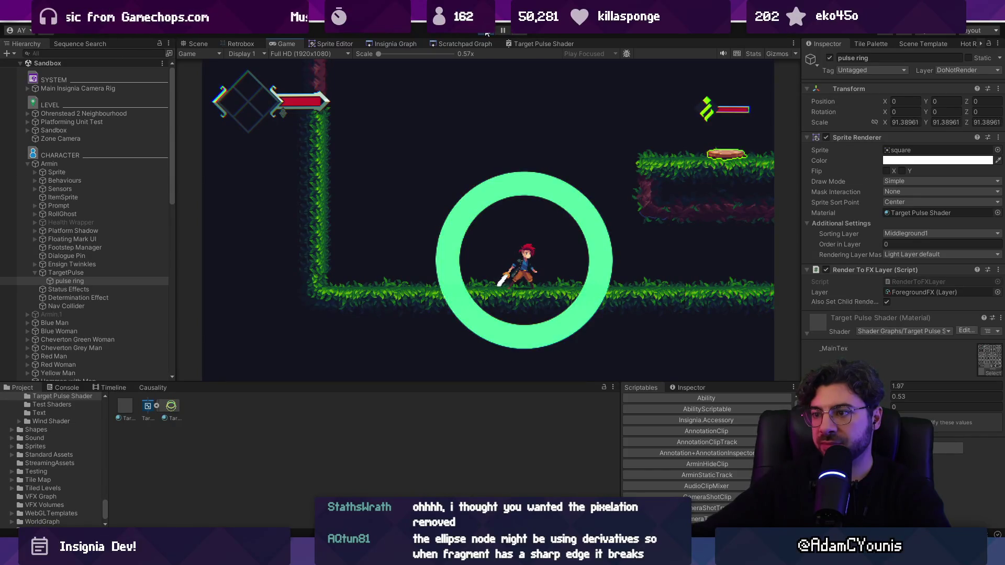
{"action": "key", "text": "ctrl+p"}
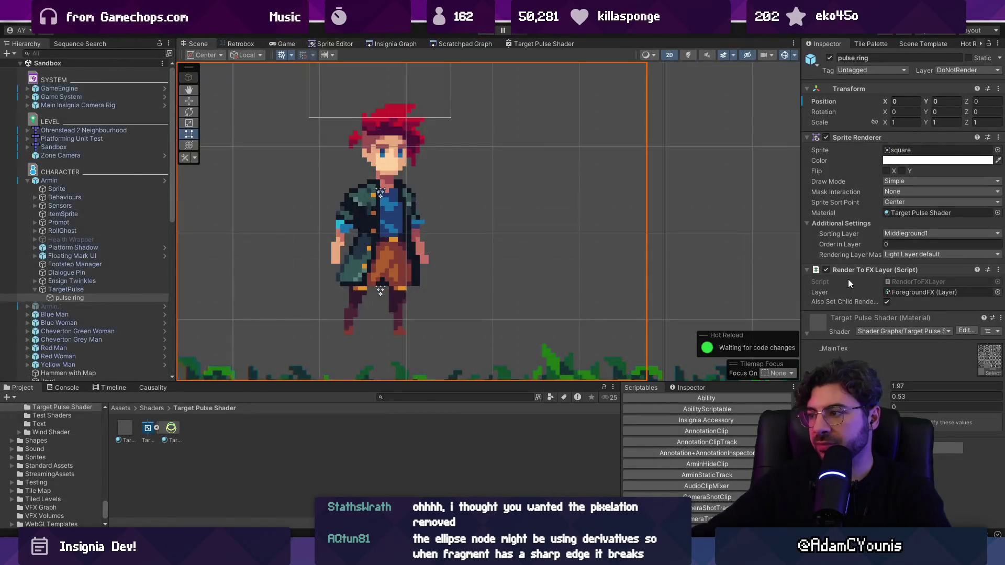
Run play mode briefly, then collapse the shader asset's sub-assets in the Project panel
{"action": "left_click", "coordinate": [486, 33]}
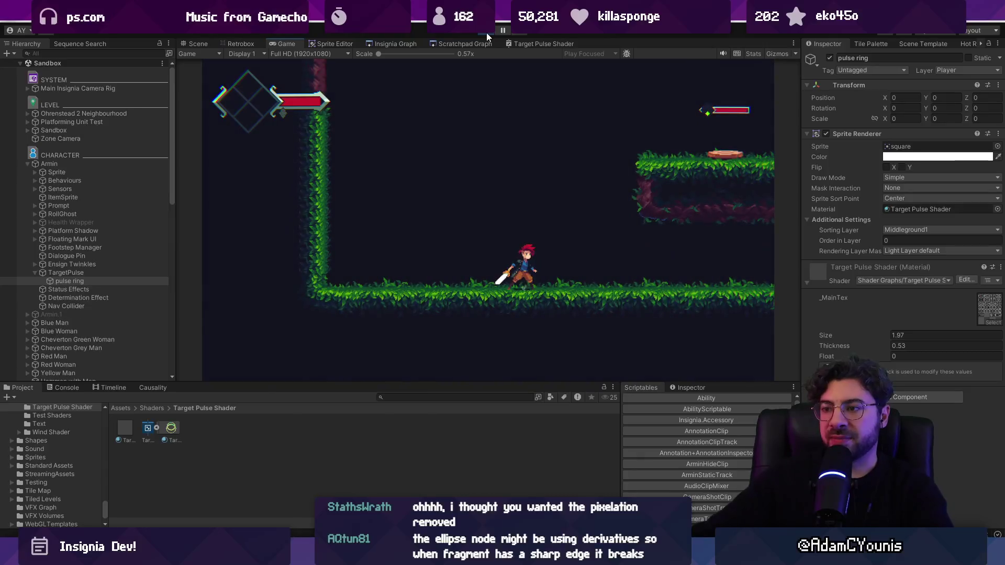
{"action": "left_click", "coordinate": [486, 32]}
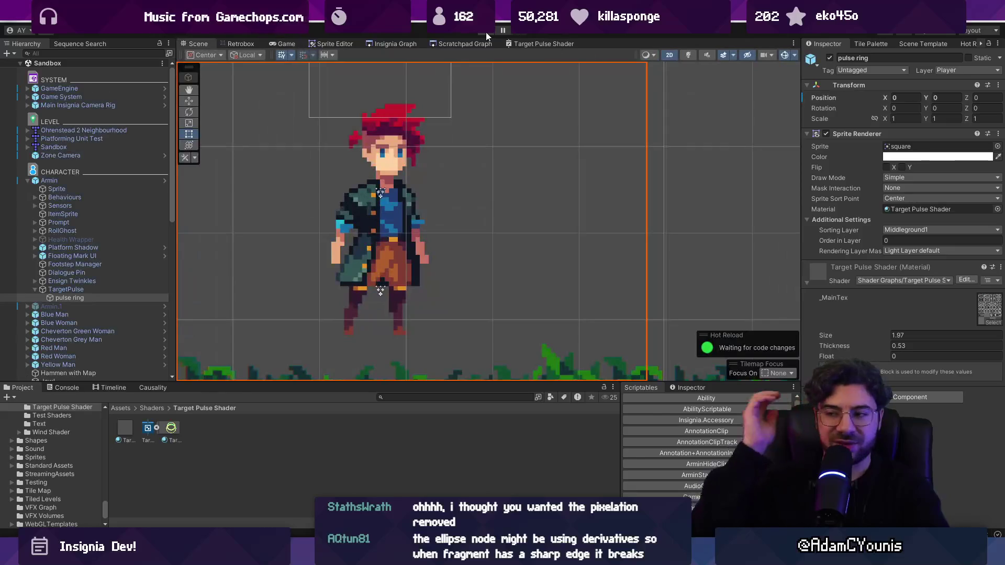
{"action": "scroll", "coordinate": [455, 220], "scroll_direction": "down", "scroll_amount": 2}
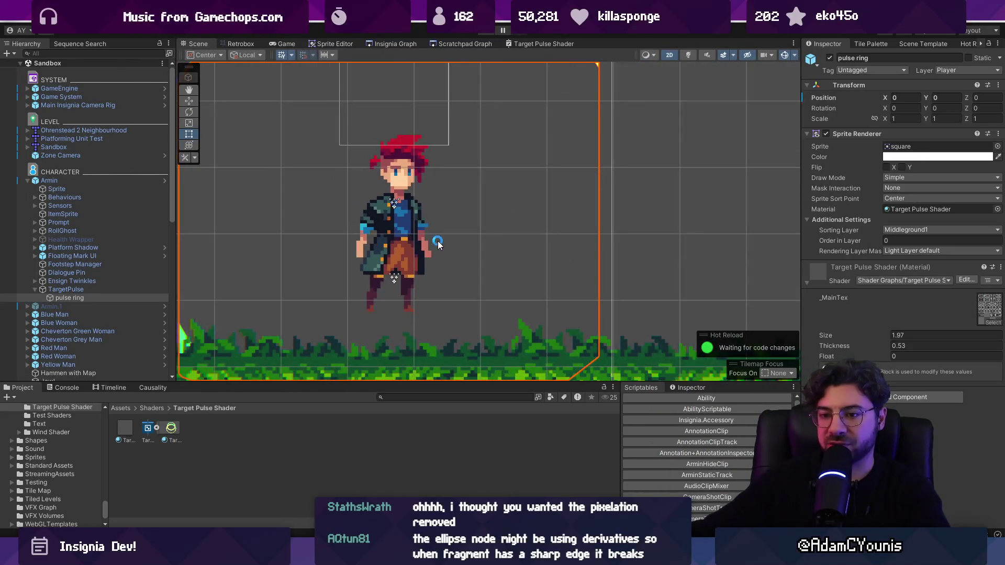
{"action": "left_click", "coordinate": [163, 428]}
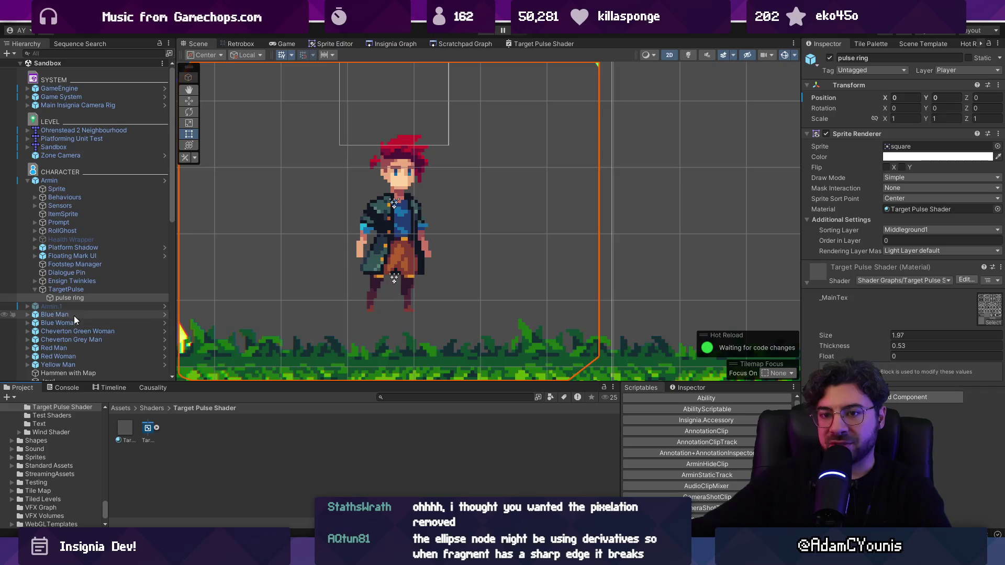
Deactivate the TargetPulse object inside the Armin prefab
{"action": "left_click", "coordinate": [78, 292]}
{"action": "left_click", "coordinate": [165, 180]}
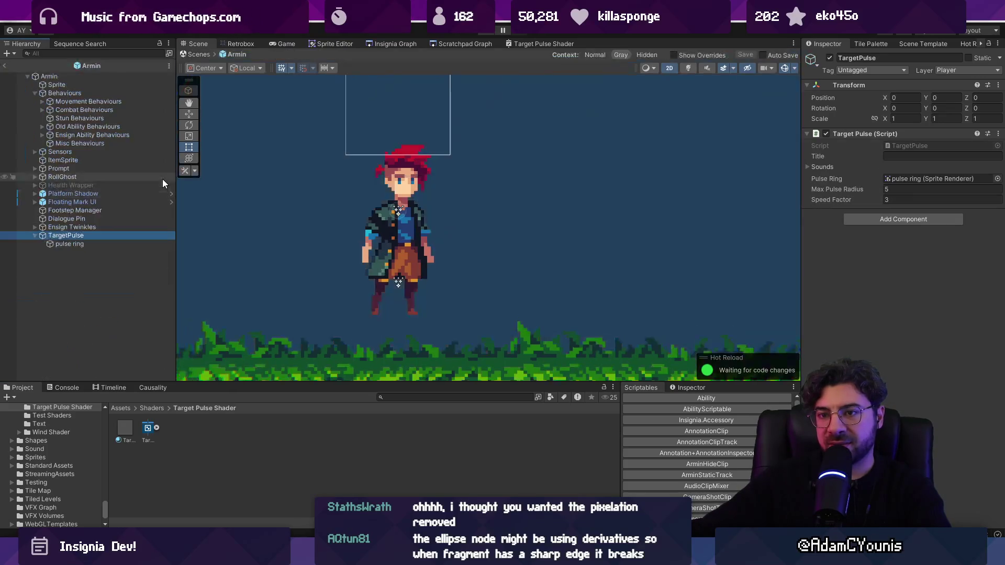
{"action": "left_click", "coordinate": [830, 58]}
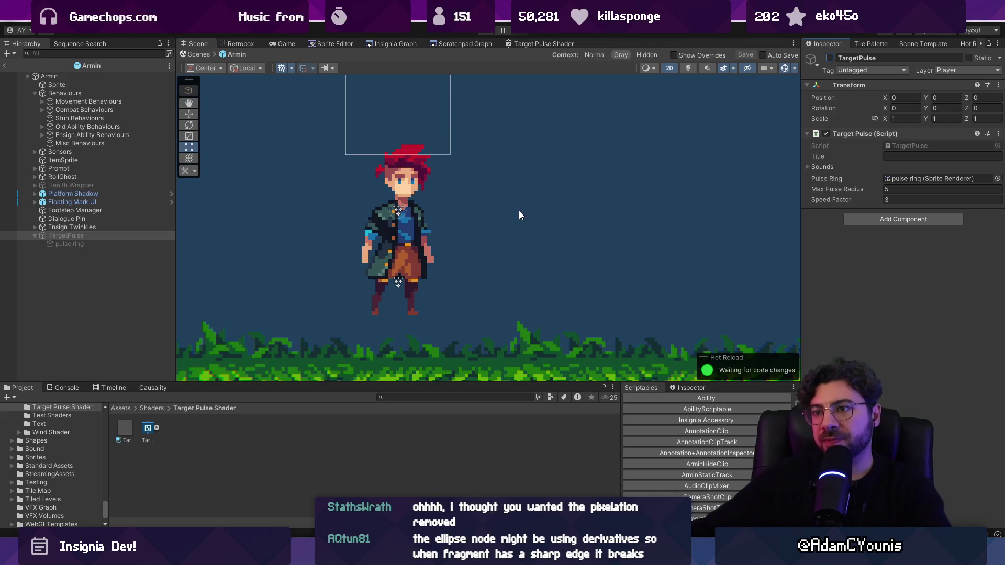
{"action": "scroll", "coordinate": [520, 211], "scroll_direction": "down", "scroll_amount": 3}
{"action": "left_click_drag", "start_coordinate": [495, 203], "coordinate": [504, 255]}
{"action": "scroll", "coordinate": [555, 259], "scroll_direction": "down", "scroll_amount": 3}
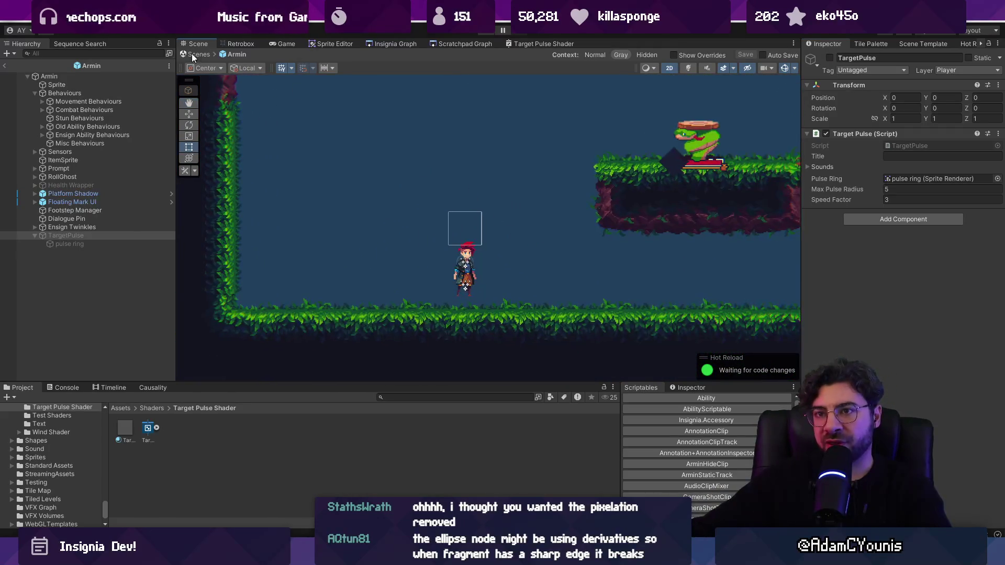
Exit Prefab Mode back to the Sandbox scene, then switch to the browser's game page
{"action": "left_click", "coordinate": [193, 54]}
{"action": "scroll", "coordinate": [467, 246], "scroll_direction": "up", "scroll_amount": 1}
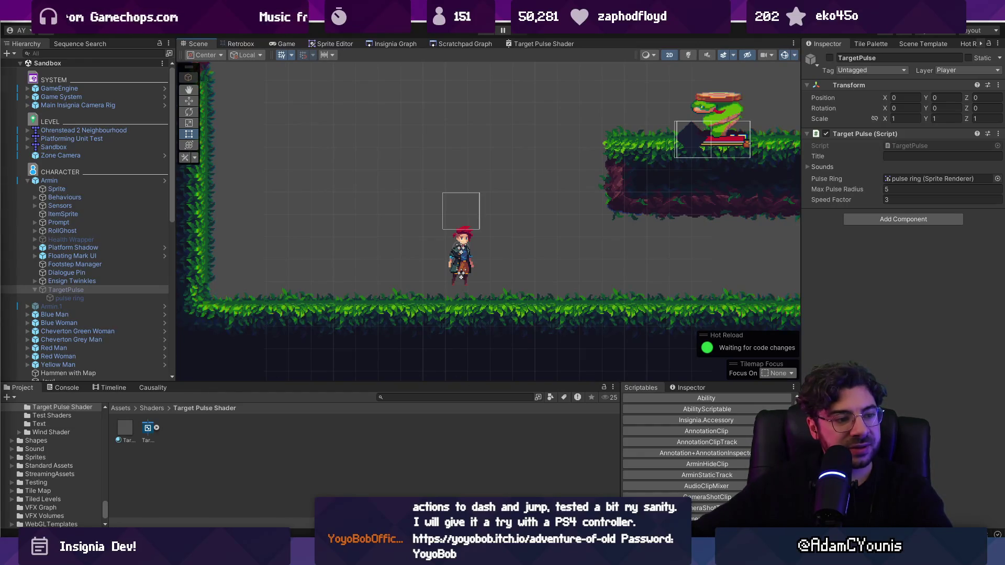
{"action": "key", "text": "alt+Tab"}
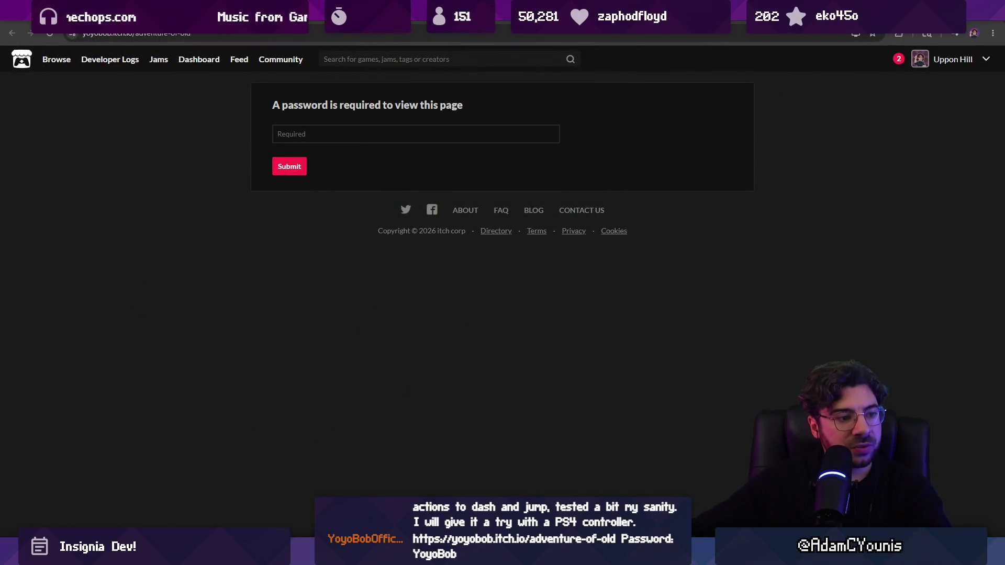
Submit the page password to unlock the game and dismiss the save-password prompt
{"action": "left_click", "coordinate": [398, 126]}
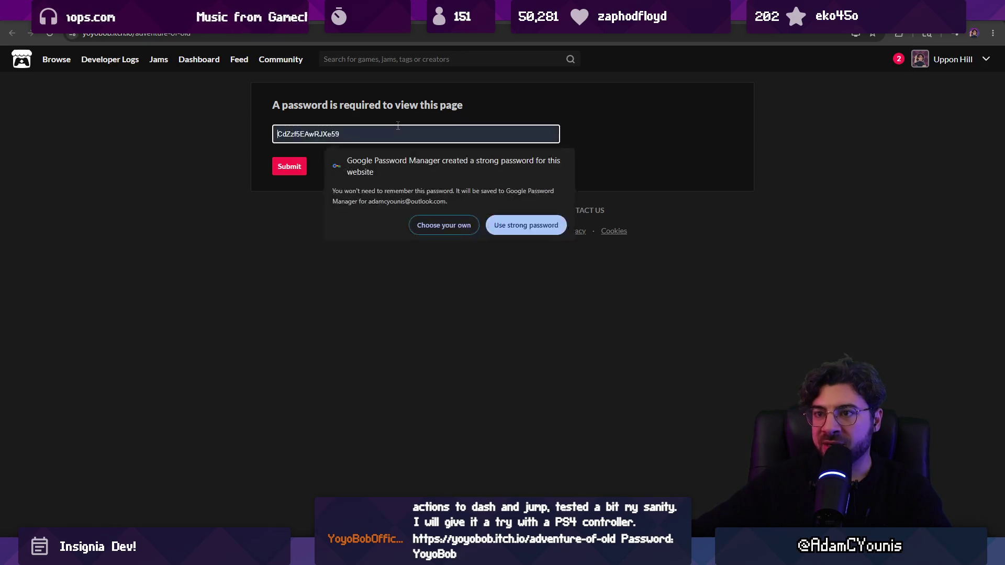
{"action": "key", "text": "Escape"}
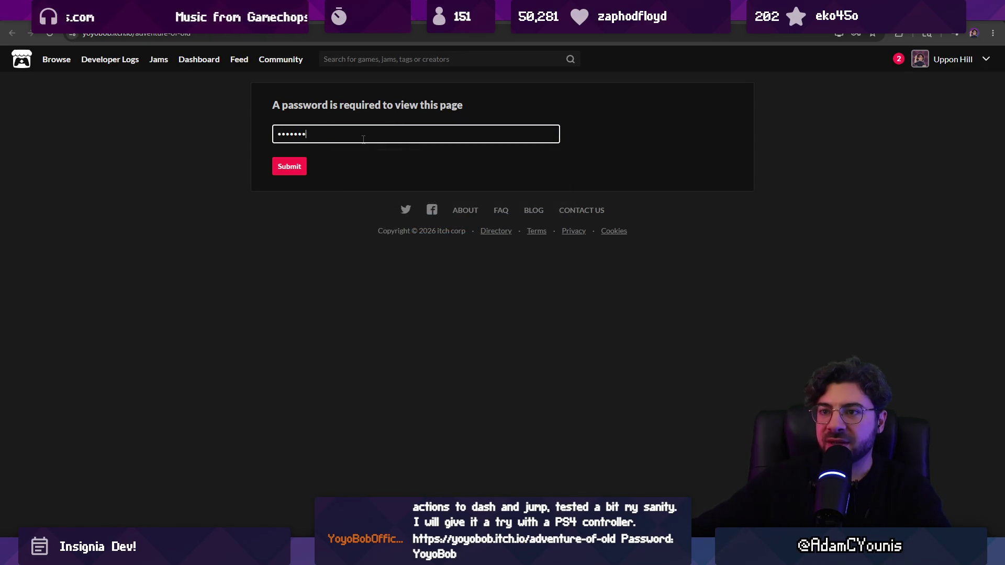
{"action": "key", "text": "Return"}
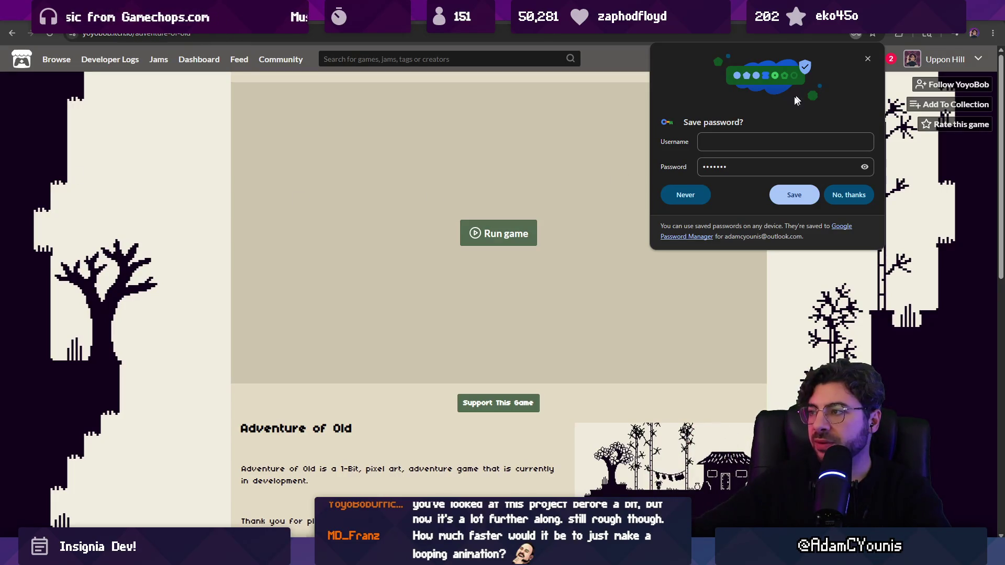
{"action": "left_click", "coordinate": [867, 59]}
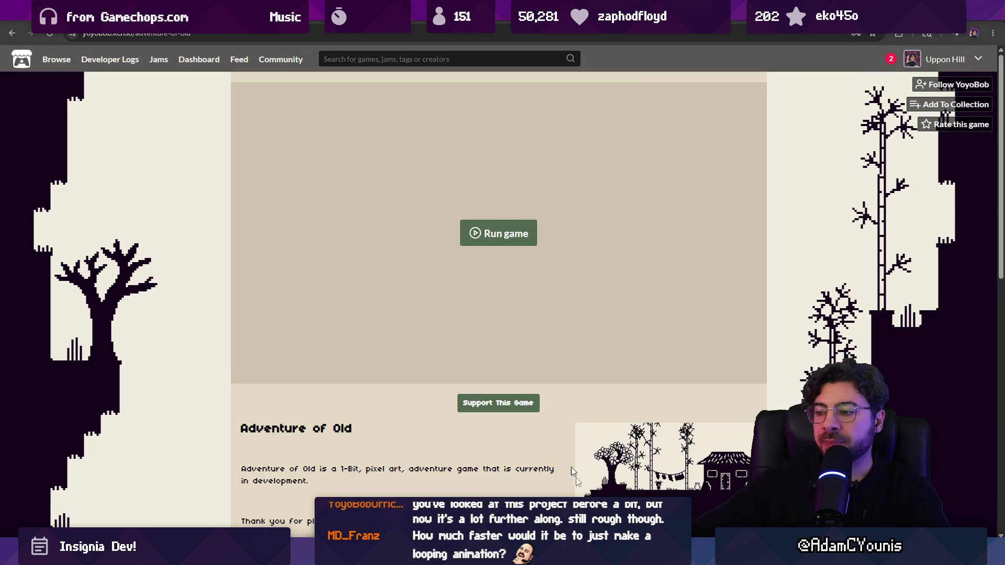
Pause the background music and launch the game full screen
{"action": "key", "text": "alt+Tab"}
{"action": "left_click", "coordinate": [471, 466]}
{"action": "key", "text": "alt+Tab"}
{"action": "left_click", "coordinate": [754, 371]}
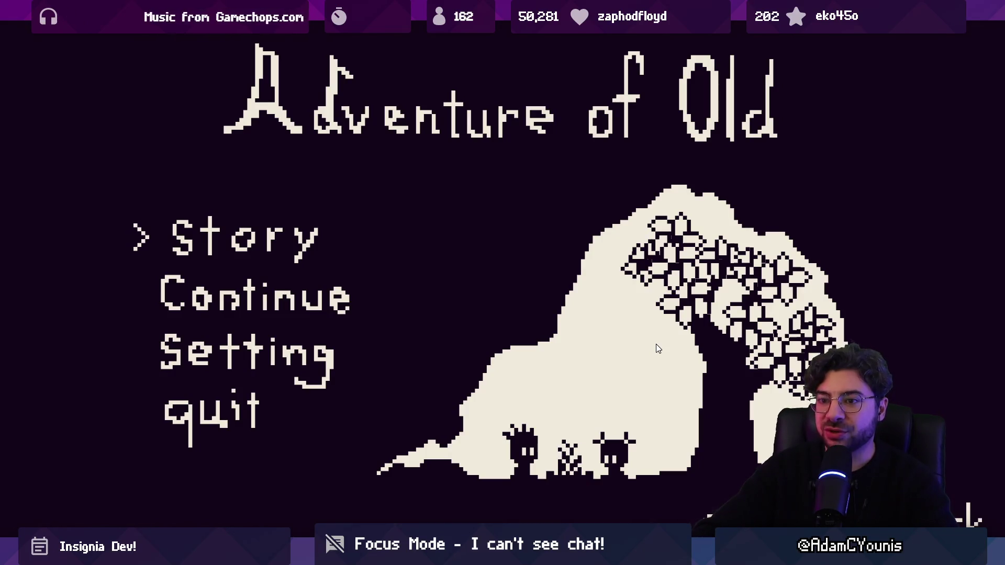
Choose Story on the title menu and start a new game in save slot A
{"action": "key", "text": "Down"}
{"action": "key", "text": "Up"}
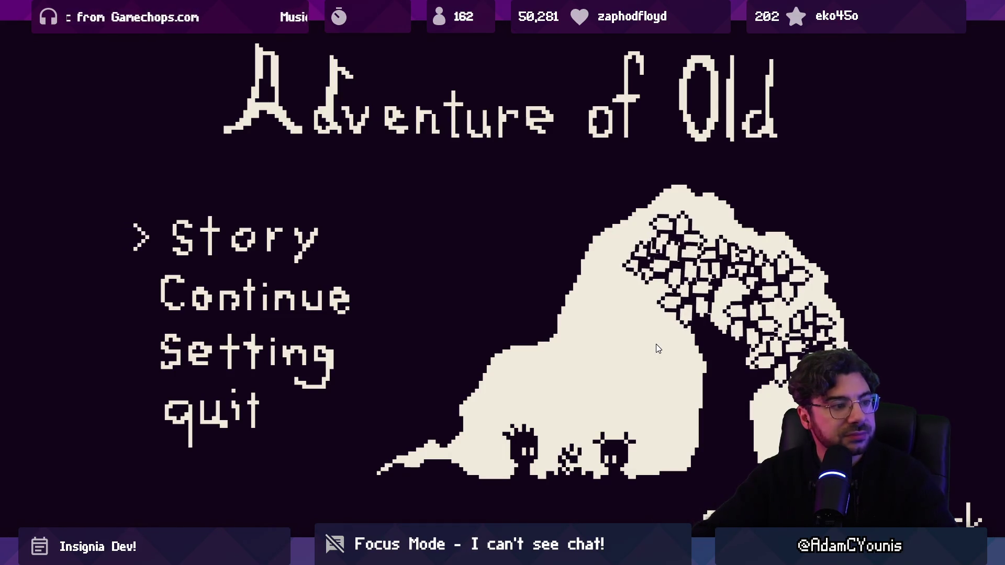
{"action": "key", "text": "Return"}
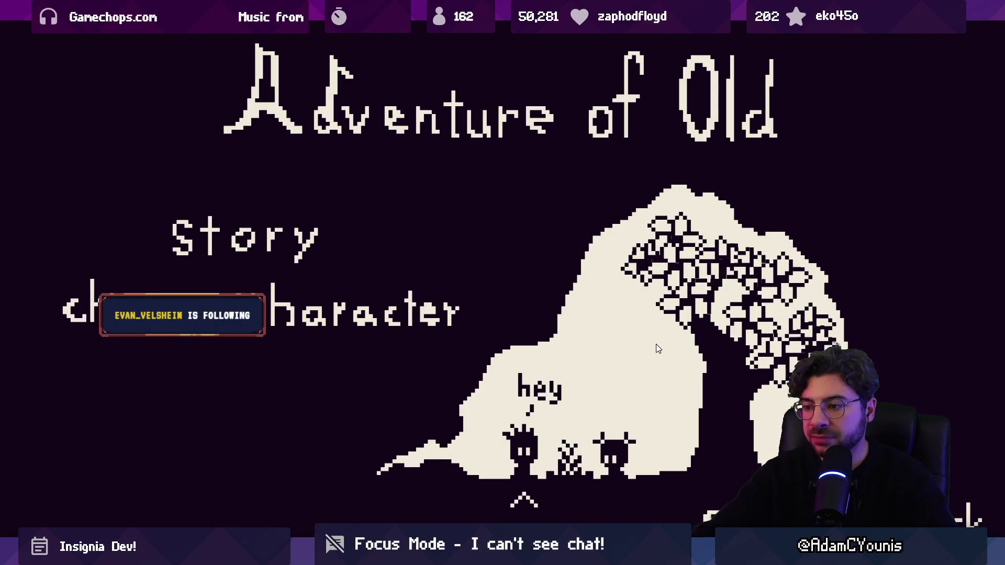
{"action": "key", "text": "Return"}
{"action": "key", "text": "Right"}
{"action": "key", "text": "Left"}
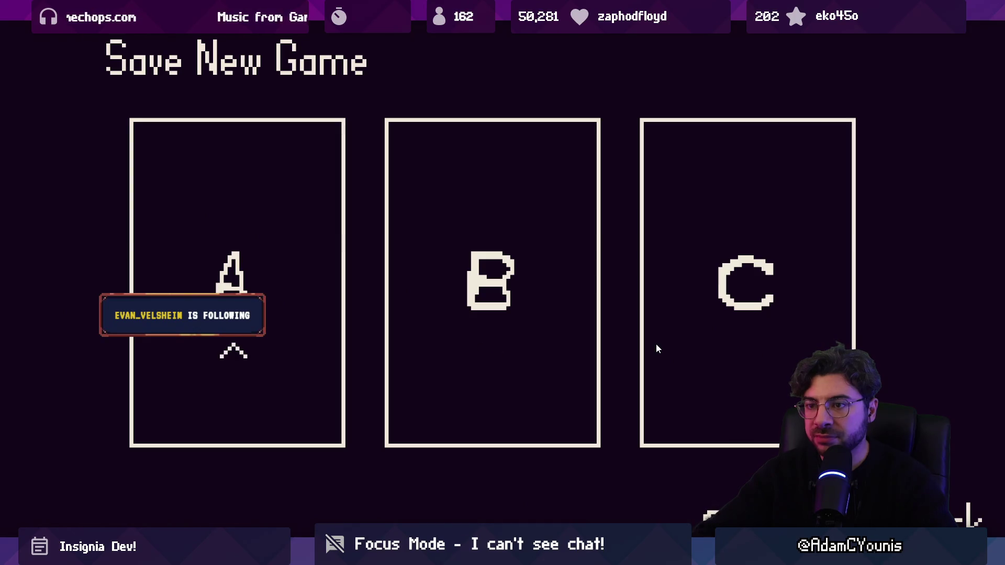
{"action": "key", "text": "Return"}
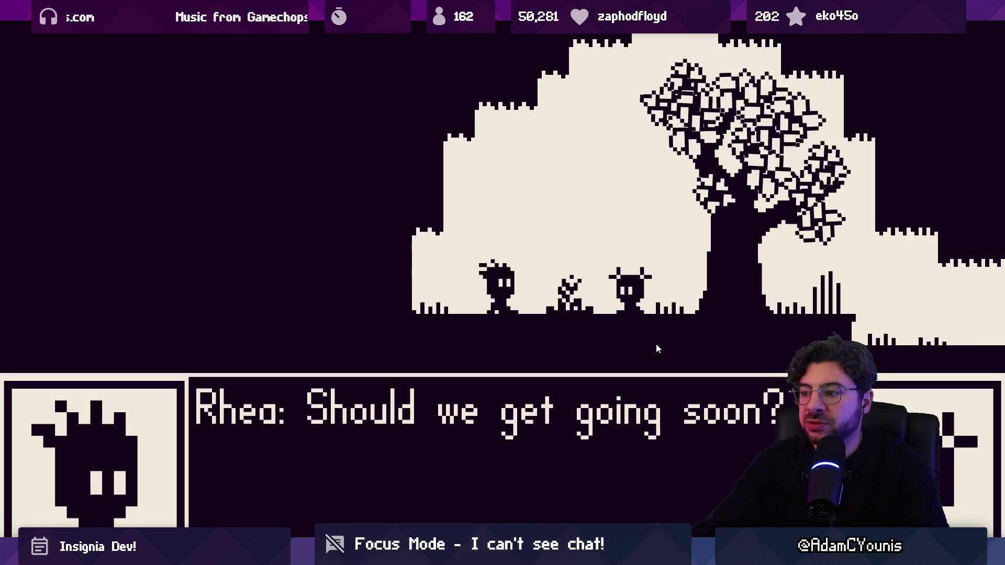
Advance through each line of Rhea and Ren's opening forest conversation
{"action": "key", "text": "space"}
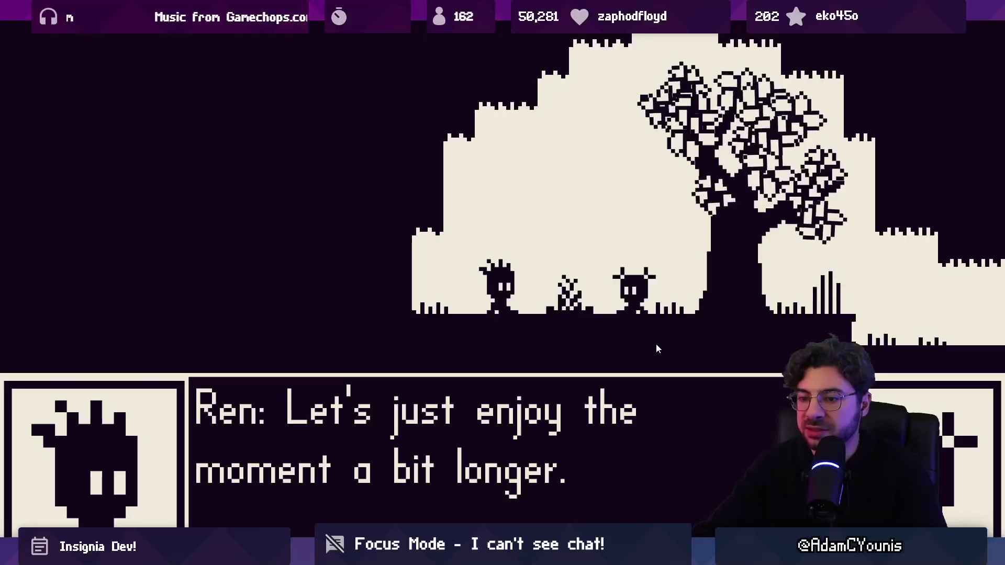
{"action": "key", "text": "space"}
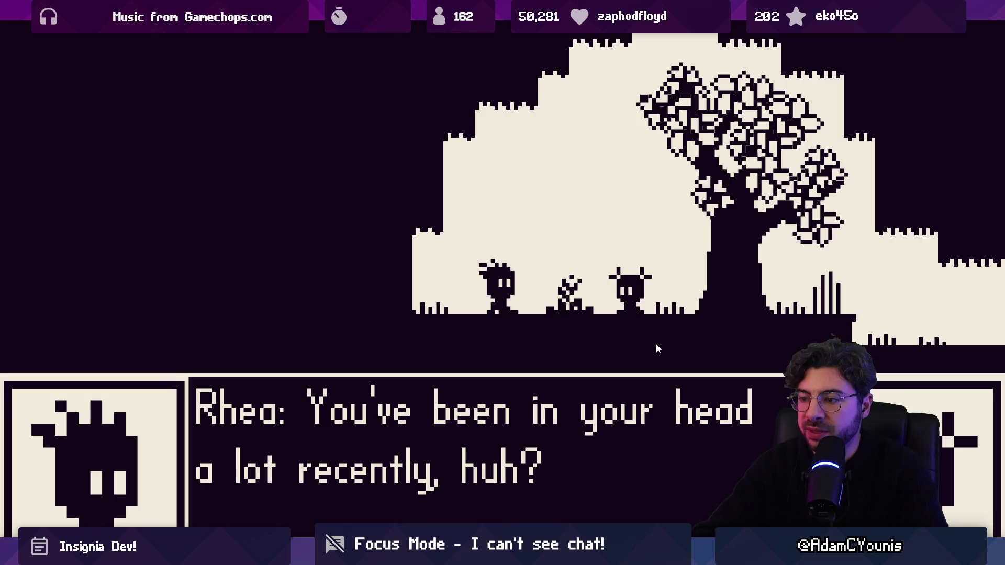
{"action": "key", "text": "space"}
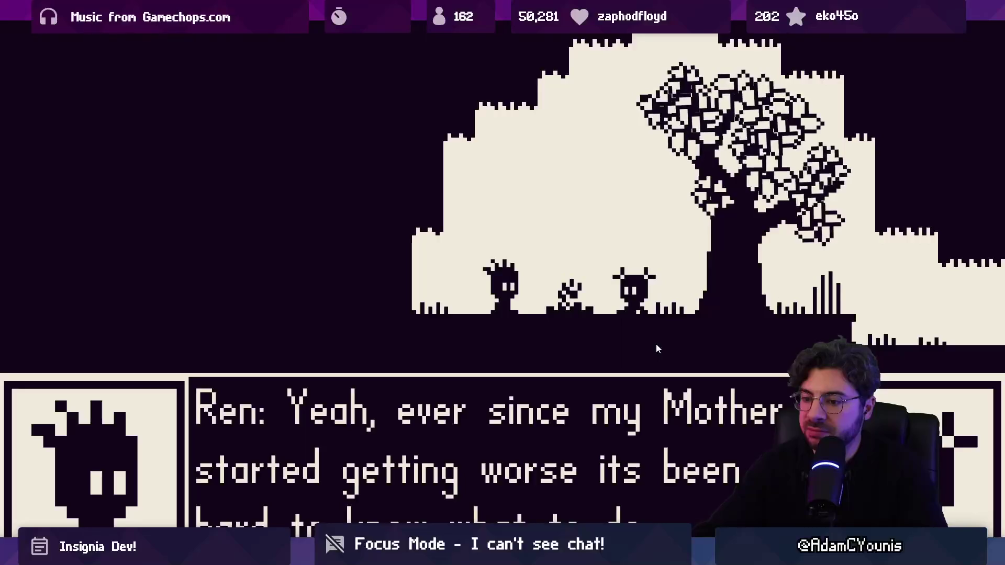
{"action": "key", "text": "space"}
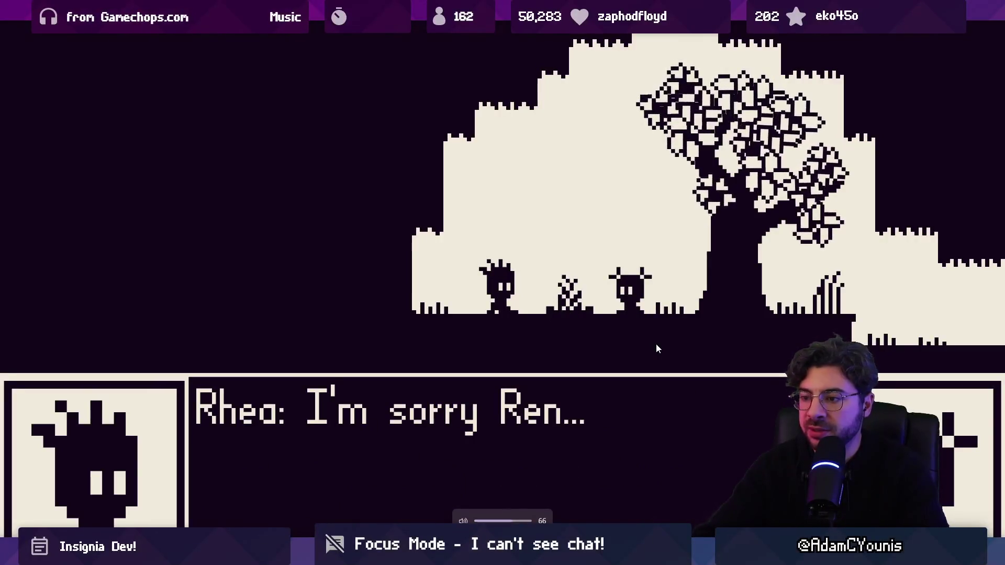
{"action": "key", "text": "space"}
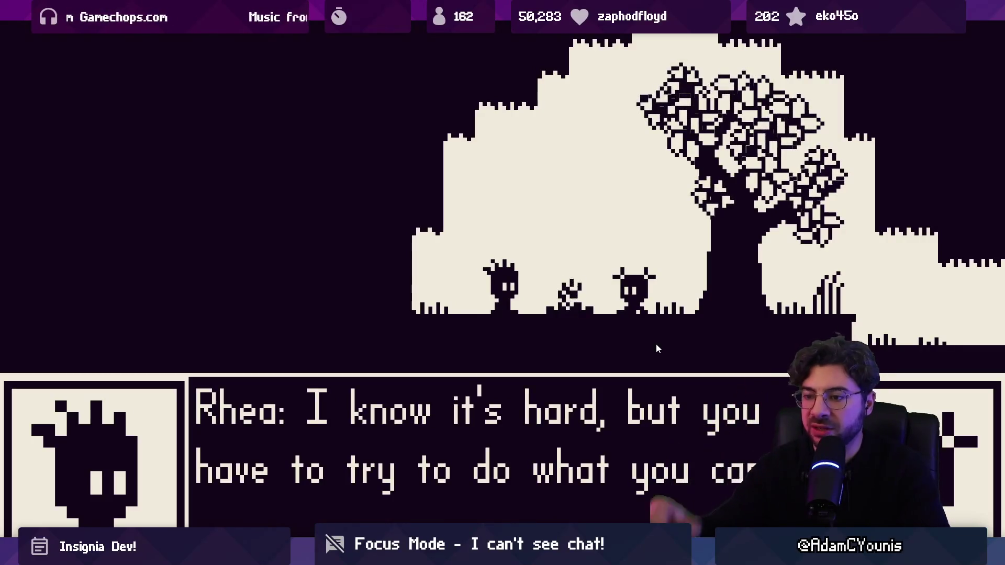
{"action": "key", "text": "space"}
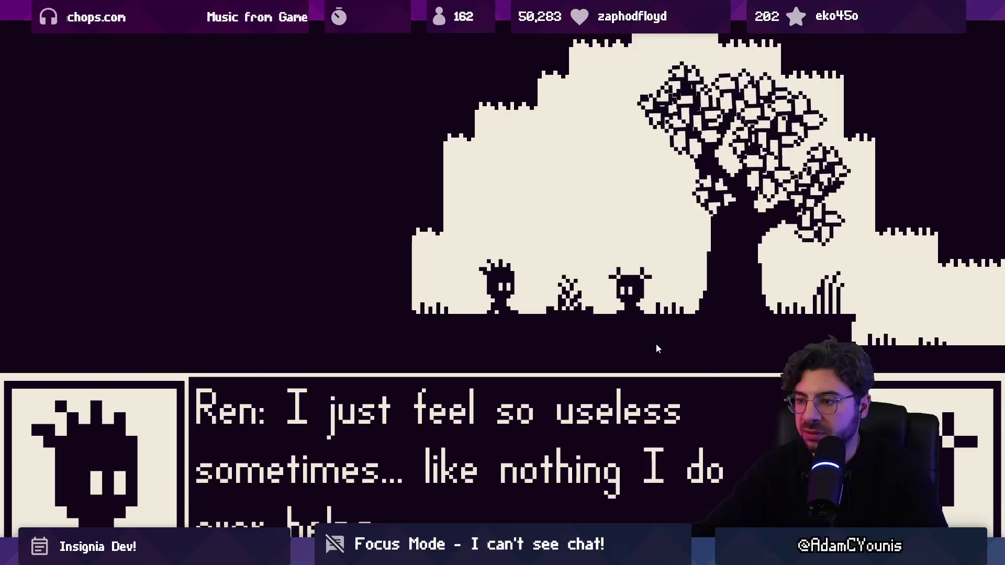
{"action": "key", "text": "space"}
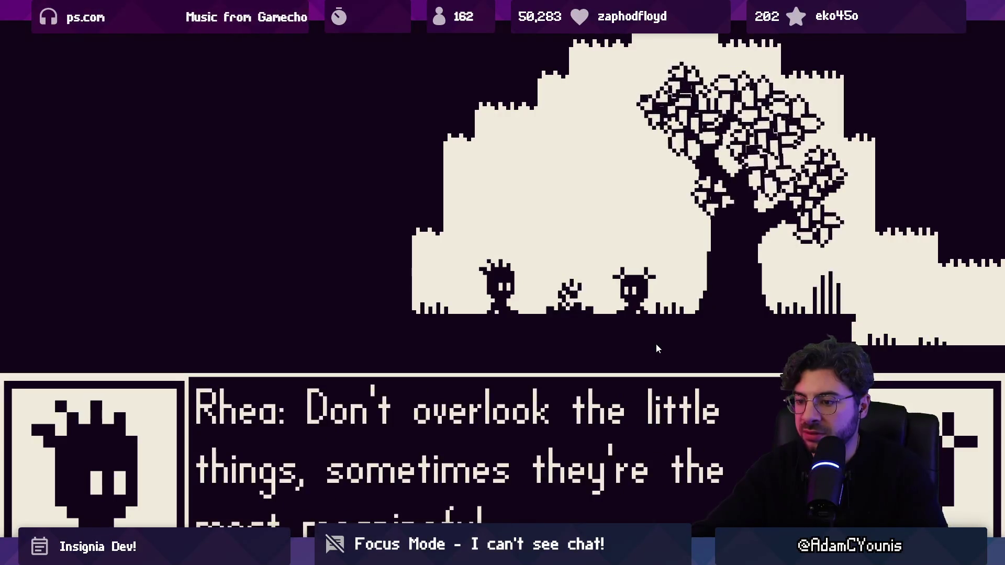
{"action": "key", "text": "space"}
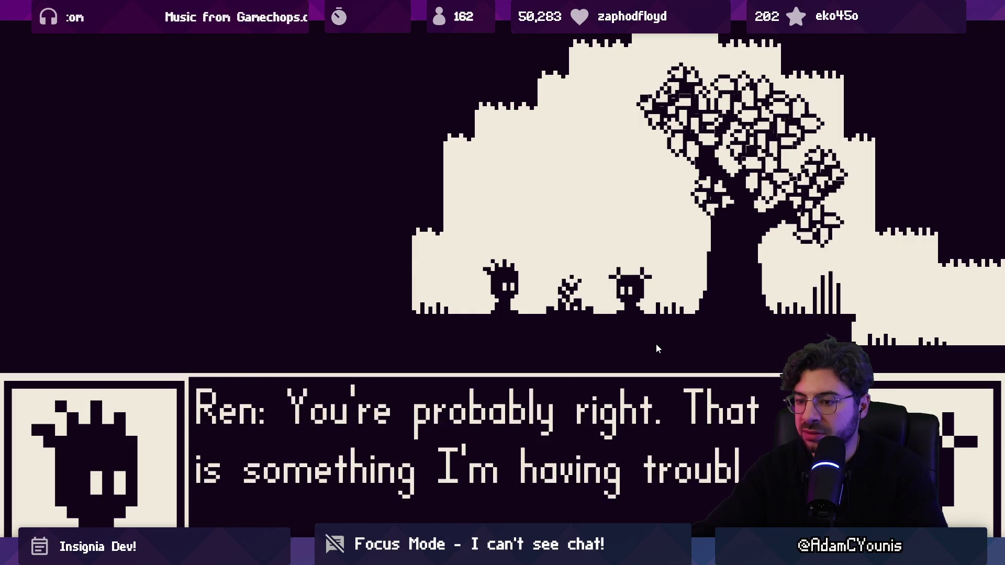
{"action": "key", "text": "space"}
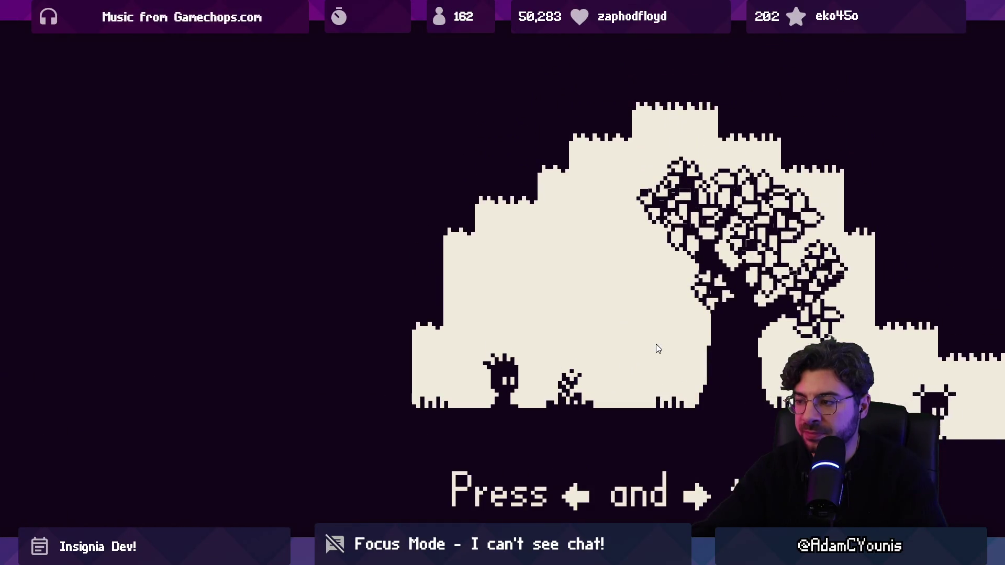
Walk right past the tree and start jumping up the stepped hills
{"action": "key", "text": "Right"}
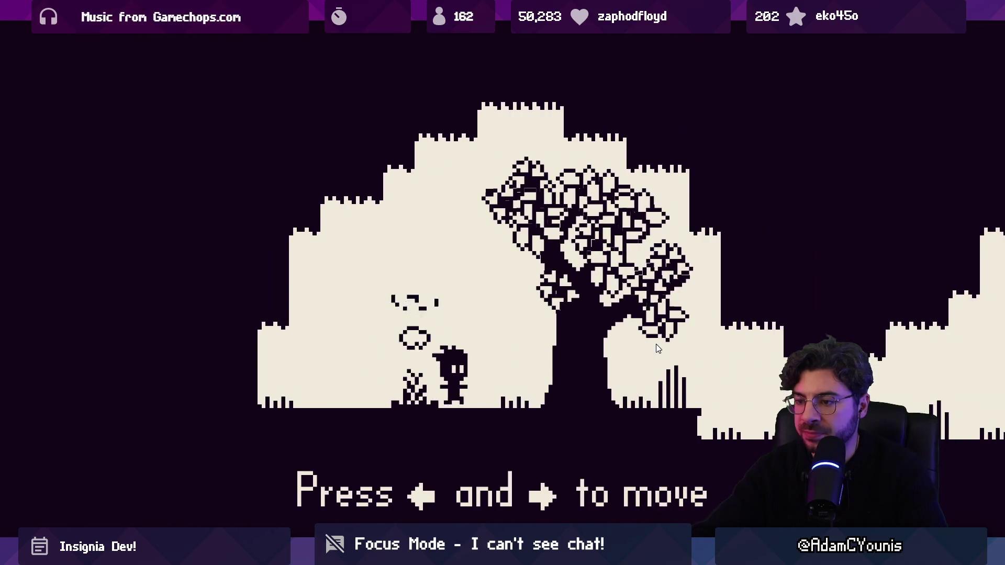
{"action": "key", "text": "Right"}
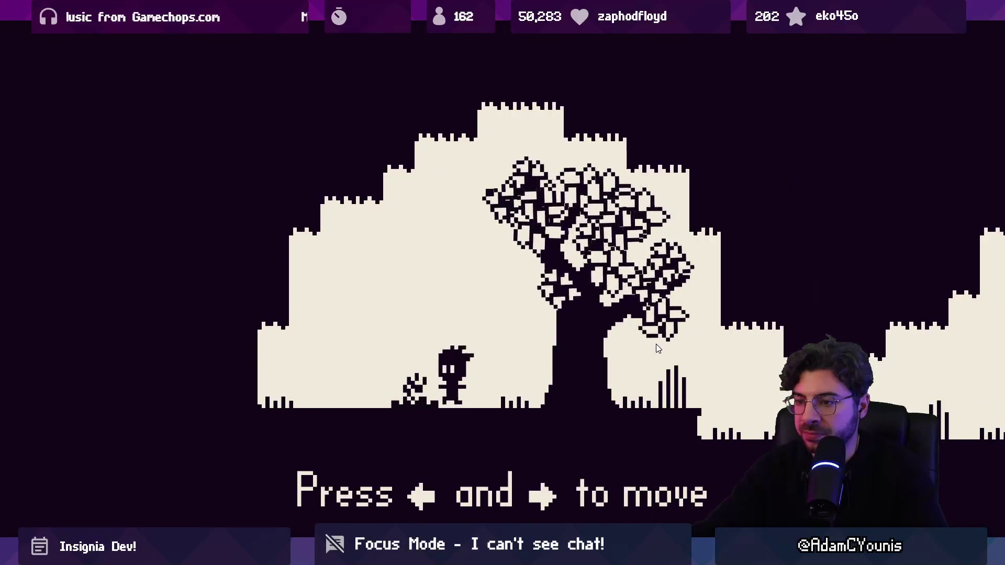
{"action": "key", "text": "Right"}
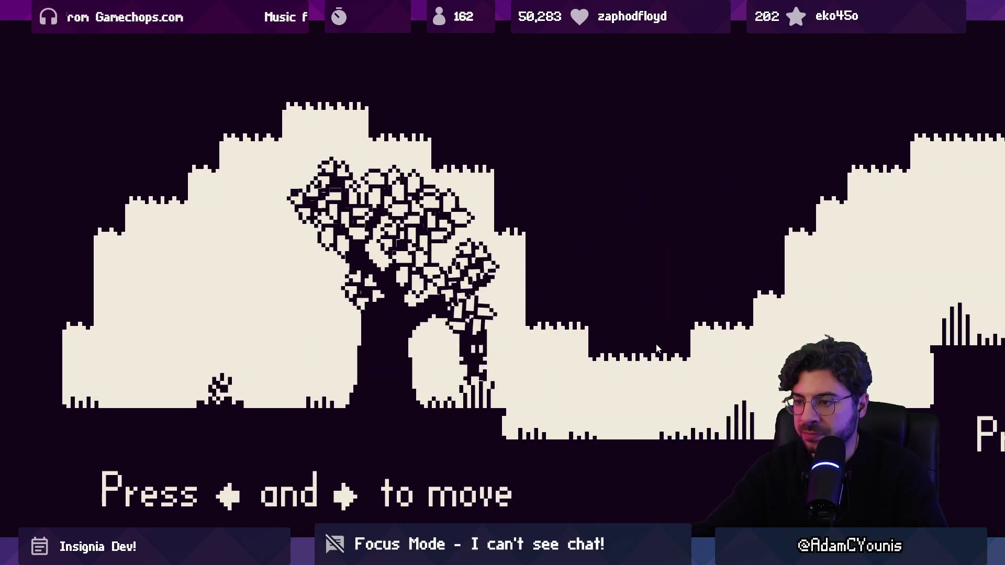
{"action": "key", "text": "Right"}
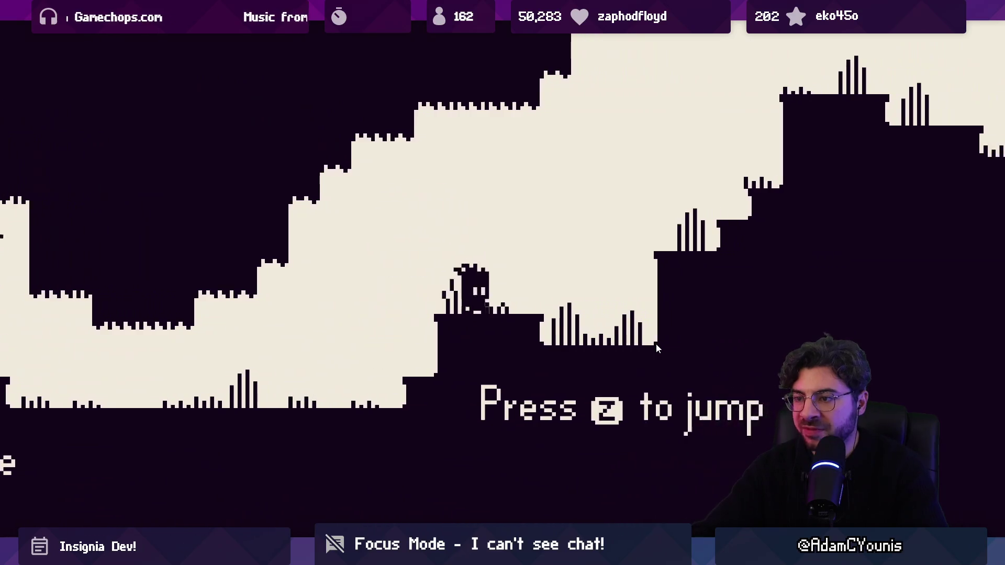
{"action": "key", "text": "Left"}
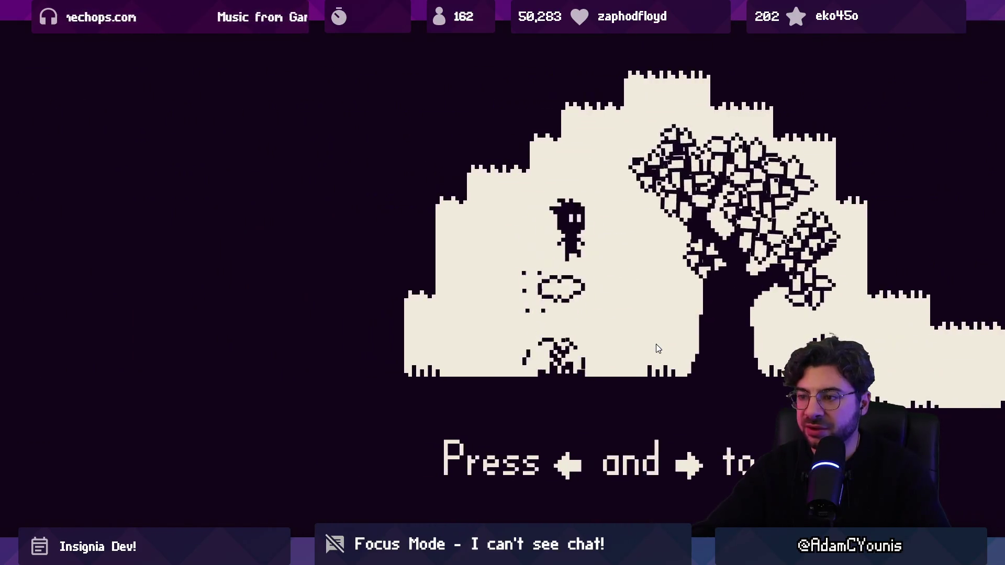
{"action": "key", "text": "Right"}
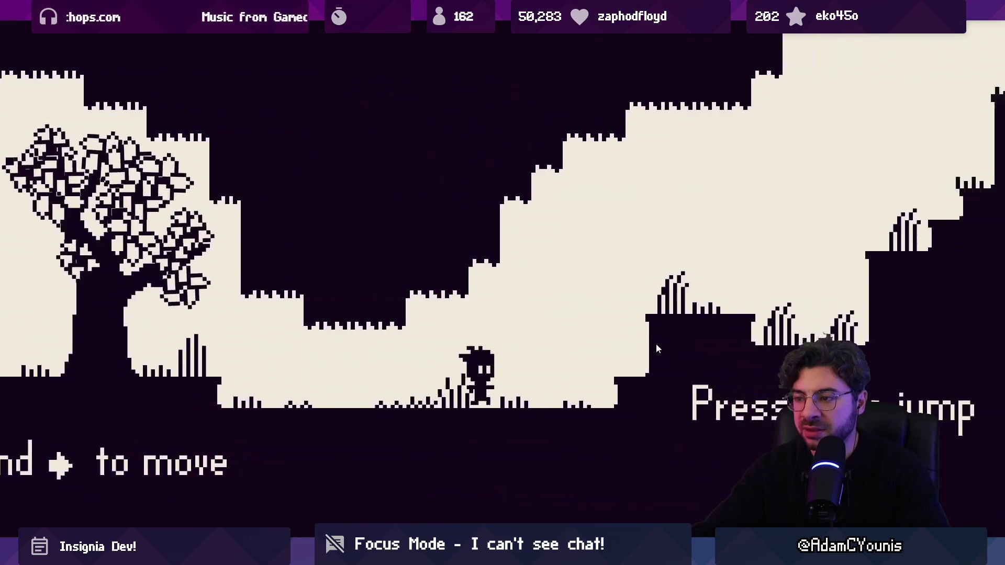
{"action": "key", "text": "Right"}
{"action": "key", "text": "z"}
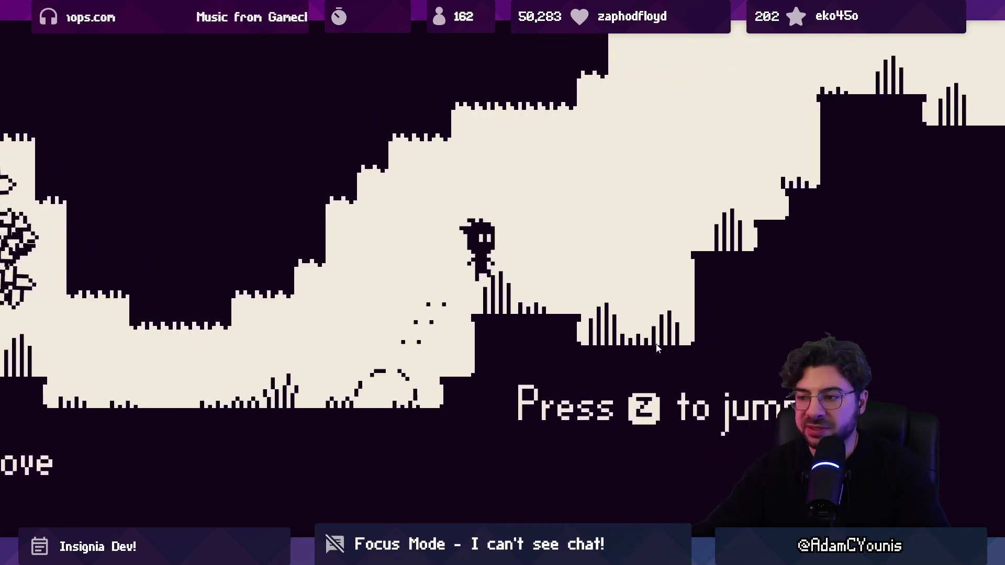
{"action": "key", "text": "z"}
{"action": "key", "text": "Left"}
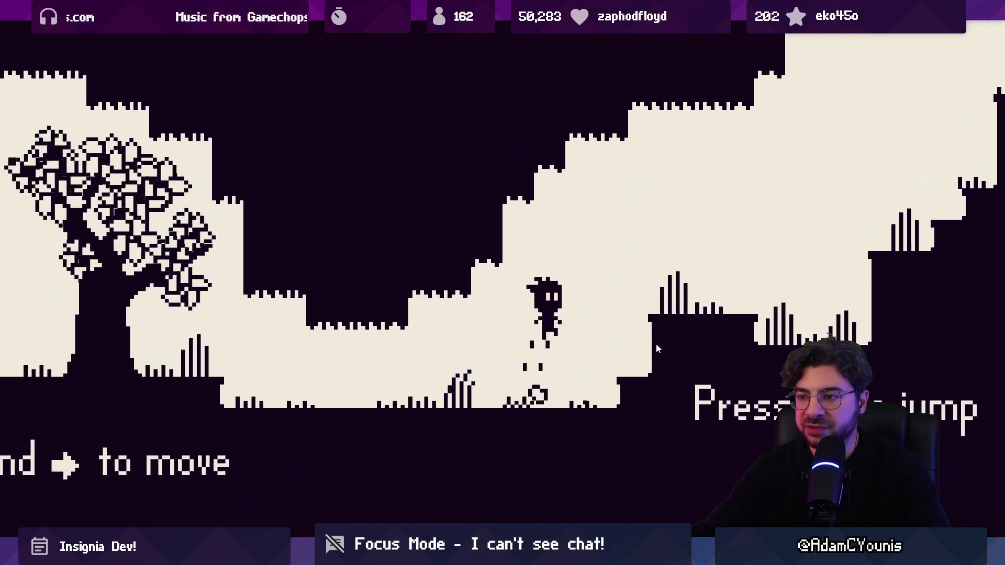
{"action": "key", "text": "Right"}
Climb the ledges to the right with repeated jumps
{"action": "key", "text": "z"}
{"action": "key", "text": "Left"}
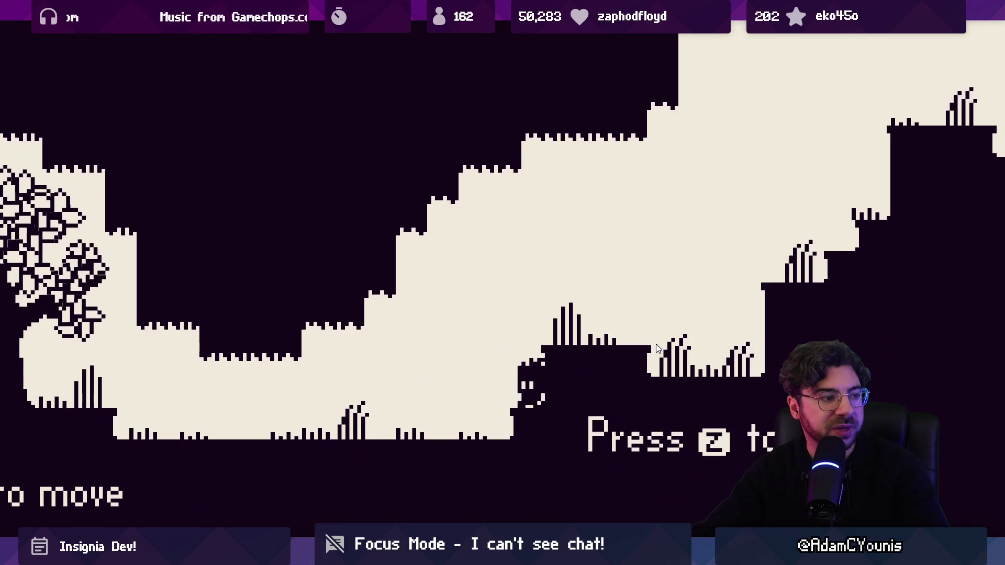
{"action": "key", "text": "Right"}
{"action": "key", "text": "z"}
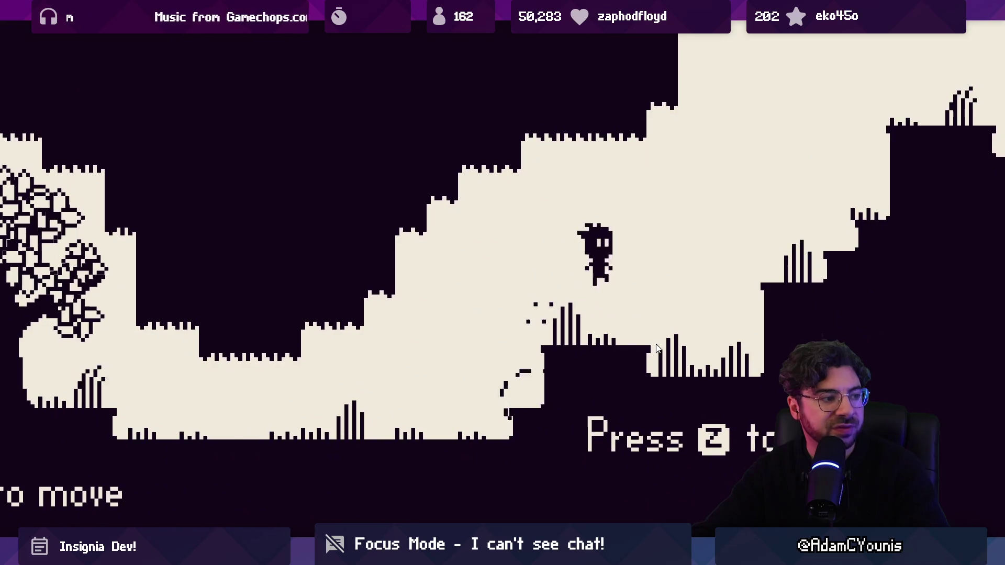
{"action": "key", "text": "Left"}
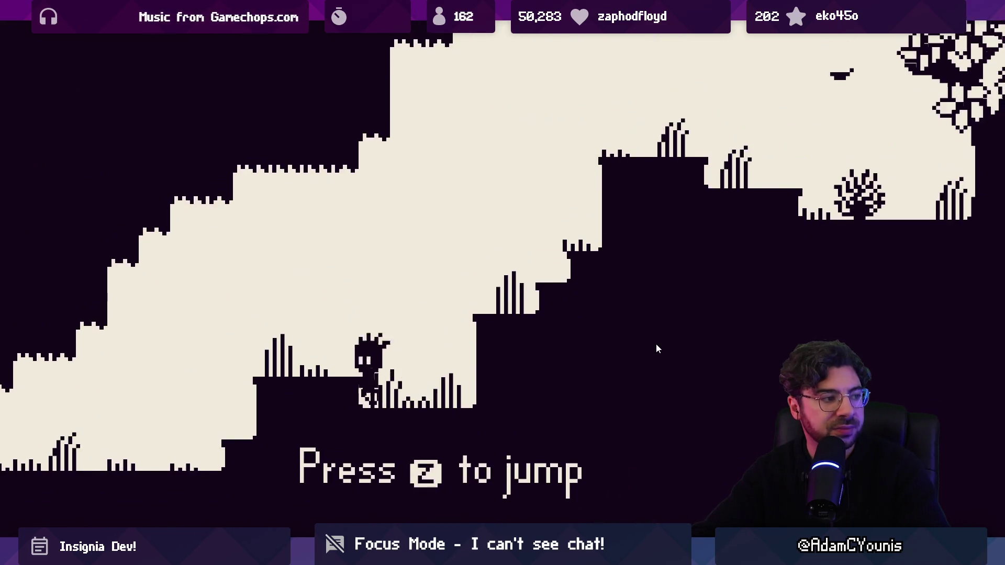
{"action": "key", "text": "Left"}
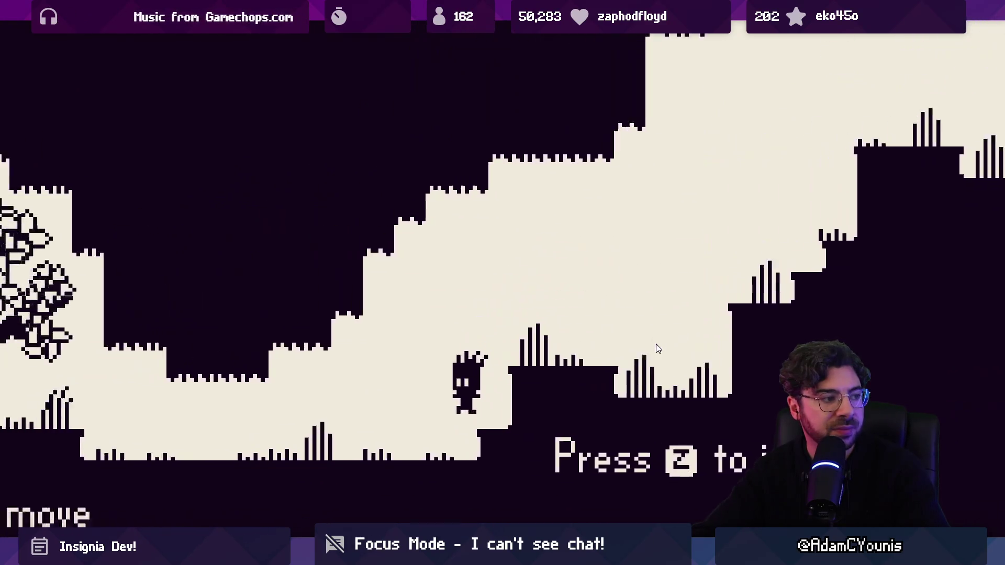
{"action": "key", "text": "Right"}
{"action": "key", "text": "z"}
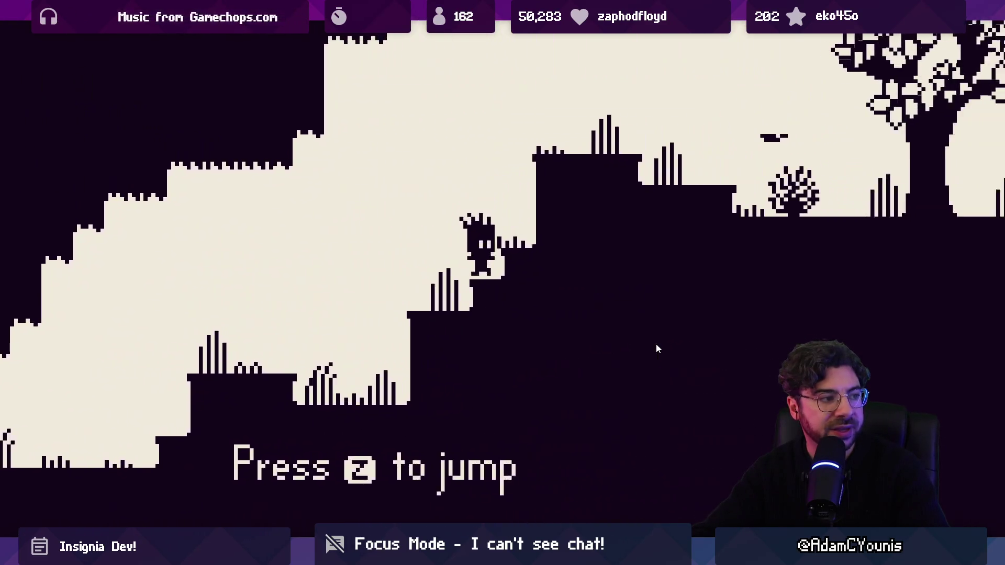
{"action": "key", "text": "Left"}
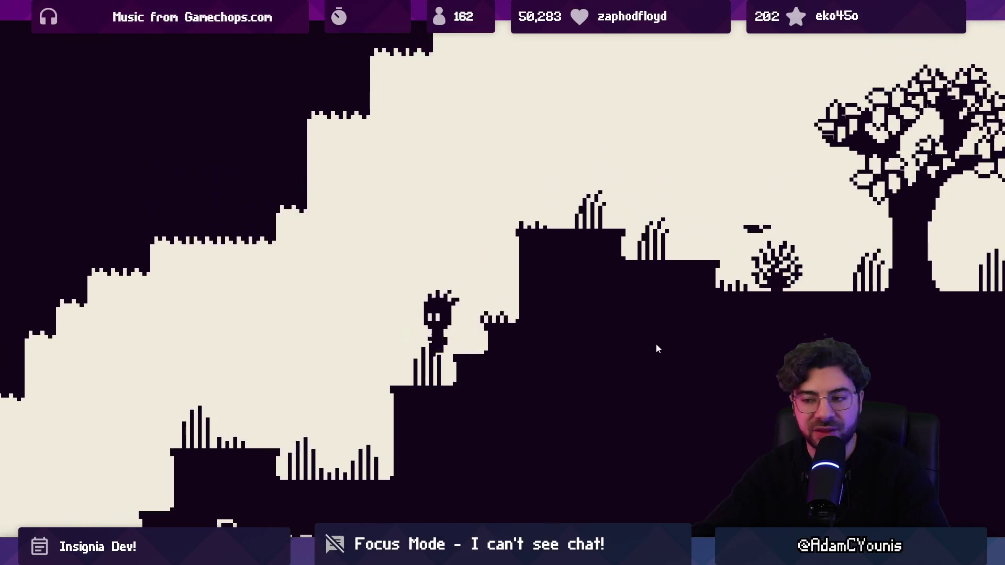
{"action": "key", "text": "z"}
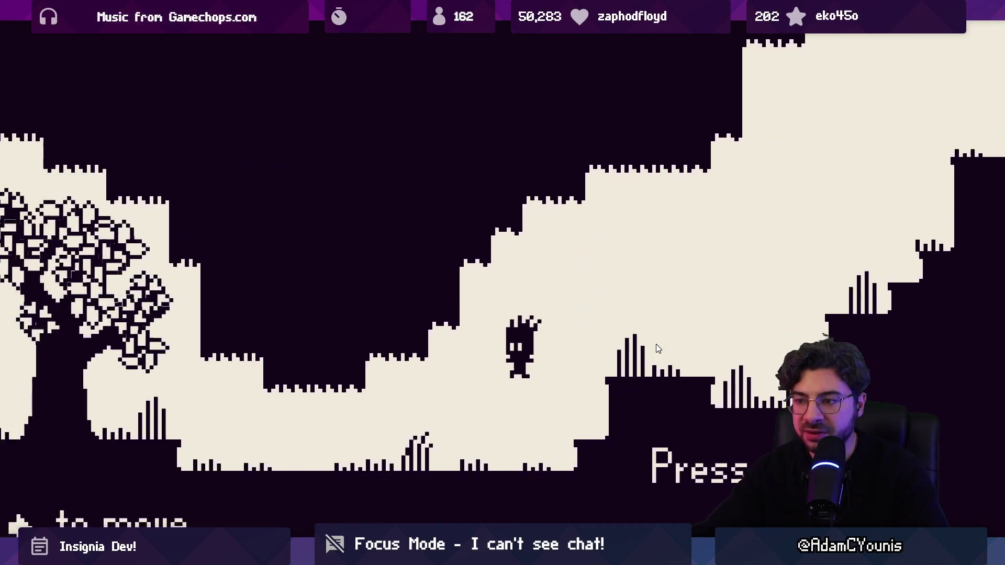
{"action": "key", "text": "Right"}
{"action": "key", "text": "z"}
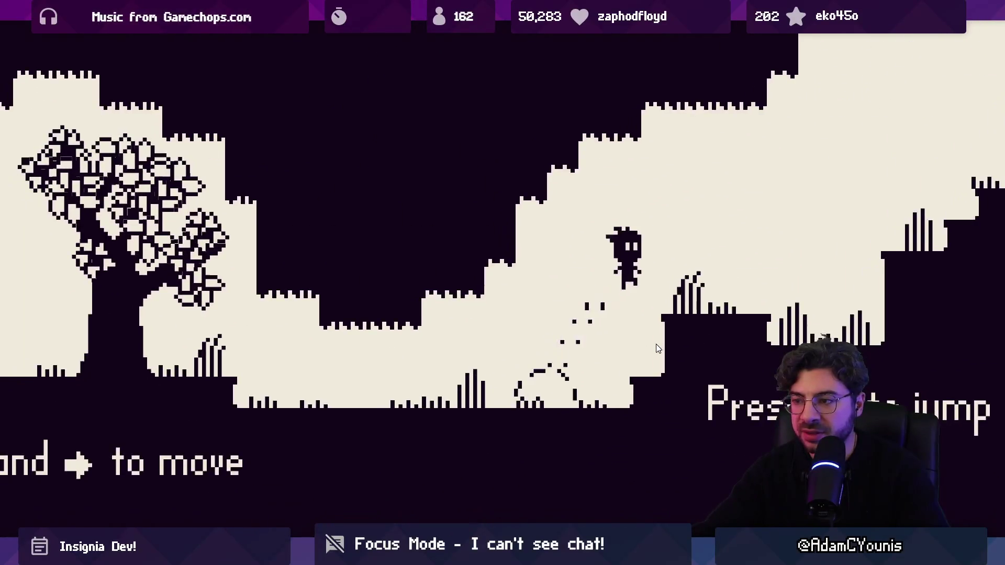
{"action": "key", "text": "z"}
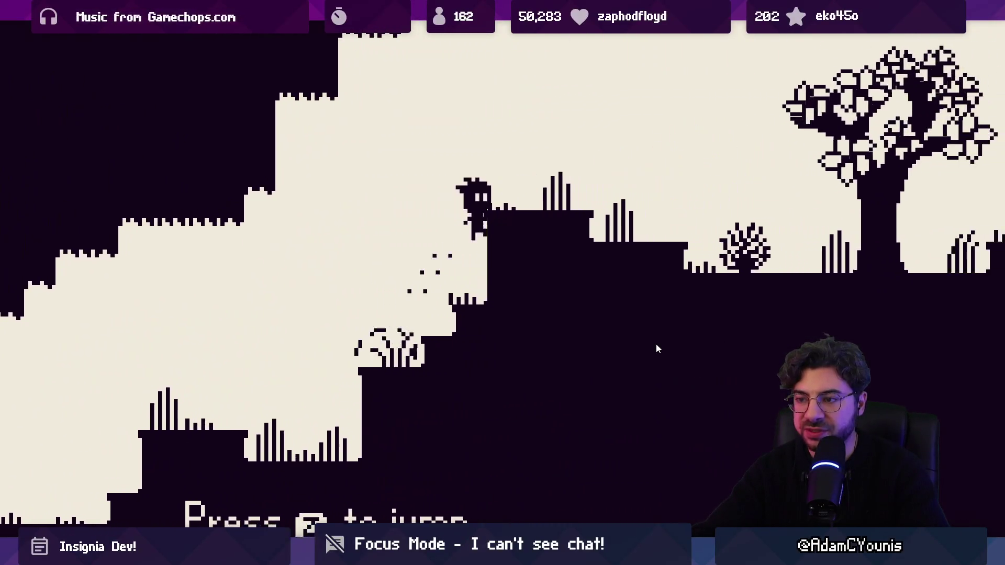
{"action": "key", "text": "Right"}
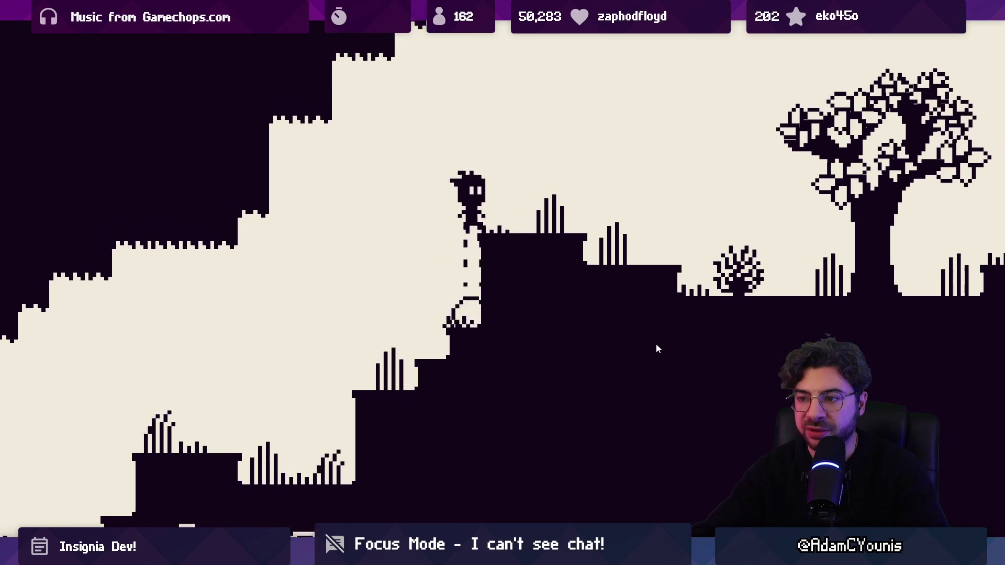
{"action": "key", "text": "z"}
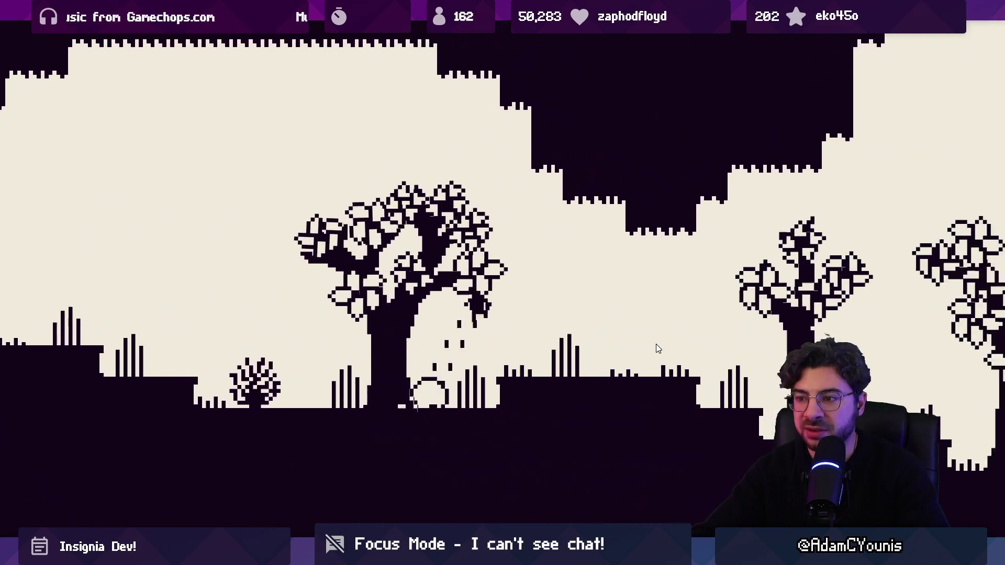
Run past the big tree, drop into the new area and head left to the flower
{"action": "key", "text": "Right"}
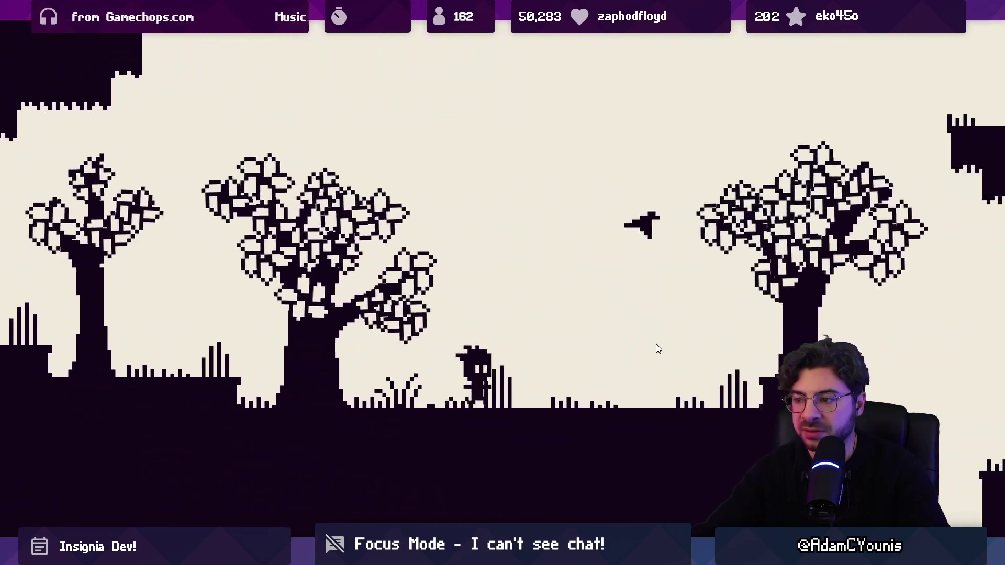
{"action": "key", "text": "Right"}
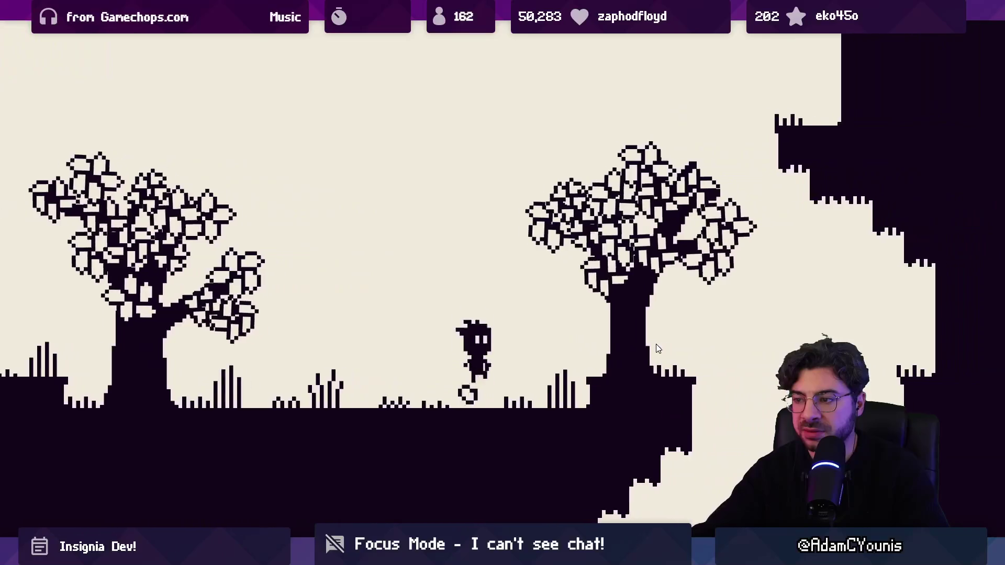
{"action": "key", "text": "Left"}
{"action": "key", "text": "z"}
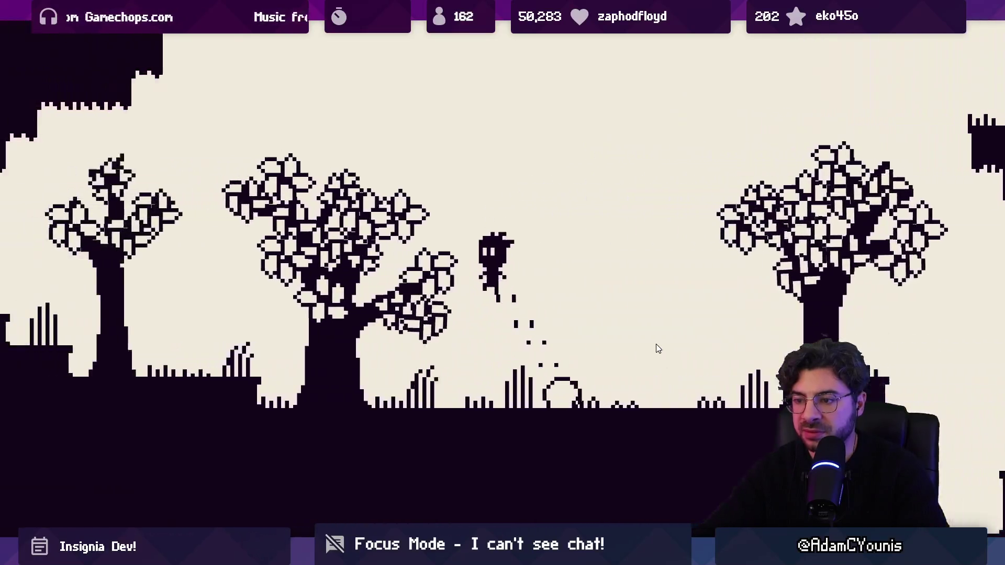
{"action": "key", "text": "Right"}
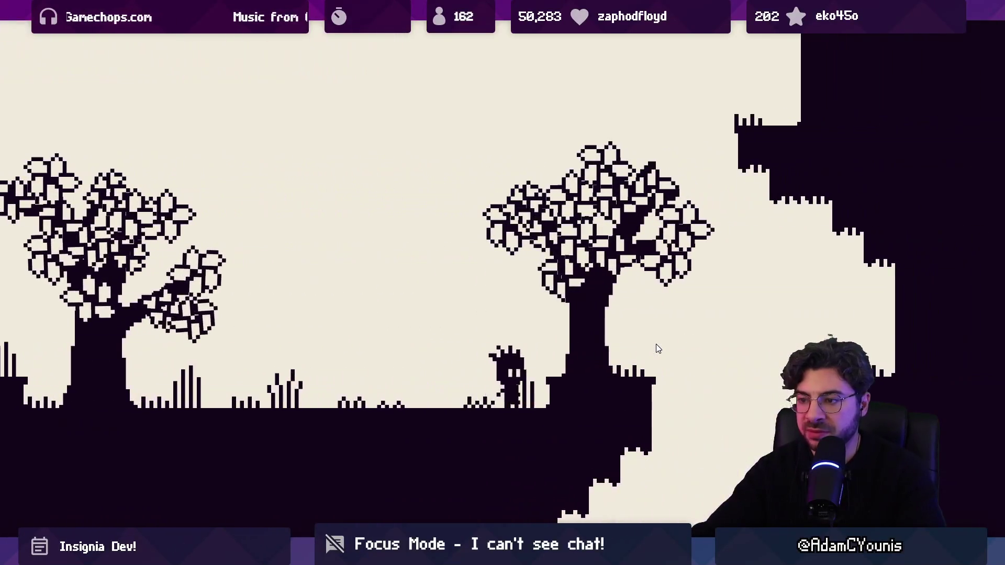
{"action": "key", "text": "z"}
{"action": "key", "text": "Right"}
{"action": "key", "text": "Left"}
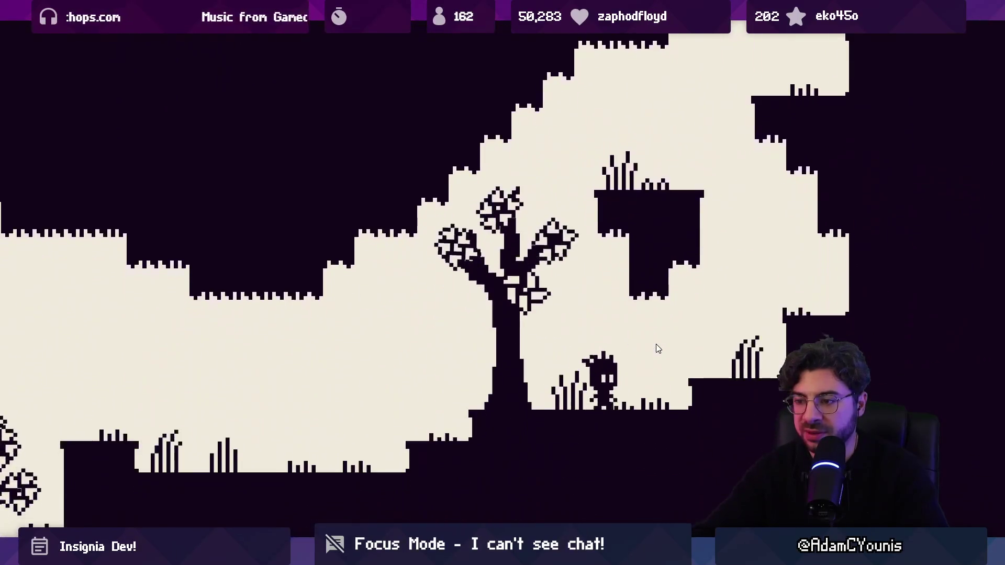
{"action": "key", "text": "Left"}
{"action": "key", "text": "z"}
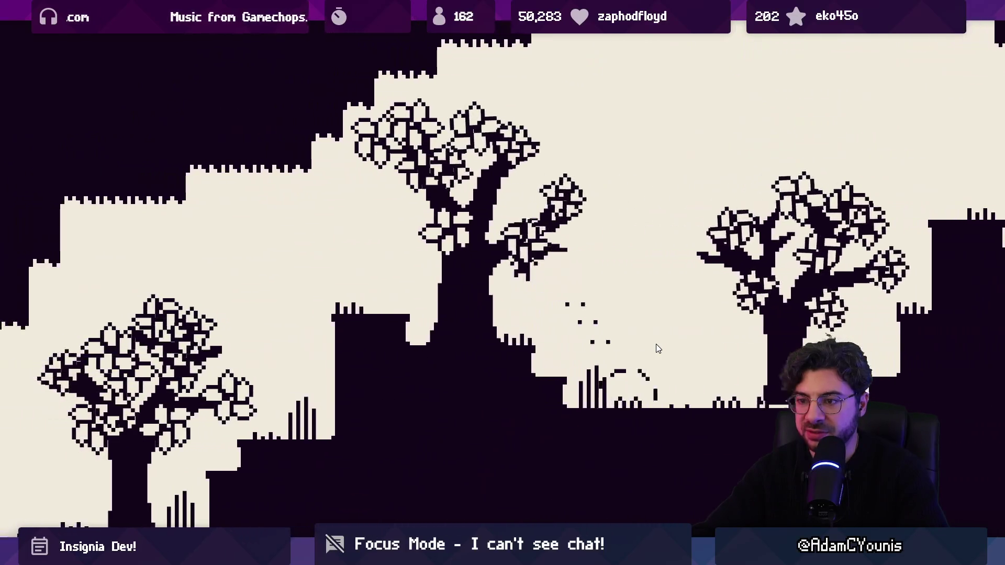
{"action": "key", "text": "Left"}
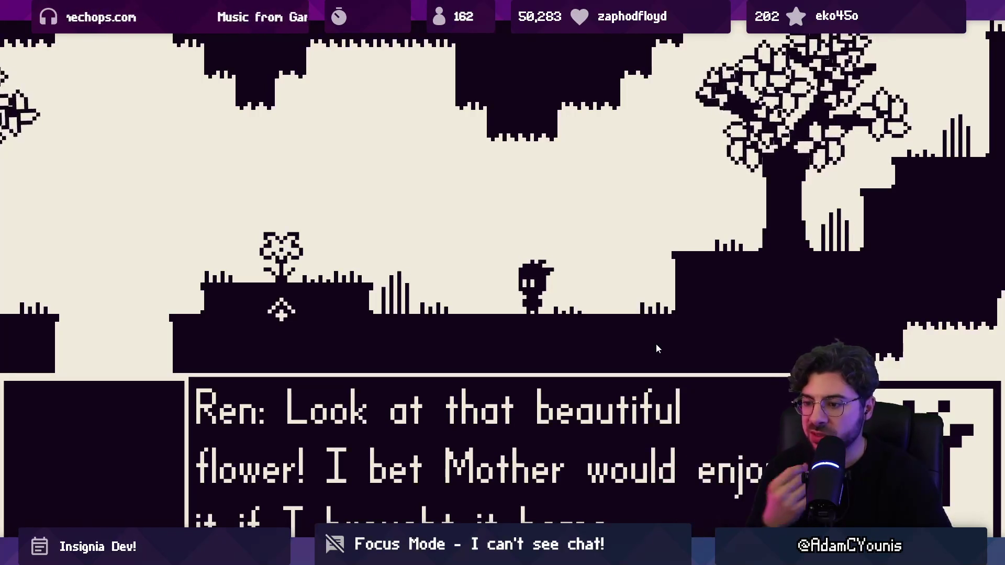
Dismiss the flower dialogue, jump onto its platform and pick up the flower
{"action": "key", "text": "space"}
{"action": "key", "text": "Left"}
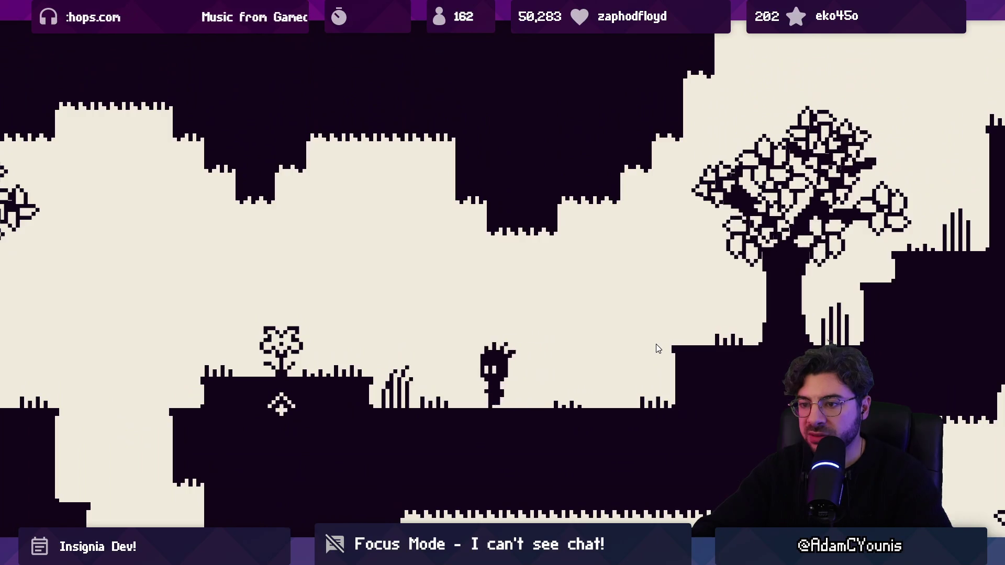
{"action": "key", "text": "space"}
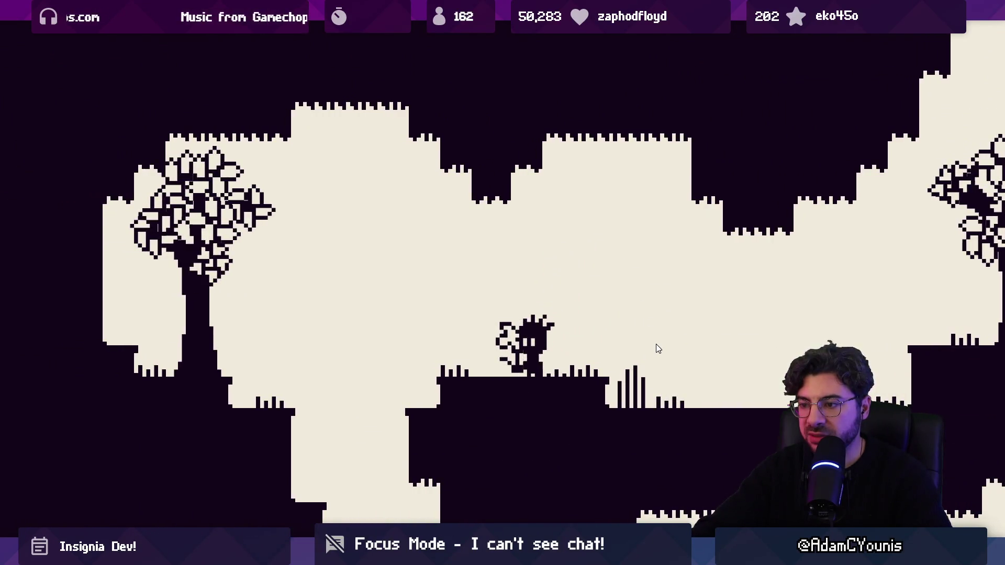
{"action": "key", "text": "Up"}
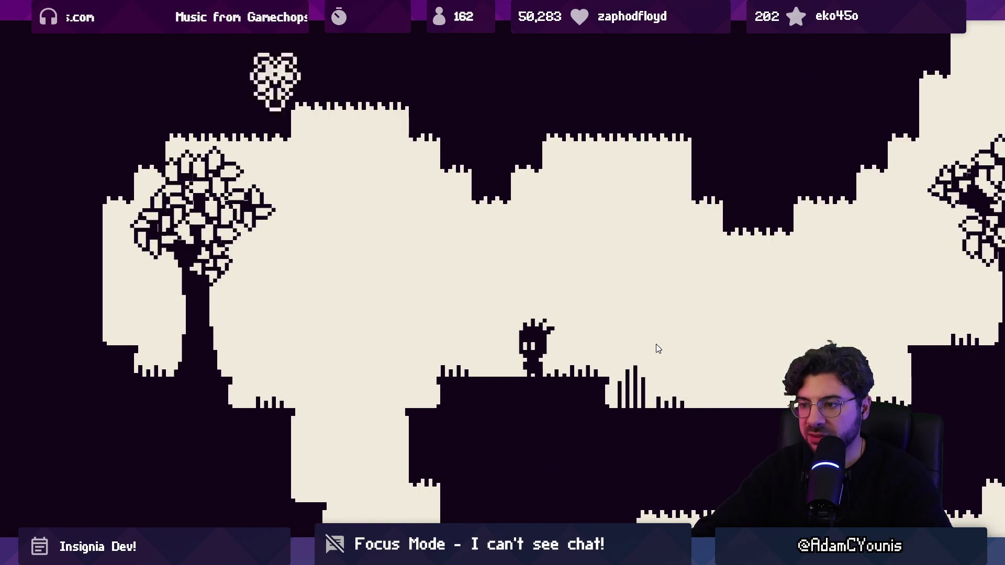
{"action": "key", "text": "Left"}
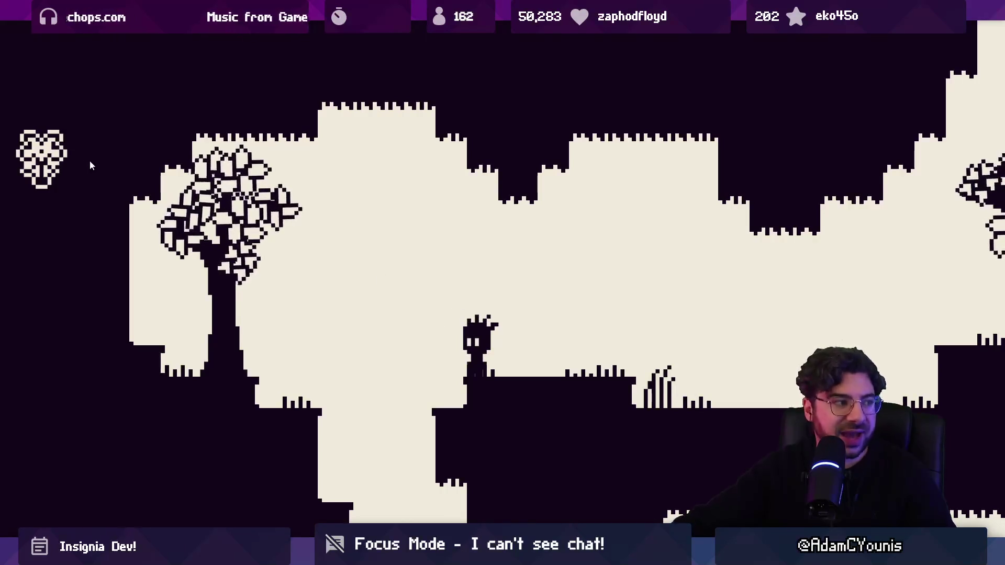
Move through the level past the large trees toward the rope bridge
{"action": "key", "text": "Left"}
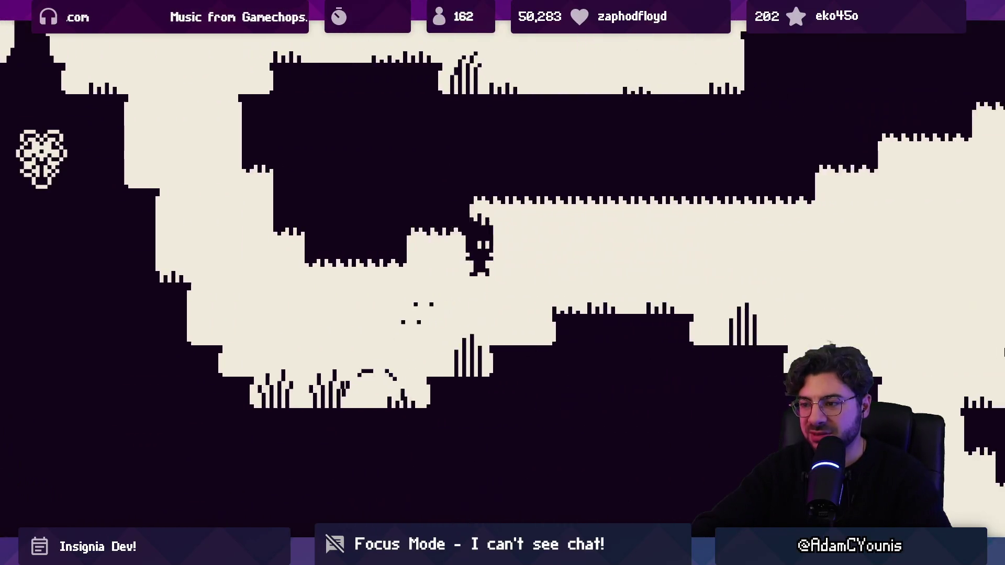
{"action": "key", "text": "Right"}
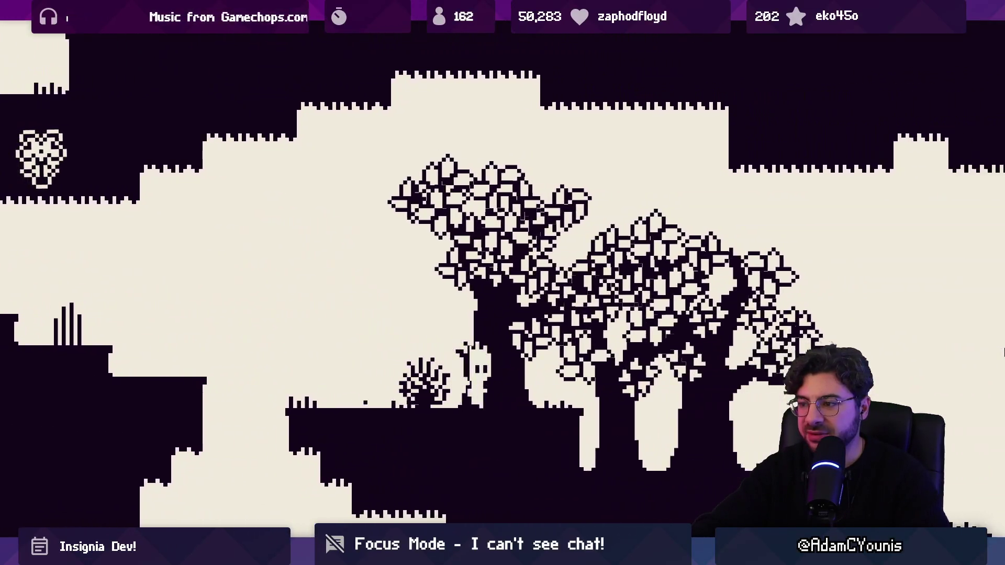
{"action": "key", "text": "Right"}
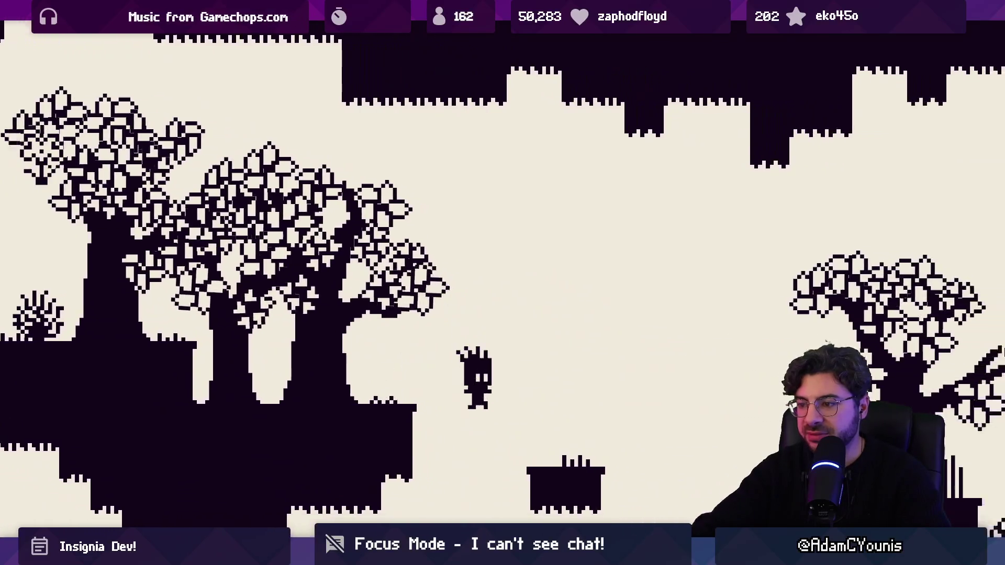
{"action": "key", "text": "Right"}
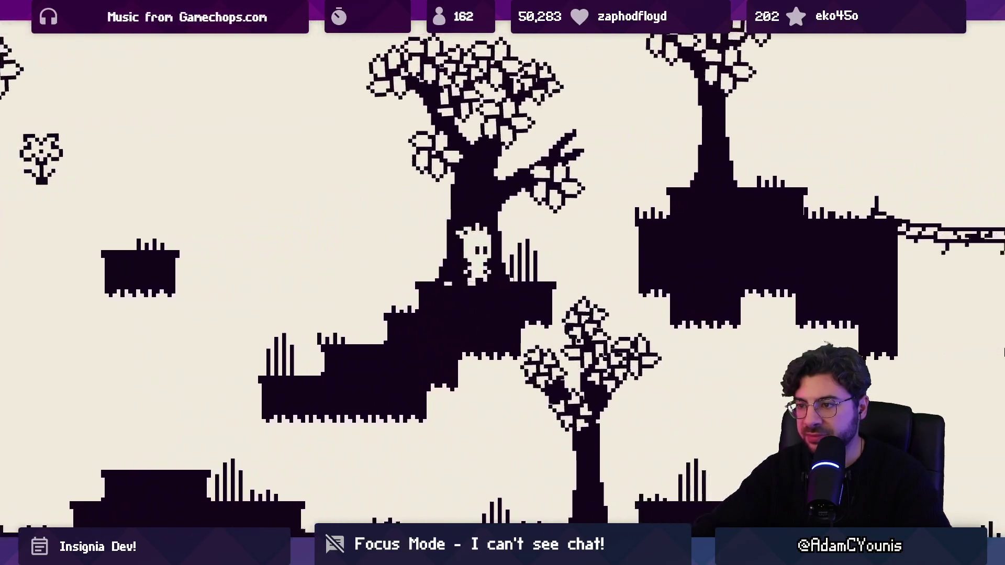
{"action": "key", "text": "Right"}
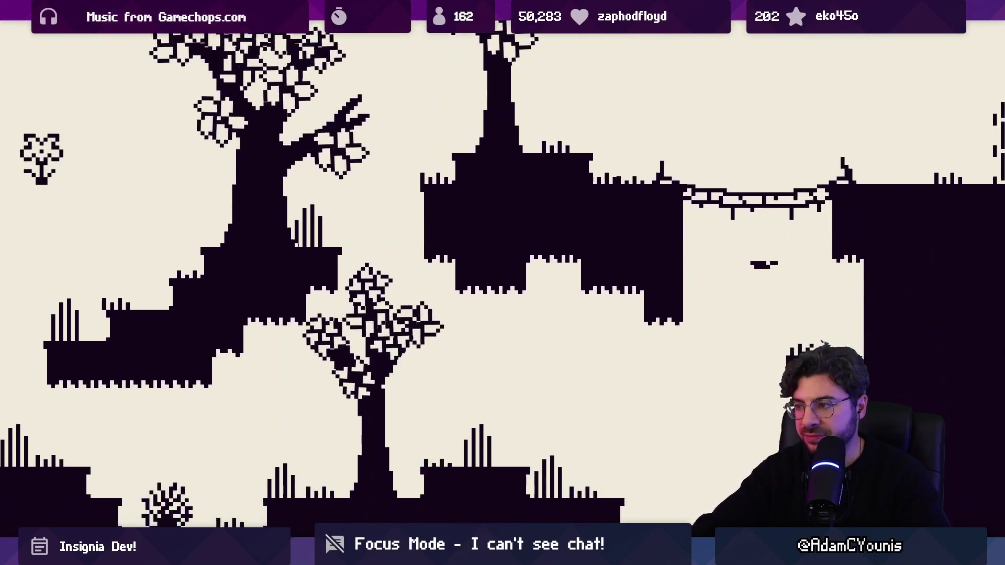
Run left through the forest across the ledges to the next screen
{"action": "key", "text": "Left"}
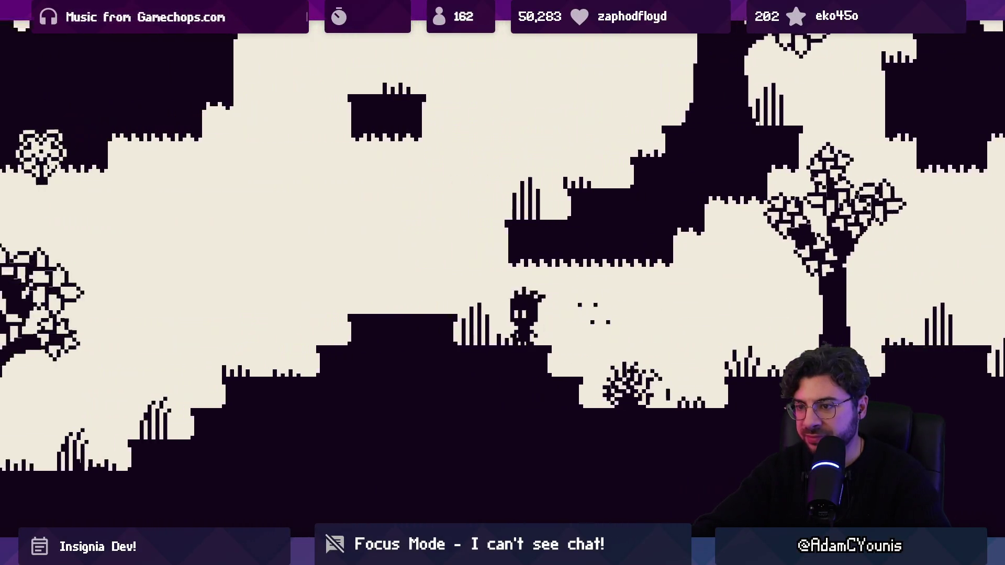
{"action": "key", "text": "Left"}
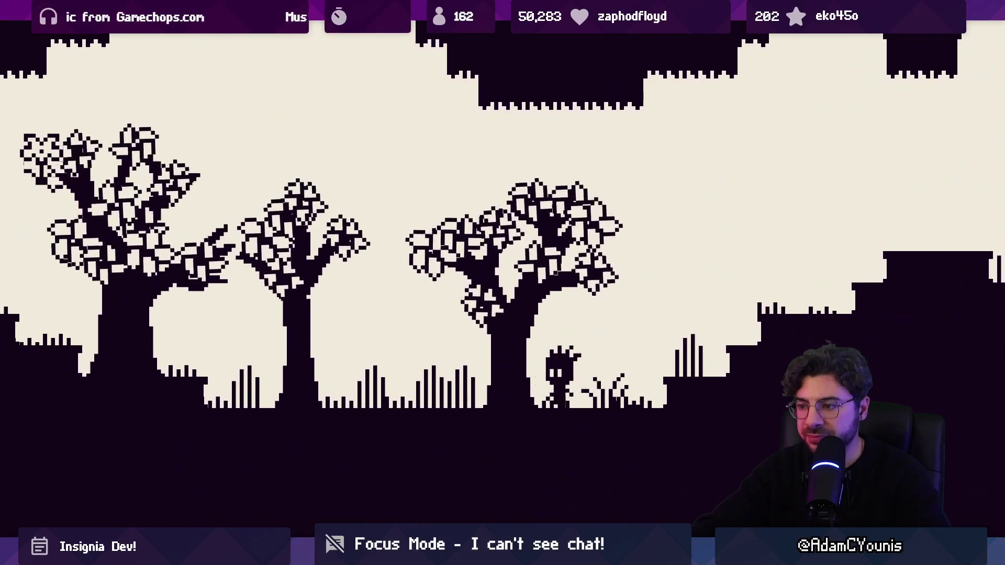
{"action": "key", "text": "Left"}
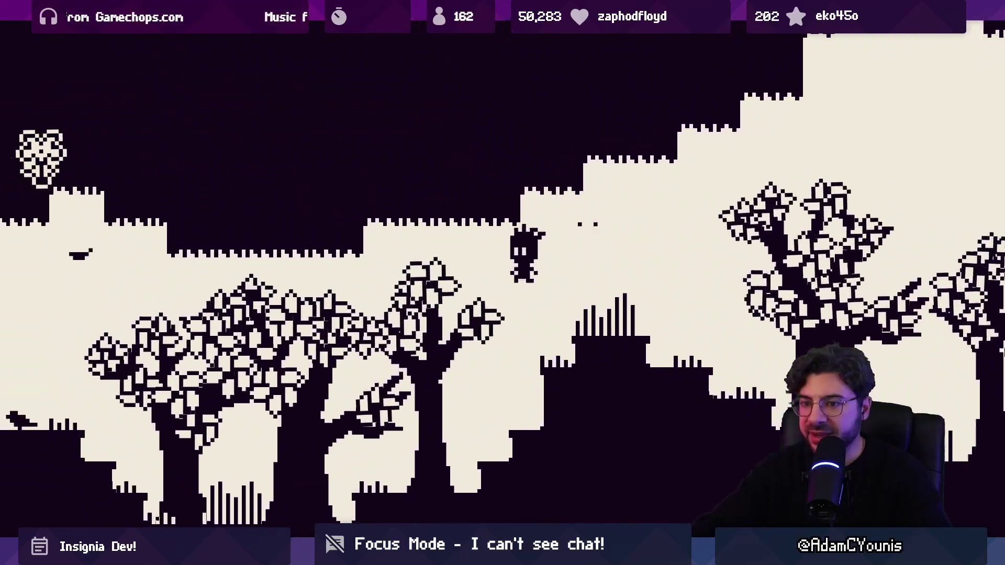
{"action": "key", "text": "Left"}
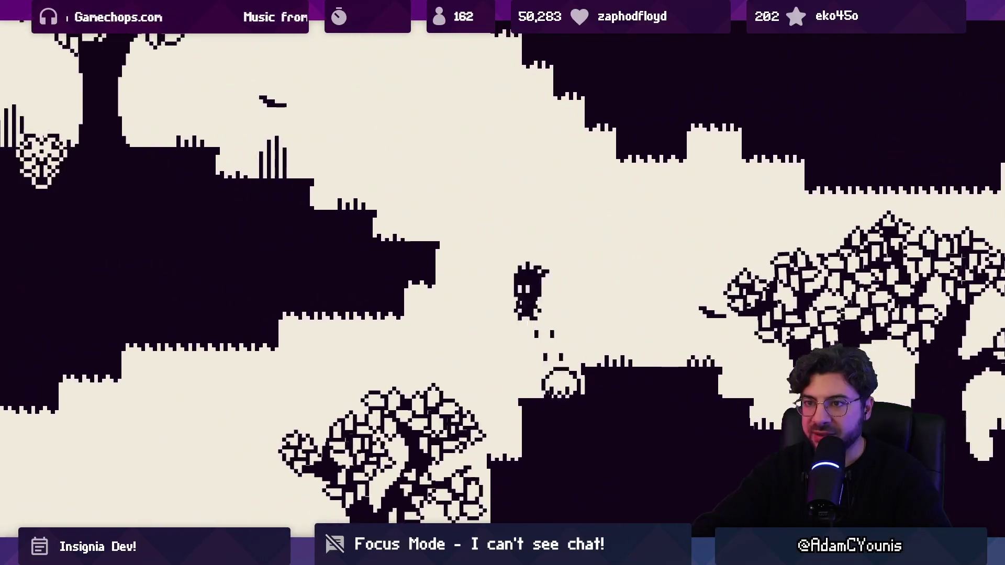
{"action": "key", "text": "Left"}
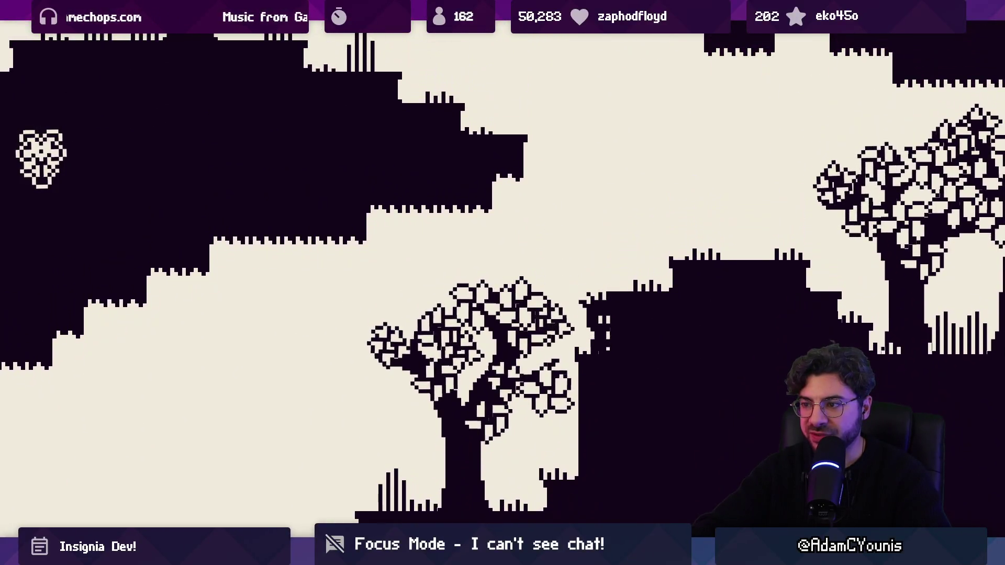
{"action": "key", "text": "Left"}
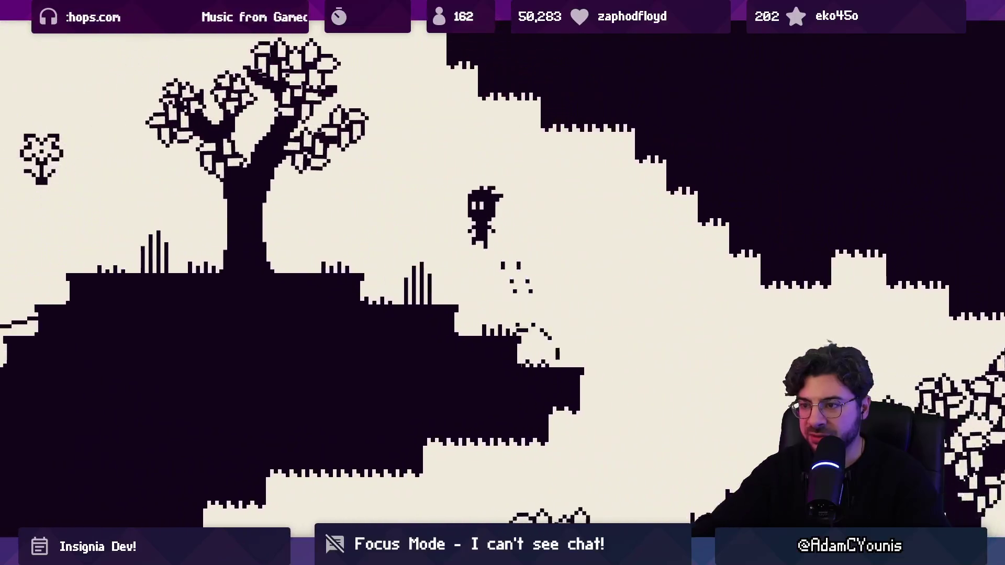
{"action": "key", "text": "Left"}
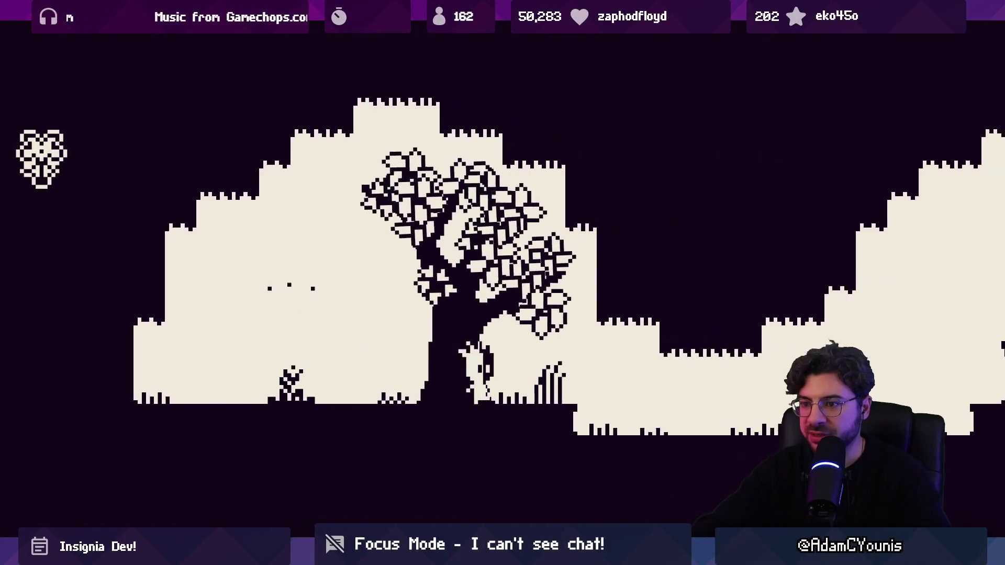
Climb right up the ledges, drop to lower ground and dash toward the cave area
{"action": "key", "text": "Right"}
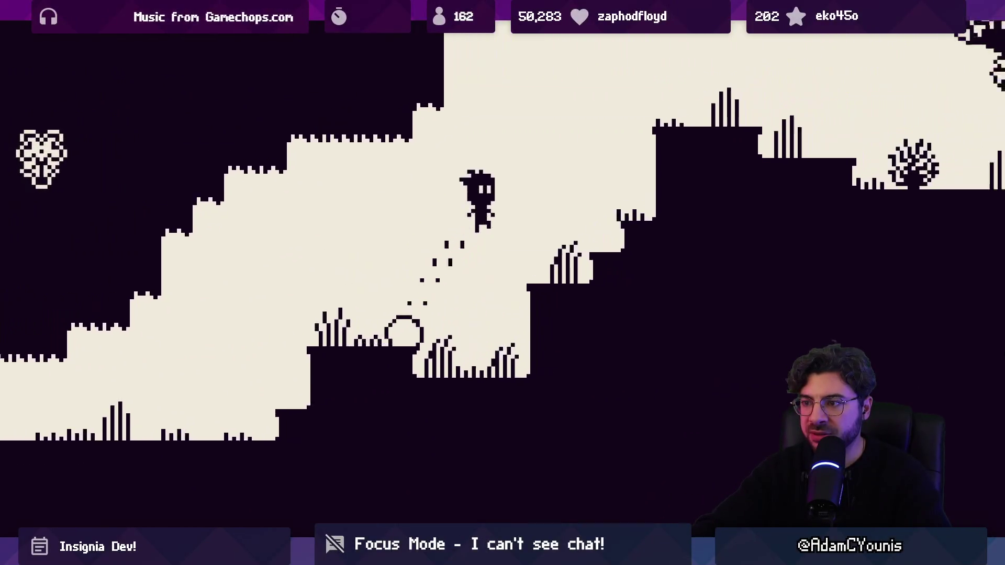
{"action": "key", "text": "Right"}
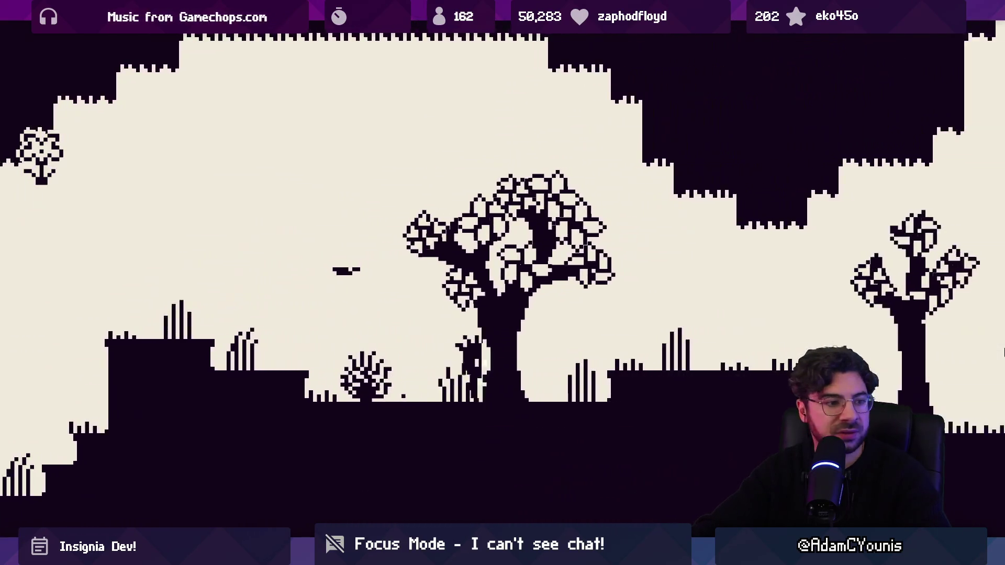
{"action": "key", "text": "Right"}
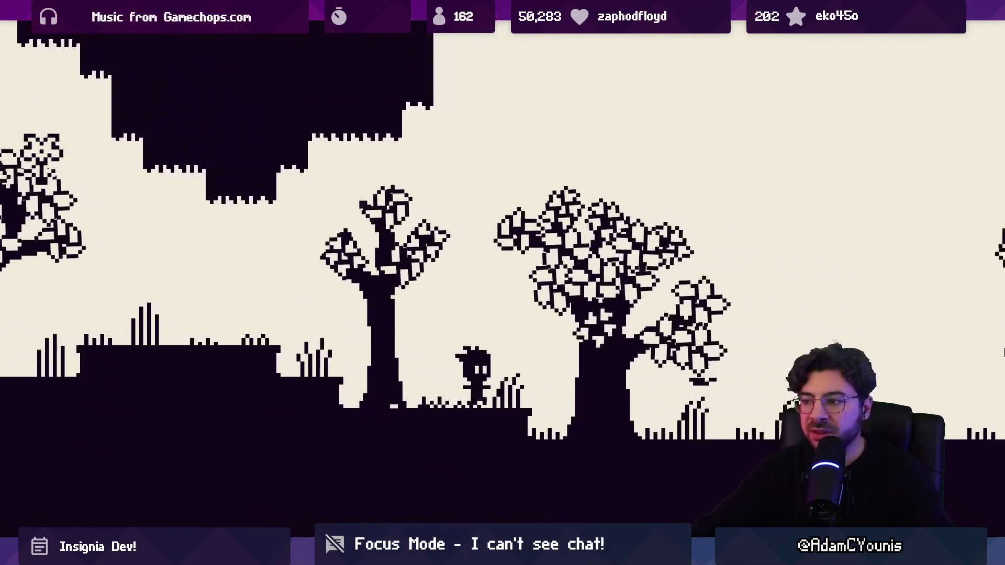
{"action": "key", "text": "Right"}
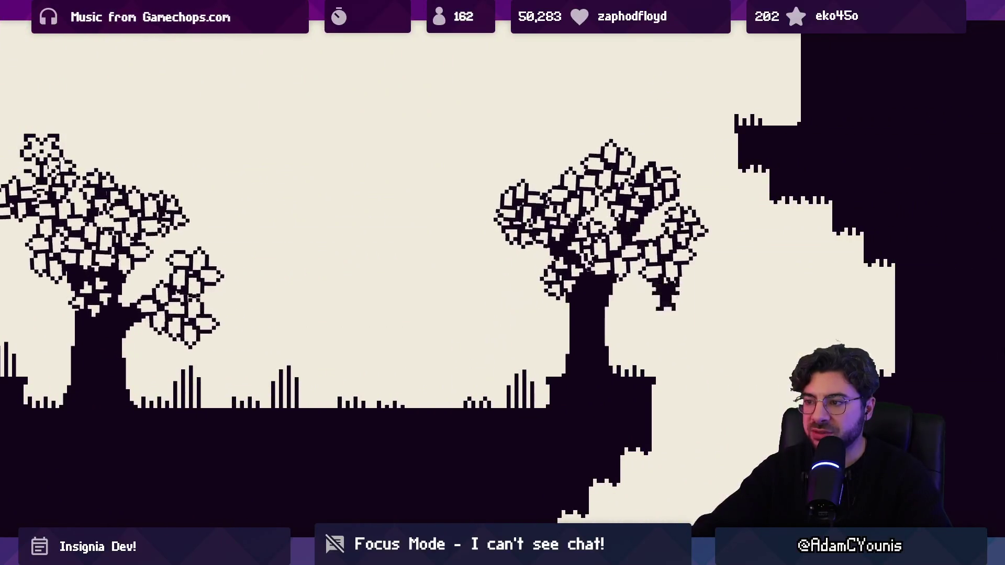
{"action": "key", "text": "Right"}
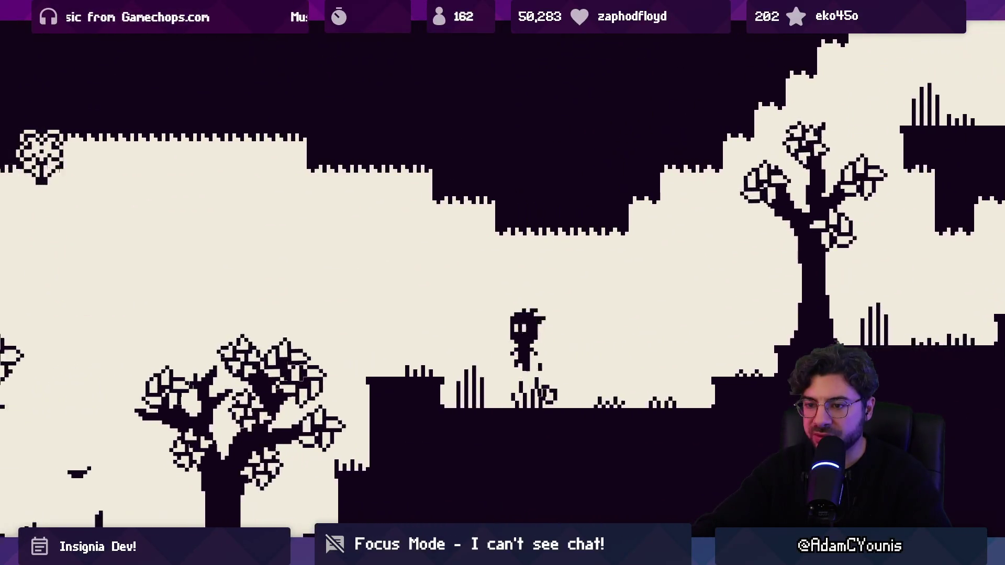
{"action": "key", "text": "Right"}
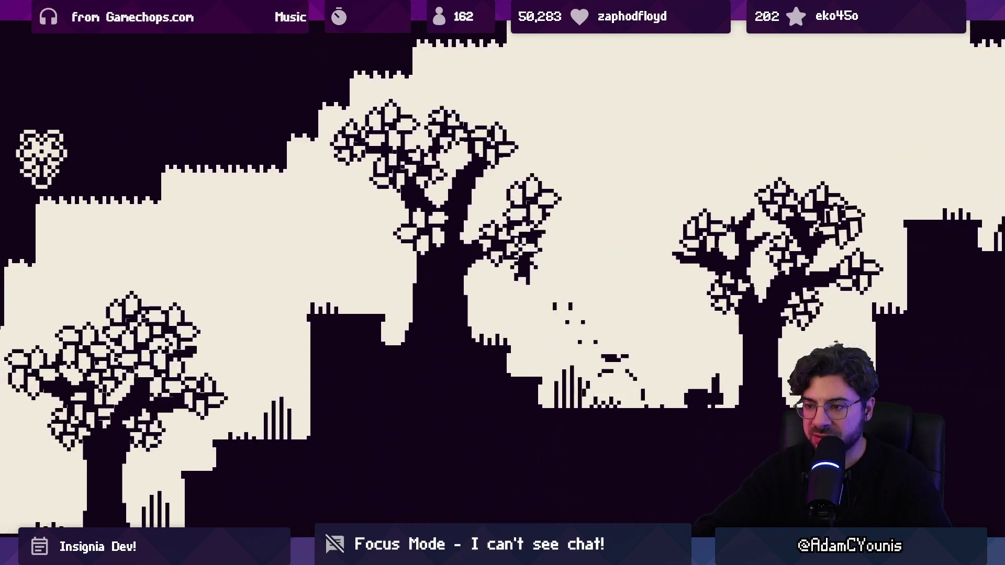
{"action": "key", "text": "Right"}
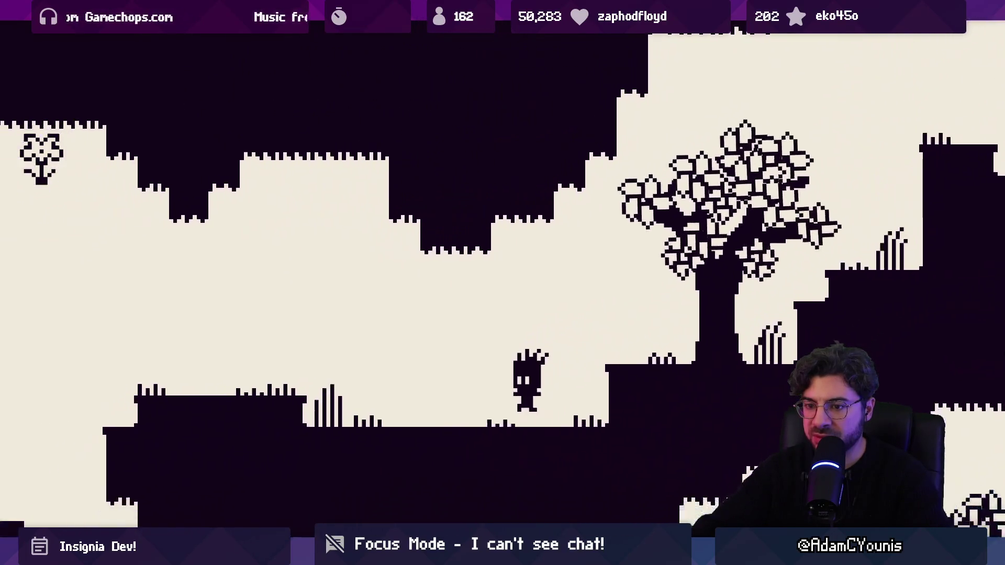
{"action": "key", "text": "Left"}
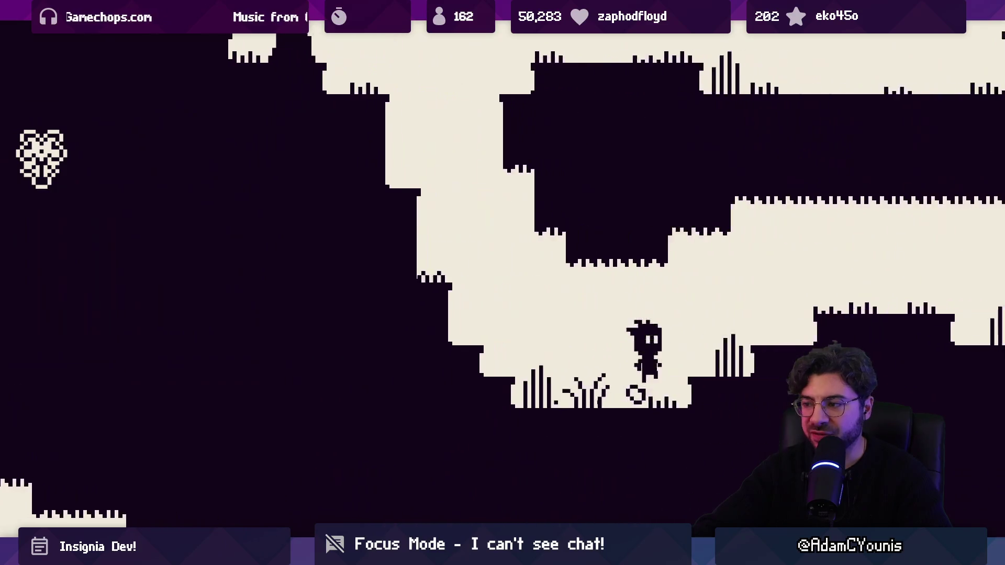
Run right via the floating platform, past the Forest/Village signpost into the trees
{"action": "key", "text": "Right"}
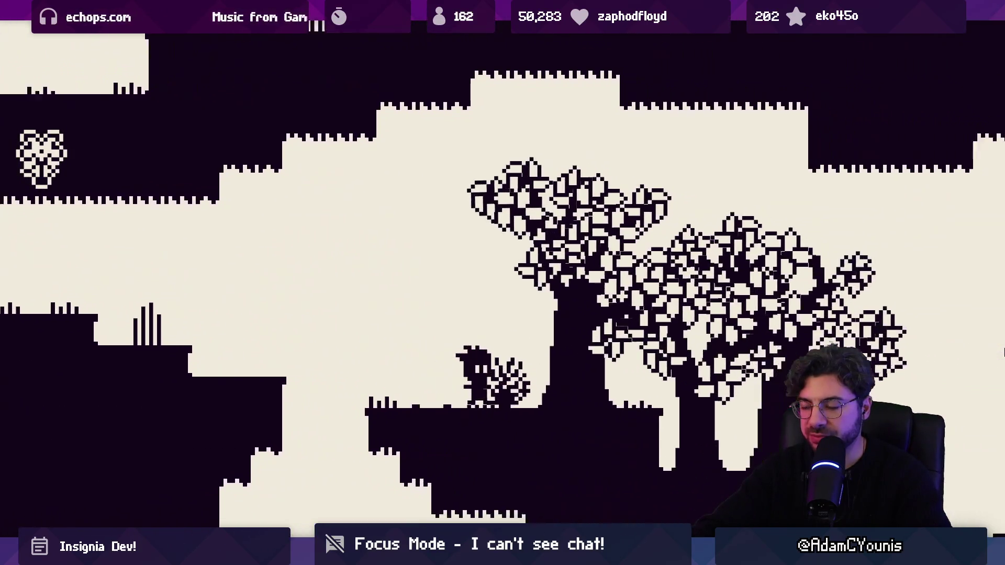
{"action": "key", "text": "Right"}
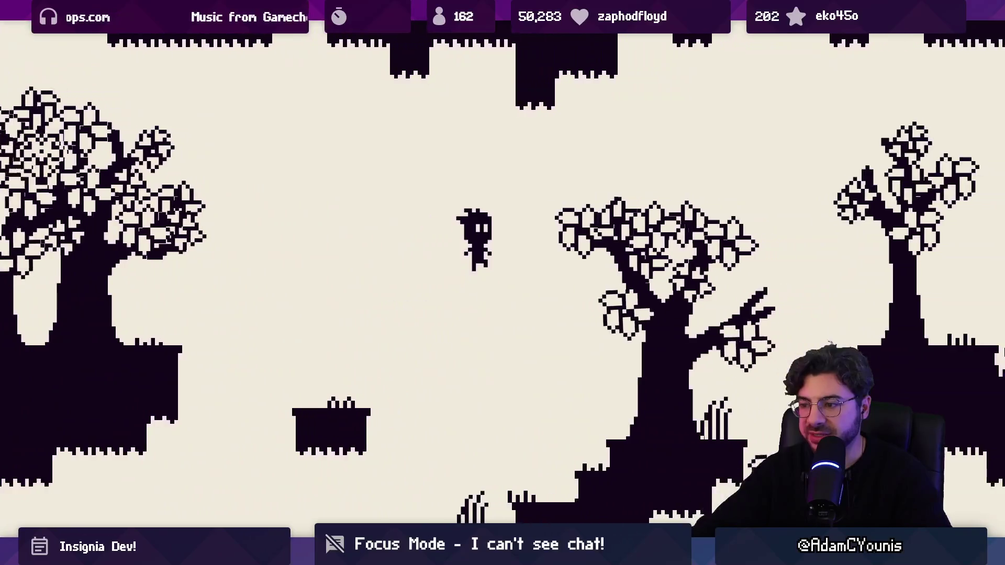
{"action": "key", "text": "Right"}
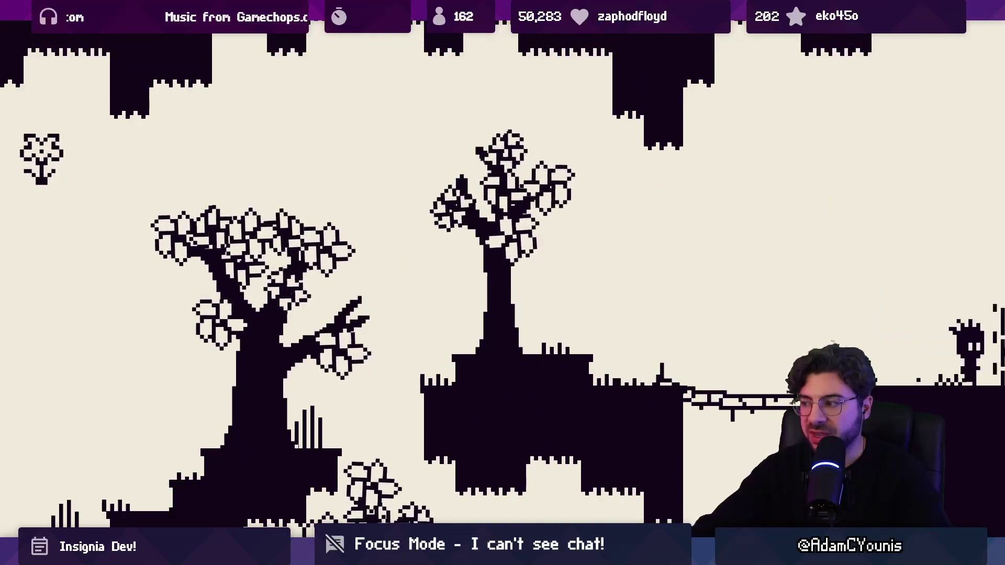
{"action": "key", "text": "Right"}
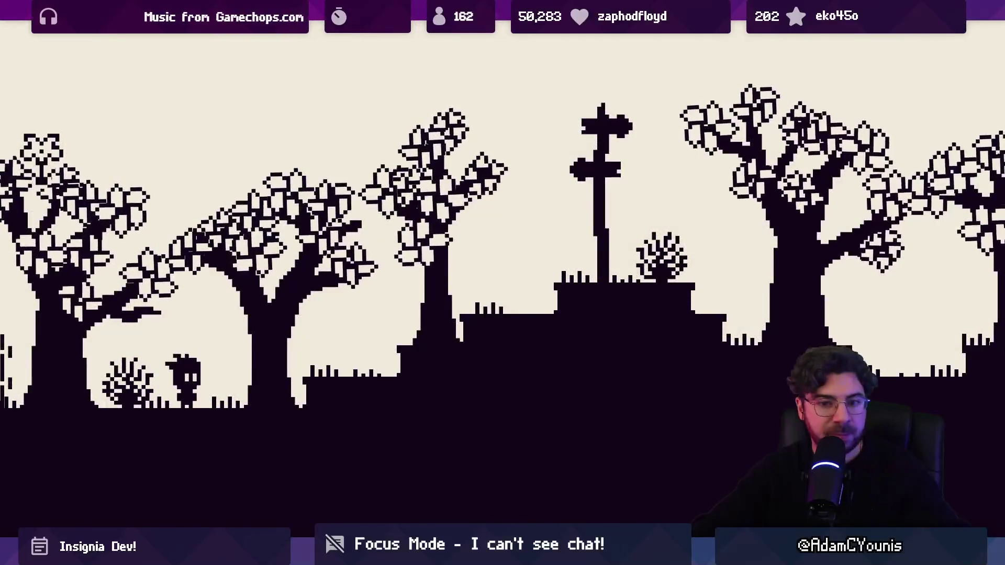
{"action": "key", "text": "Right"}
{"action": "key", "text": "Right"}
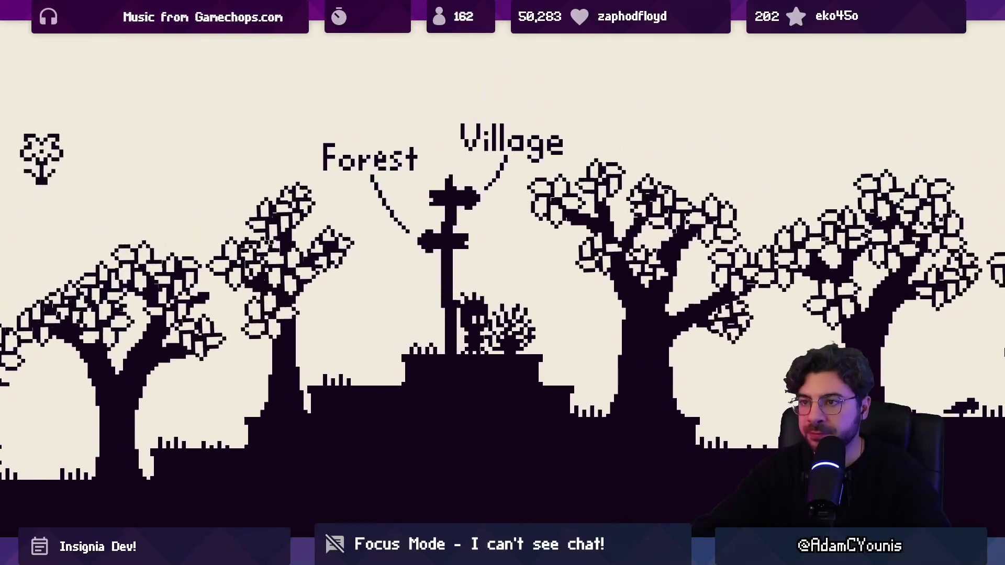
{"action": "key", "text": "Right"}
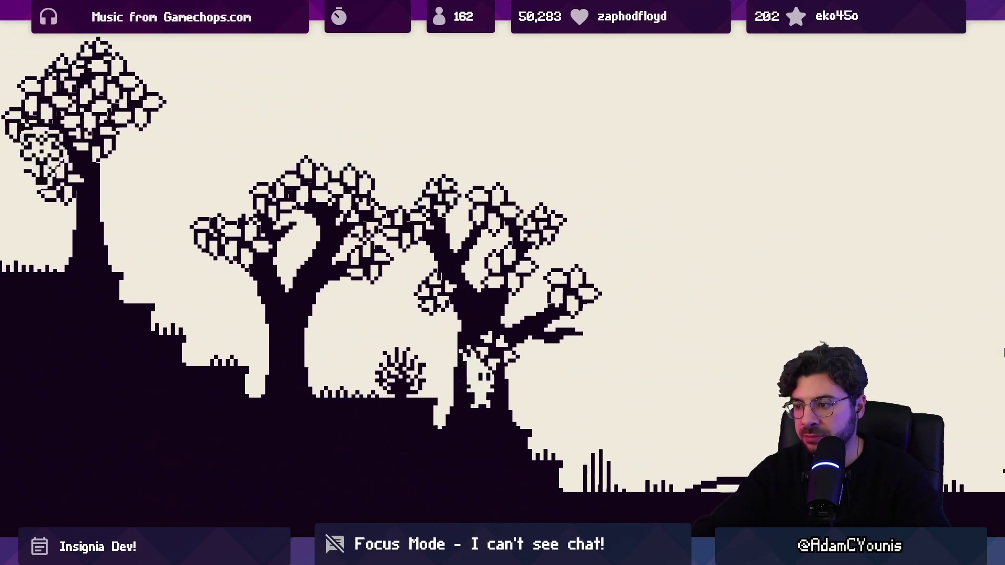
{"action": "key", "text": "Right"}
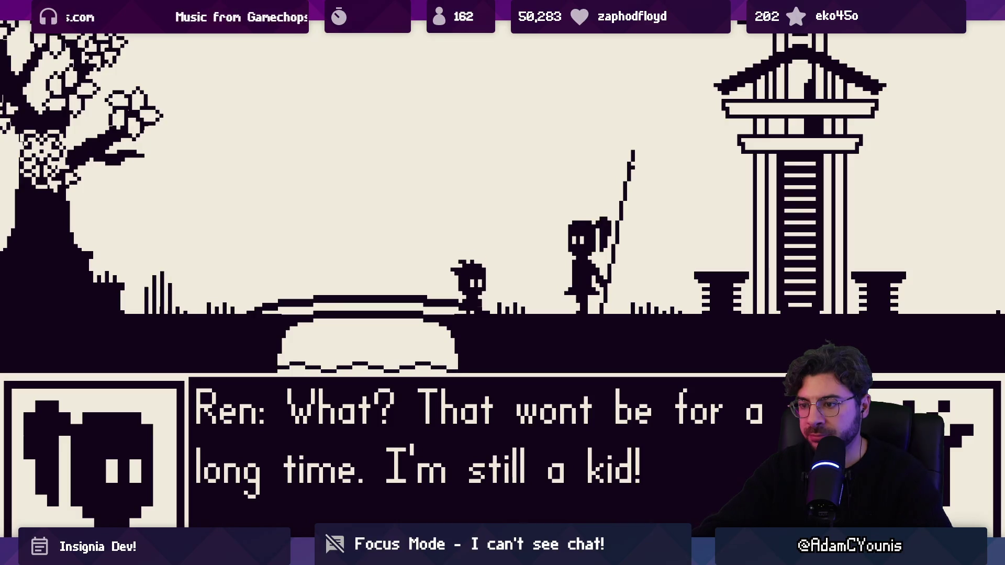
Dismiss Ren's dialogue, climb down the tower ladder and jump off toward the Village
{"action": "key", "text": "space"}
{"action": "key", "text": "Right"}
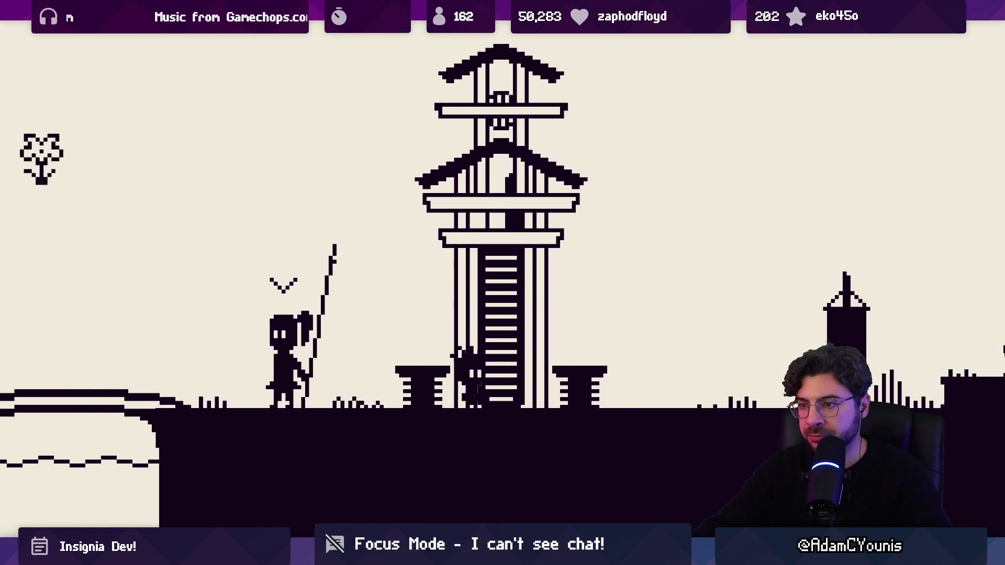
{"action": "key", "text": "Down"}
{"action": "key", "text": "Right"}
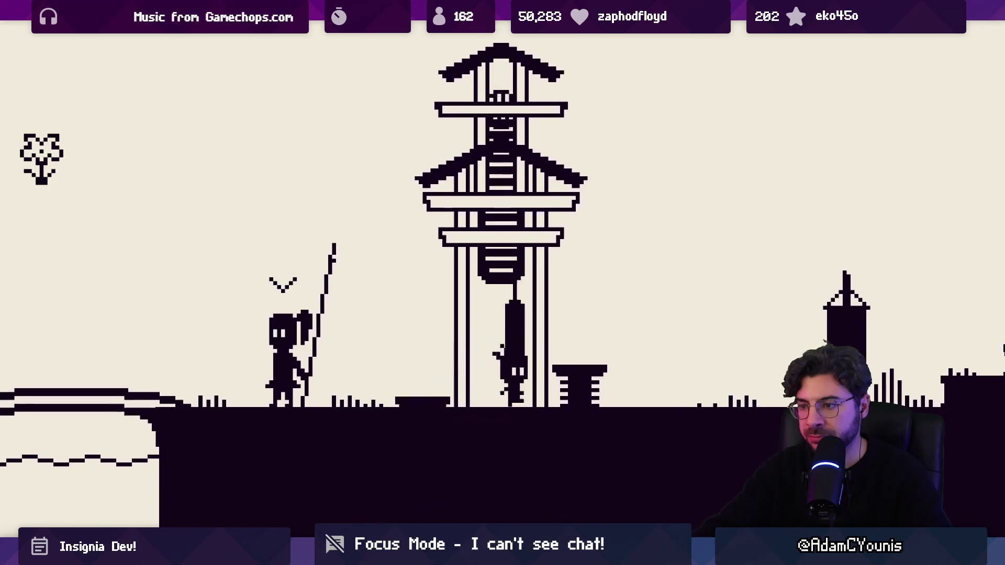
{"action": "key", "text": "space"}
Walk right up the slope to the village house
{"action": "key", "text": "Right"}
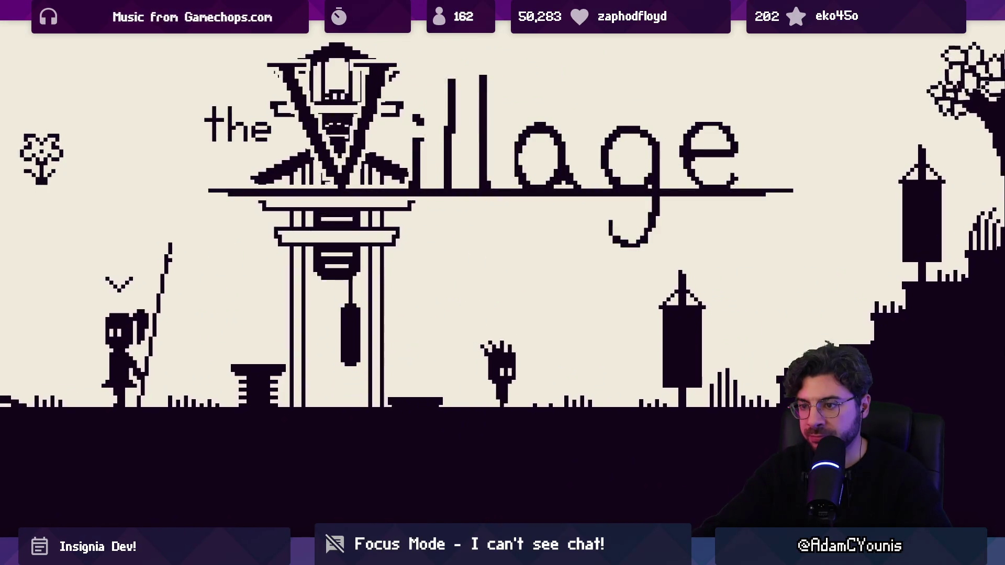
{"action": "key", "text": "space"}
{"action": "key", "text": "Right"}
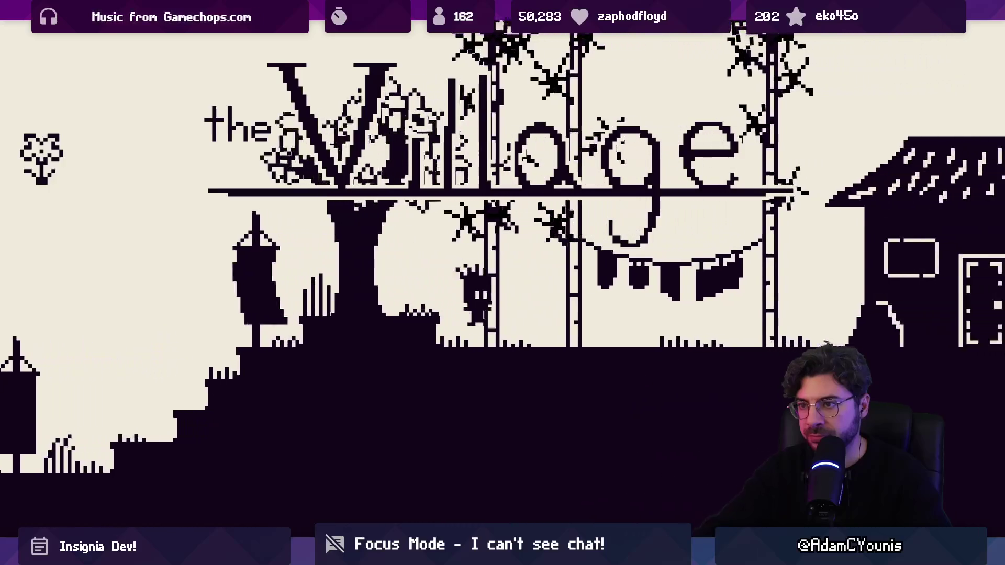
{"action": "key", "text": "Right"}
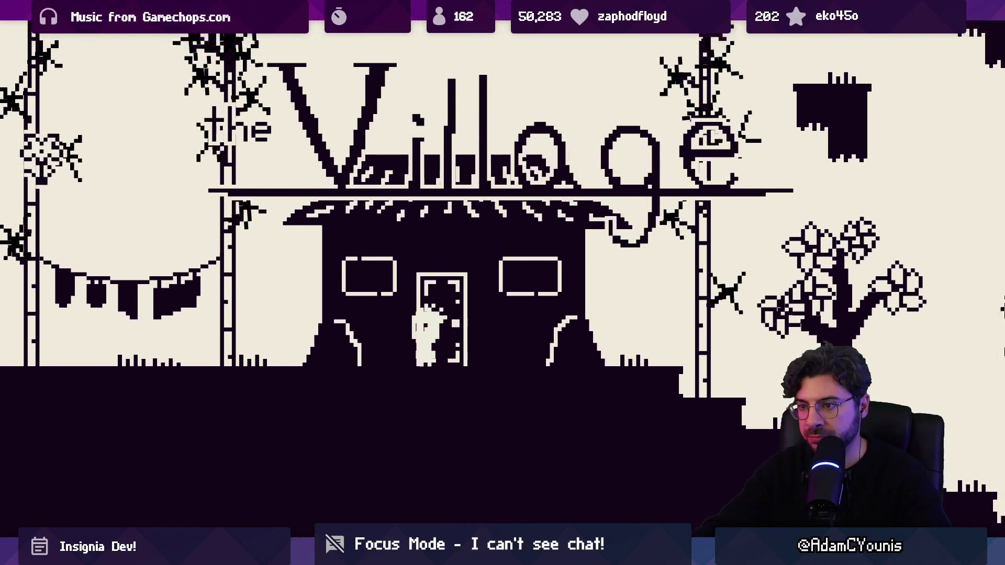
{"action": "key", "text": "Right"}
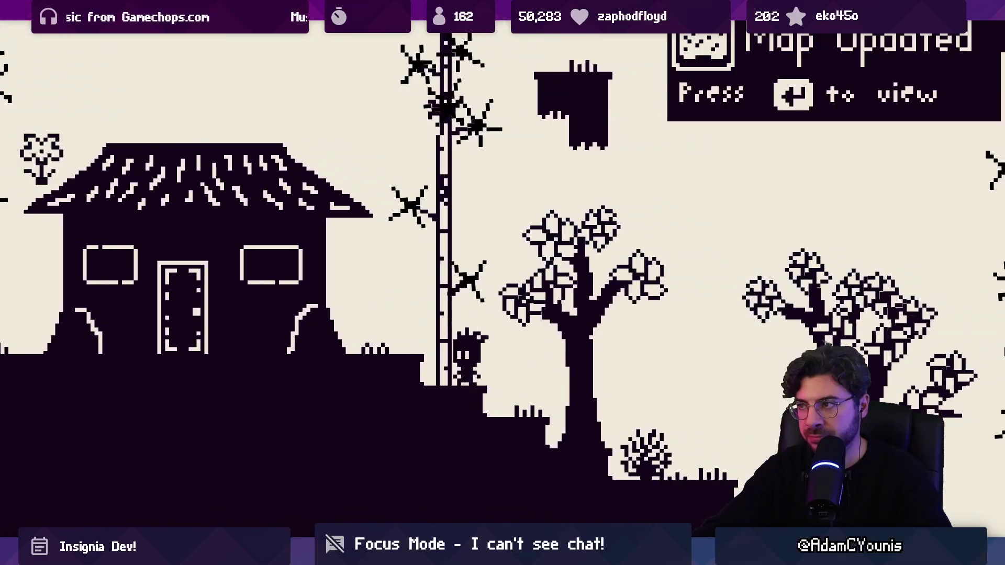
{"action": "key", "text": "Escape"}
{"action": "key", "text": "Down"}
{"action": "key", "text": "z"}
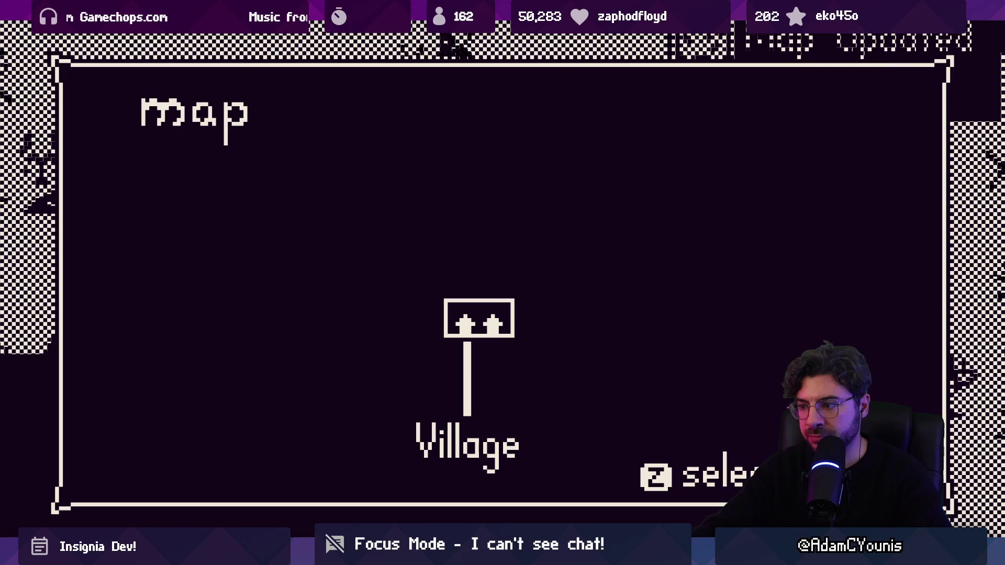
{"action": "key", "text": "x"}
{"action": "key", "text": "z"}
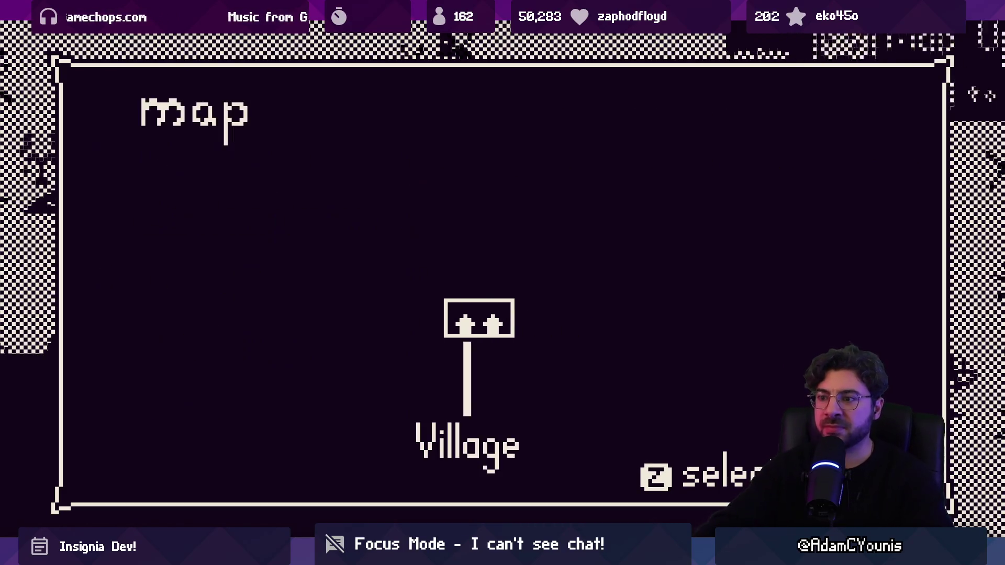
{"action": "key", "text": "x"}
{"action": "key", "text": "z"}
{"action": "key", "text": "x"}
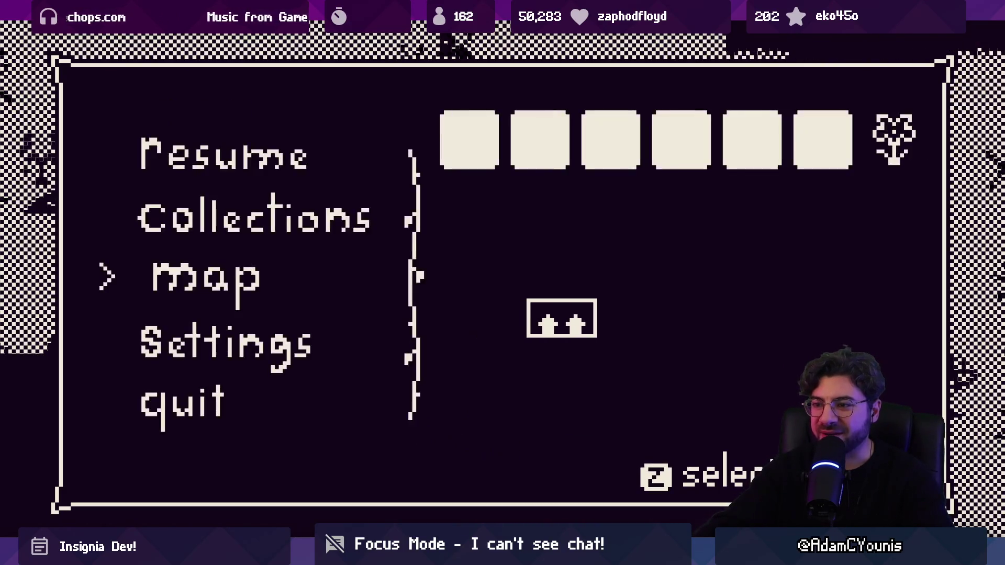
{"action": "key", "text": "Down"}
{"action": "key", "text": "z"}
{"action": "key", "text": "x"}
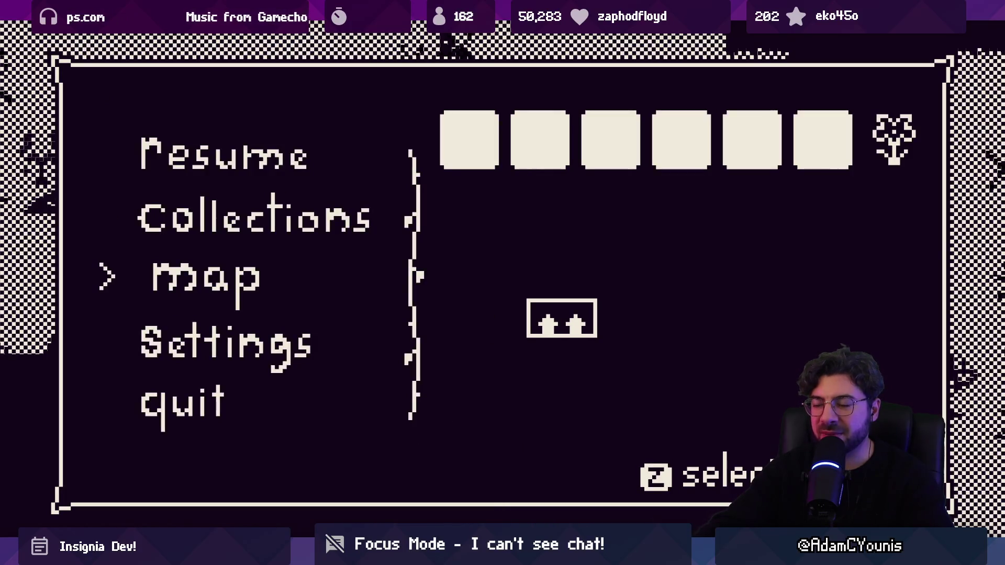
{"action": "key", "text": "z"}
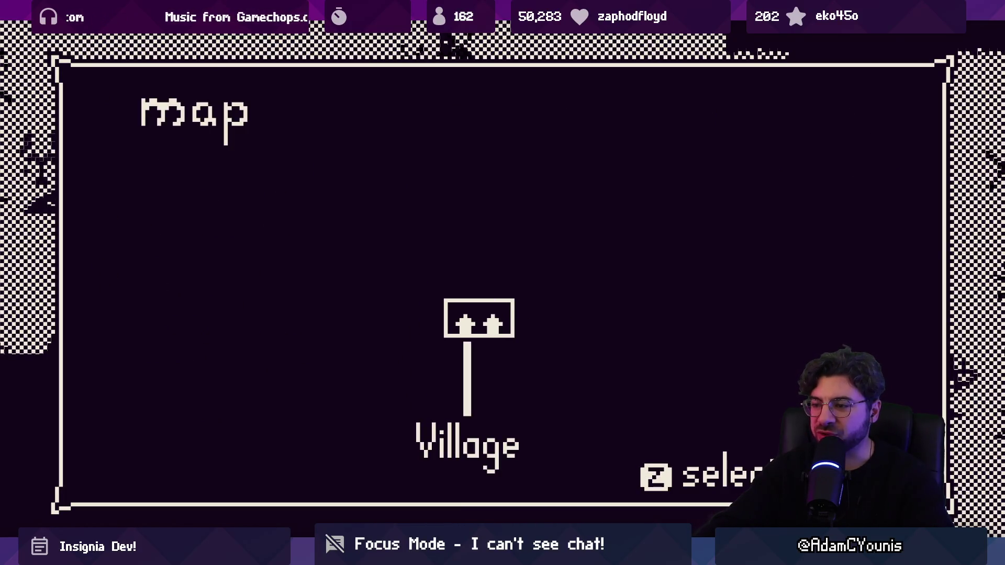
{"action": "key", "text": "x"}
{"action": "key", "text": "z"}
{"action": "key", "text": "x"}
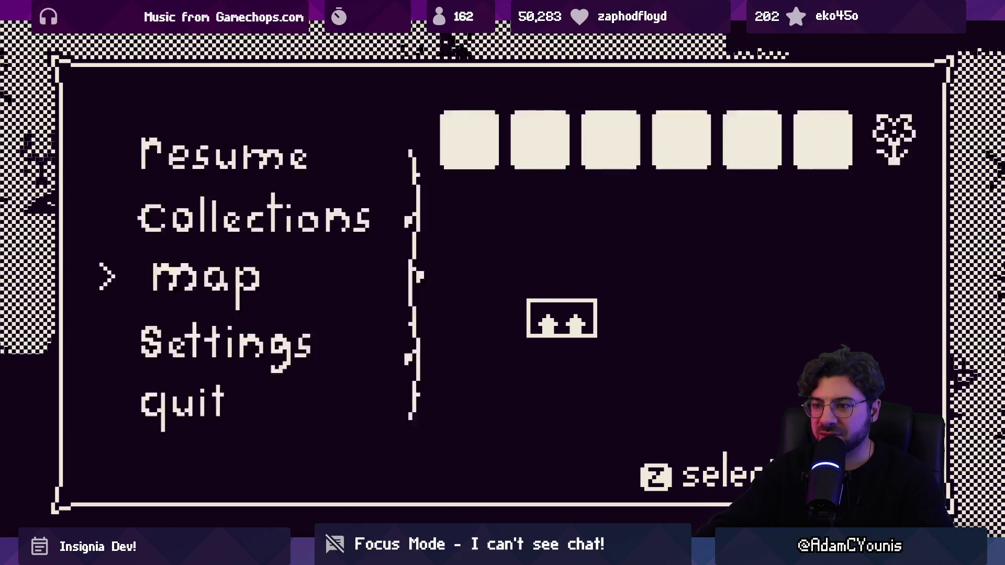
{"action": "key", "text": "x"}
{"action": "key", "text": "Left"}
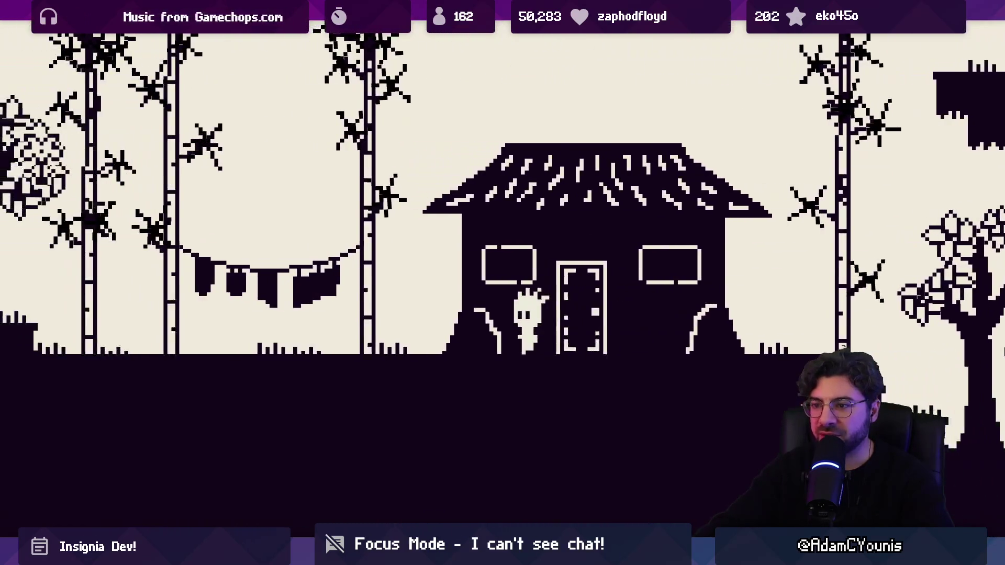
Walk left past the pagoda, across the bridge and past the Forest/Village signpost
{"action": "key", "text": "Left"}
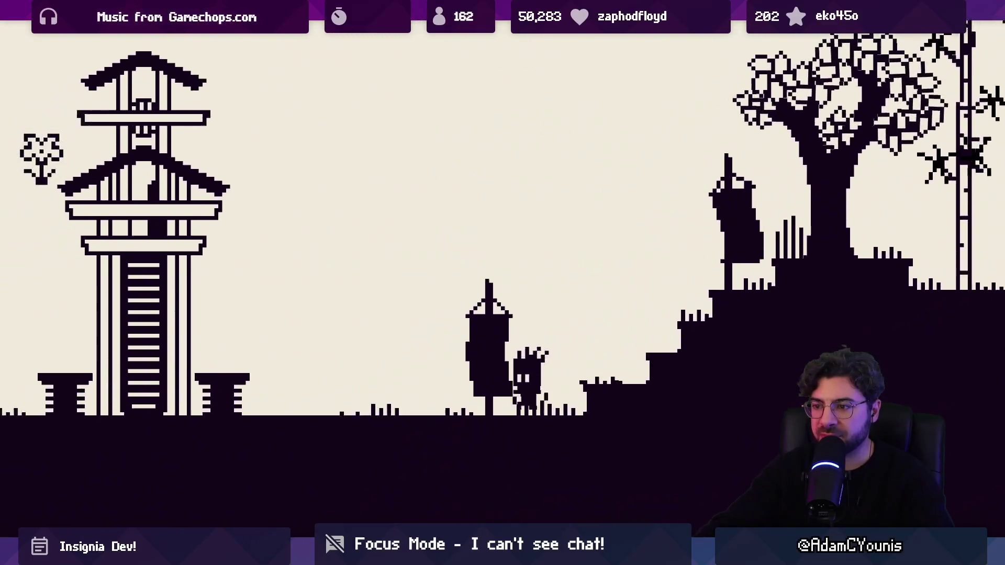
{"action": "key", "text": "Left"}
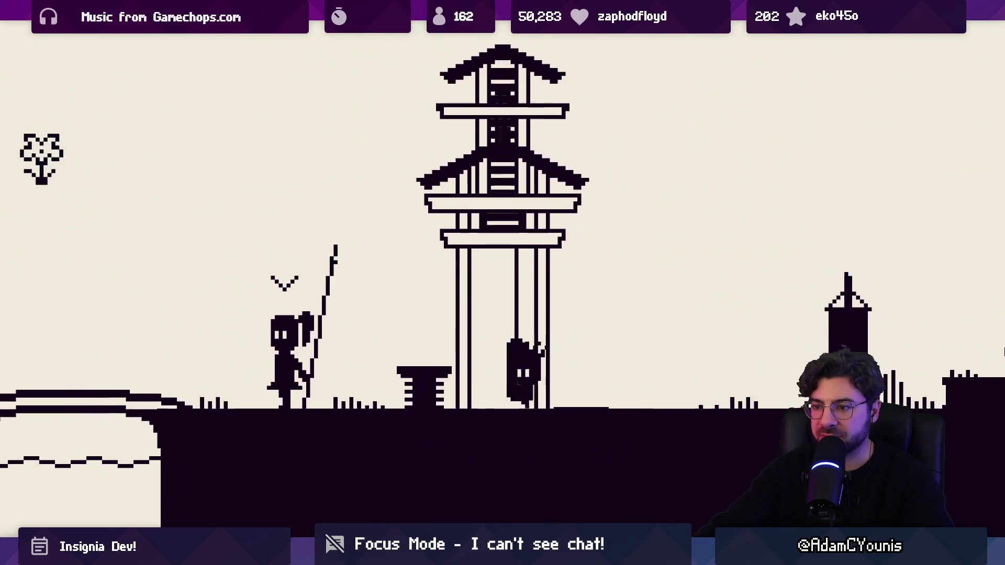
{"action": "key", "text": "Left"}
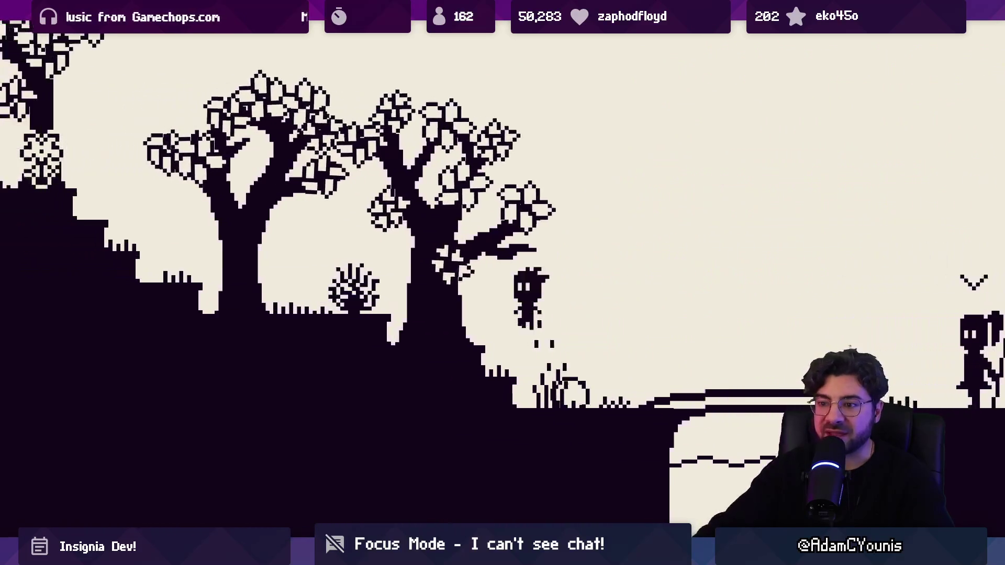
{"action": "key", "text": "Left"}
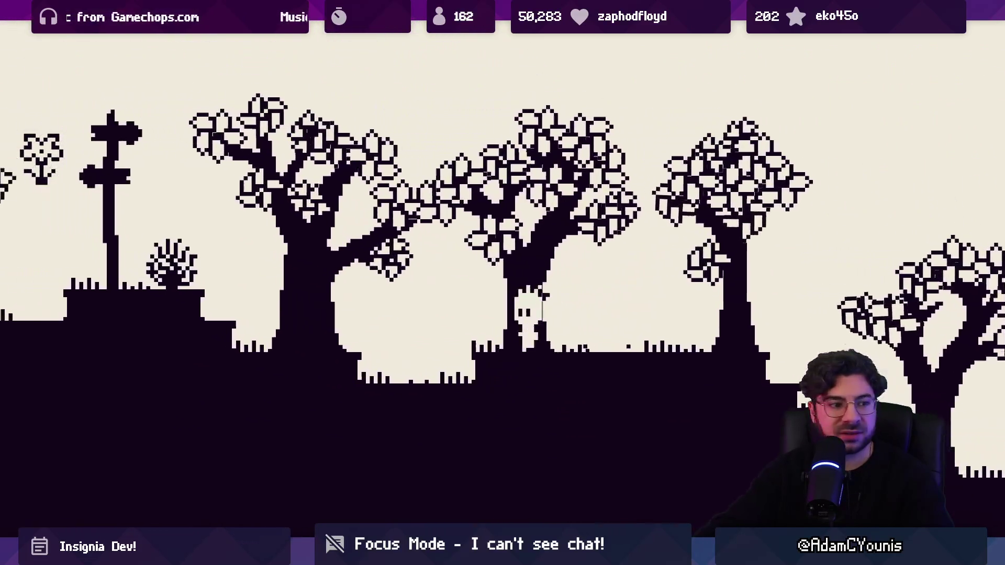
{"action": "key", "text": "Left"}
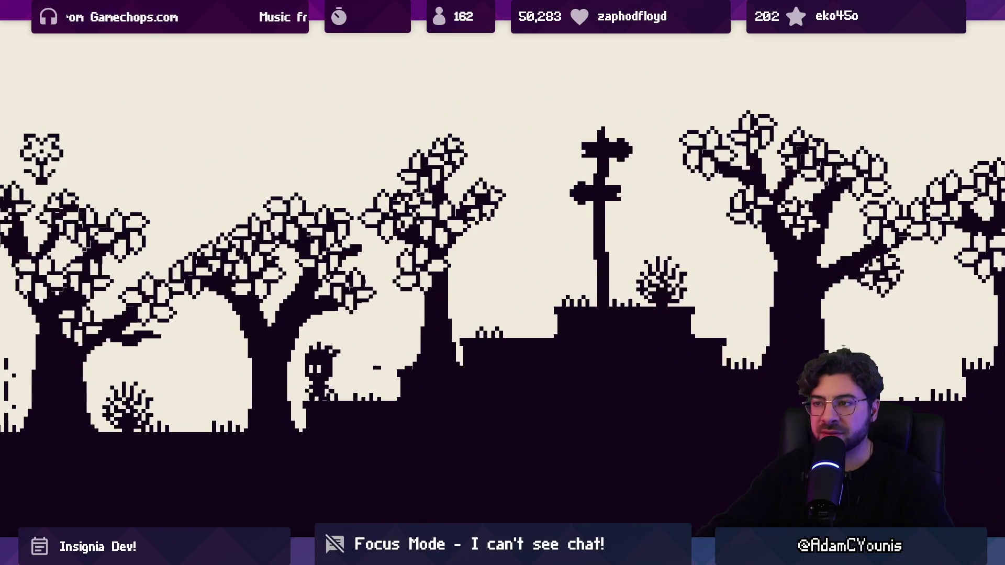
Pause the game, view the map from the pause options, then resume play
{"action": "key", "text": "Escape"}
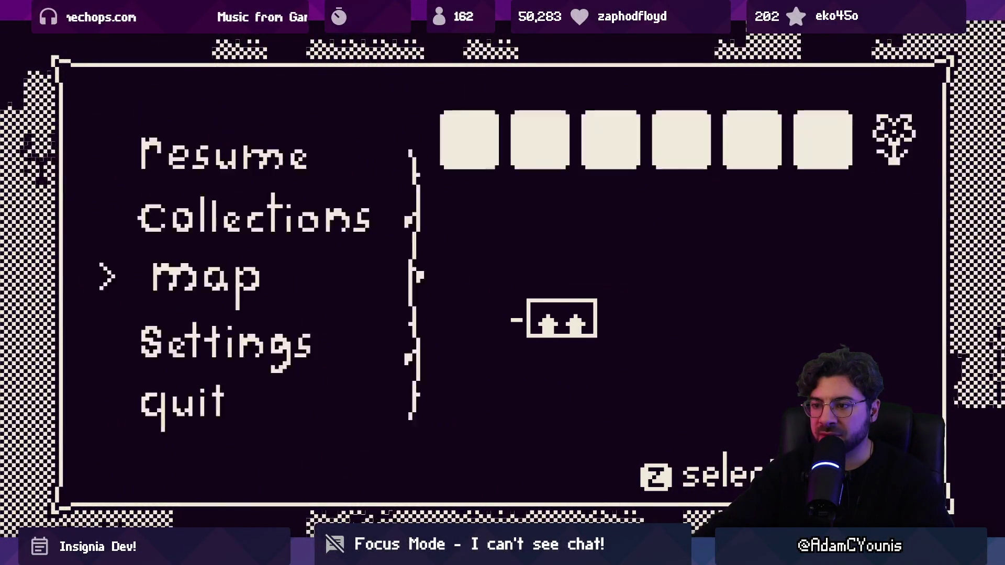
{"action": "key", "text": "Escape"}
{"action": "key", "text": "Left"}
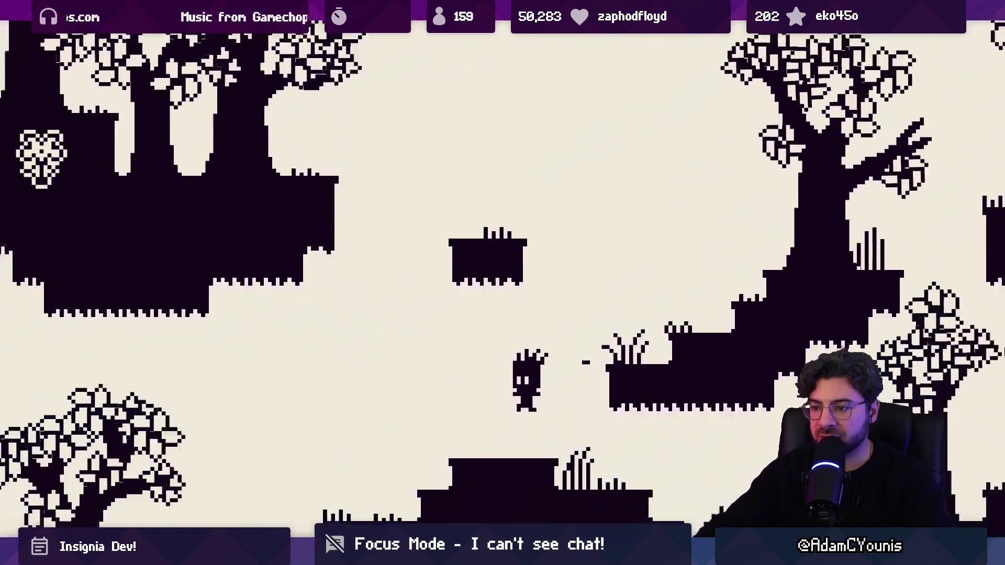
{"action": "key", "text": "Left"}
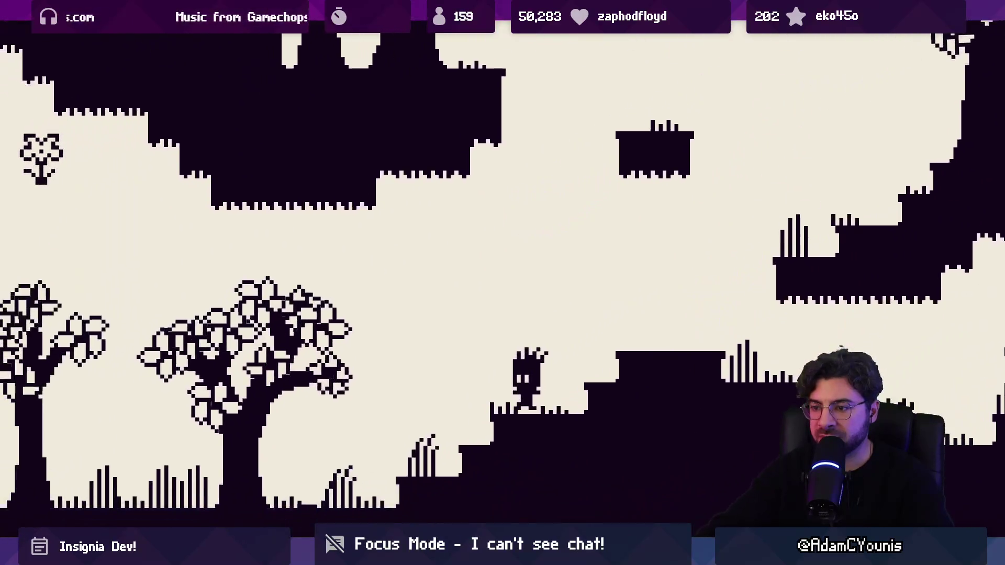
{"action": "key", "text": "Escape"}
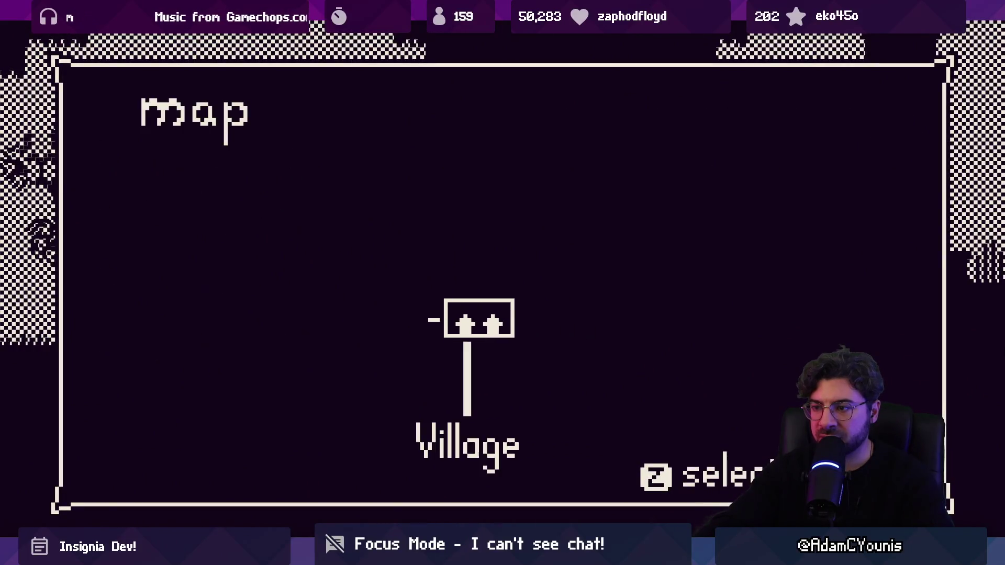
{"action": "key", "text": "Escape"}
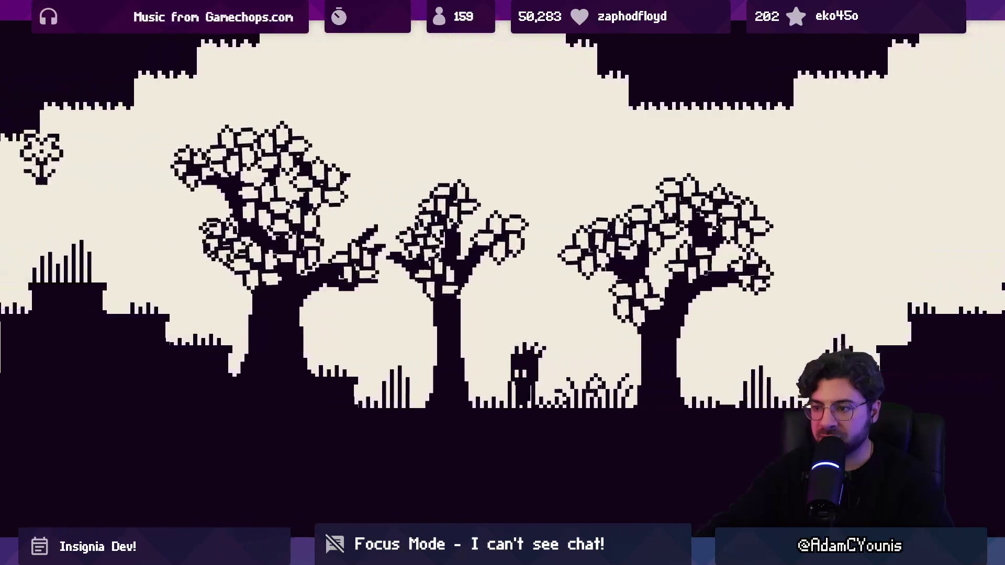
Run and jump across the forest platforms back toward the Village
{"action": "key", "text": "Left"}
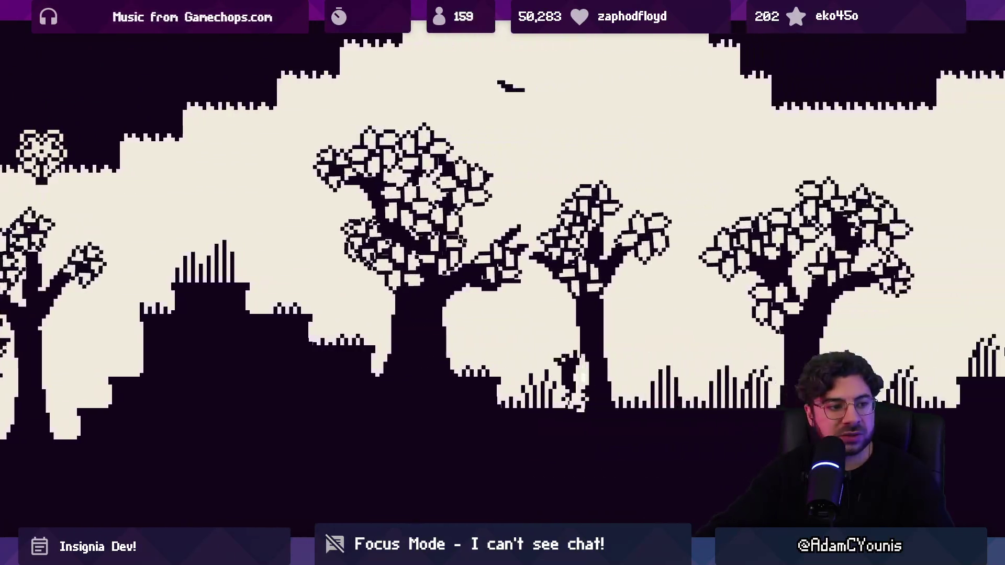
{"action": "key", "text": "Right"}
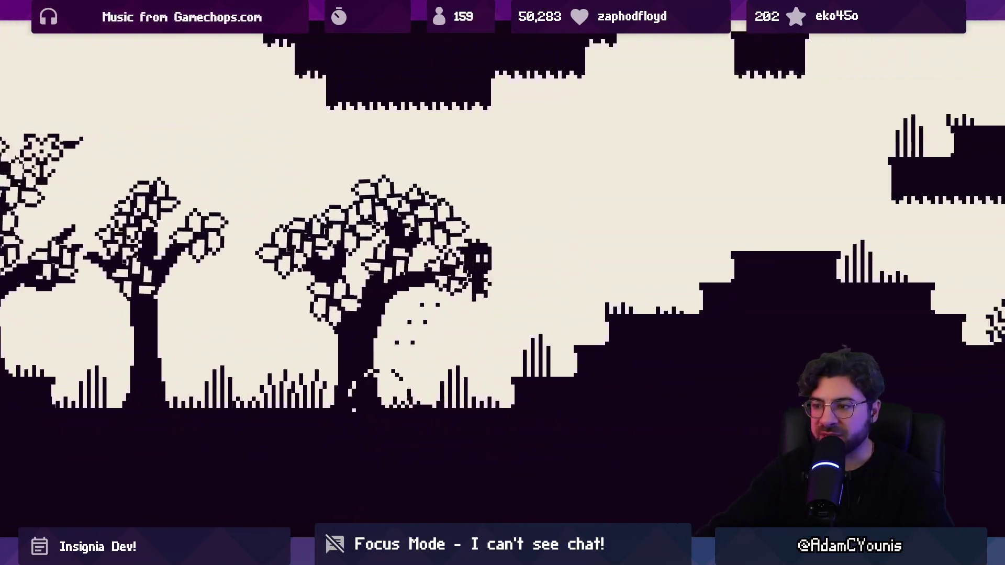
{"action": "key", "text": "Right"}
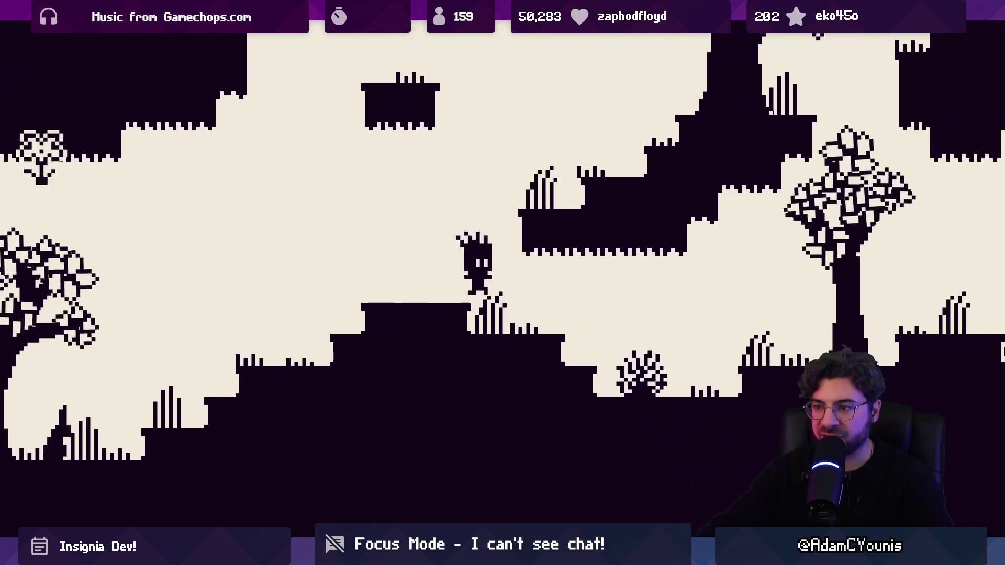
{"action": "key", "text": "Right"}
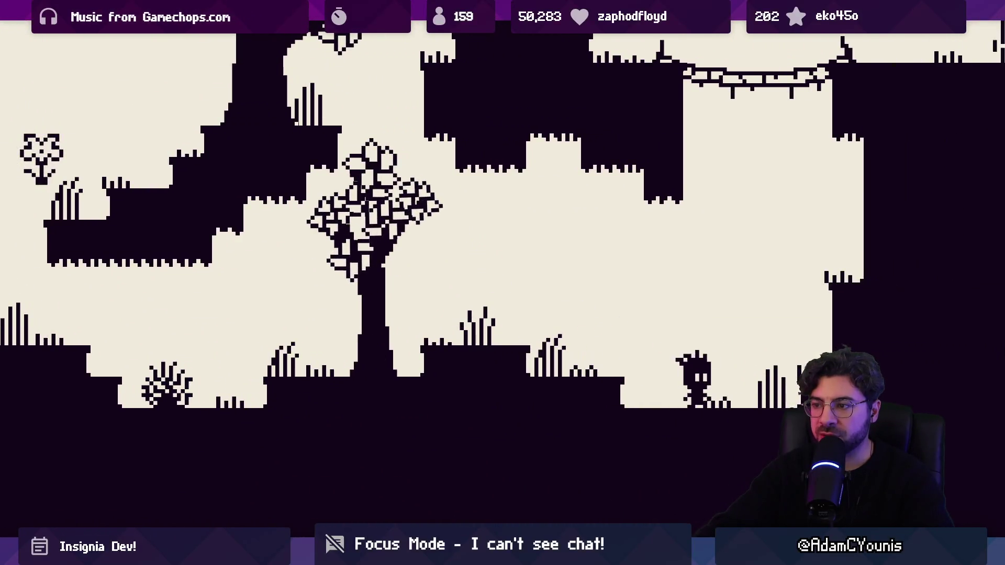
{"action": "key", "text": "Right"}
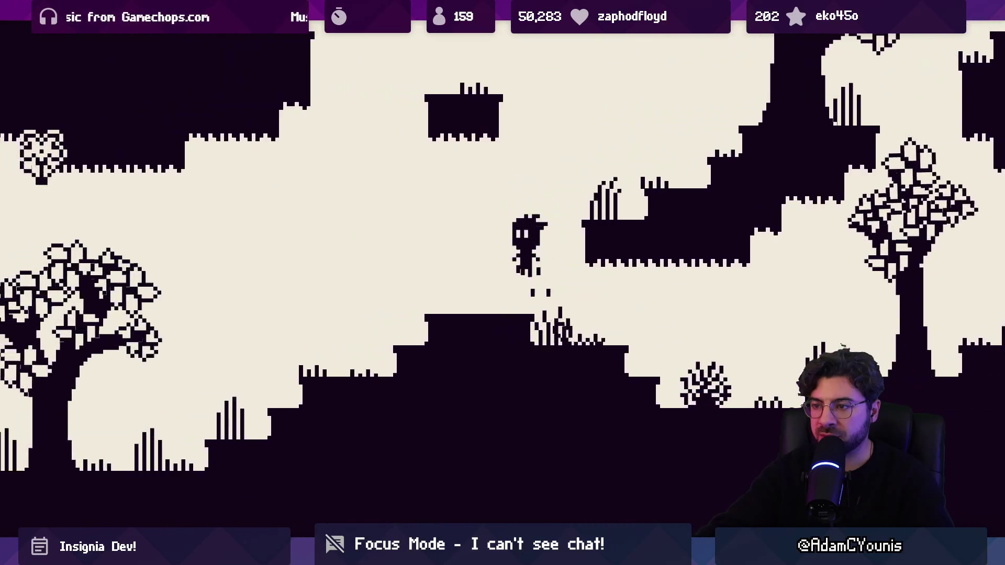
{"action": "key", "text": "Right"}
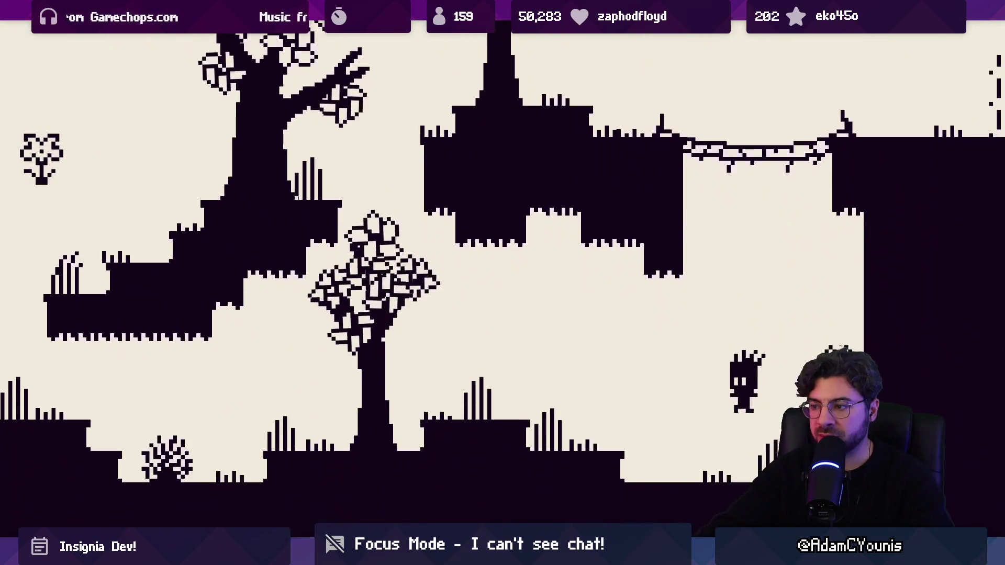
{"action": "key", "text": "Left"}
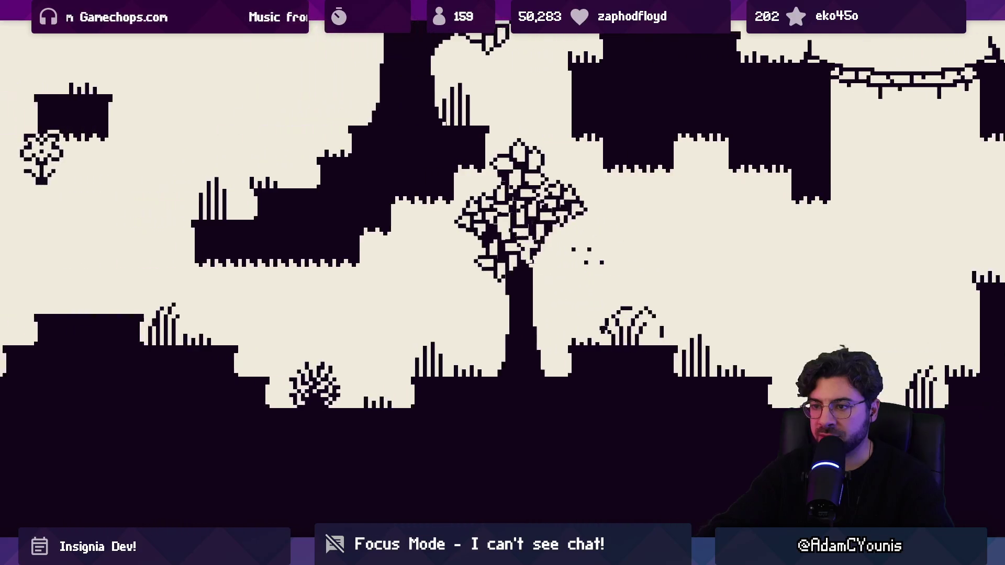
{"action": "key", "text": "Left"}
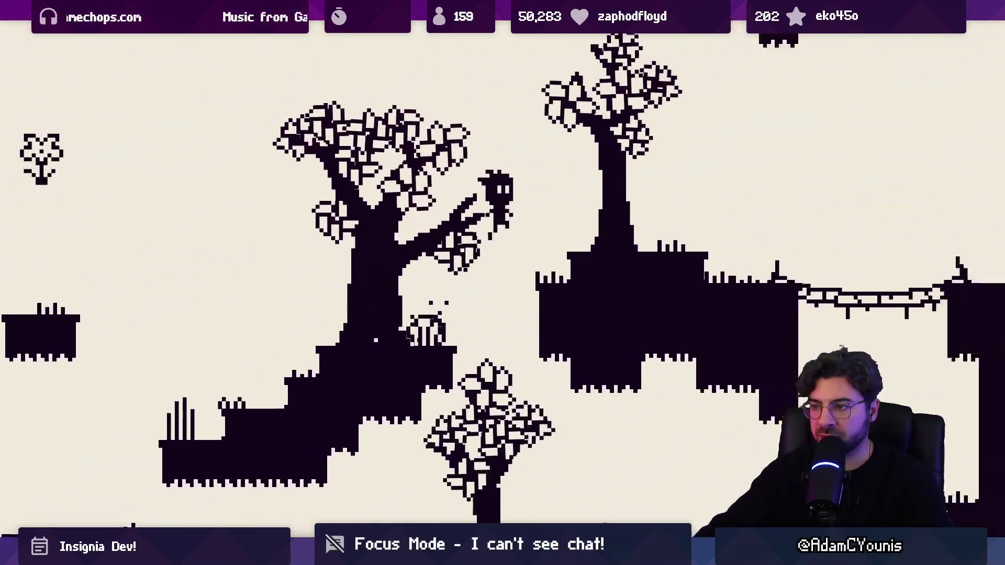
{"action": "key", "text": "Right"}
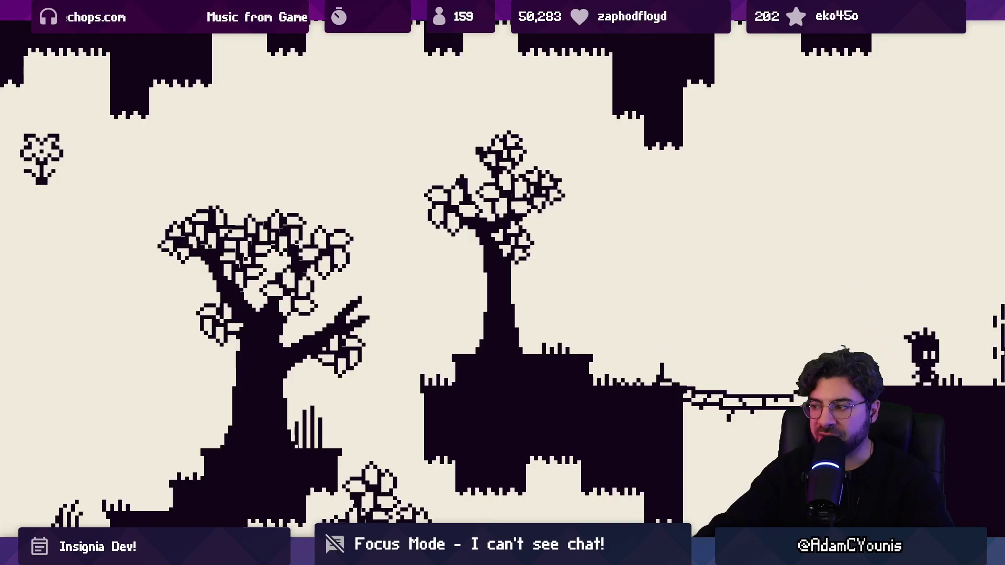
{"action": "key", "text": "Right"}
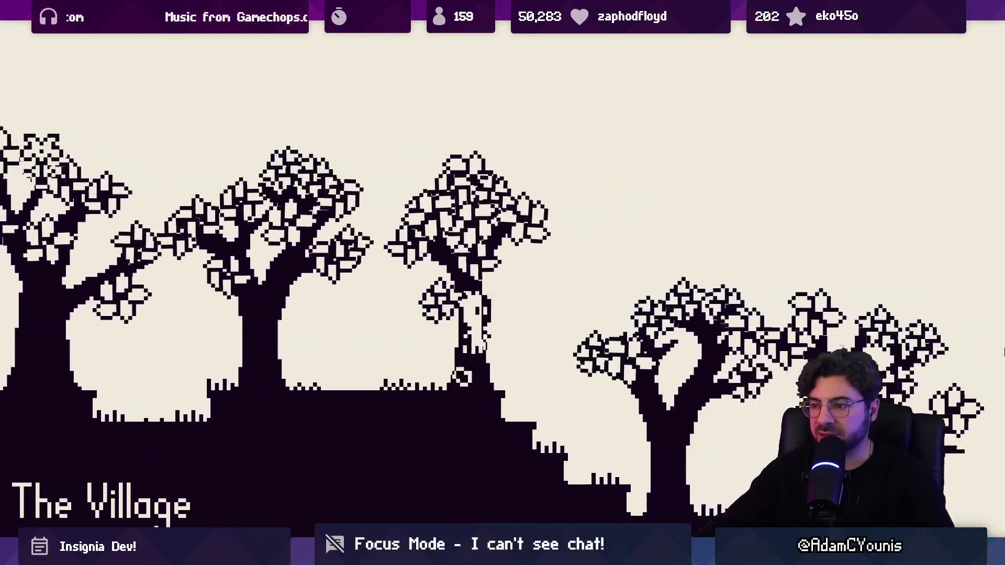
Run through The Village past the spear-holding villager and enter the house
{"action": "key", "text": "Right"}
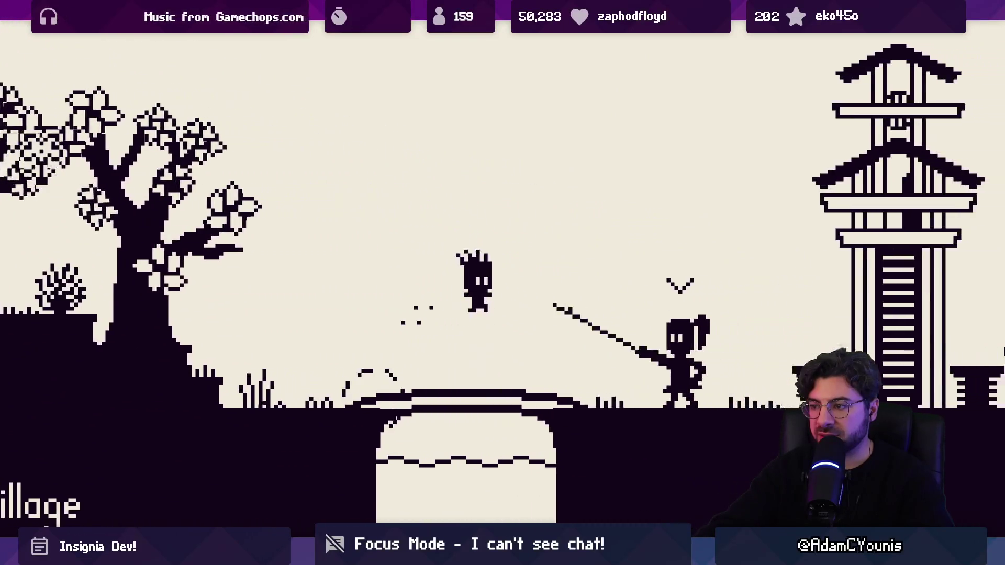
{"action": "key", "text": "Right"}
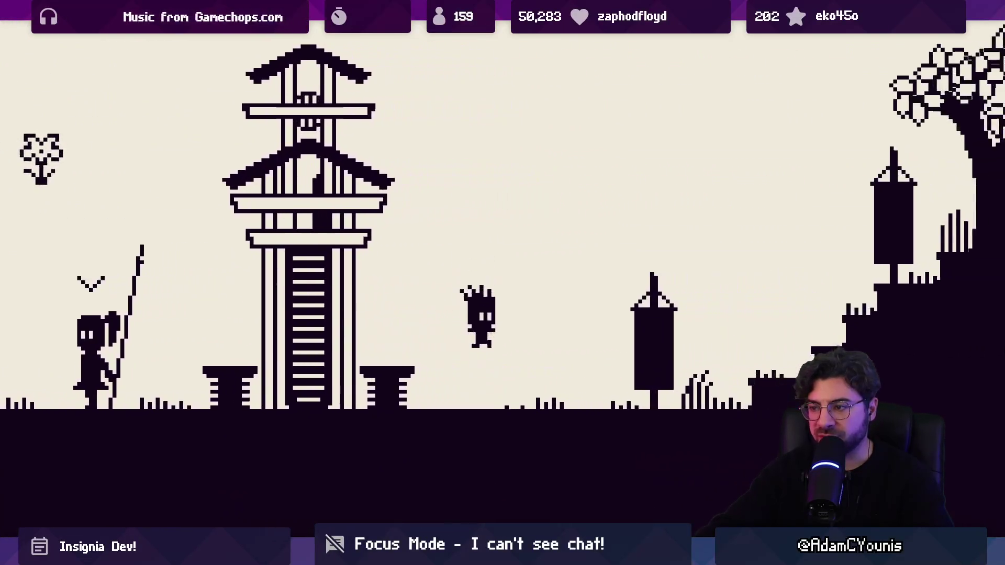
{"action": "key", "text": "Right"}
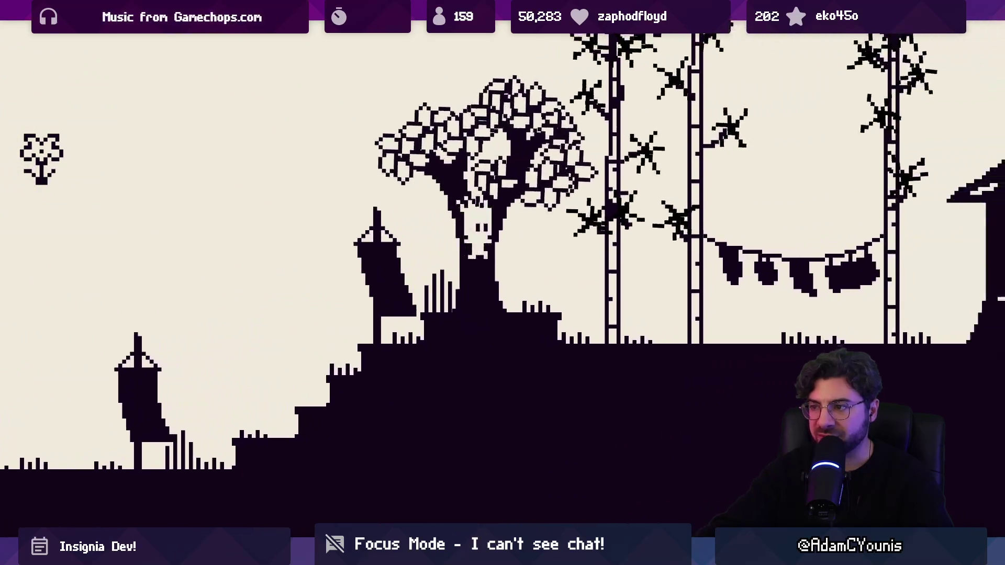
{"action": "key", "text": "Right"}
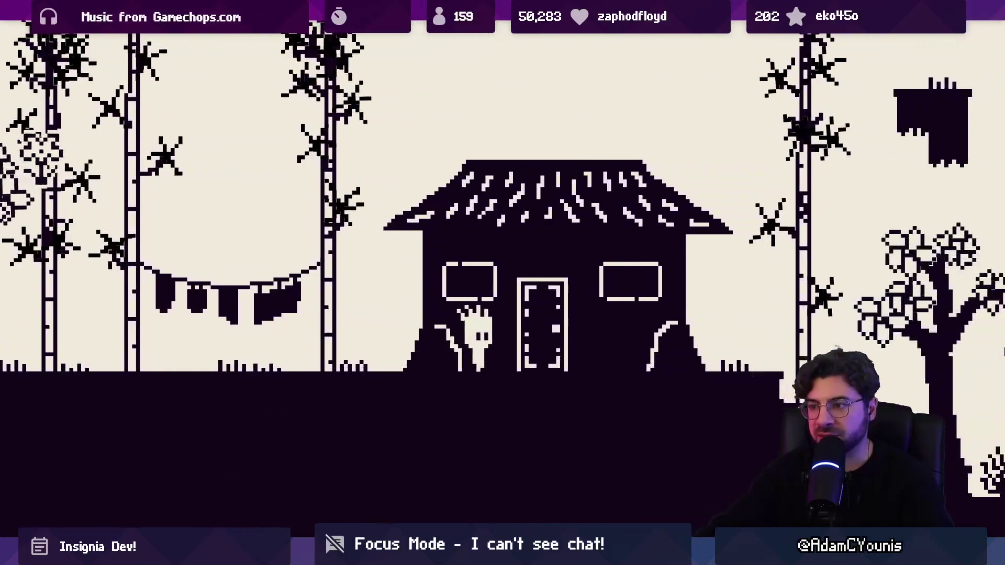
{"action": "key", "text": "Right"}
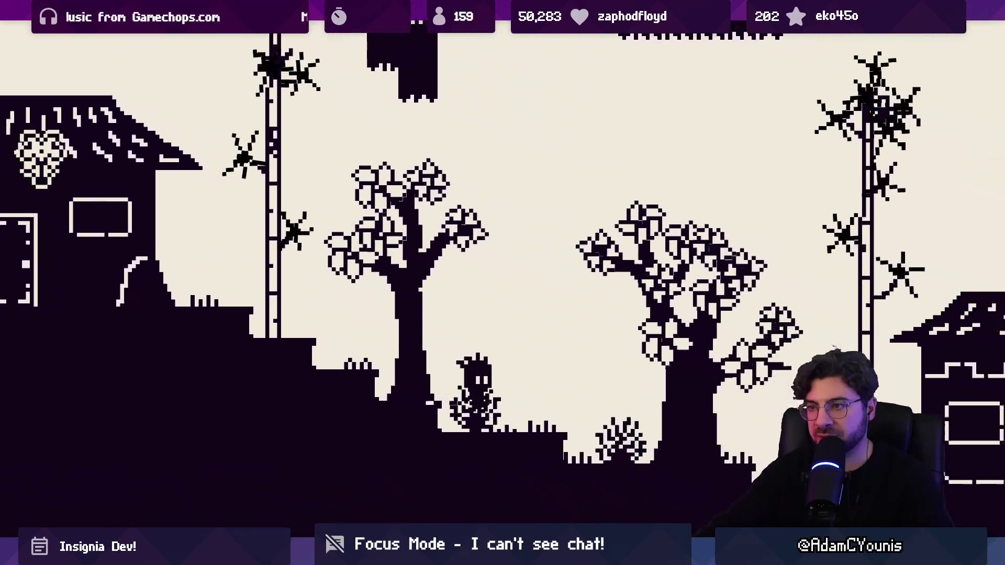
{"action": "key", "text": "Right"}
{"action": "key", "text": "Up"}
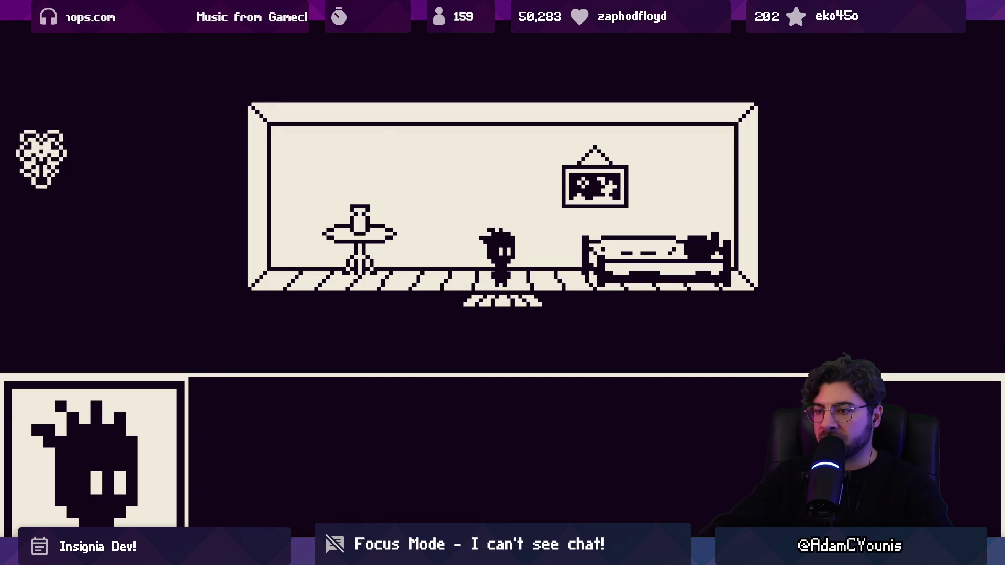
Take the flower from the table and leave the house
{"action": "key", "text": "Return"}
{"action": "key", "text": "Left"}
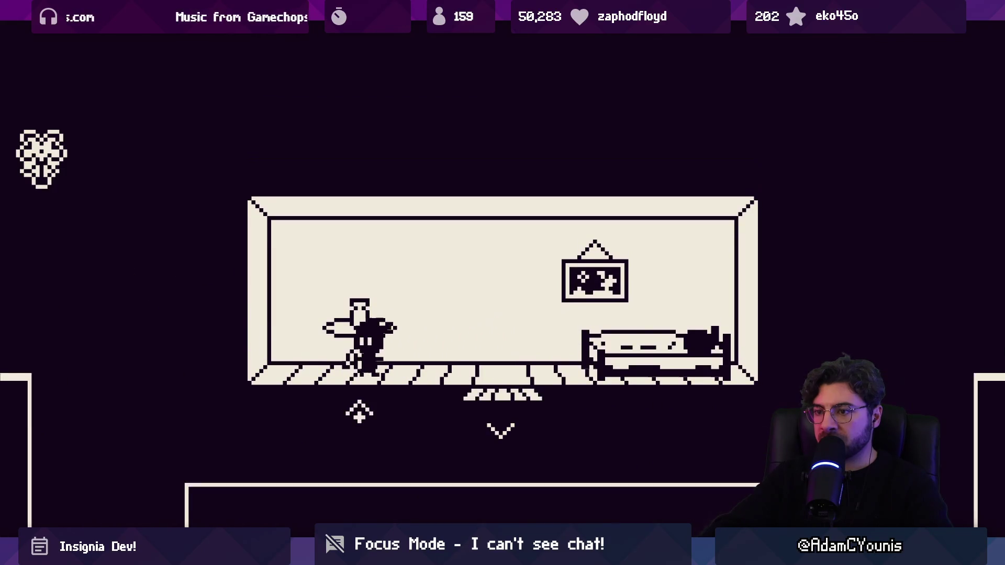
{"action": "key", "text": "Return"}
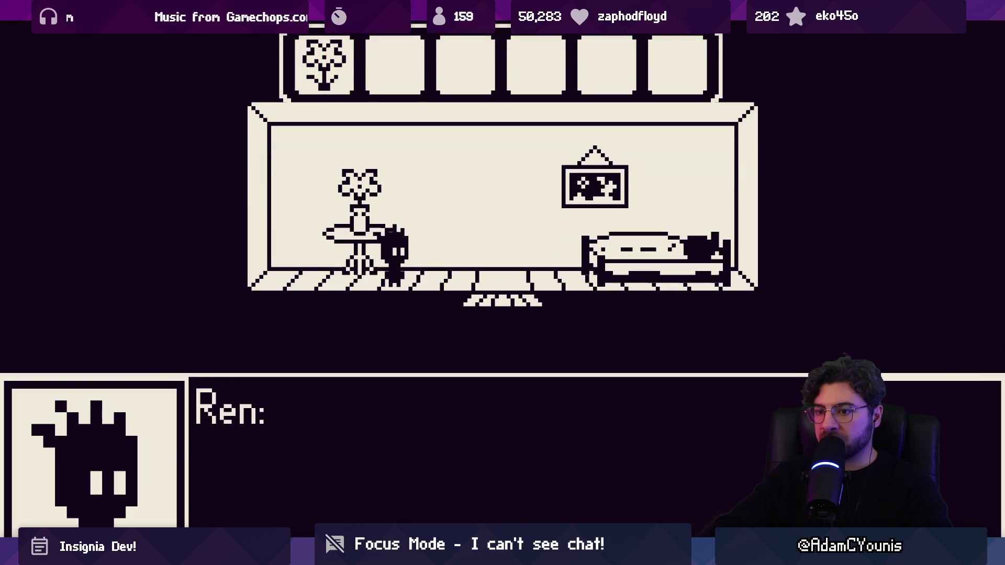
{"action": "key", "text": "Return"}
{"action": "key", "text": "Right"}
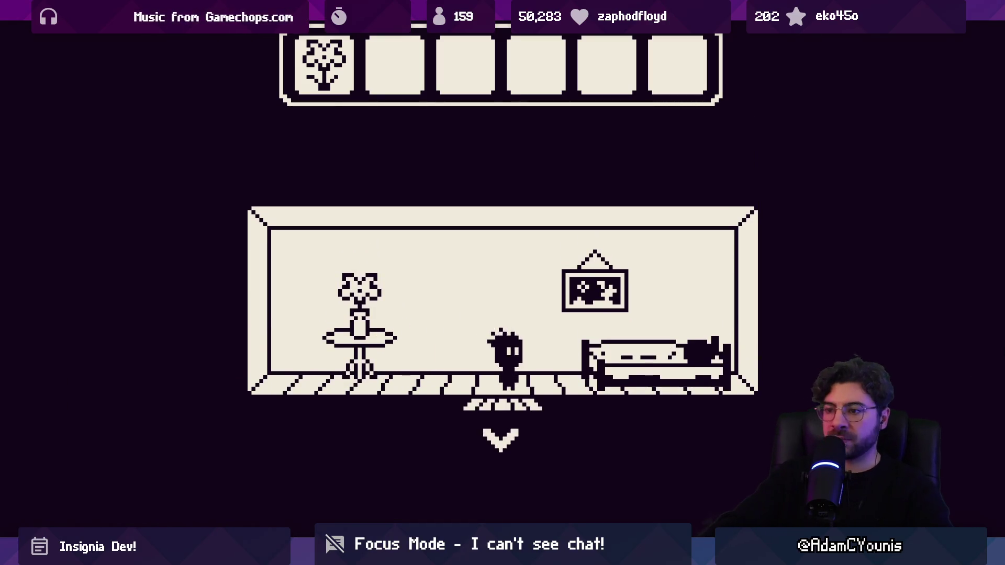
{"action": "key", "text": "Down"}
Run and jump right through the village past the large house
{"action": "key", "text": "Right"}
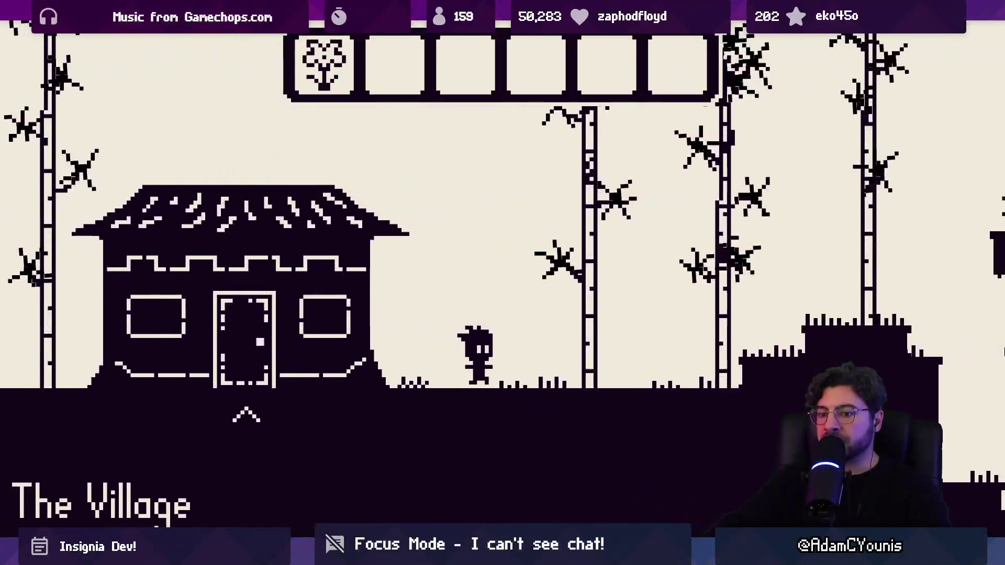
{"action": "key", "text": "Right"}
{"action": "key", "text": "space"}
{"action": "key", "text": "space"}
{"action": "key", "text": "space"}
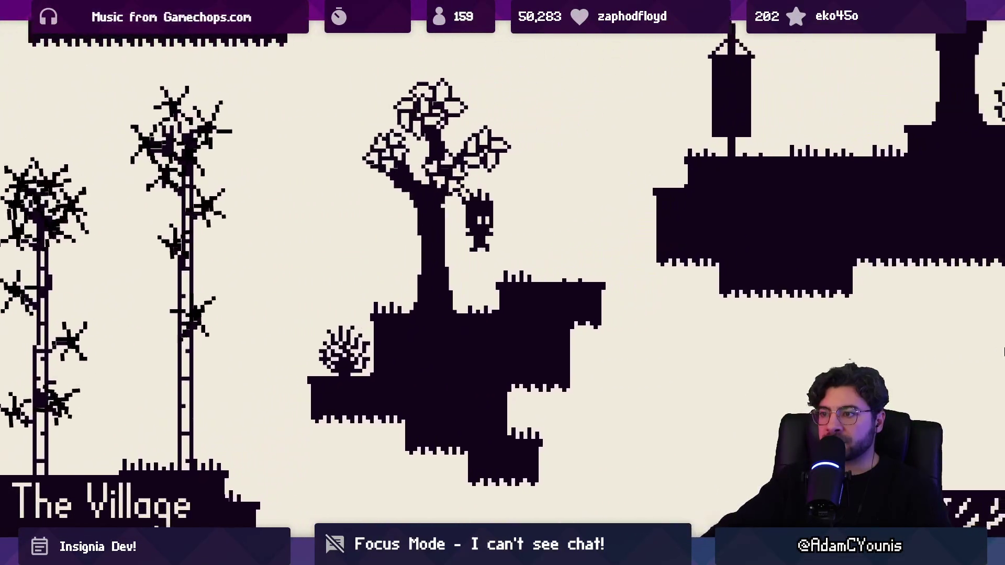
{"action": "key", "text": "Right"}
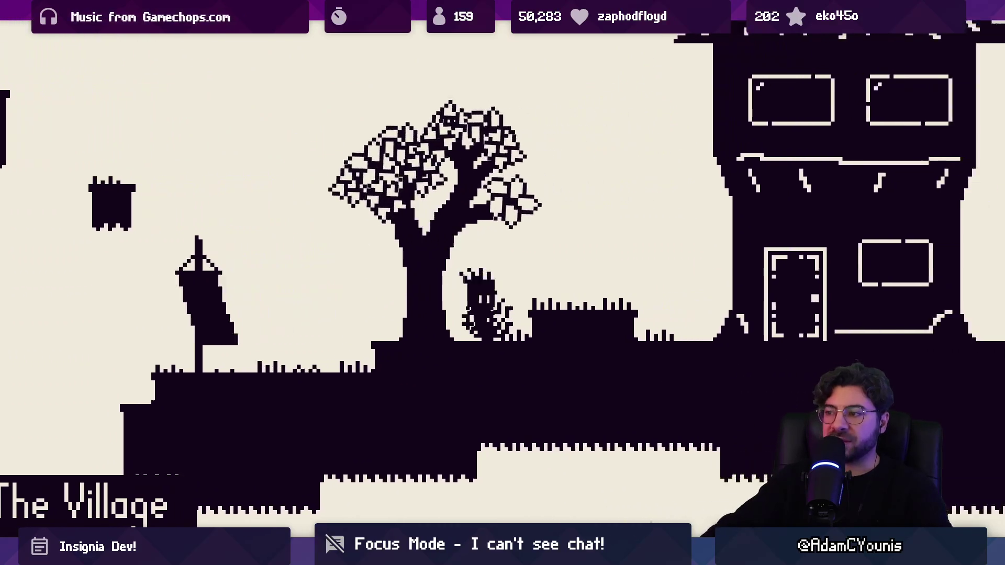
{"action": "key", "text": "space"}
{"action": "key", "text": "Right"}
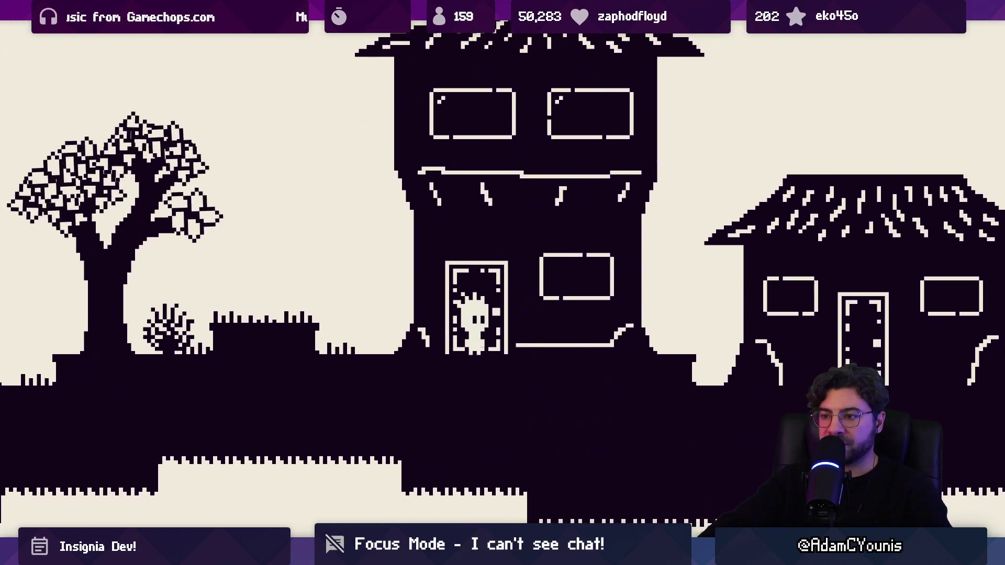
{"action": "key", "text": "Right"}
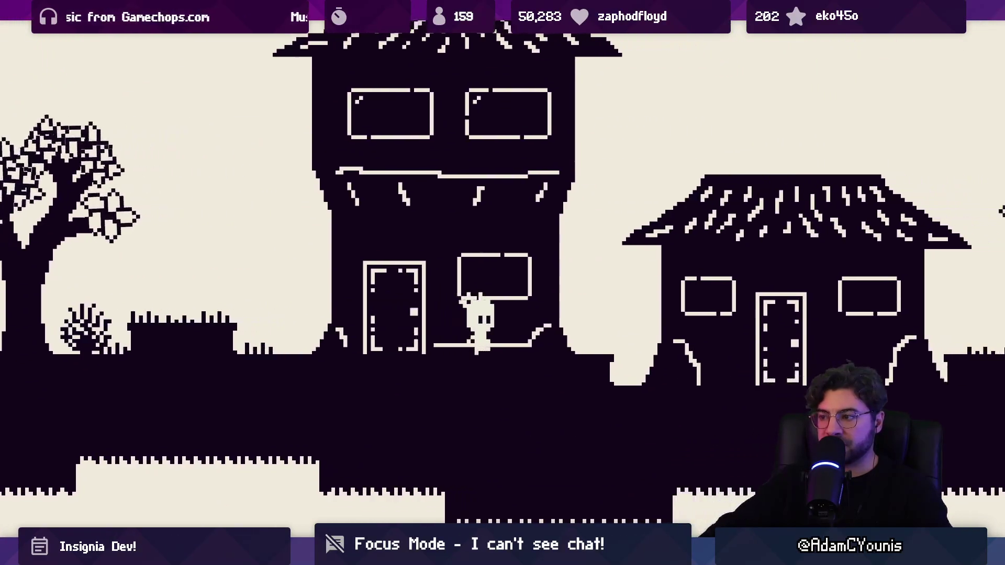
{"action": "key", "text": "space"}
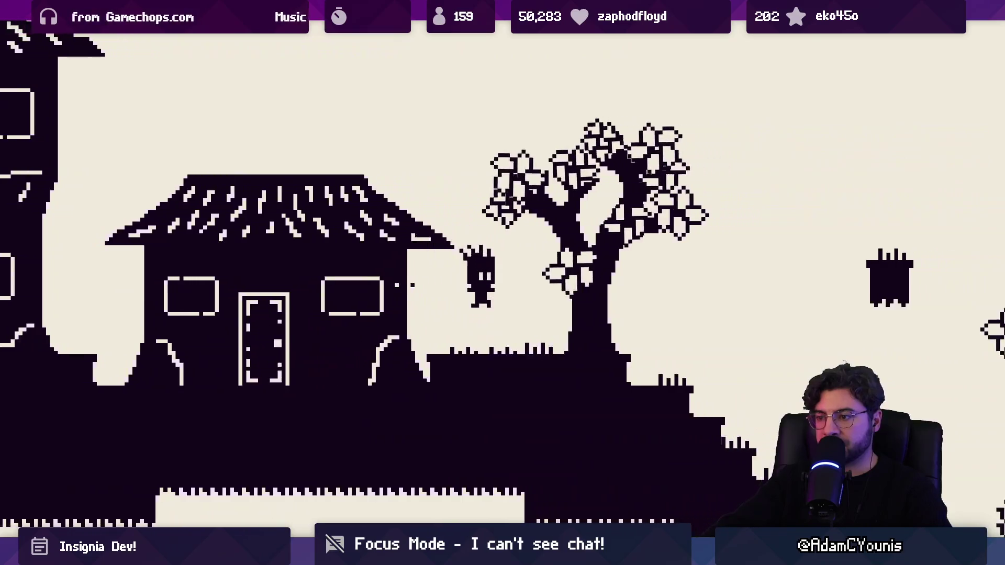
{"action": "key", "text": "Right"}
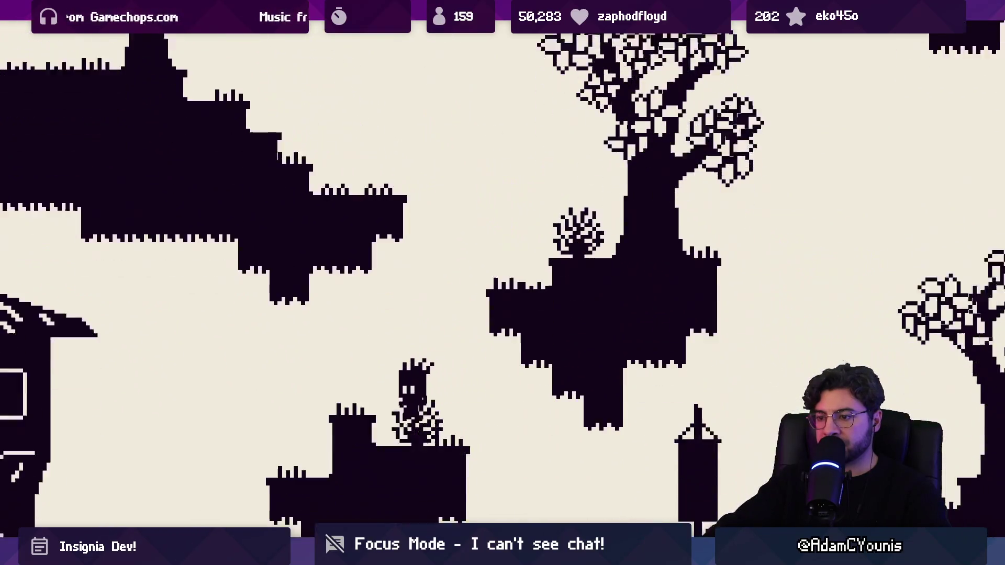
{"action": "key", "text": "space"}
Head back left past the tower house to the table beside the villager
{"action": "key", "text": "Left"}
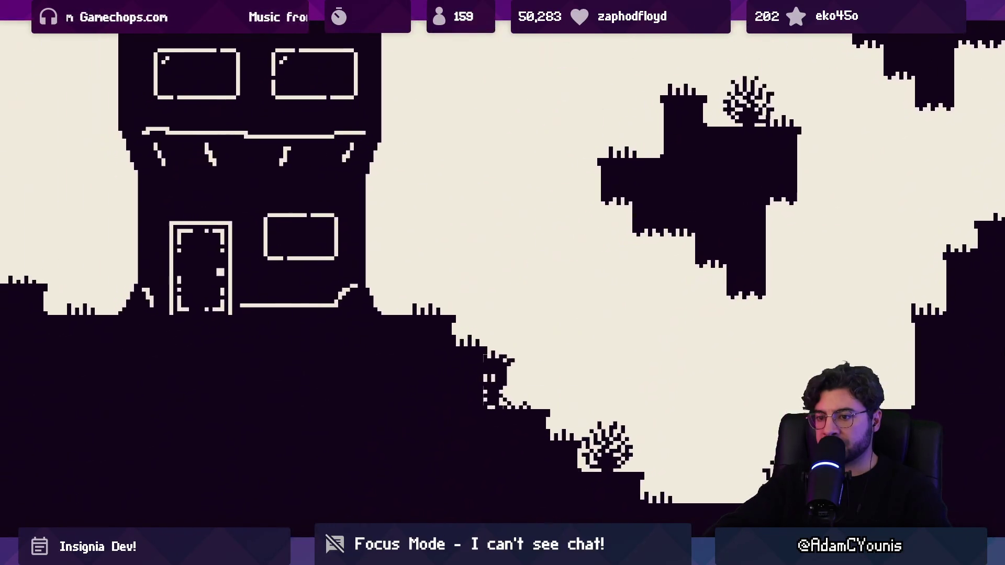
{"action": "key", "text": "Up"}
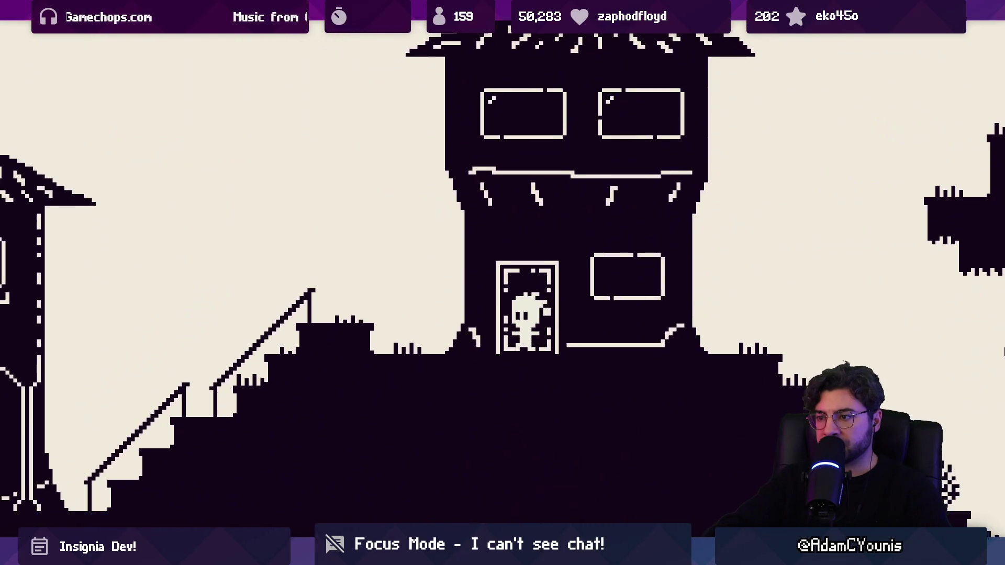
{"action": "key", "text": "Left"}
{"action": "key", "text": "space"}
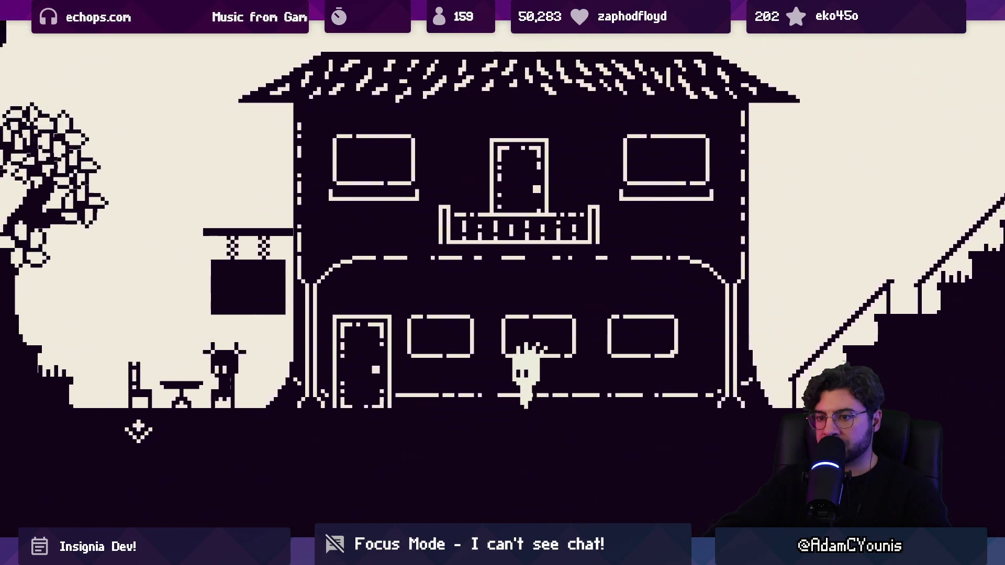
{"action": "key", "text": "Left"}
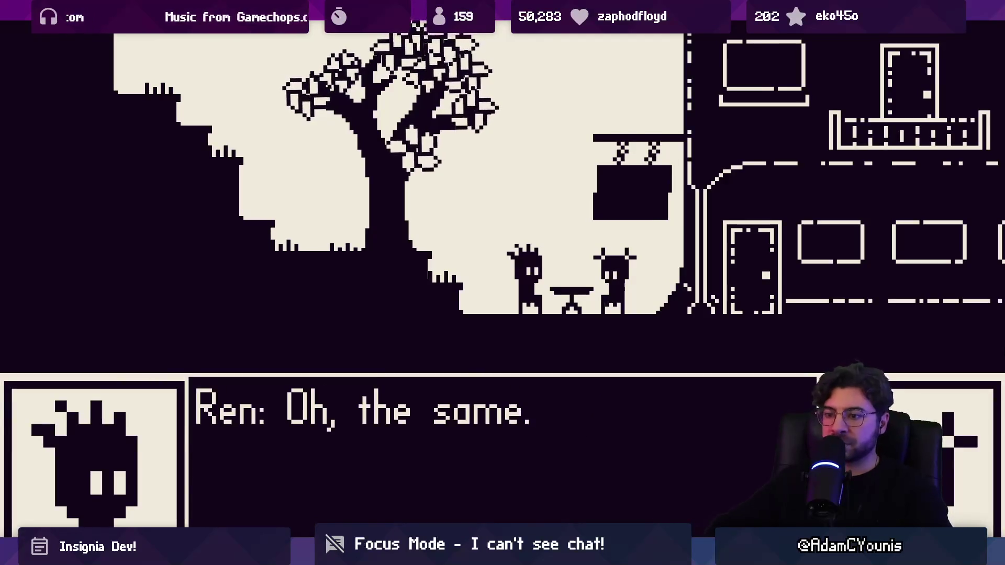
Finish the eating conversation and close the Discovered Moments and Discovered Eating cards
{"action": "key", "text": "space"}
{"action": "key", "text": "space"}
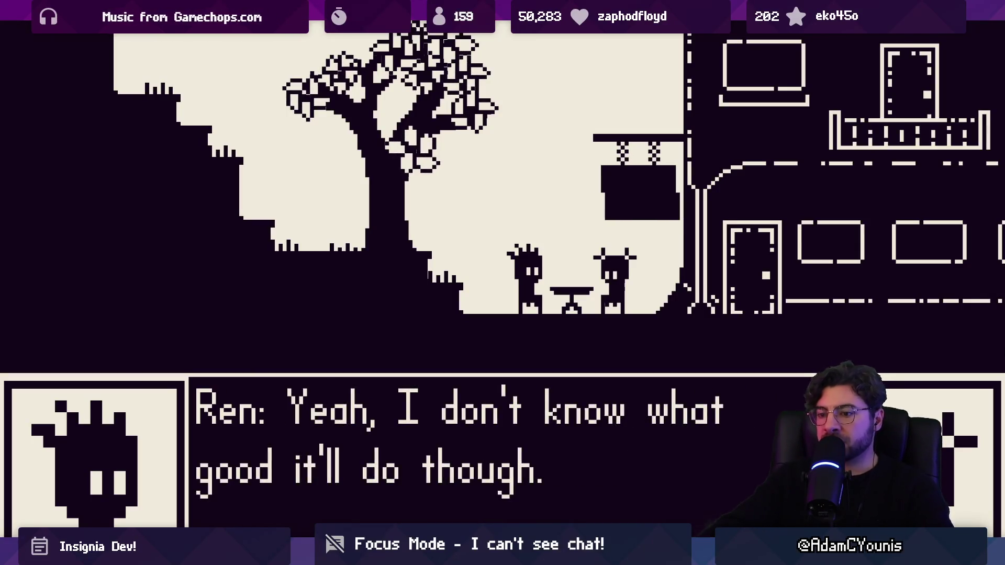
{"action": "key", "text": "space"}
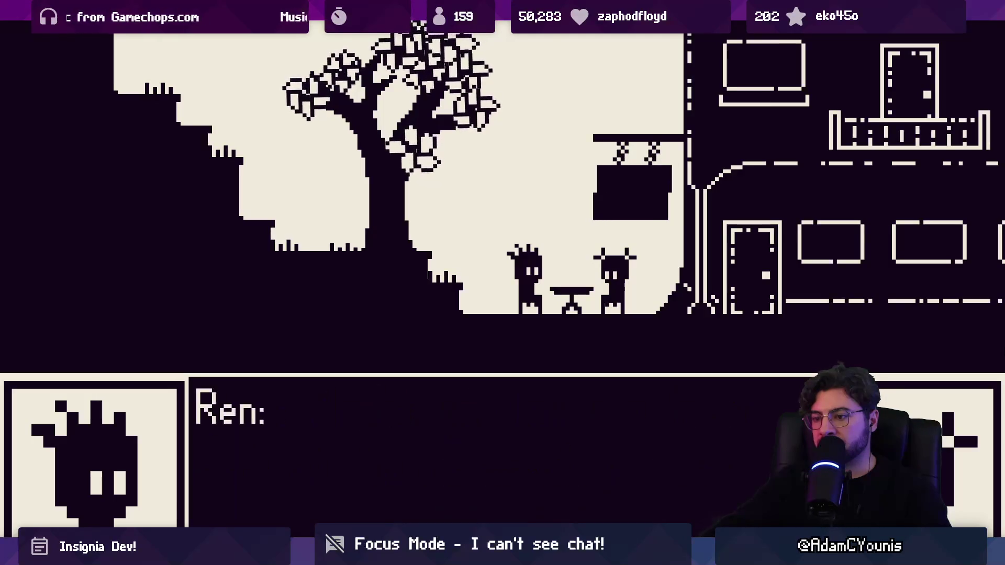
{"action": "key", "text": "z"}
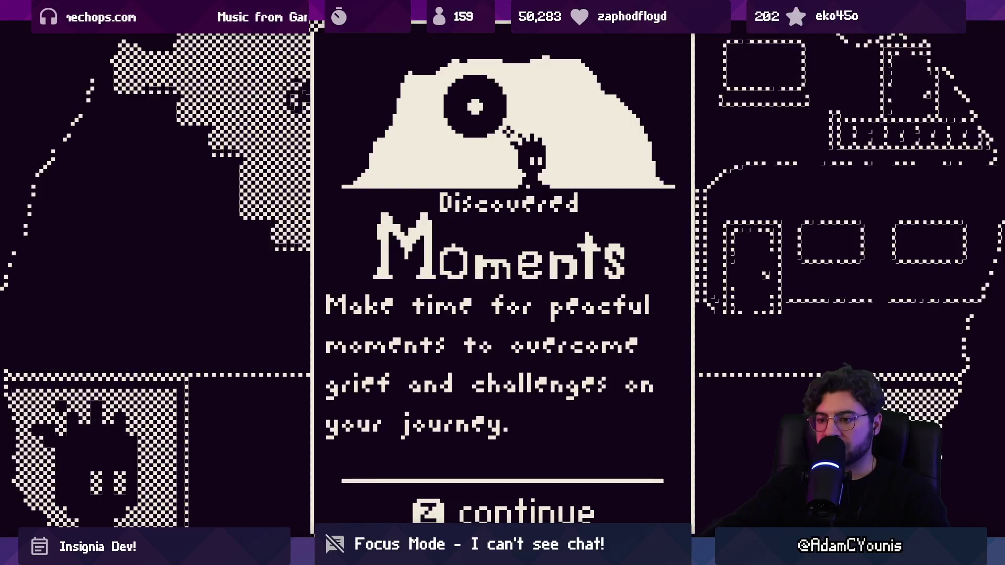
{"action": "key", "text": "z"}
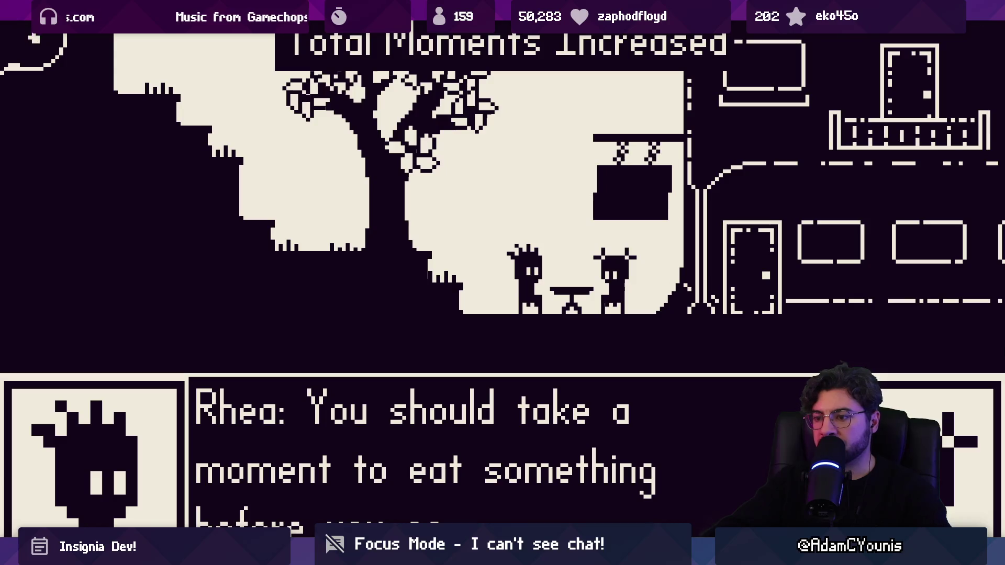
{"action": "key", "text": "z"}
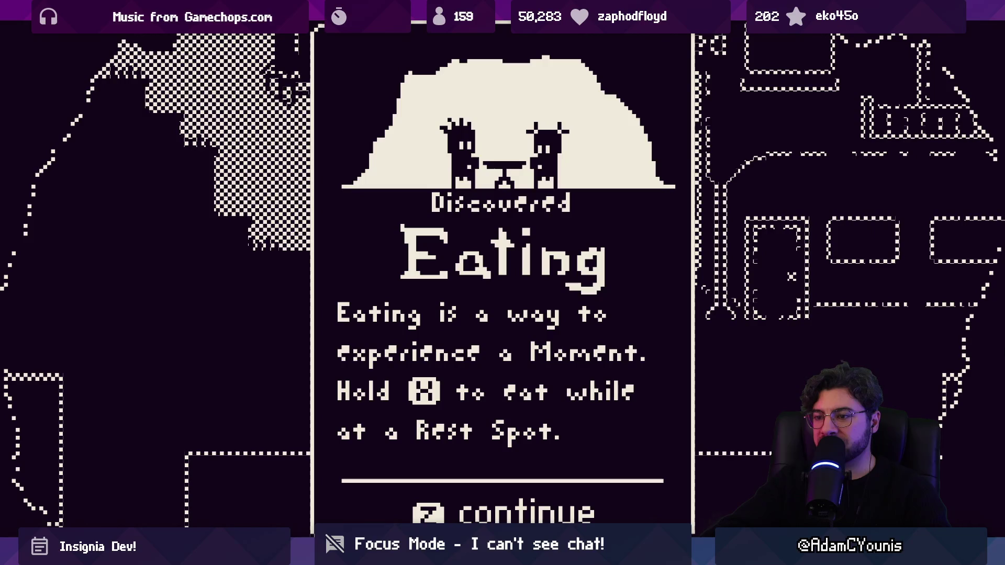
{"action": "key", "text": "z"}
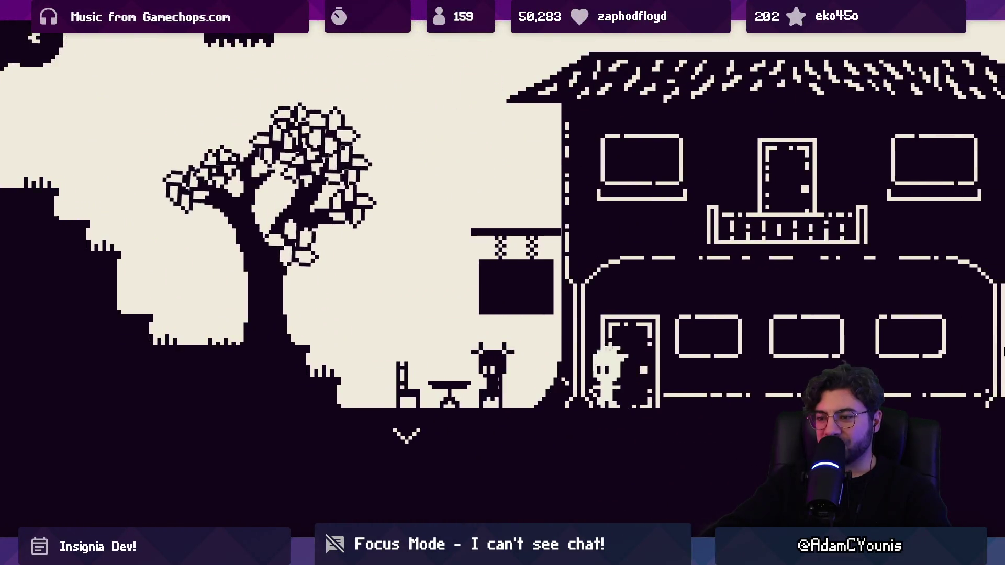
Run right past the house, through the cave and up the wall to the waterfall bridge
{"action": "key", "text": "Right"}
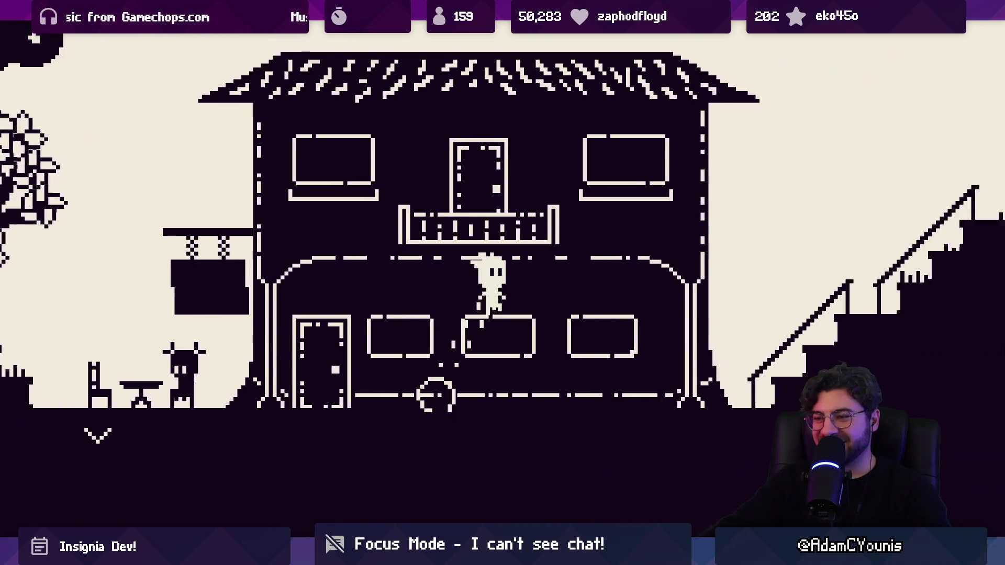
{"action": "key", "text": "Right"}
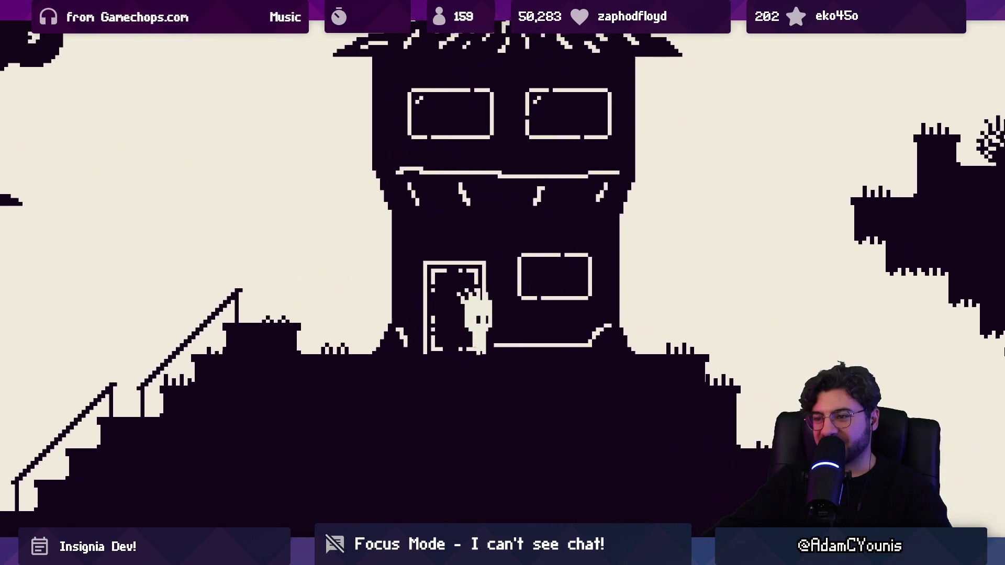
{"action": "key", "text": "Right"}
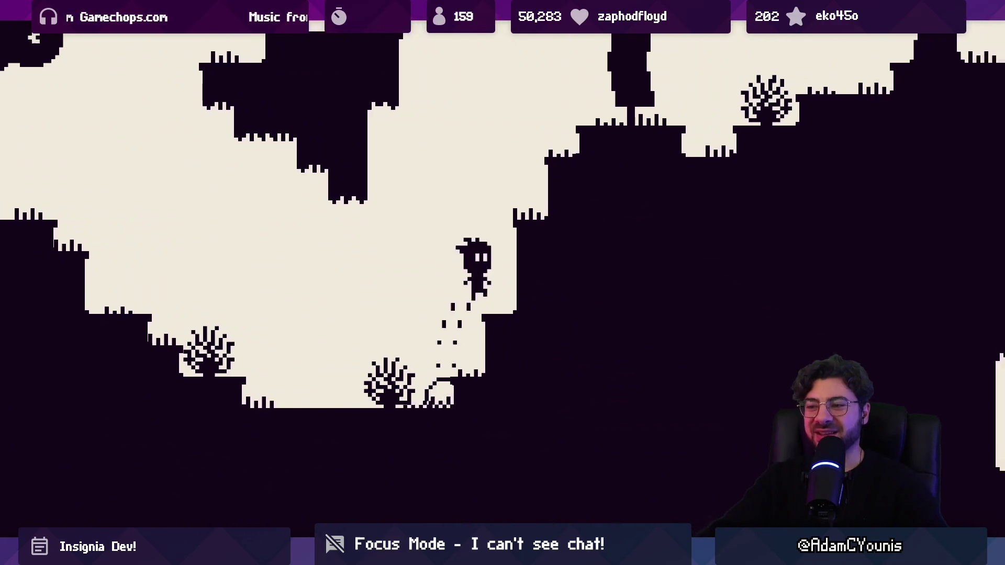
{"action": "key", "text": "Right"}
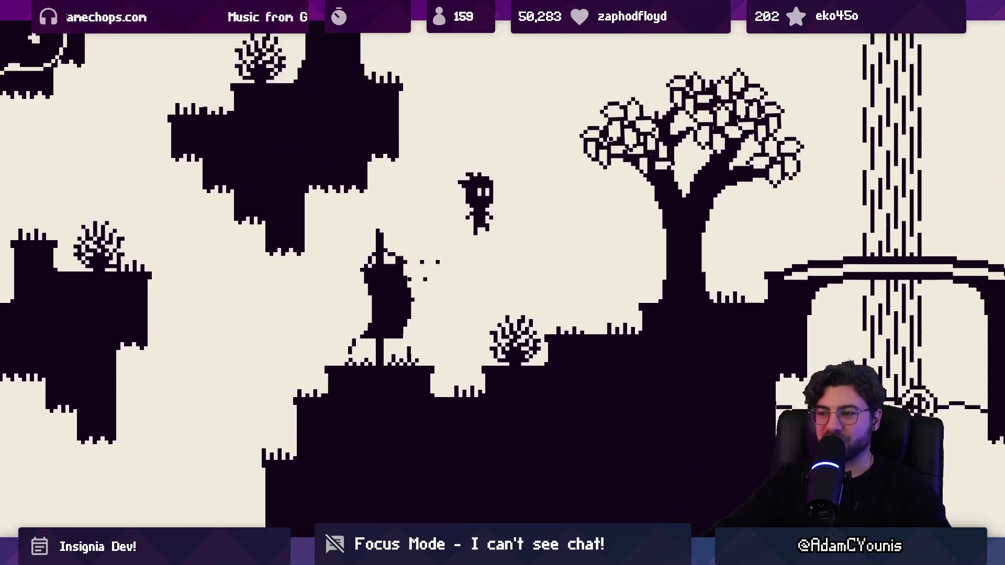
{"action": "key", "text": "Right"}
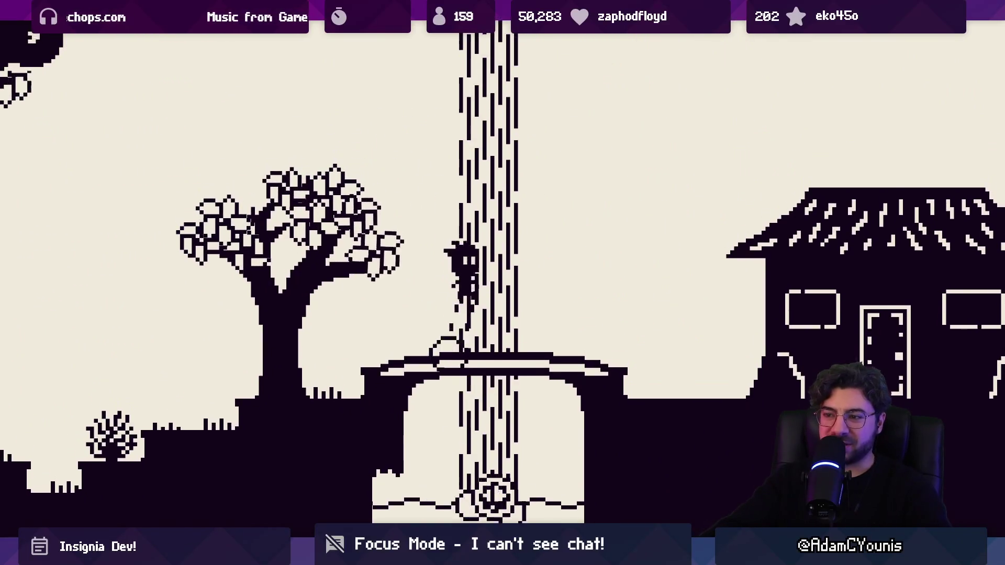
Jump around on the bridge toward the waterfall, then drop to the bridge's left end
{"action": "key", "text": "space"}
{"action": "key", "text": "Left"}
{"action": "key", "text": "Right"}
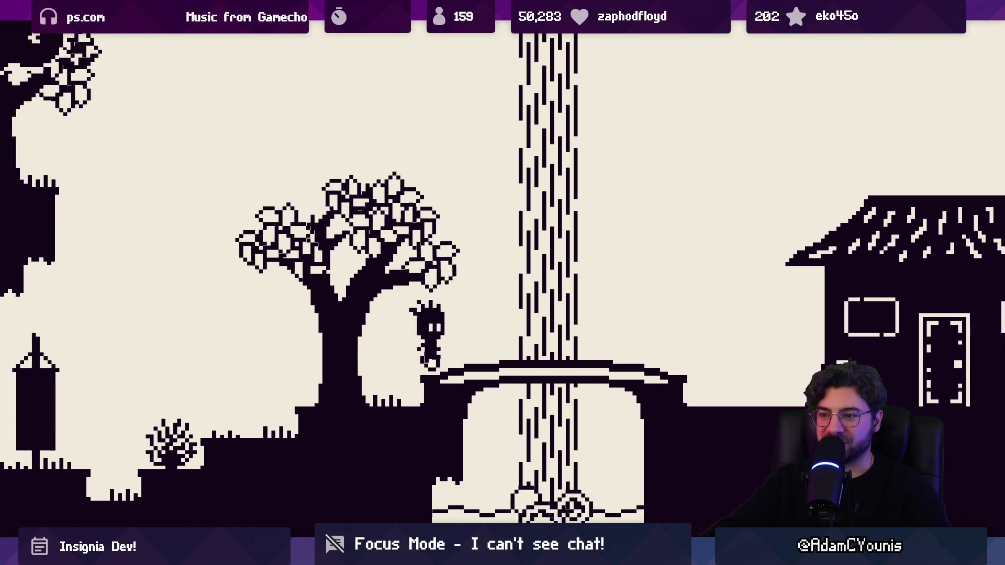
{"action": "key", "text": "Left"}
{"action": "key", "text": "Right"}
{"action": "key", "text": "space"}
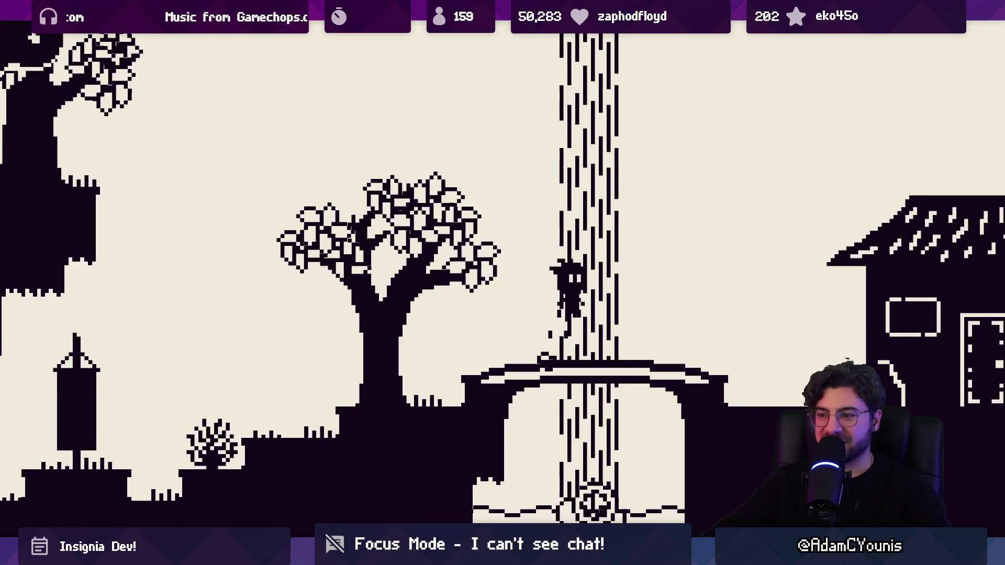
{"action": "key", "text": "Left"}
{"action": "key", "text": "Right"}
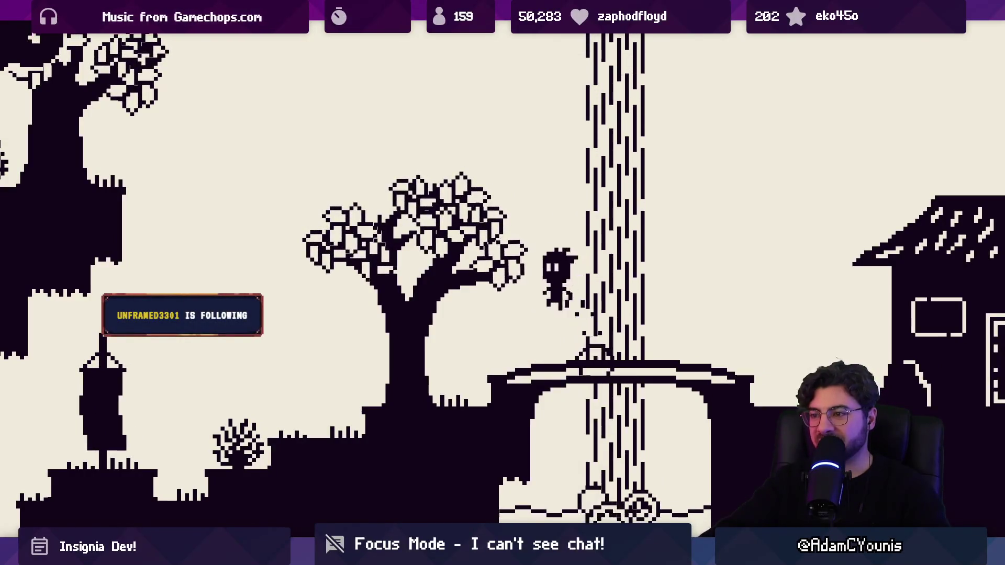
Cross the gaps left of the bridge, drop into the lower cave and jump out onto the tower ledge
{"action": "key", "text": "Left"}
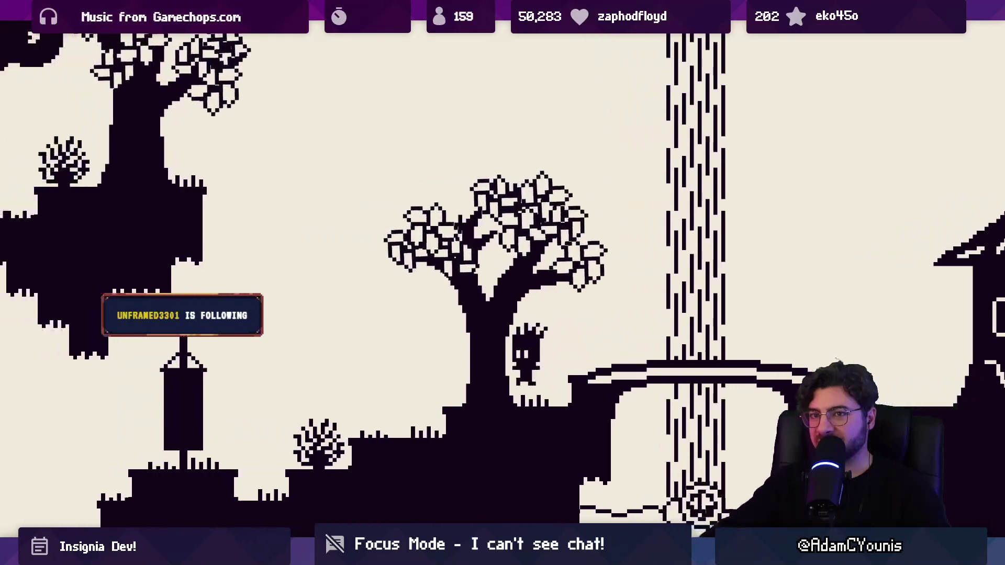
{"action": "key", "text": "space"}
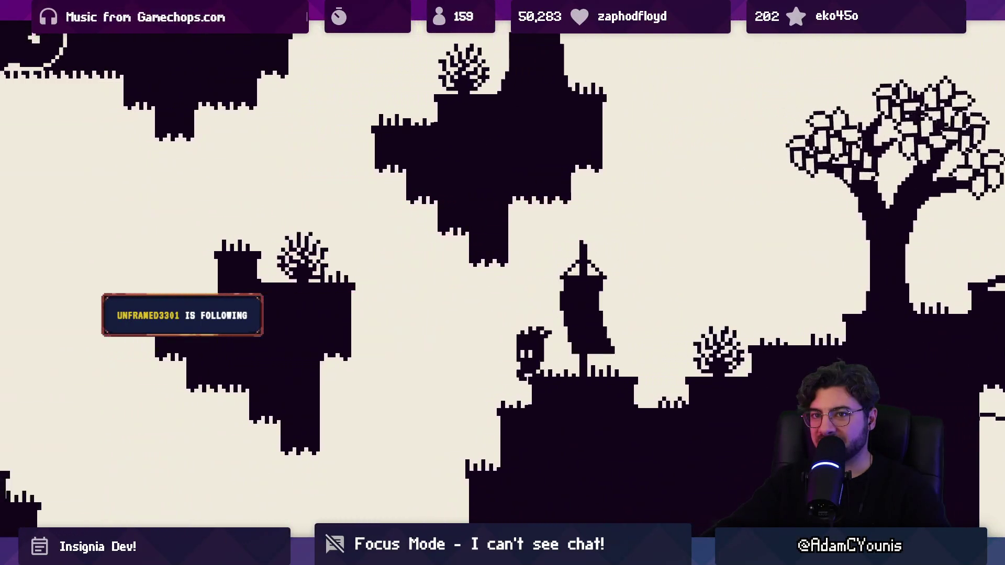
{"action": "key", "text": "space"}
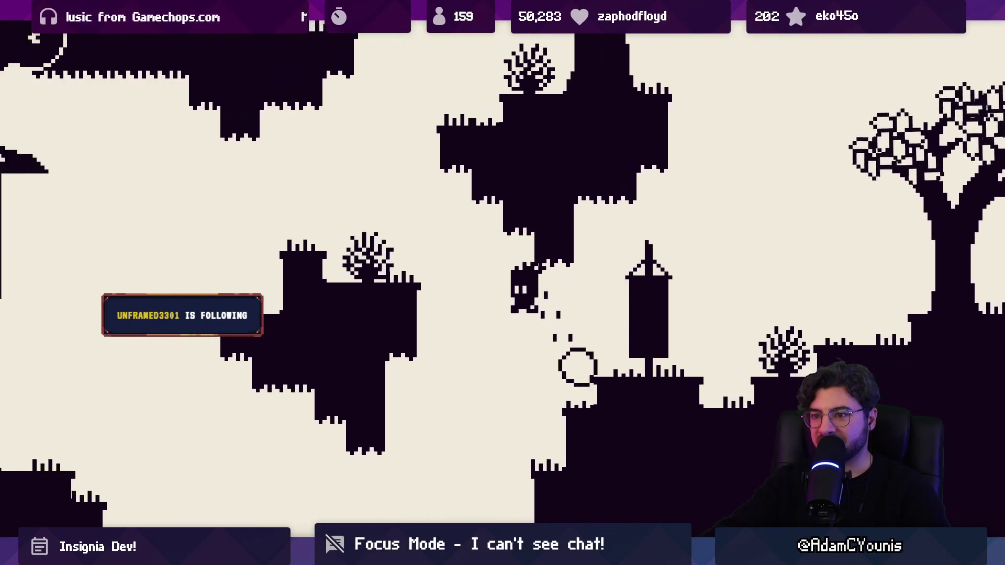
{"action": "key", "text": "Right"}
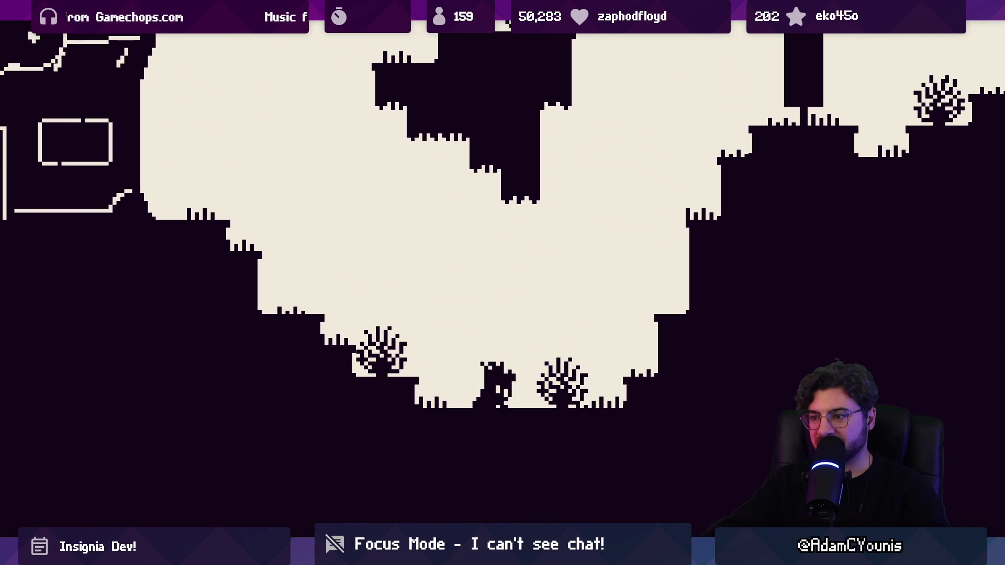
{"action": "key", "text": "space"}
{"action": "key", "text": "space"}
{"action": "key", "text": "space"}
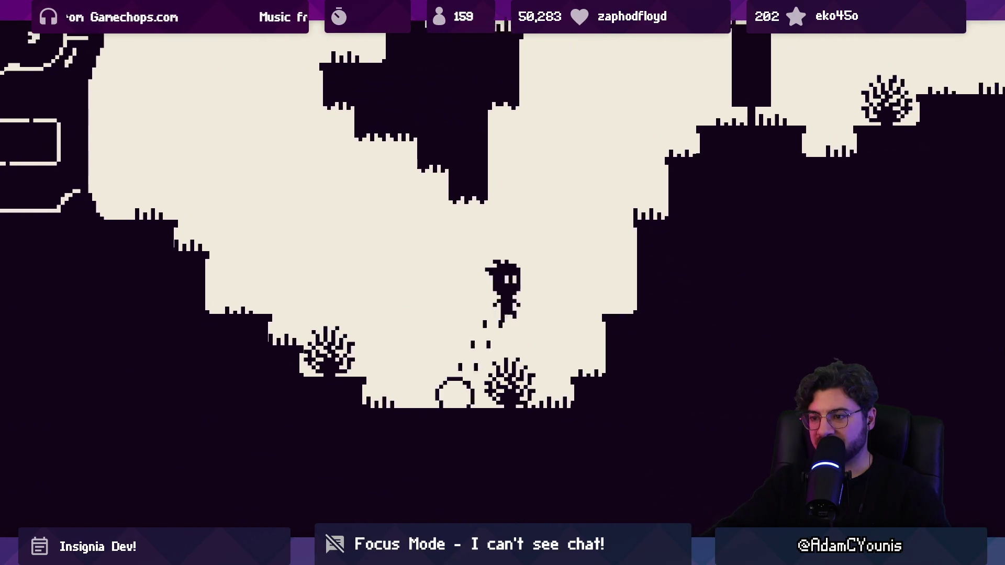
{"action": "key", "text": "Right"}
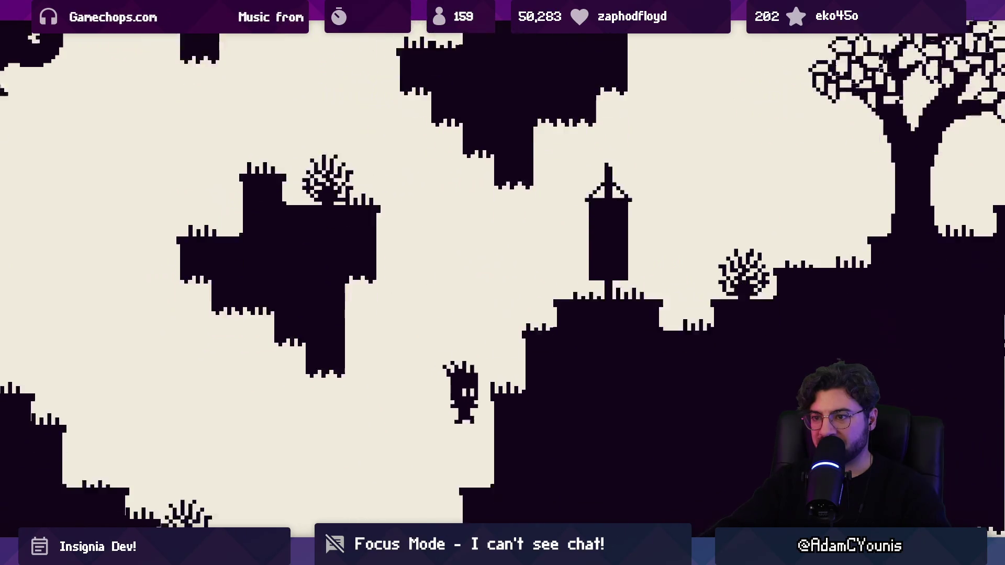
{"action": "key", "text": "space"}
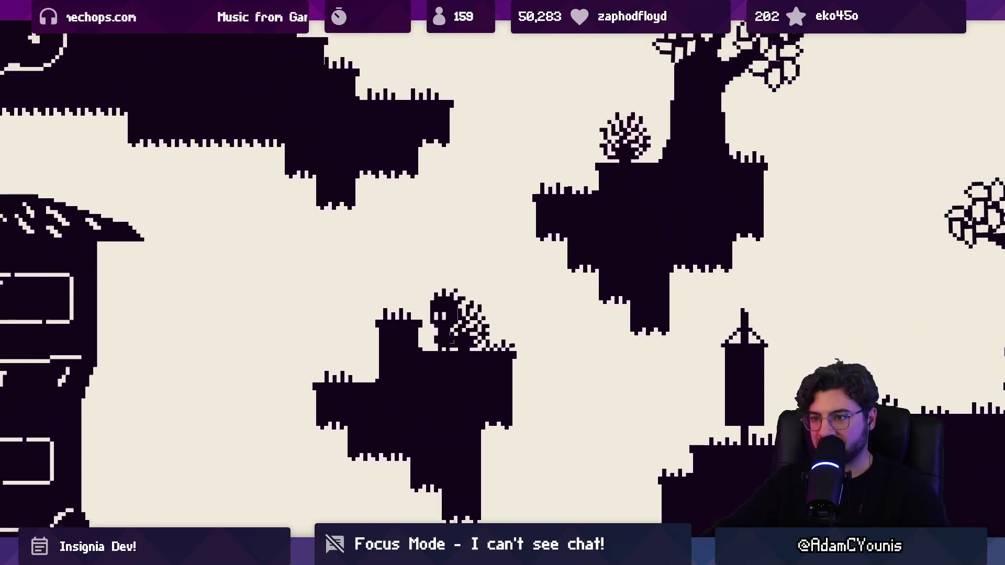
Jump up the platforms by the tower and leap across the level
{"action": "key", "text": "space"}
{"action": "key", "text": "space"}
{"action": "key", "text": "Left"}
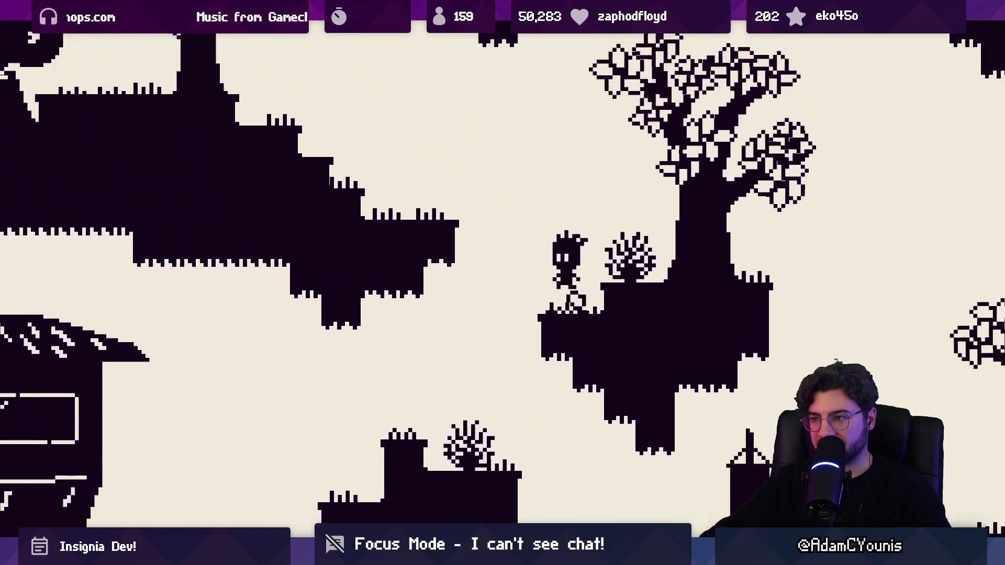
{"action": "key", "text": "space"}
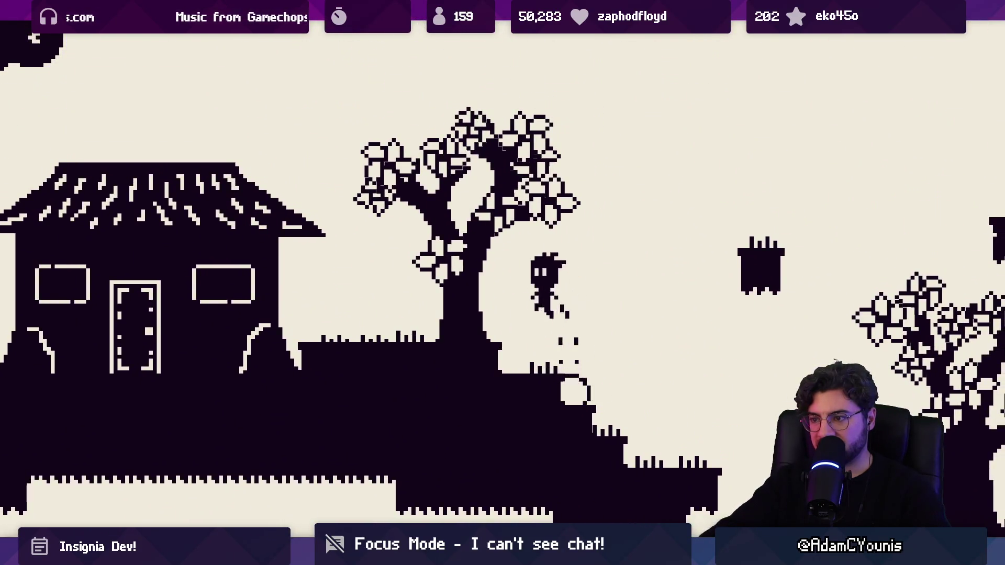
{"action": "key", "text": "Right"}
{"action": "key", "text": "space"}
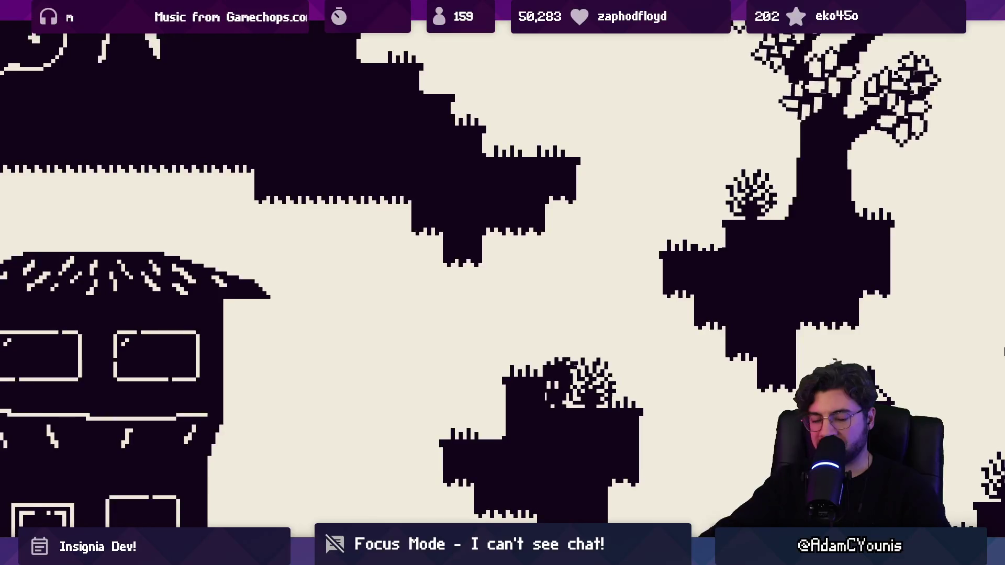
{"action": "key", "text": "space"}
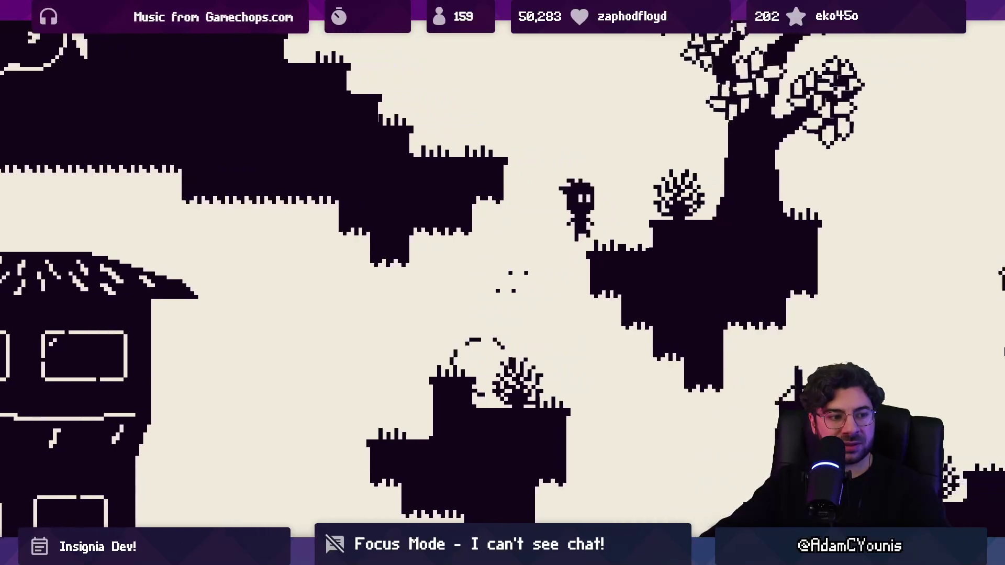
{"action": "key", "text": "Right"}
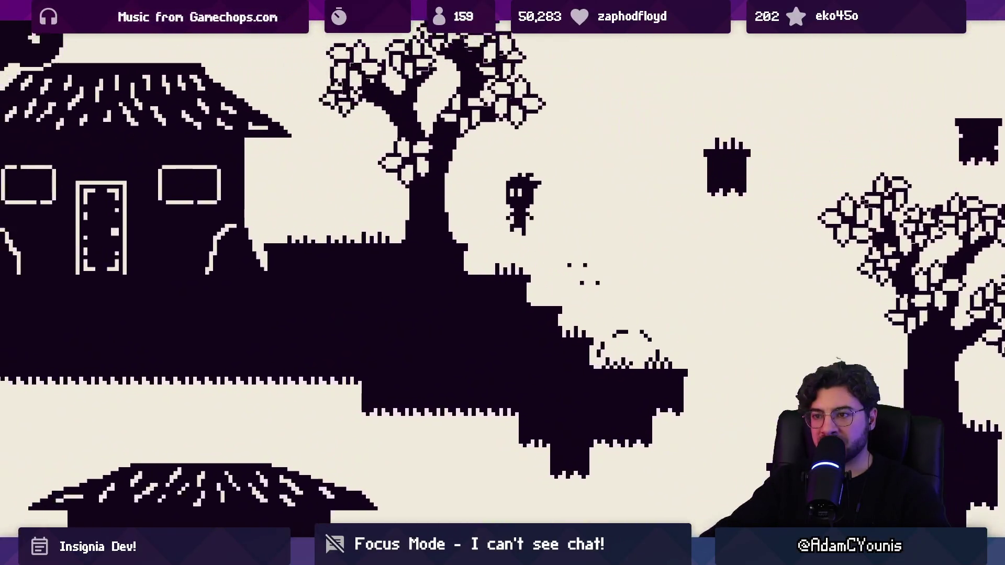
Hop onto the pillar and tall platform, climb the ladder by the large tree and reach the wall ledge
{"action": "key", "text": "Right"}
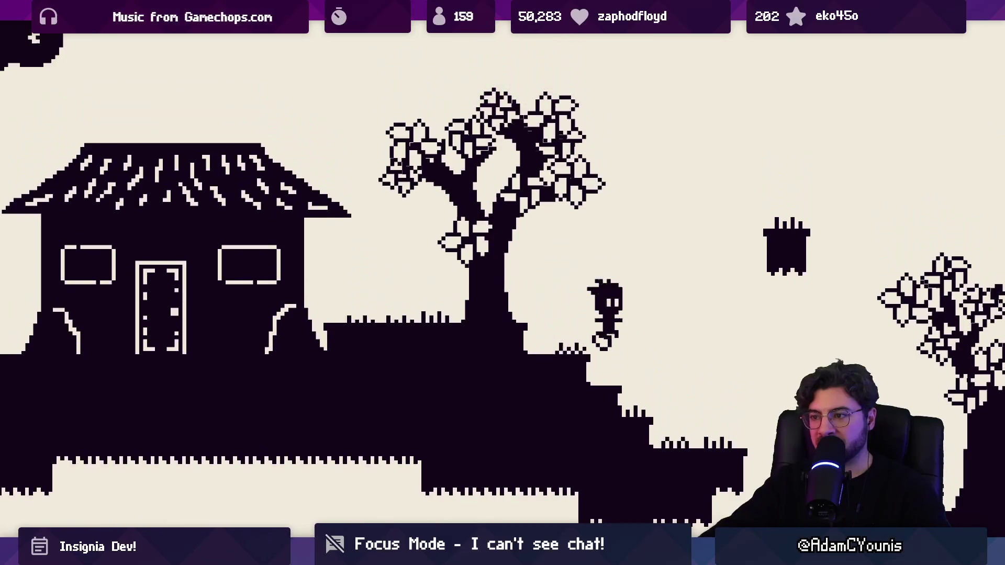
{"action": "key", "text": "space"}
{"action": "key", "text": "space"}
{"action": "key", "text": "Right"}
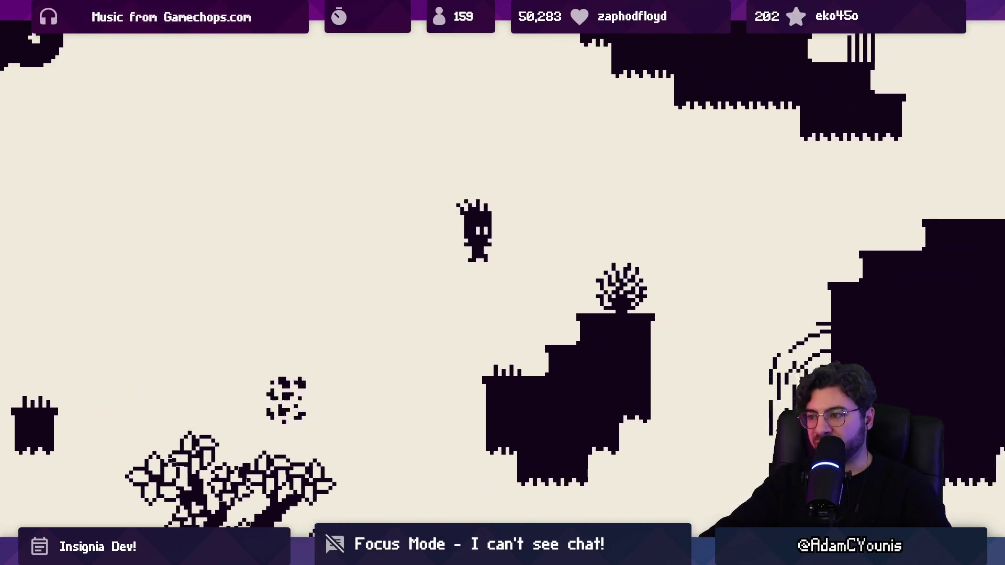
{"action": "key", "text": "space"}
{"action": "key", "text": "Right"}
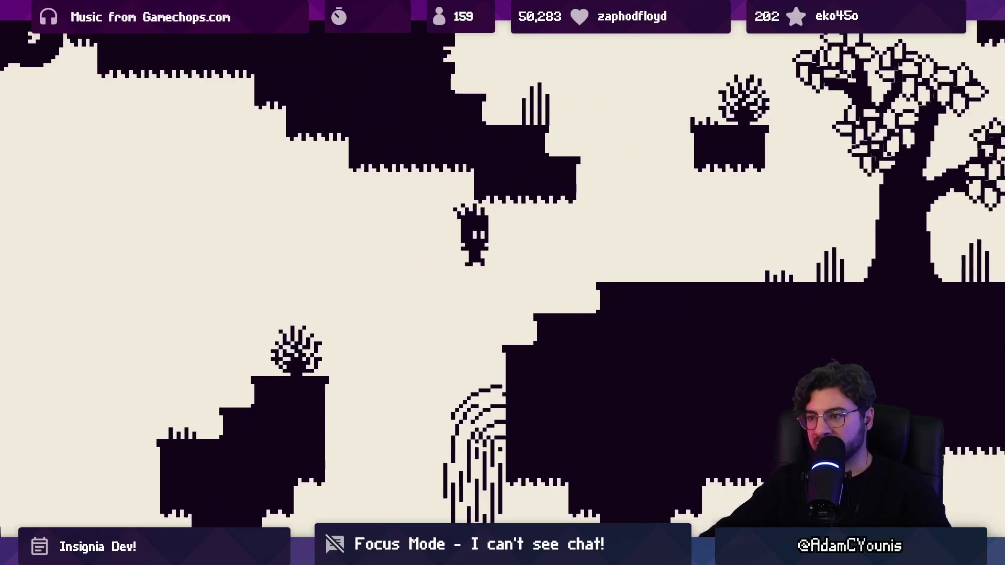
{"action": "key", "text": "Right"}
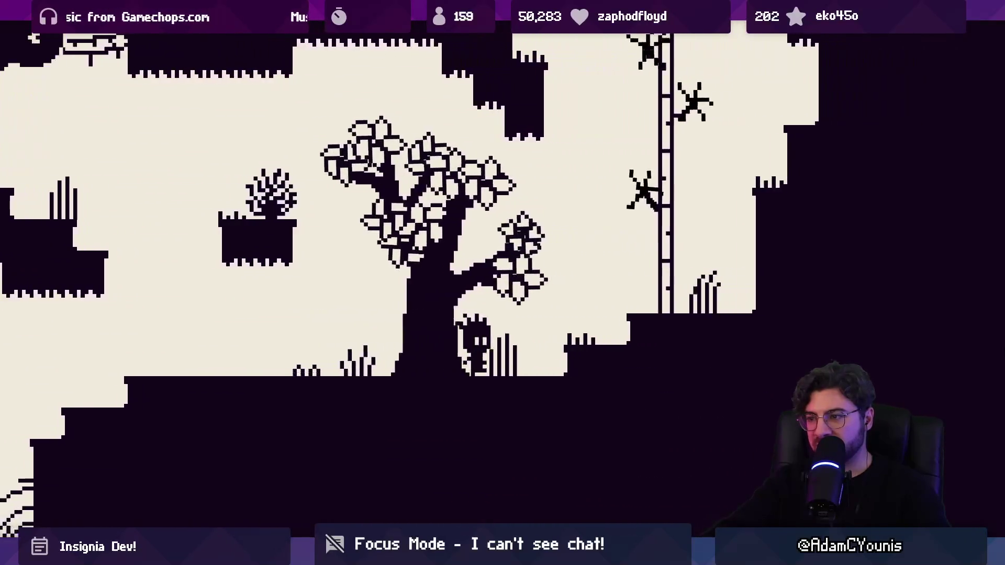
{"action": "key", "text": "Up"}
{"action": "key", "text": "Down"}
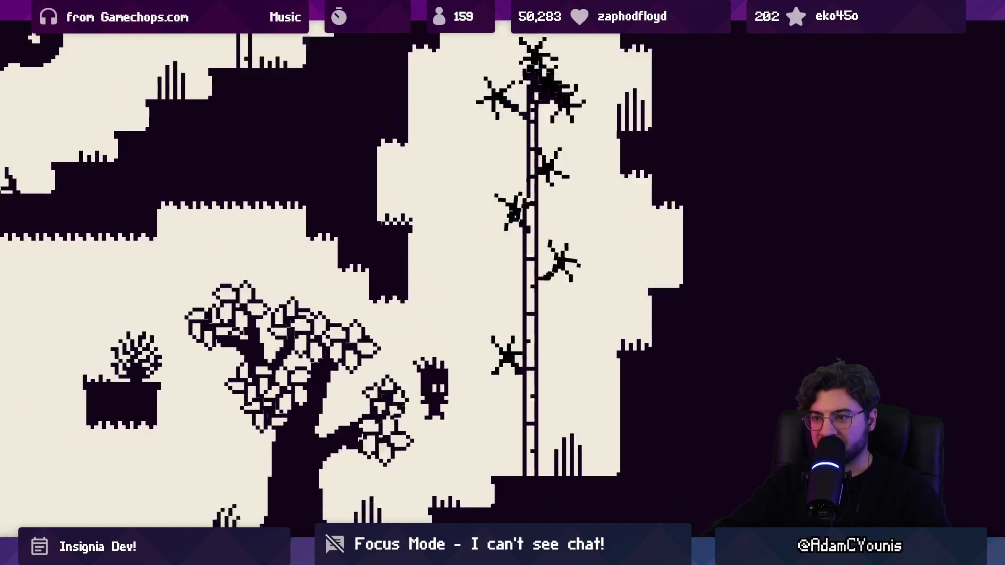
{"action": "key", "text": "space"}
{"action": "key", "text": "Right"}
Move left past the ladder, drop down and jump up the wall toward the bridge
{"action": "key", "text": "Left"}
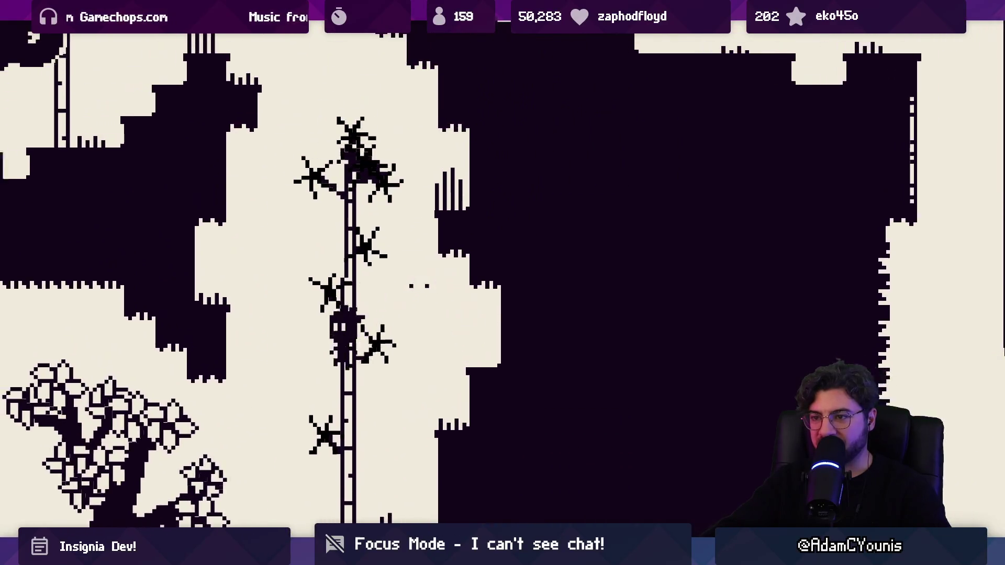
{"action": "key", "text": "space"}
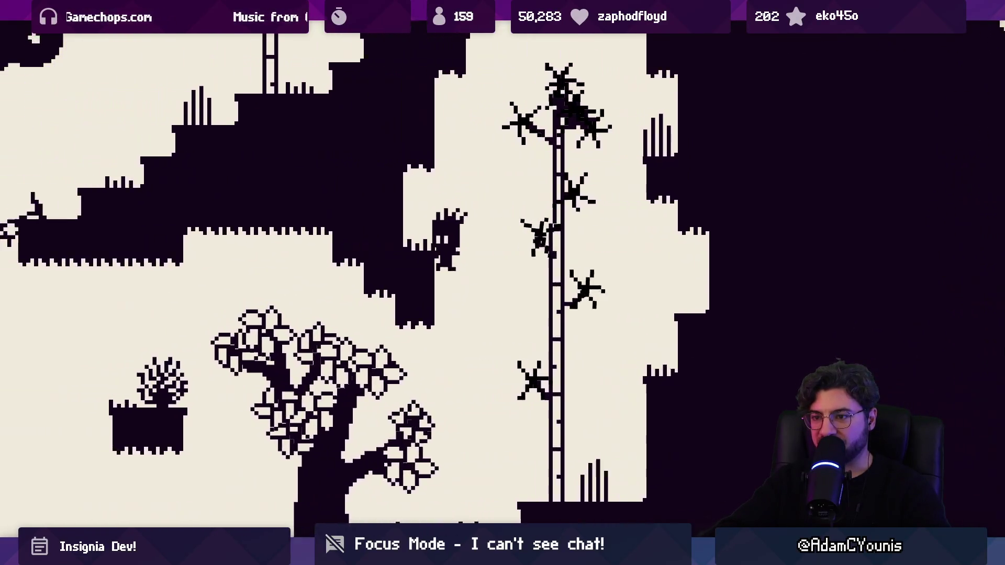
{"action": "key", "text": "Left"}
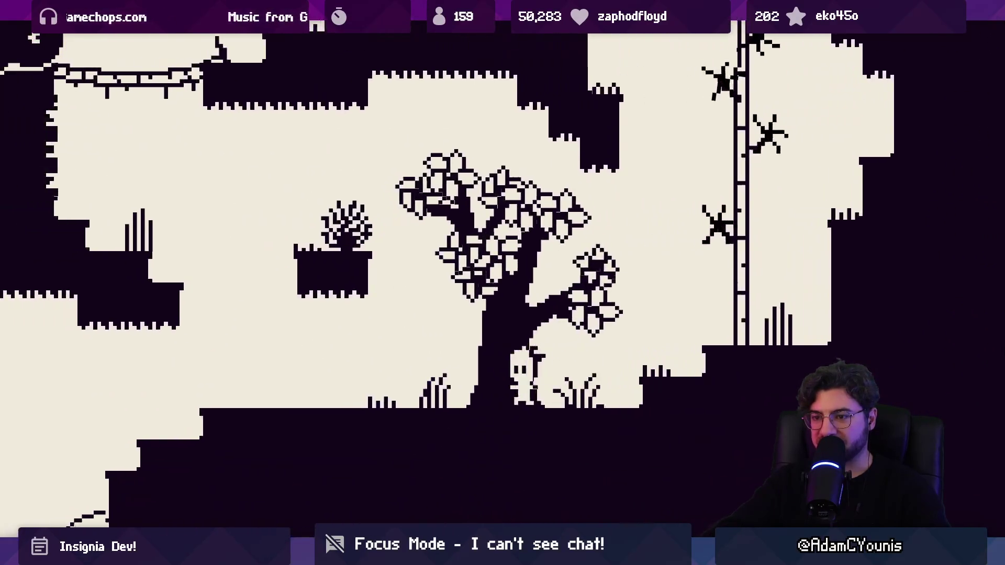
{"action": "key", "text": "space"}
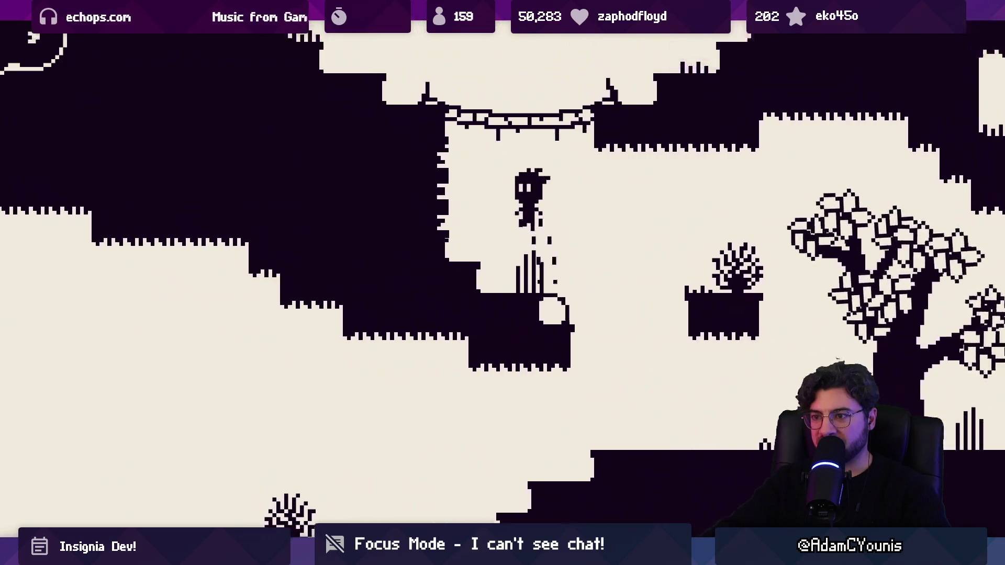
{"action": "key", "text": "Left"}
{"action": "key", "text": "space"}
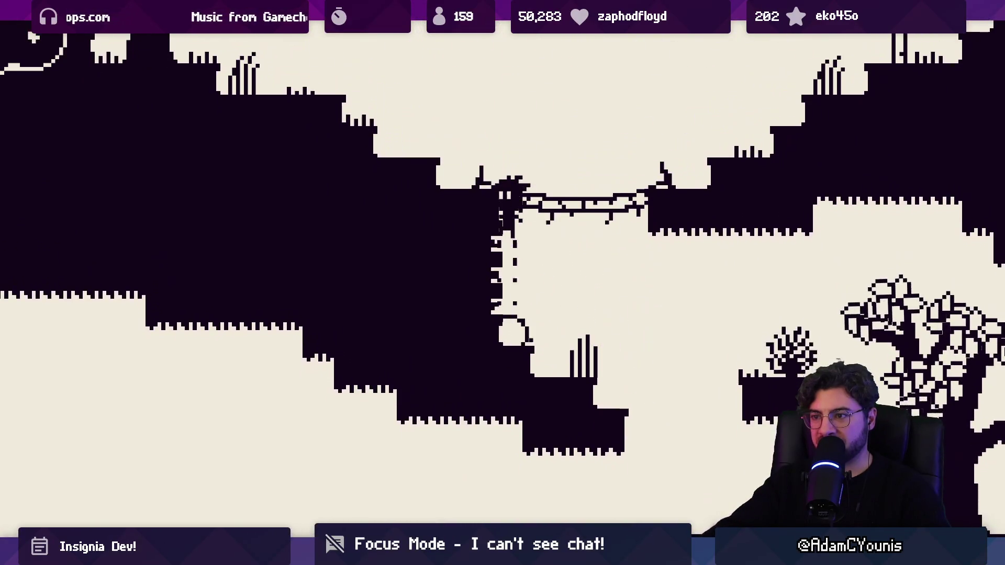
{"action": "key", "text": "Right"}
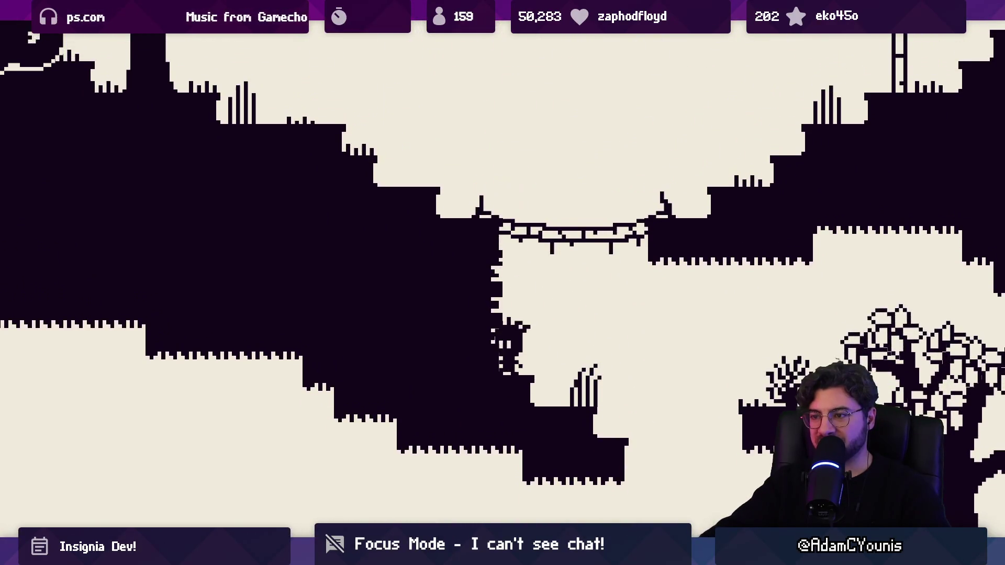
{"action": "key", "text": "space"}
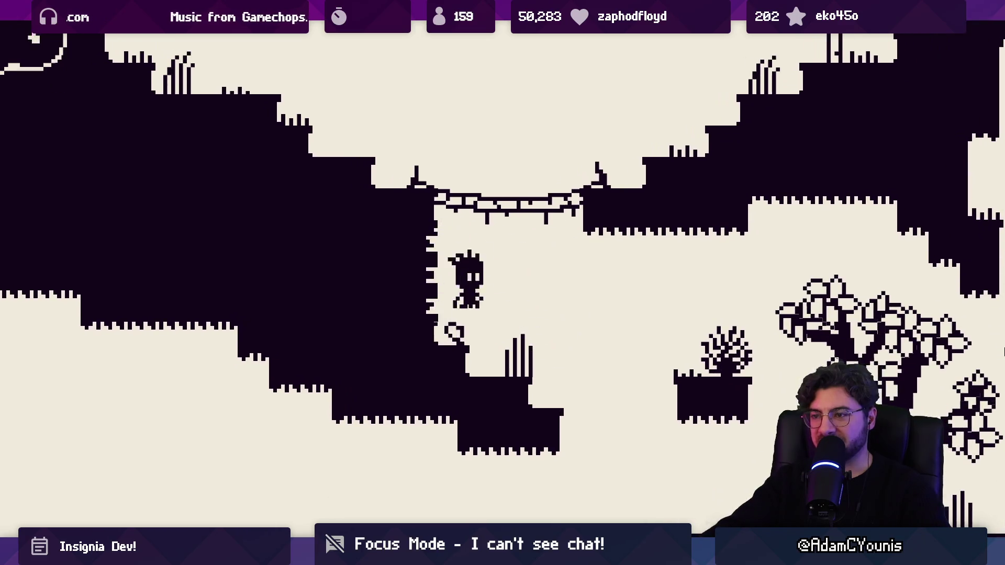
Cross to the plant platform, climb the wall past the tree via the vine and drop to the ground
{"action": "key", "text": "Right"}
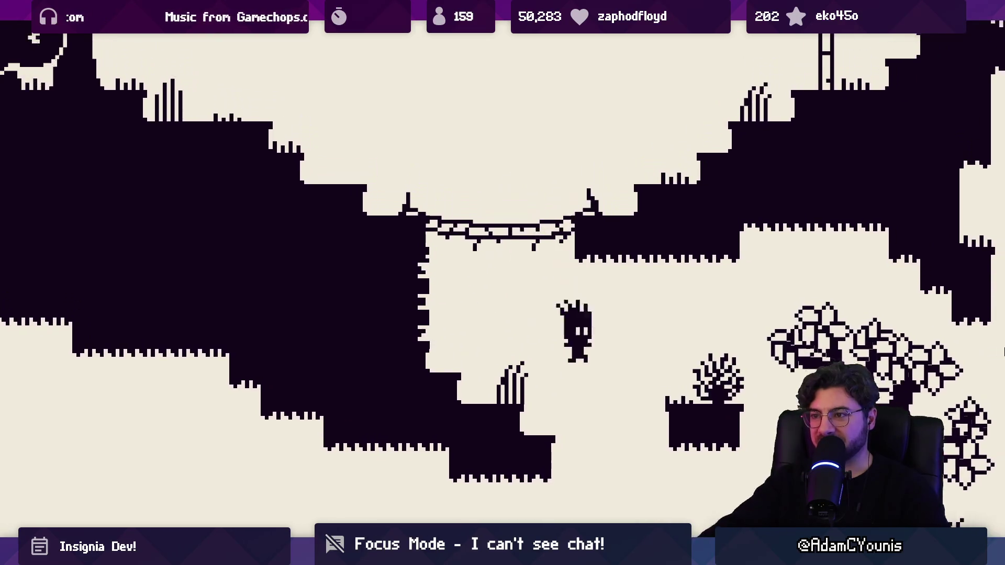
{"action": "key", "text": "Left"}
{"action": "key", "text": "space"}
{"action": "key", "text": "space"}
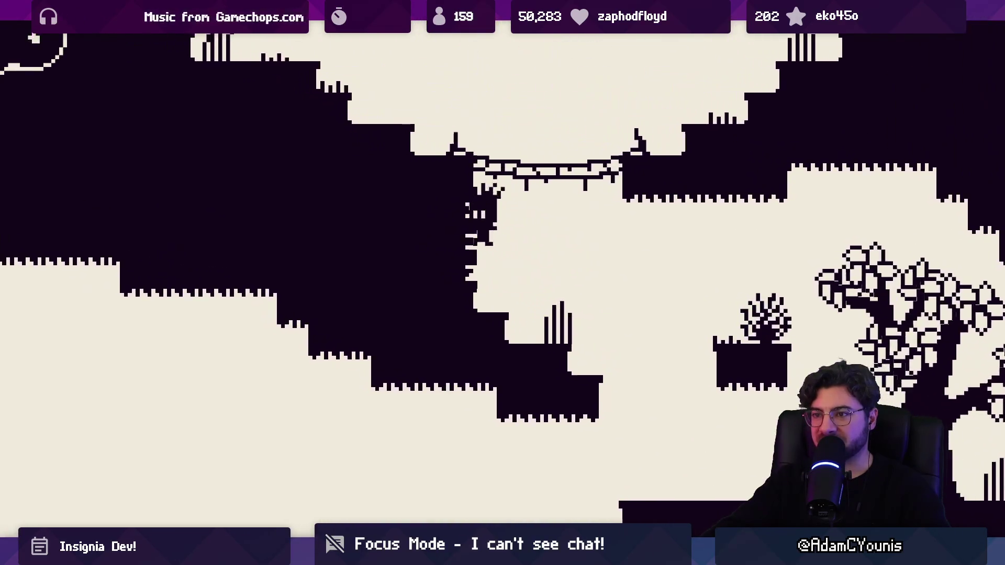
{"action": "key", "text": "Right"}
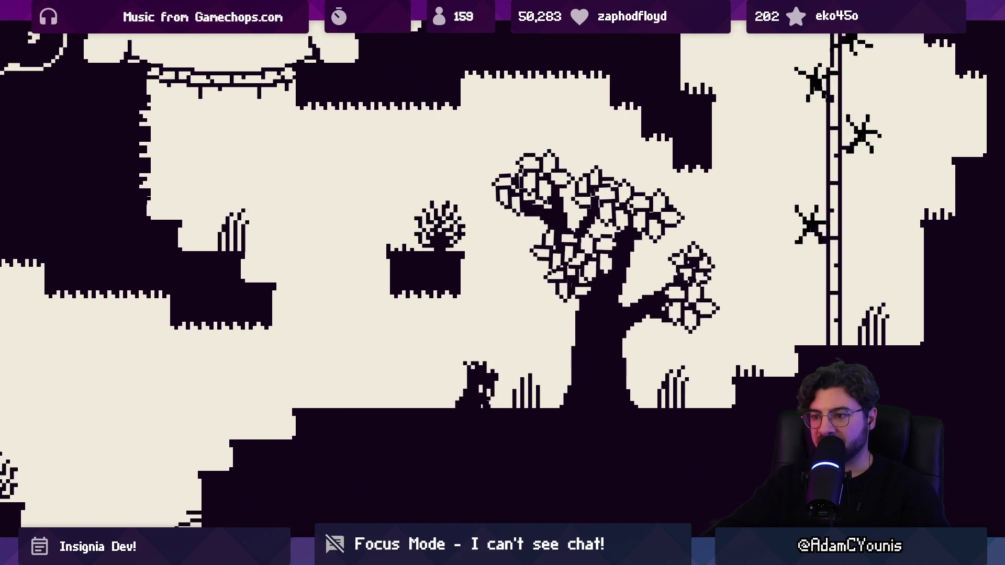
{"action": "key", "text": "Right"}
{"action": "key", "text": "space"}
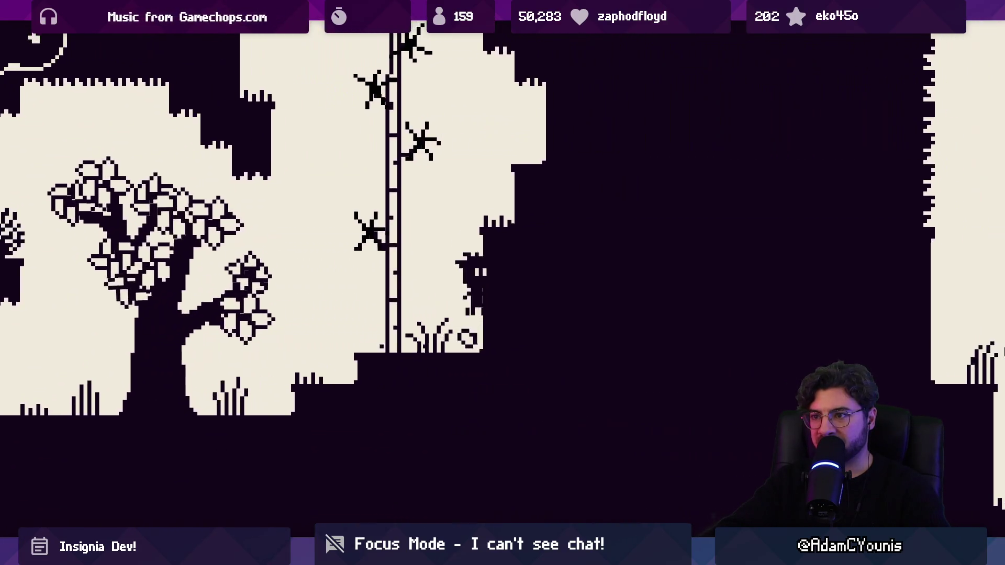
{"action": "key", "text": "space"}
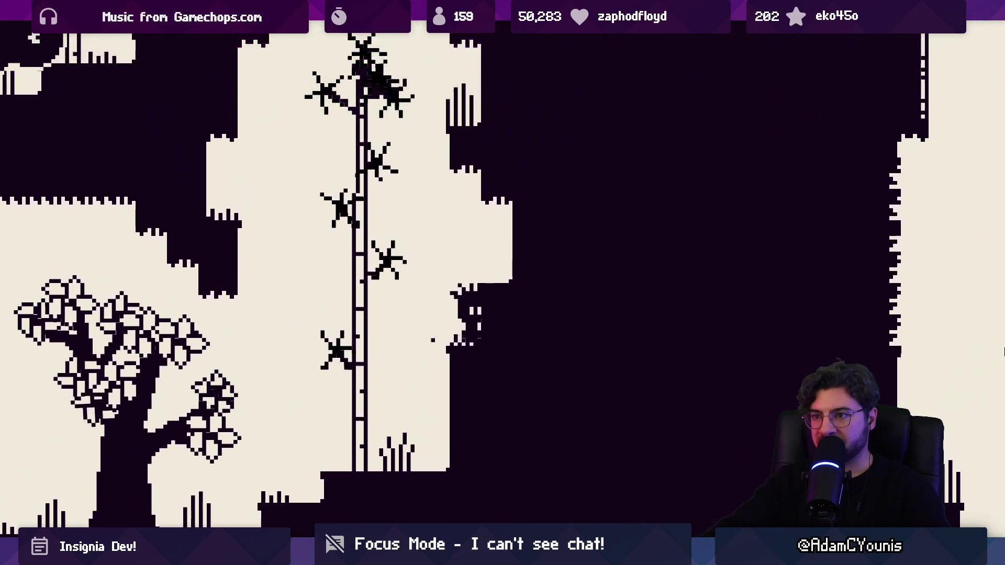
{"action": "key", "text": "Left"}
{"action": "key", "text": "Right"}
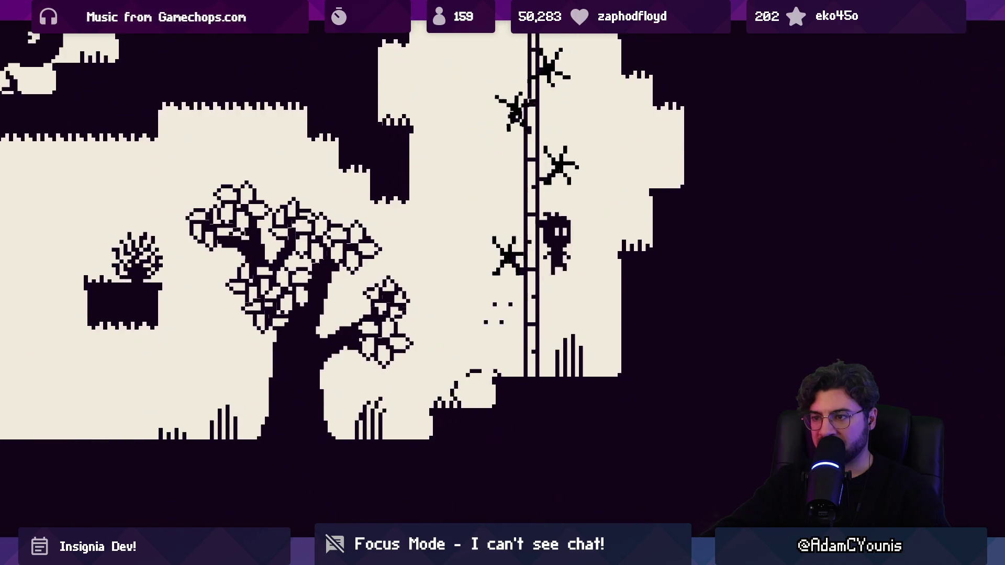
{"action": "key", "text": "space"}
{"action": "key", "text": "Right"}
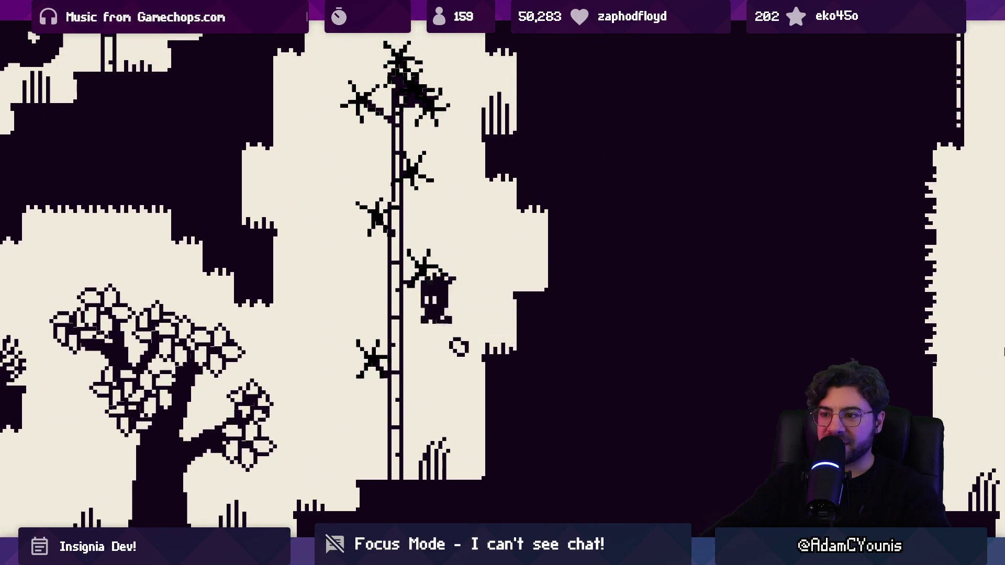
{"action": "key", "text": "Left"}
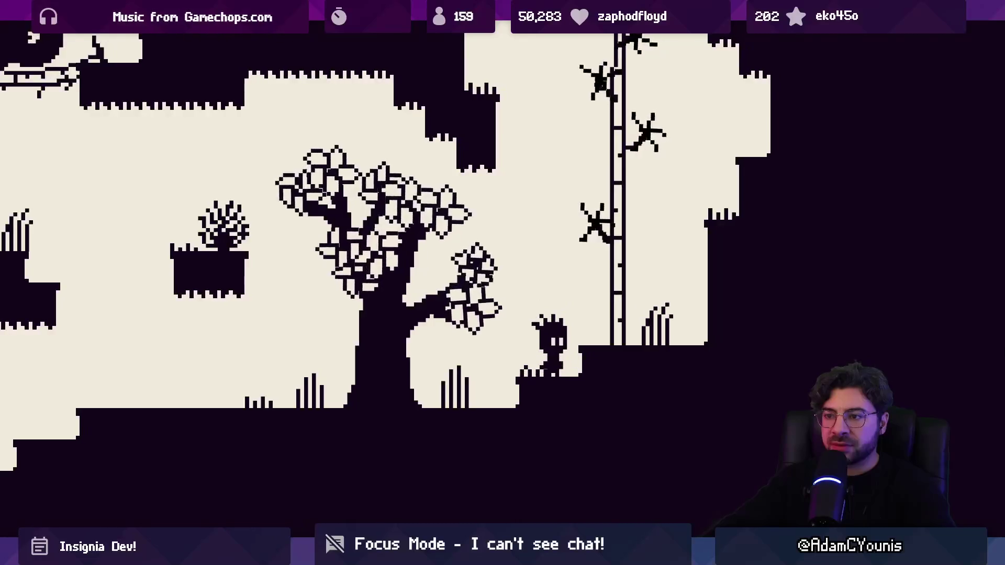
Swing along the ceiling bar, then run left across the level through the village to a tree
{"action": "key", "text": "Left"}
{"action": "key", "text": "space"}
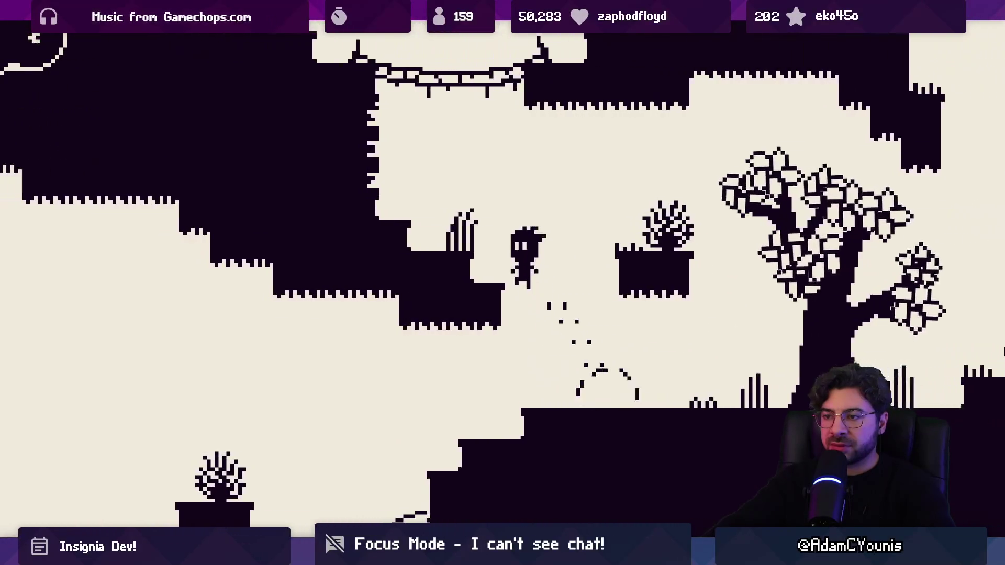
{"action": "key", "text": "Right"}
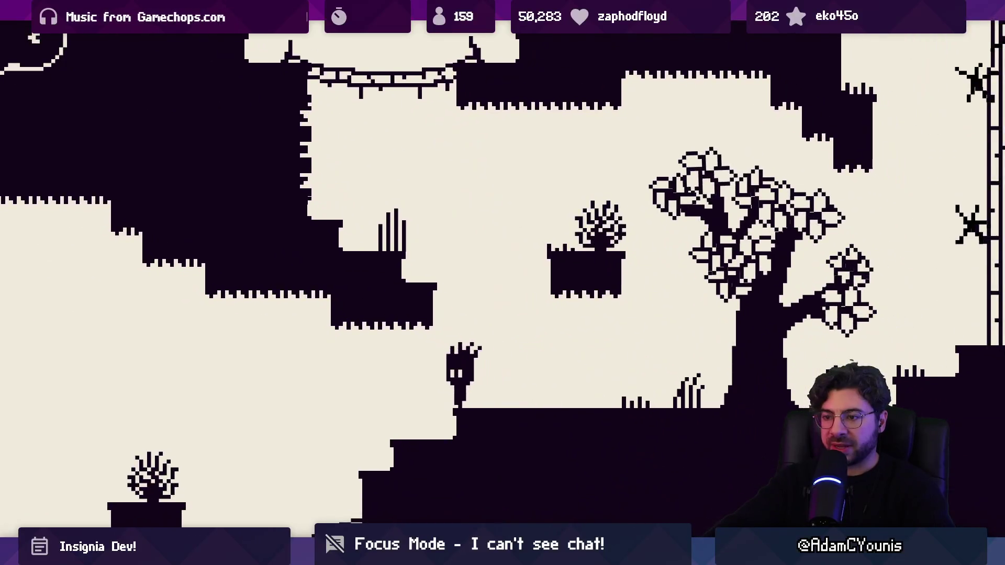
{"action": "key", "text": "Left"}
{"action": "key", "text": "space"}
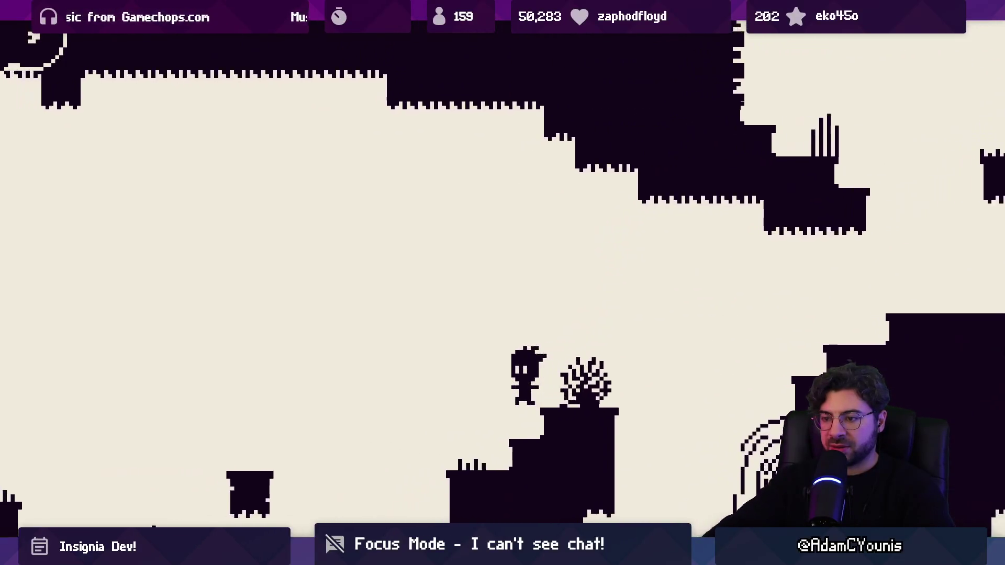
{"action": "key", "text": "Left"}
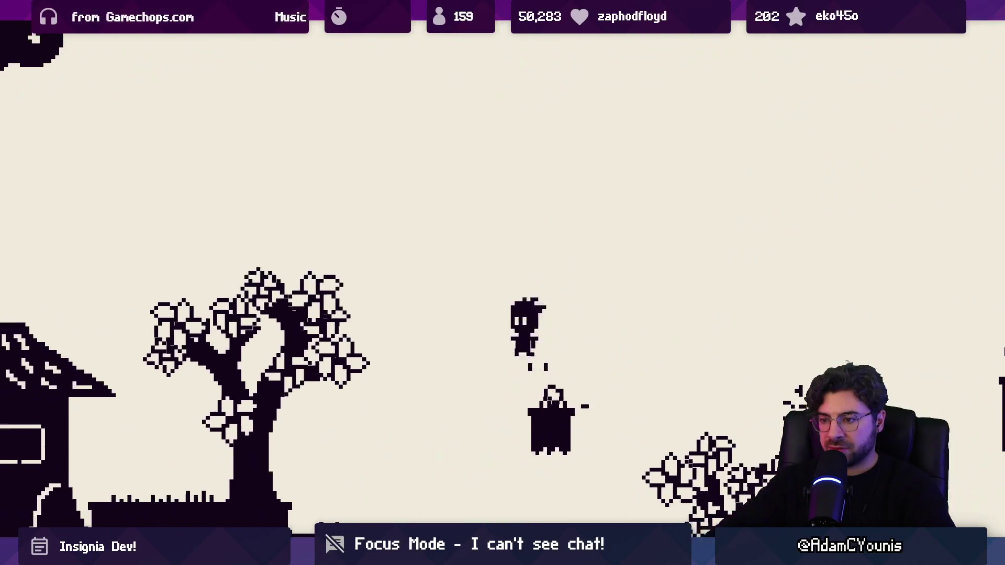
{"action": "key", "text": "Left"}
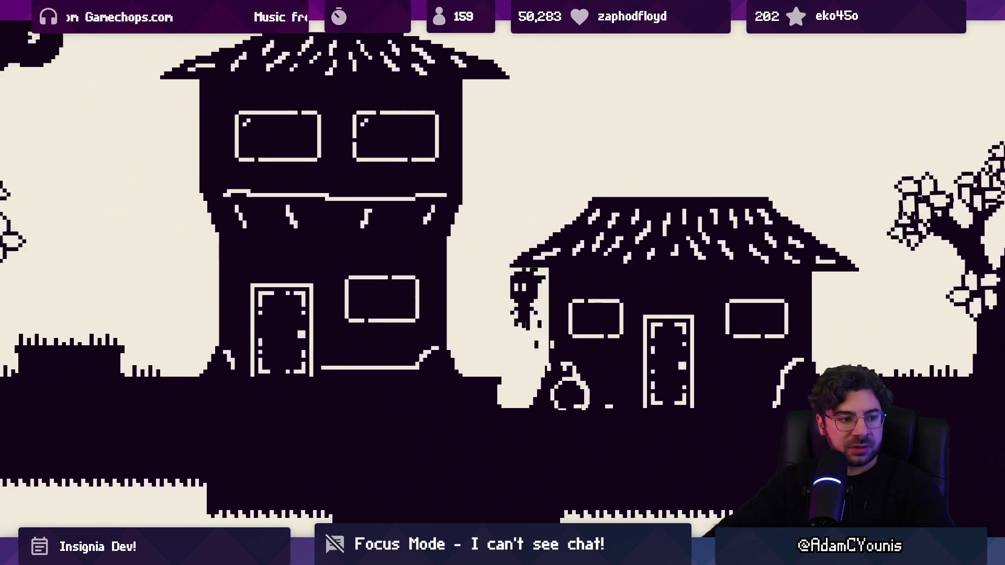
{"action": "key", "text": "Left"}
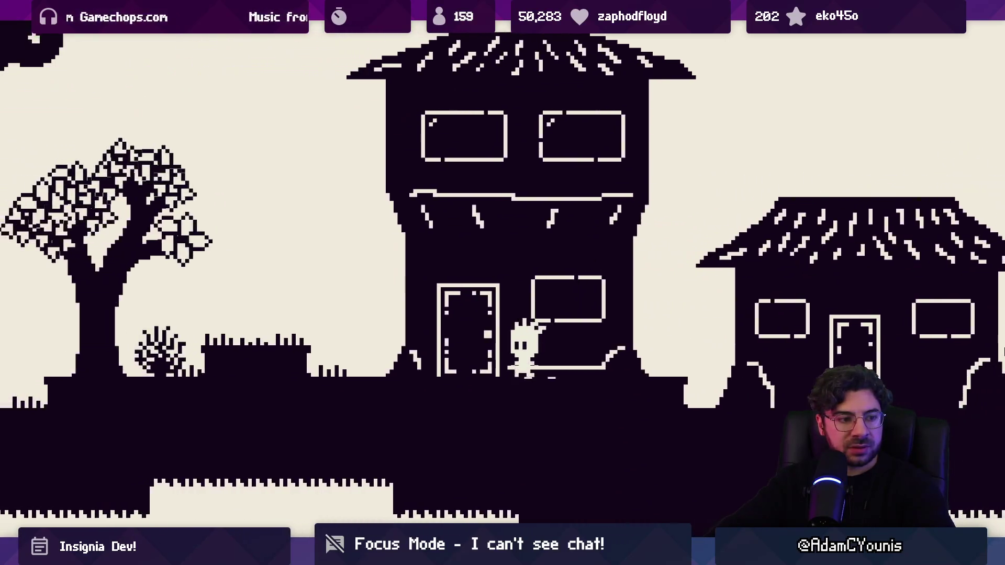
{"action": "key", "text": "space"}
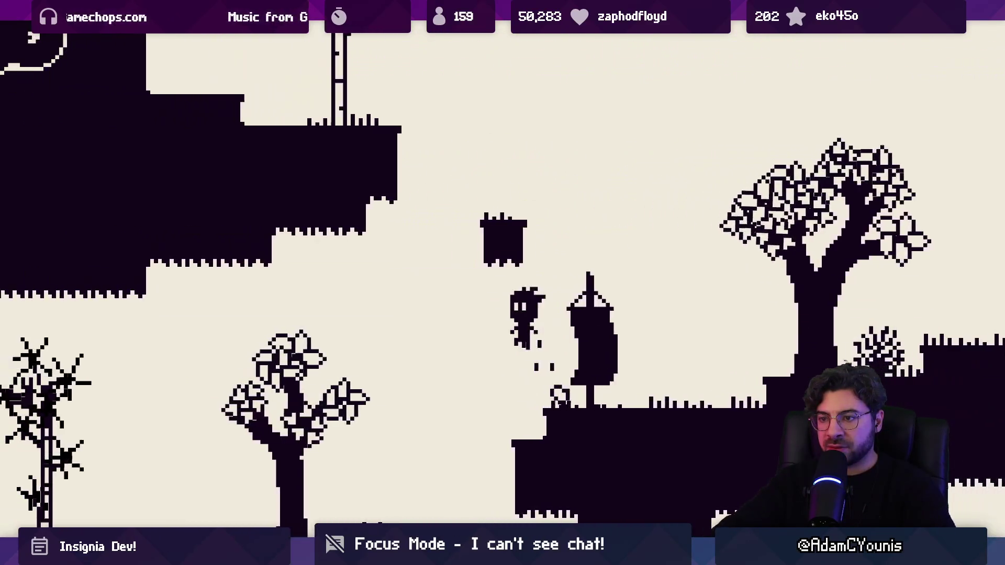
{"action": "key", "text": "Right"}
Go over the floating block and hill, then head right past the house to Rhea's table
{"action": "key", "text": "Left"}
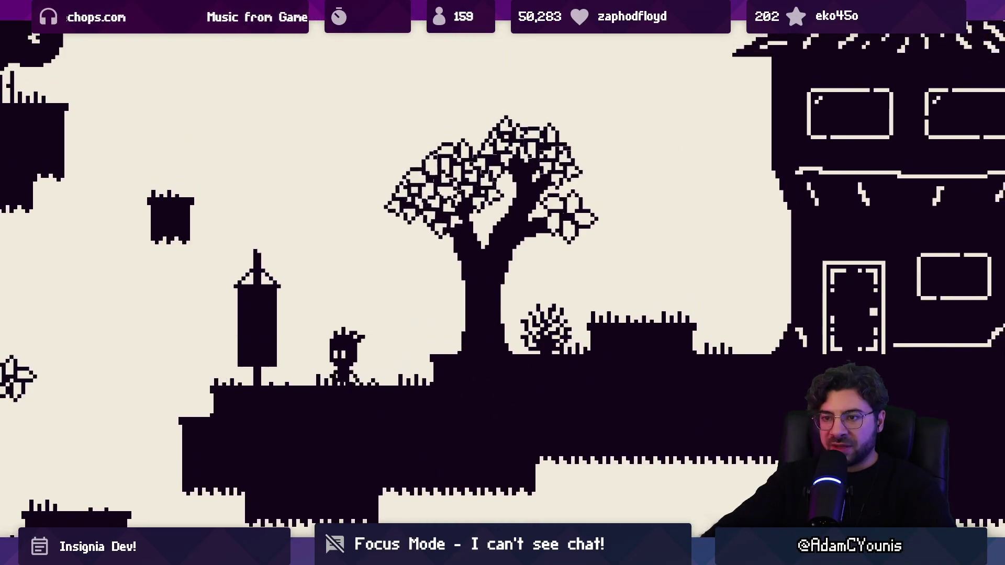
{"action": "key", "text": "space"}
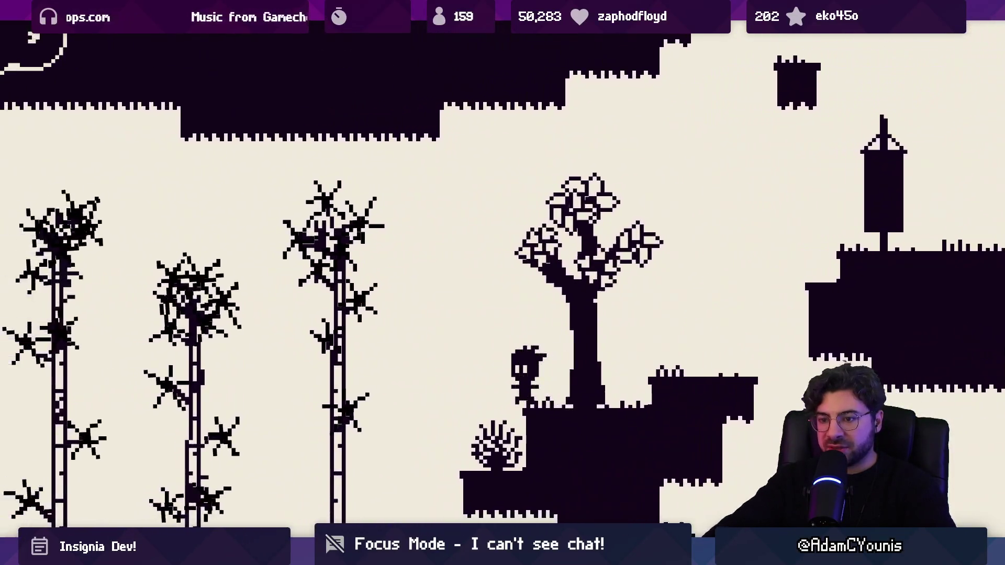
{"action": "key", "text": "Left"}
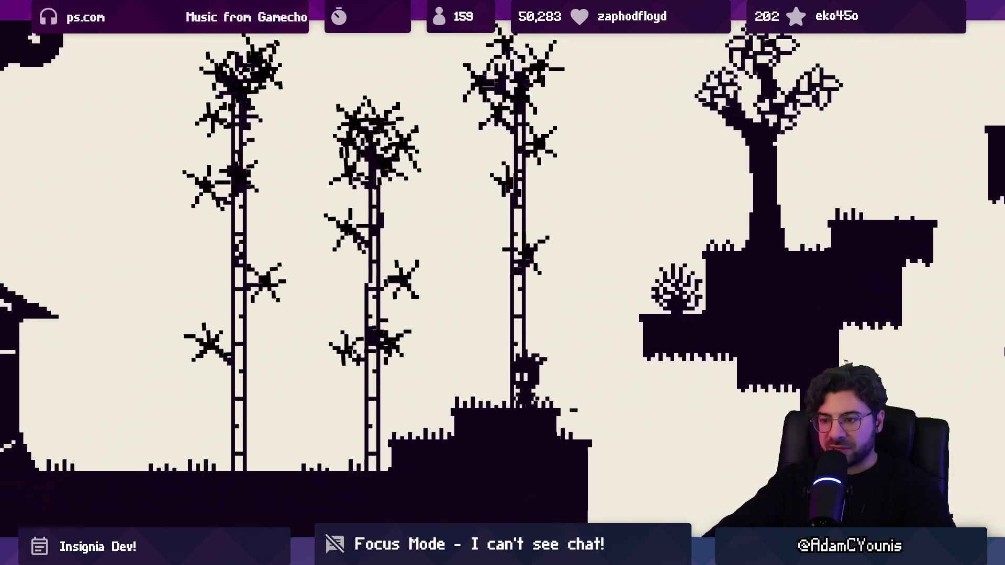
{"action": "key", "text": "Right"}
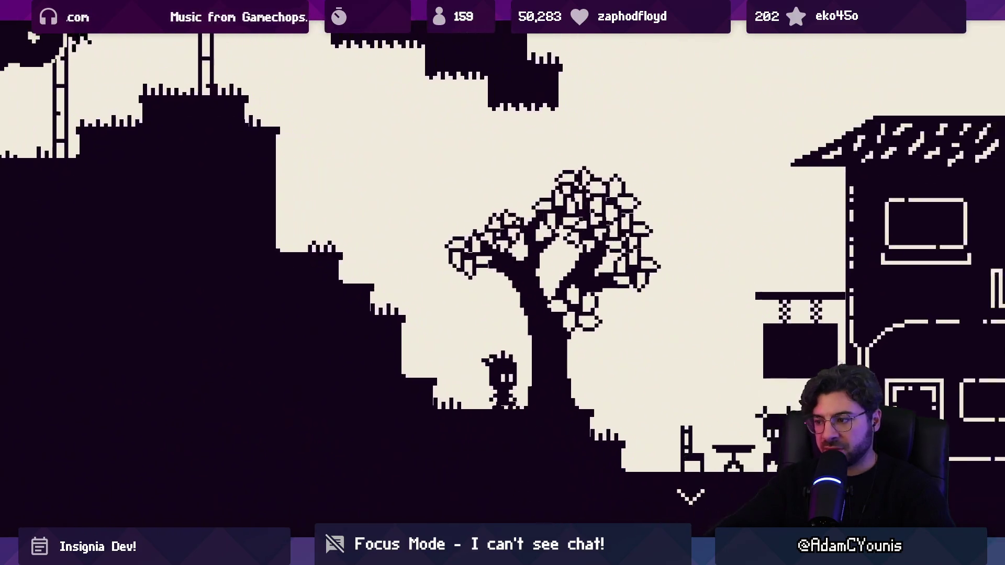
{"action": "key", "text": "Right"}
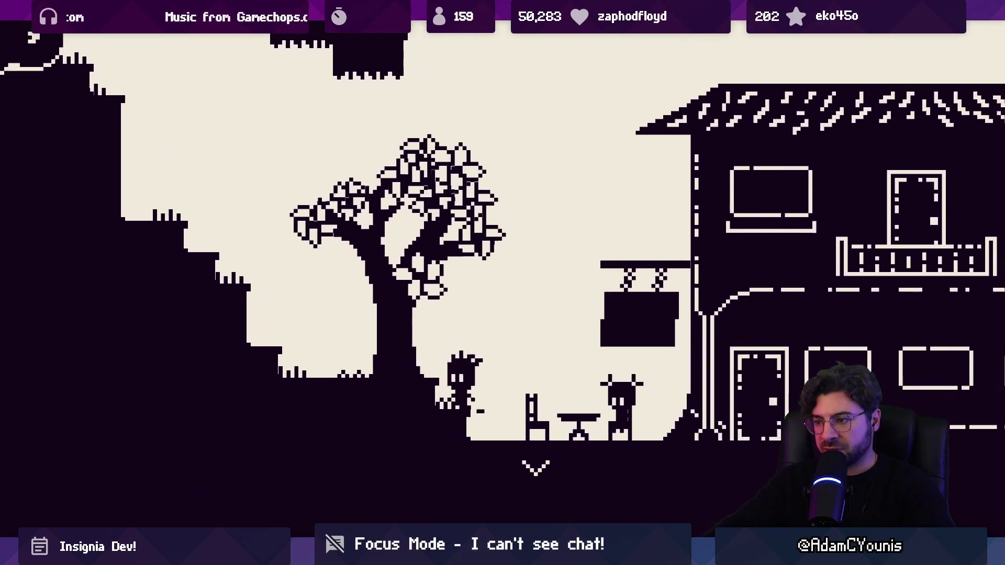
{"action": "key", "text": "Left"}
{"action": "key", "text": "space"}
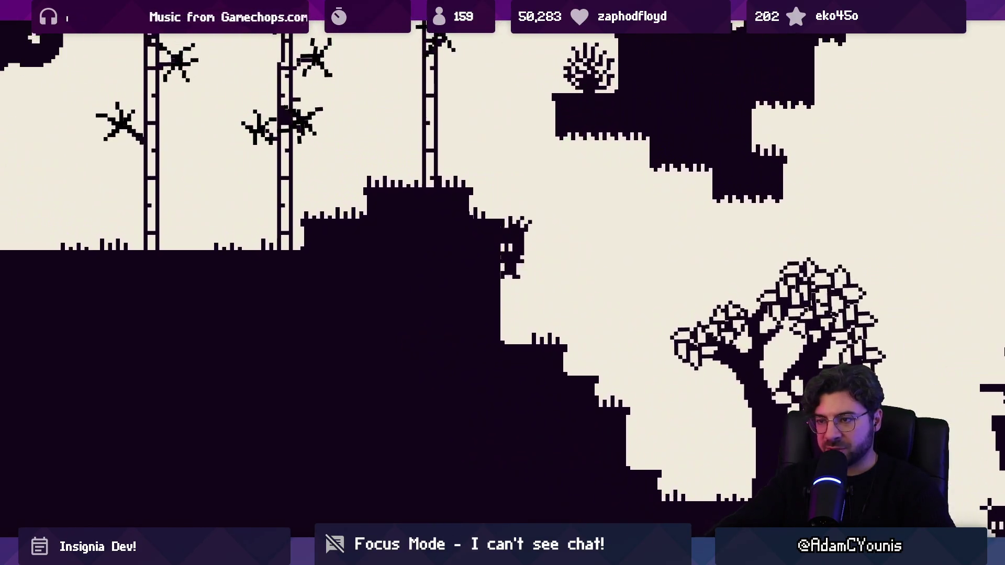
{"action": "key", "text": "Left"}
{"action": "key", "text": "space"}
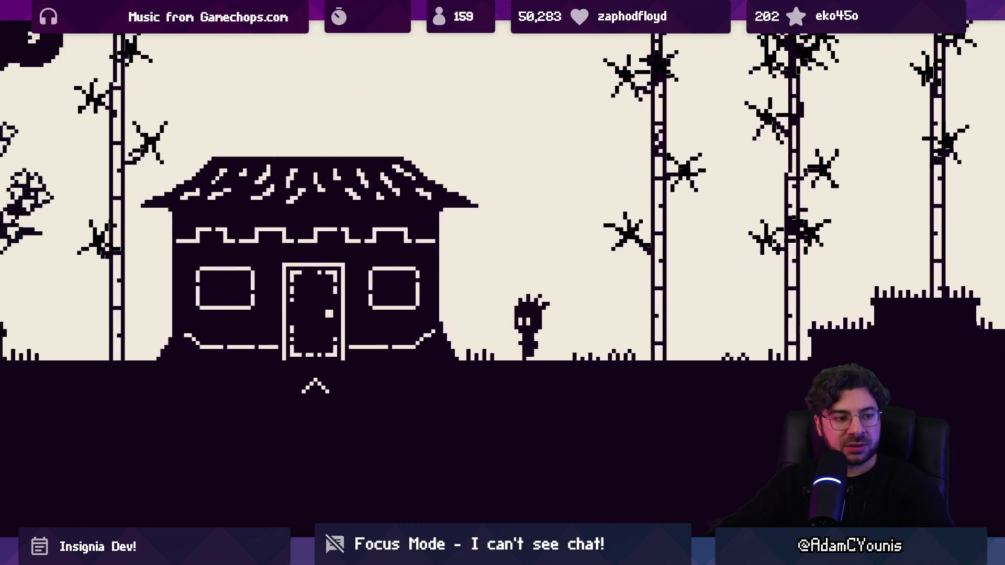
{"action": "key", "text": "Right"}
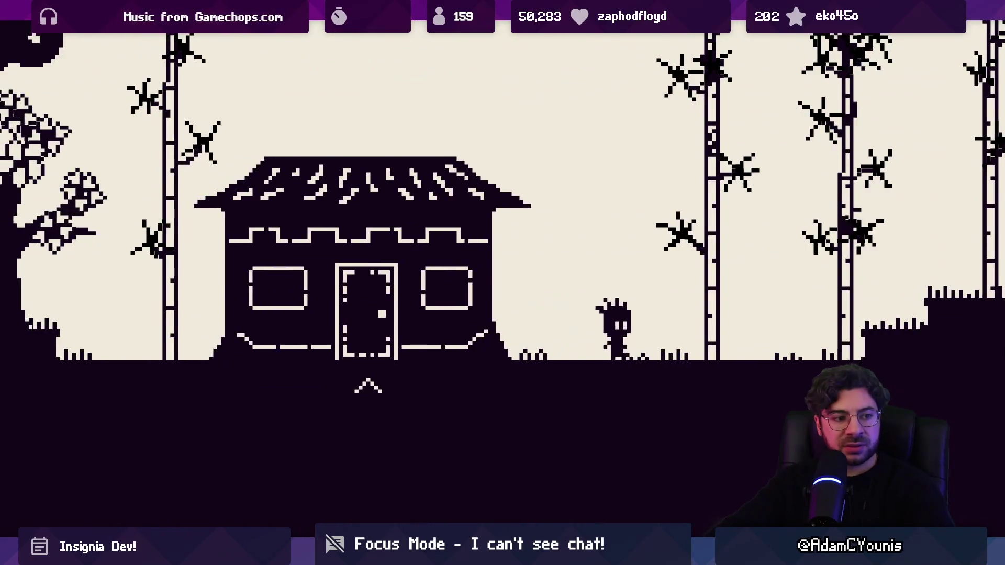
{"action": "key", "text": "space"}
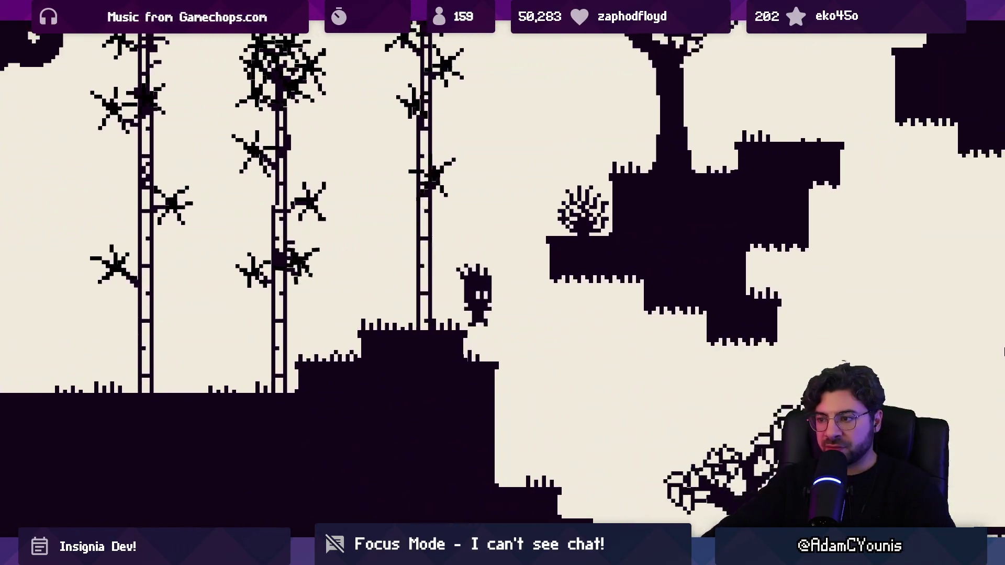
{"action": "key", "text": "Right"}
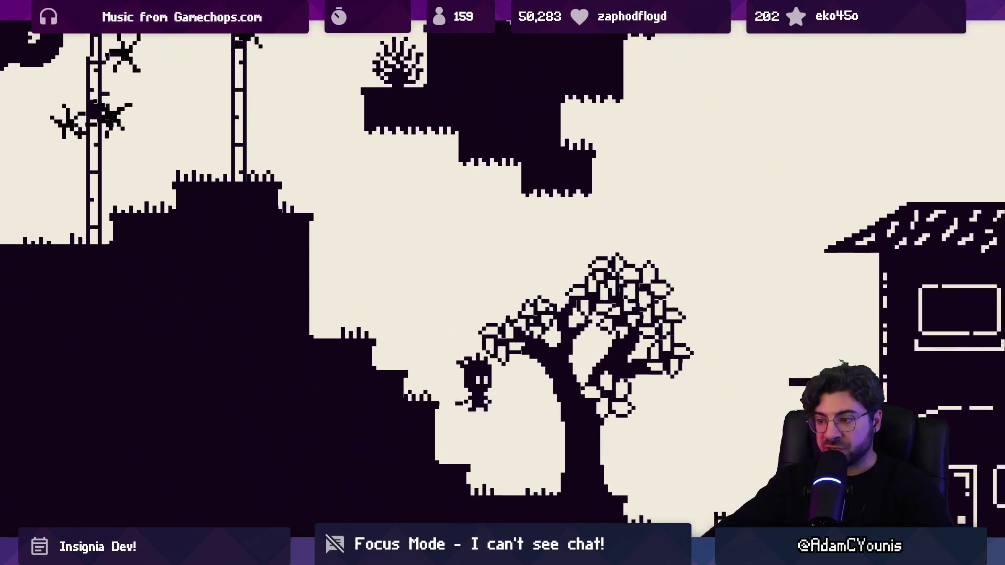
{"action": "key", "text": "Left"}
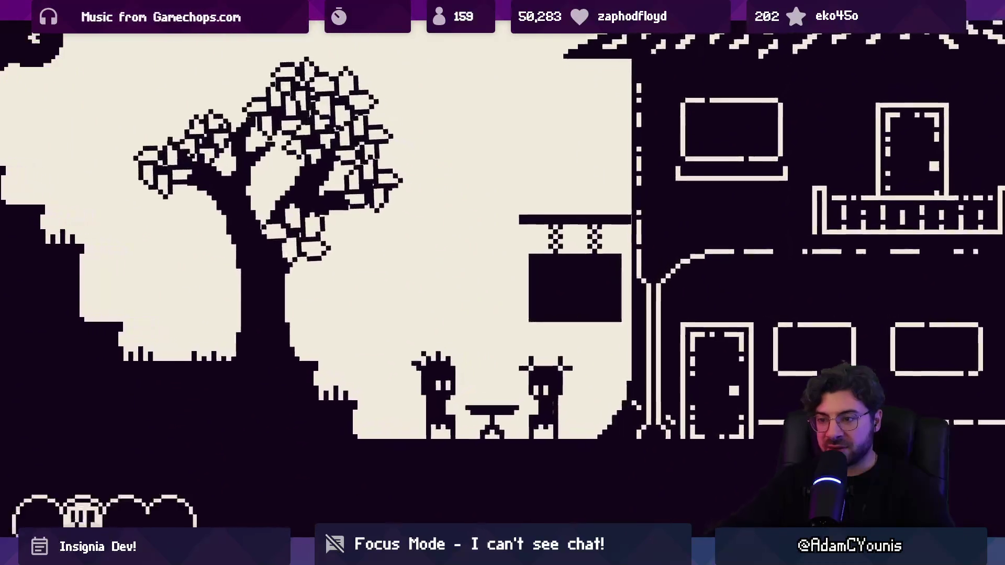
Sit down at the table with Rhea for the heart-bubble scene, then get up to leave
{"action": "key", "text": "Down"}
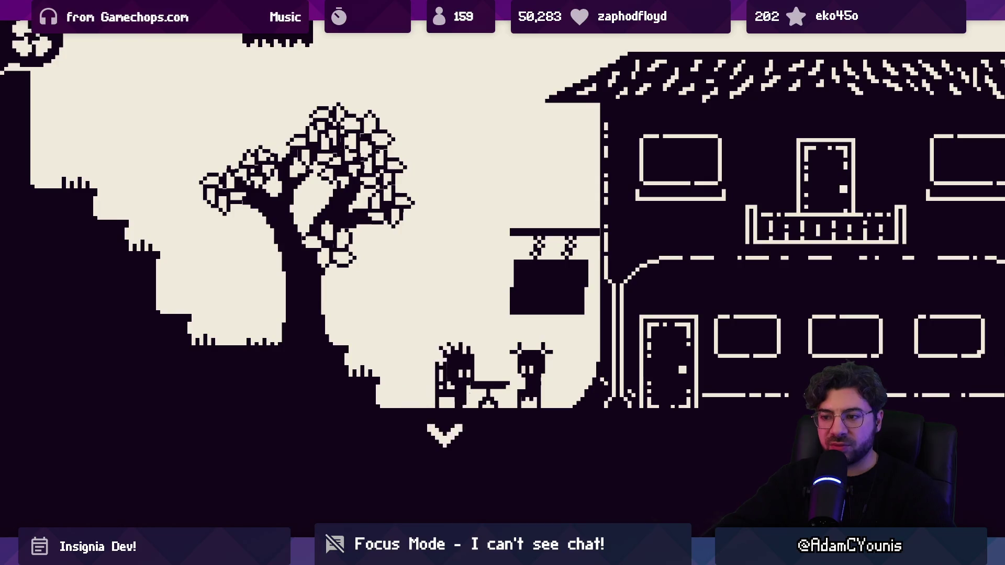
{"action": "key", "text": "Down"}
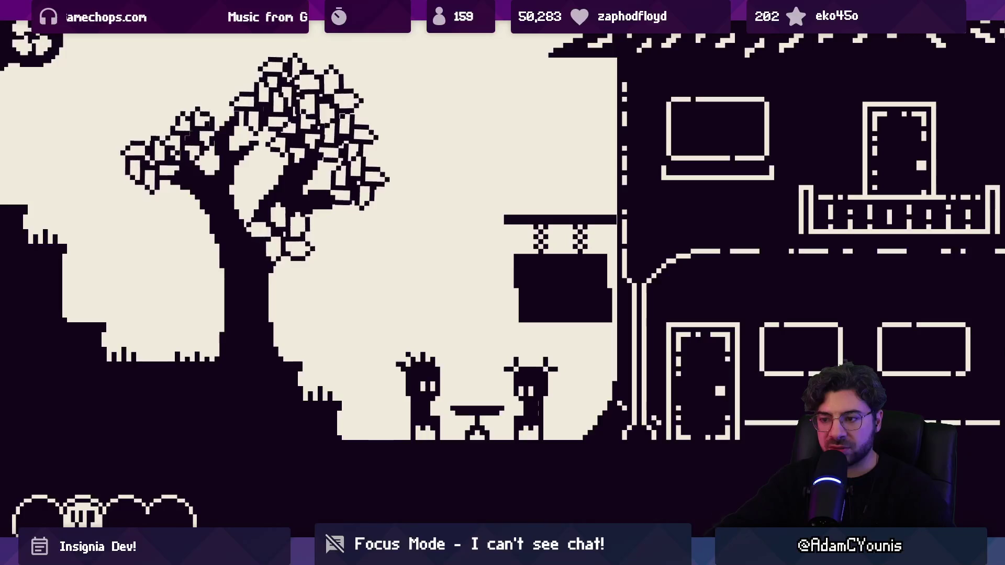
{"action": "key", "text": "space"}
Jump down the grassy ledge, walk into the house, cross the room and exit again
{"action": "key", "text": "Left"}
{"action": "key", "text": "space"}
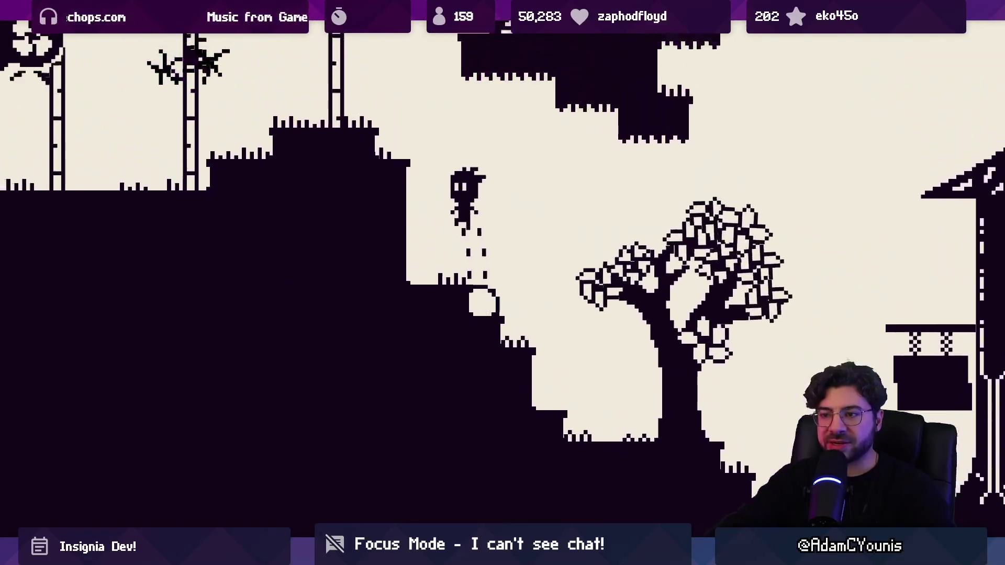
{"action": "key", "text": "Left"}
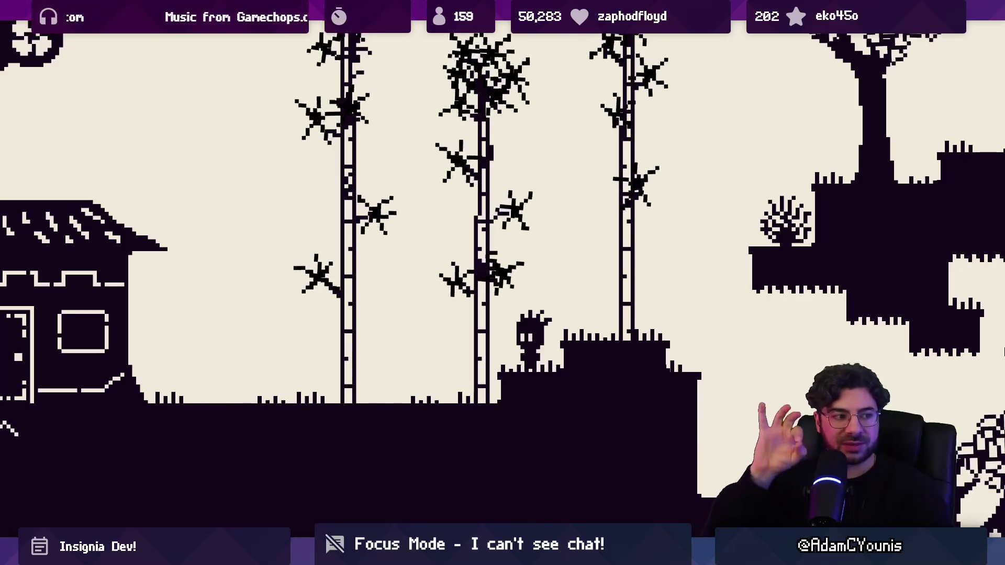
{"action": "key", "text": "Left"}
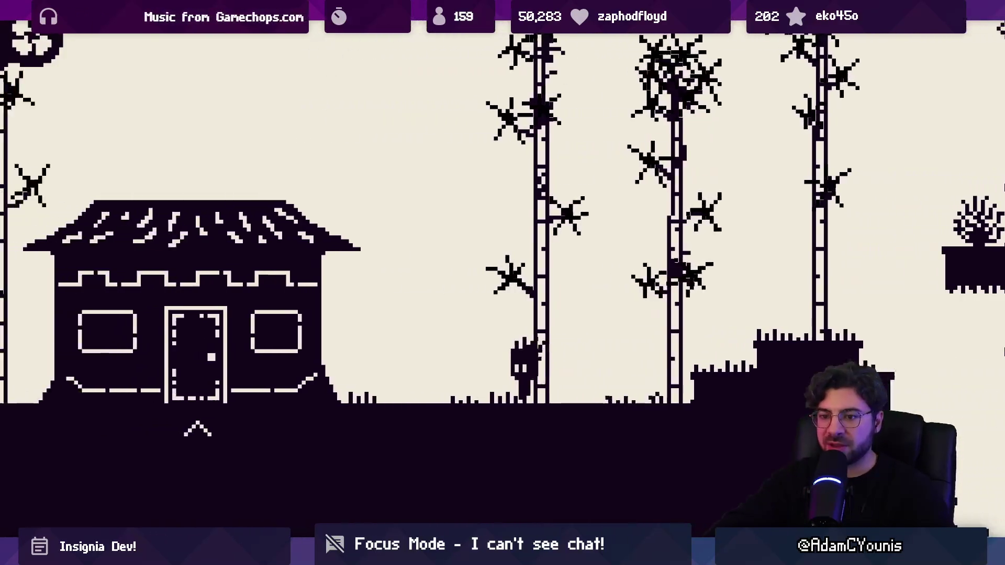
{"action": "key", "text": "Up"}
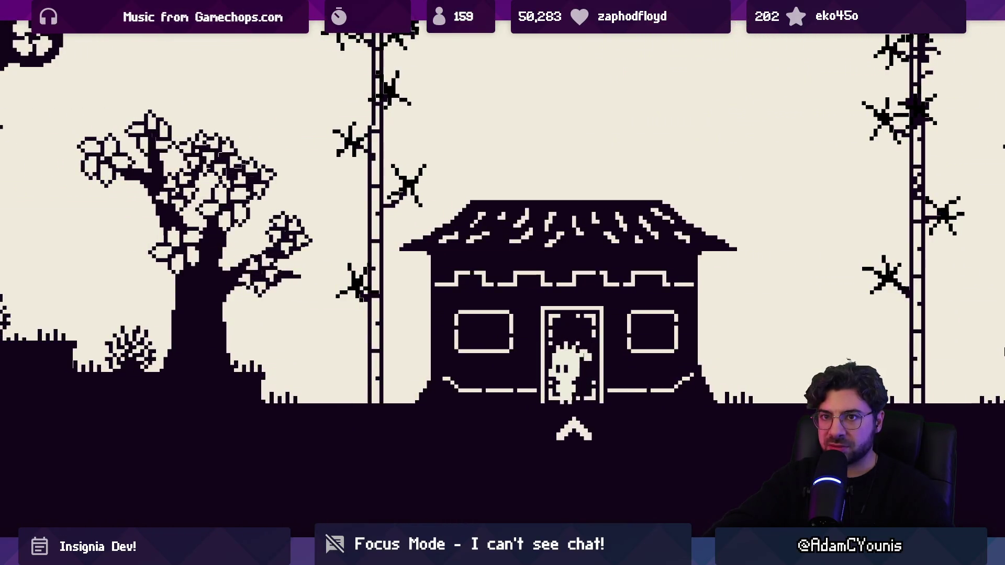
{"action": "key", "text": "Up"}
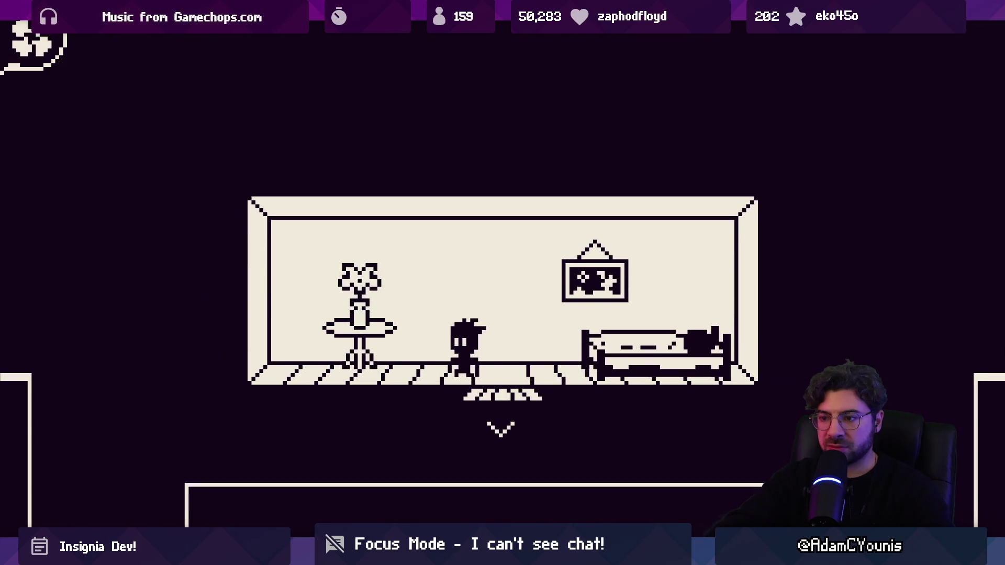
{"action": "key", "text": "Left"}
{"action": "key", "text": "Right"}
{"action": "key", "text": "Down"}
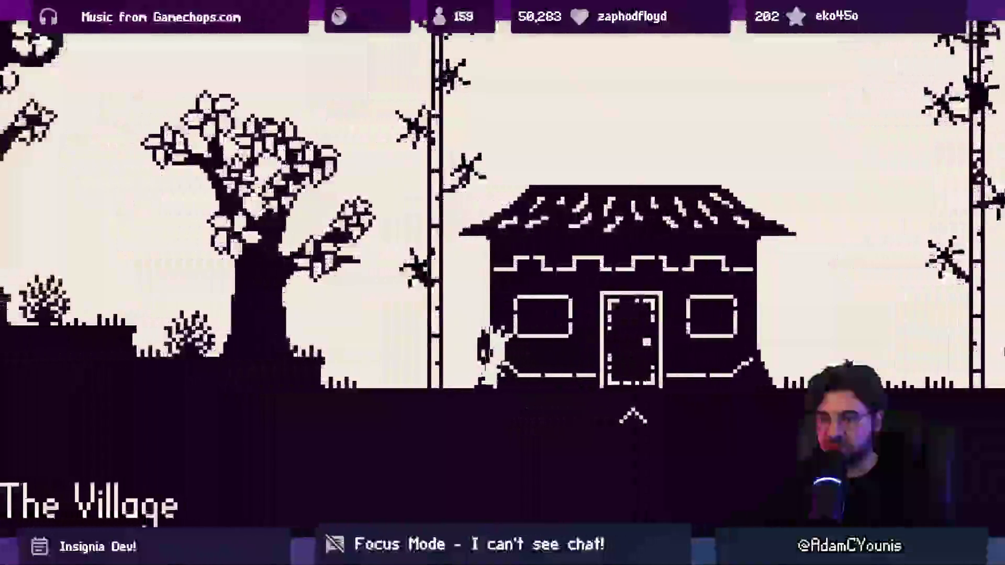
Run left past the tower to the spear guard, leave fullscreen and switch to Sketchable
{"action": "key", "text": "Left"}
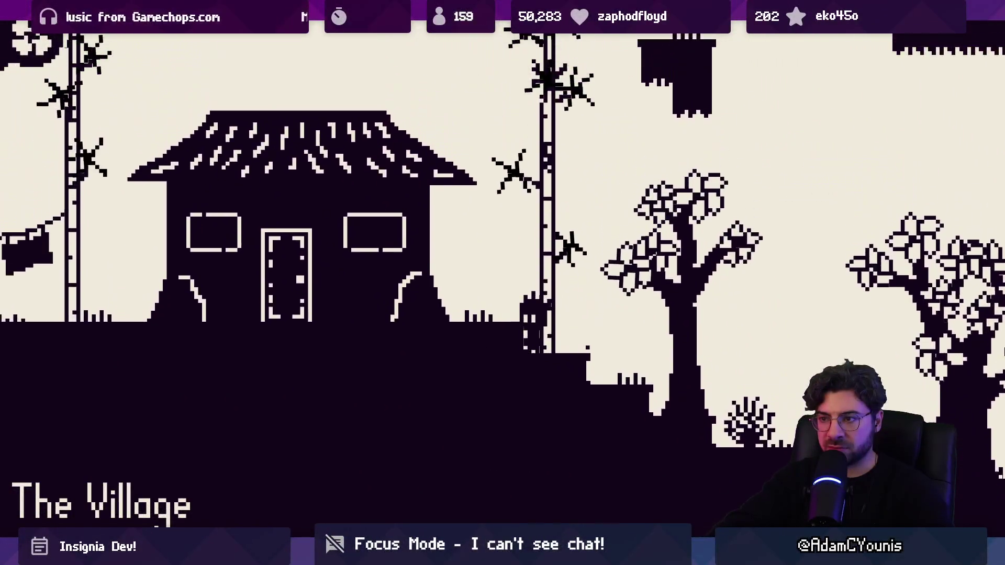
{"action": "key", "text": "Left"}
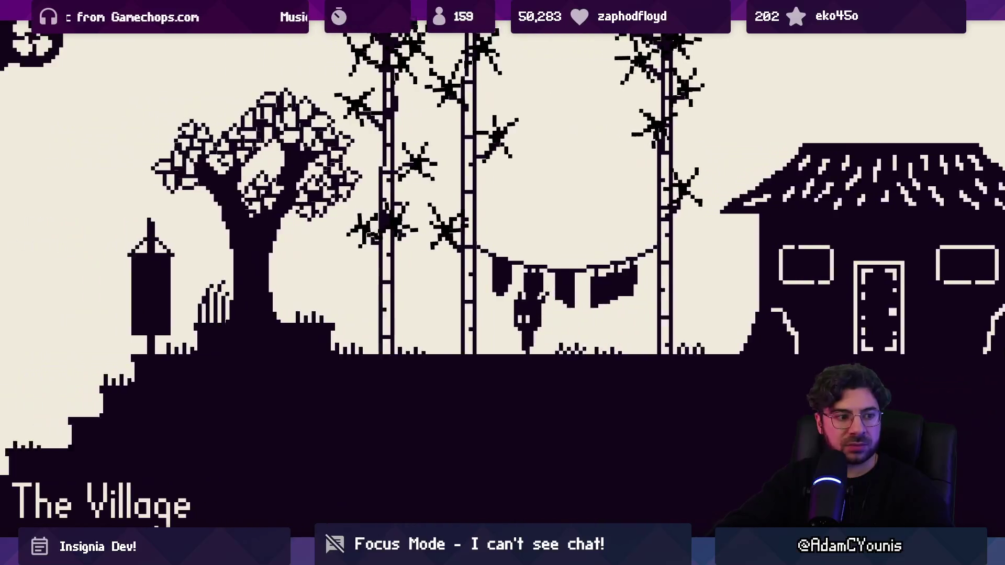
{"action": "key", "text": "Left"}
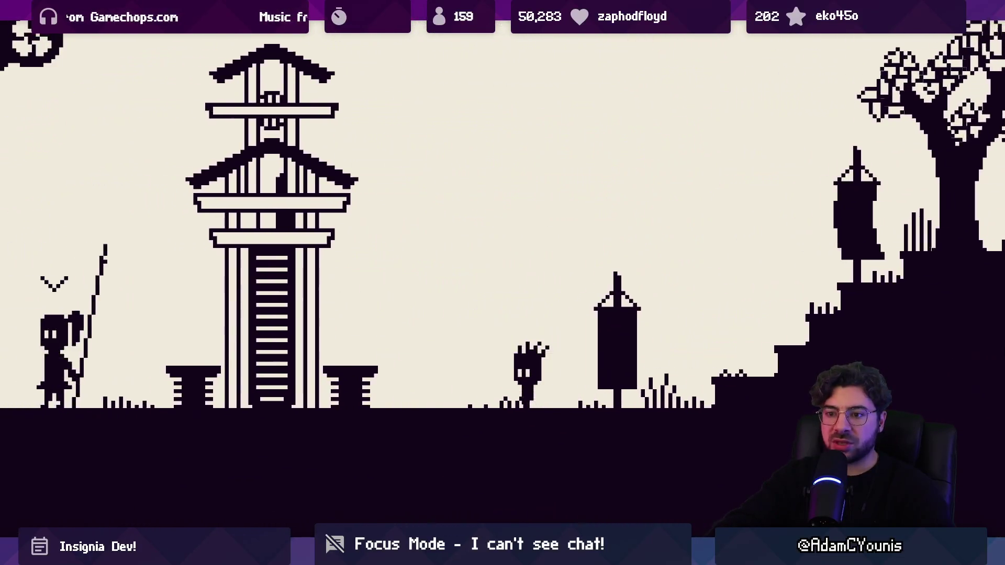
{"action": "key", "text": "Left"}
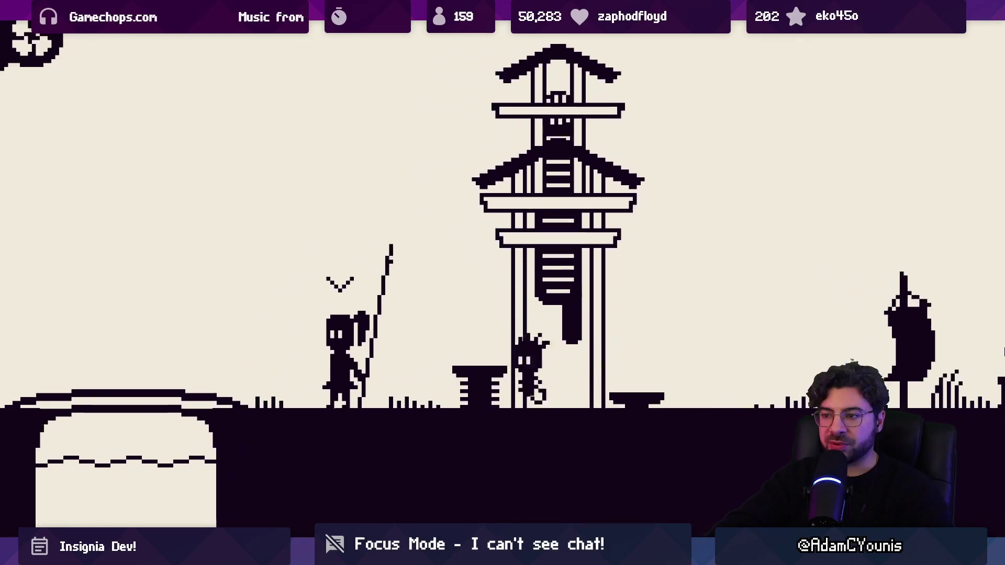
{"action": "key", "text": "Left"}
{"action": "key", "text": "Escape"}
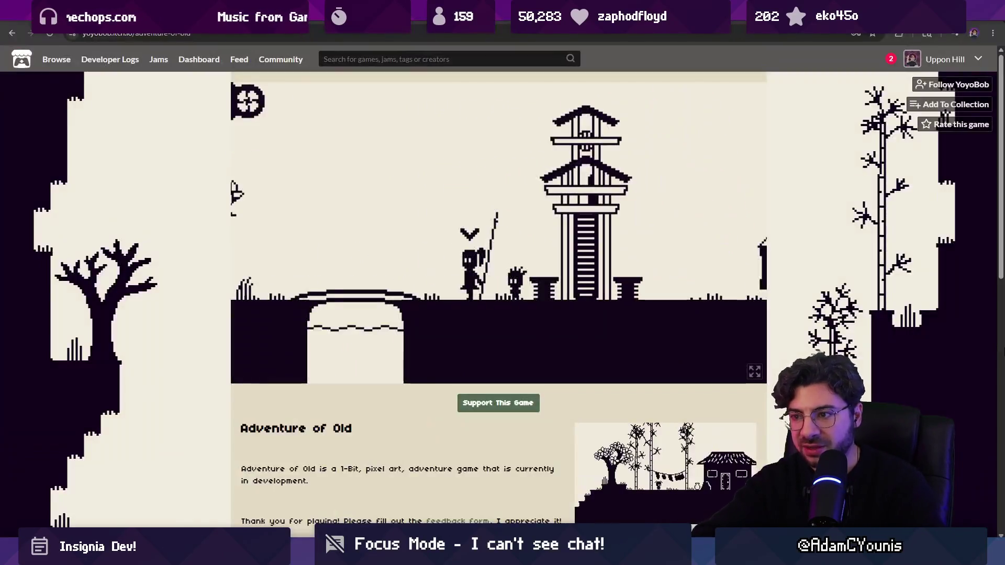
{"action": "key", "text": "alt+Tab"}
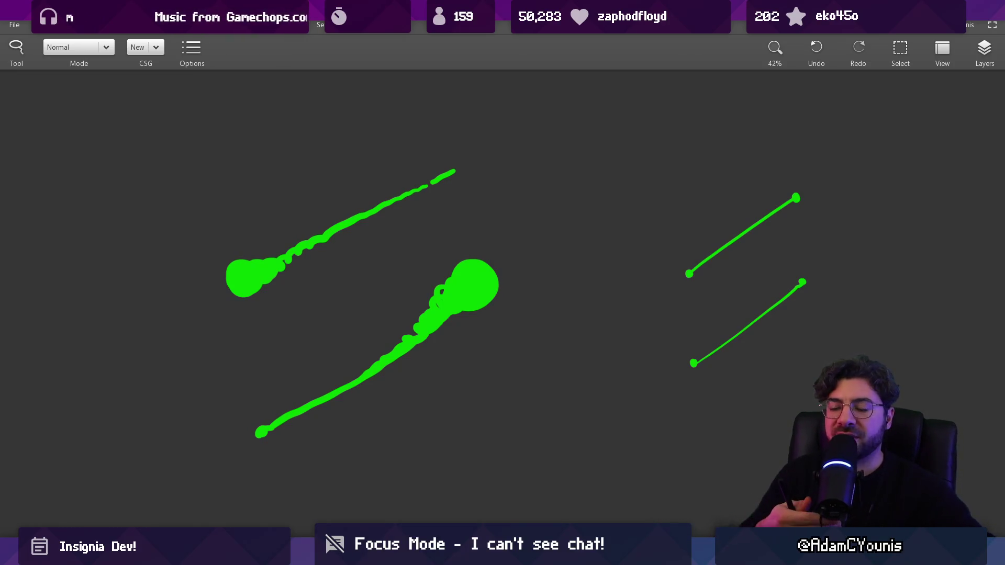
Wipe the green dots off with one large stroke and switch the brush colour to white #FFFFFF
{"action": "left_click_drag", "start_coordinate": [249, 310], "coordinate": [491, 330]}
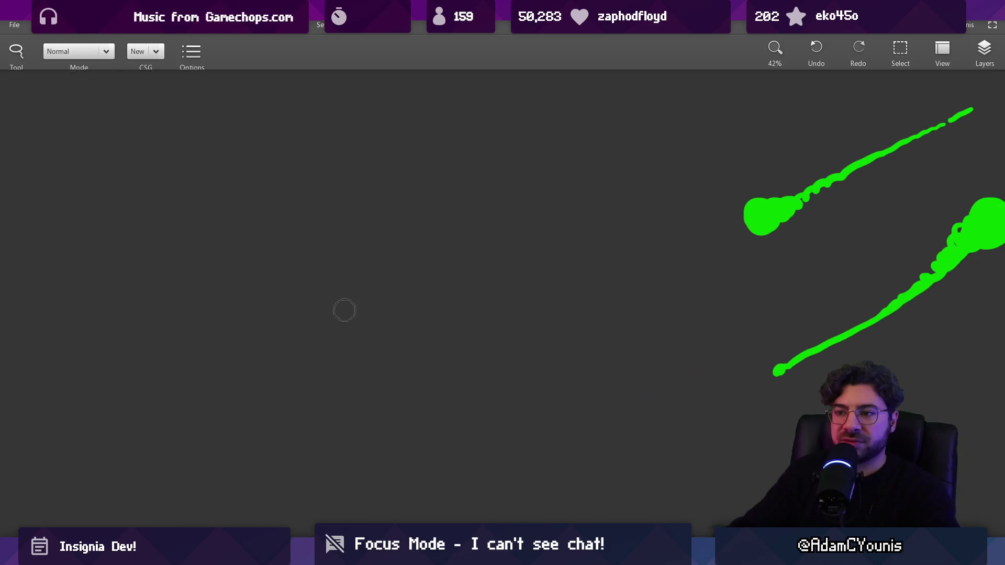
{"action": "key", "text": "b"}
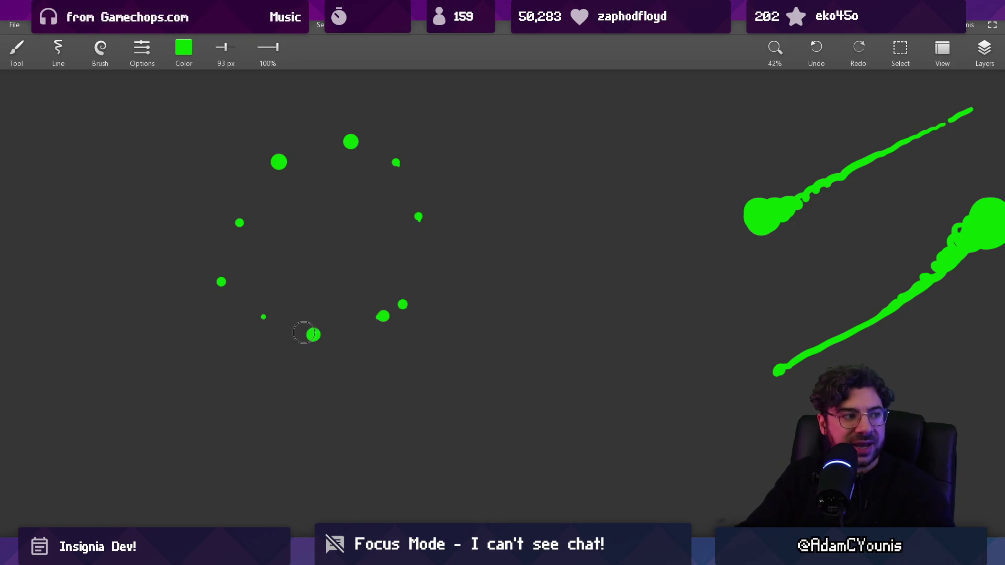
{"action": "mouse_move", "coordinate": [317, 335]}
{"action": "left_mouse_down"}
{"action": "mouse_move", "coordinate": [236, 219]}
{"action": "mouse_move", "coordinate": [350, 320]}
{"action": "left_mouse_up"}
{"action": "key", "text": "ctrl+z"}
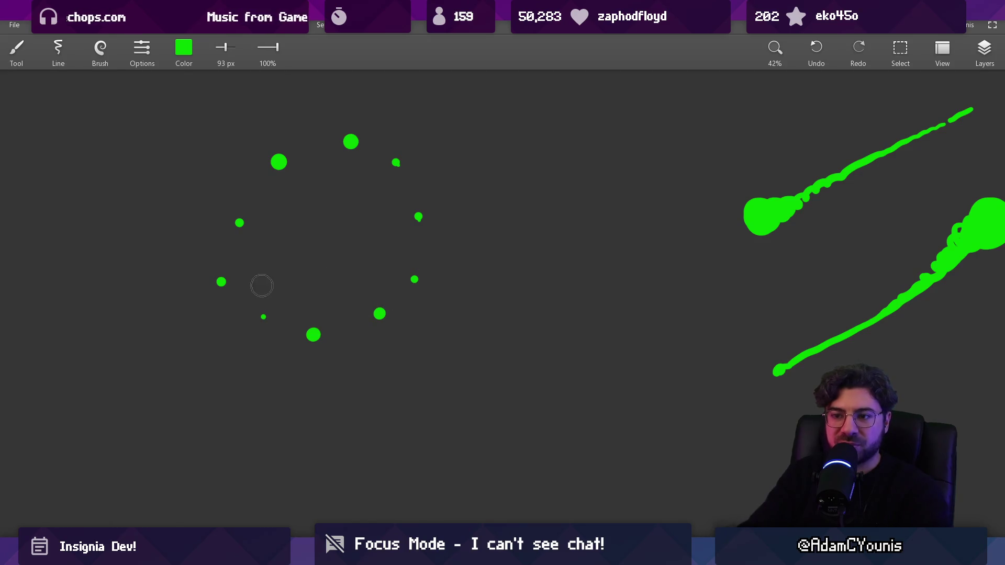
{"action": "left_click_drag", "start_coordinate": [314, 298], "coordinate": [403, 215]}
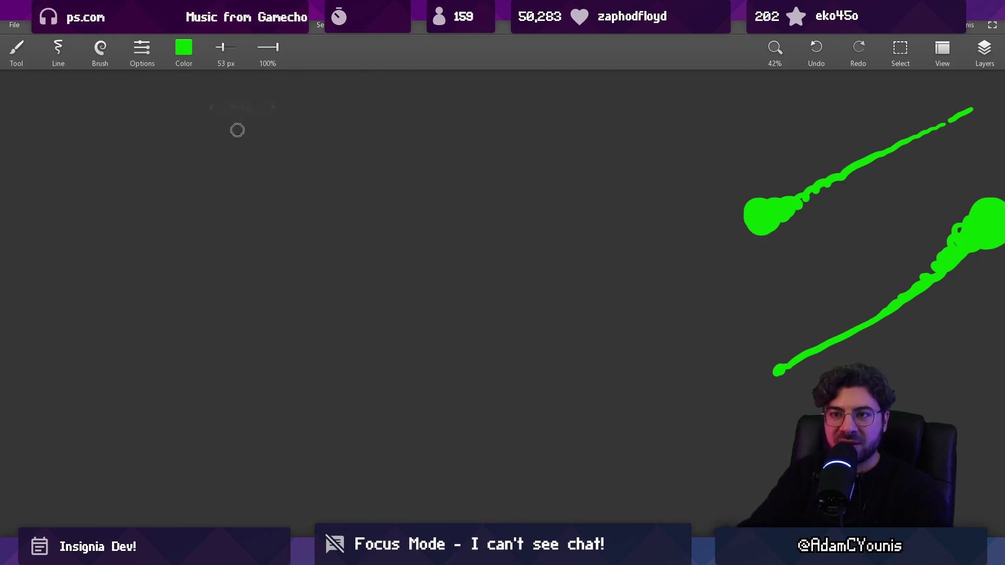
{"action": "key", "text": "c"}
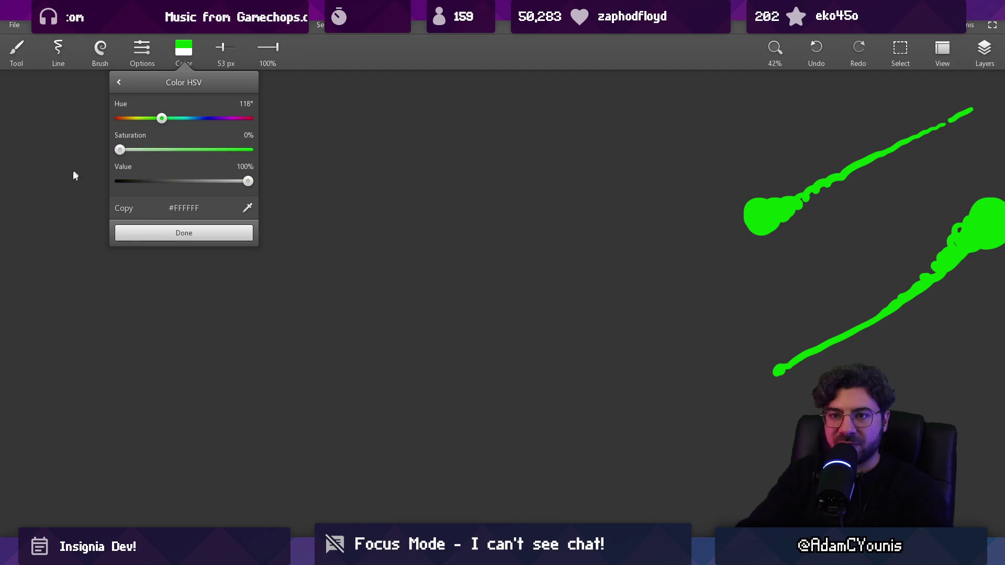
{"action": "left_click", "coordinate": [192, 233]}
Sketch and undo a white oval, then draw the bottom curve of the slot row
{"action": "left_click_drag", "start_coordinate": [265, 262], "coordinate": [278, 276]}
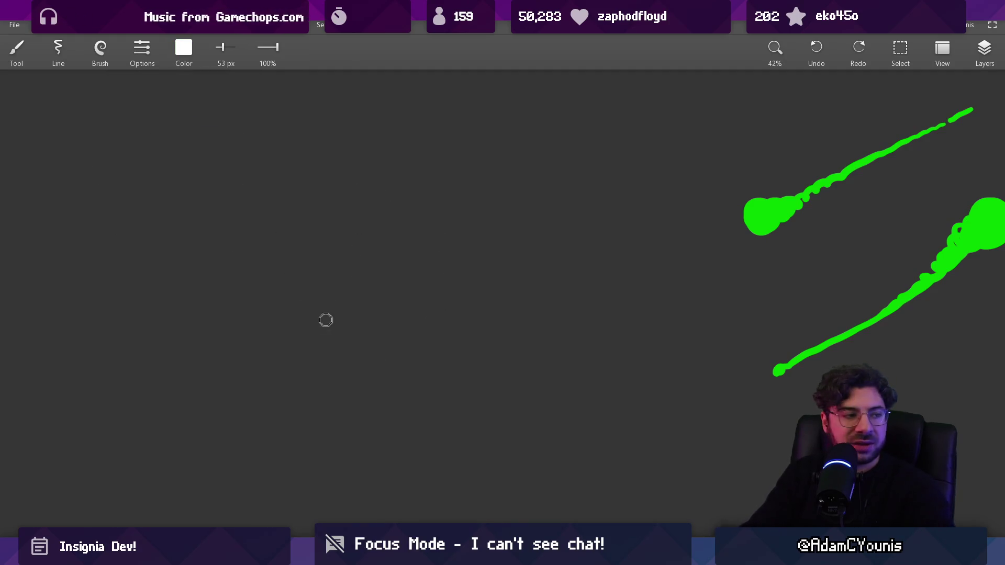
{"action": "left_click_drag", "start_coordinate": [247, 219], "coordinate": [309, 329]}
{"action": "key", "text": "ctrl+z"}
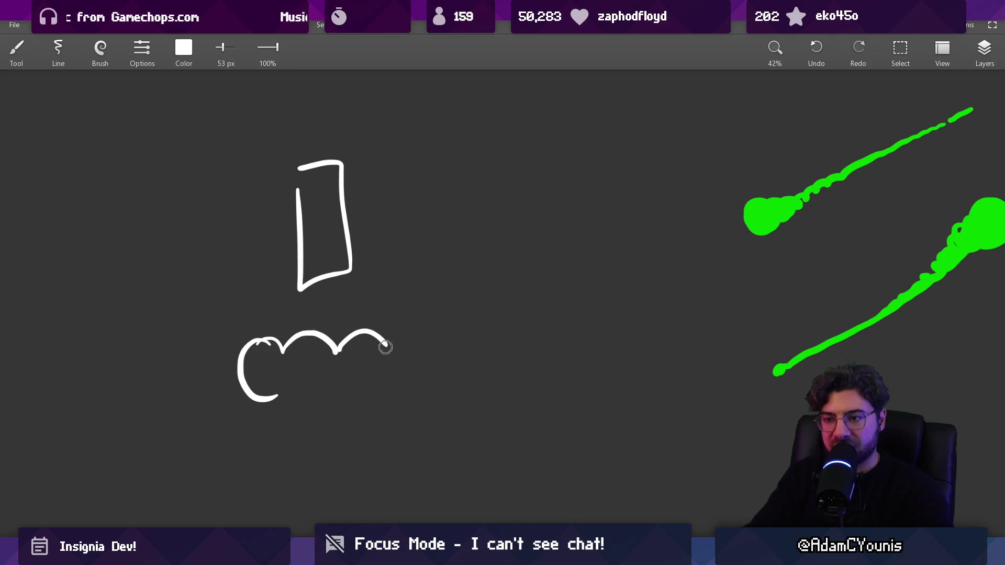
{"action": "mouse_move", "coordinate": [282, 393]}
{"action": "left_mouse_down"}
{"action": "mouse_move", "coordinate": [334, 390]}
{"action": "mouse_move", "coordinate": [299, 376]}
{"action": "left_mouse_up"}
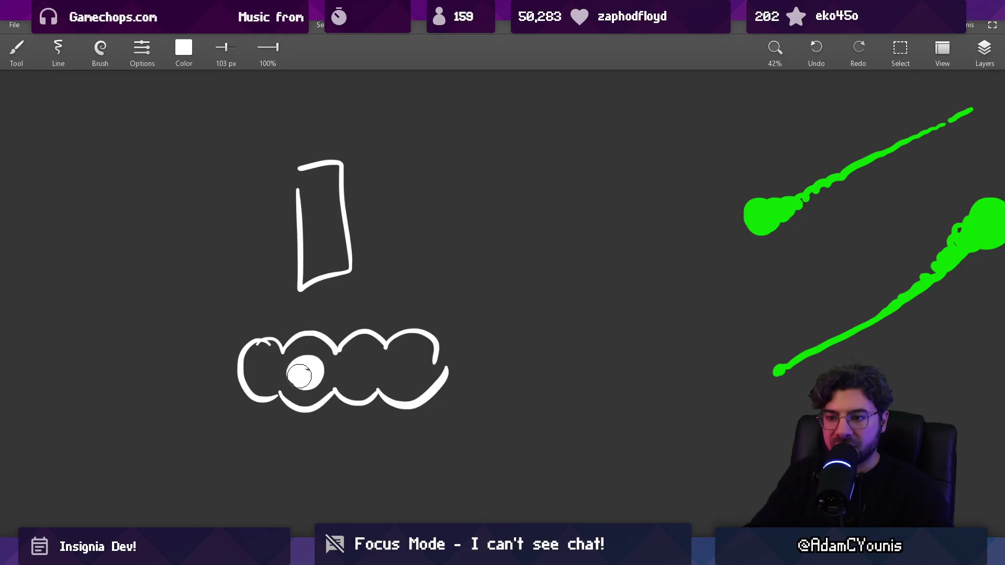
{"action": "key", "text": "e"}
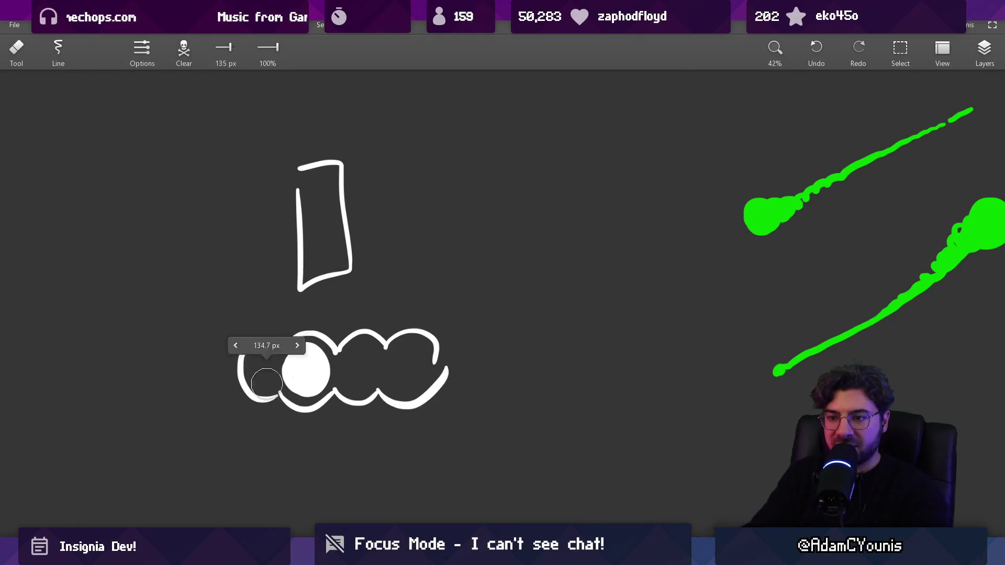
{"action": "left_click_drag", "start_coordinate": [295, 362], "coordinate": [297, 358]}
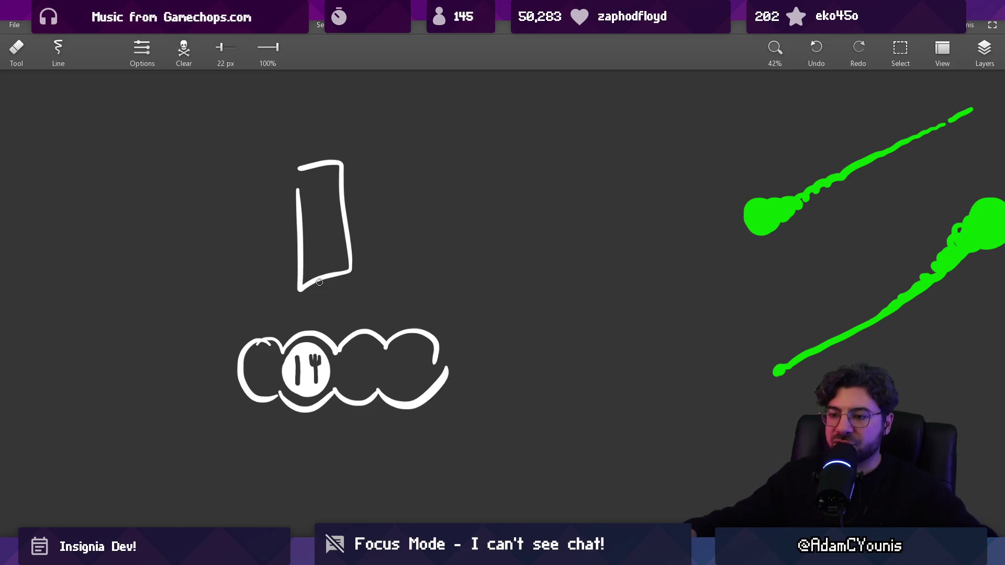
Shift the sketches toward the centre and paint a large white plate disc on the left
{"action": "left_click_drag", "start_coordinate": [314, 305], "coordinate": [534, 273]}
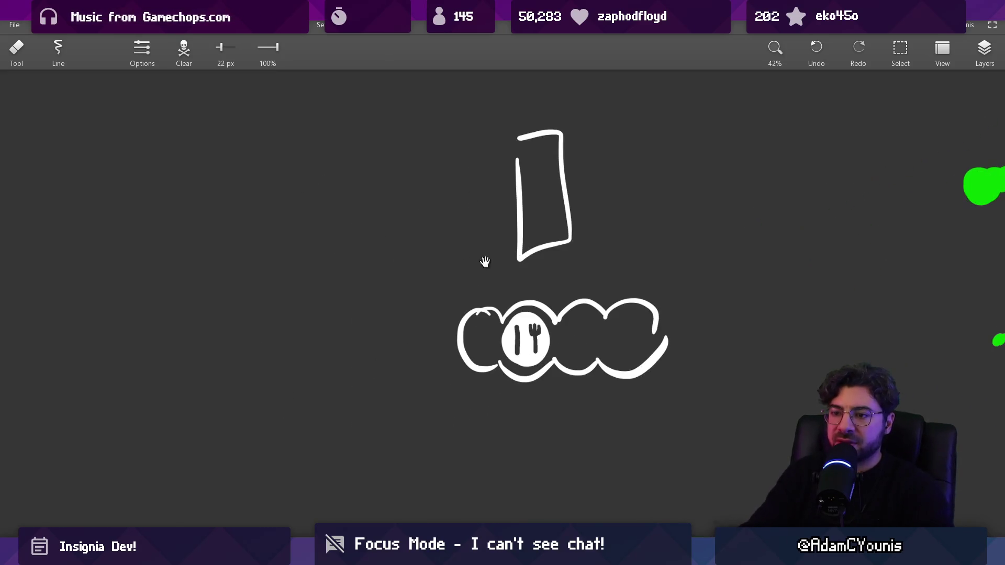
{"action": "key", "text": "b"}
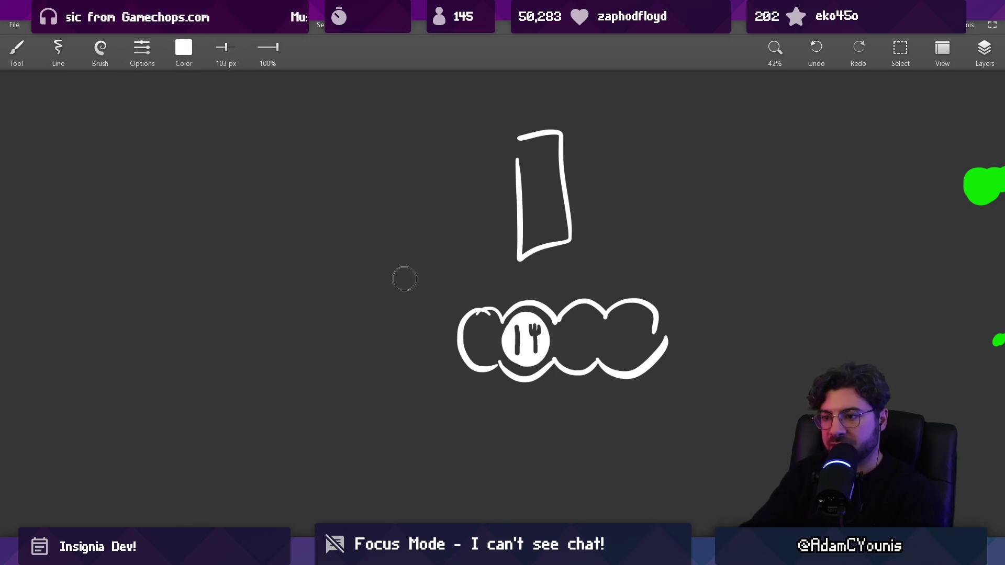
{"action": "key", "text": "bracketright"}
{"action": "mouse_move", "coordinate": [168, 192]}
{"action": "left_mouse_down"}
{"action": "mouse_move", "coordinate": [197, 206]}
{"action": "mouse_move", "coordinate": [191, 213]}
{"action": "mouse_move", "coordinate": [219, 217]}
{"action": "mouse_move", "coordinate": [177, 213]}
{"action": "left_mouse_up"}
{"action": "key", "text": "e"}
{"action": "key", "text": "bracketright"}
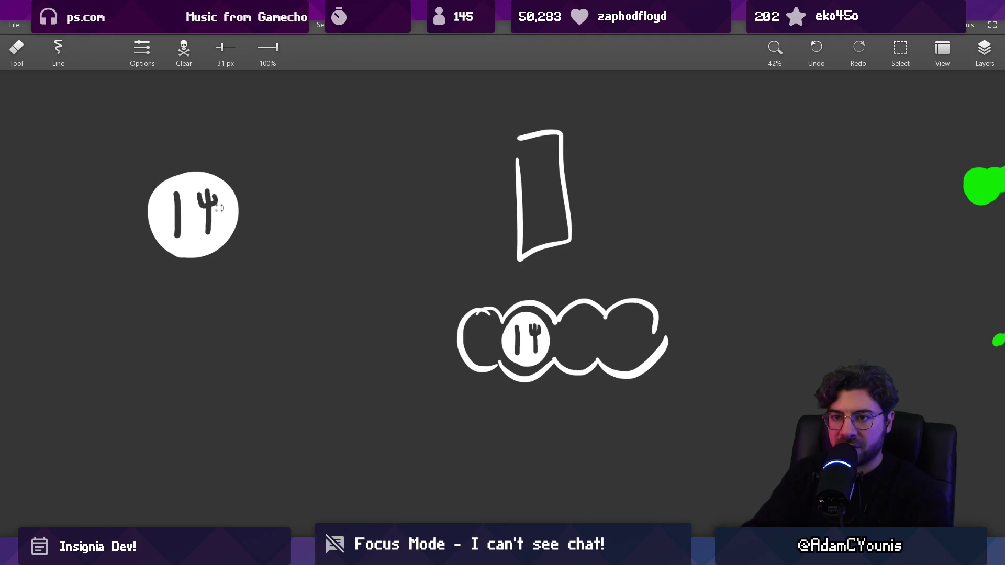
{"action": "key", "text": "b"}
{"action": "key", "text": "ctrl+z"}
Try a thick ring around the plate disc, then undo it and the stray X mark
{"action": "key", "text": "bracketleft"}
{"action": "key", "text": "bracketleft"}
{"action": "mouse_move", "coordinate": [191, 275]}
{"action": "left_mouse_down"}
{"action": "mouse_move", "coordinate": [157, 144]}
{"action": "mouse_move", "coordinate": [241, 254]}
{"action": "left_mouse_up"}
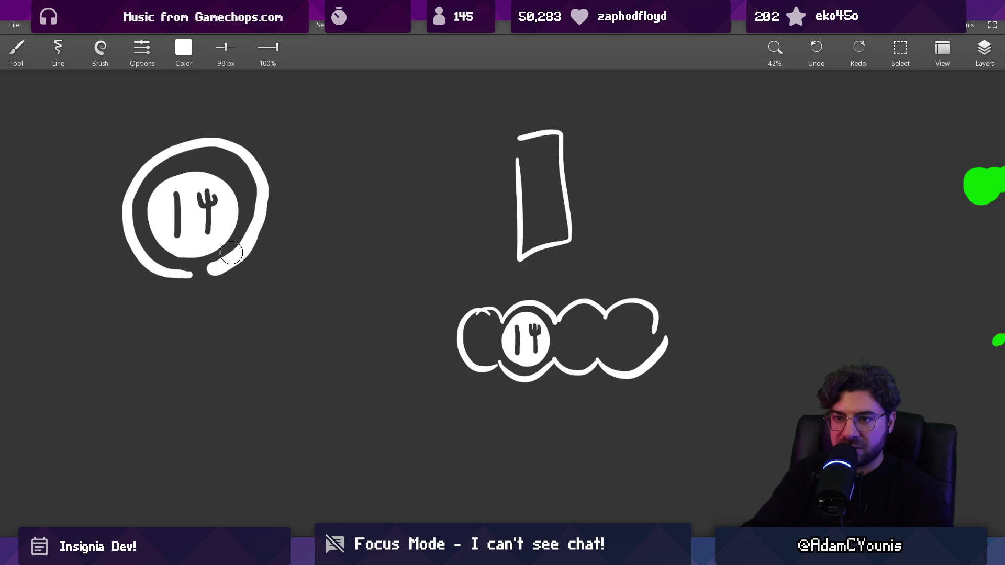
{"action": "key", "text": "ctrl+z"}
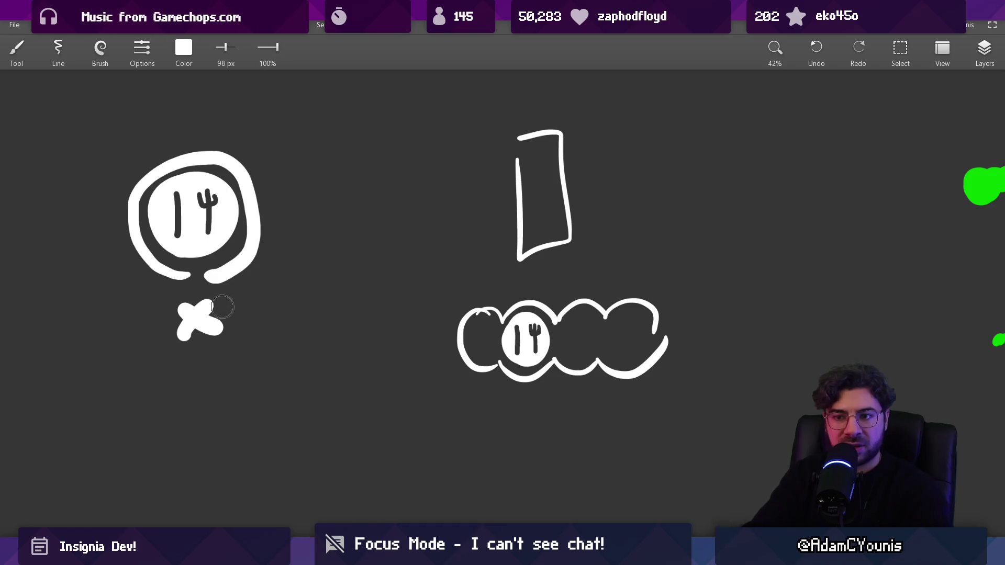
{"action": "key", "text": "ctrl+z"}
{"action": "key", "text": "bracketleft"}
{"action": "key", "text": "bracketleft"}
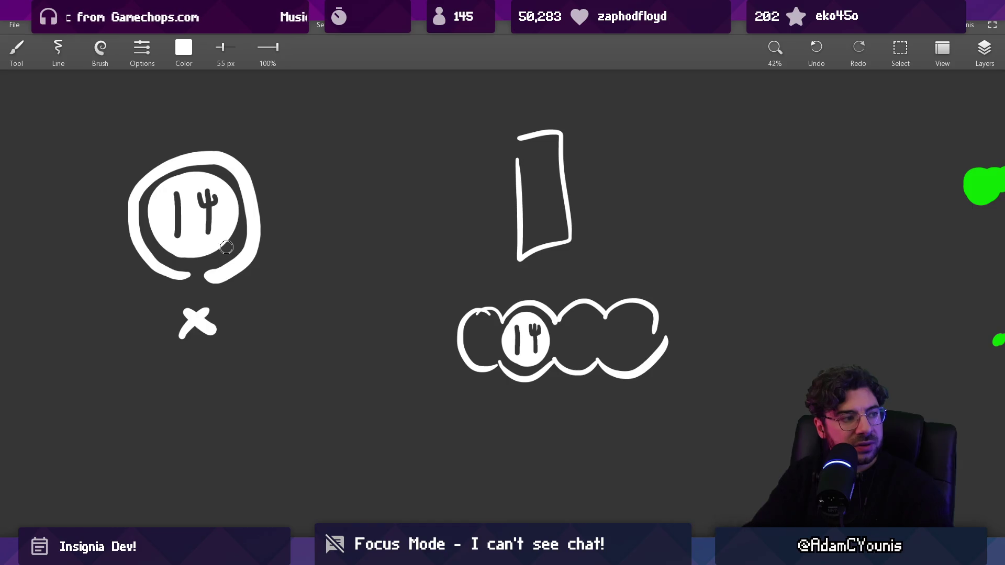
Carve an X into the plate and draw a cutlery stroke beneath it
{"action": "left_click_drag", "start_coordinate": [179, 233], "coordinate": [174, 200]}
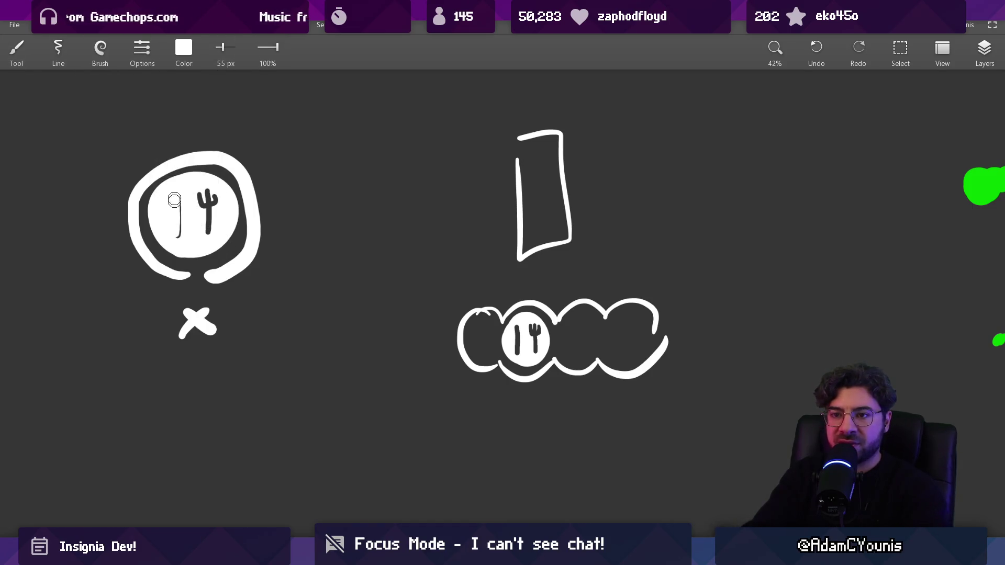
{"action": "key", "text": "e"}
{"action": "mouse_move", "coordinate": [207, 229]}
{"action": "left_mouse_down"}
{"action": "mouse_move", "coordinate": [211, 192]}
{"action": "mouse_move", "coordinate": [213, 231]}
{"action": "left_mouse_up"}
{"action": "left_click", "coordinate": [178, 232]}
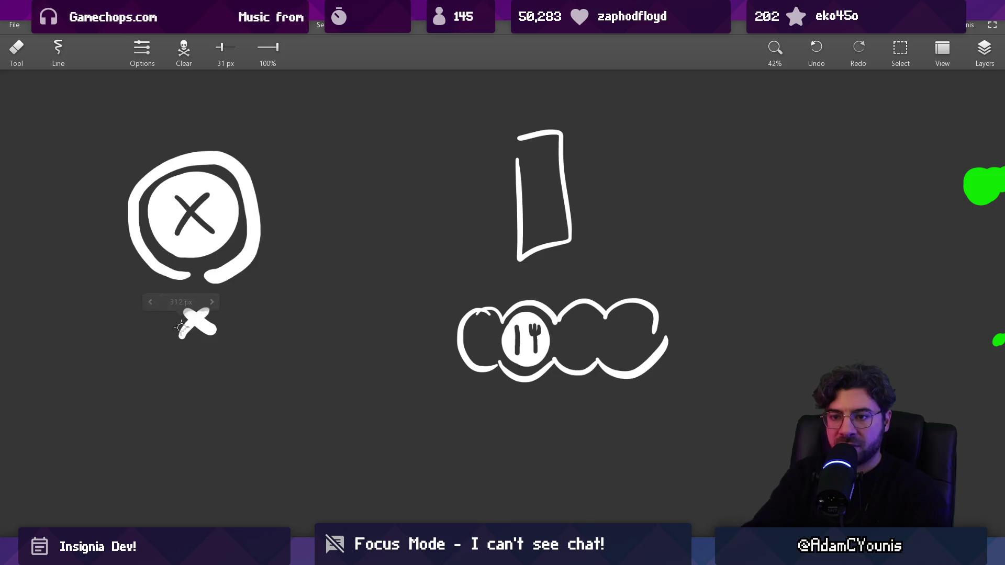
{"action": "key", "text": "b"}
{"action": "left_click_drag", "start_coordinate": [178, 313], "coordinate": [181, 361]}
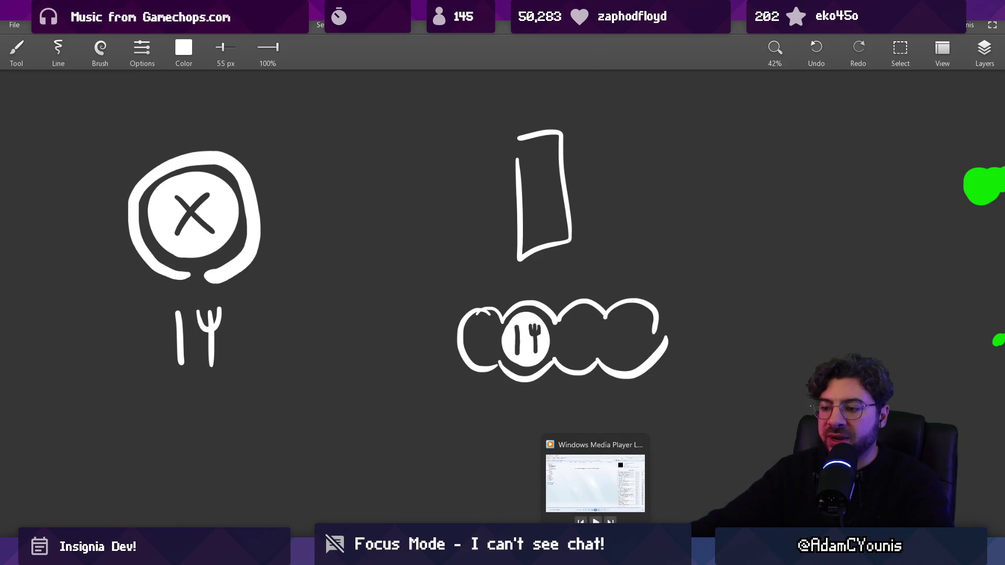
Bring Adventure of Old back in the browser and run it fullscreen
{"action": "mouse_move", "coordinate": [573, 554]}
{"action": "left_click", "coordinate": [637, 508]}
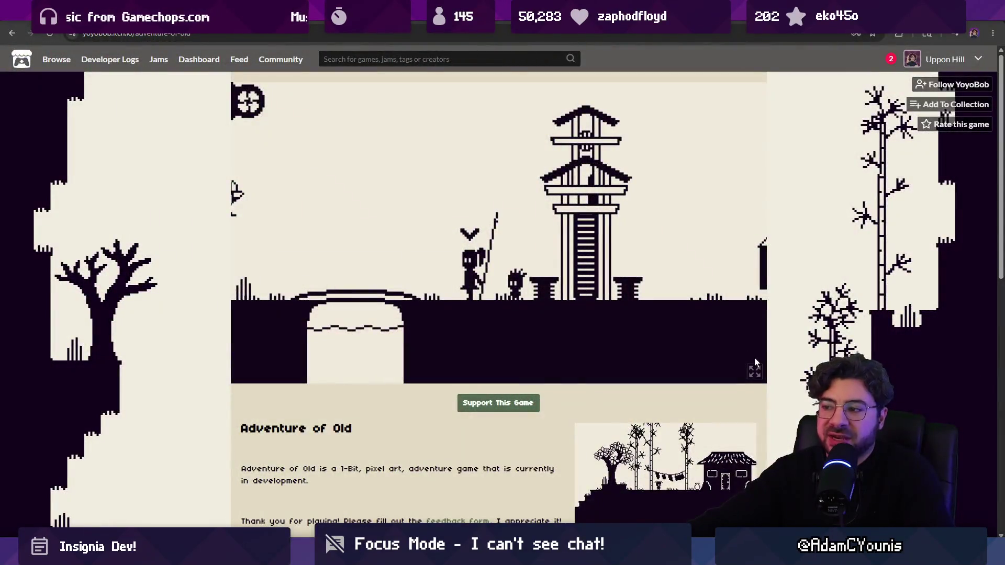
{"action": "left_click", "coordinate": [753, 372]}
Walk Ren left past the signpost and jump across the platforms into the Forest
{"action": "key", "text": "Left"}
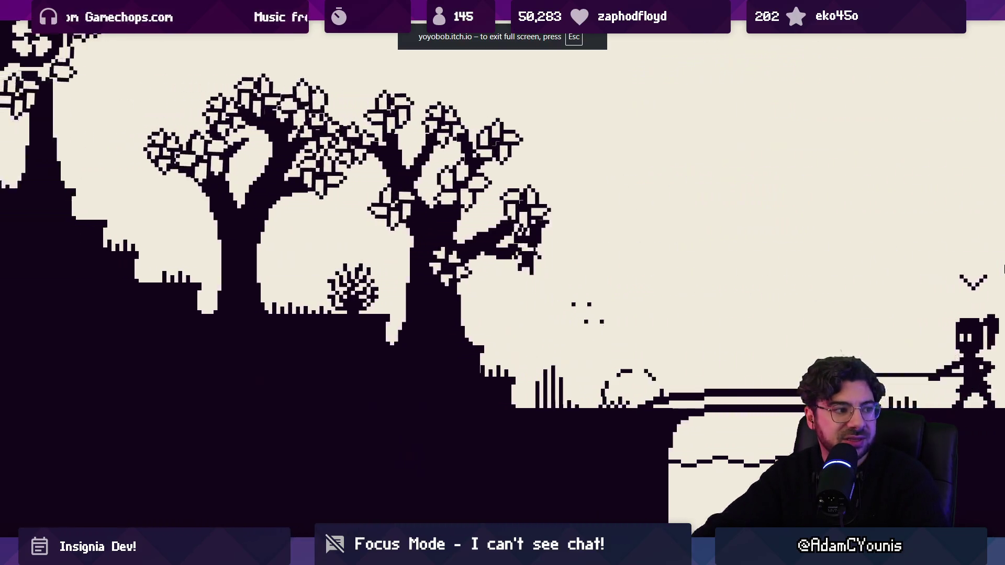
{"action": "key", "text": "Left"}
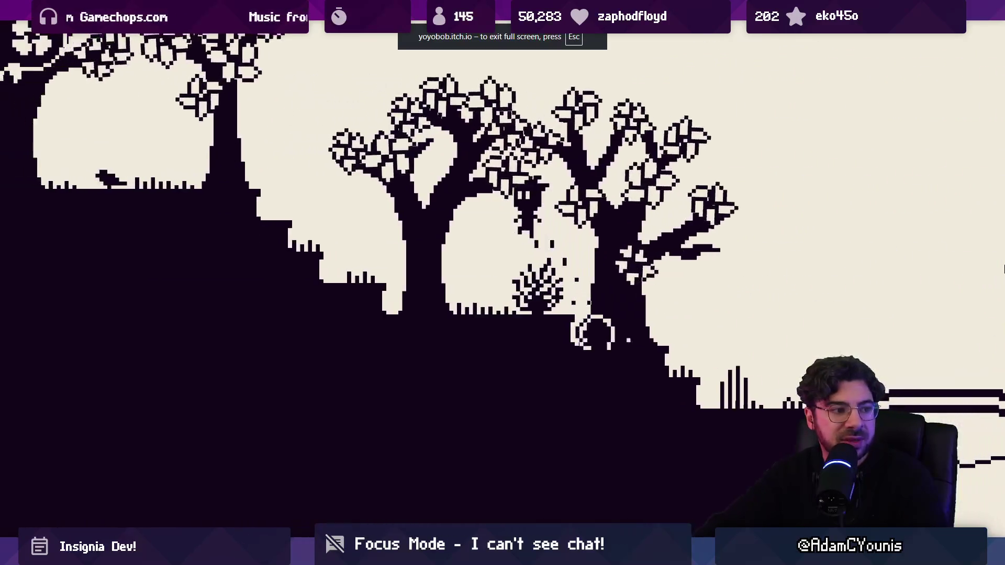
{"action": "key", "text": "Left"}
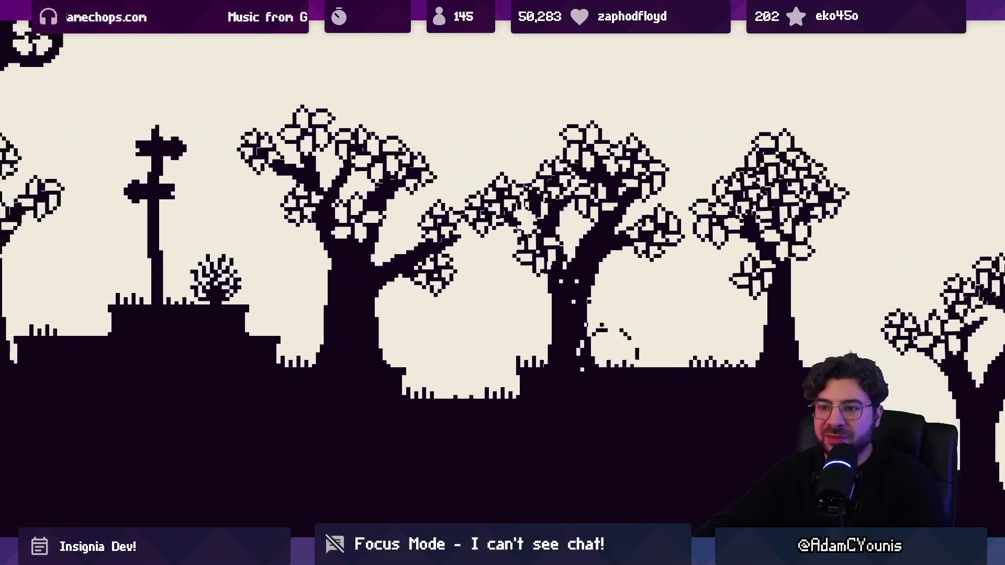
{"action": "key", "text": "Left"}
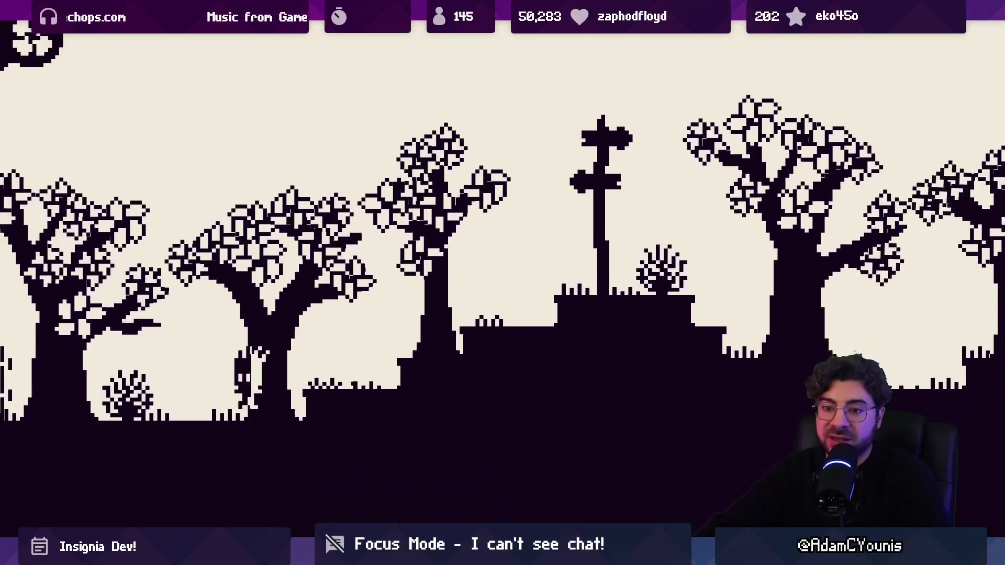
{"action": "key", "text": "Left"}
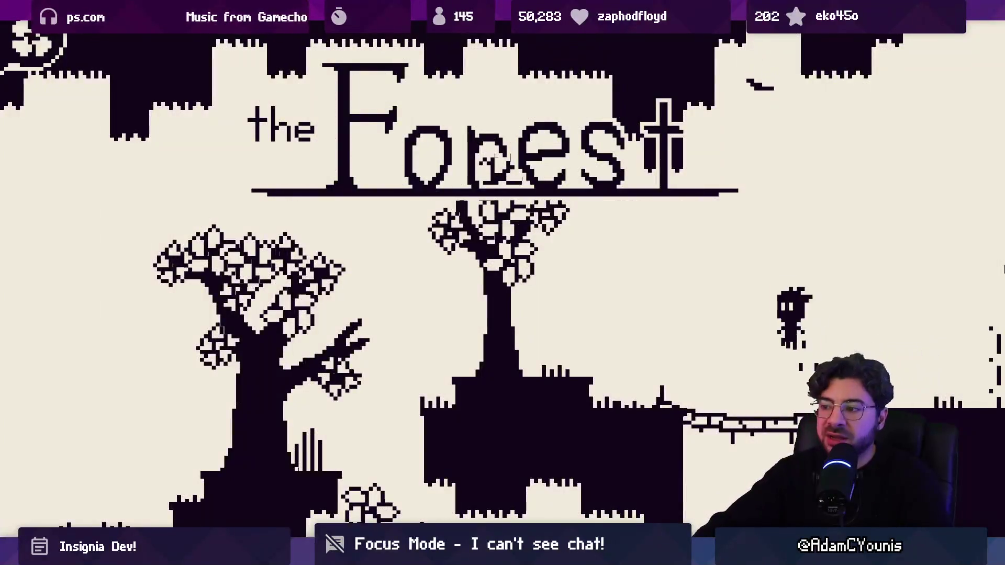
{"action": "key", "text": "Left"}
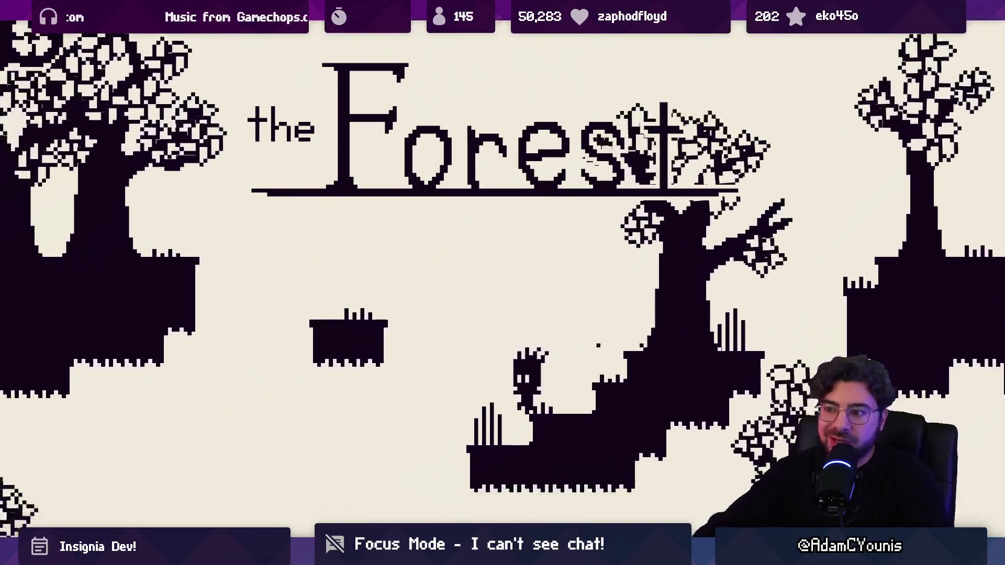
{"action": "key", "text": "Left"}
{"action": "key", "text": "space"}
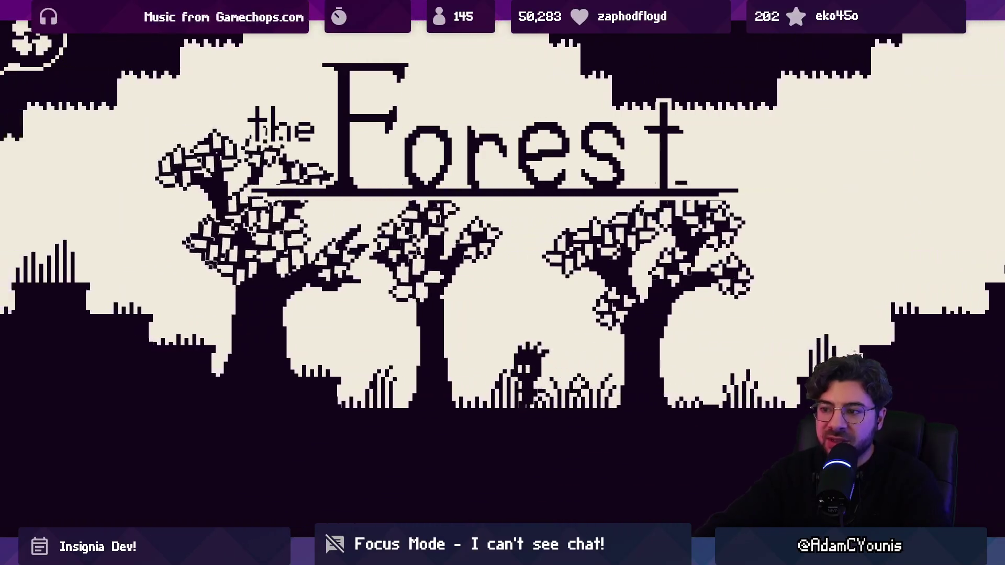
{"action": "key", "text": "Left"}
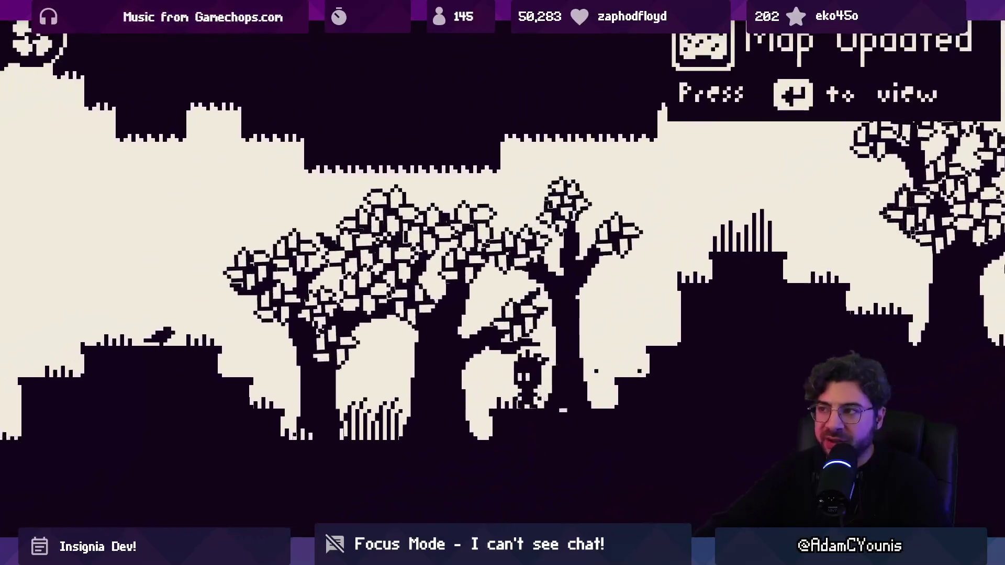
Glance at the pause map, resume, then drop into the lower room and try entering the cave
{"action": "key", "text": "Escape"}
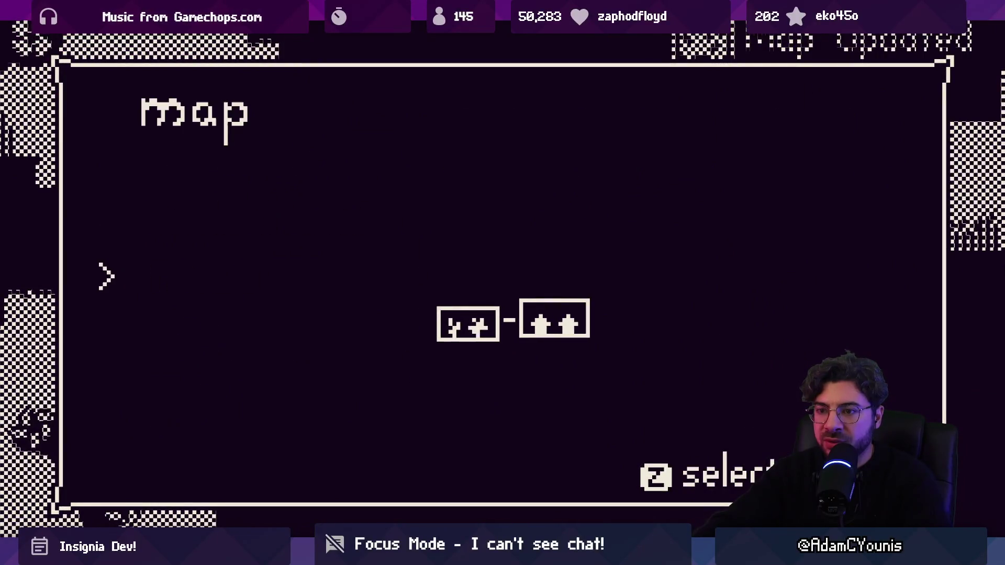
{"action": "key", "text": "x"}
{"action": "key", "text": "Return"}
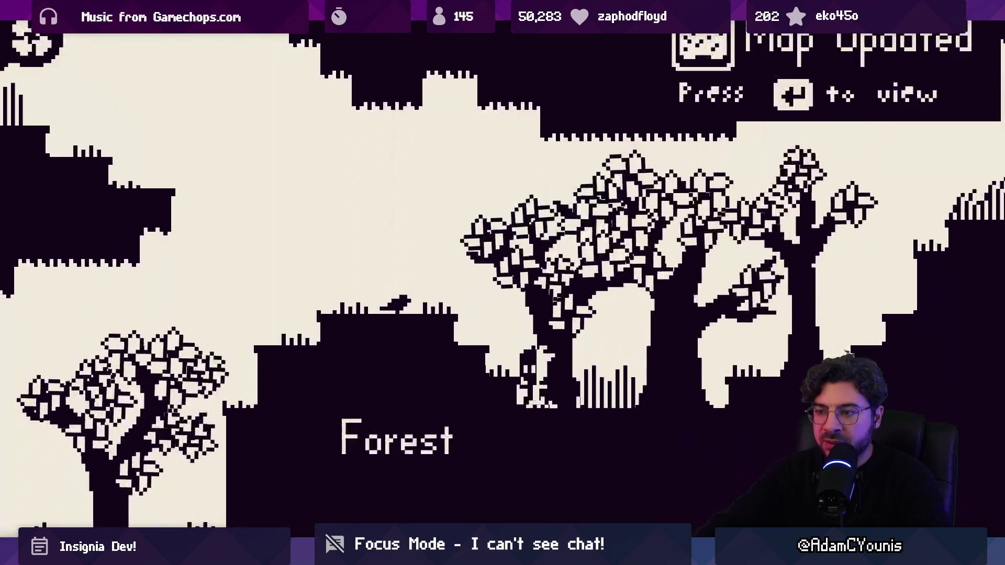
{"action": "key", "text": "Left"}
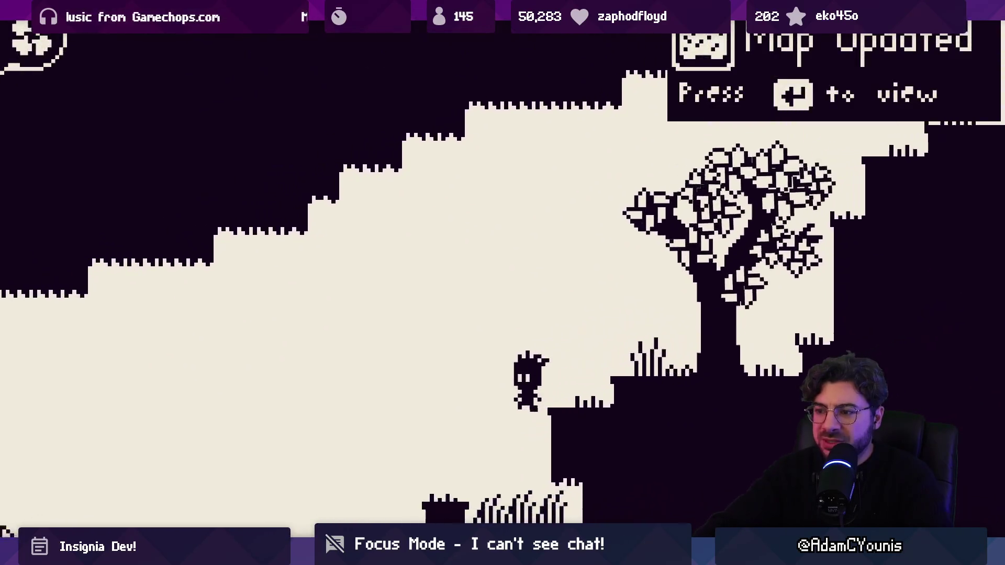
{"action": "key", "text": "Left"}
{"action": "key", "text": "z"}
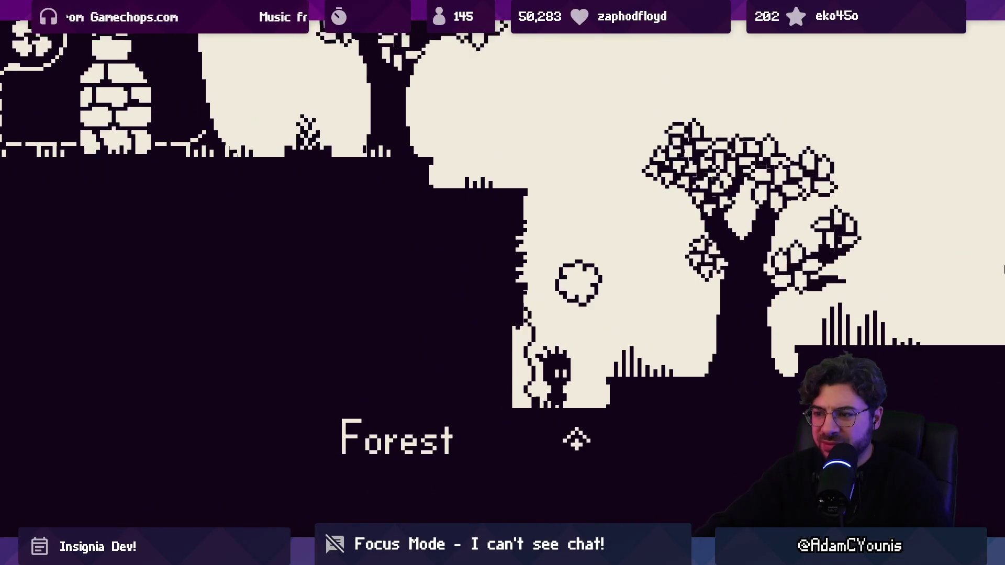
{"action": "key", "text": "Up"}
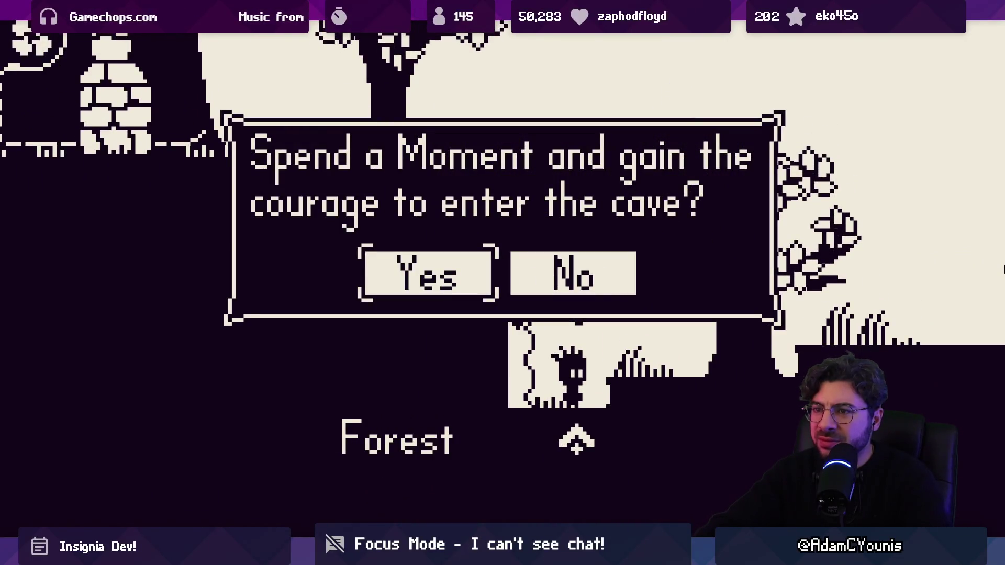
Spend a Moment to enter the cave, then pause to see one flower and 4 arrows collected
{"action": "key", "text": "z"}
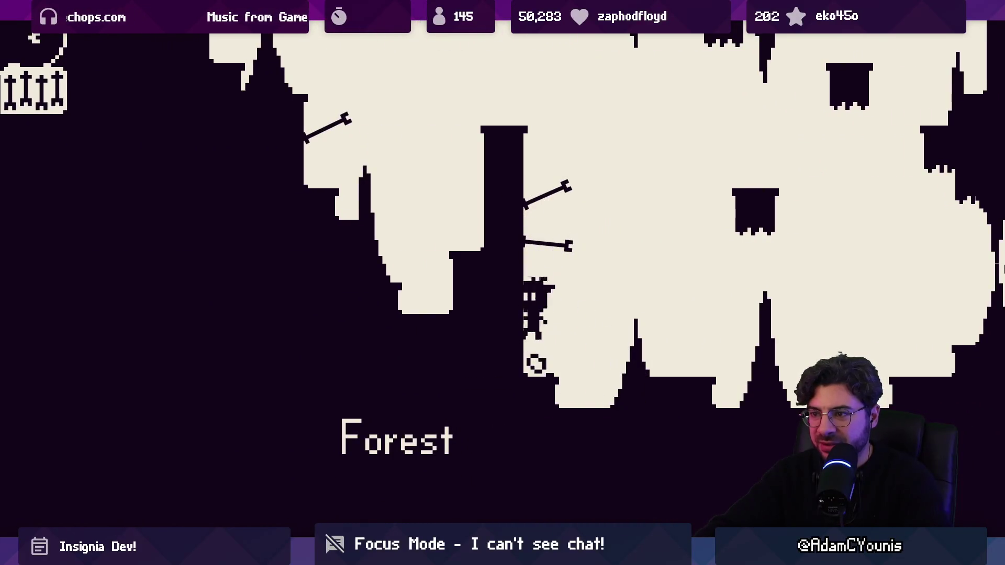
{"action": "key", "text": "Escape"}
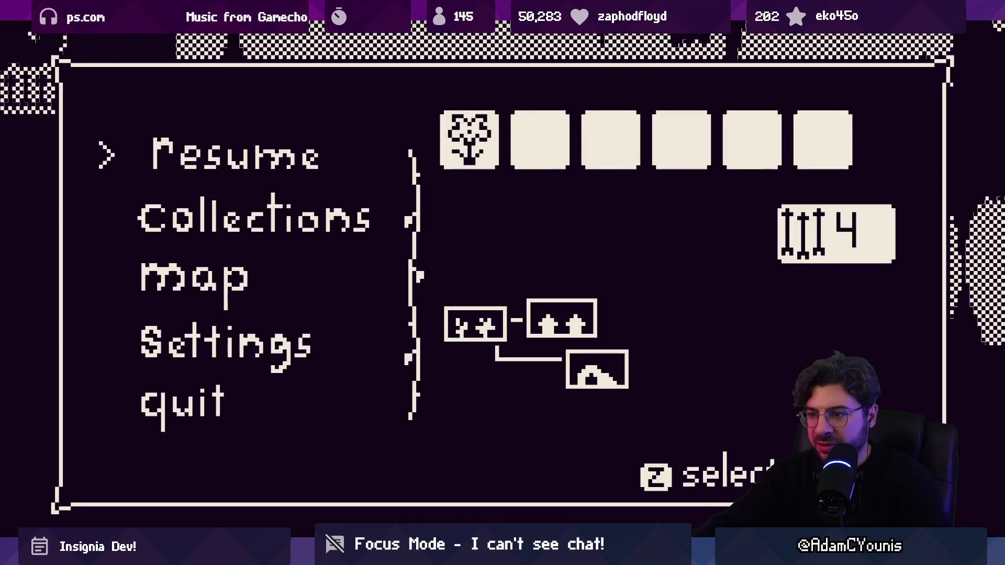
Resume play and wall-jump up the cave shaft into the brick room beside the chair
{"action": "key", "text": "z"}
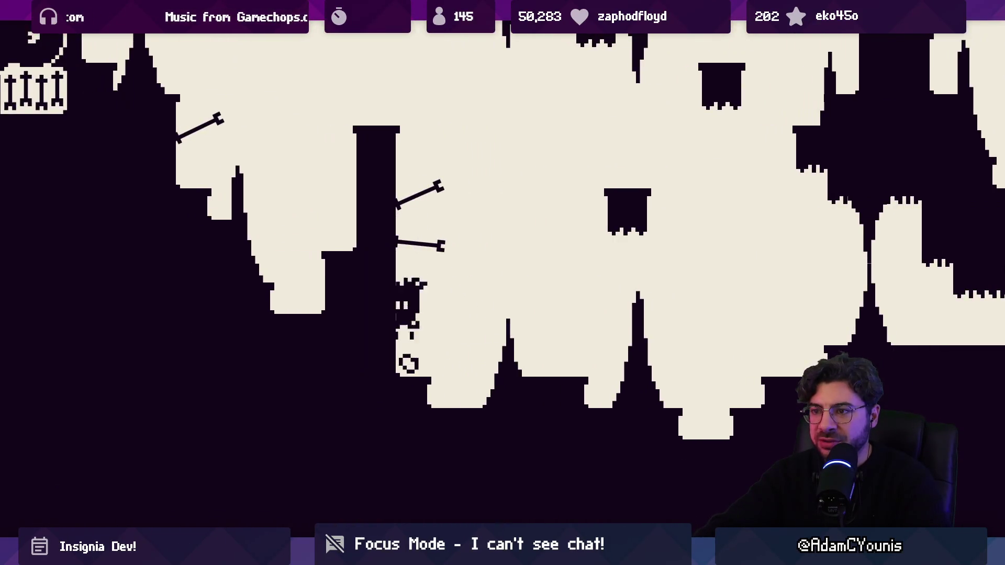
{"action": "key", "text": "z"}
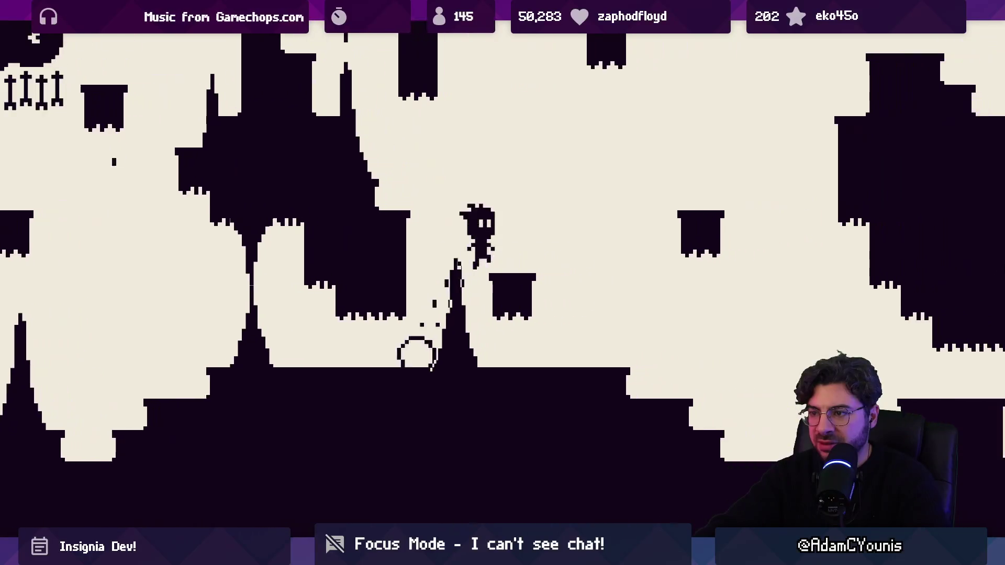
{"action": "key", "text": "z"}
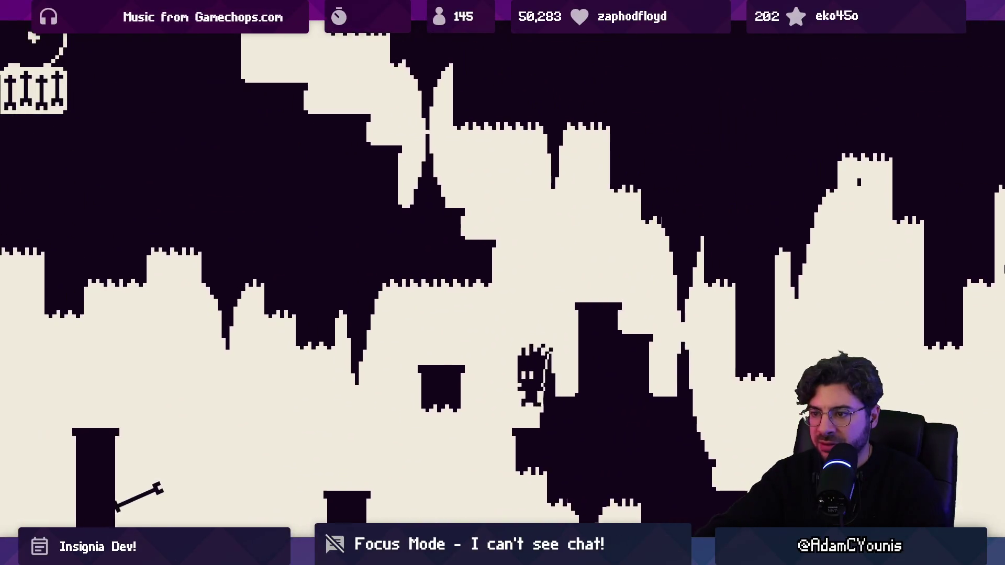
{"action": "key", "text": "z"}
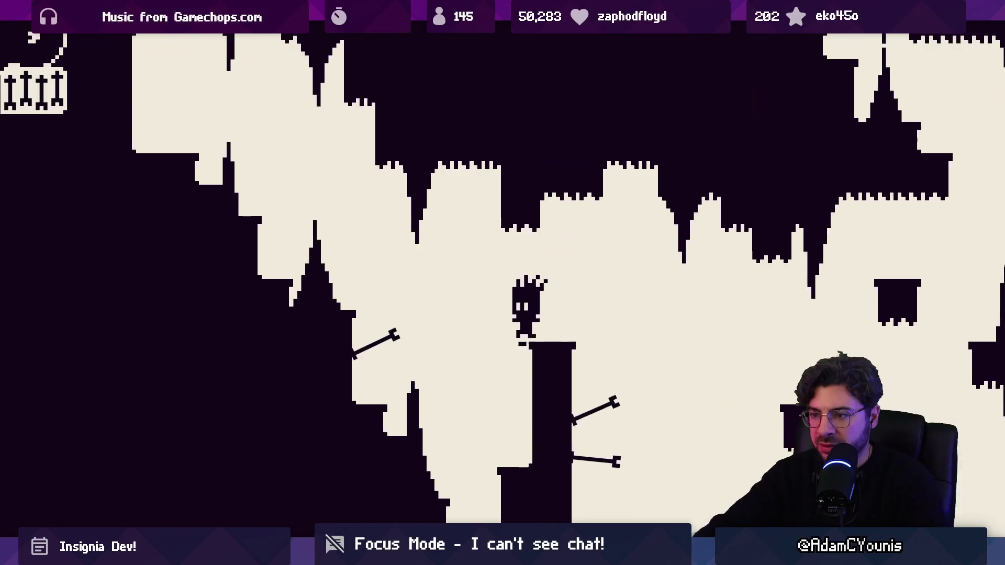
{"action": "key", "text": "z"}
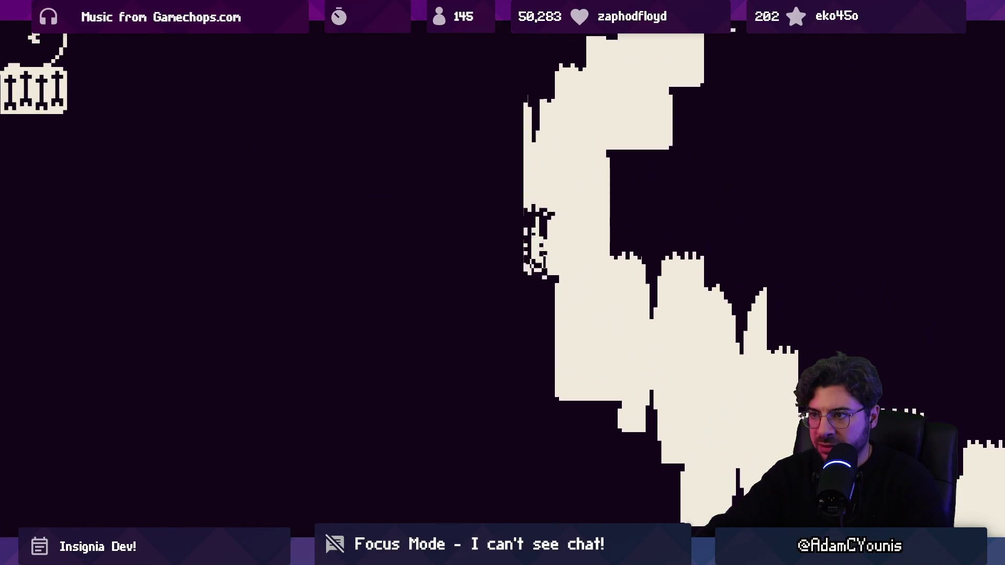
{"action": "key", "text": "z"}
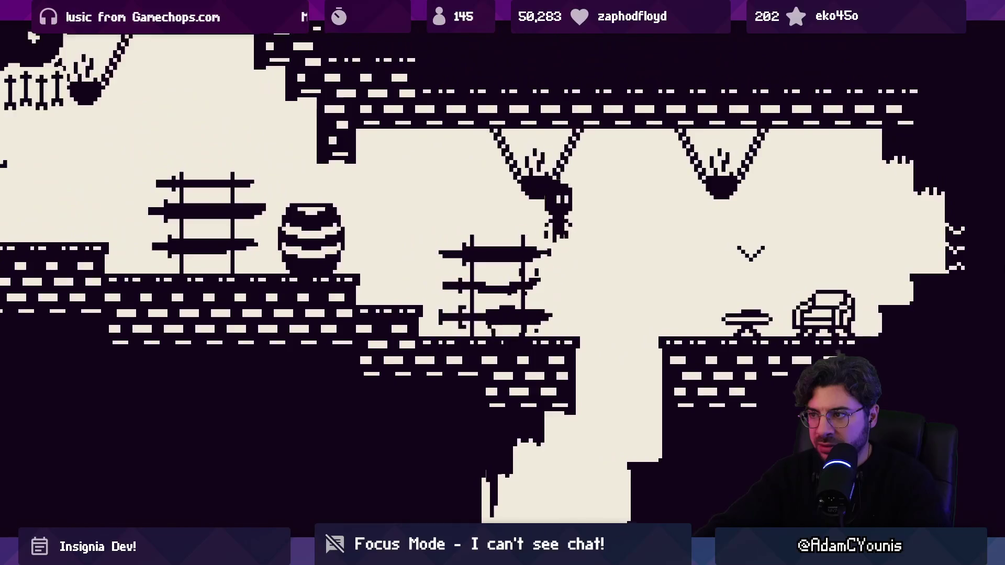
{"action": "key", "text": "Right"}
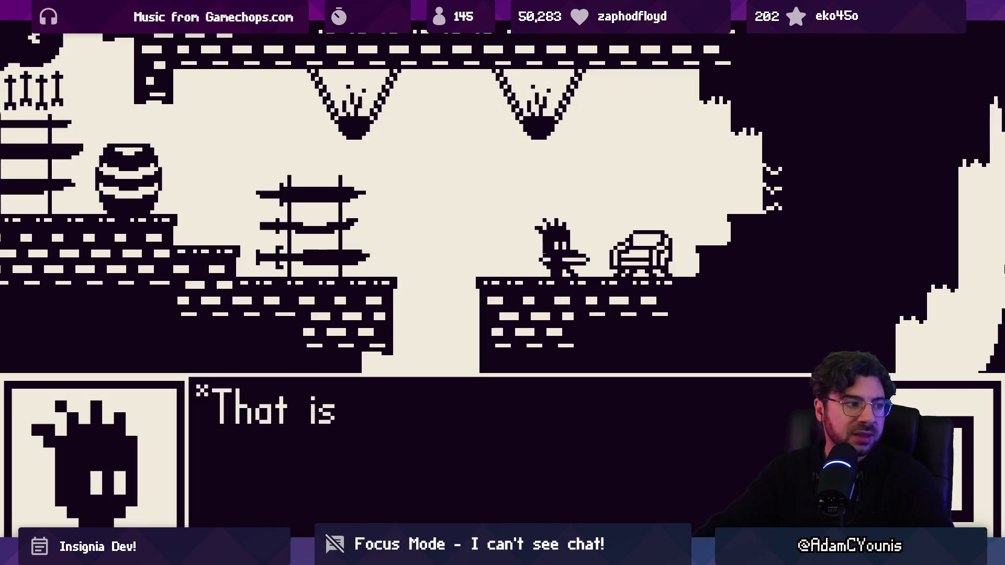
Walk left to Smith's anvil, turn down the SWORD for 8 arrows, and head back
{"action": "key", "text": "z"}
{"action": "key", "text": "Left"}
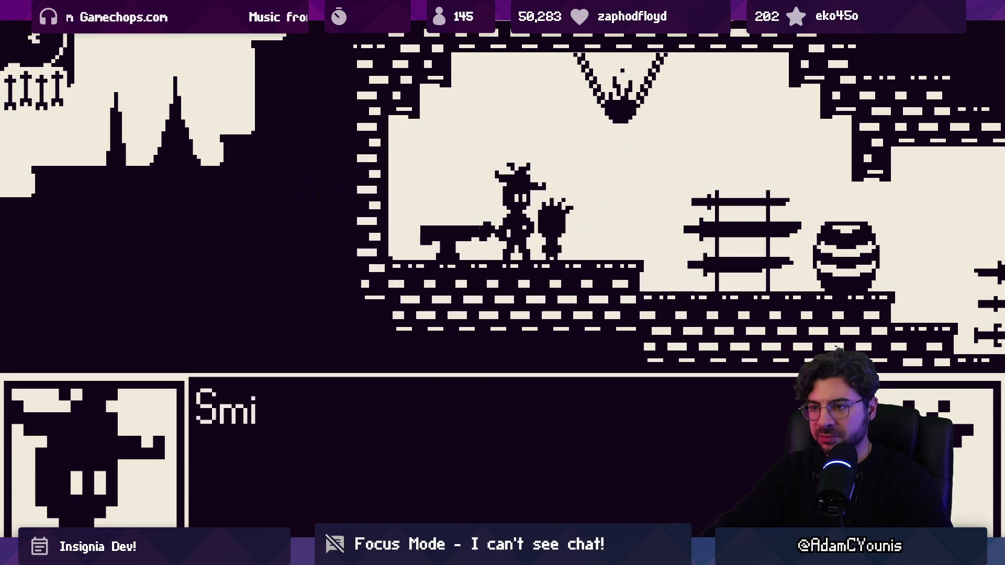
{"action": "key", "text": "z"}
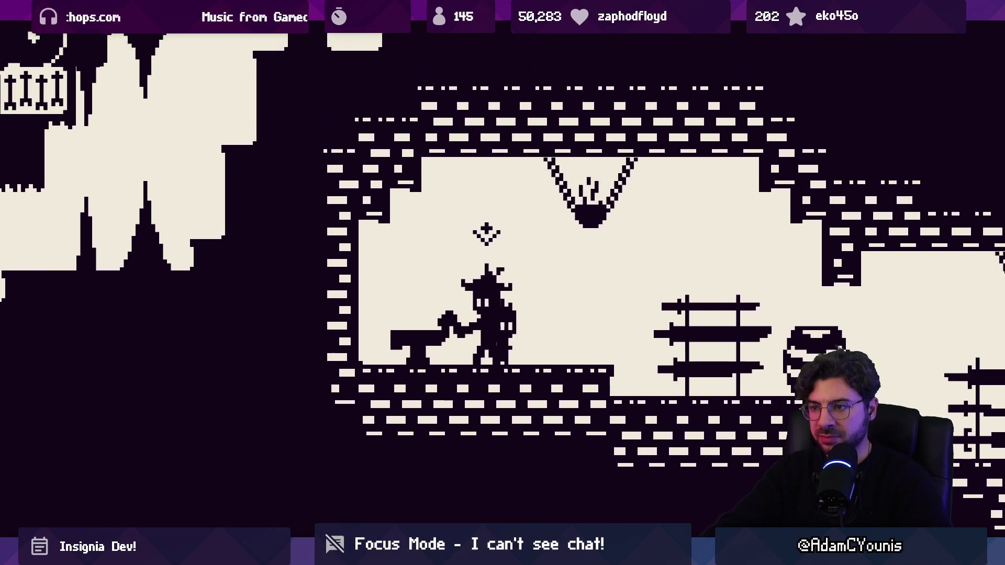
{"action": "key", "text": "z"}
{"action": "key", "text": "z"}
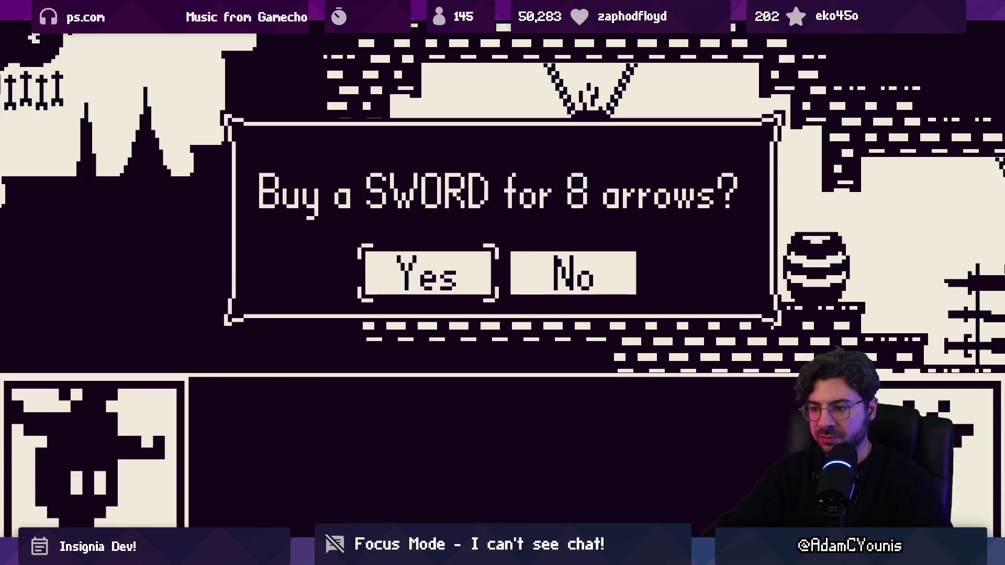
{"action": "key", "text": "z"}
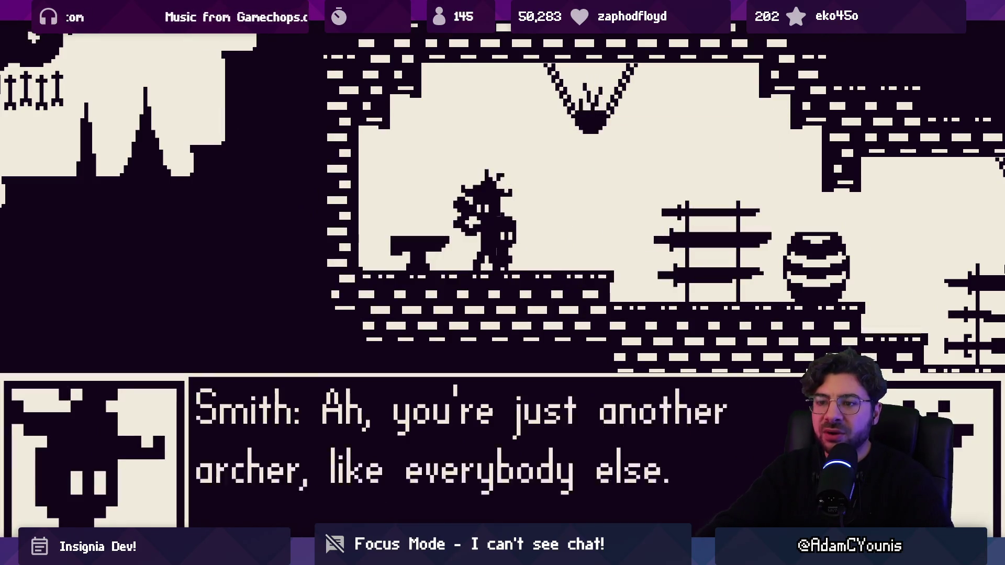
{"action": "key", "text": "z"}
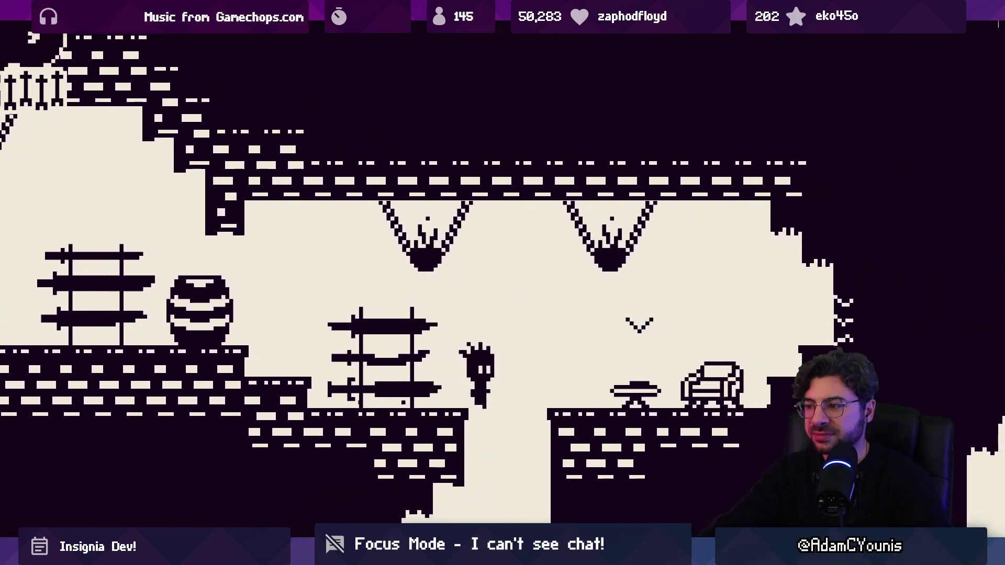
{"action": "key", "text": "Right"}
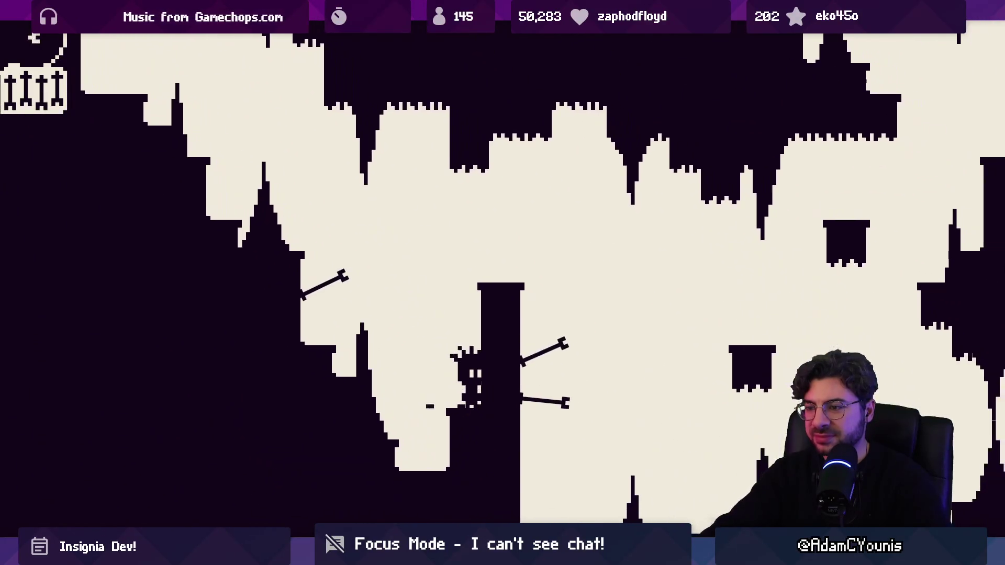
Run right through the cave, jumping and wall-jumping up past its walls
{"action": "key", "text": "Right"}
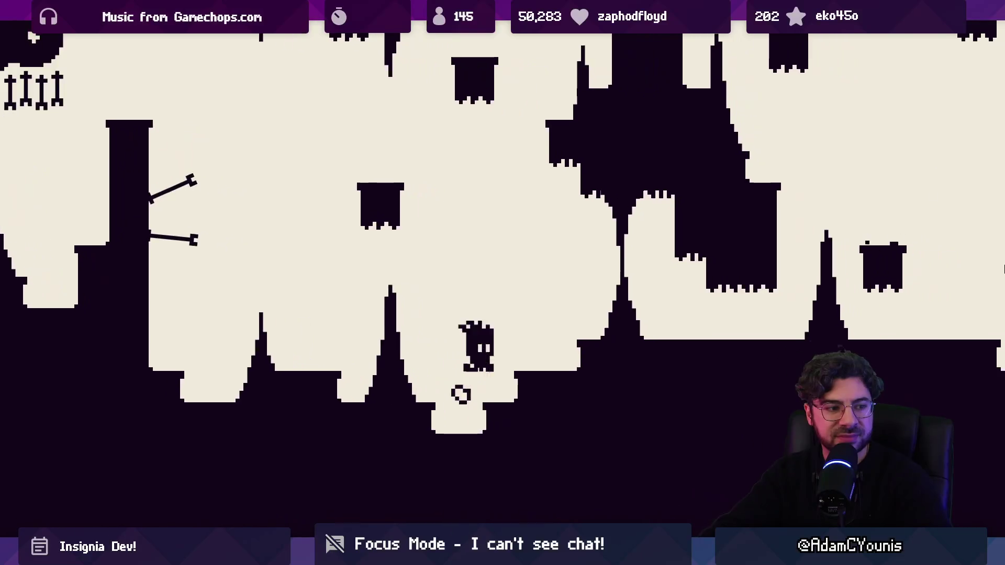
{"action": "key", "text": "Right"}
{"action": "key", "text": "z"}
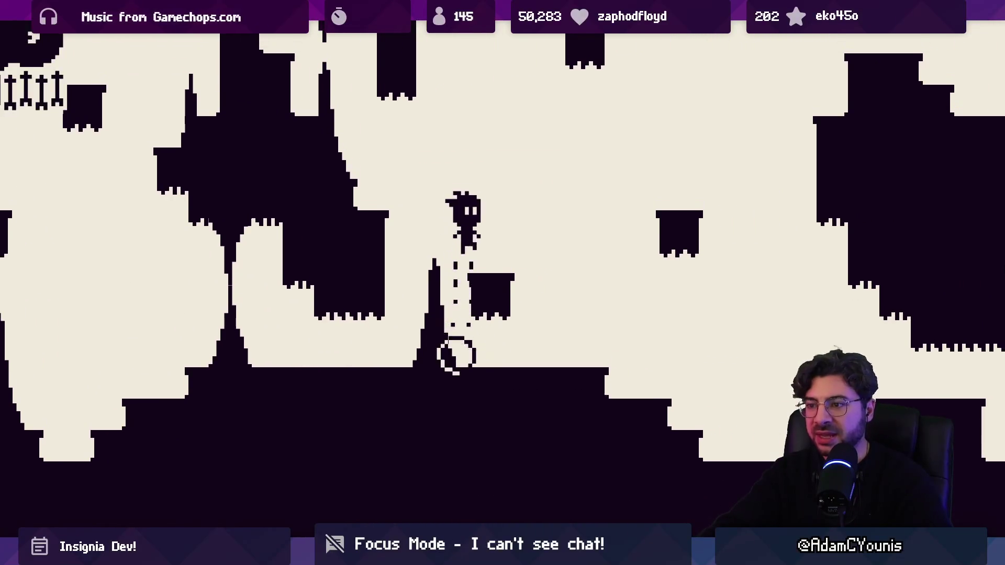
{"action": "key", "text": "Right"}
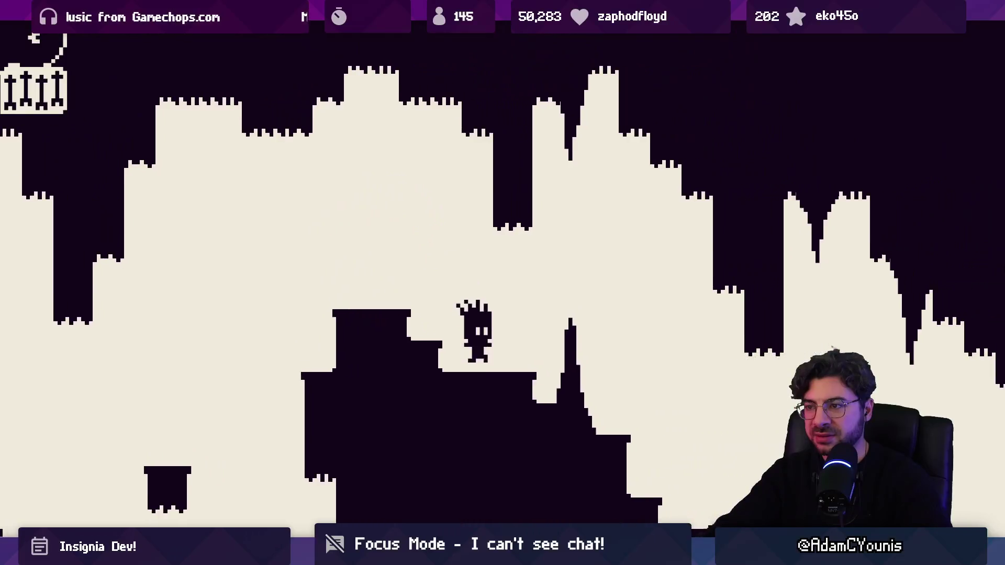
{"action": "key", "text": "Right"}
{"action": "key", "text": "z"}
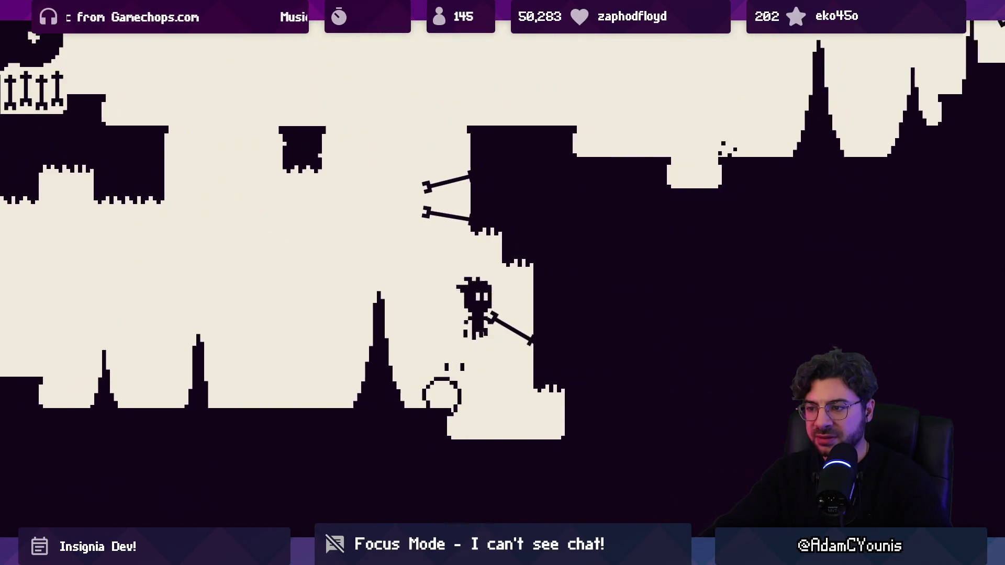
{"action": "key", "text": "Right"}
{"action": "key", "text": "z"}
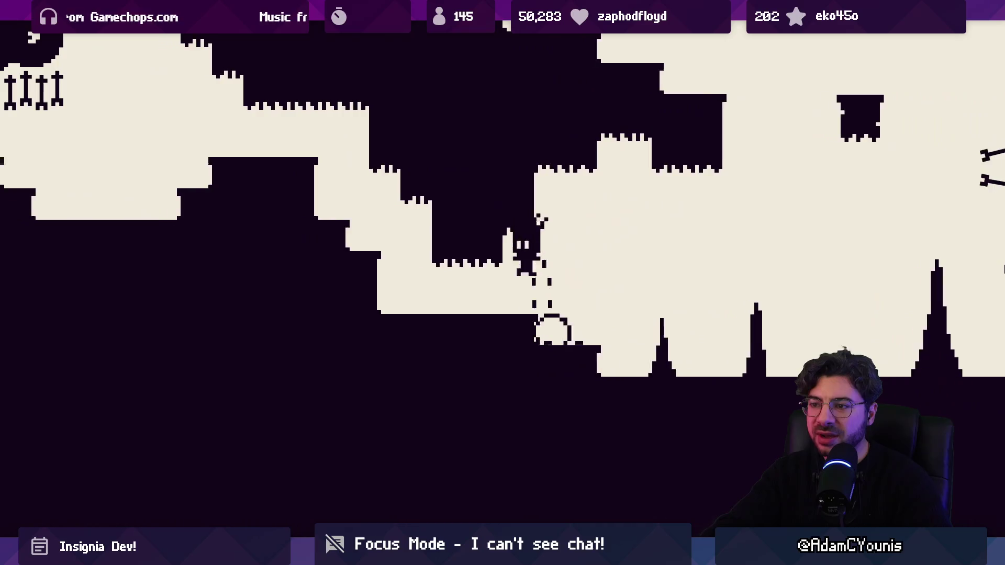
{"action": "key", "text": "Right"}
{"action": "key", "text": "z"}
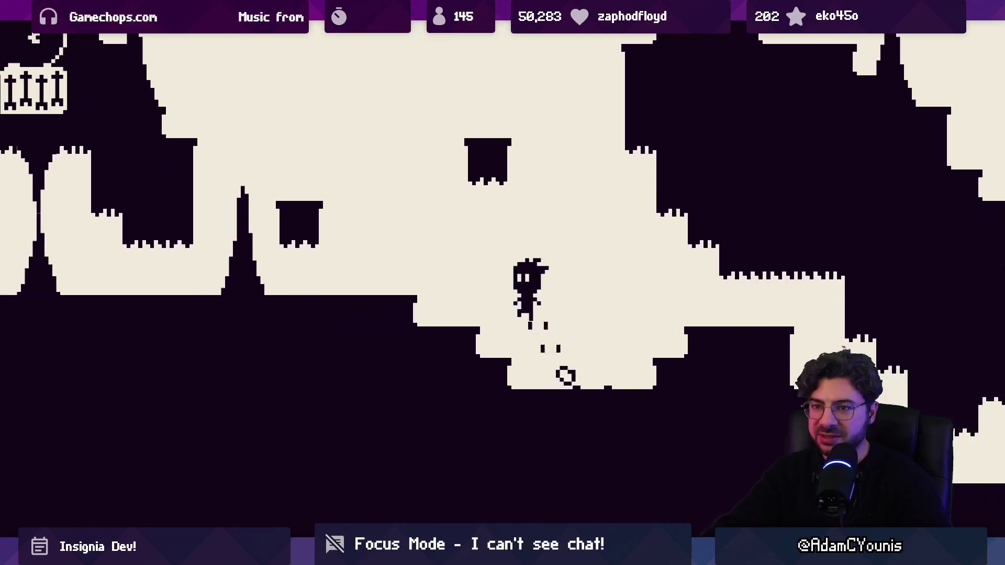
Hop between ledges with double-jumps to reach the arrow-studded rock further right
{"action": "key", "text": "Left"}
{"action": "key", "text": "Right"}
{"action": "key", "text": "z"}
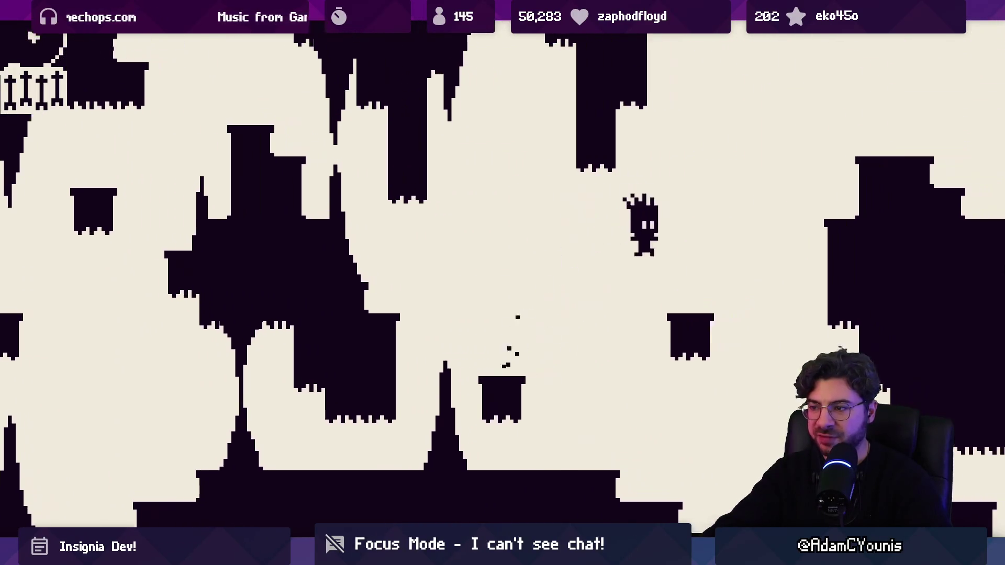
{"action": "key", "text": "Left"}
{"action": "key", "text": "z"}
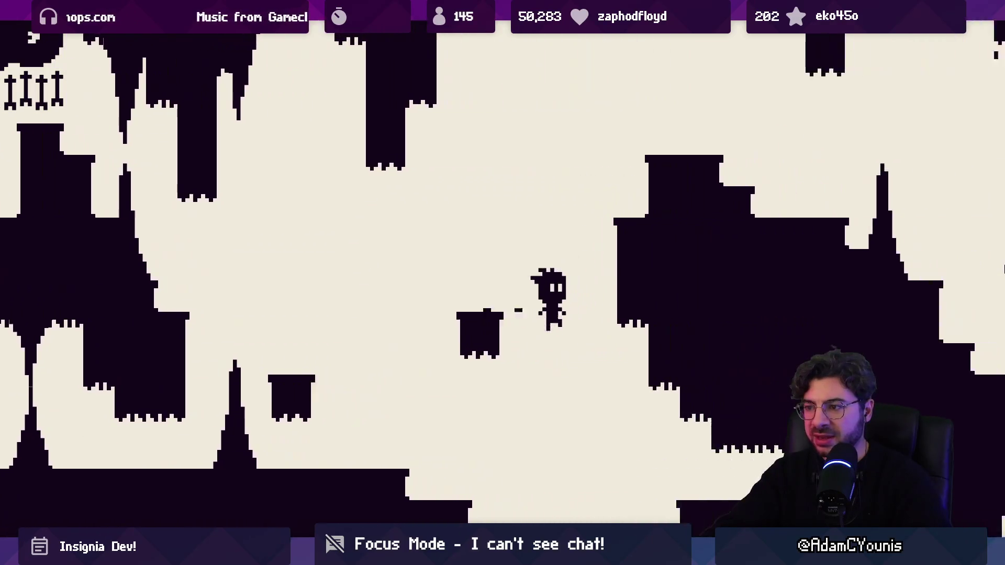
{"action": "key", "text": "z"}
{"action": "key", "text": "z"}
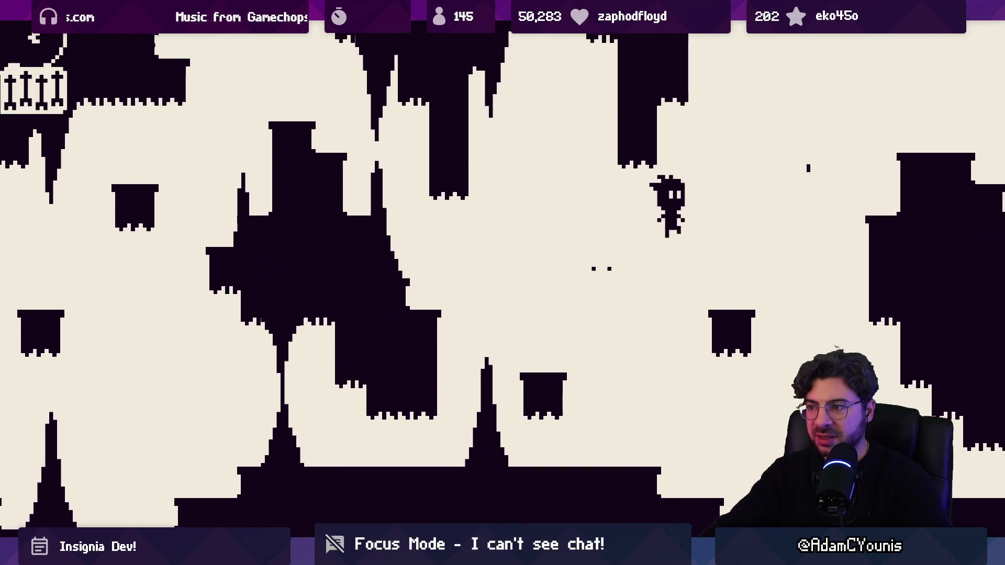
{"action": "key", "text": "z"}
{"action": "key", "text": "Right"}
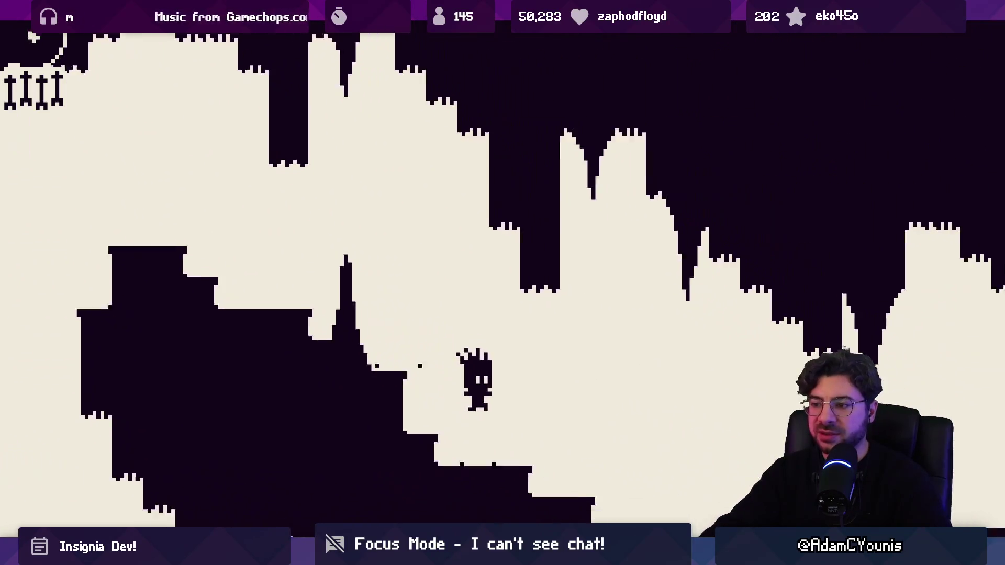
{"action": "key", "text": "z"}
{"action": "key", "text": "z"}
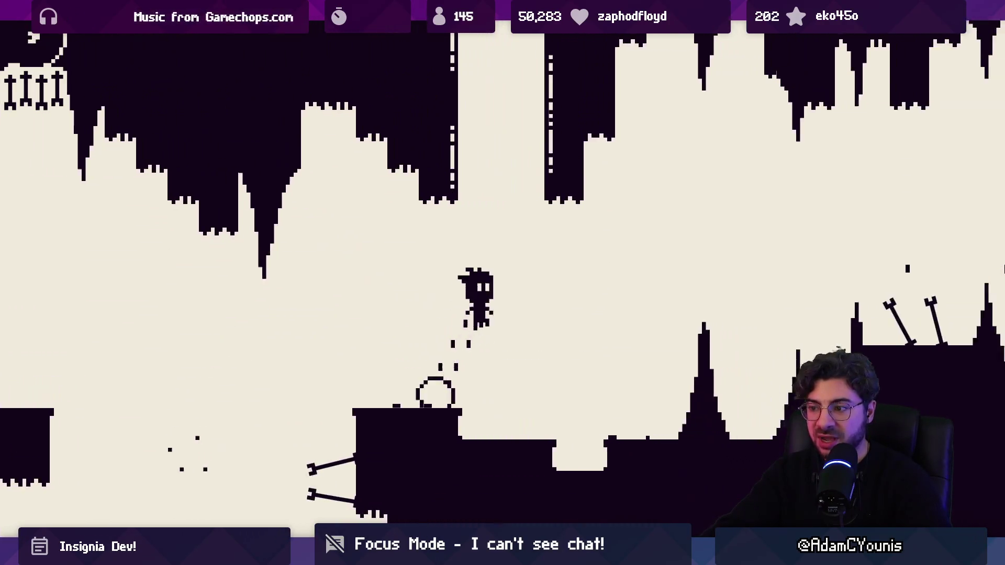